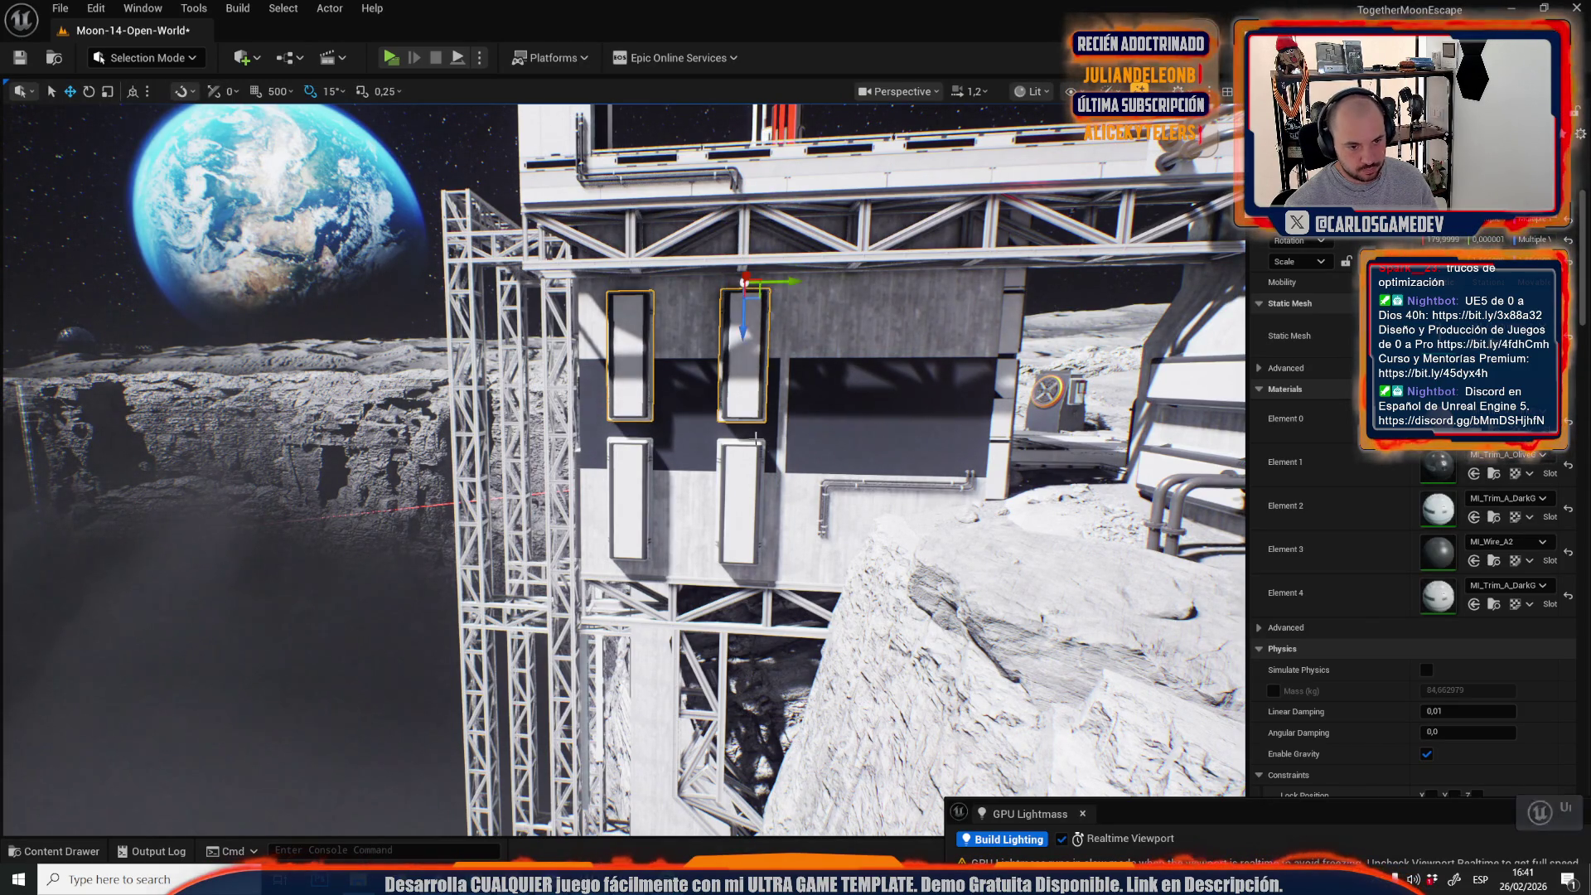
Delete the wall's window panels, then undo to bring two of them back.
key("Delete")
left_click(747, 508)
key("Delete")
left_click(630, 497)
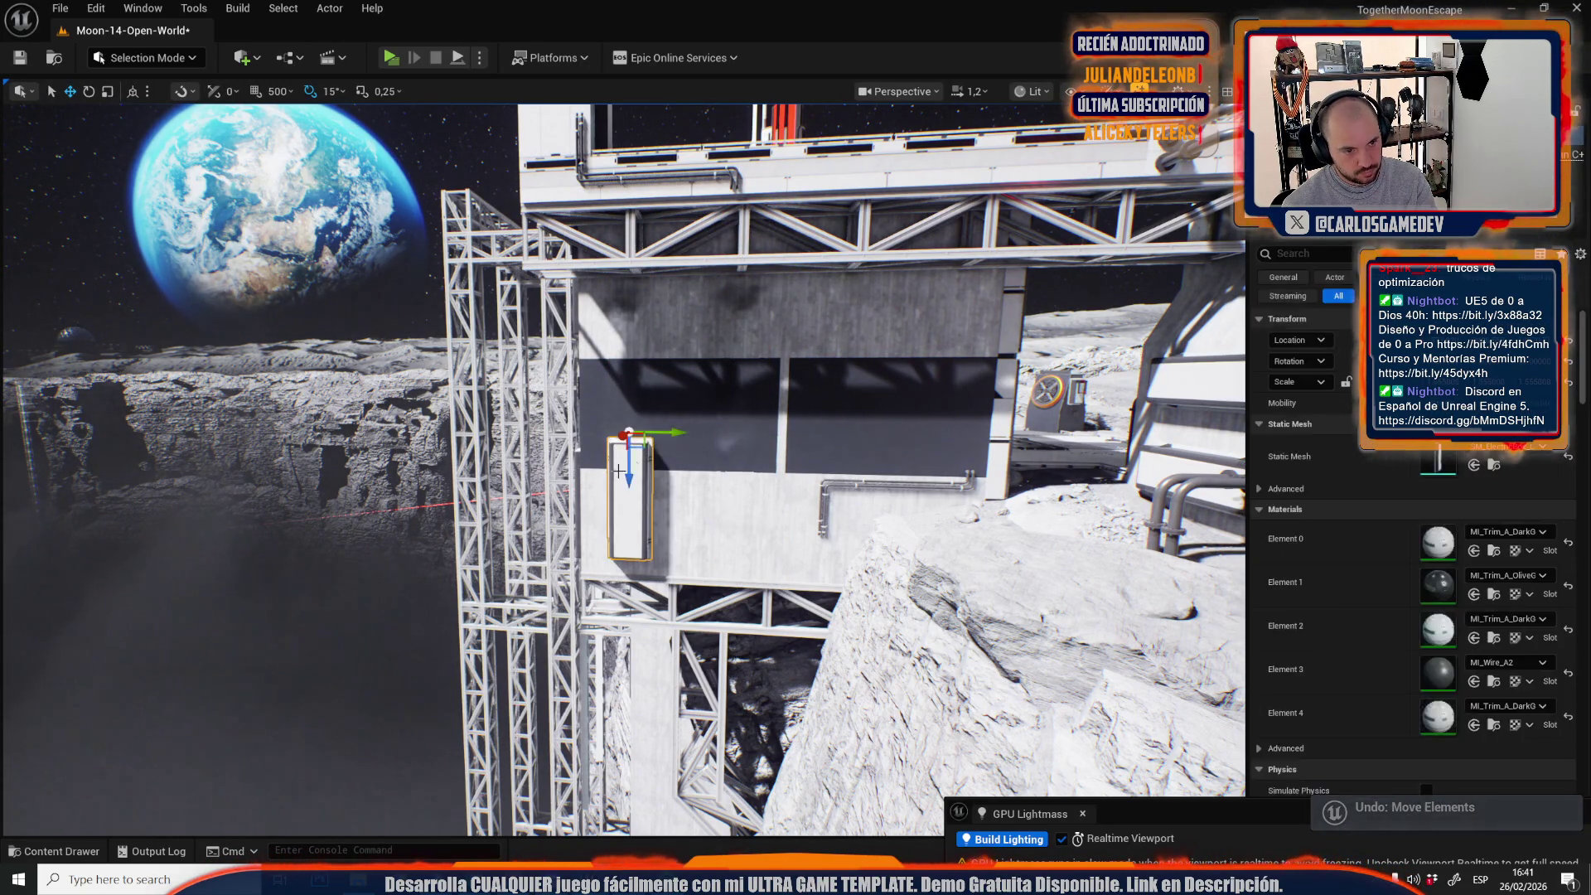
key("Delete")
left_click(629, 497)
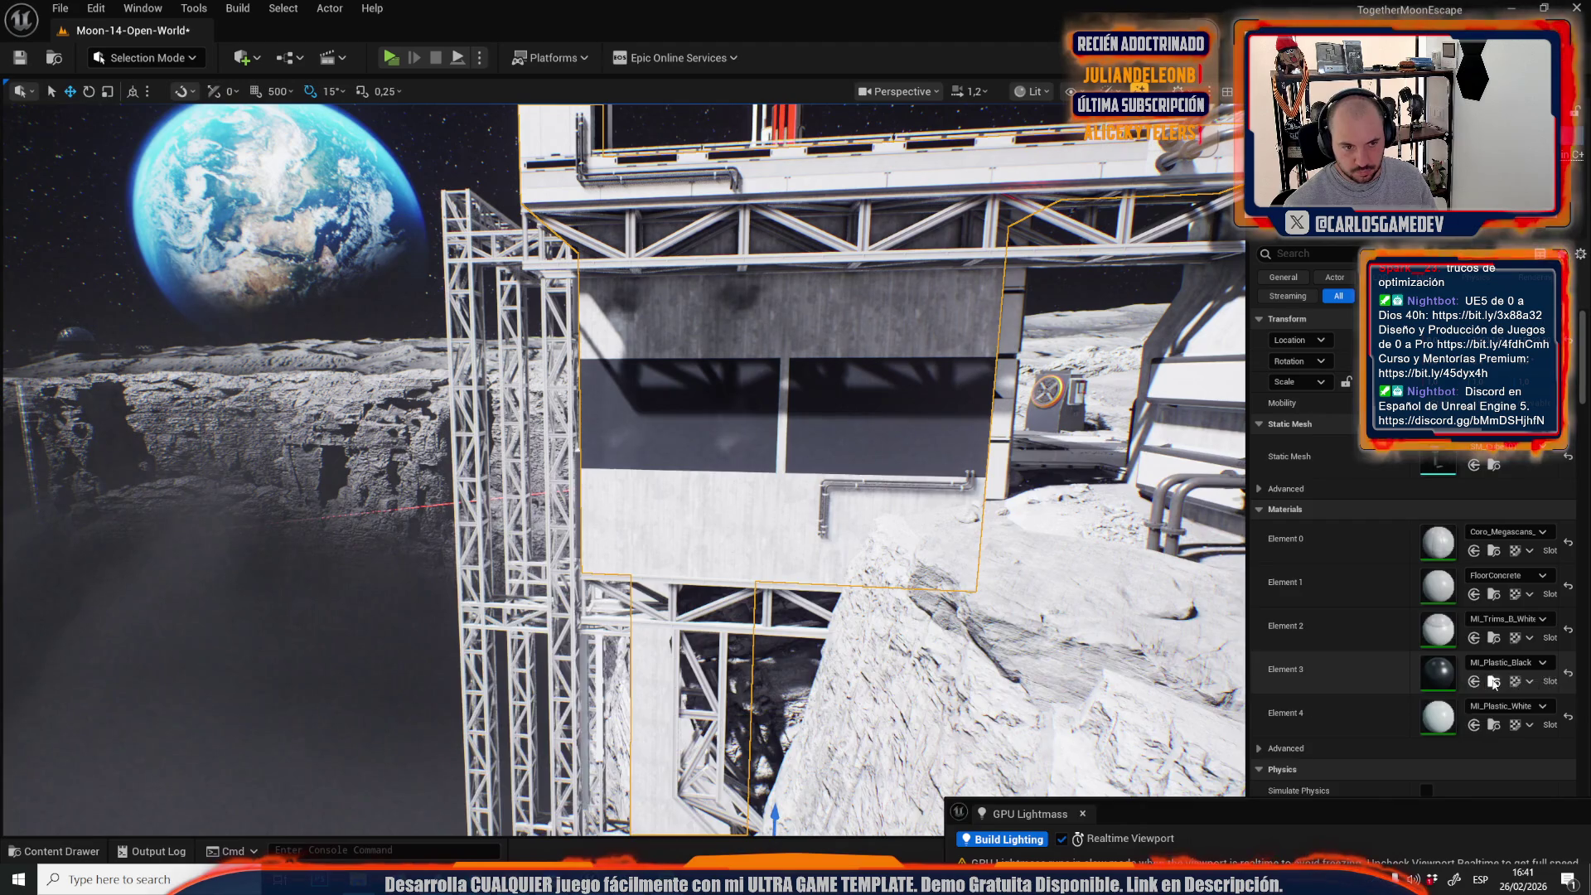
left_click(1472, 681)
key("ctrl+z")
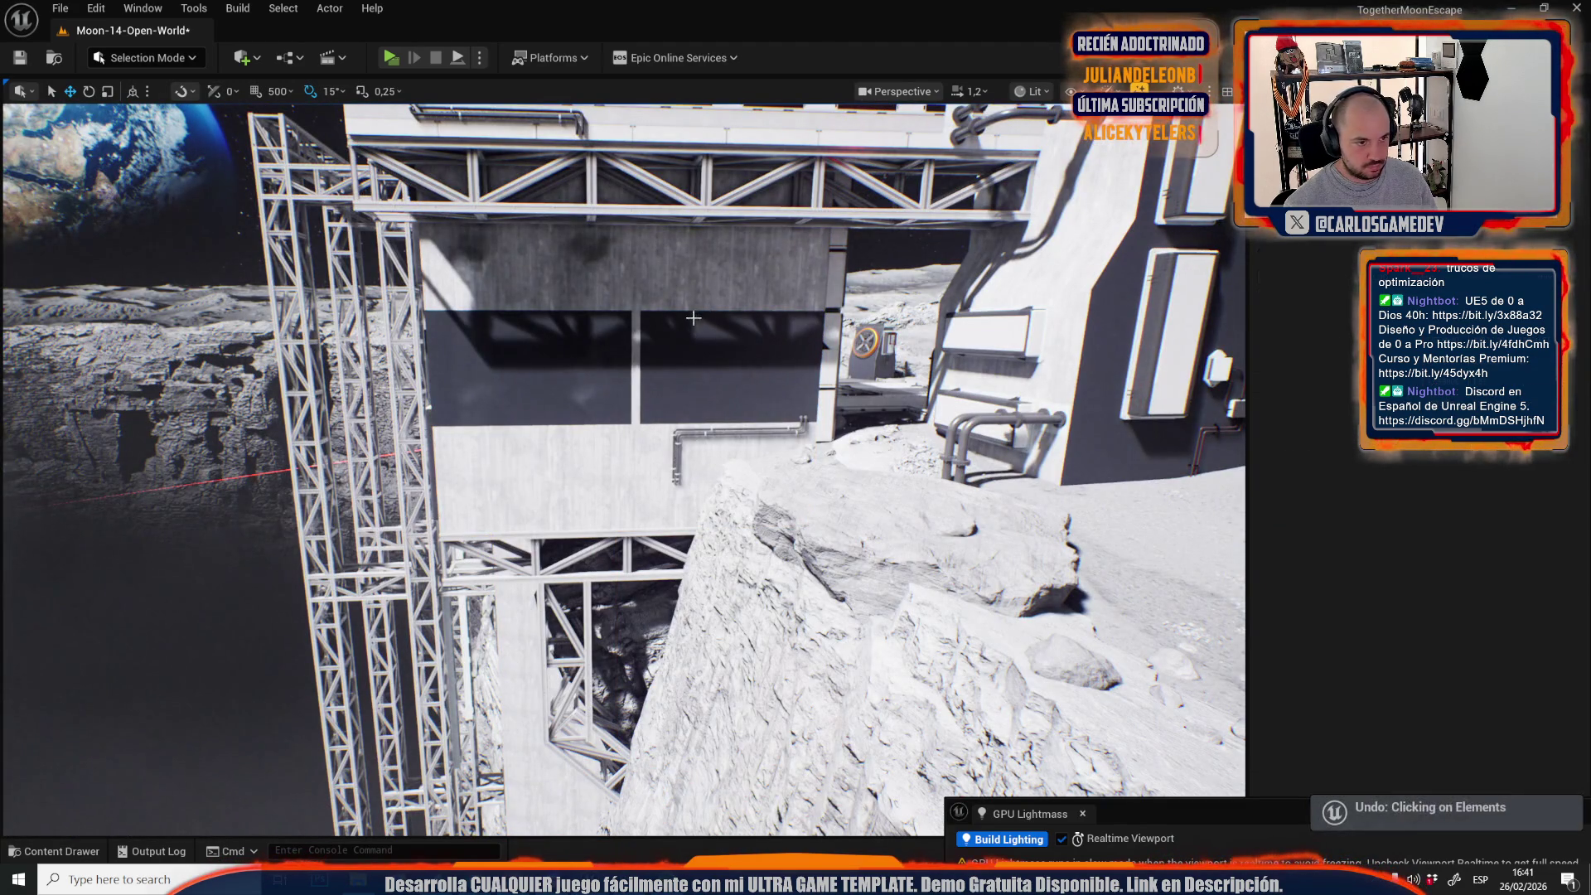
key("ctrl+z")
key("ctrl+z")
key("ctrl+z")
Raise the two window panels side by side into the dark upper band and frame a wall panel.
left_click_drag(610, 401, 655, 307)
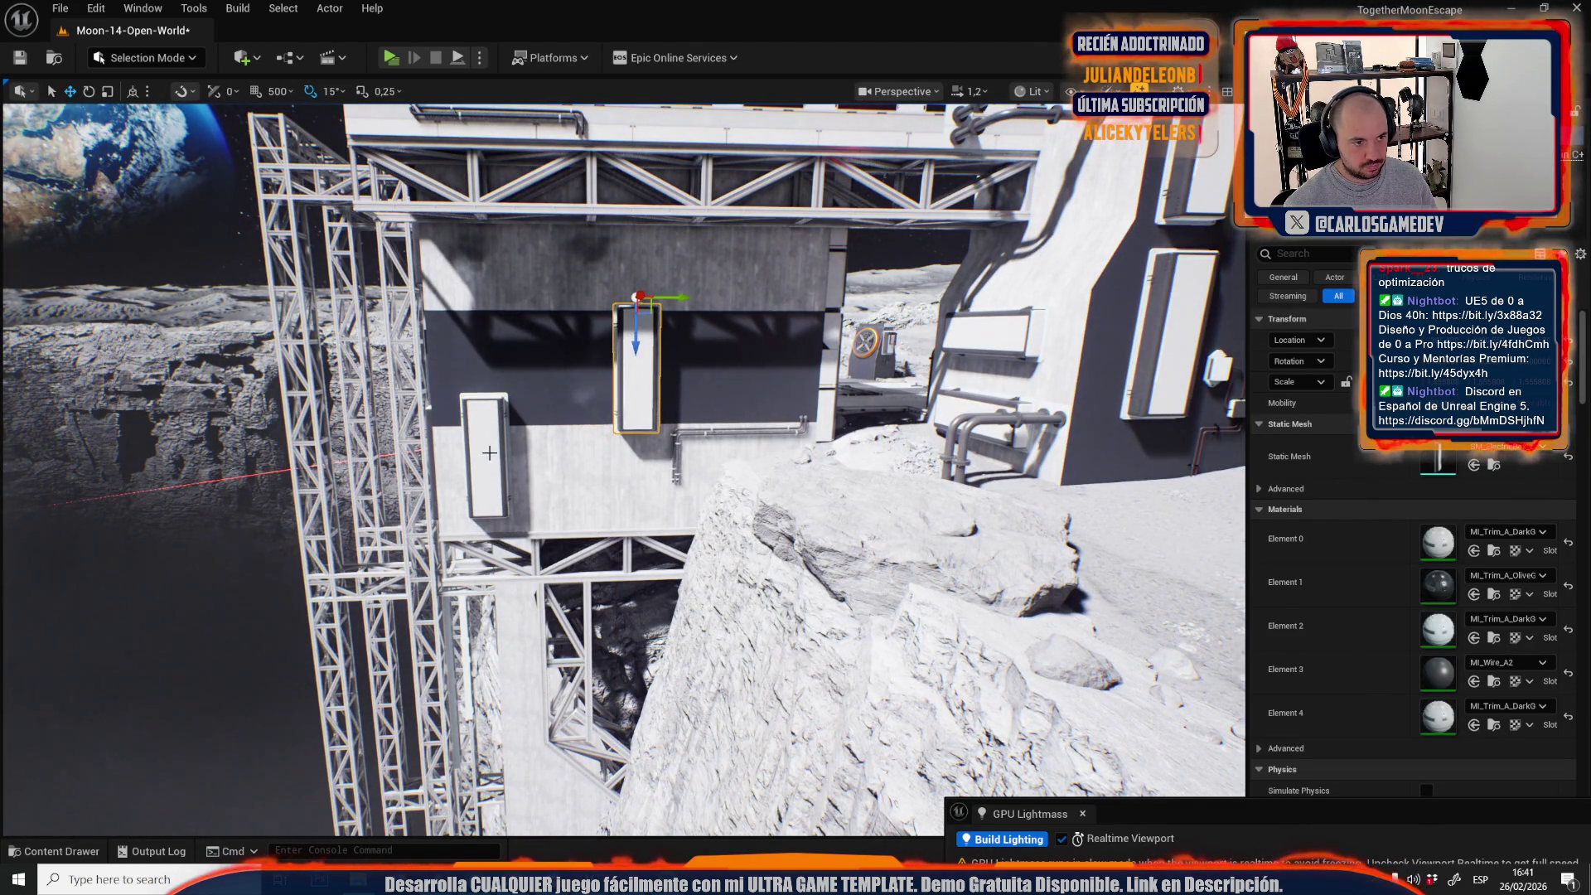
left_click_drag(485, 441, 498, 364)
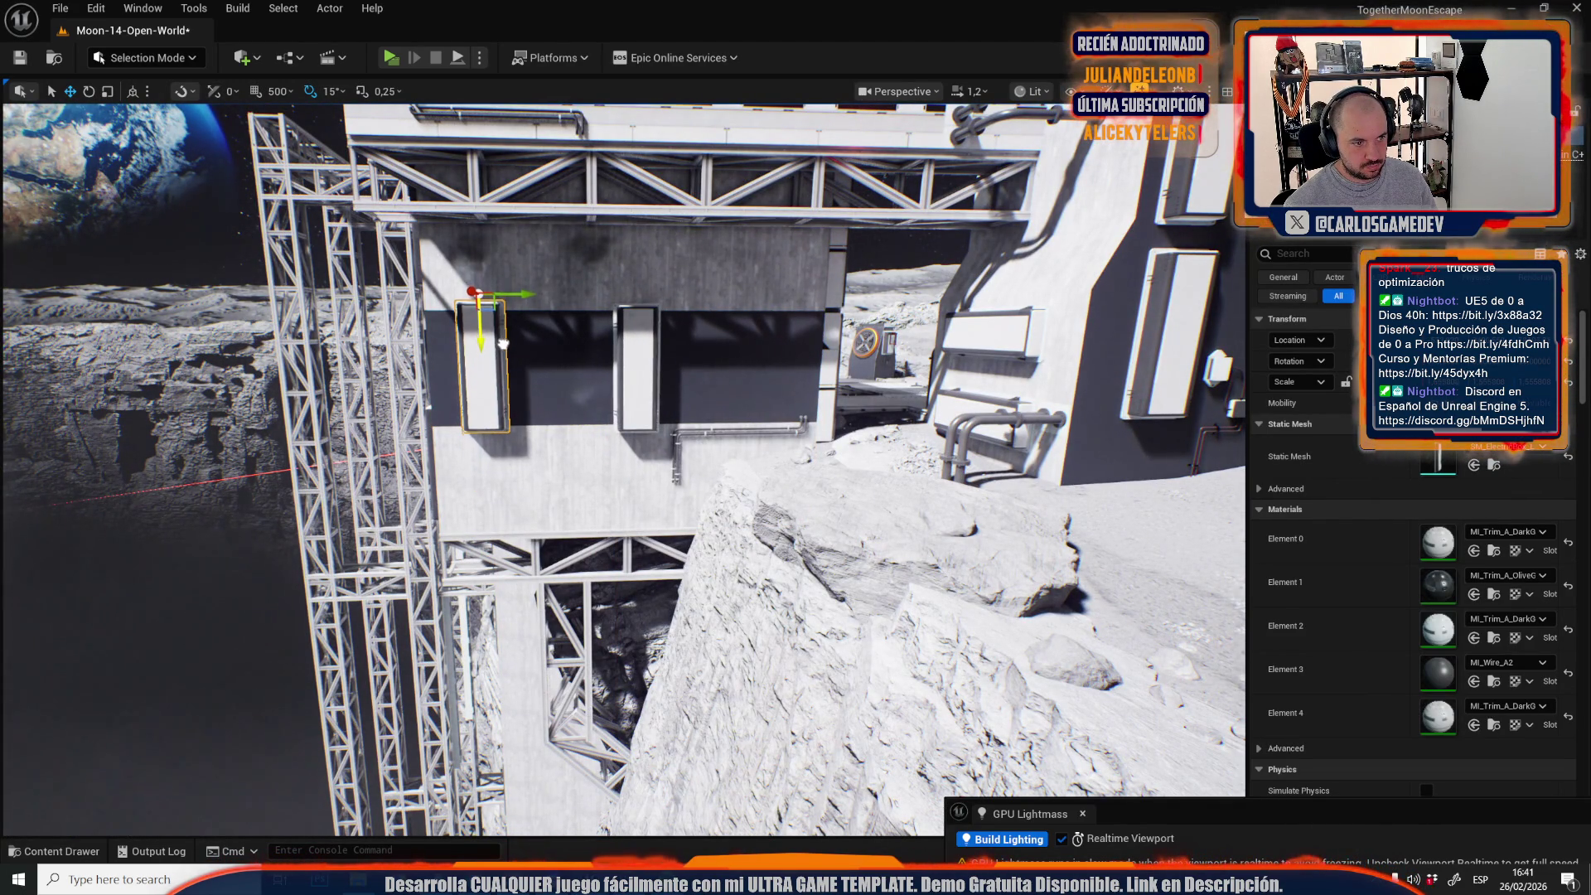
mouse_move(766, 363)
left_mouse_down()
mouse_move(663, 368)
mouse_move(838, 329)
left_mouse_up()
left_click(801, 448)
key("f")
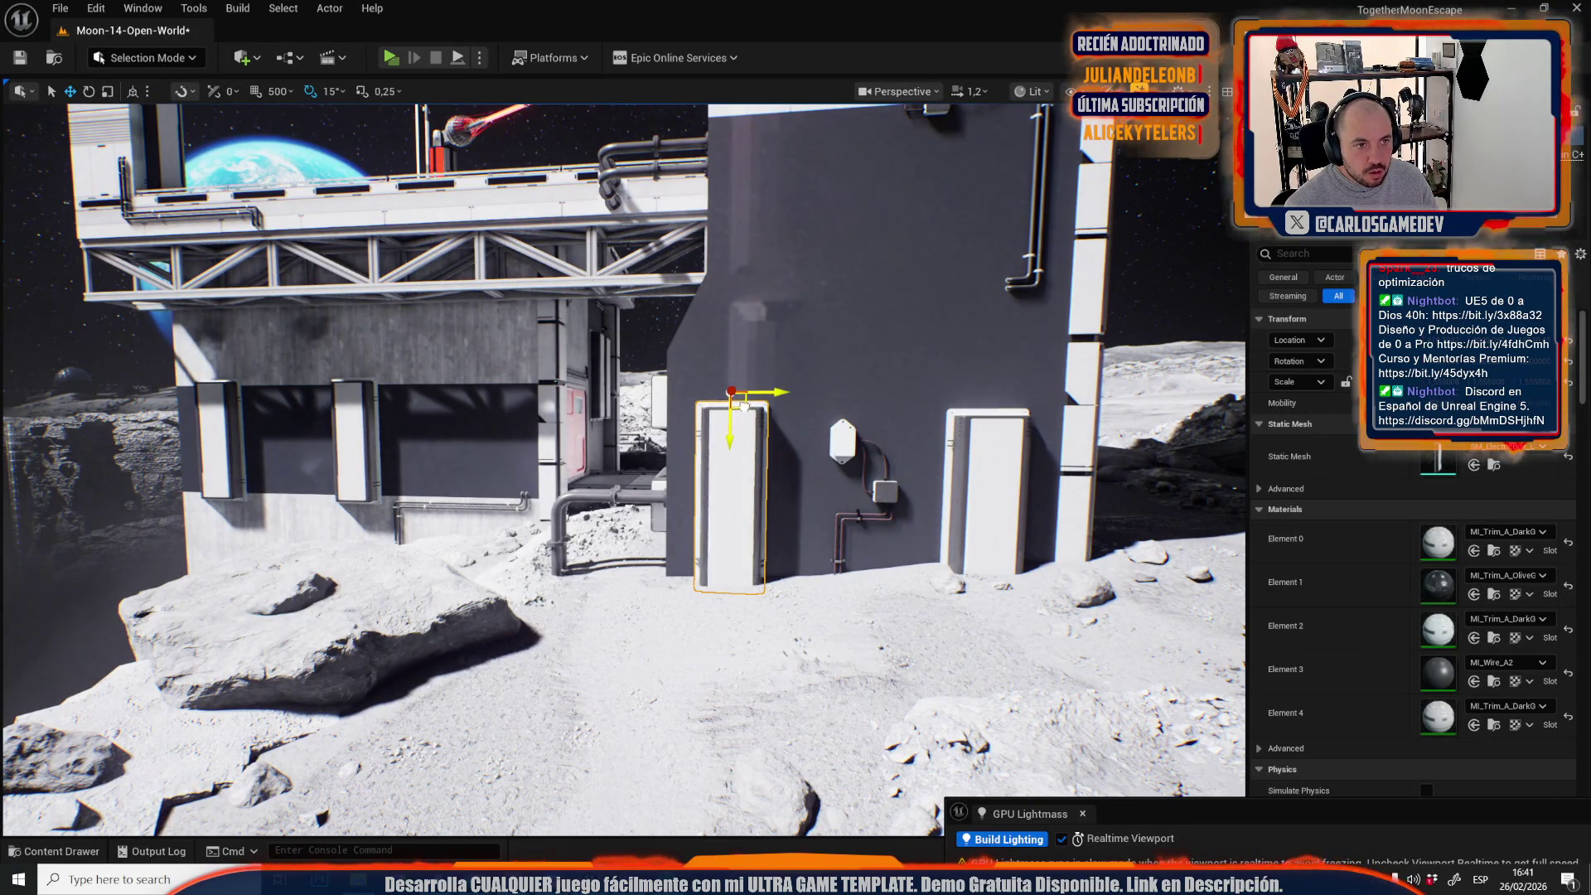
Tour the moon base inside and out, ending on the lunar landscape with the File menu shown.
left_click_drag(784, 133, 729, 145)
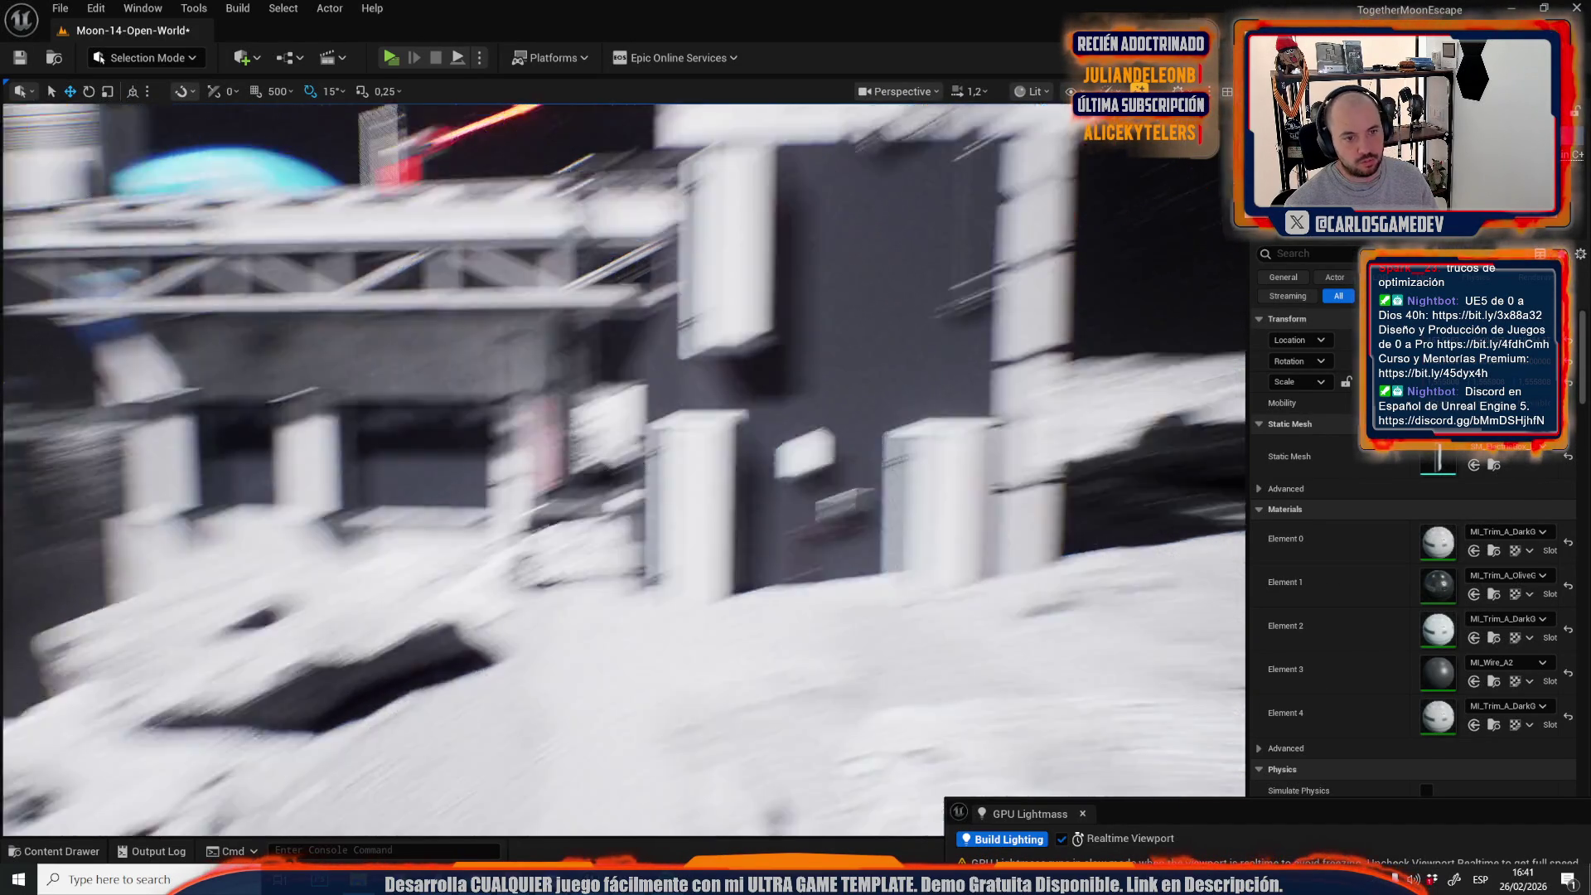
scroll(622, 464, "down", 2)
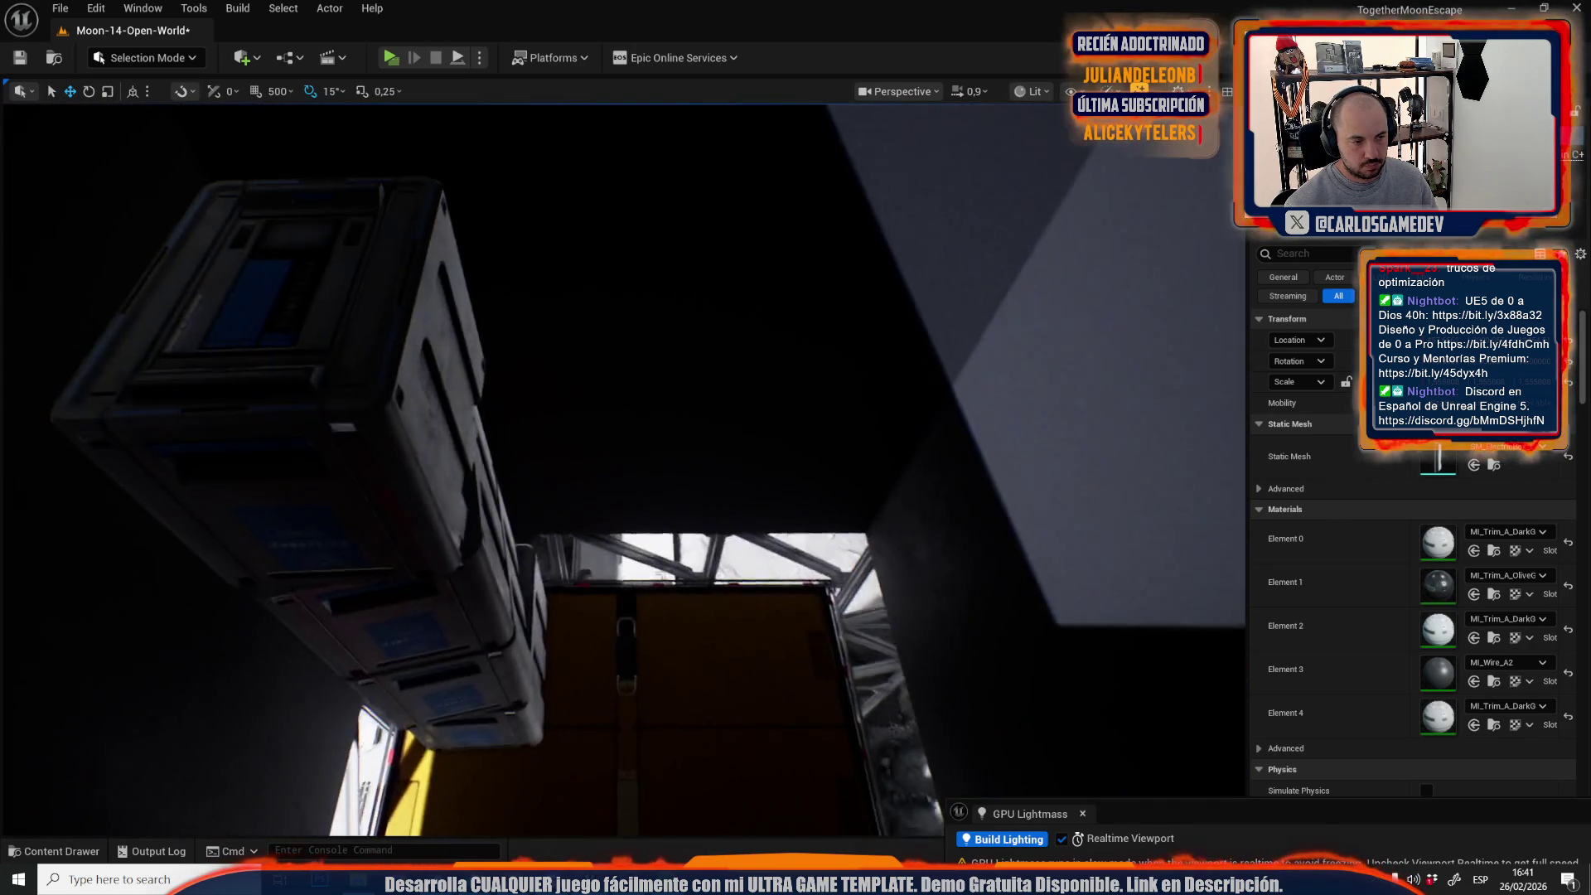
scroll(622, 464, "up", 2)
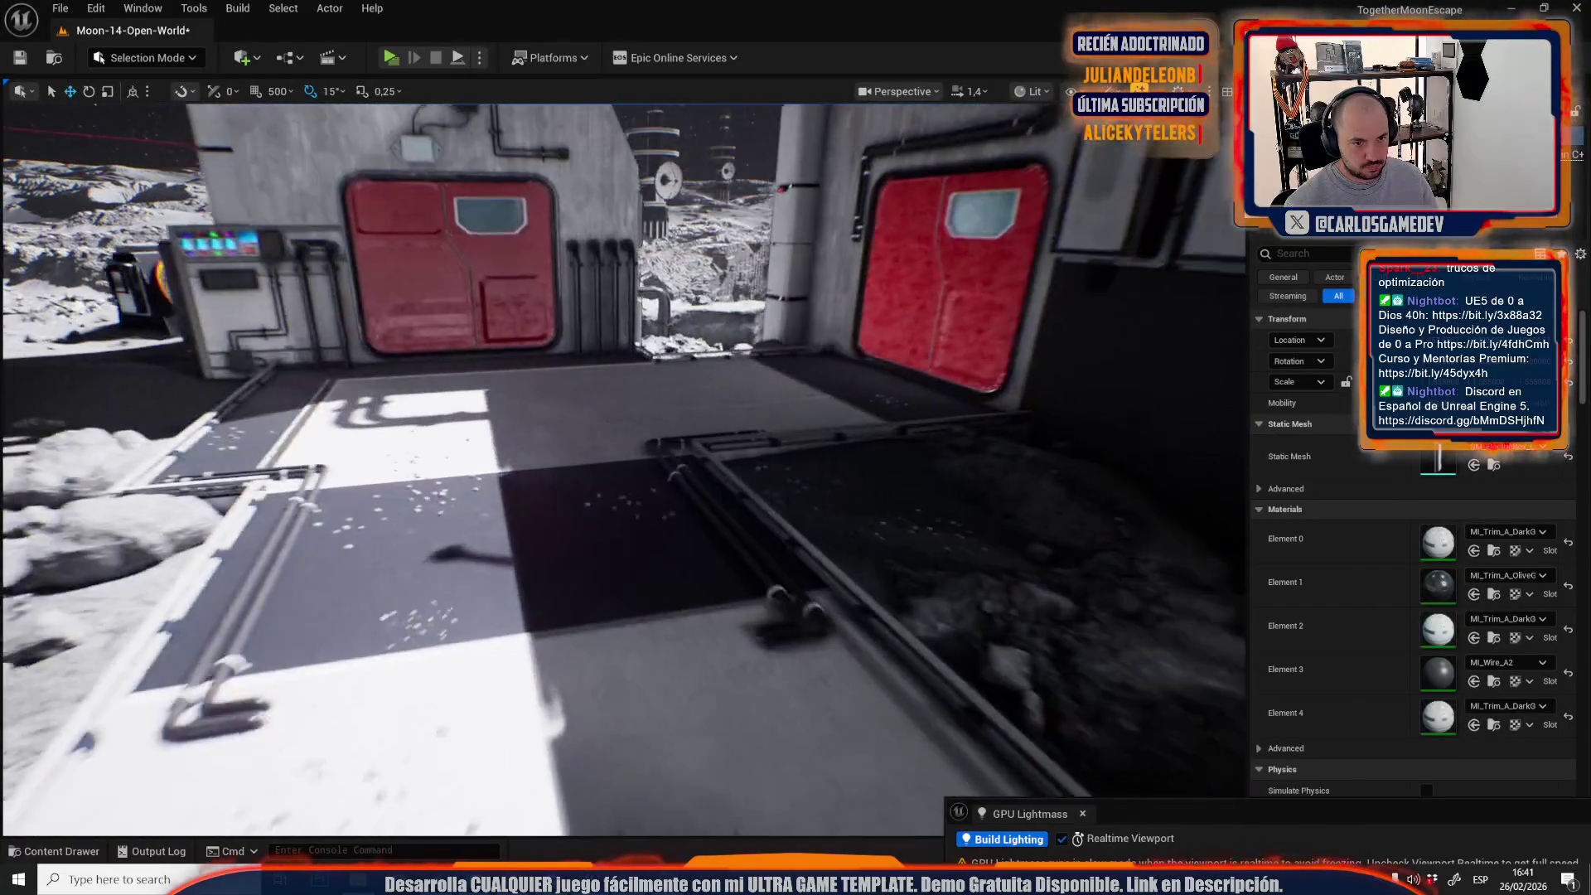
scroll(622, 464, "down", 1)
scroll(621, 464, "up", 2)
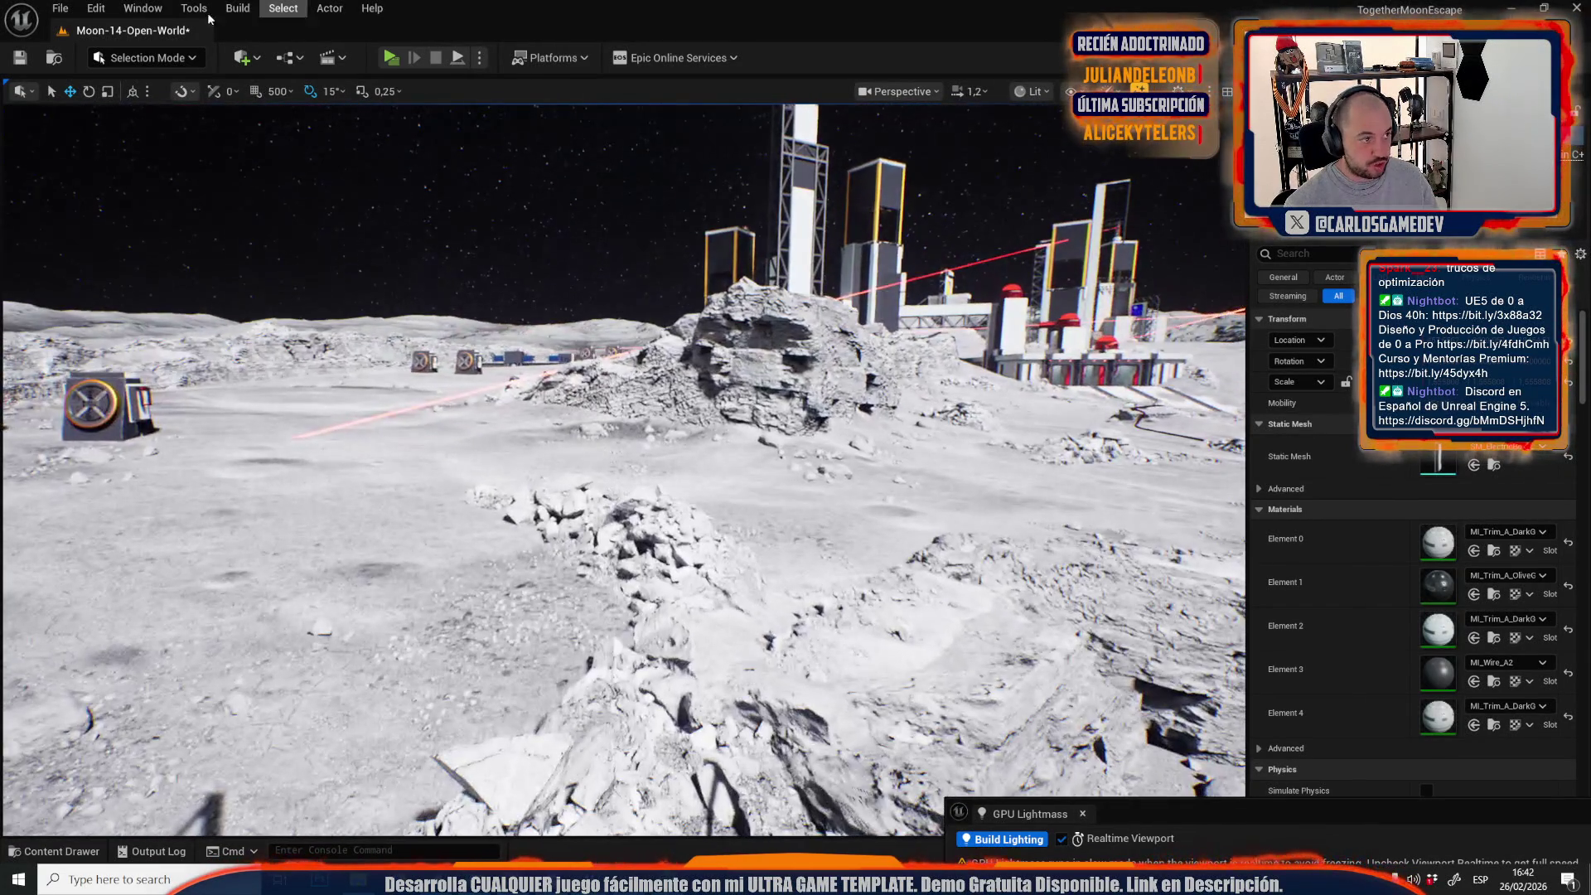
left_click(56, 9)
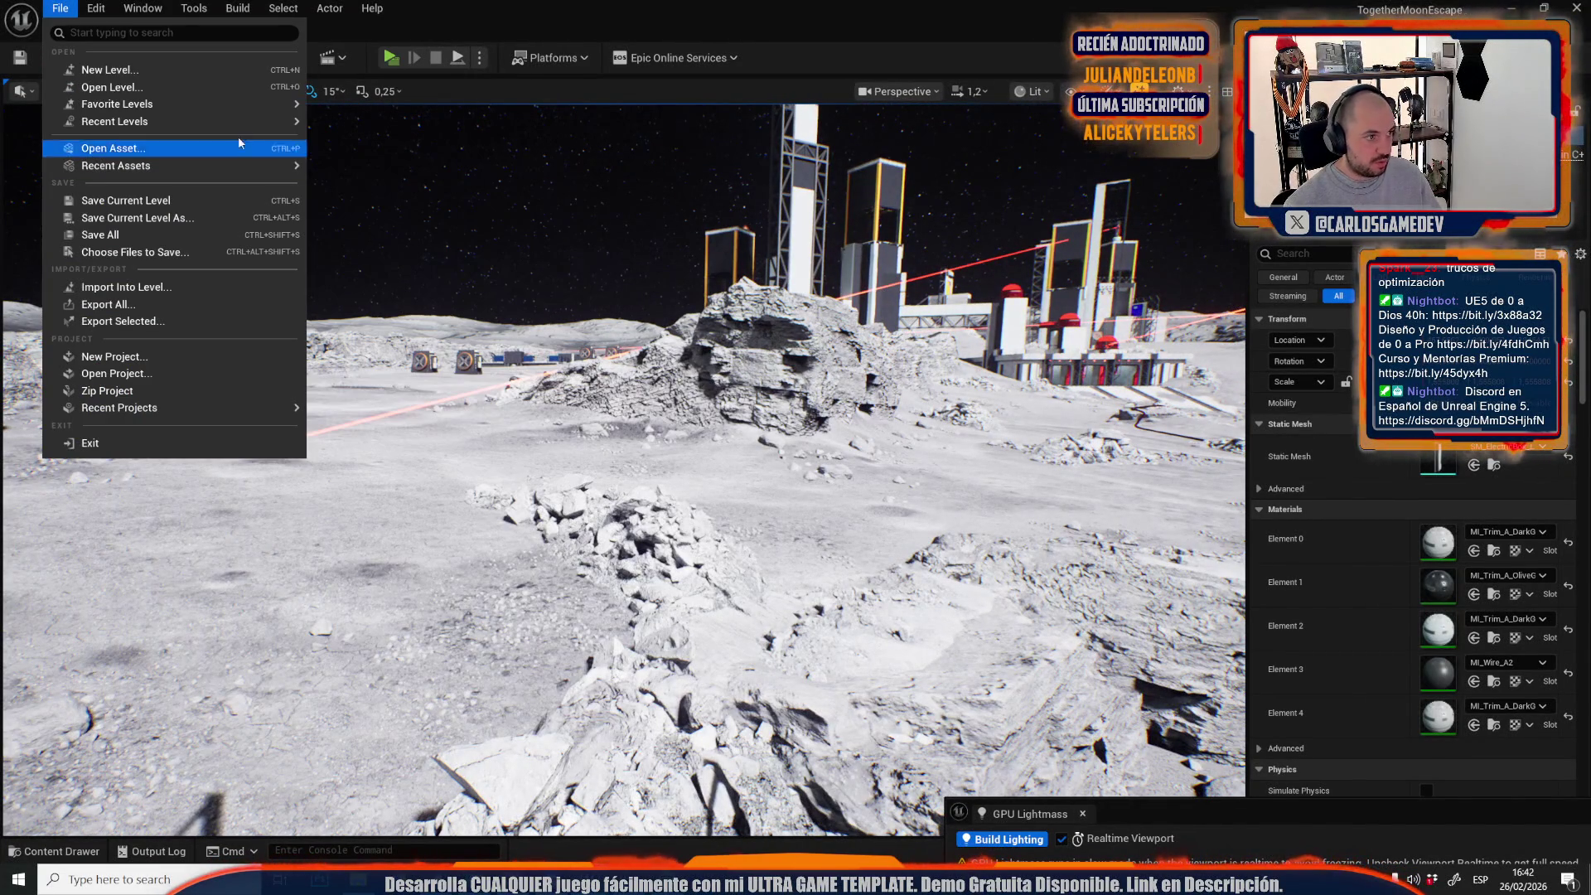
Open Moon-13-Broken-Elevator from Recent Levels, saving Moon-14-Open-World with Save Selected.
mouse_move(279, 127)
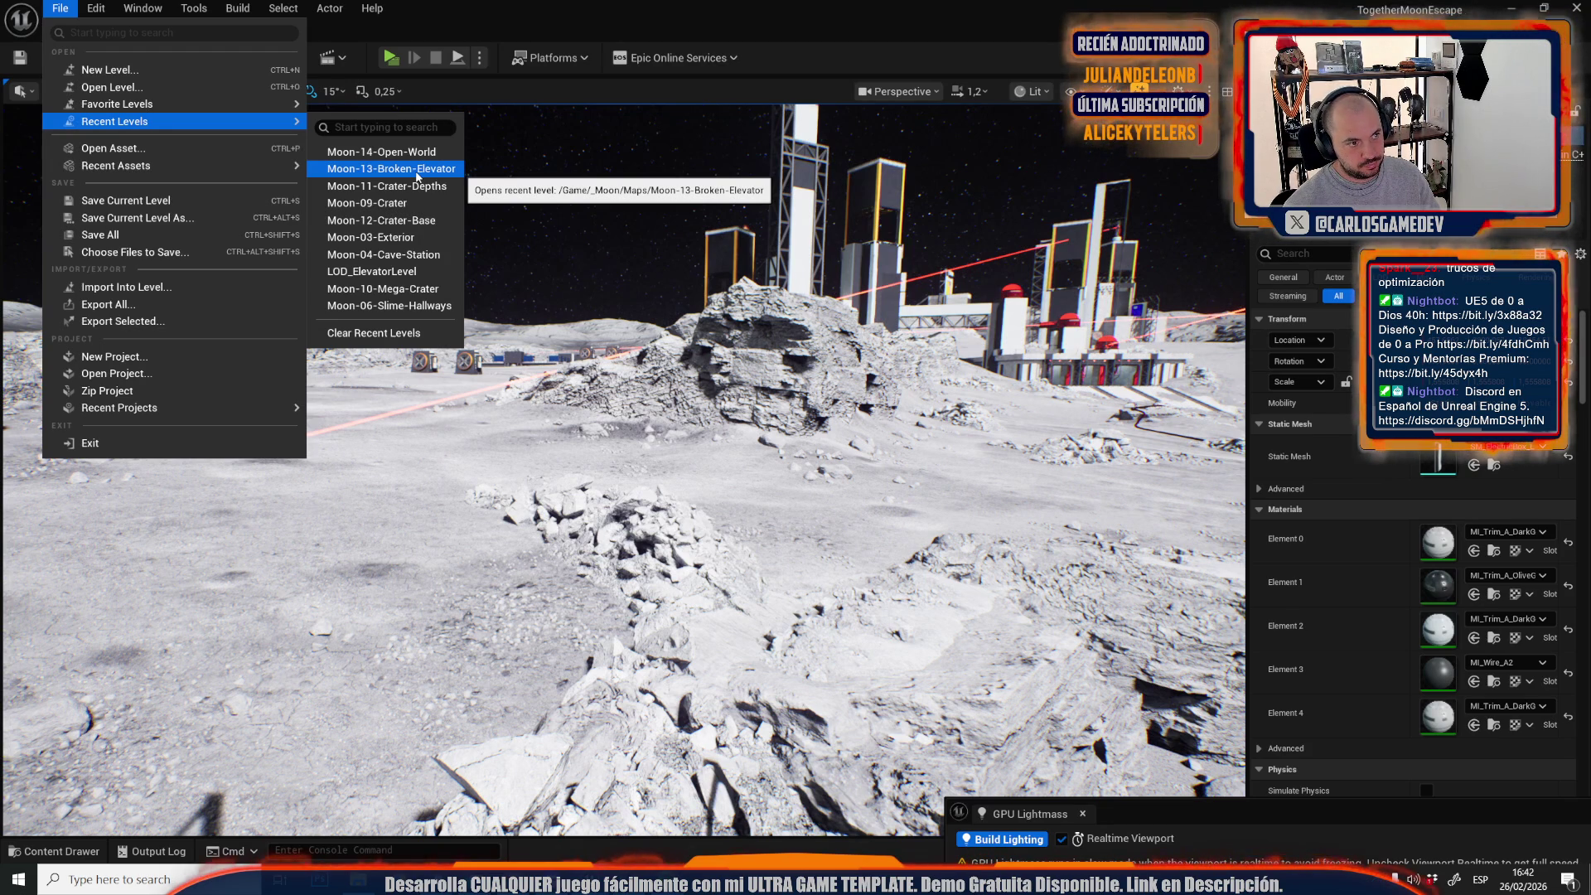
left_click(417, 176)
left_click(816, 612)
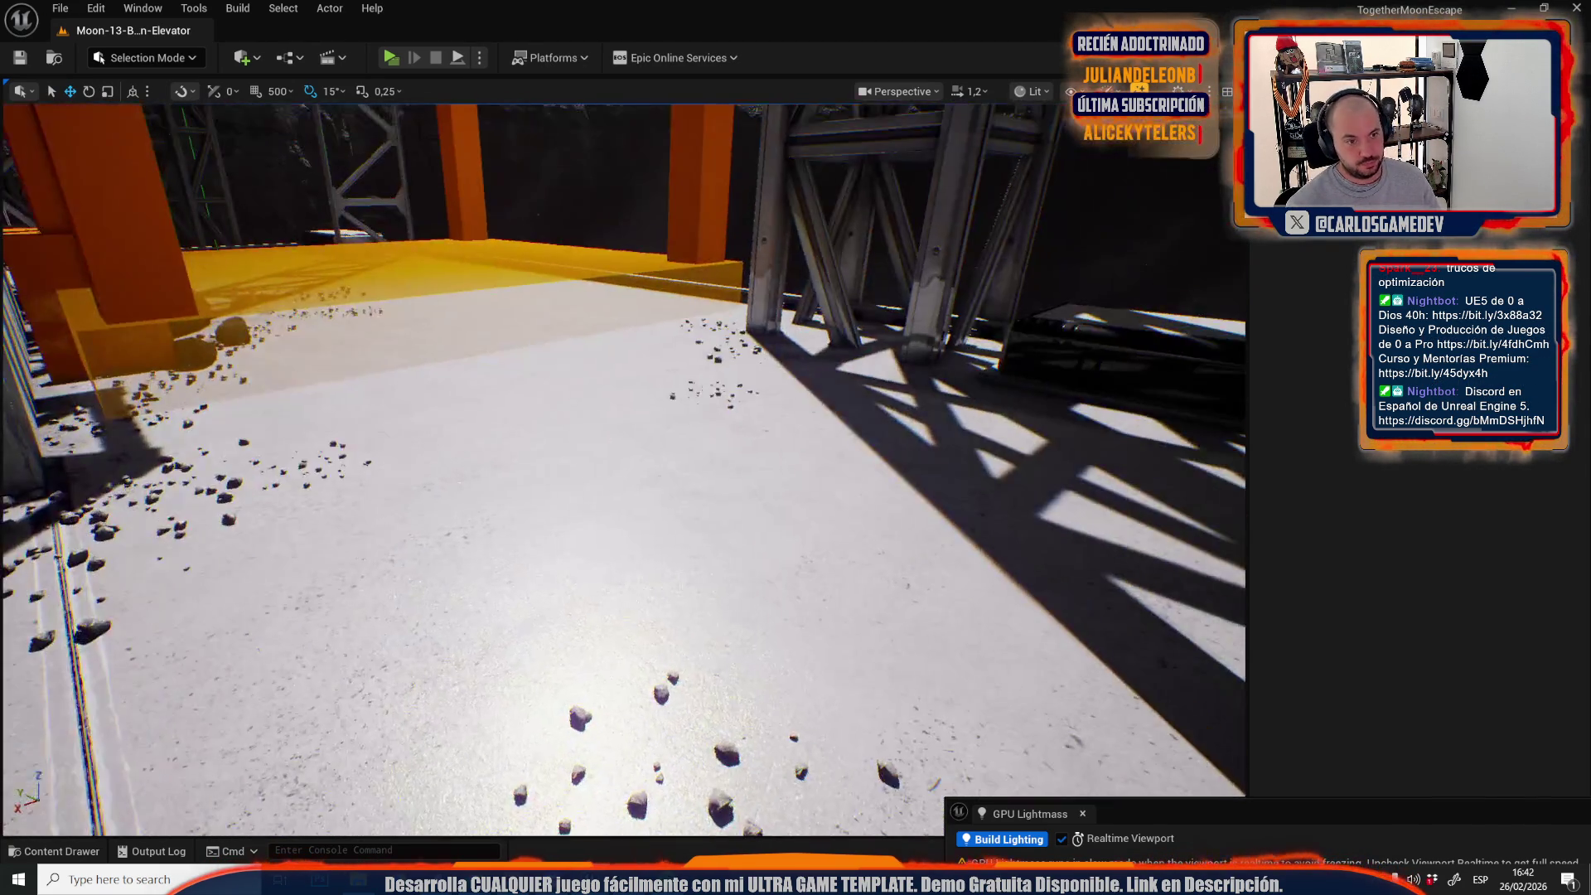
Enter the blue-lit room and select the two floor cables plus the wall-socket cable.
scroll(623, 470, "up", 2)
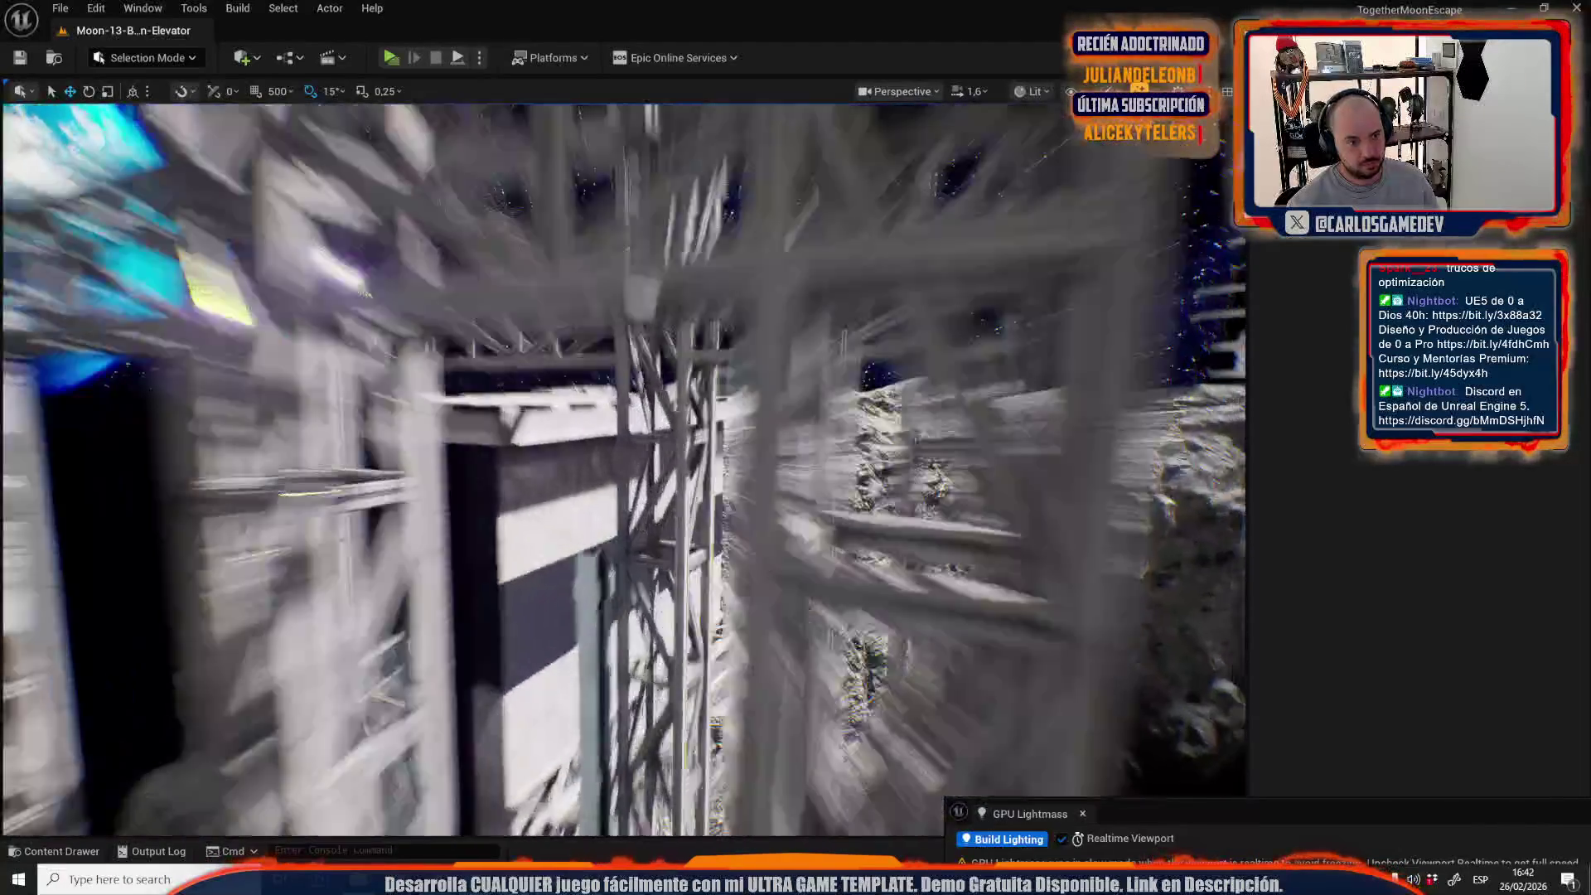
scroll(623, 470, "down", 2)
left_click_drag(495, 265, 494, 265)
left_click(522, 403)
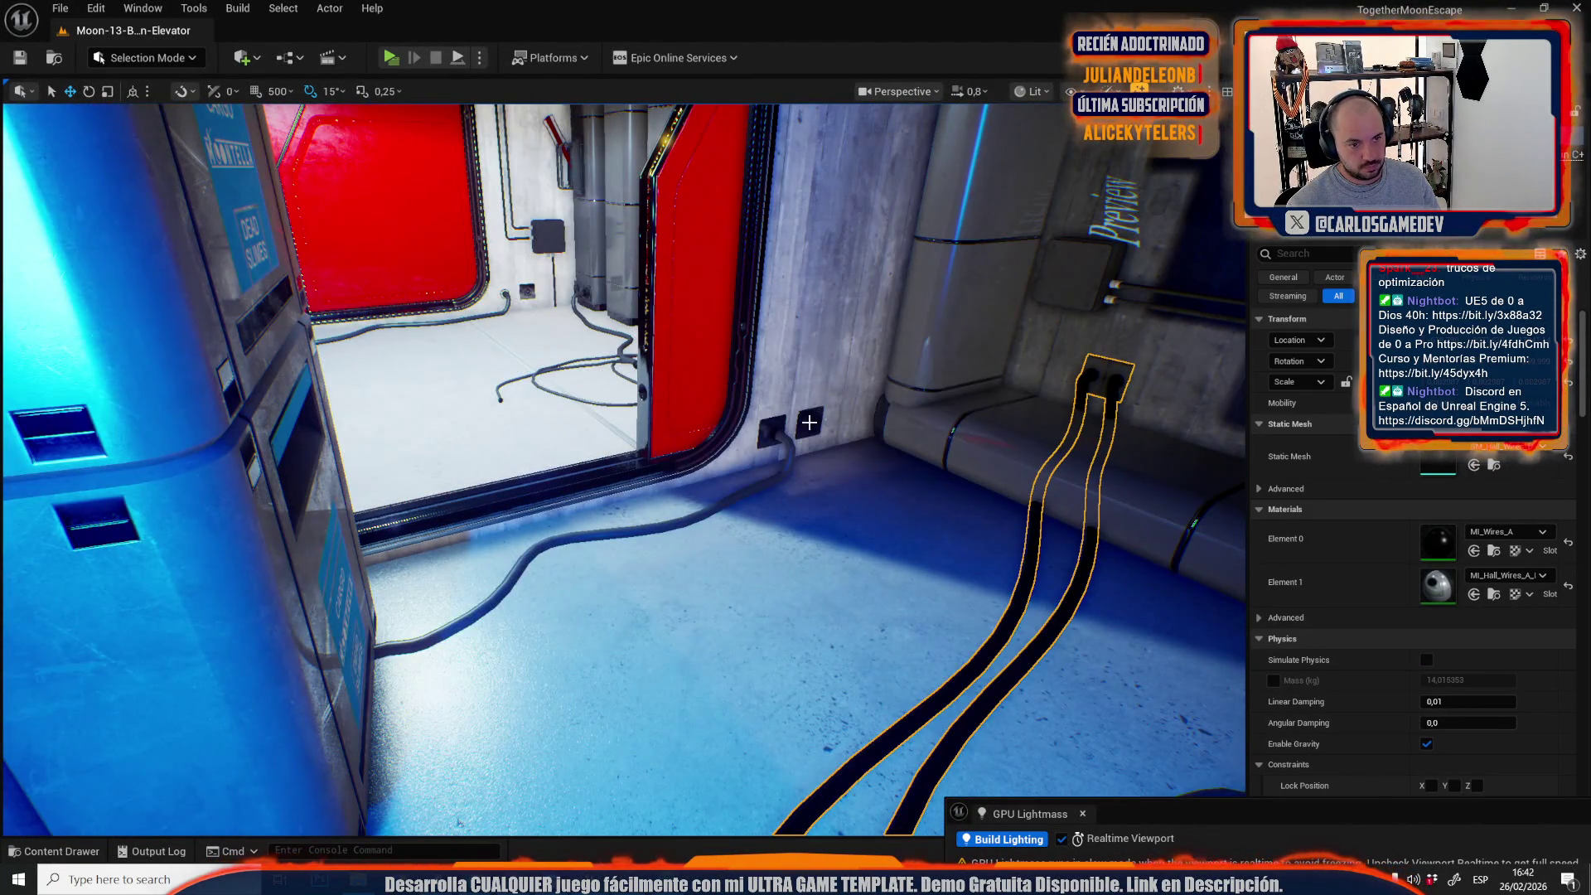
left_click(780, 443, "ctrl")
Add the coiled floor cable and the upper cargo crate to the selection.
scroll(779, 444, "down", 2)
left_click_drag(779, 443, 779, 443)
left_click_drag(642, 425, 676, 414)
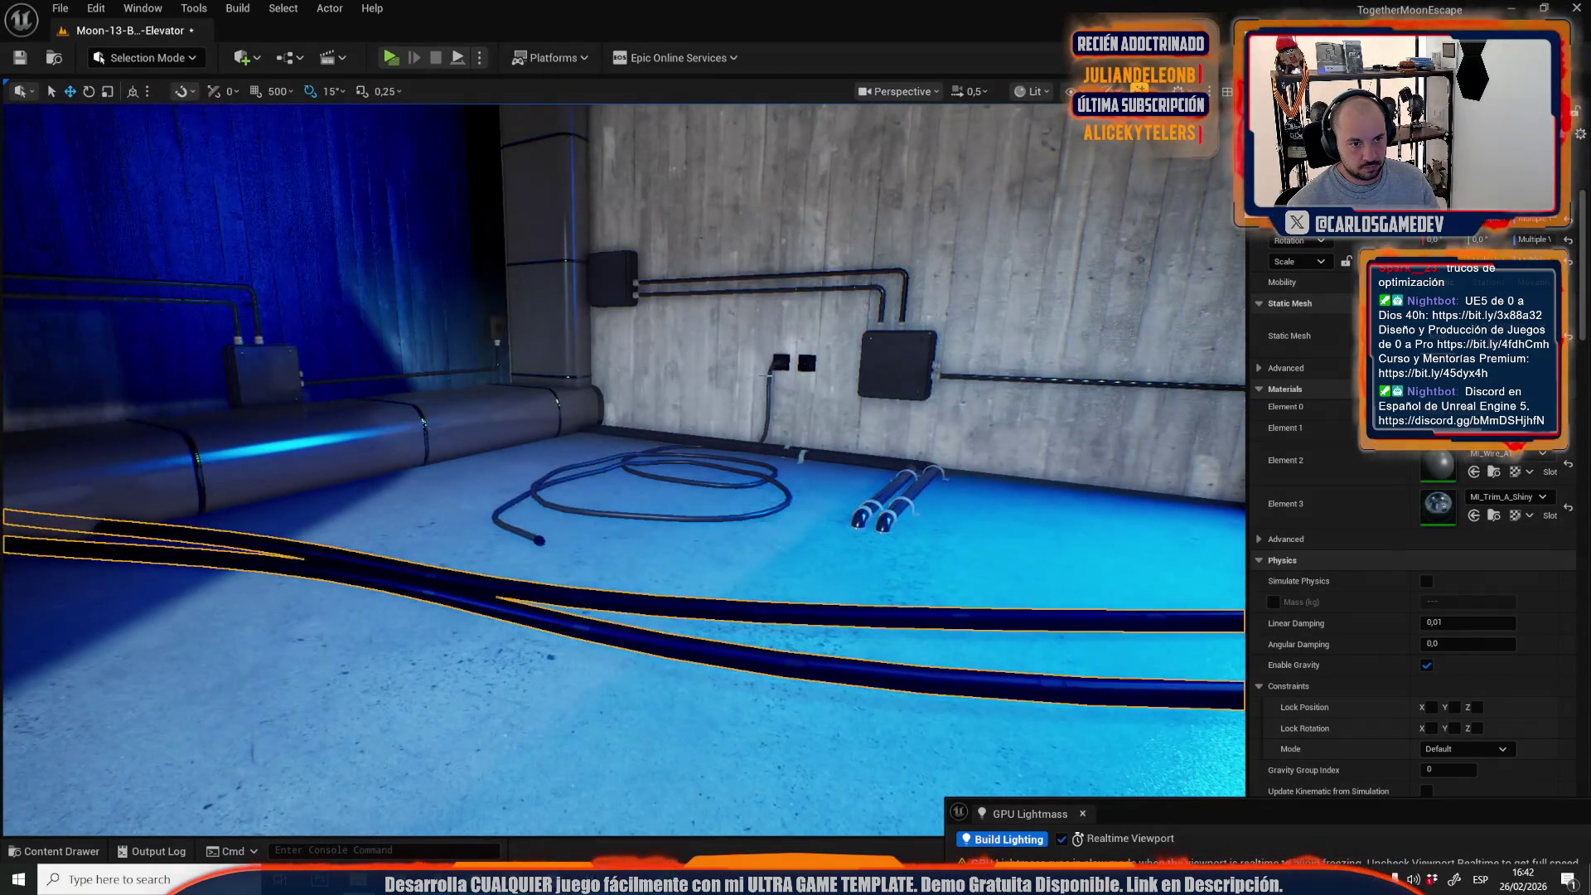
left_click(800, 452, "ctrl")
left_click_drag(800, 452, 800, 452)
left_click_drag(636, 447, 577, 466)
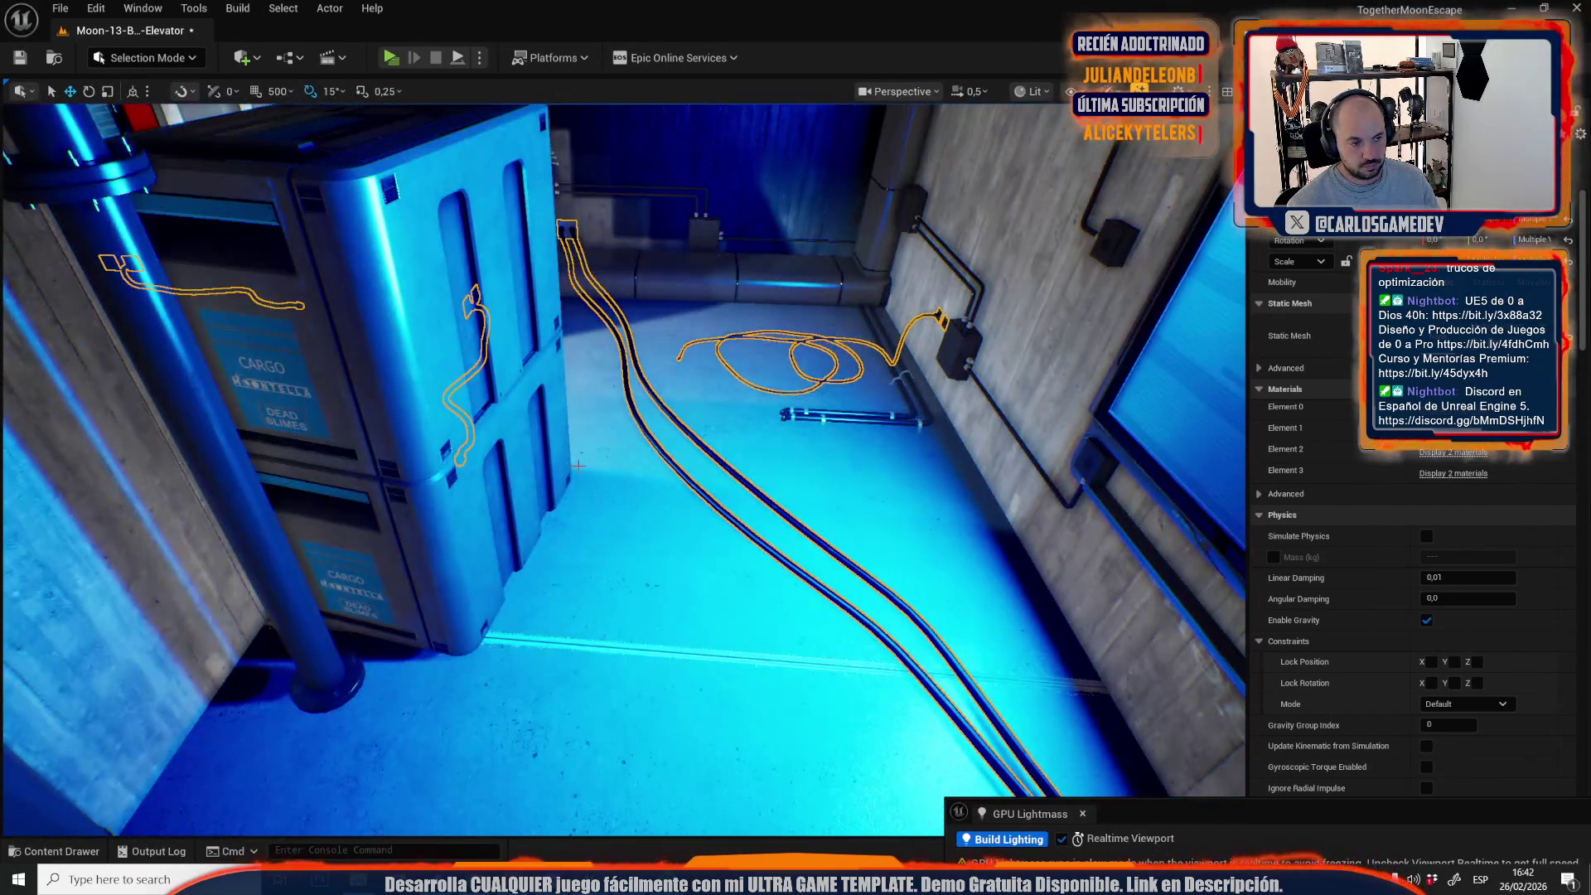
left_click(522, 274)
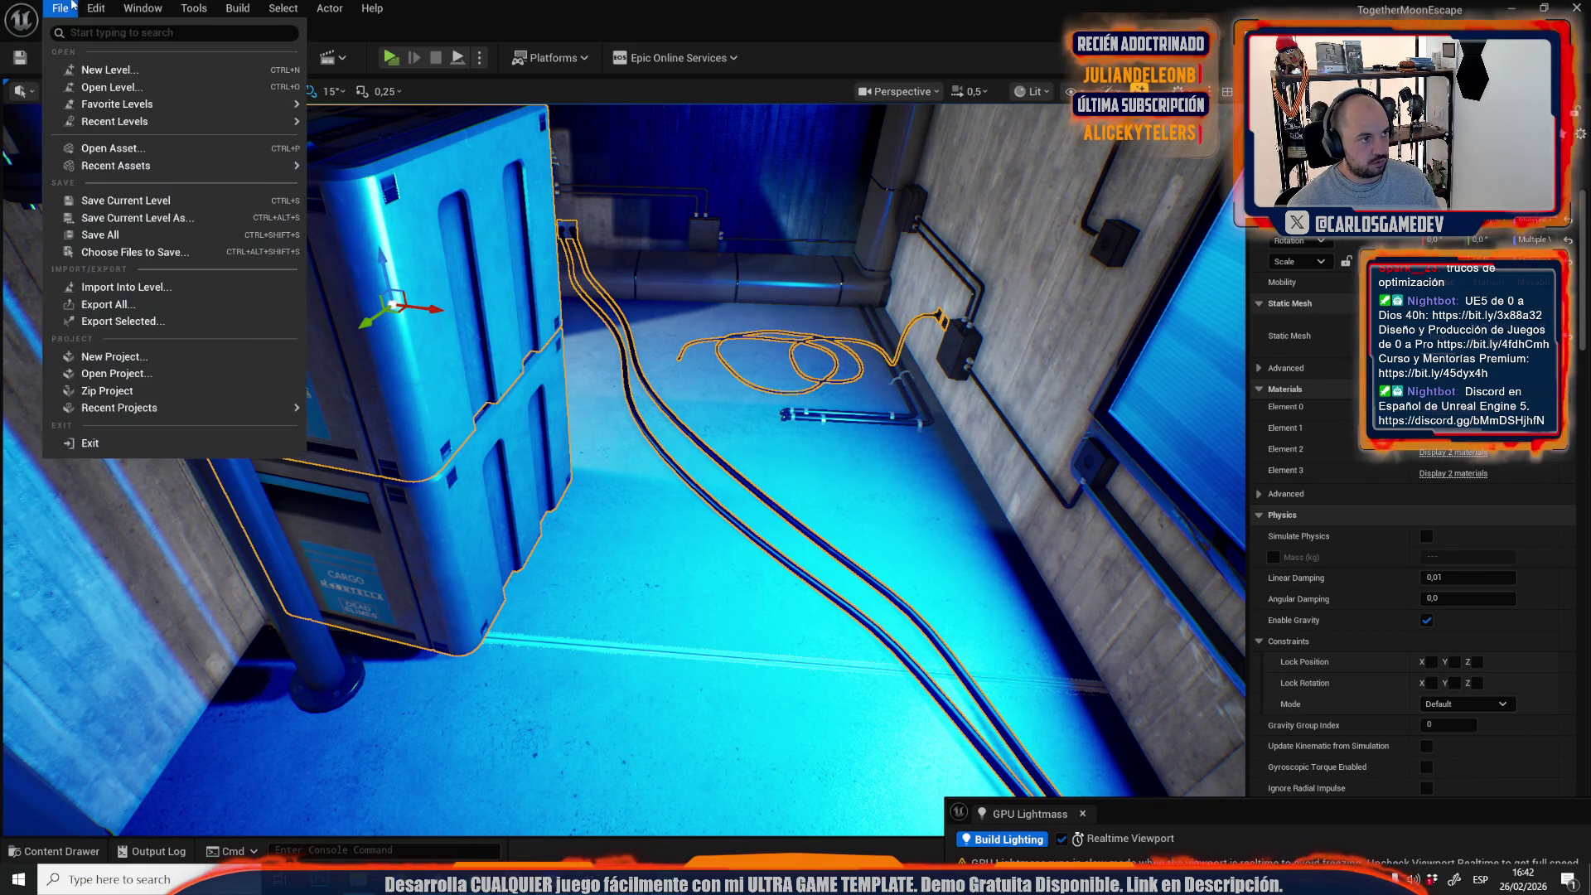
Open Moon-14-Open-World from Recent Levels, discarding changes to Moon-13-Broken-Elevator.
mouse_move(157, 121)
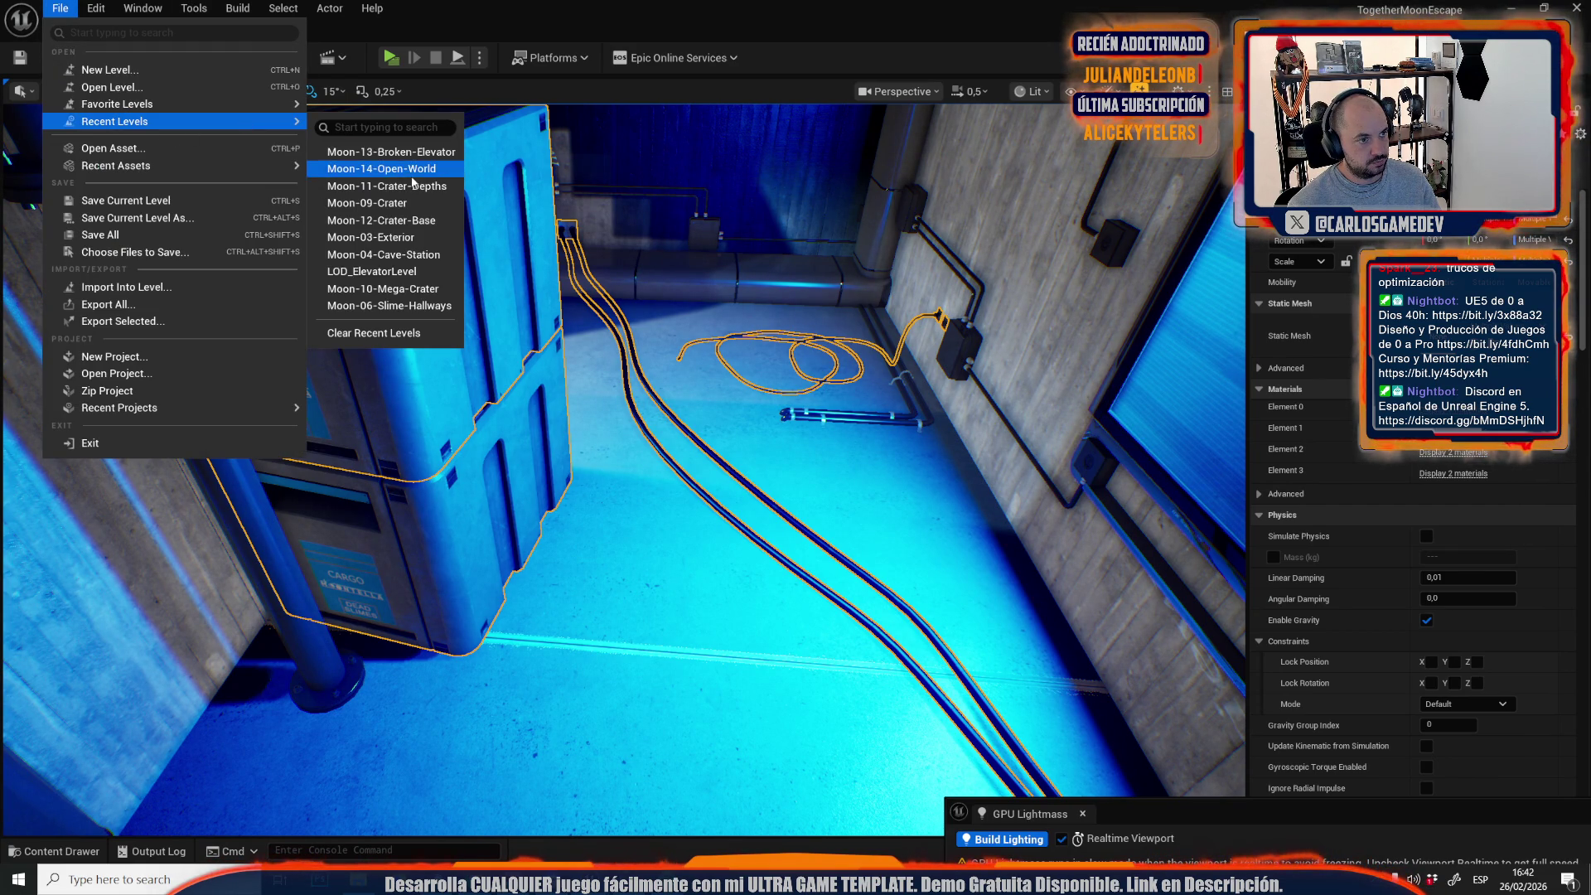
left_click(411, 172)
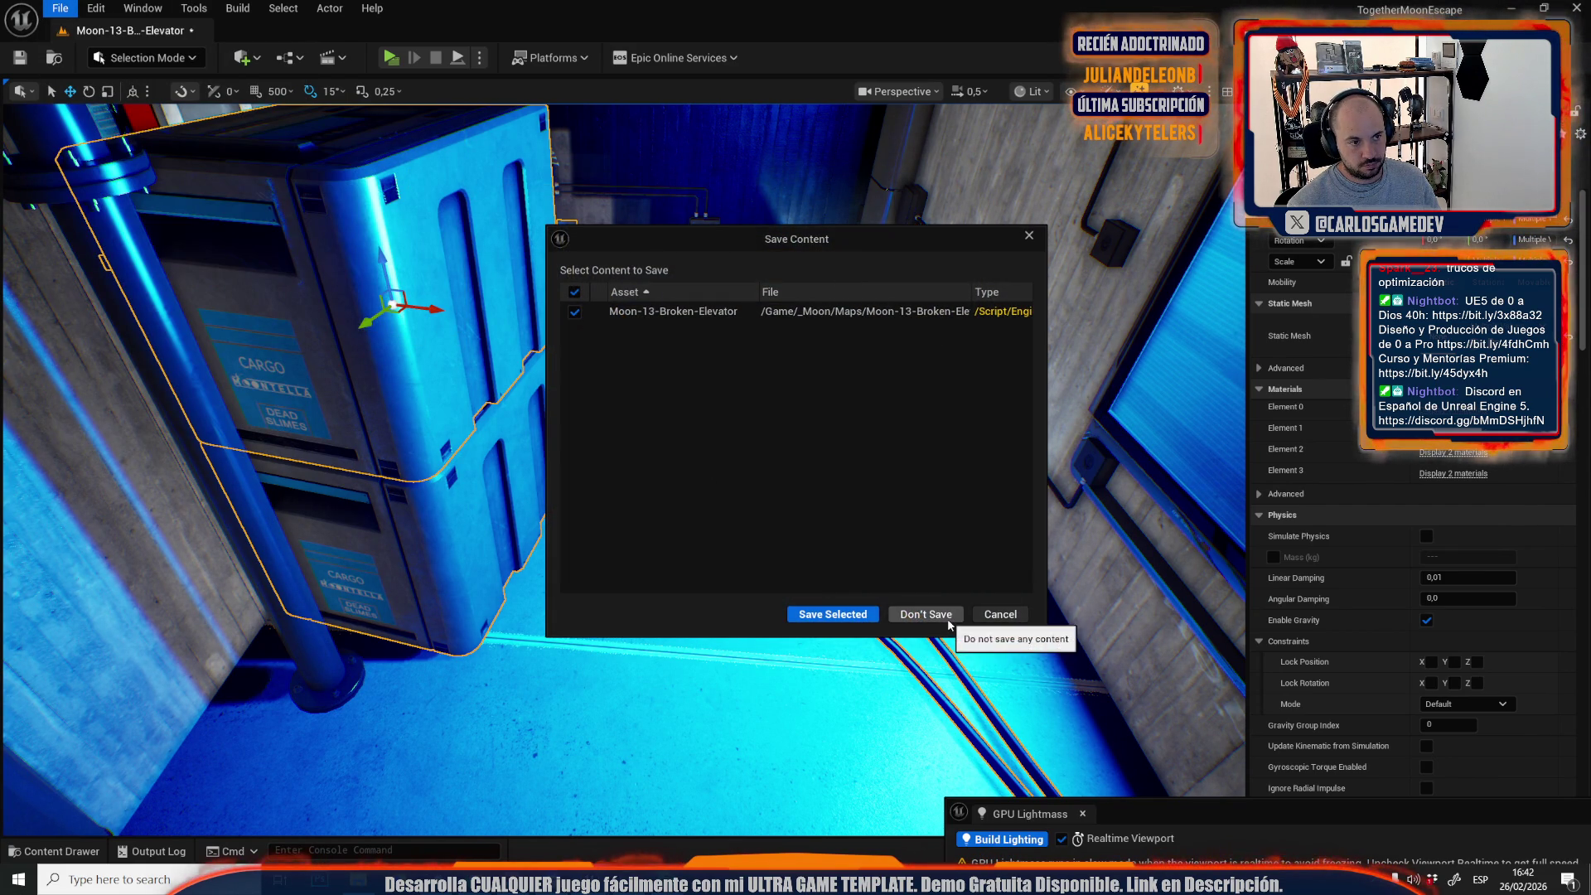
left_click(949, 620)
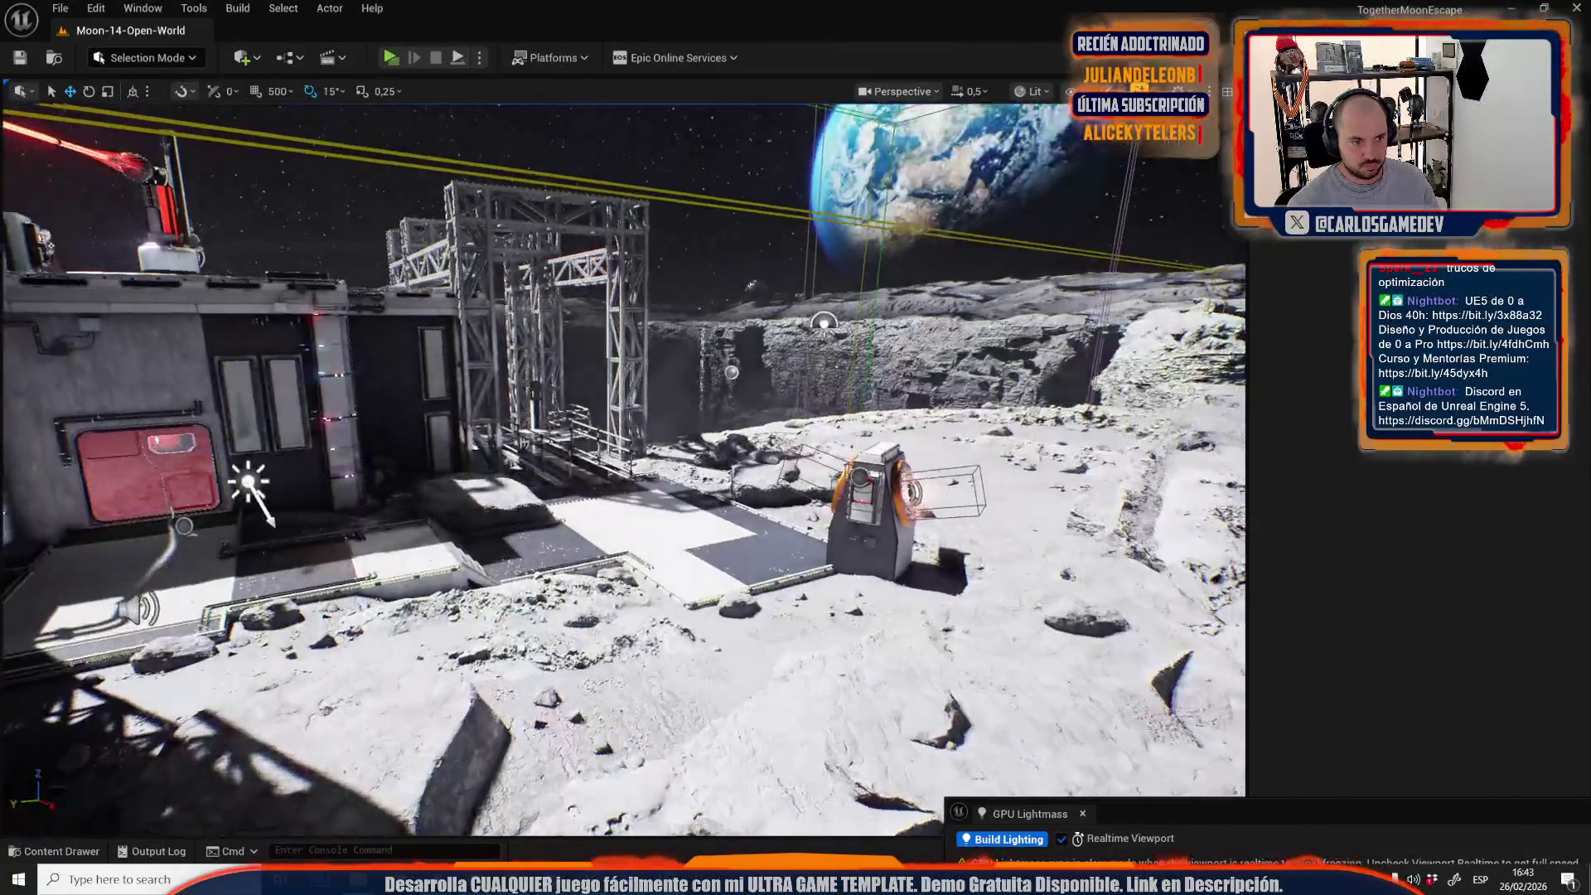
Select the pasted crate and cables and lift the coiled cable slightly on Z.
left_click(761, 461)
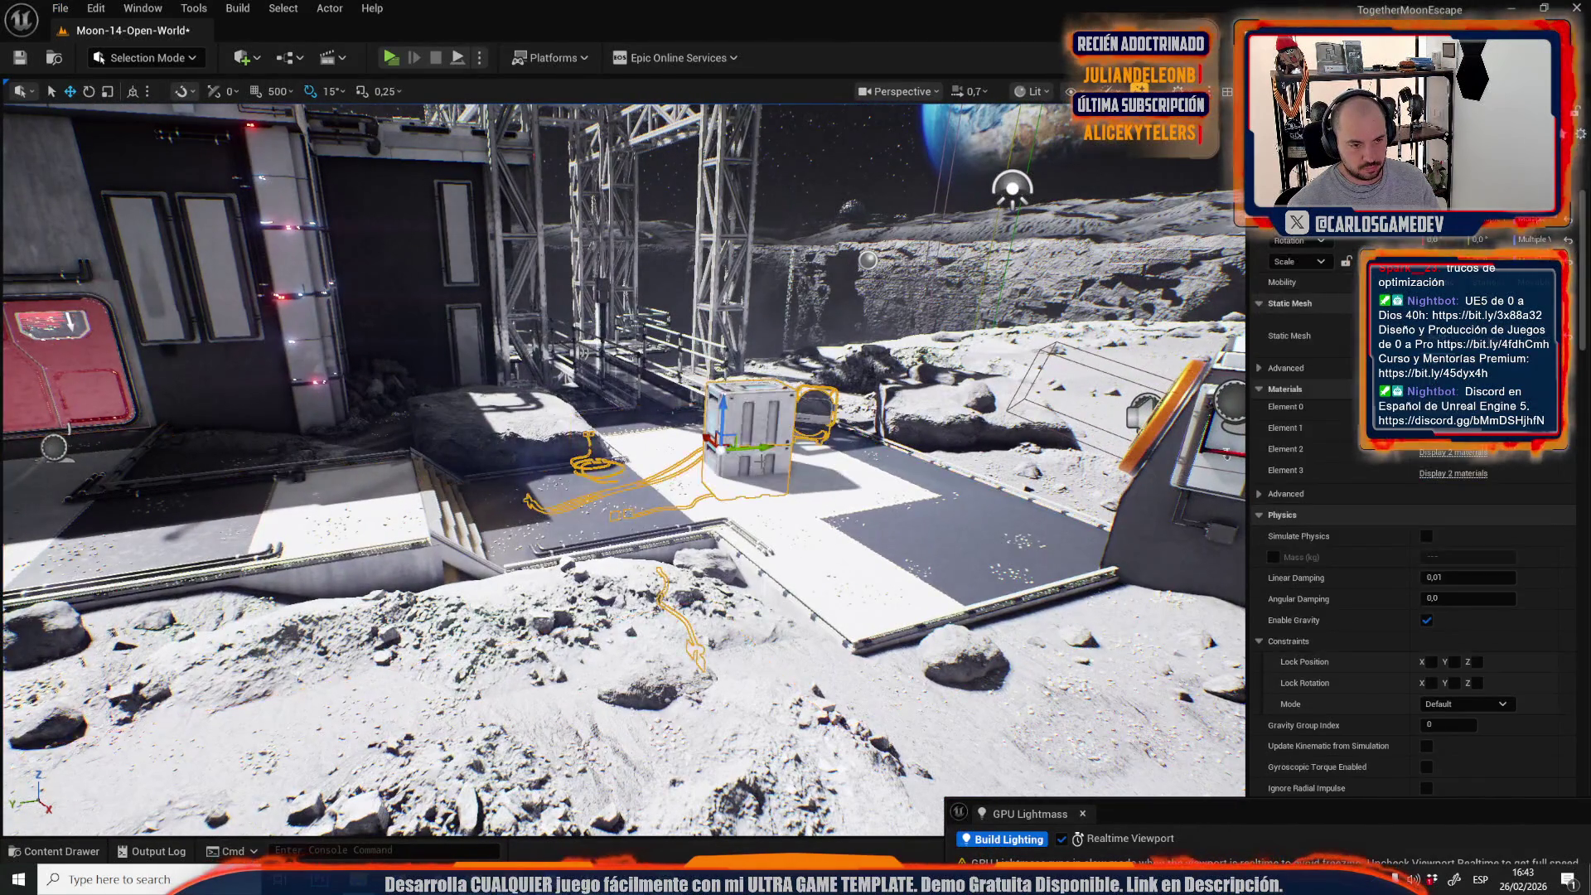
scroll(761, 461, "up", 2)
key("w")
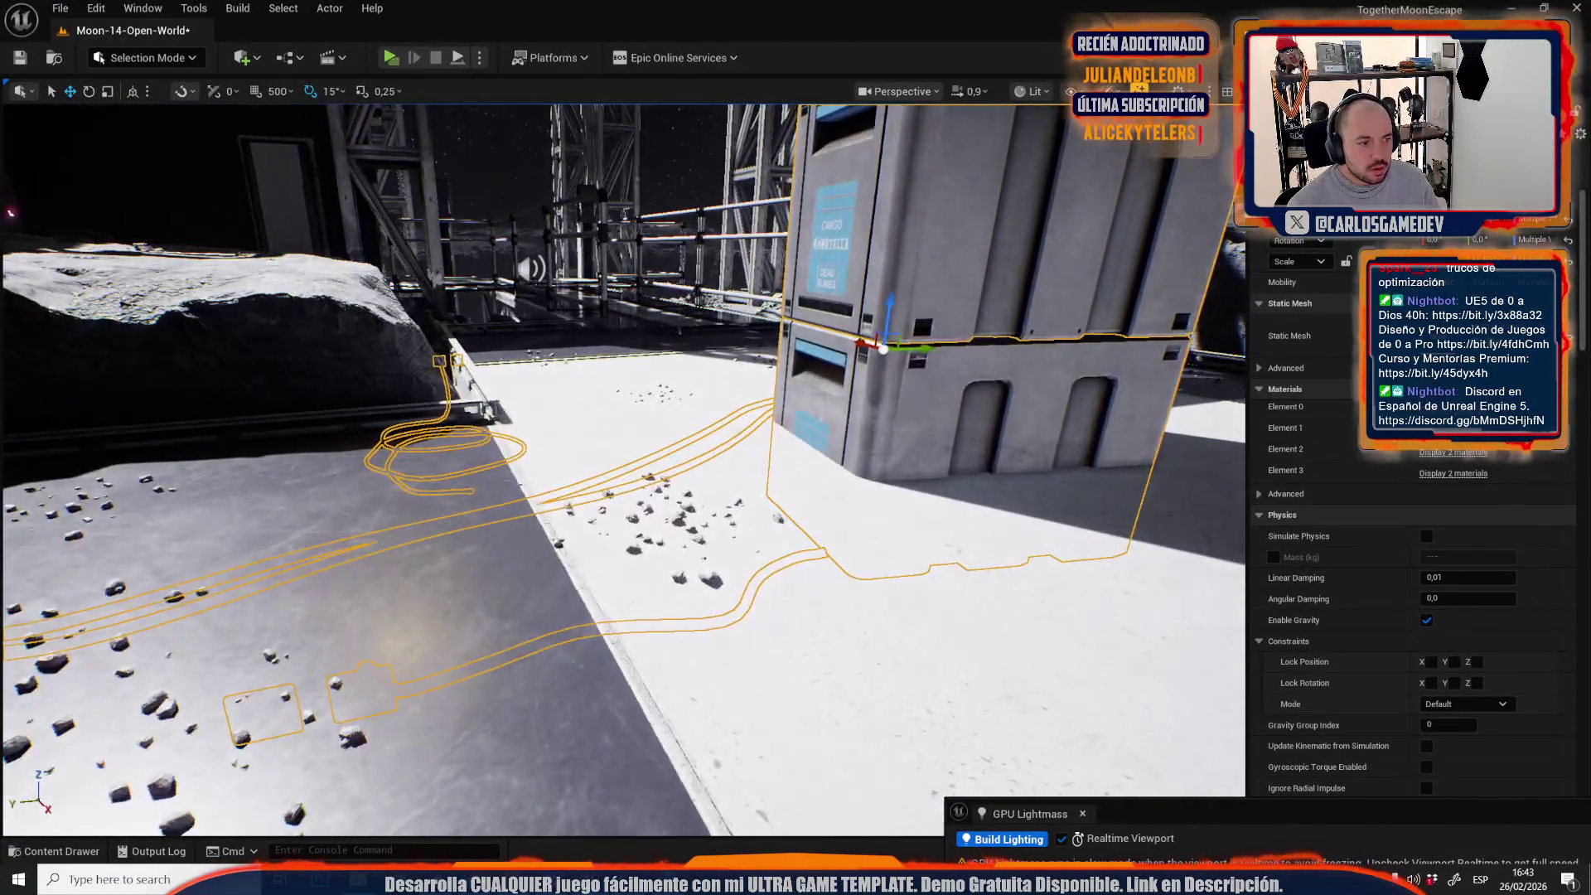
scroll(761, 461, "down", 3)
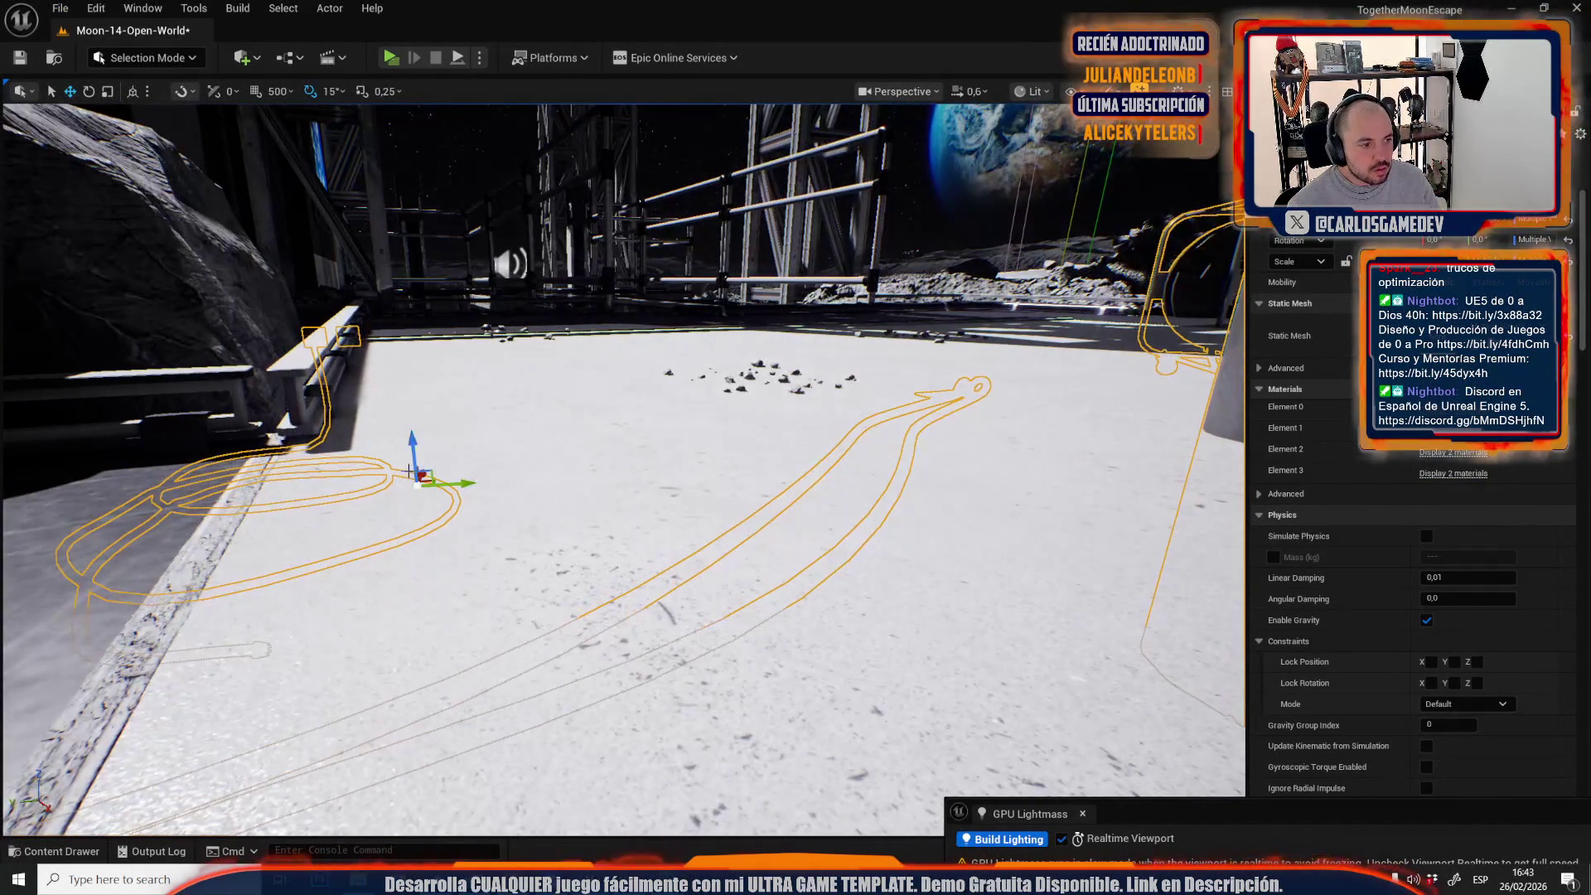
scroll(869, 495, "down", 3)
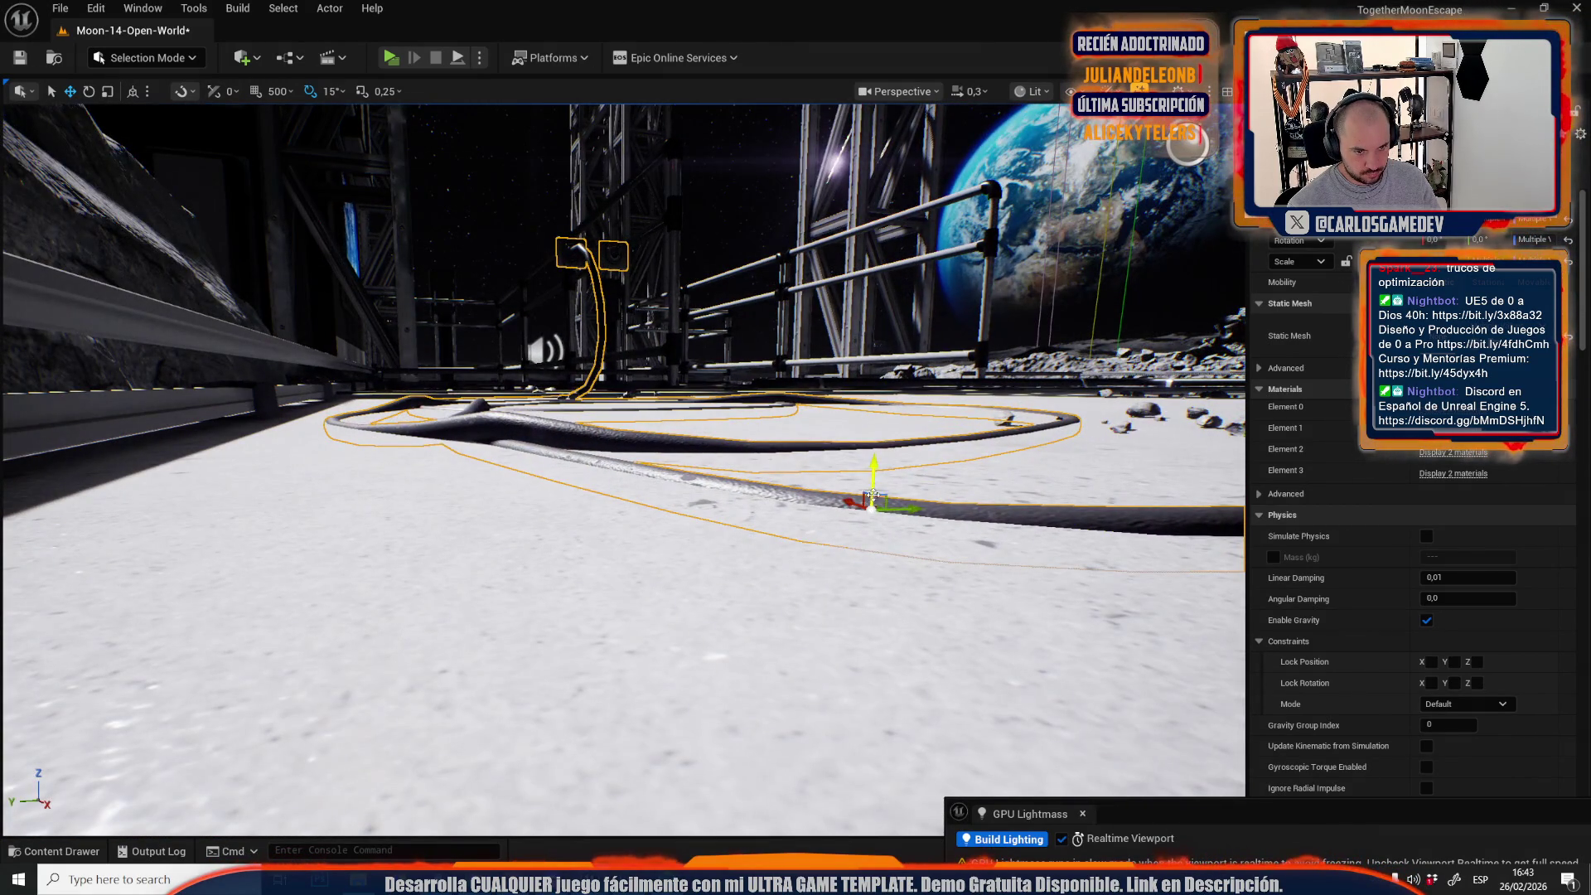
left_click_drag(872, 495, 904, 440)
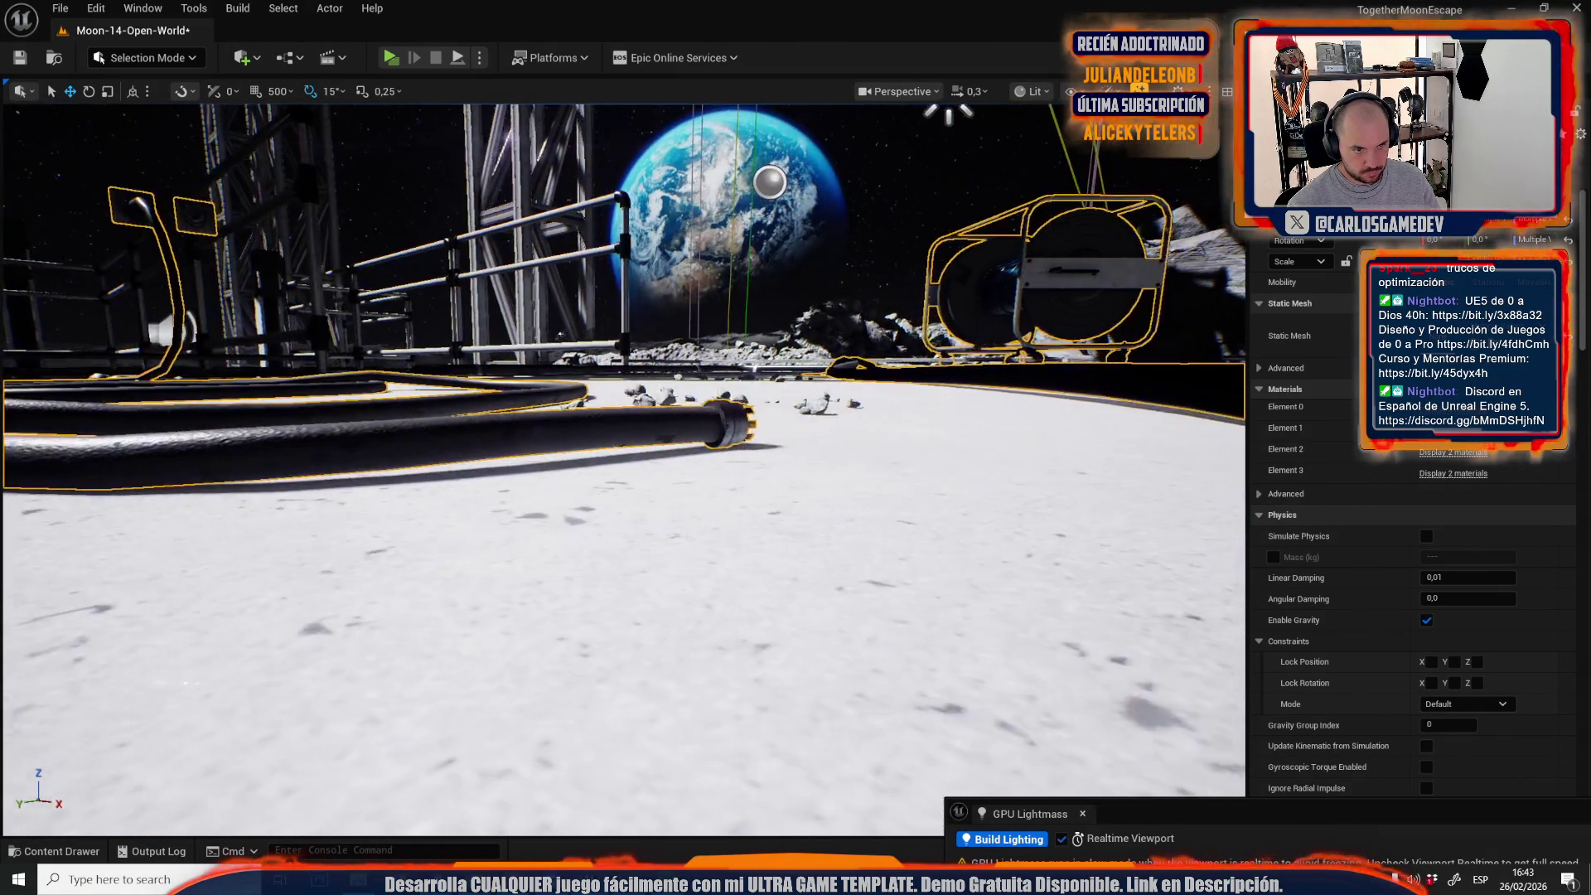
key("f")
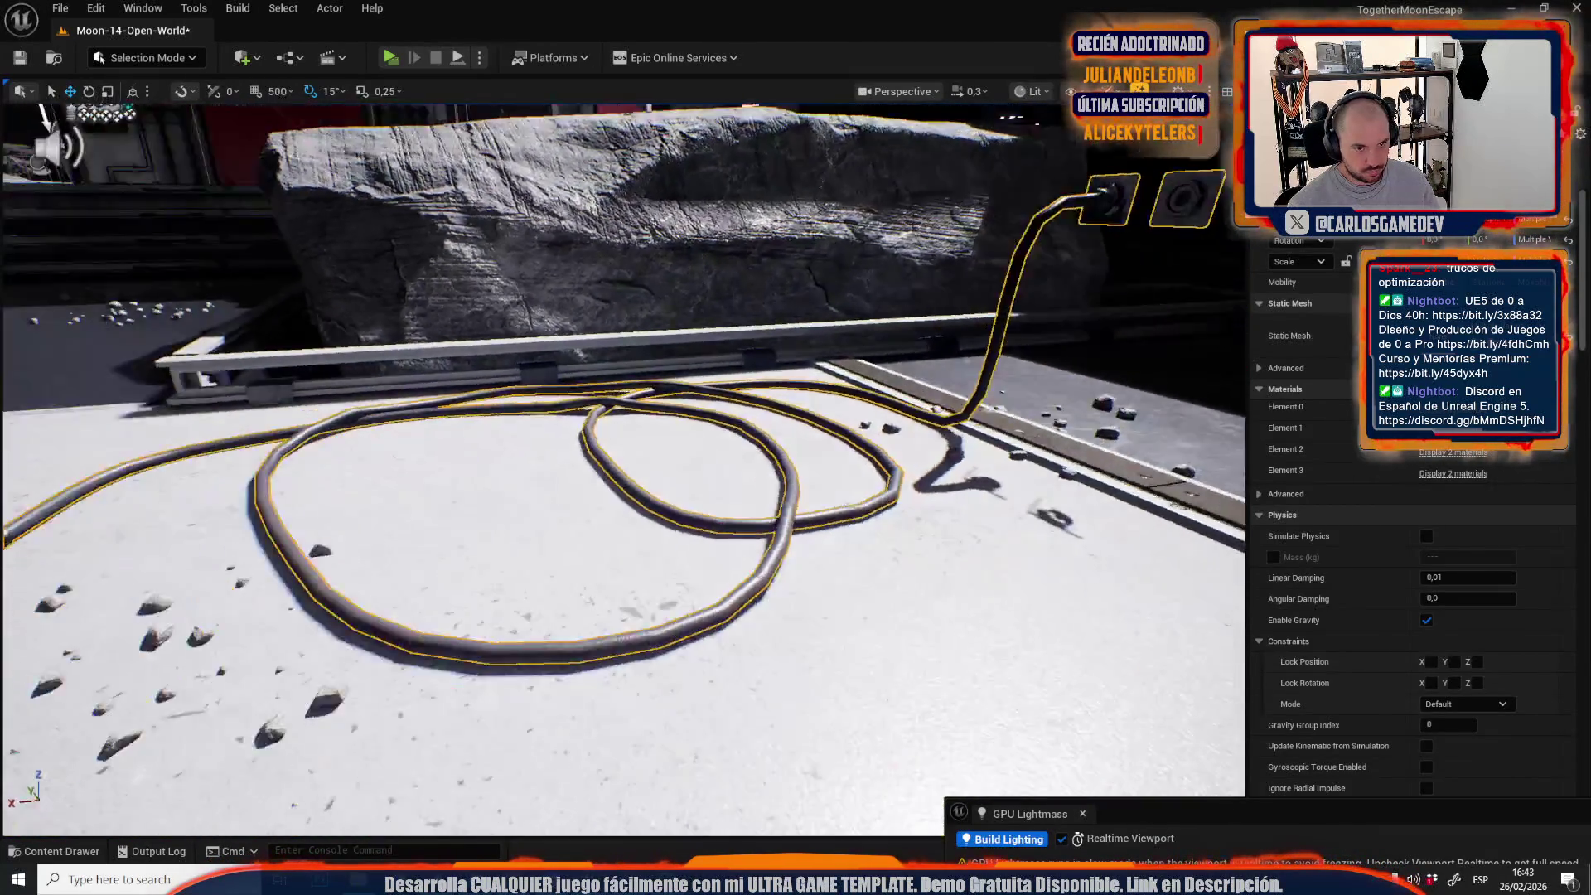
Slide the crate and cables left across the outdoor platform into place.
scroll(623, 468, "up", 2)
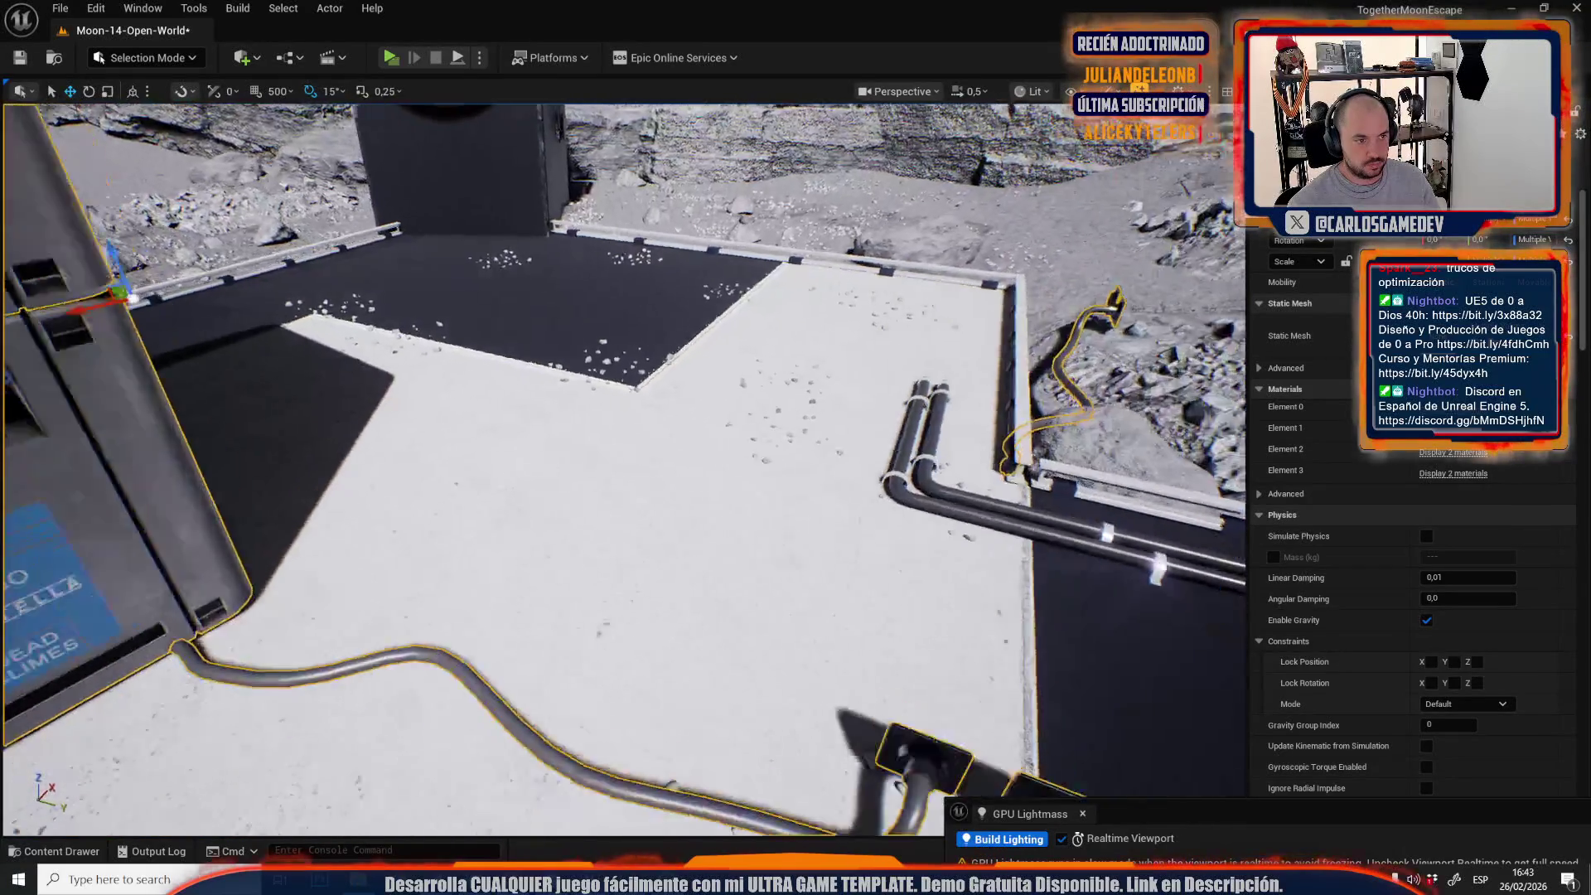
scroll(918, 342, "up", 1)
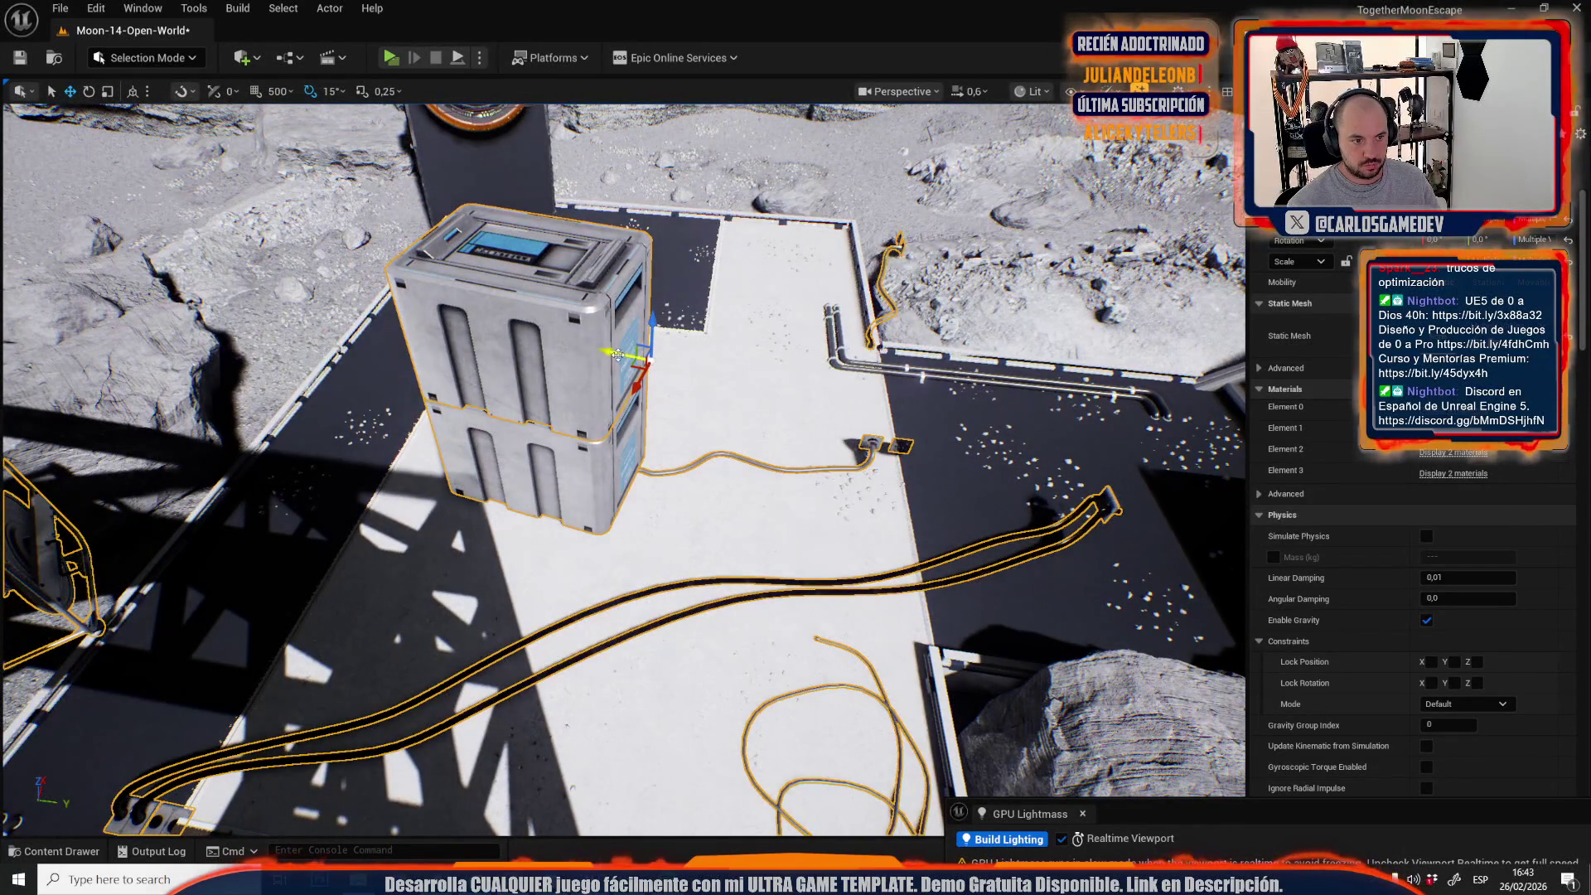
left_click_drag(617, 355, 470, 342)
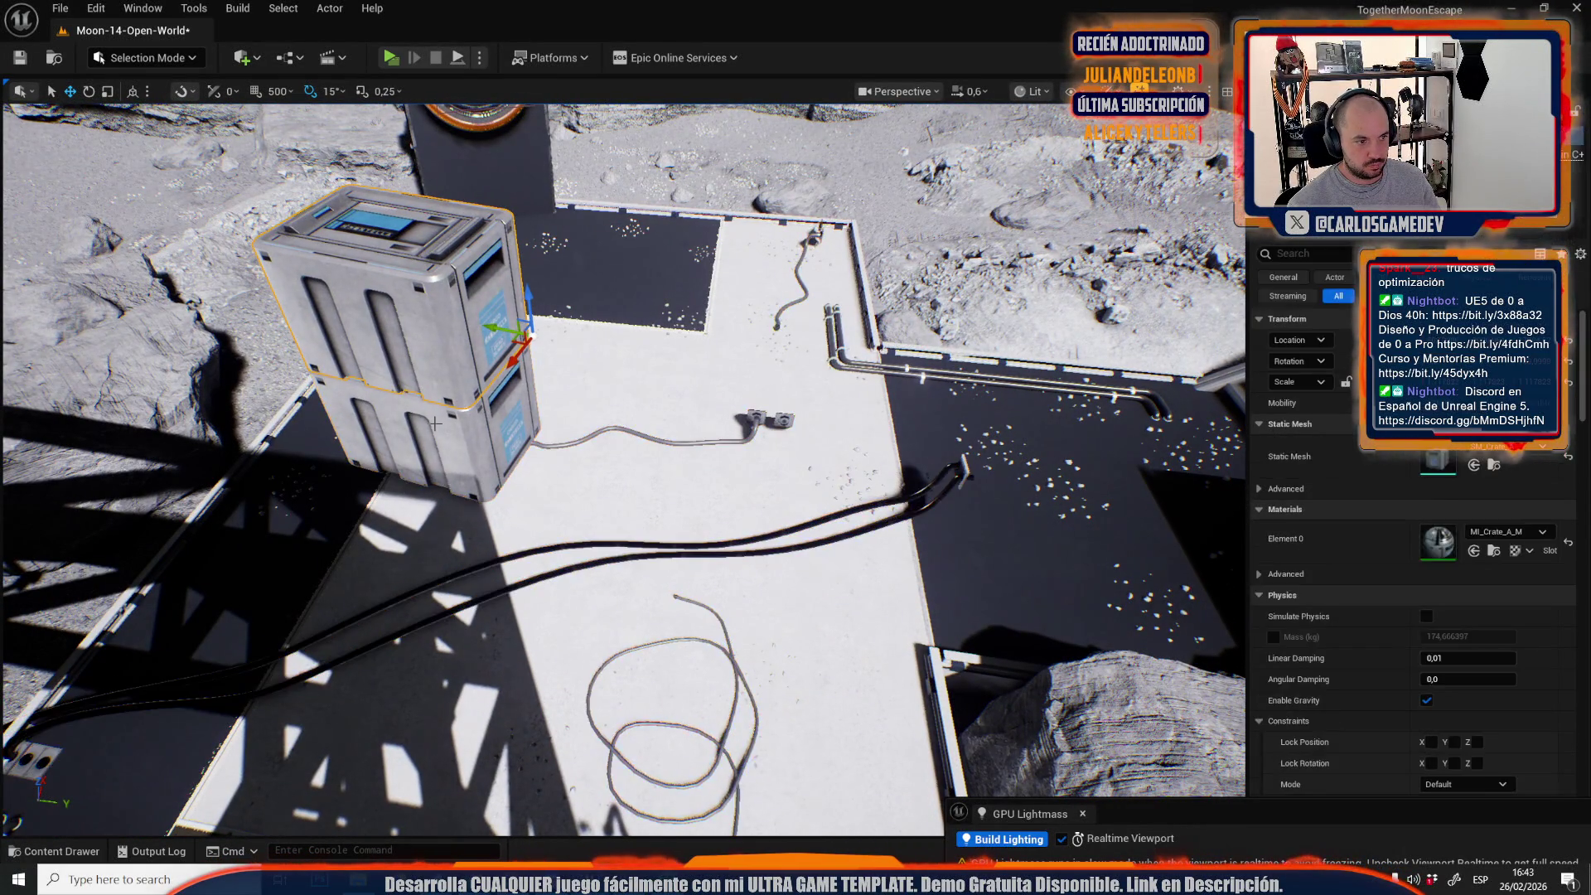
scroll(623, 468, "up", 1)
key("w")
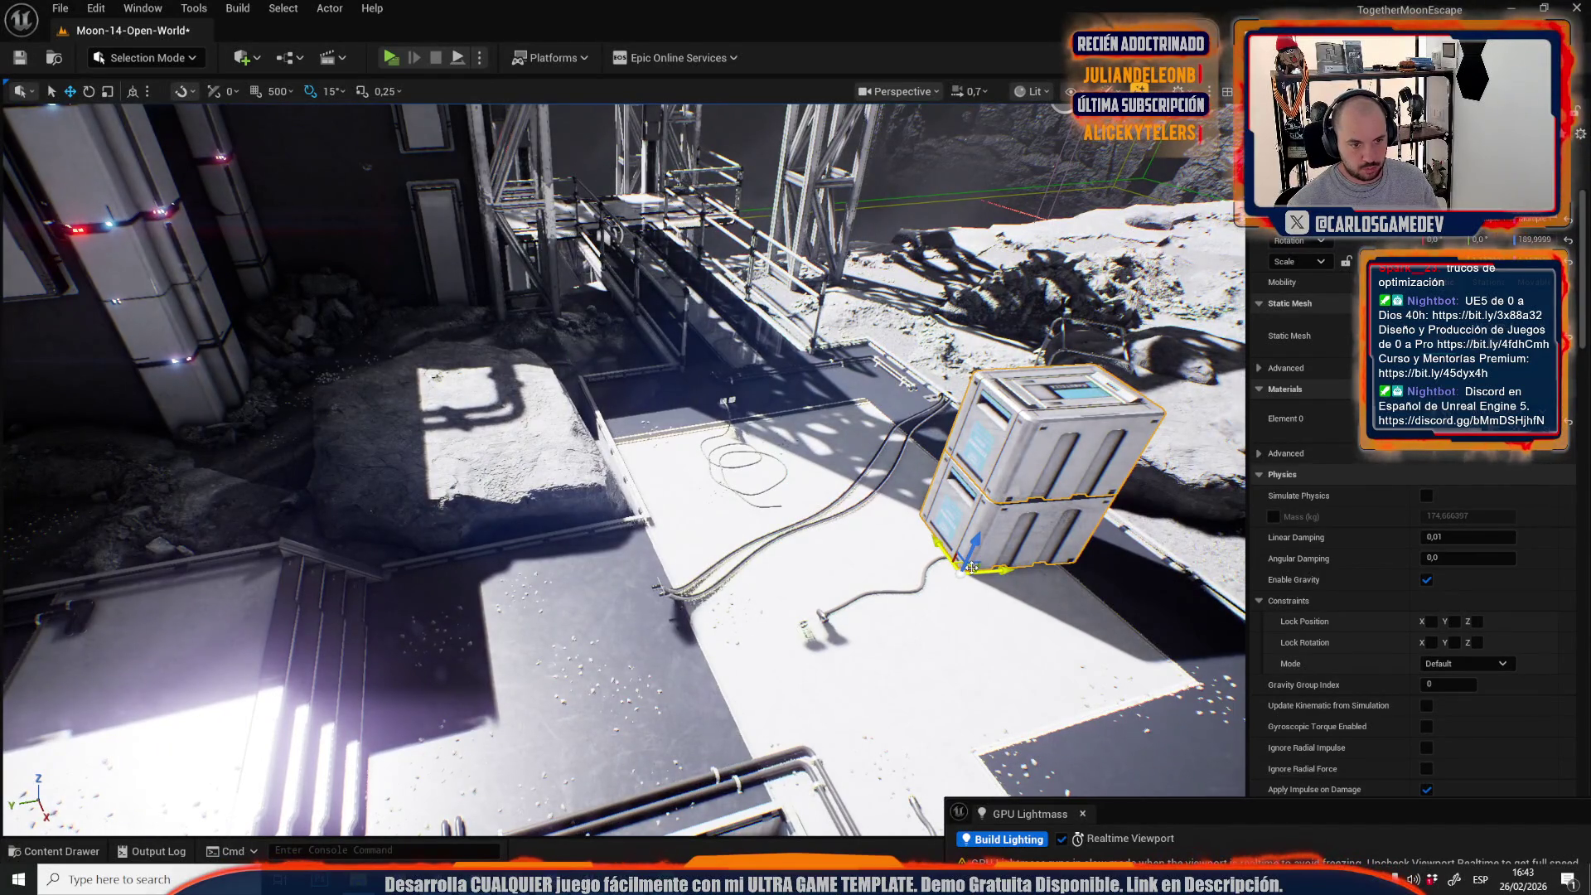
mouse_move(965, 559)
left_mouse_down()
mouse_move(700, 540)
mouse_move(533, 611)
mouse_move(497, 596)
mouse_move(643, 562)
mouse_move(607, 593)
left_mouse_up()
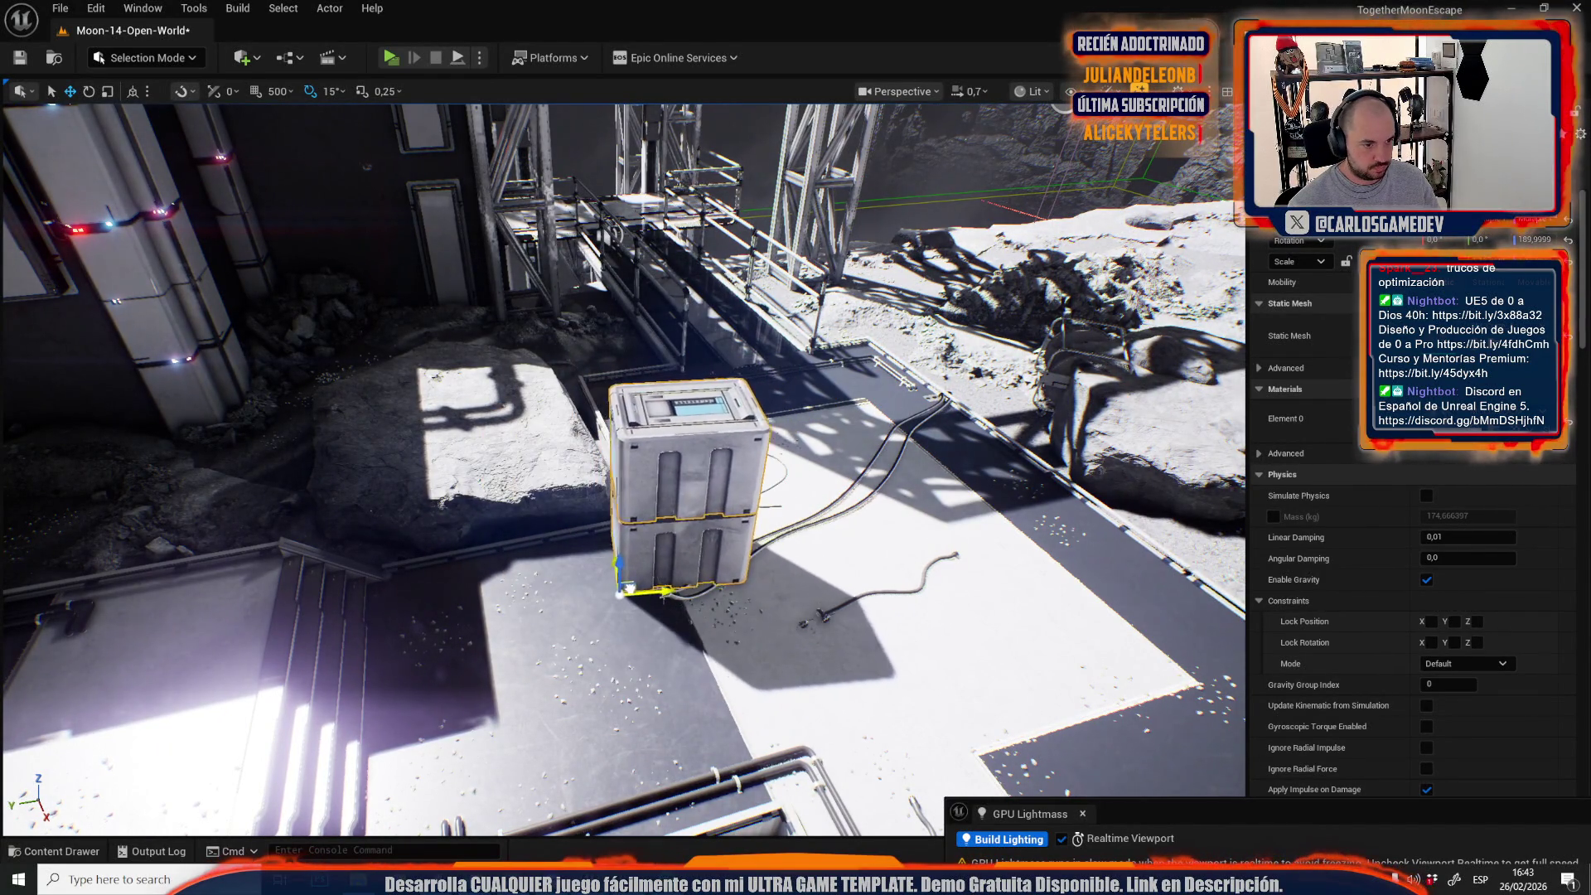
left_click(934, 412)
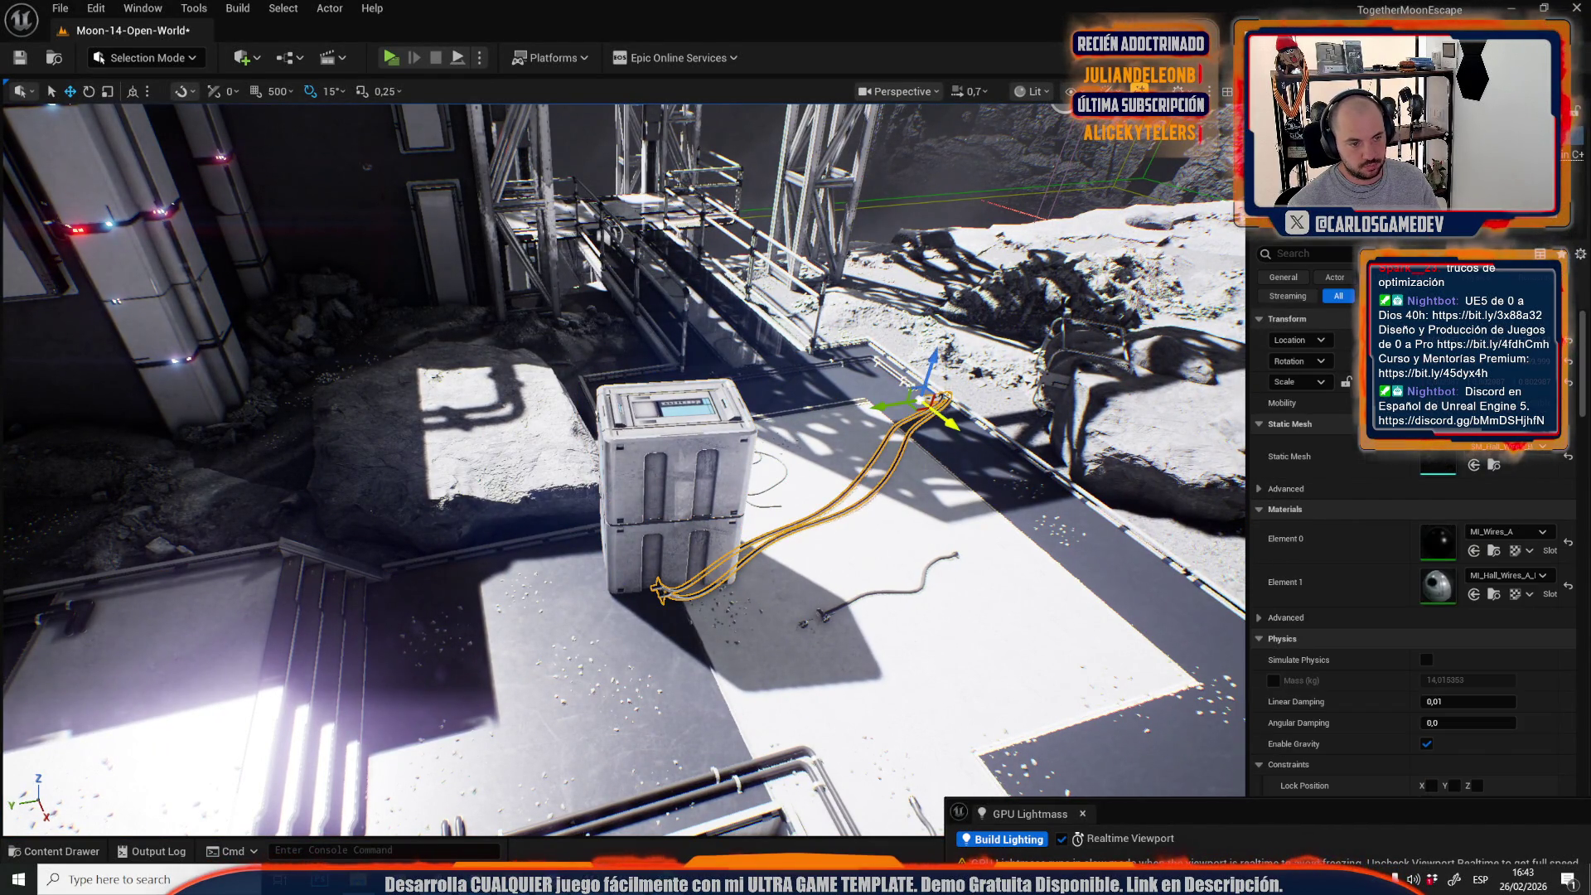
Nudge the cargo crate slightly along its X axis.
key("Escape")
key("w")
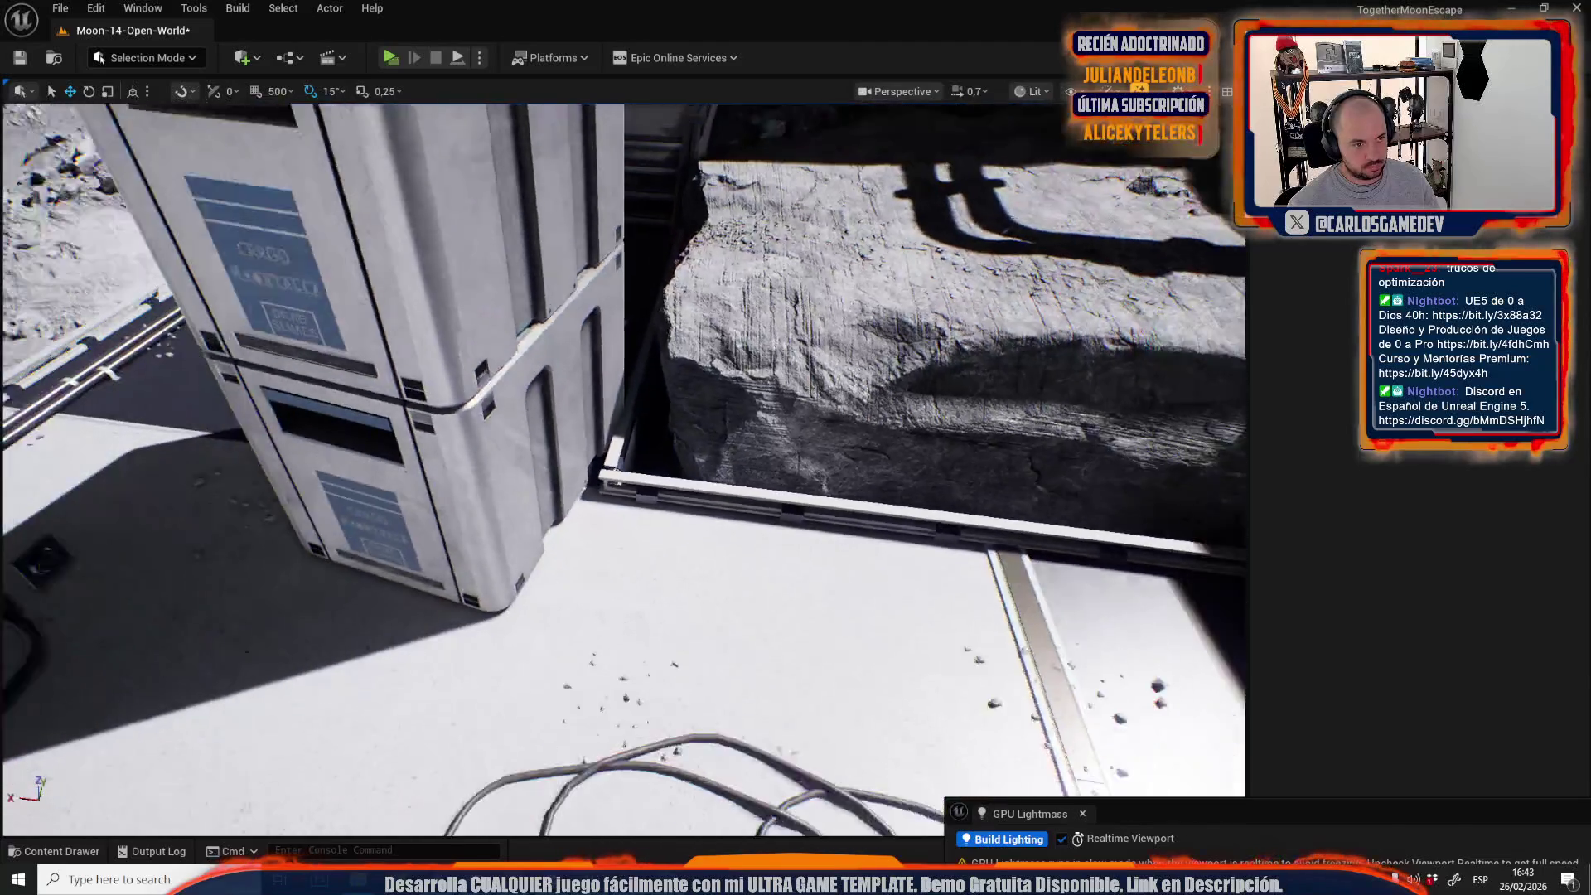
scroll(561, 436, "down", 5)
left_click(561, 437)
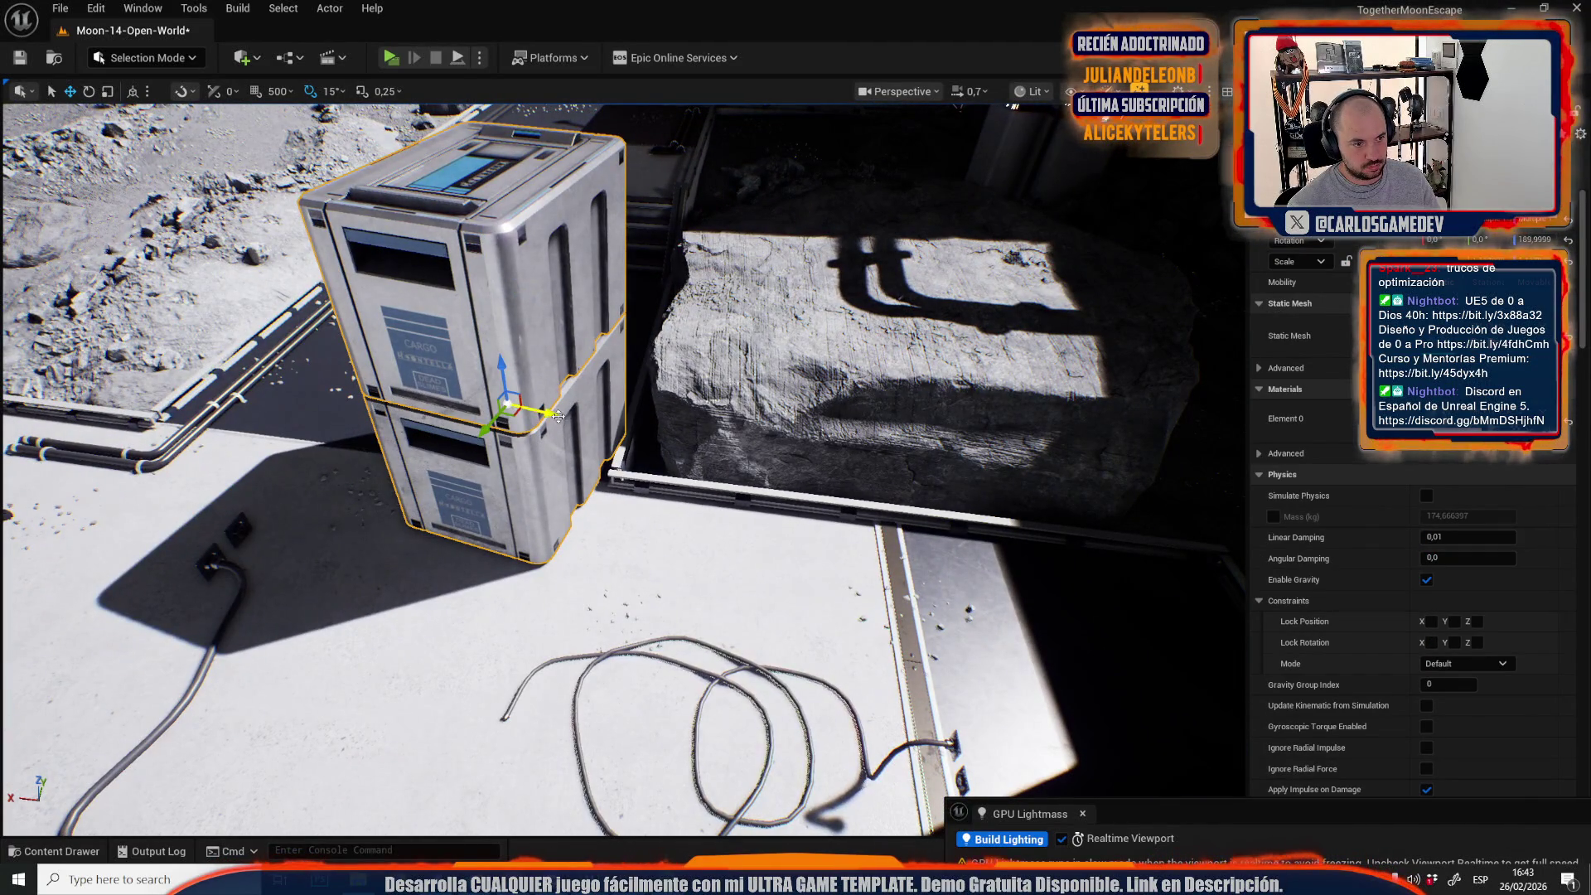
left_click_drag(558, 416, 556, 451)
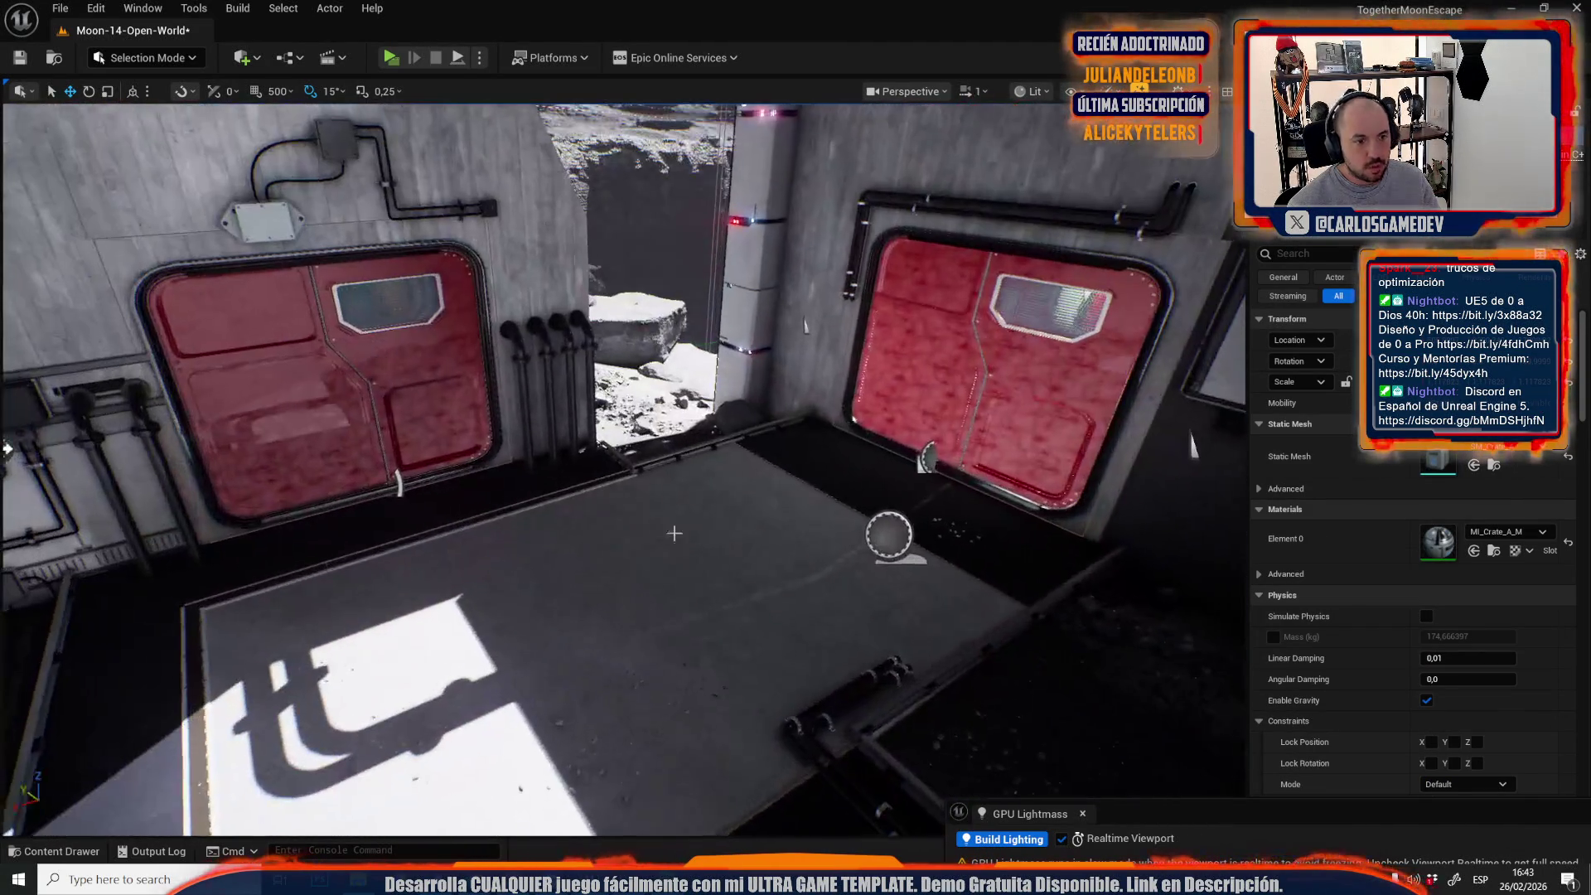
Reset the wire cable's scale, rotate it about 75° toward the pillar, and slide it along X.
left_click(753, 531)
left_click(753, 530)
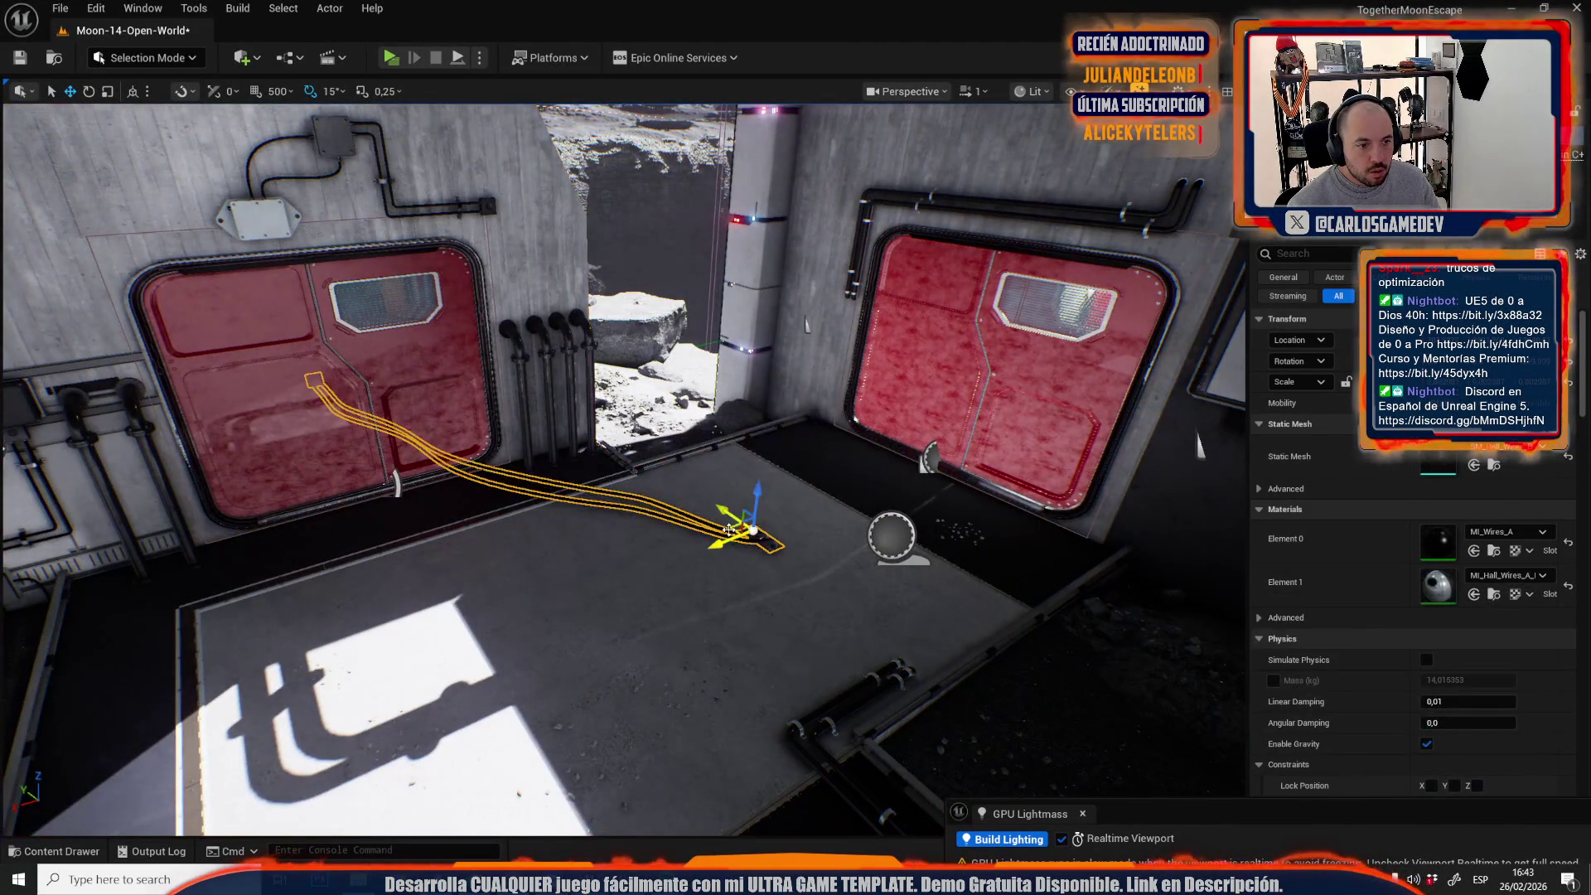
key("f")
key("e")
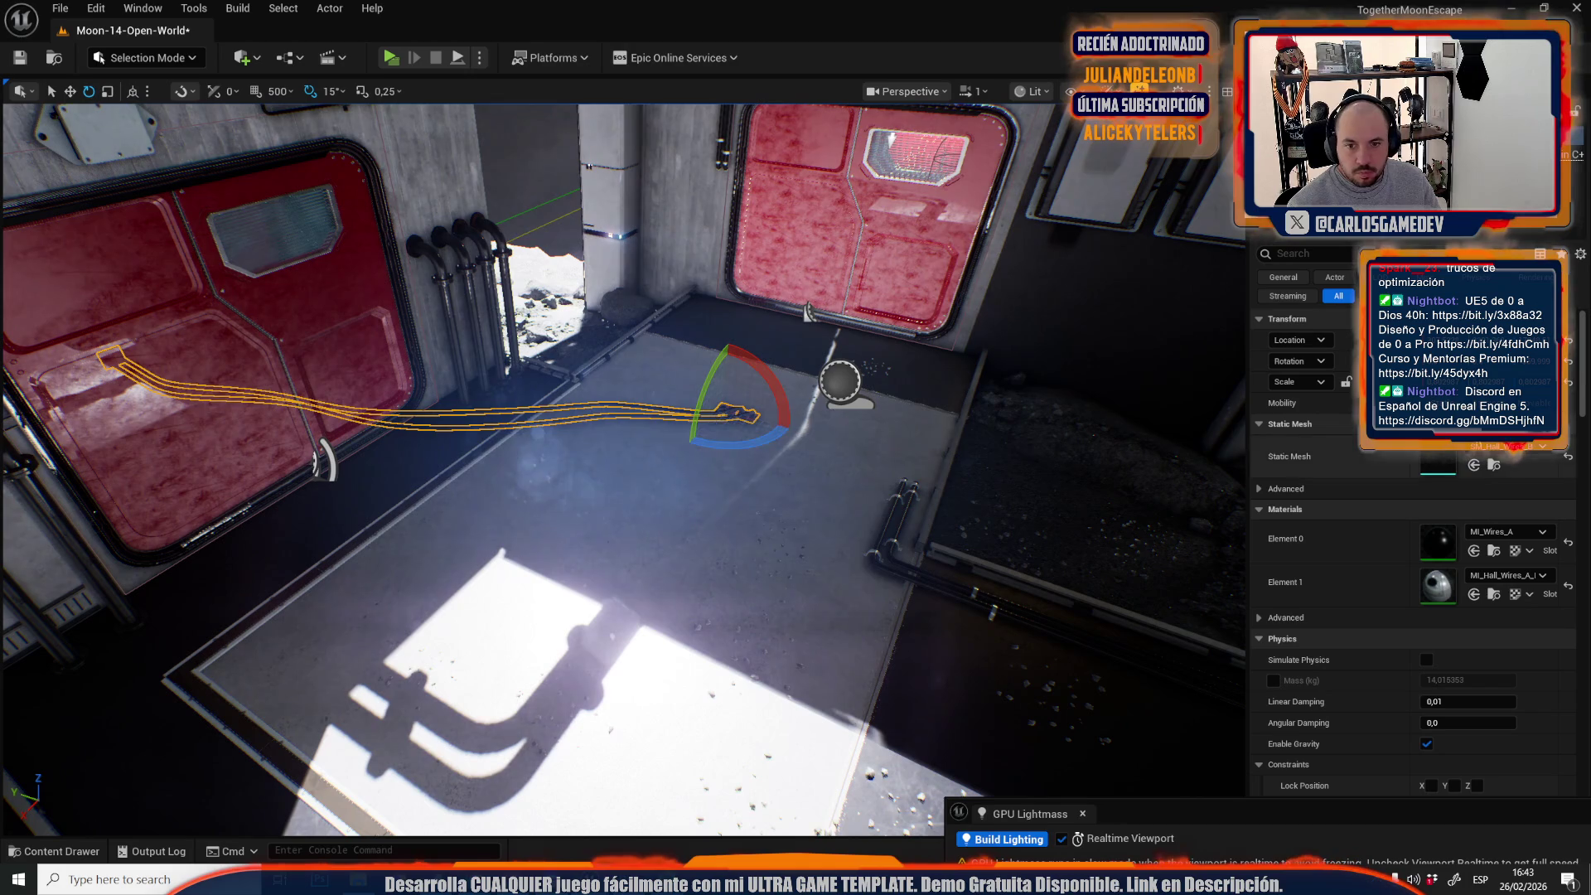
left_click(1570, 382)
mouse_move(743, 442)
left_mouse_down()
mouse_move(687, 444)
mouse_move(661, 389)
left_mouse_up()
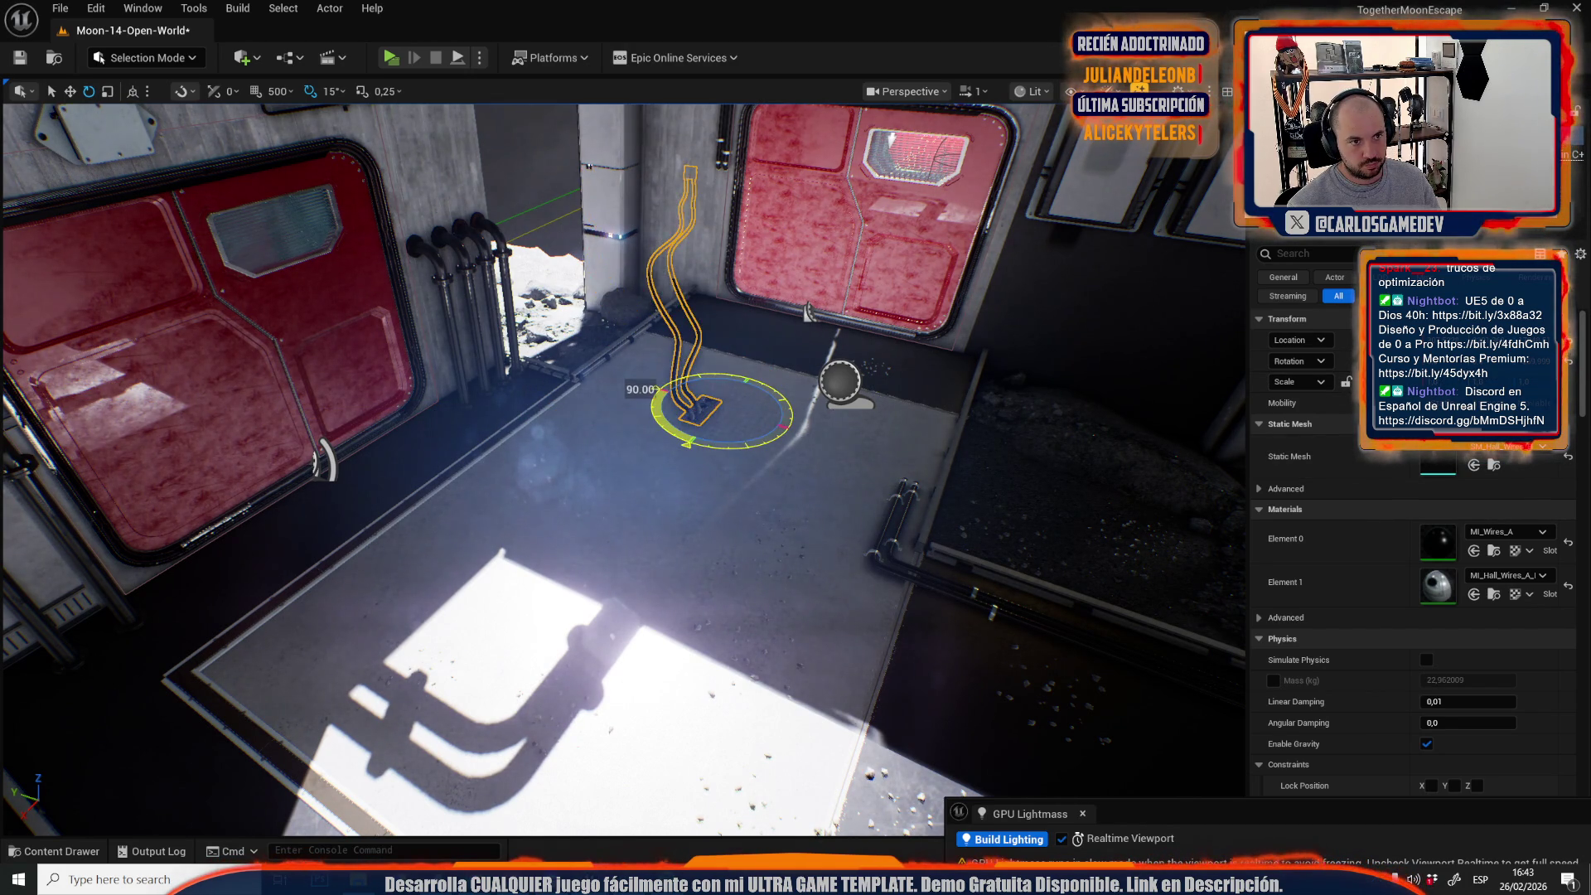
key("w")
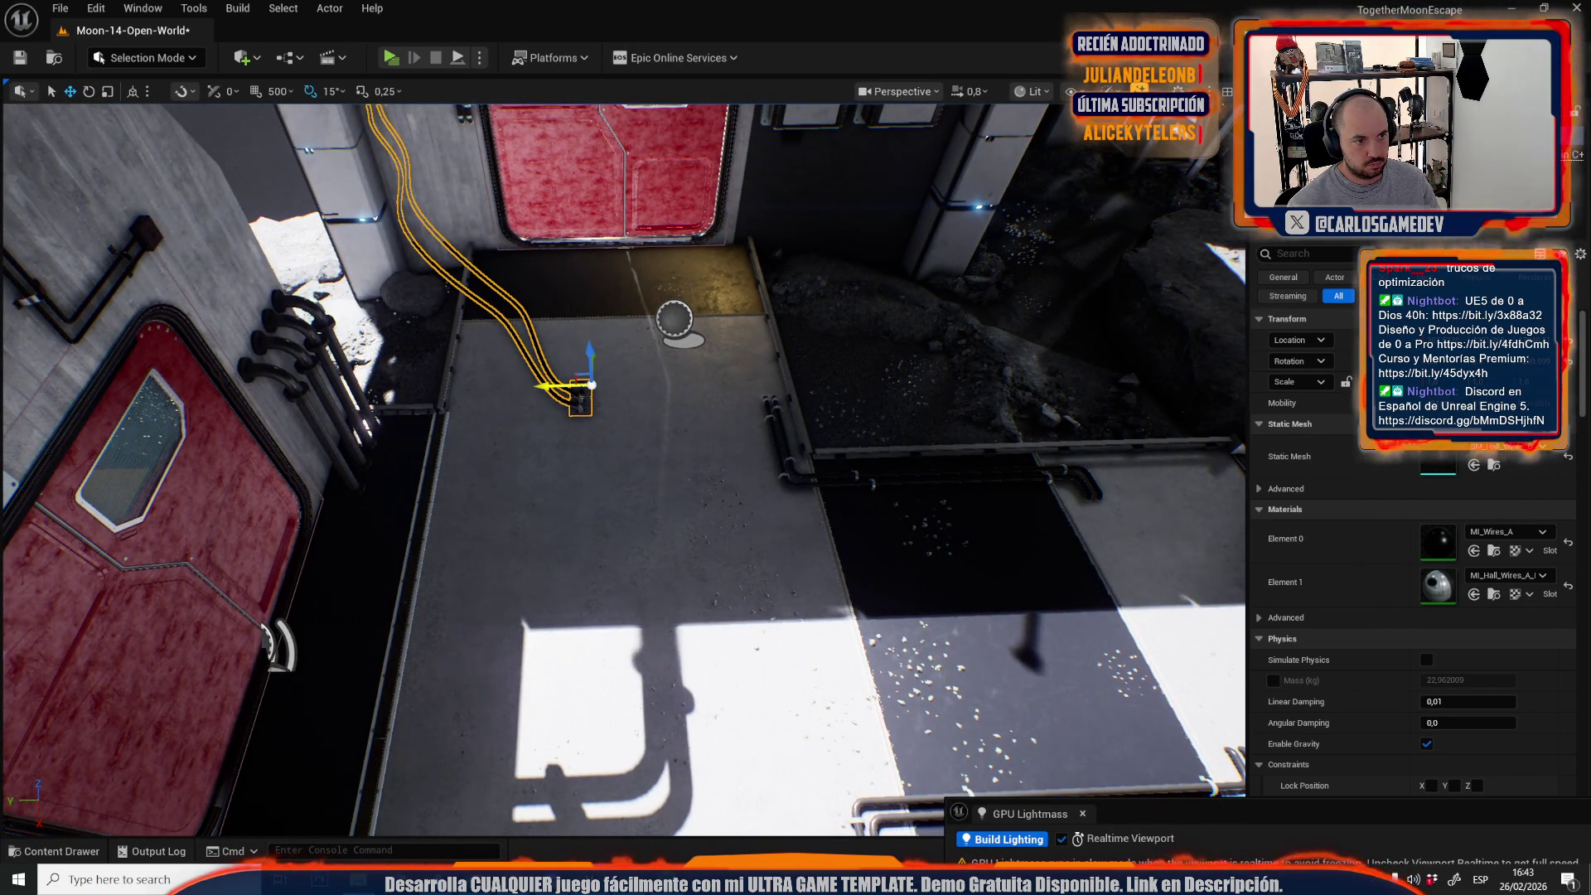
left_click_drag(544, 385, 673, 383)
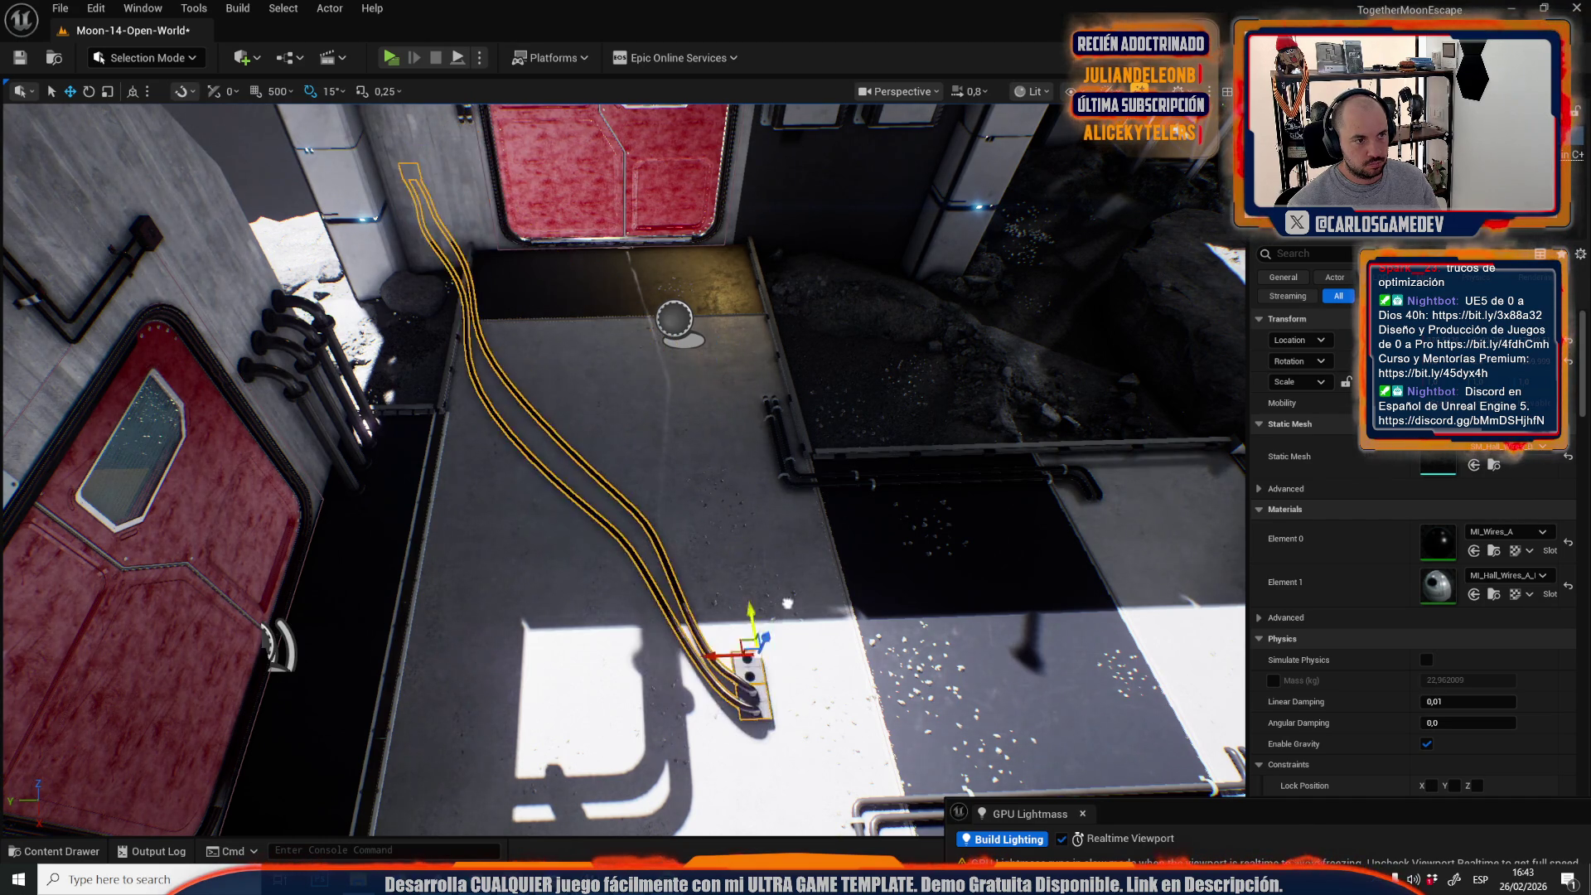
Slide the cable's plate up the wall beside the red door and slightly rescale it.
scroll(709, 345, "down", 2)
scroll(629, 478, "down", 1)
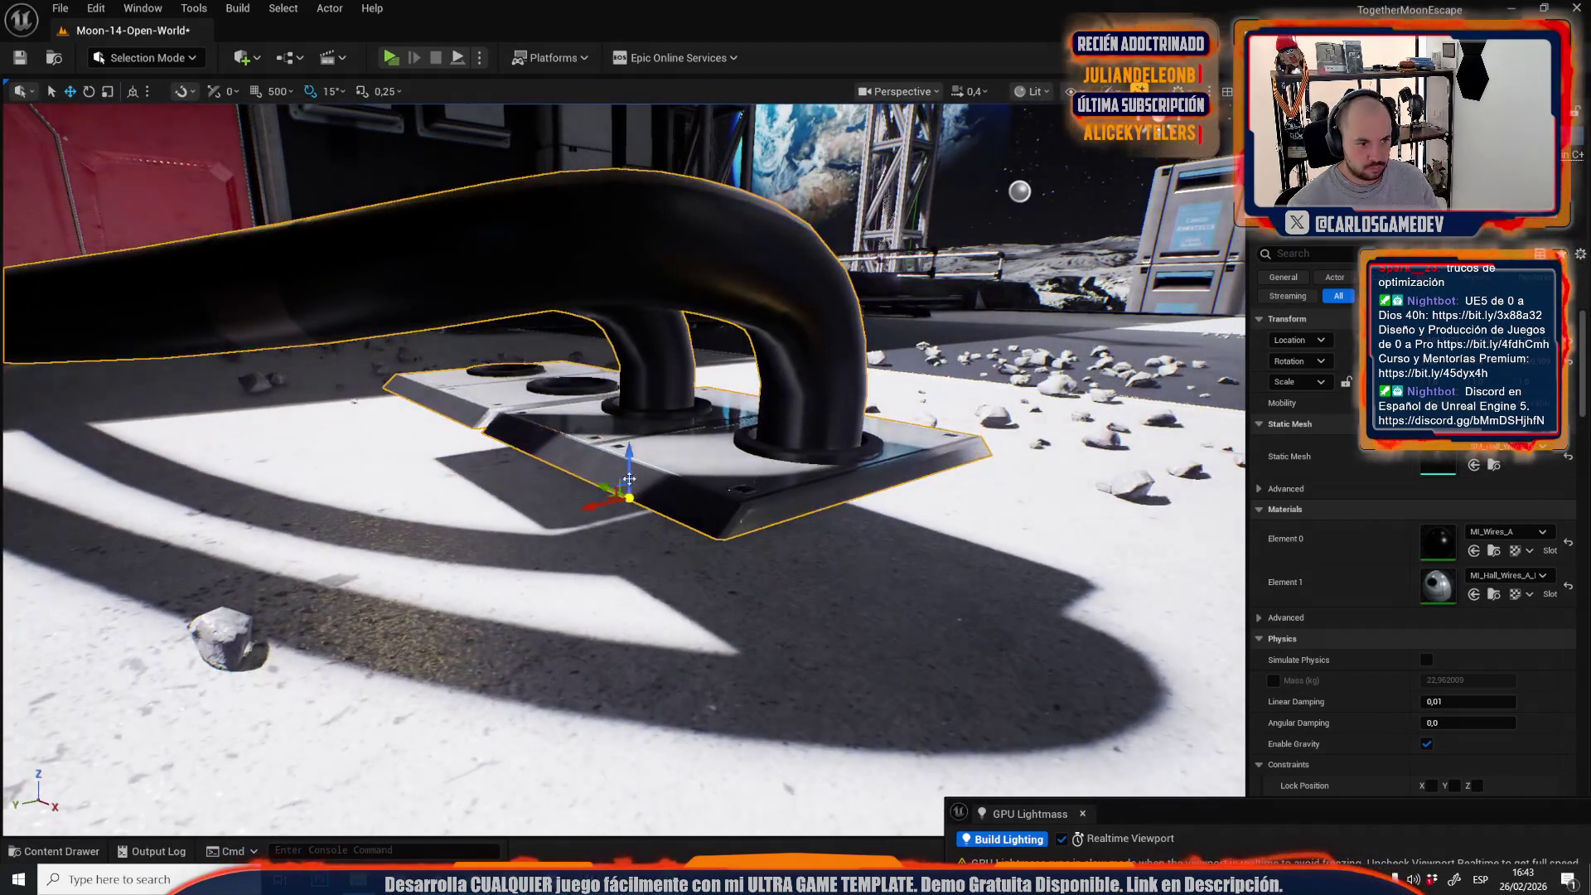
left_click_drag(630, 478, 662, 605)
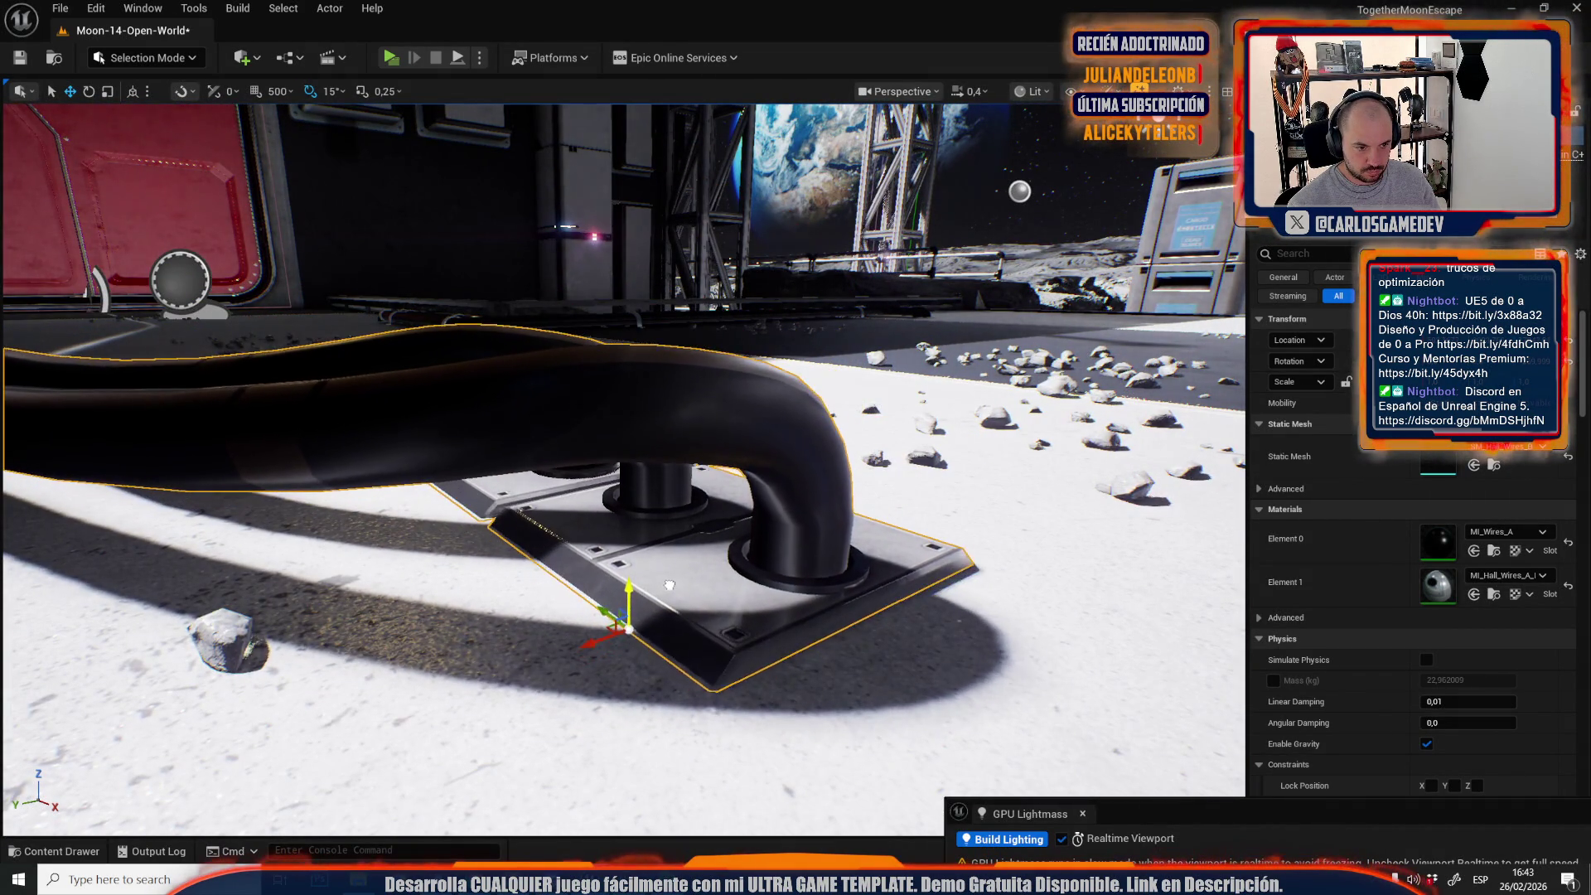
scroll(663, 605, "up", 3)
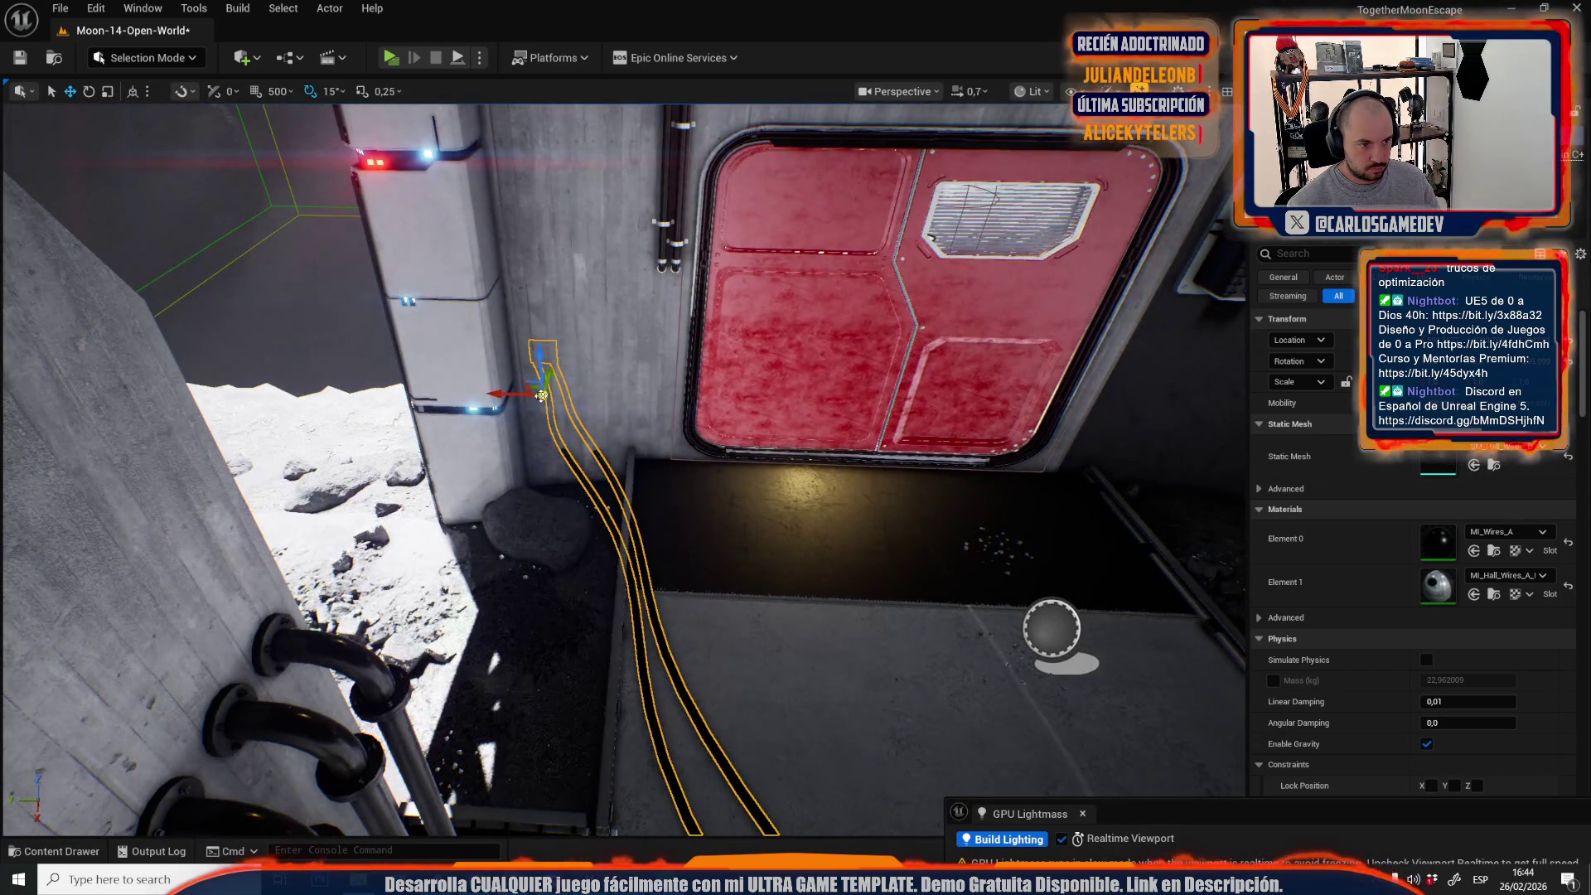
left_click_drag(536, 391, 670, 467)
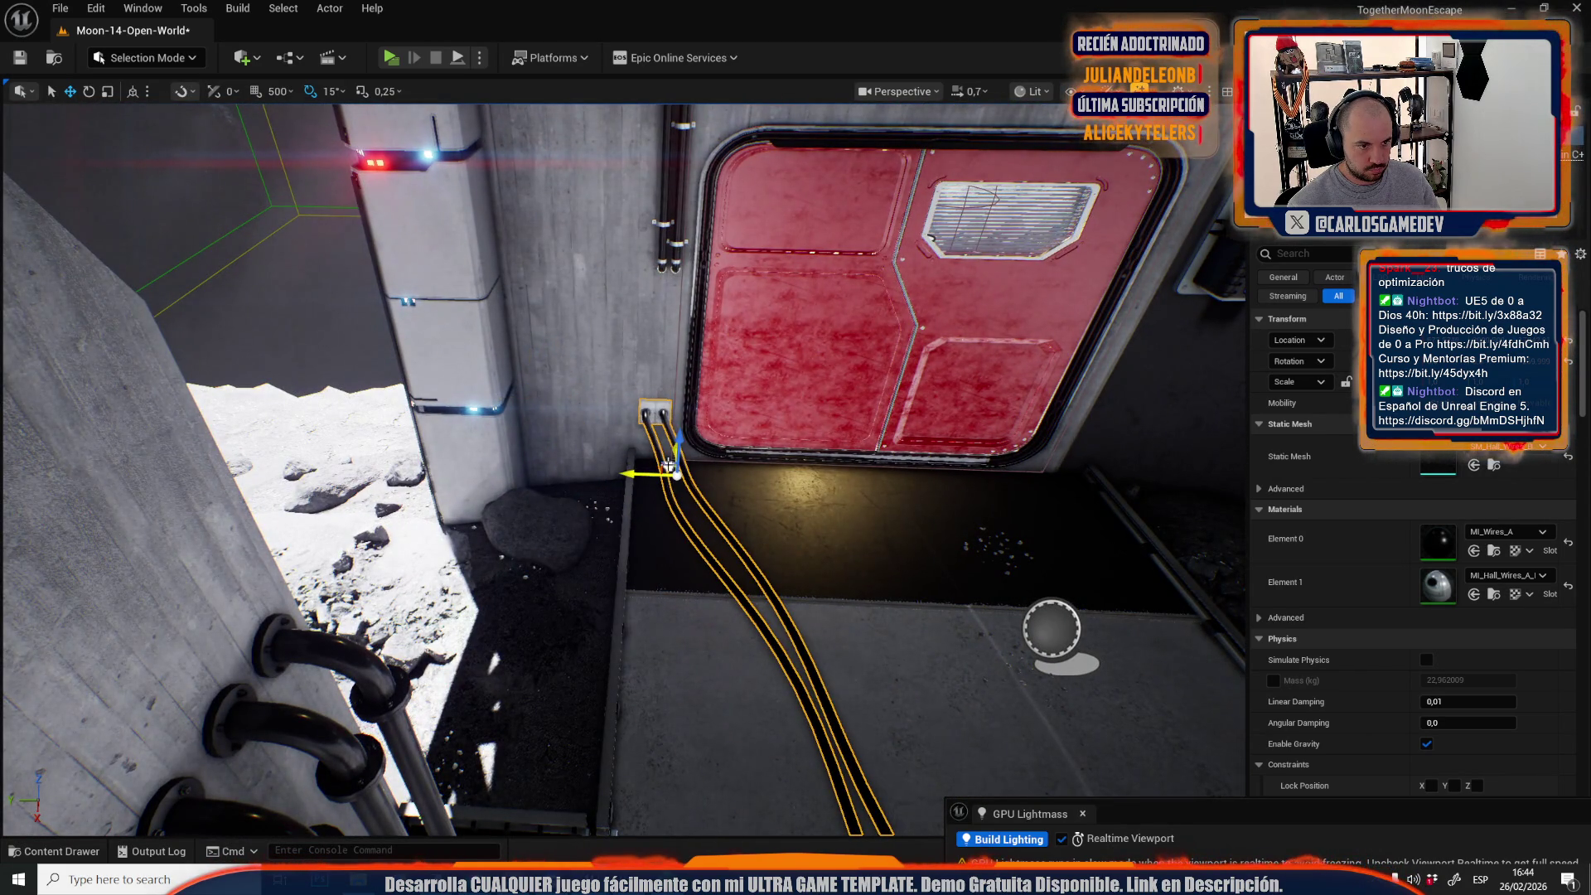
scroll(670, 467, "down", 5)
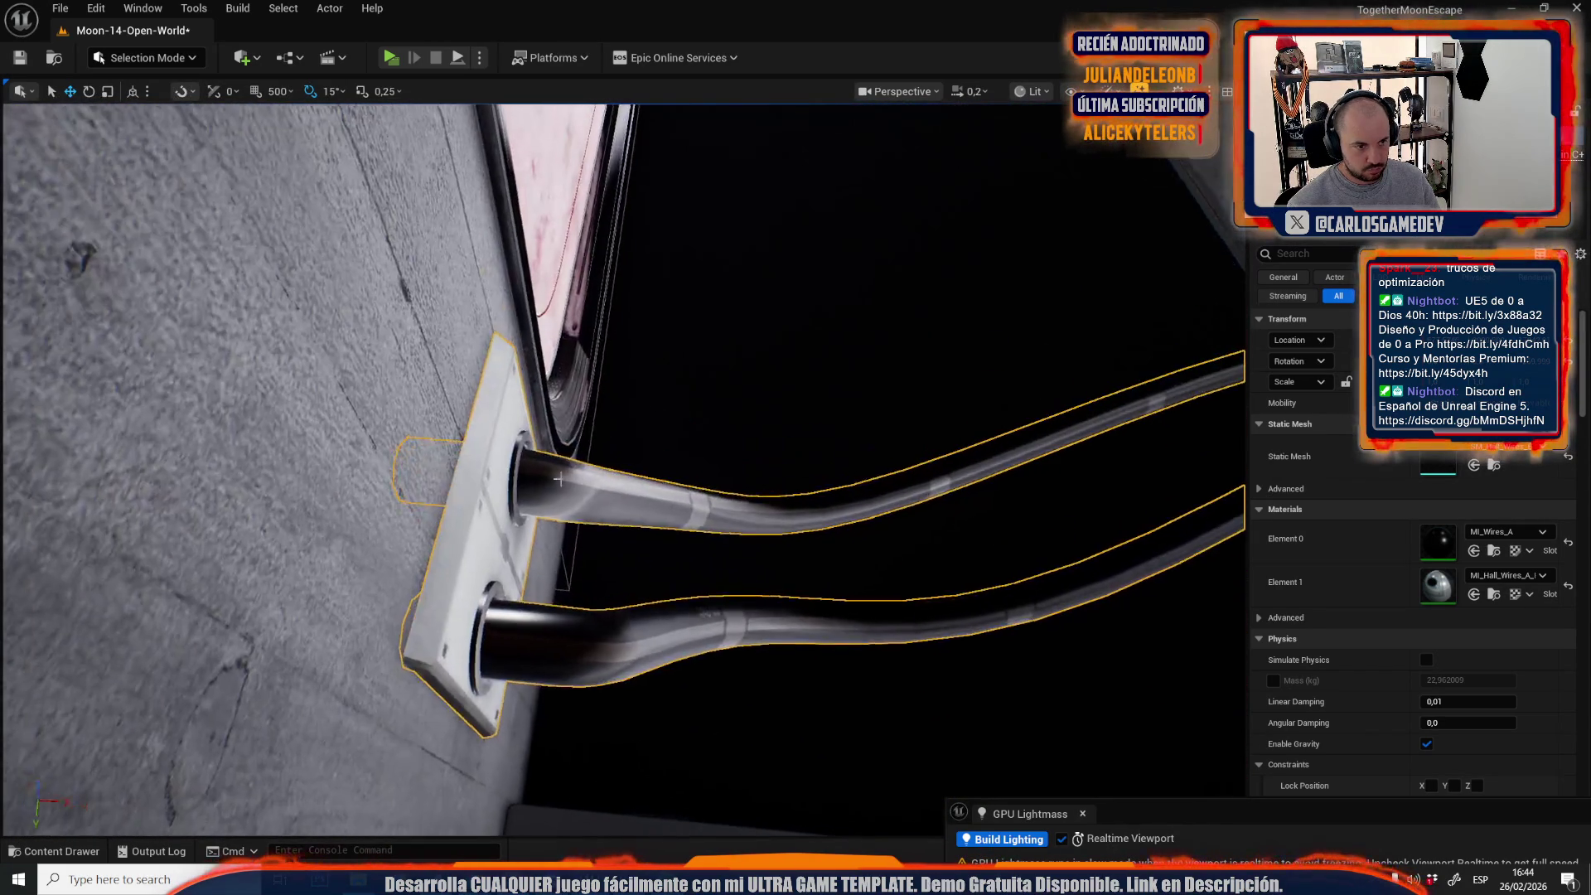
scroll(558, 479, "up", 1)
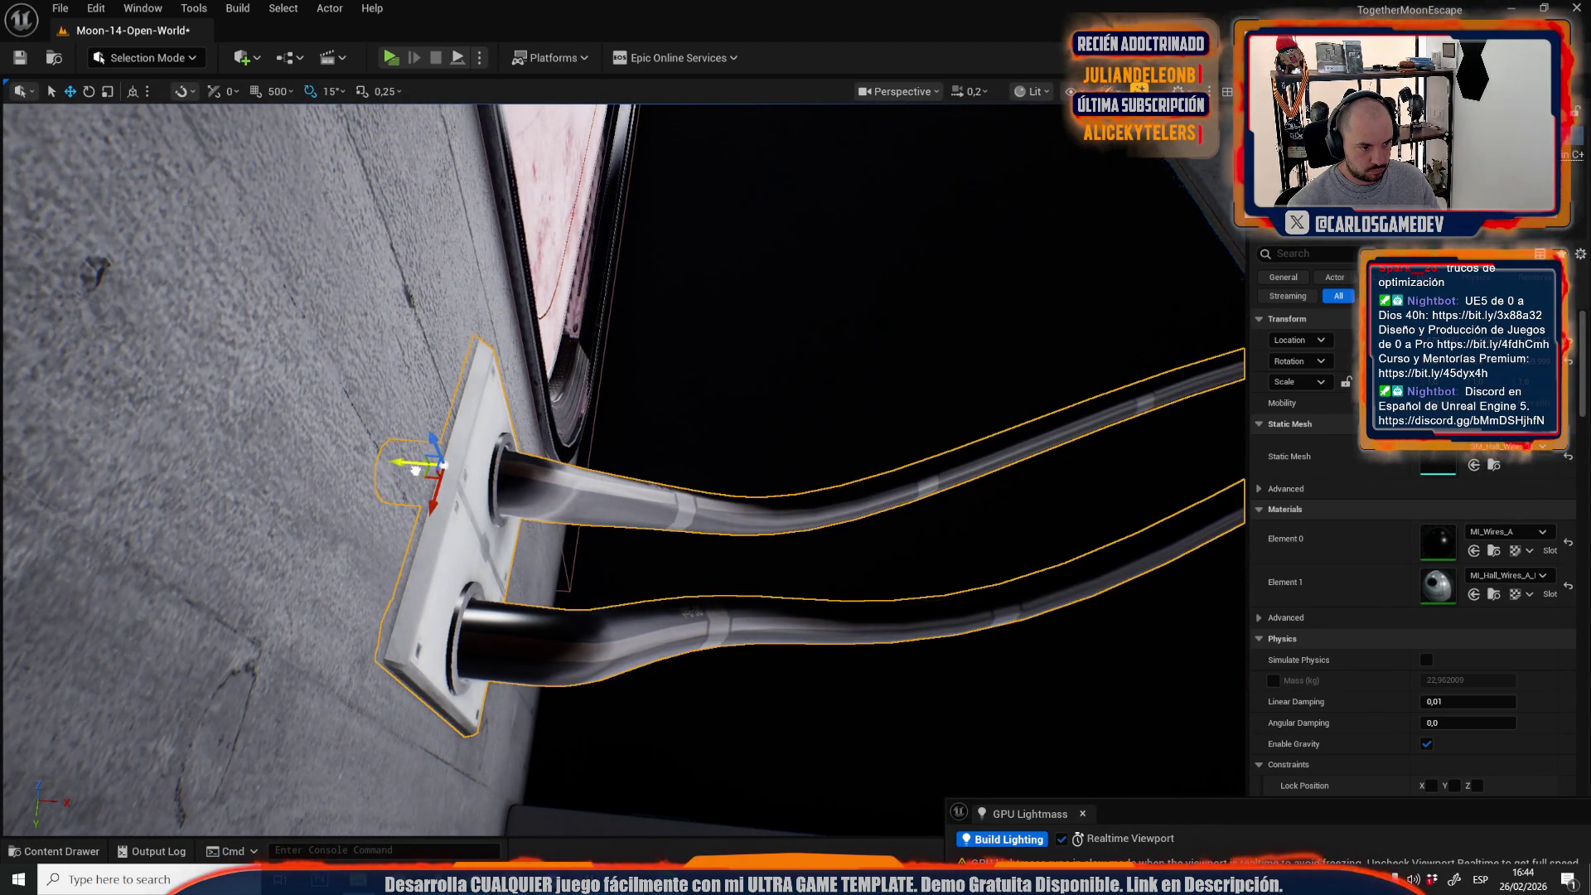
scroll(416, 470, "up", 2)
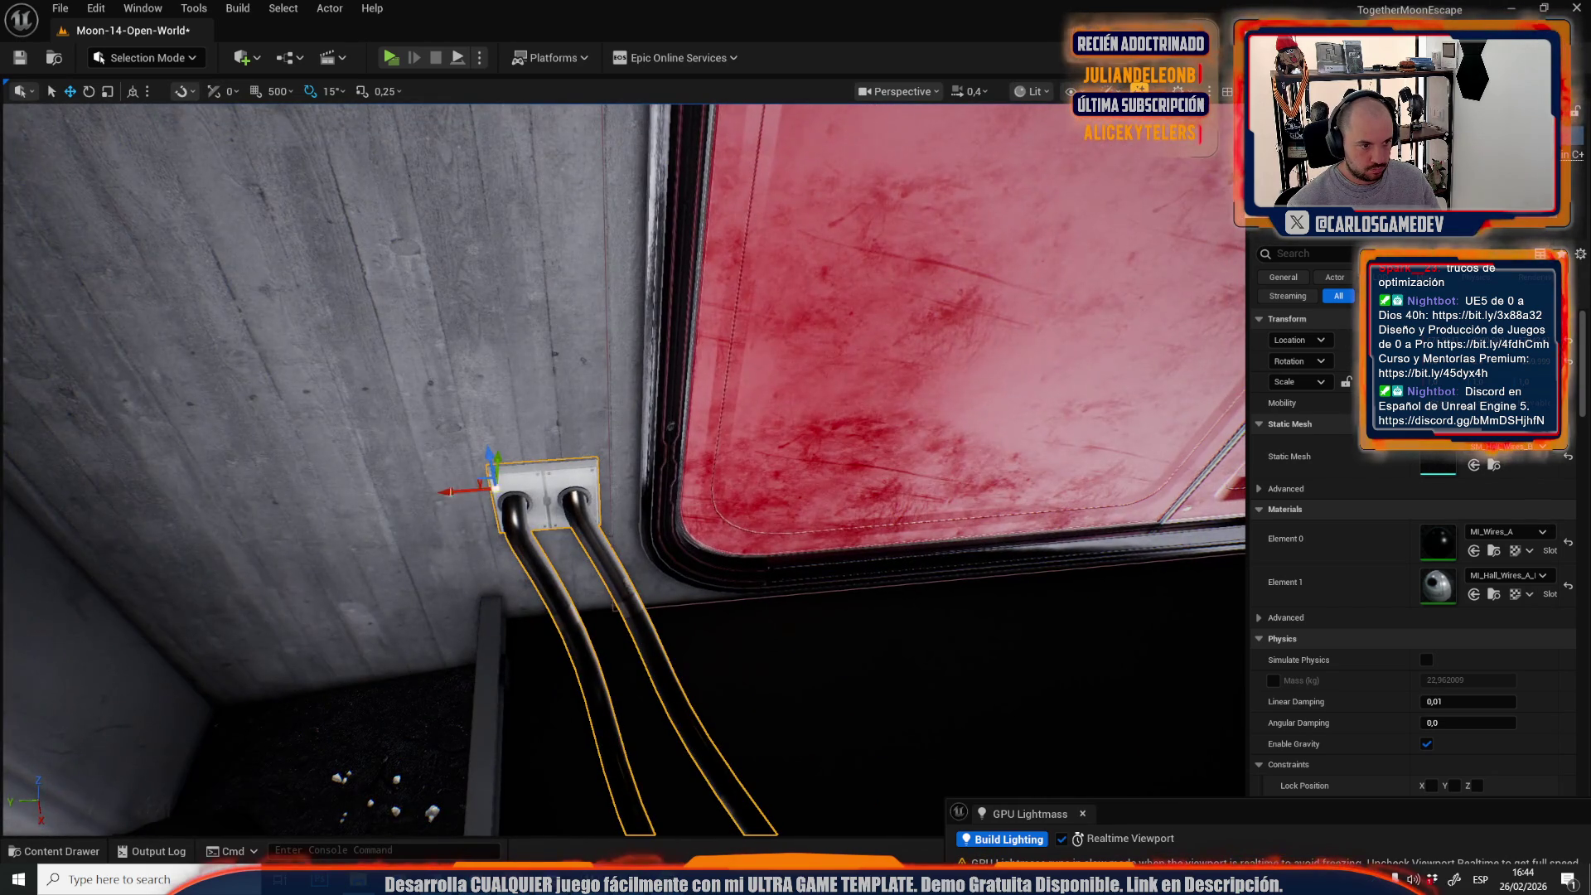
scroll(536, 515, "up", 1)
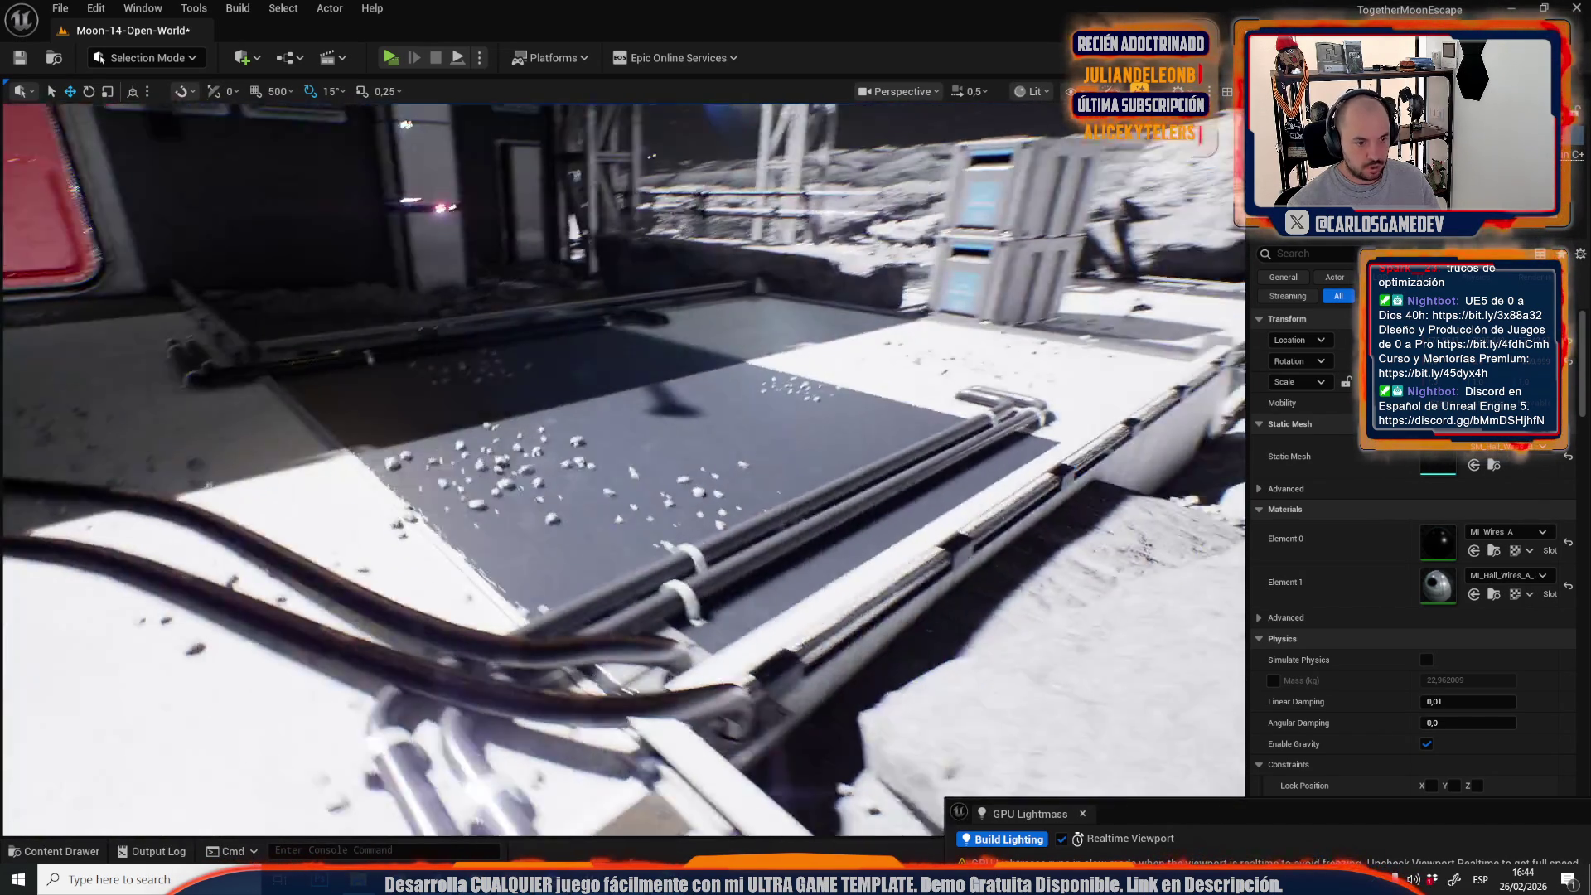
left_click_drag(492, 630, 472, 617)
left_click_drag(608, 546, 606, 545)
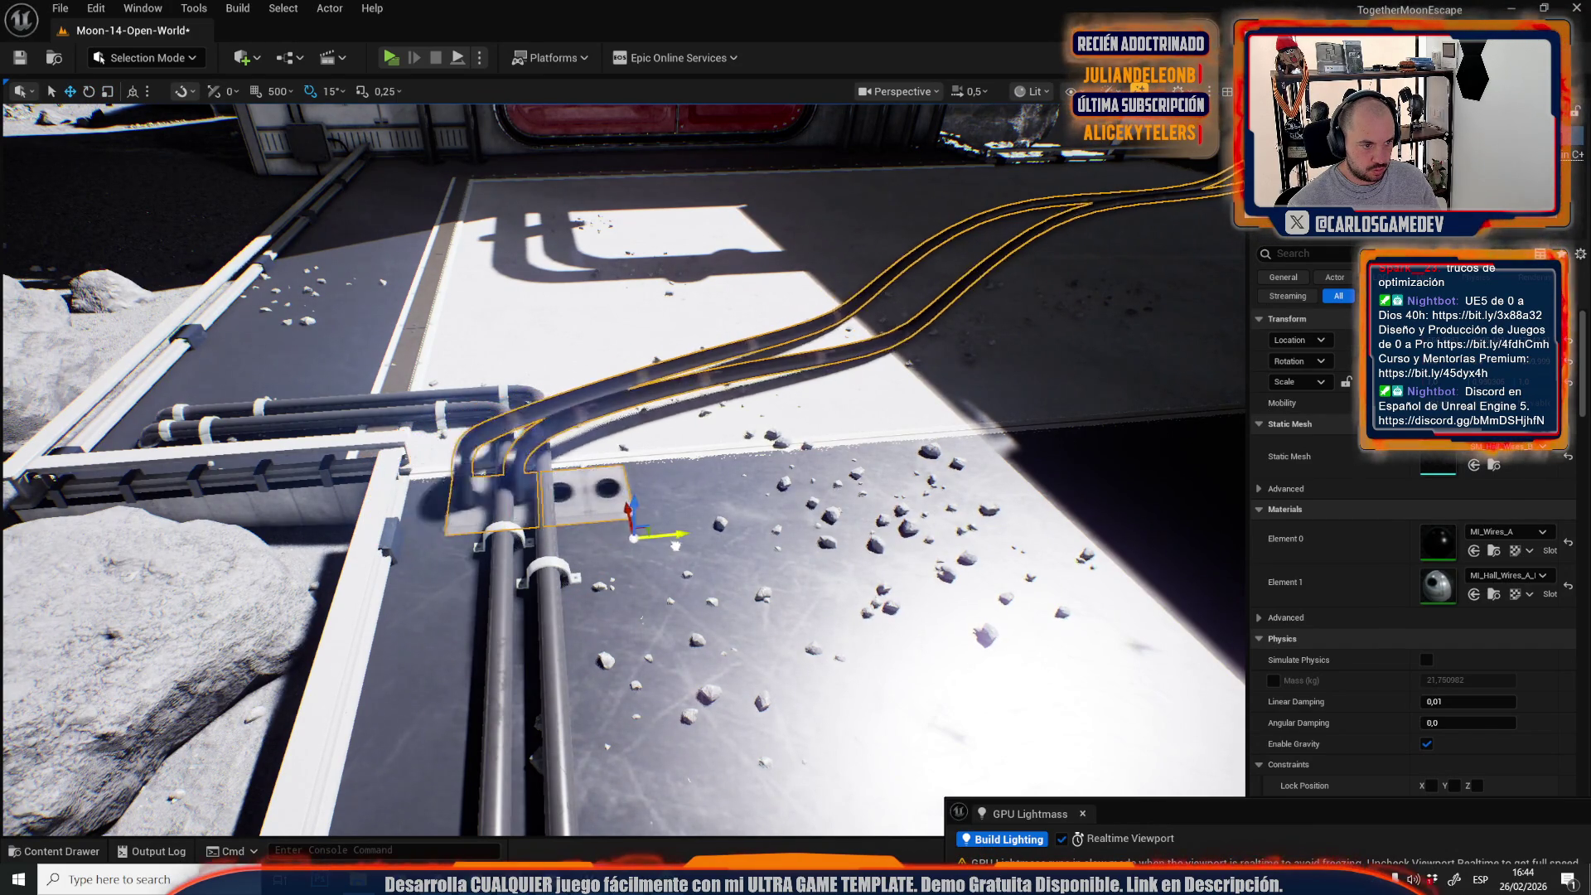
Check the floor wires and reselect the wall-socket plate beside the red door.
left_click_drag(783, 546, 783, 547)
left_click_drag(443, 638, 529, 623)
key("r")
left_click(530, 623)
left_click(705, 487)
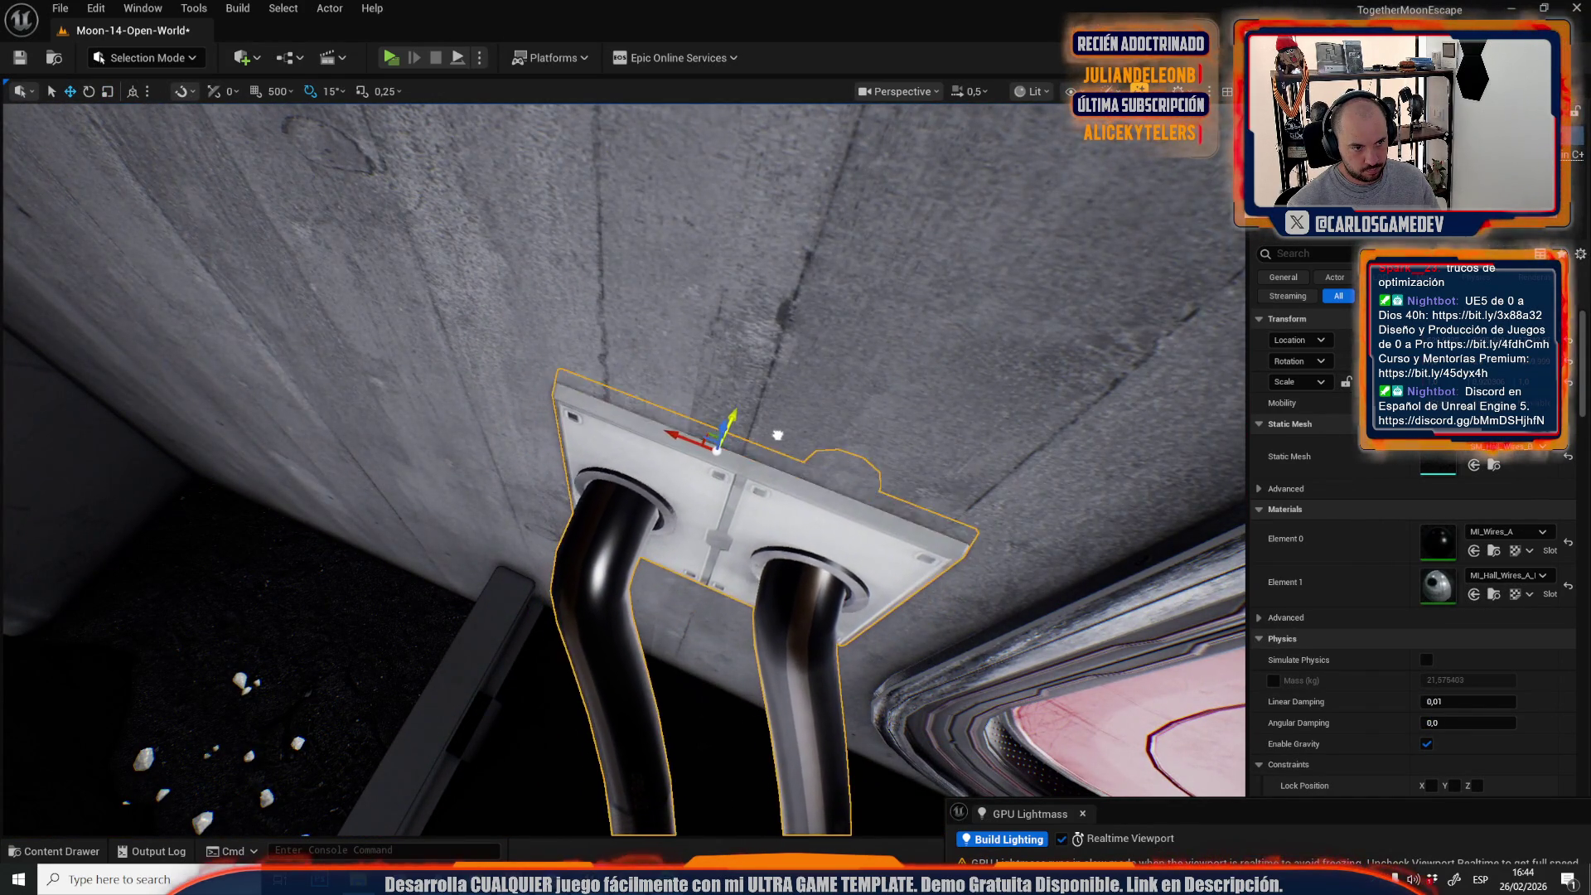
left_click_drag(765, 438, 765, 437)
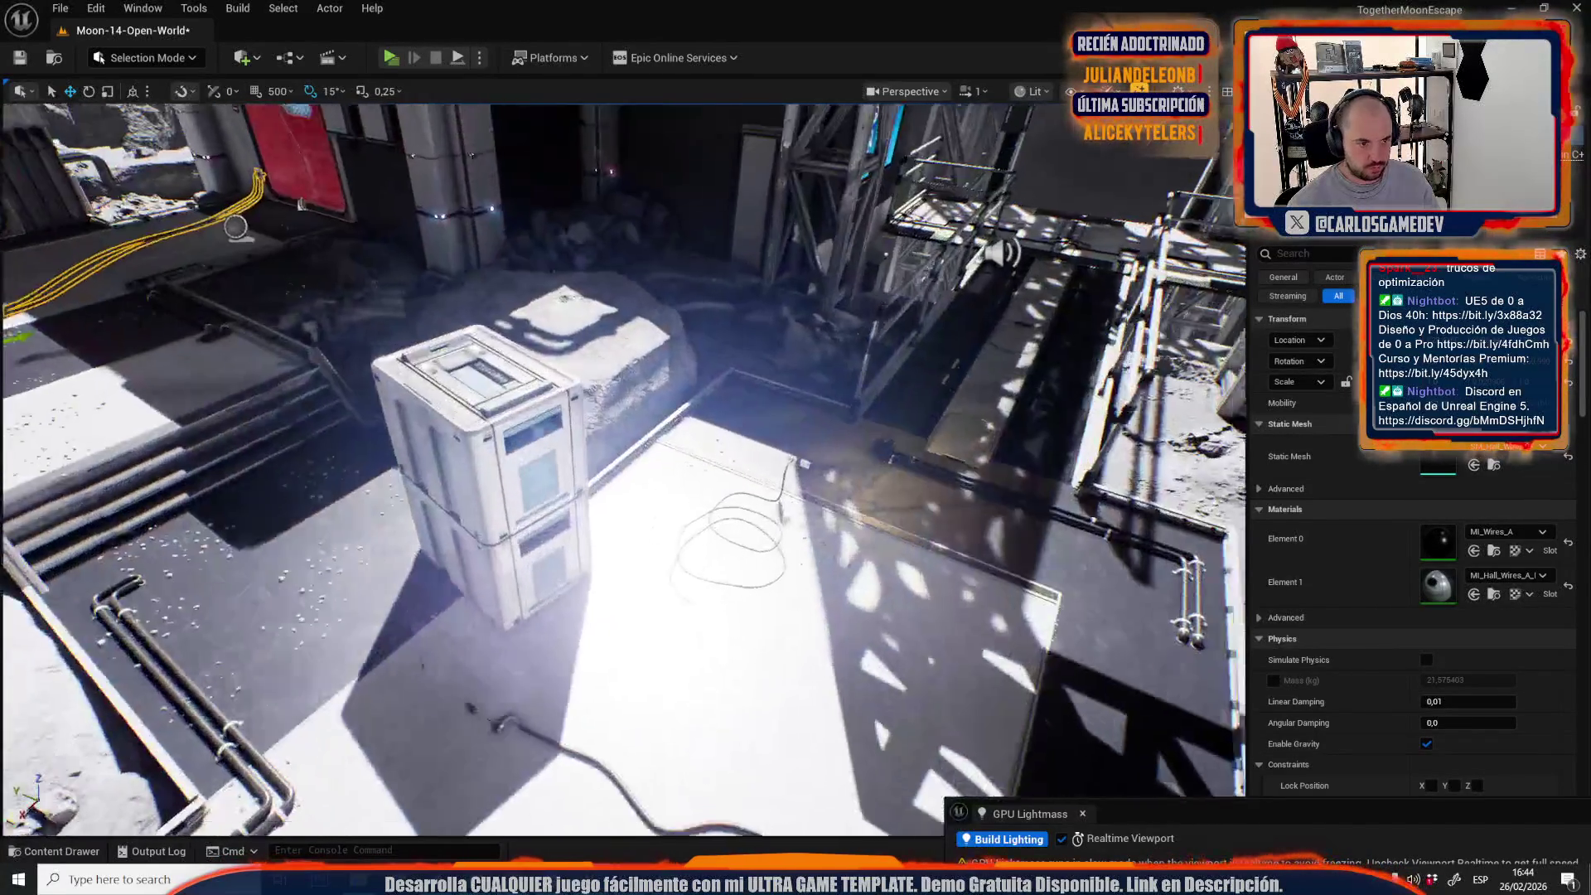
Near the red turrets, undo the last cable change and rotate the wire -90° about vertical.
key("w")
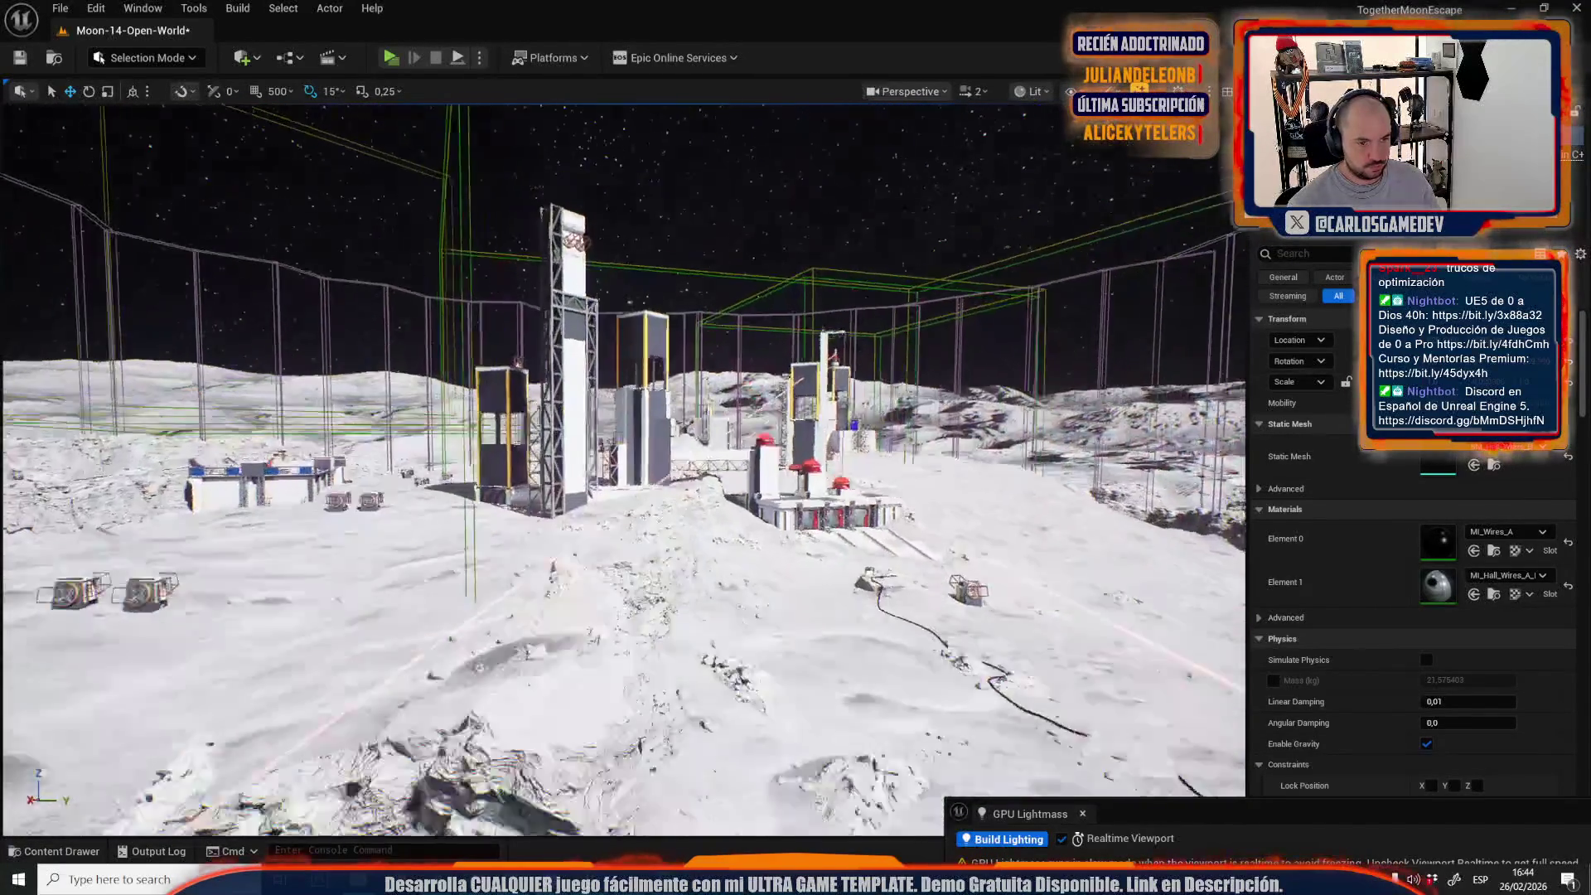
key("w")
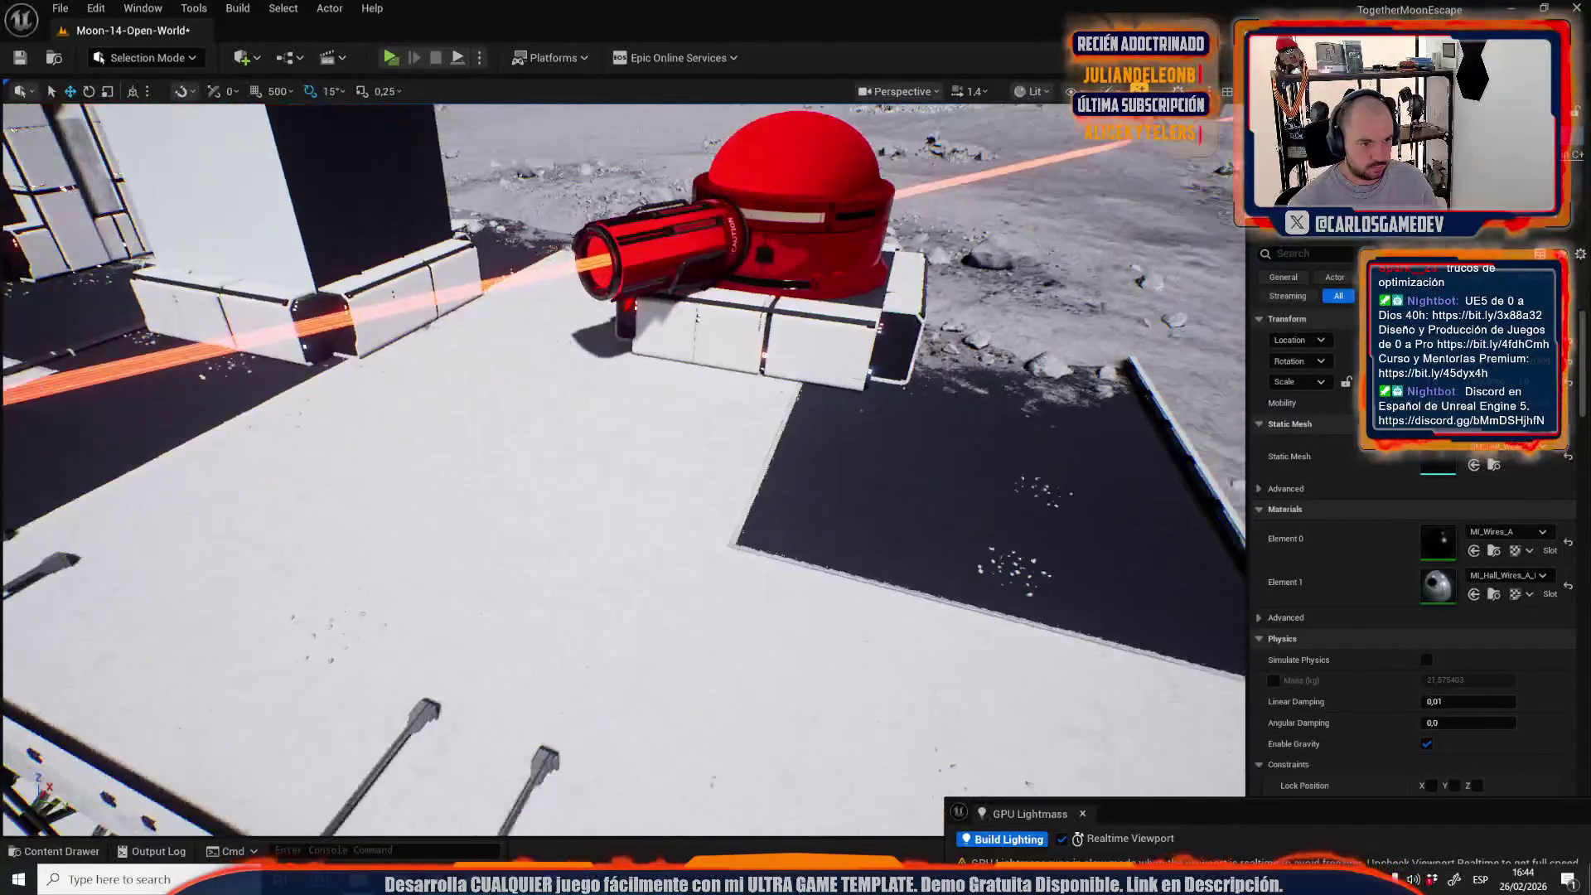
key("w")
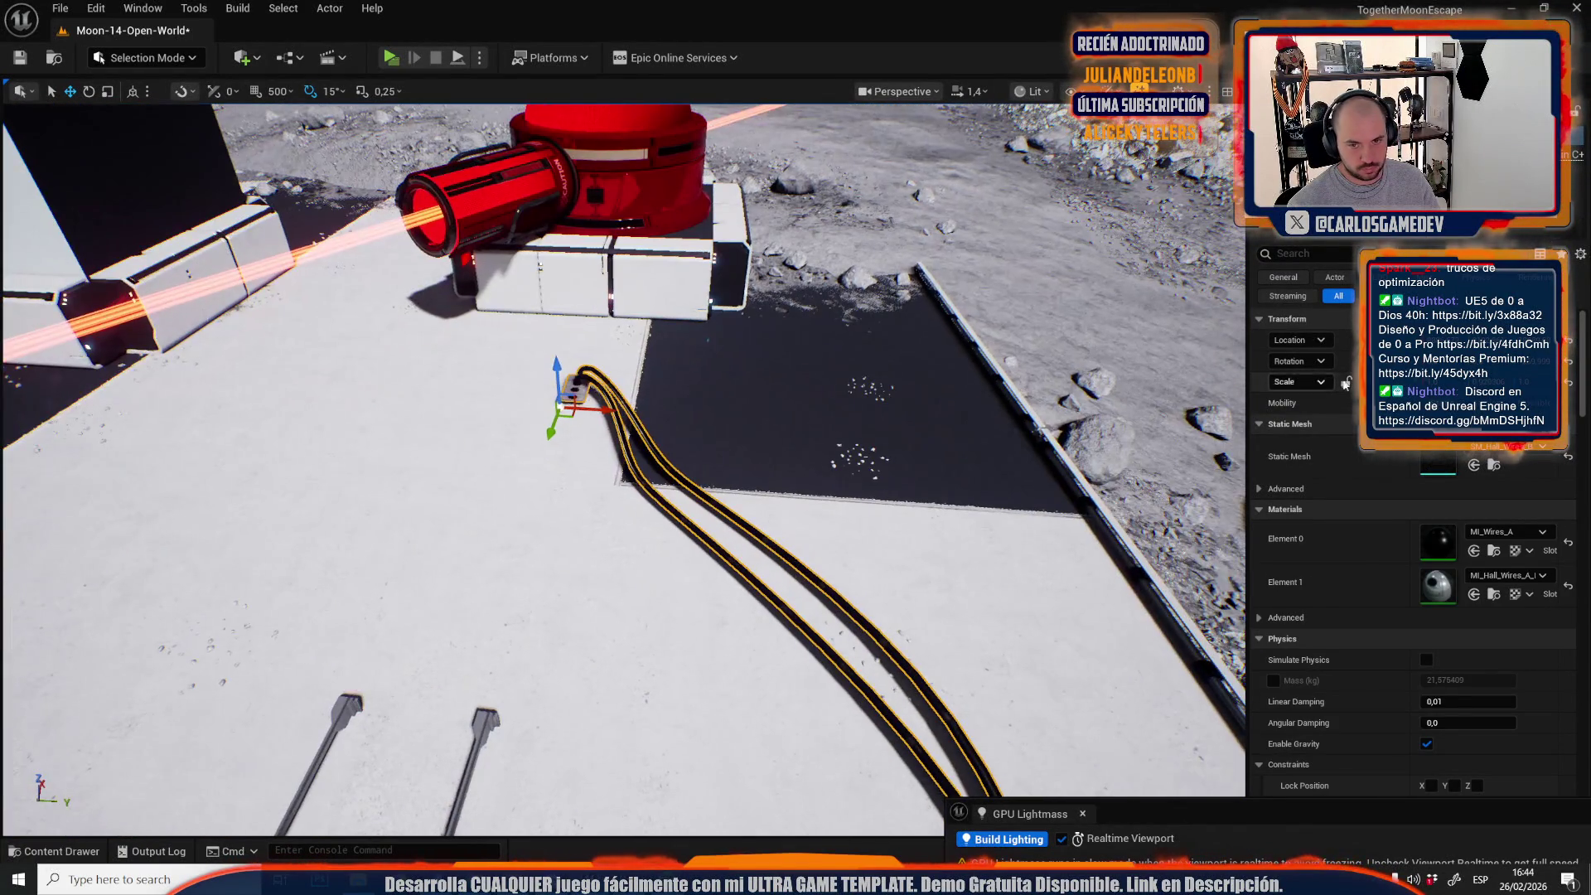
key("ctrl+z")
key("w")
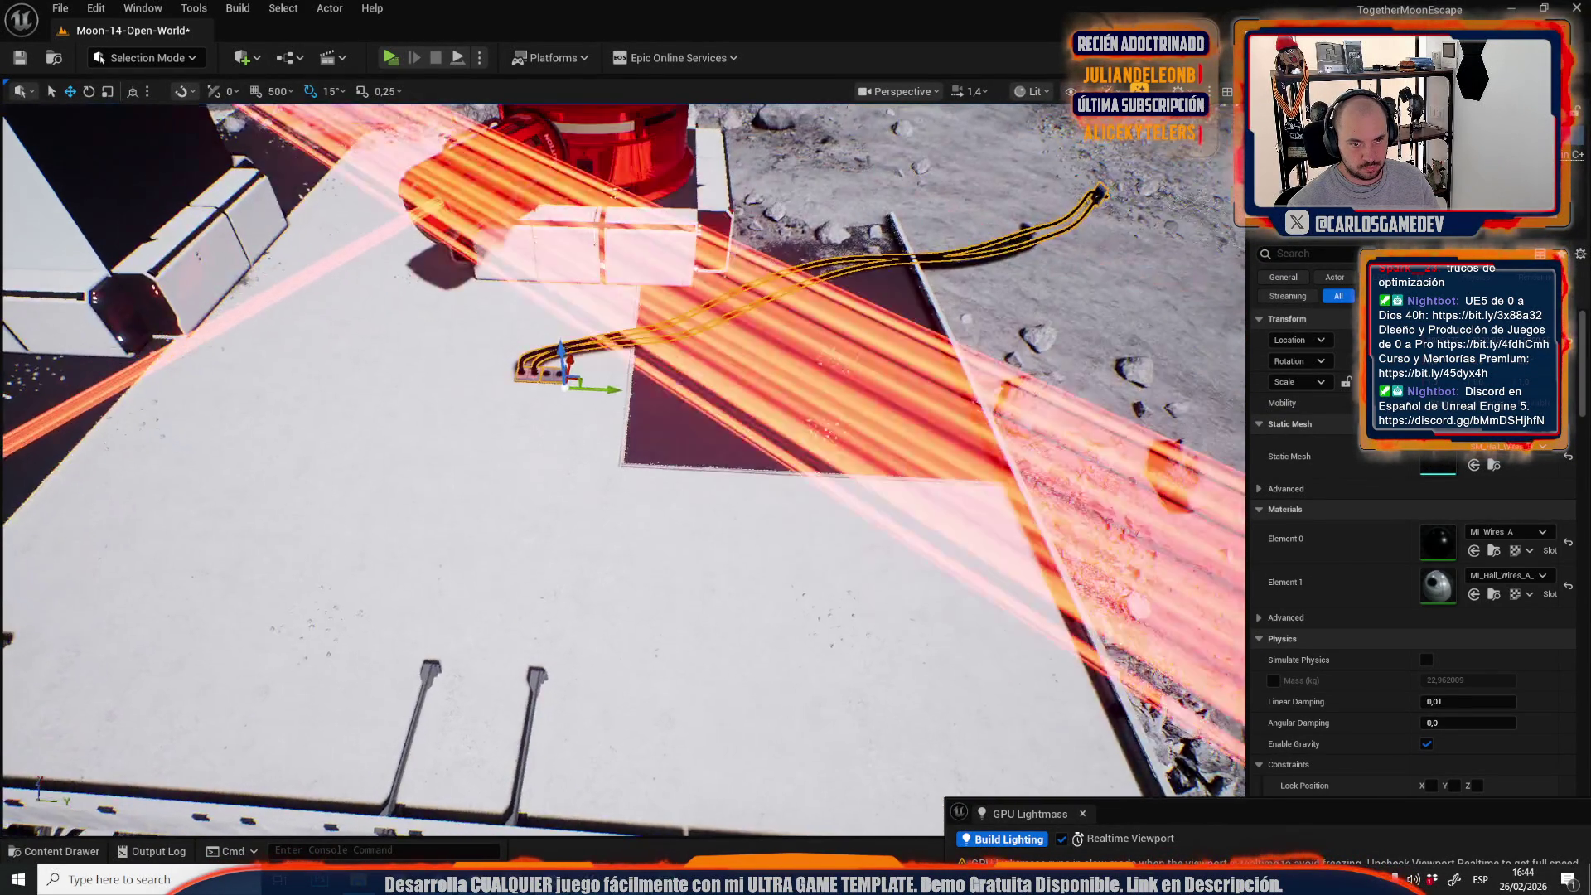
key("e")
left_click_drag(572, 352, 501, 390)
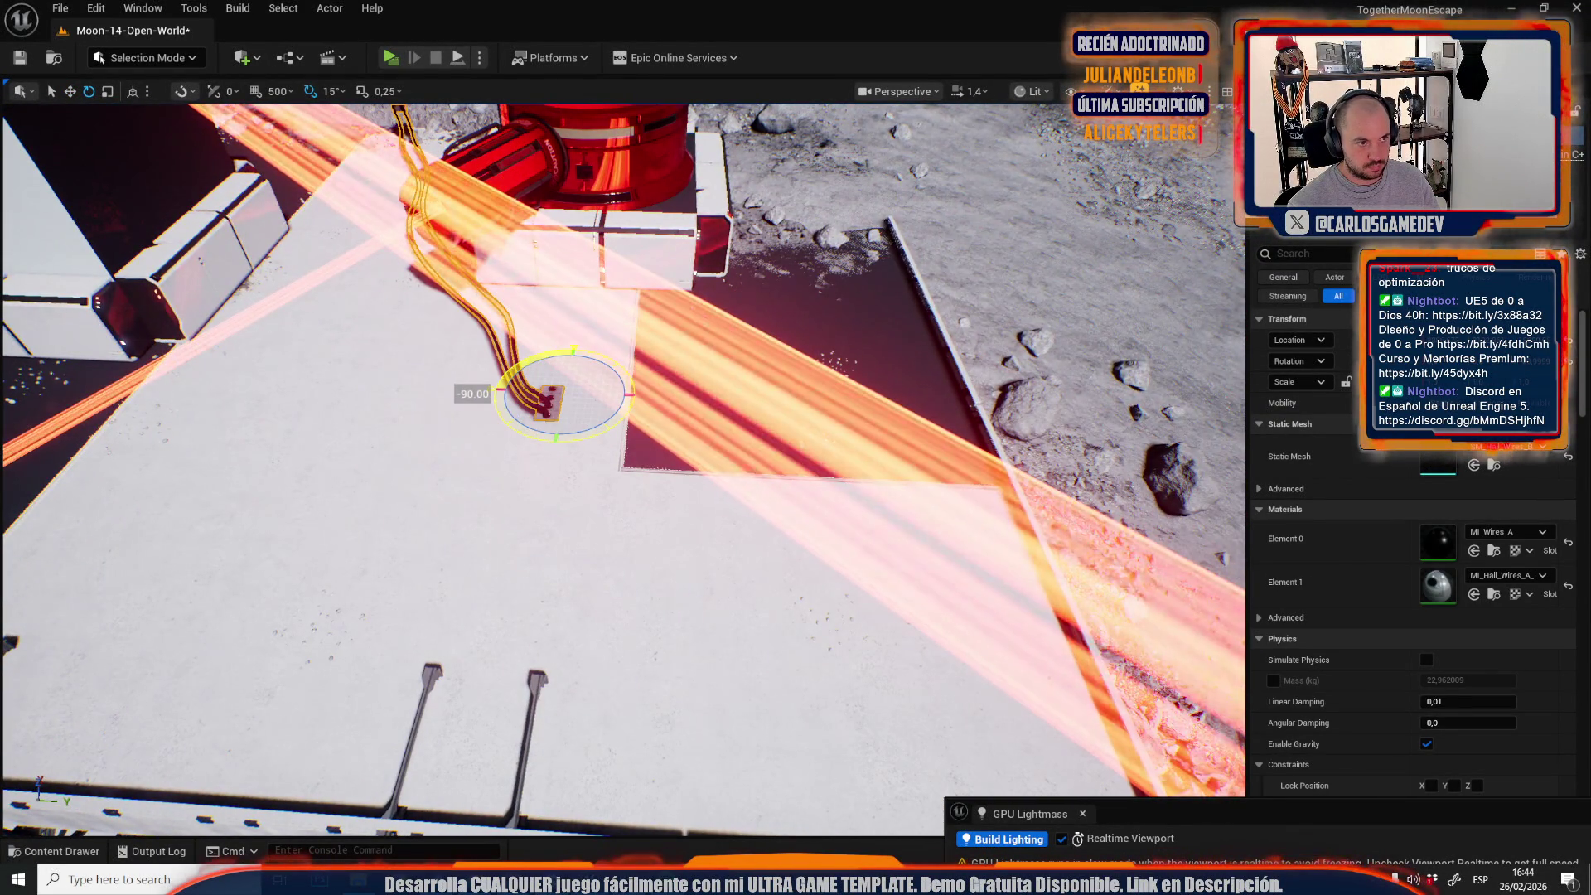
Rotate the wire another -90° so it runs toward the walkway.
scroll(647, 466, "down", 5)
key("r")
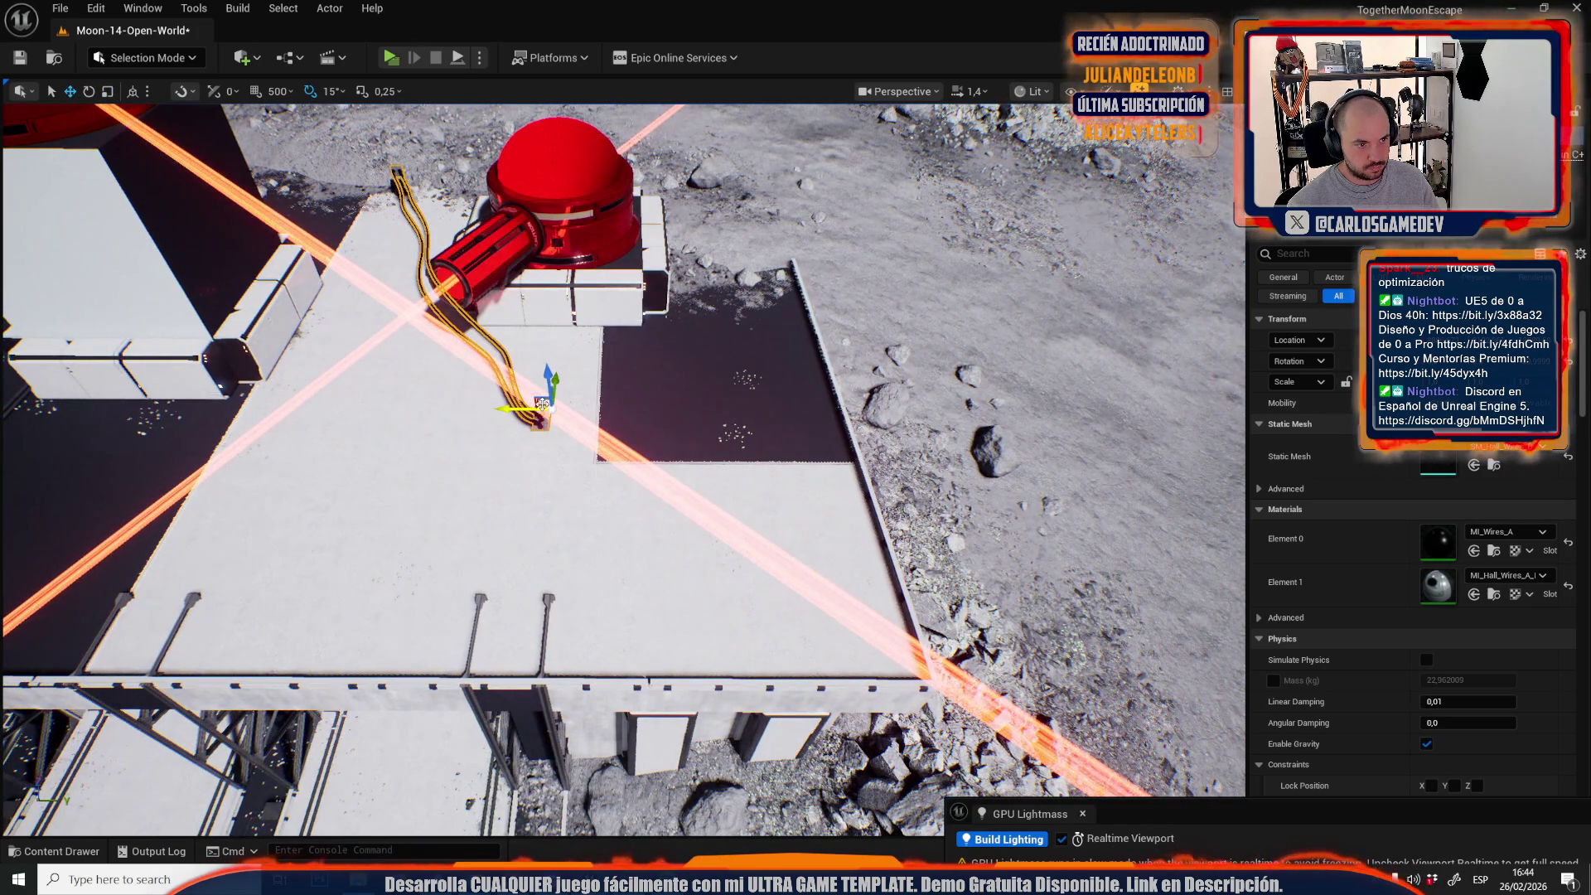
scroll(779, 613, "down", 4)
scroll(653, 539, "up", 3)
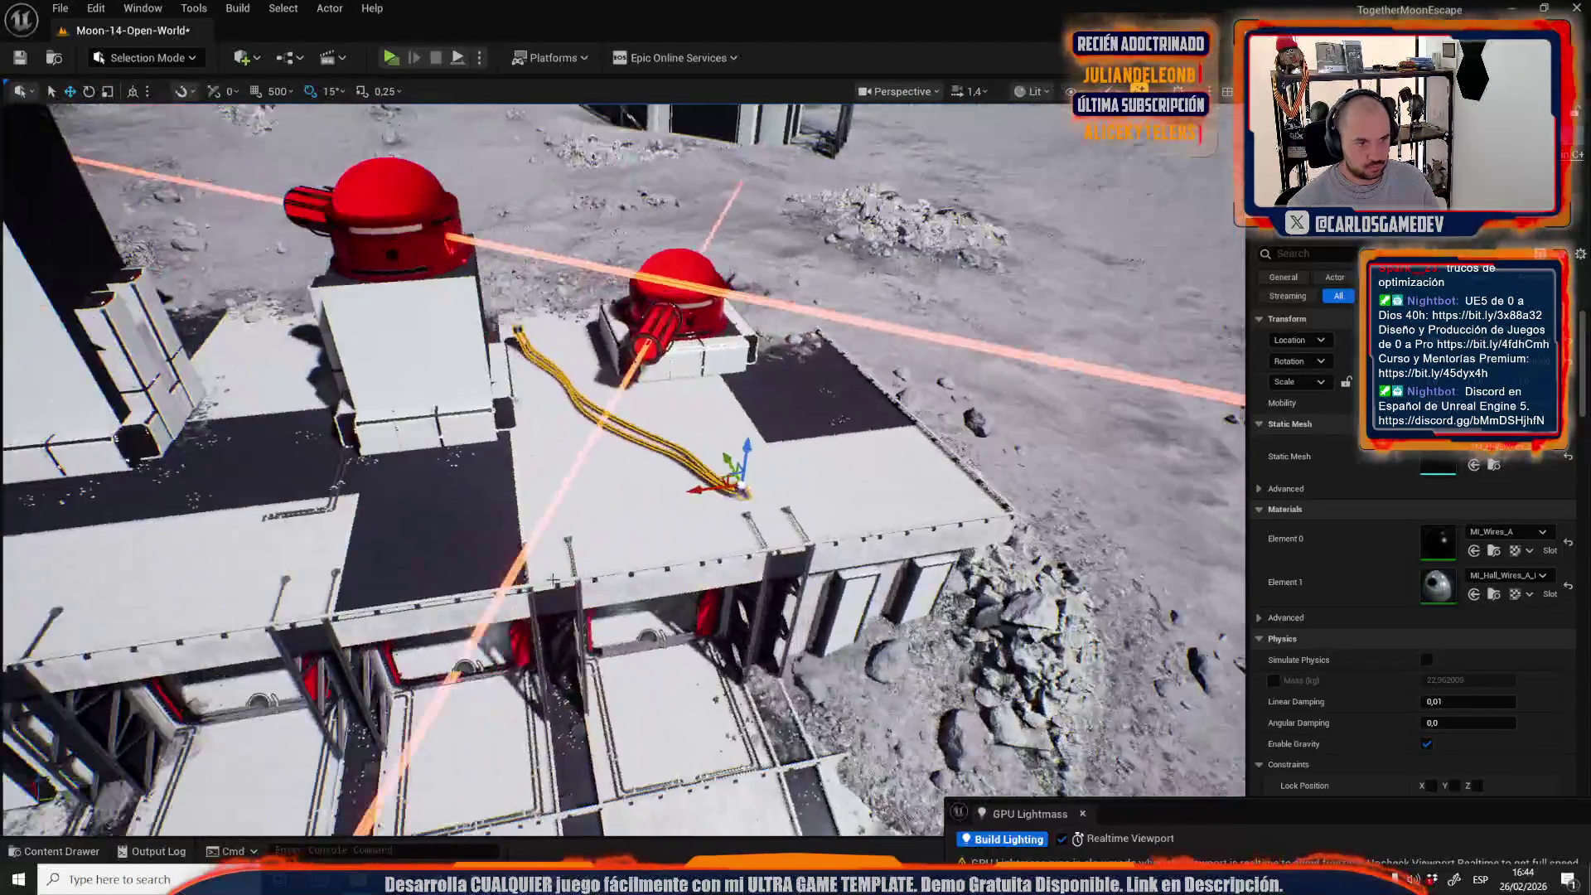
mouse_move(675, 506)
left_mouse_down()
mouse_move(713, 531)
mouse_move(851, 500)
left_mouse_up()
key("r")
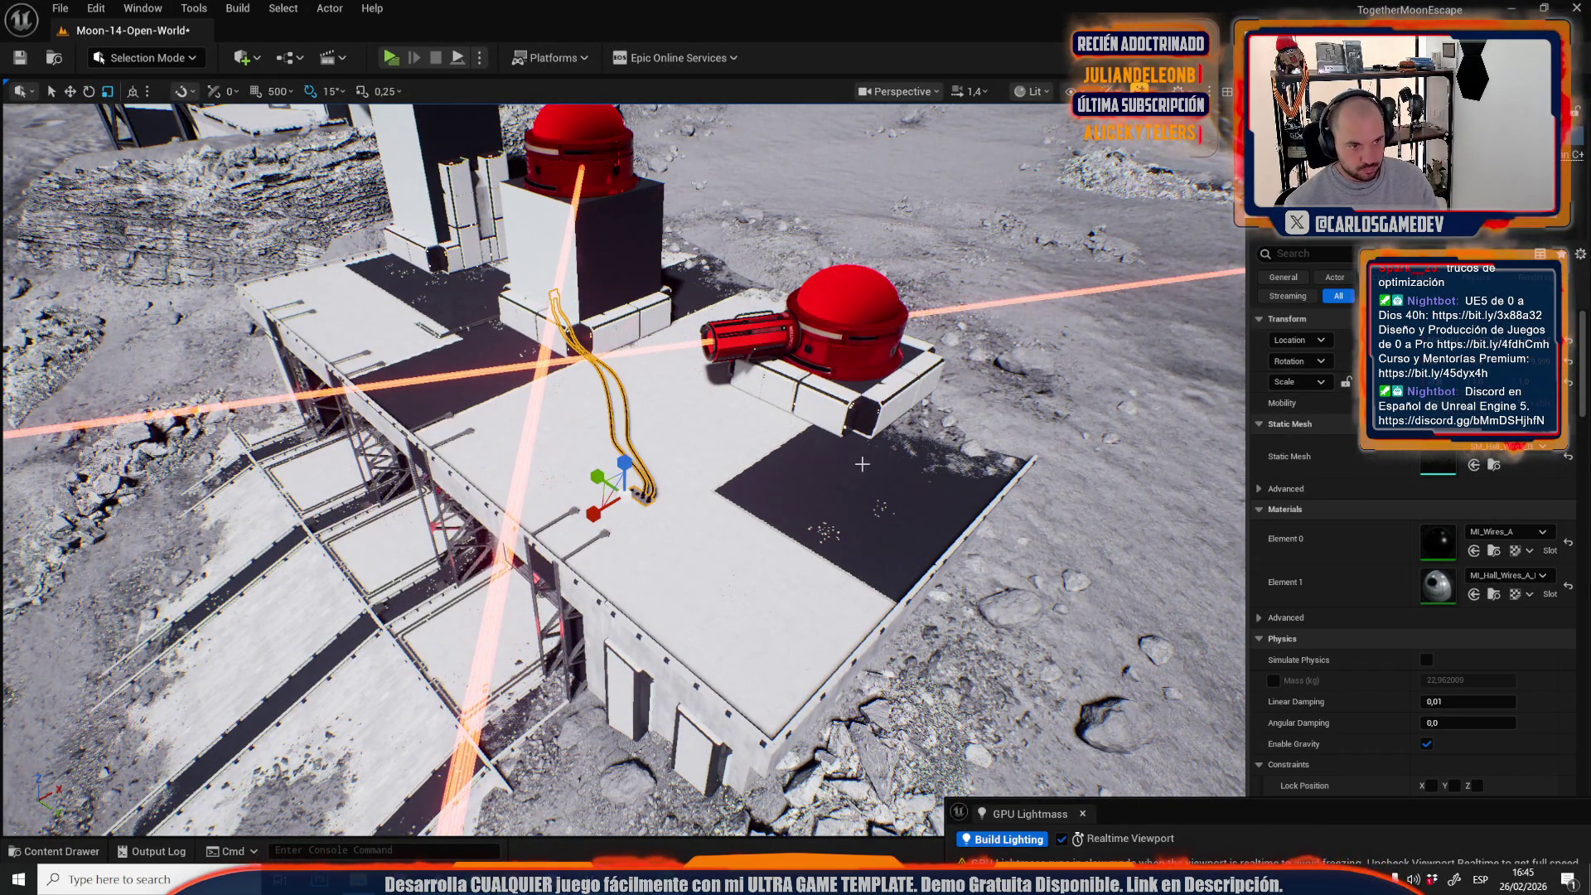
Close in on the wire's floor plate by the red domes and rotate the cable upright.
left_click_drag(862, 464, 769, 490)
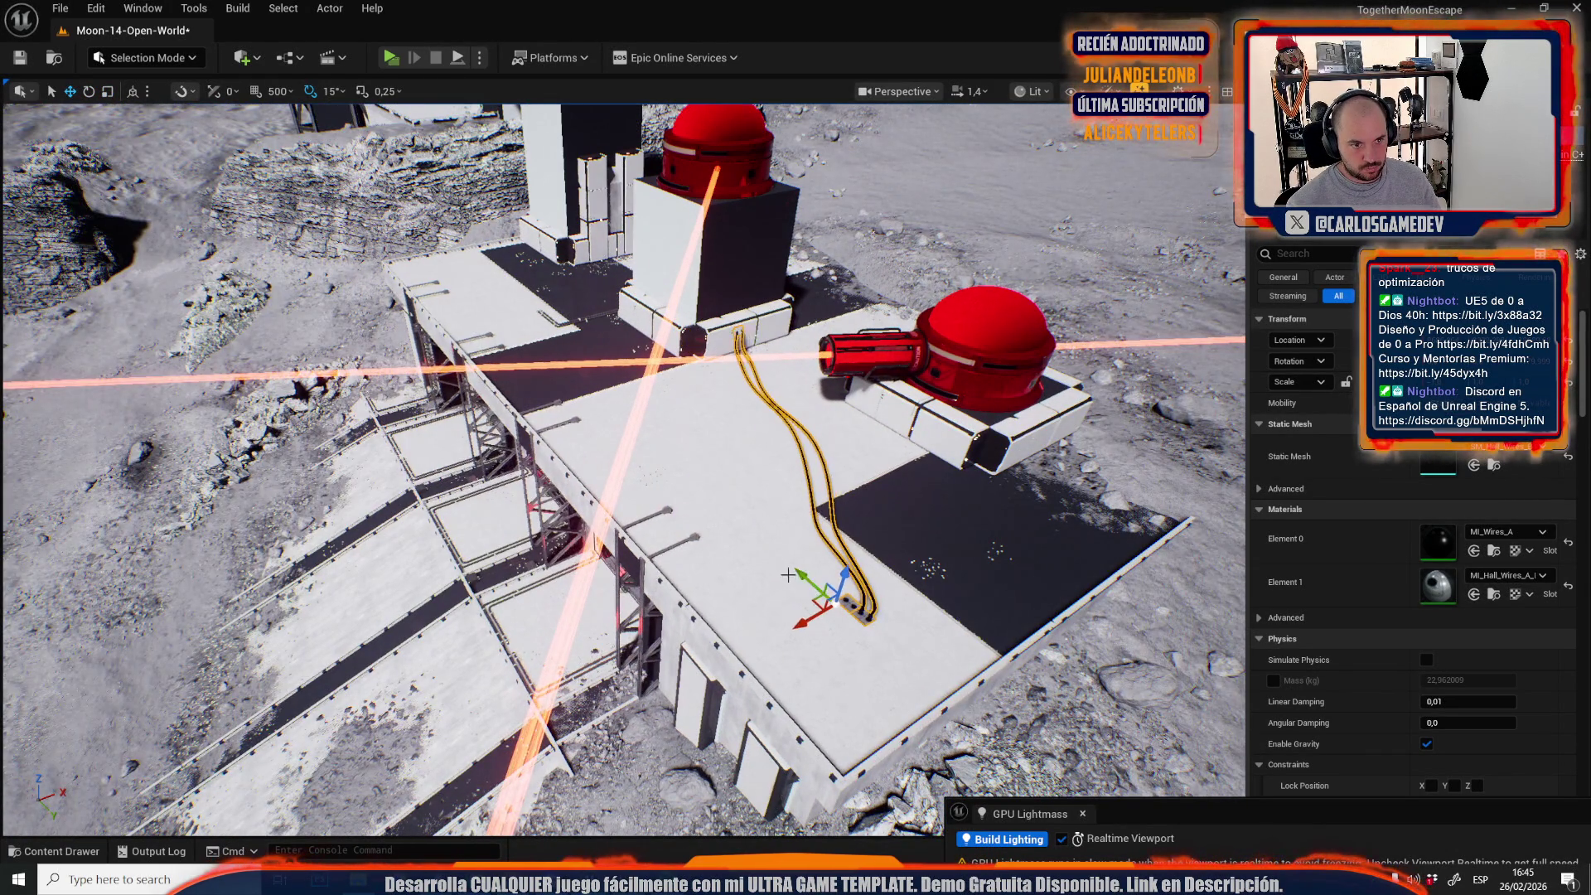
scroll(788, 574, "down", 5)
key("w")
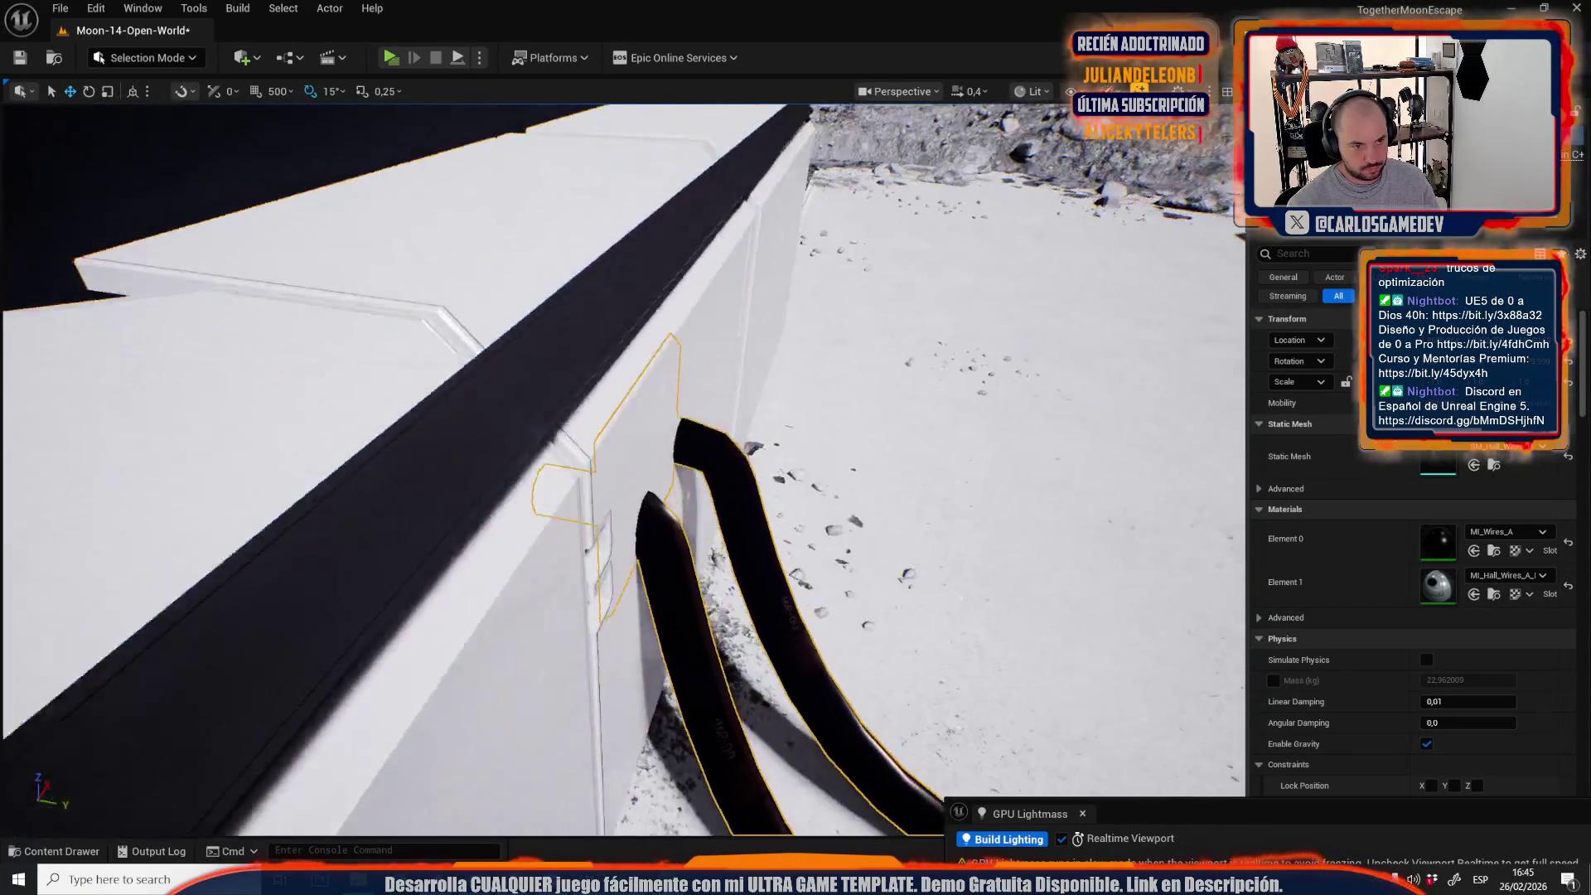
mouse_move(614, 530)
left_mouse_down()
mouse_move(642, 565)
mouse_move(668, 560)
mouse_move(655, 572)
left_mouse_up()
scroll(659, 564, "up", 1)
scroll(854, 348, "down", 2)
mouse_move(850, 353)
left_mouse_down()
mouse_move(834, 405)
mouse_move(855, 536)
left_mouse_up()
scroll(845, 519, "up", 3)
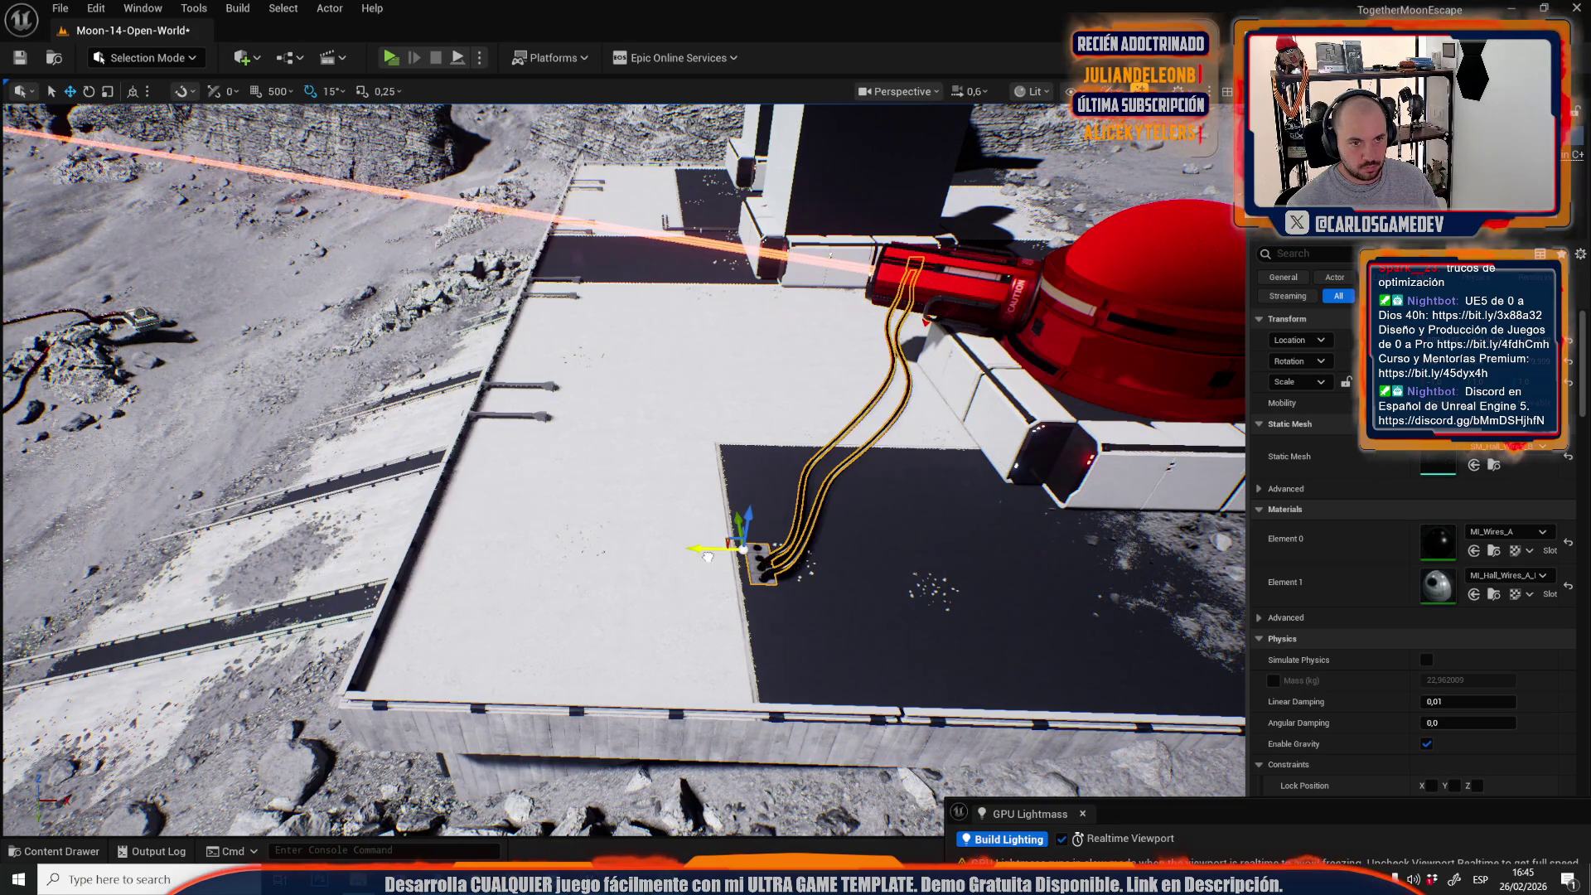
left_click_drag(773, 435, 780, 451)
scroll(775, 440, "up", 2)
left_click_drag(928, 478, 932, 481)
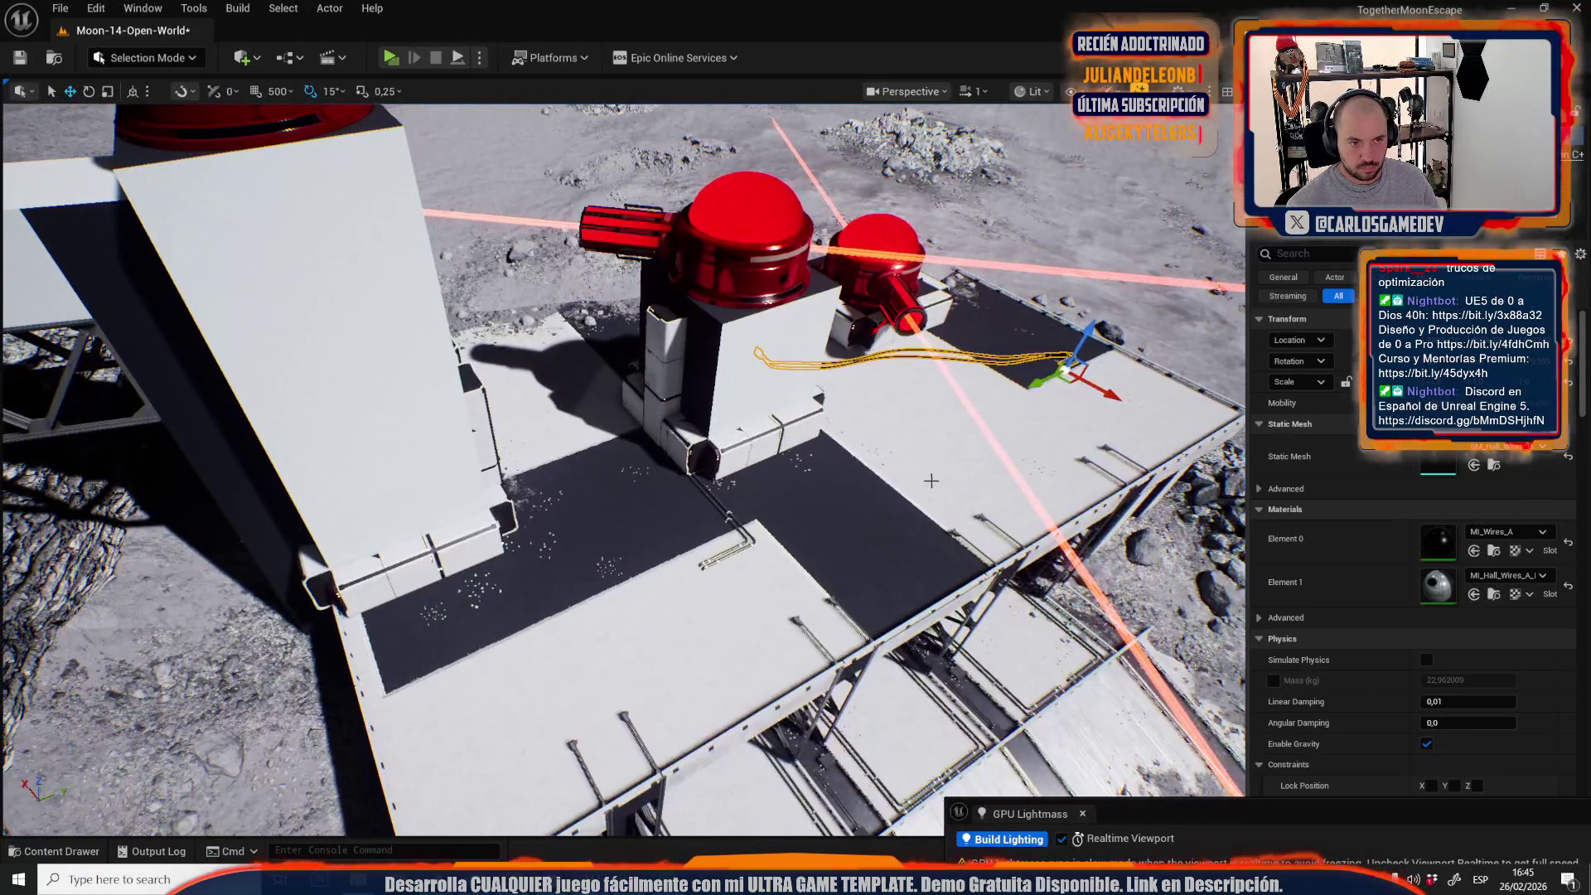
mouse_move(1069, 404)
left_mouse_down()
mouse_move(1142, 410)
mouse_move(730, 298)
left_mouse_up()
Slide the wire along Y until its plug plate meets the tower wall.
key("w")
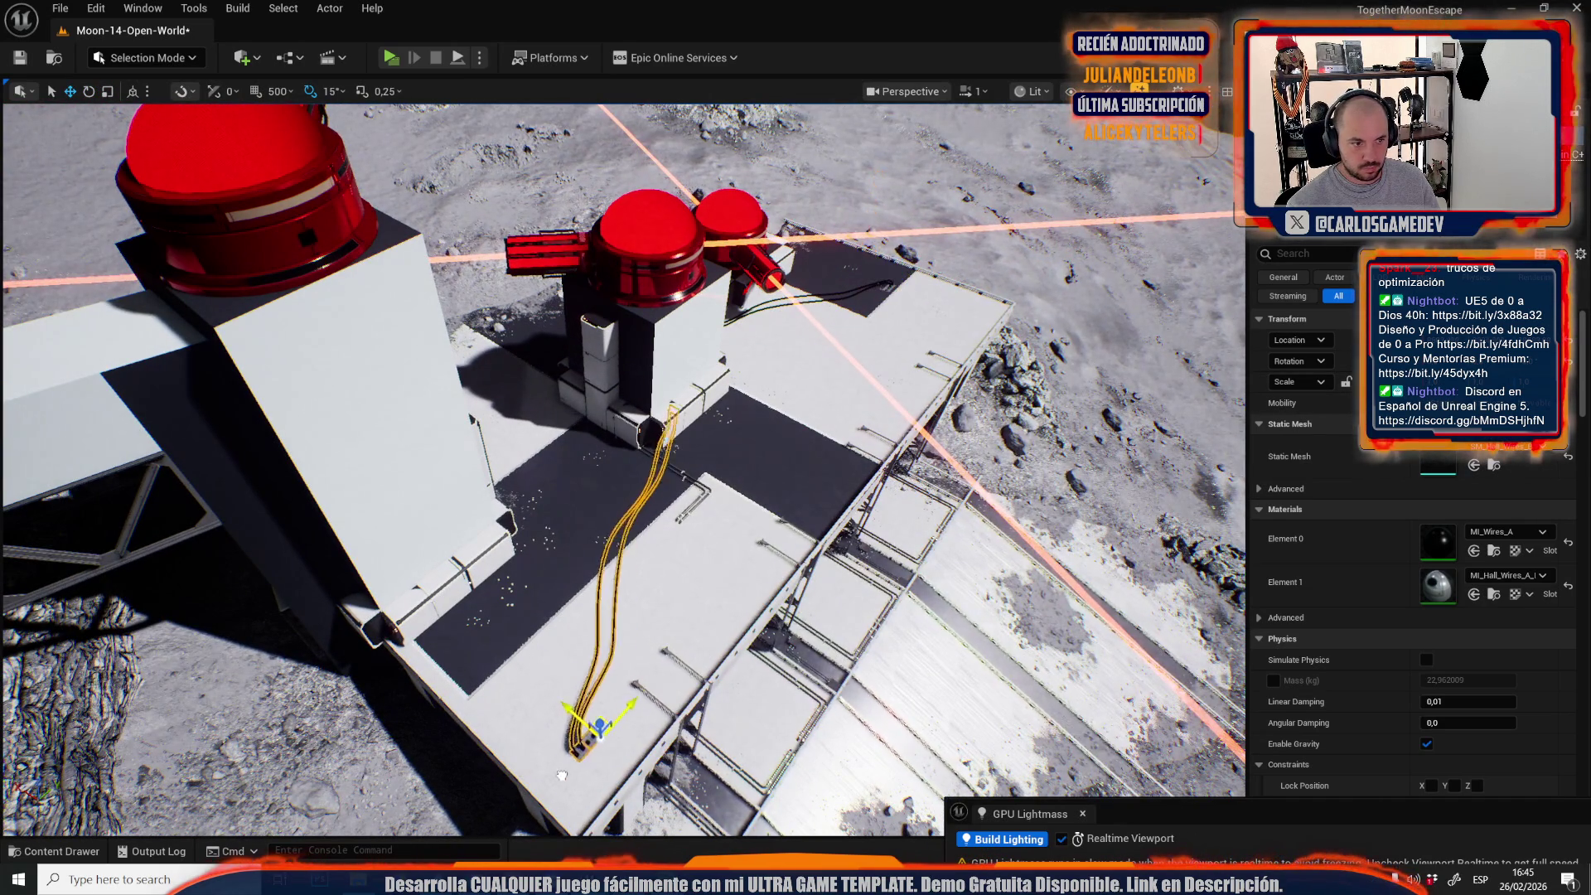
key("f")
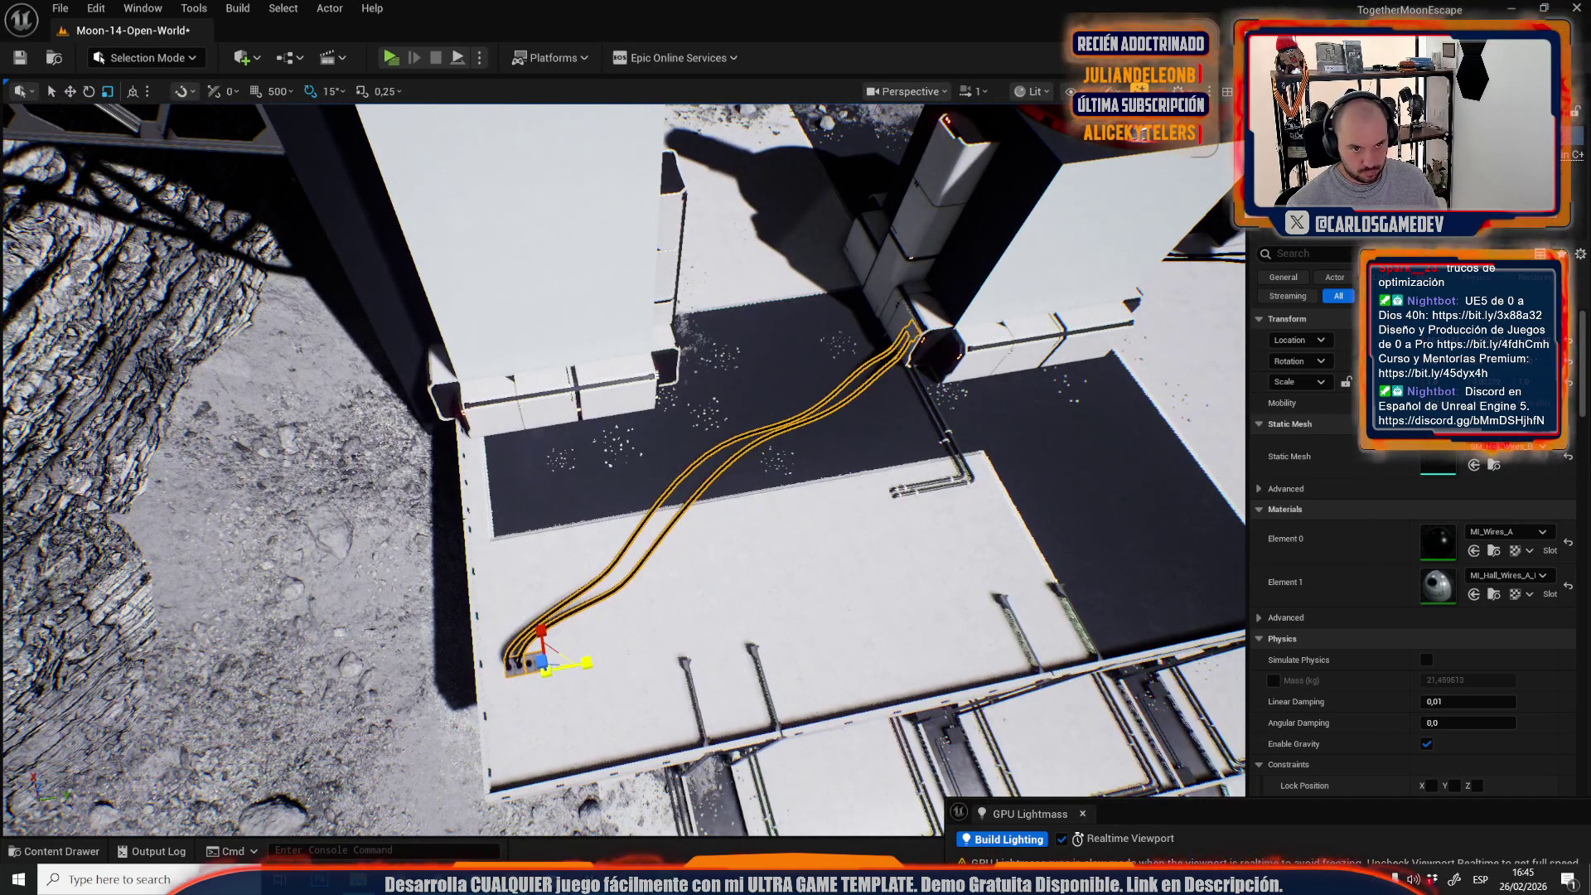
key("w")
scroll(622, 597, "down", 3)
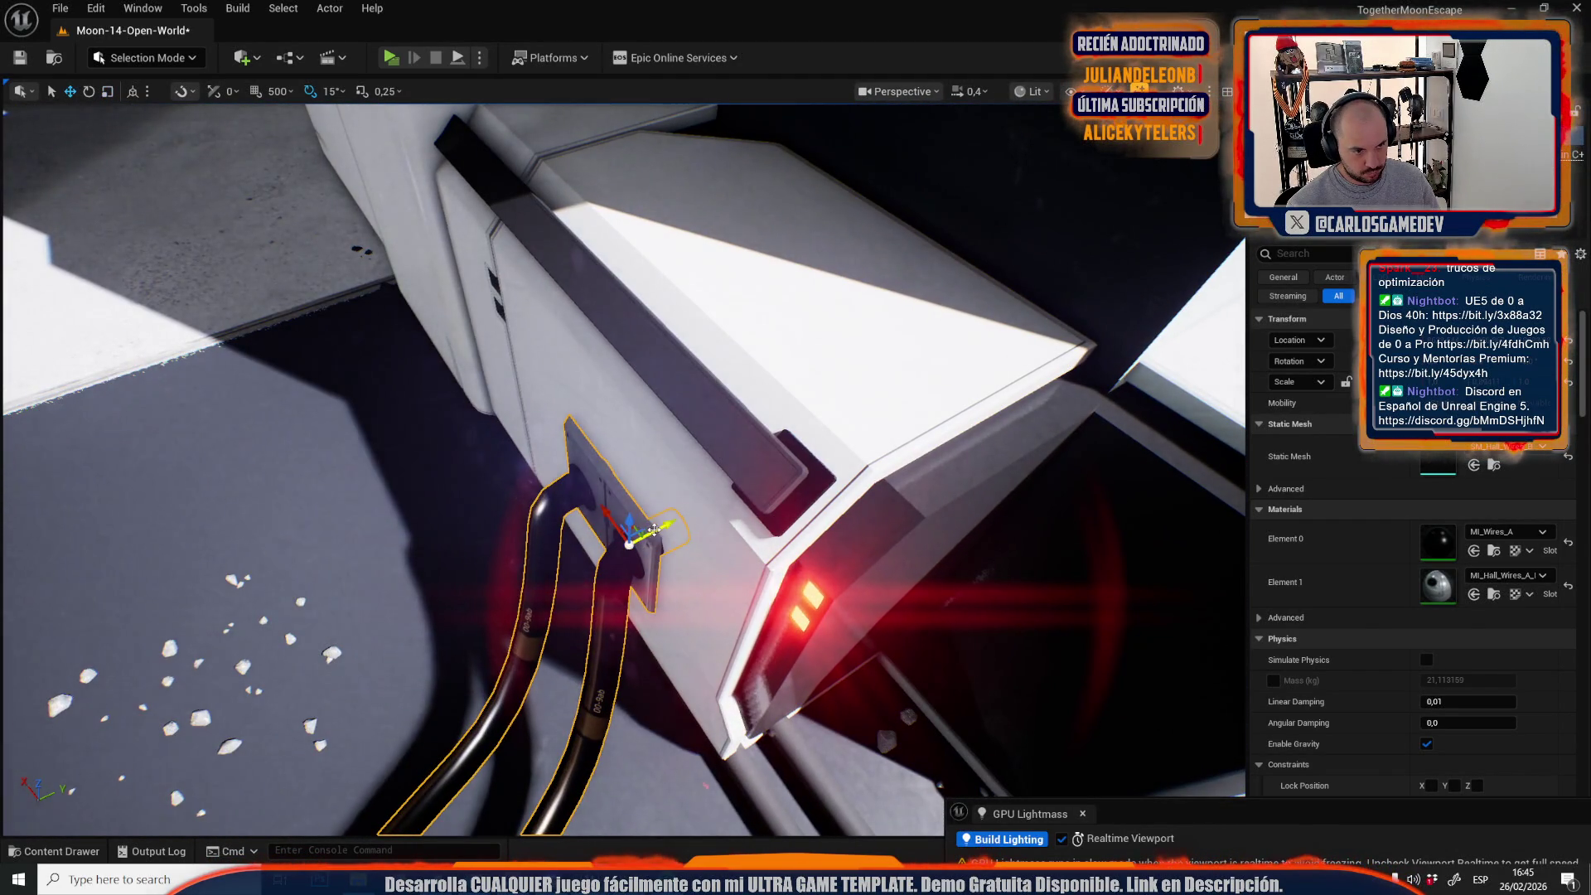
left_click_drag(654, 529, 675, 521)
scroll(668, 542, "up", 3)
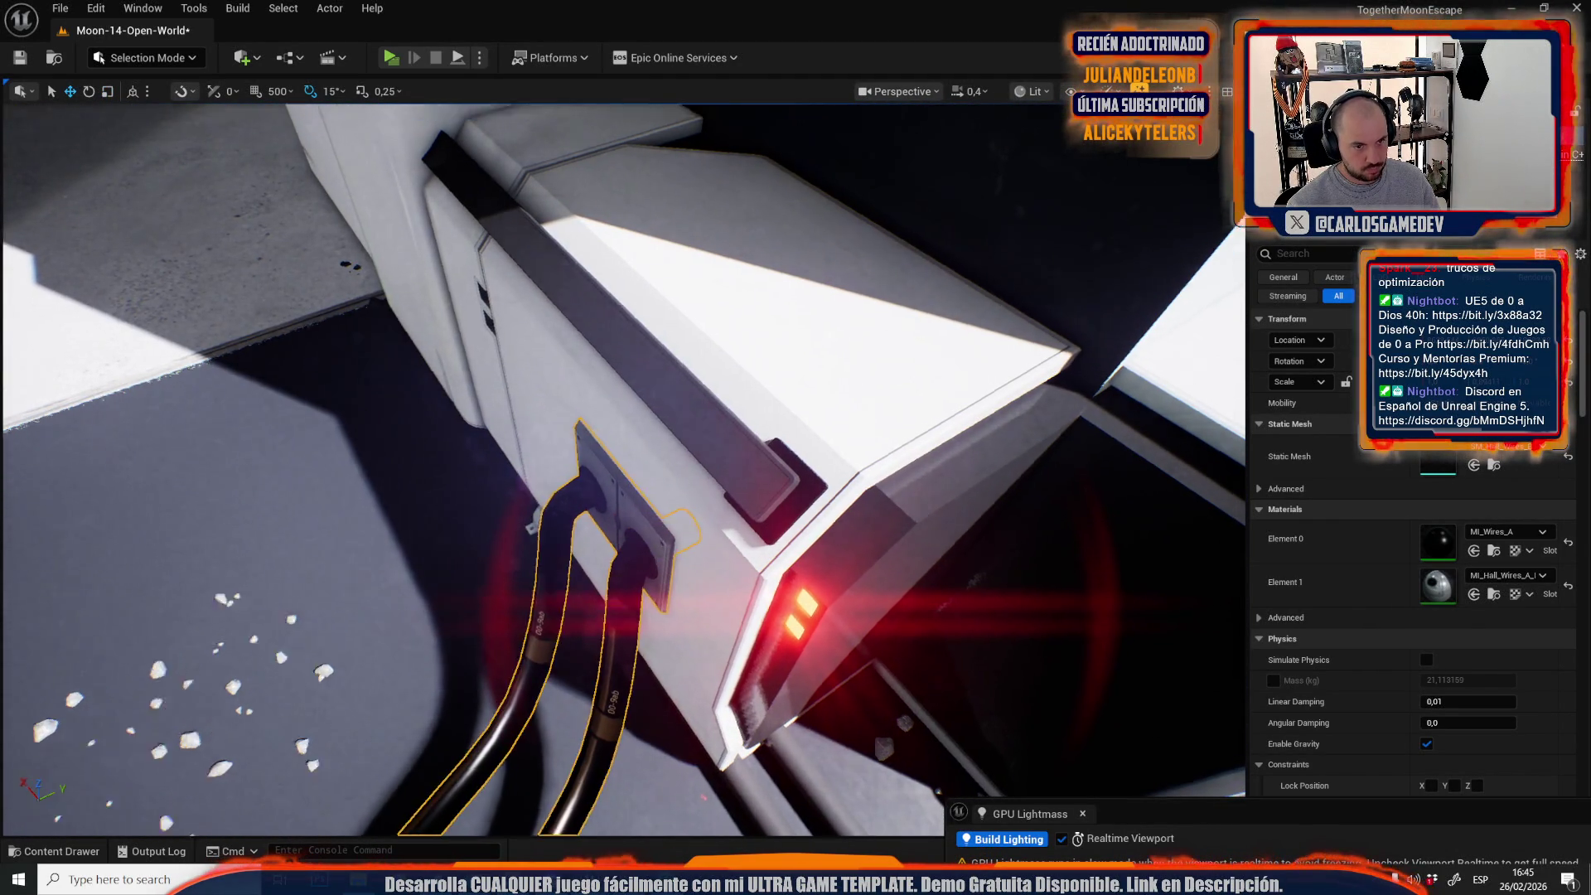
scroll(569, 455, "up", 2)
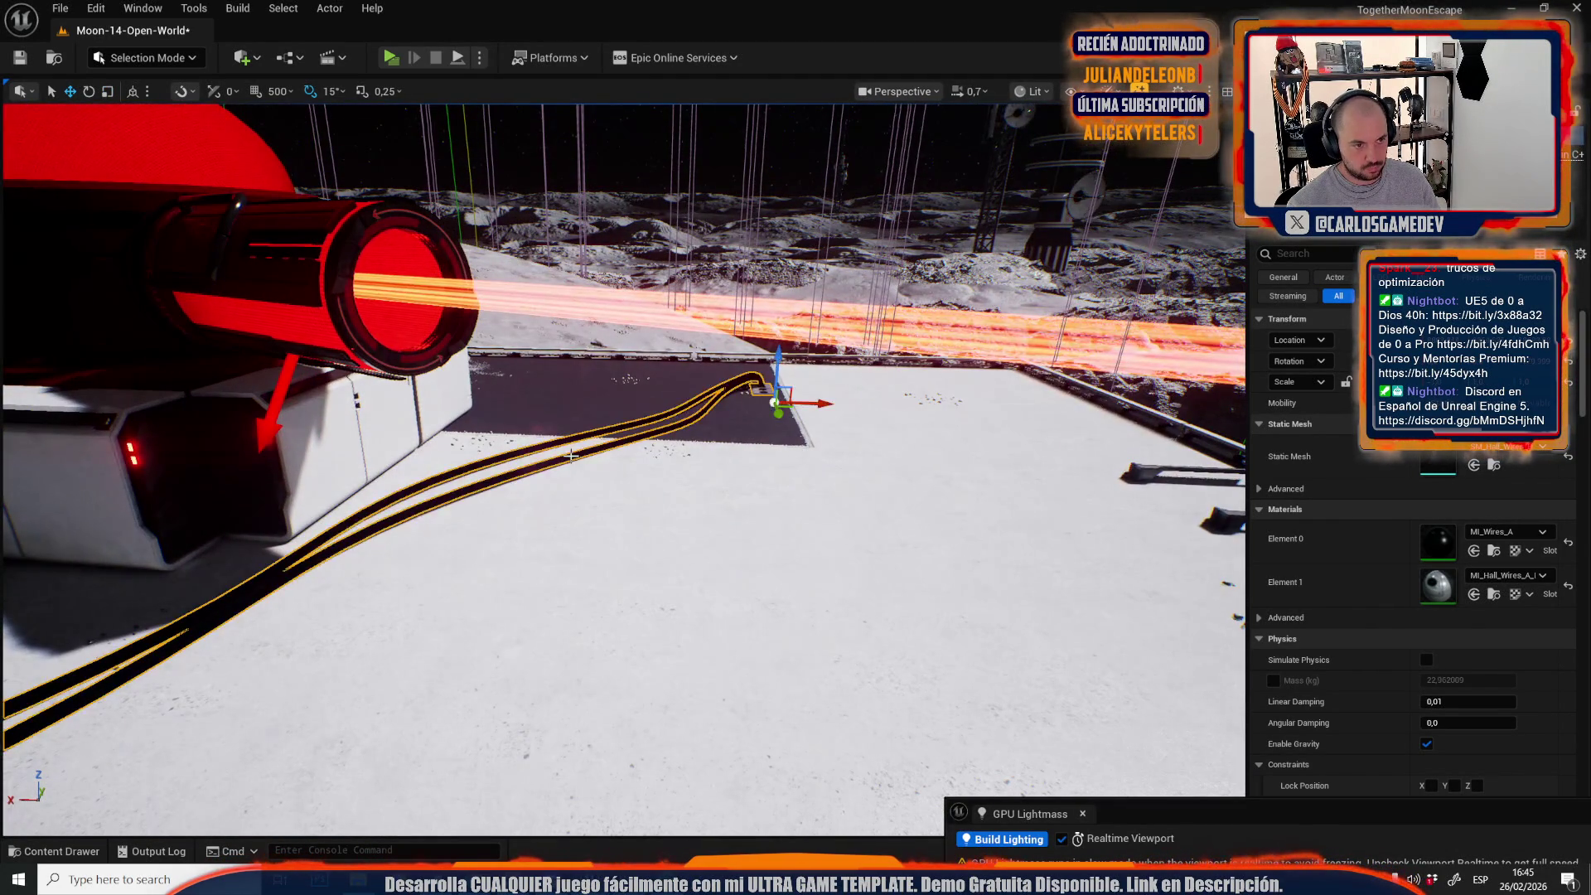
Select the wire cable on the shadowed platform, close in on its plate, and switch to Unlit (Alt+3).
key("w")
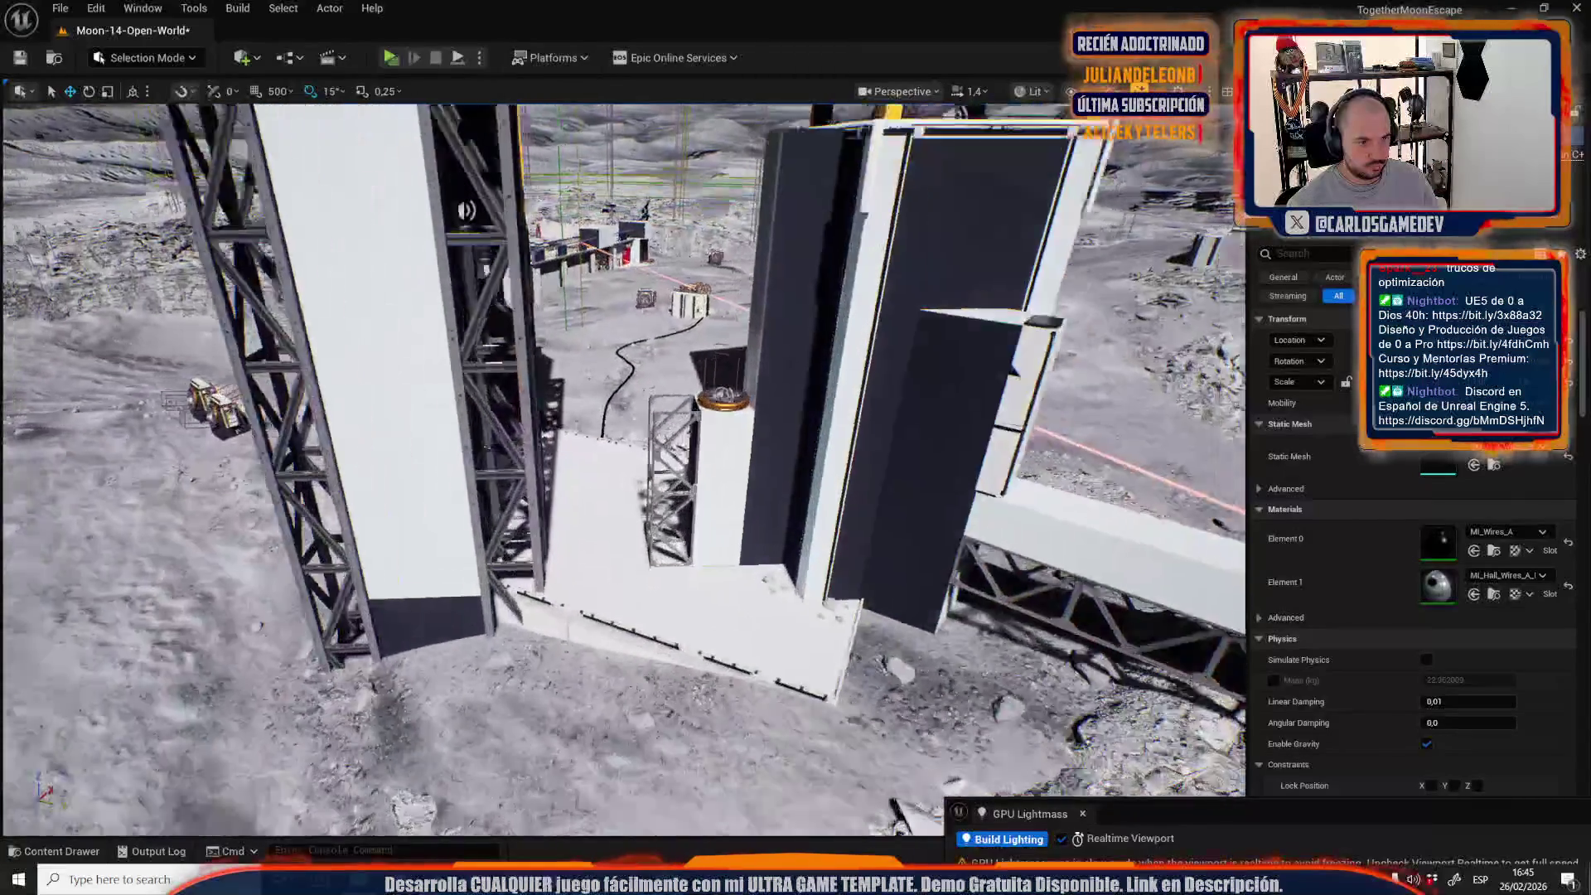
key("e")
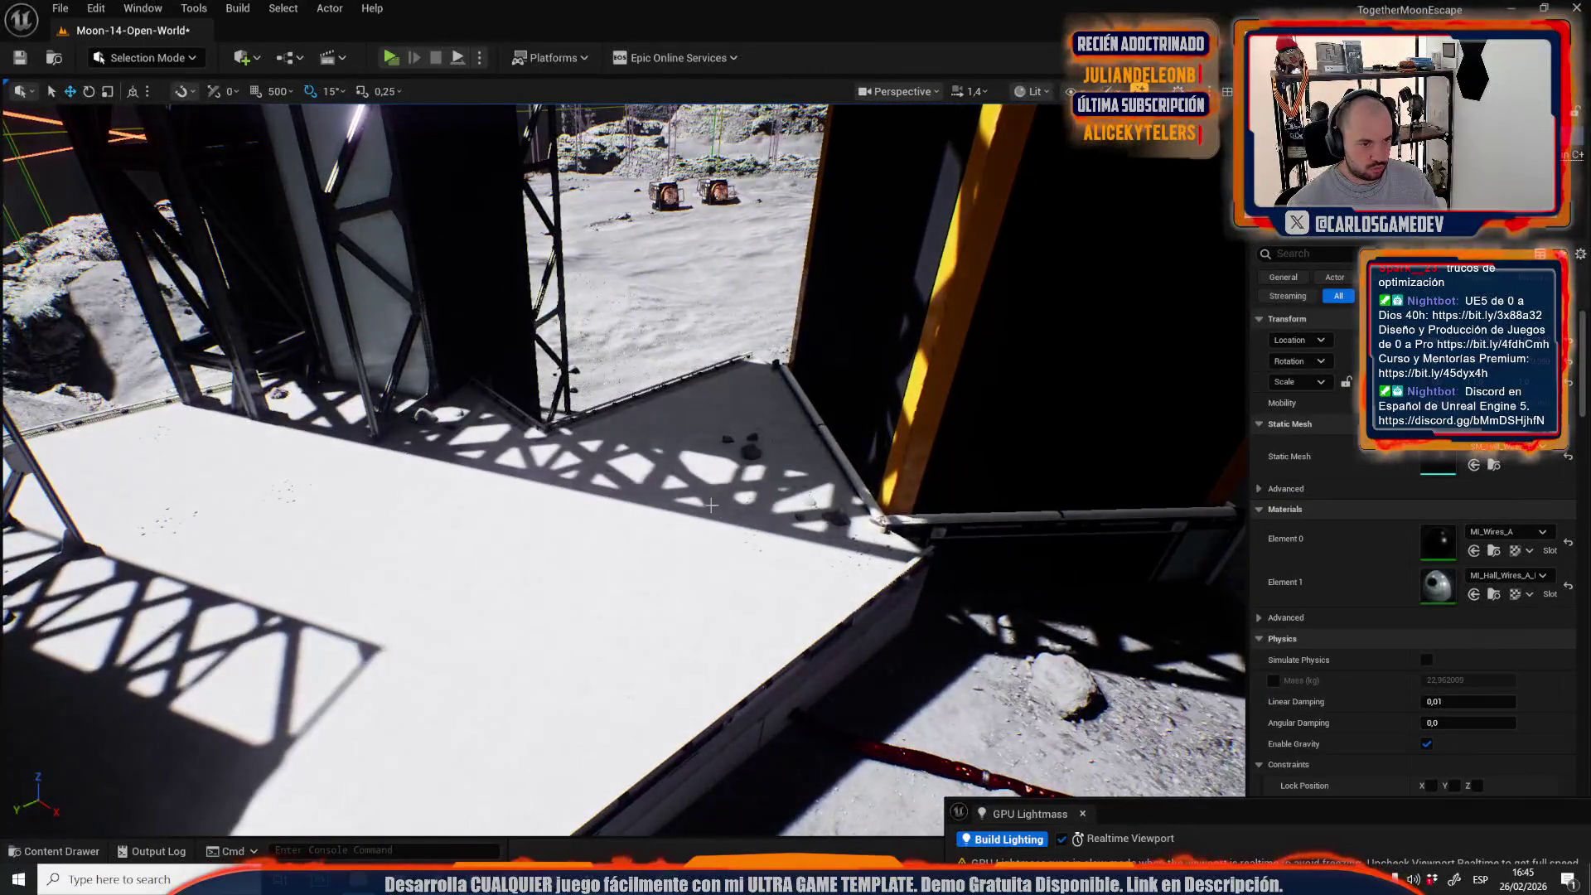
key("e")
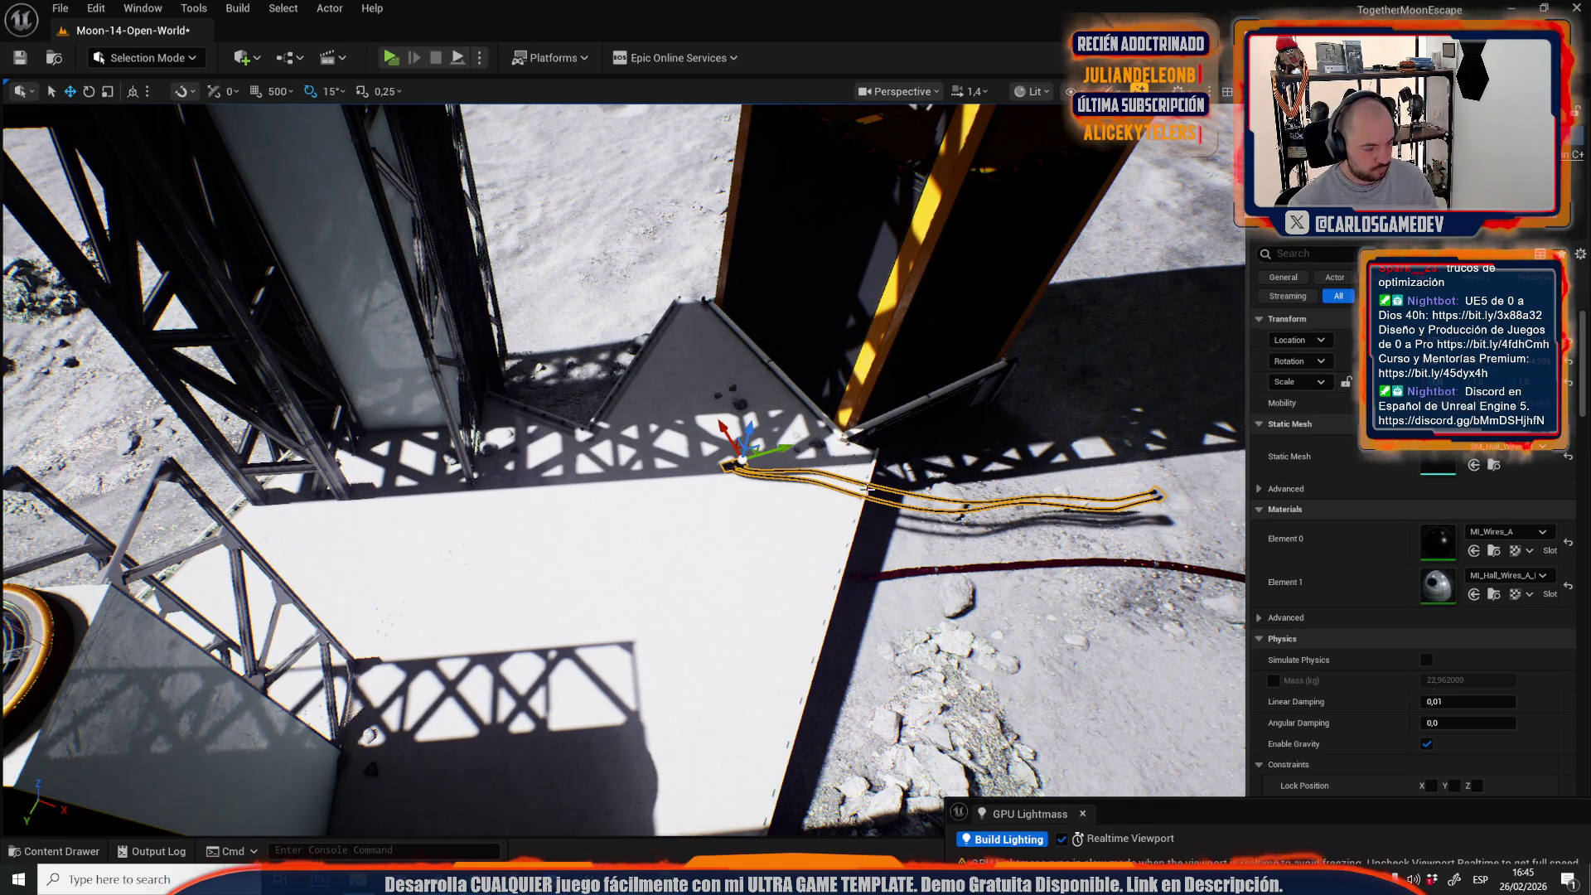
right_click(789, 482)
left_click(737, 459)
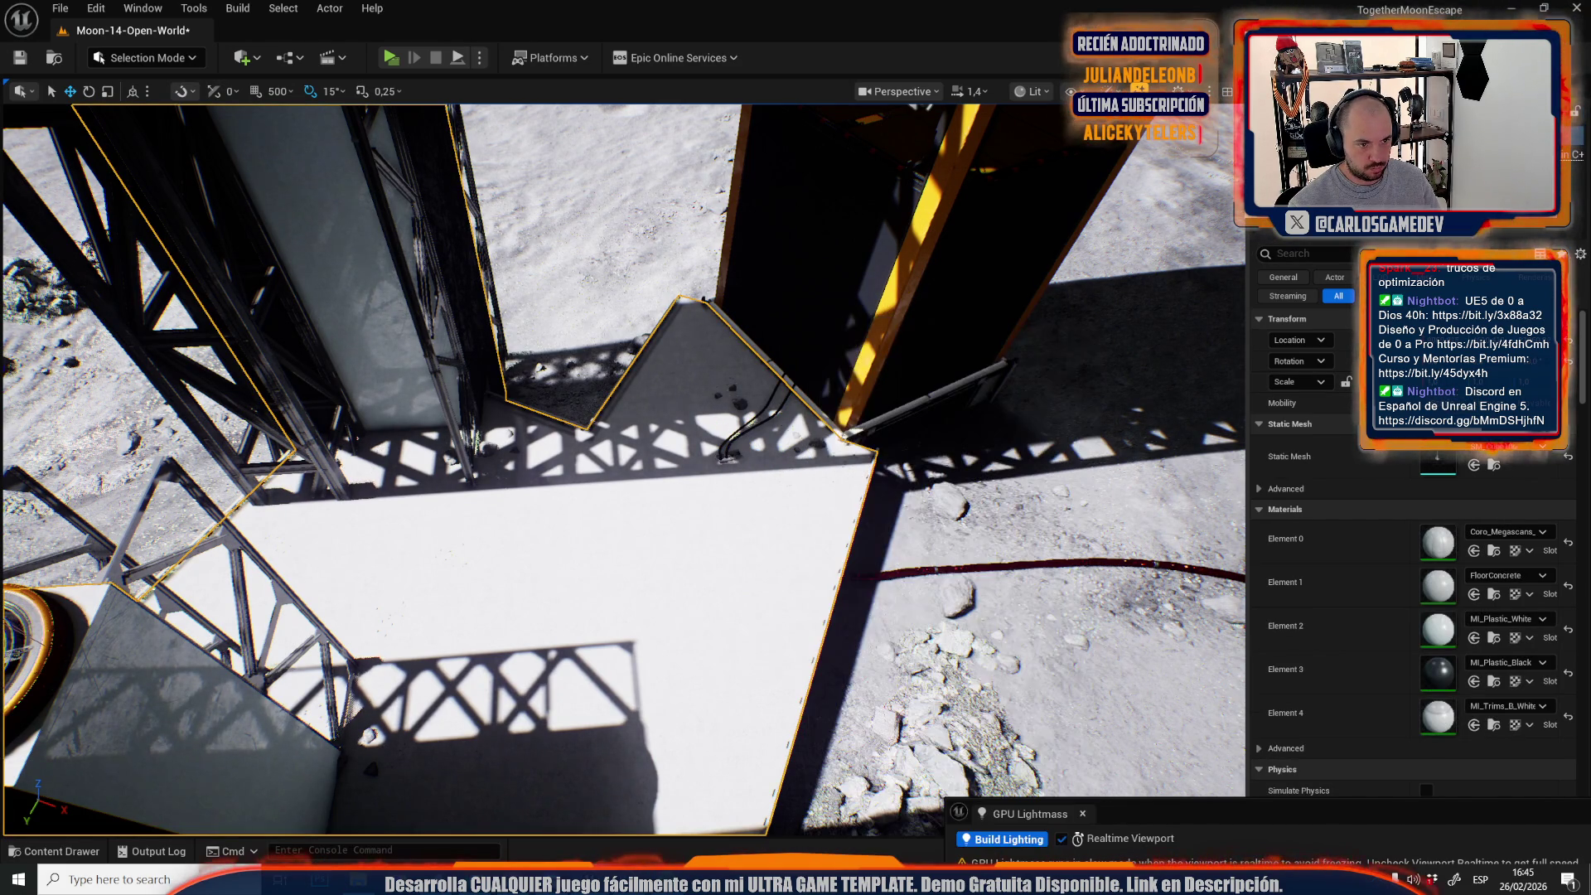
left_click(735, 458)
left_click_drag(748, 451, 672, 442)
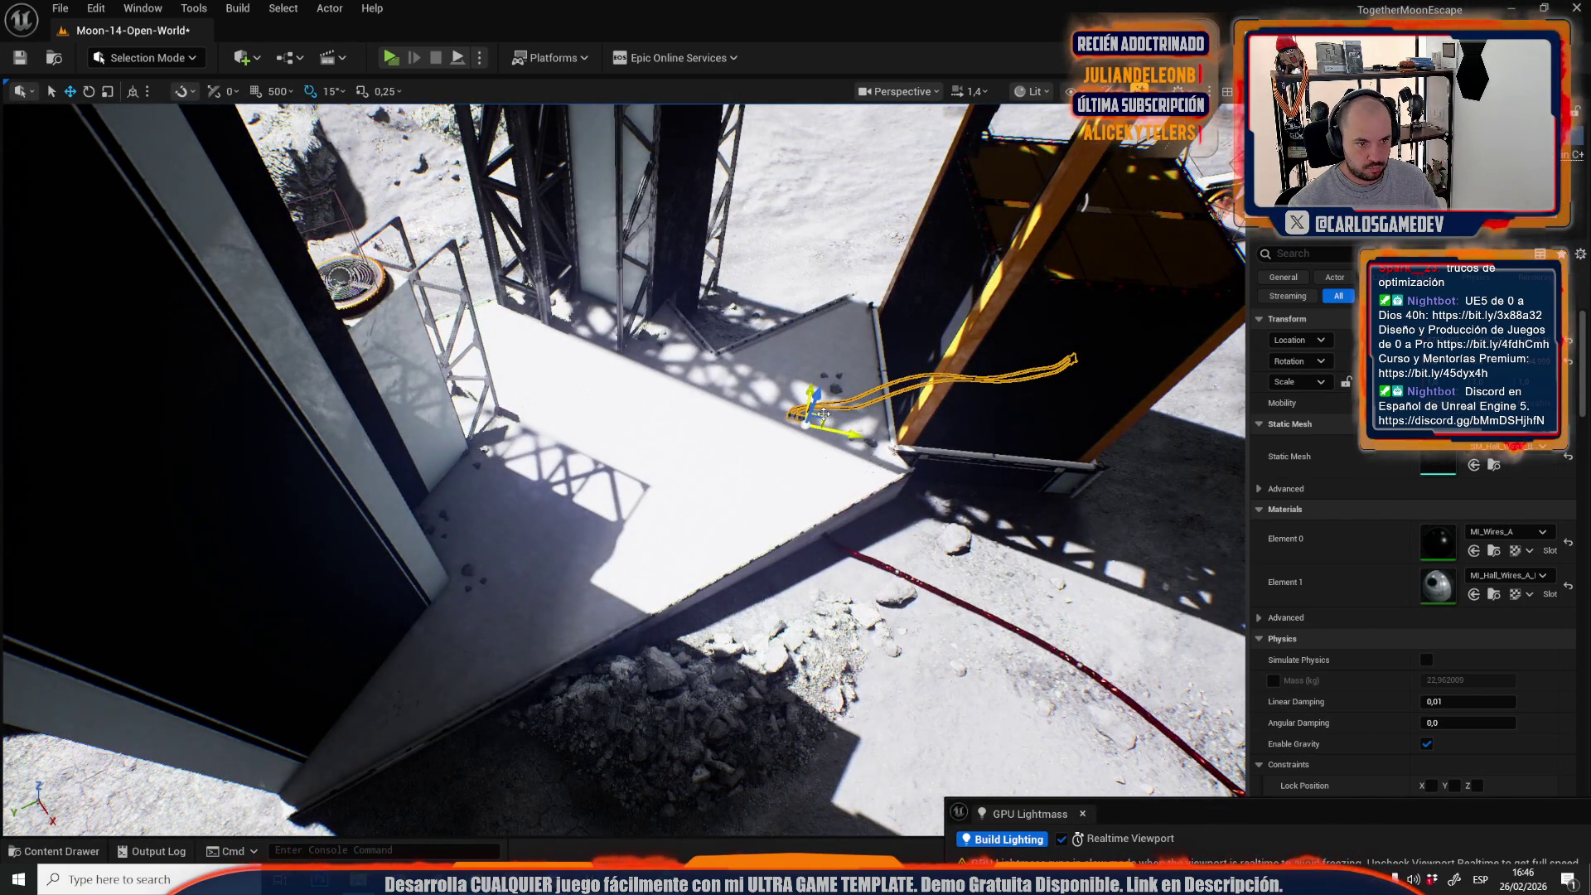
mouse_move(671, 441)
left_mouse_down()
mouse_move(715, 495)
mouse_move(829, 518)
mouse_move(484, 201)
left_mouse_up()
key("alt+3")
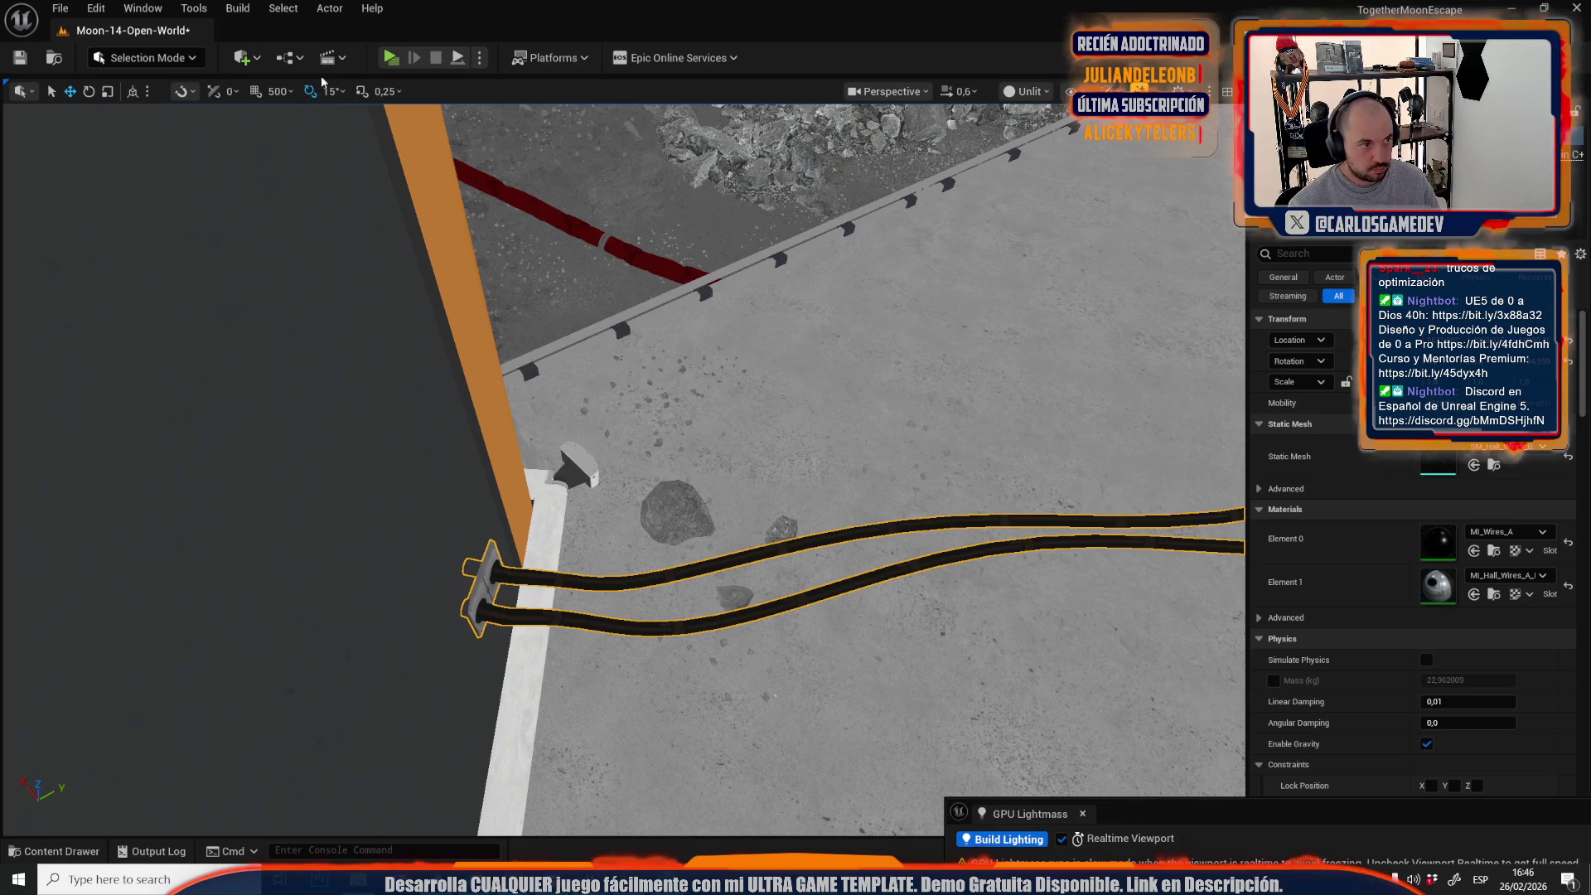
Tilt the cable's wall plate slightly and lower it toward the floor.
left_click_drag(366, 207, 402, 261)
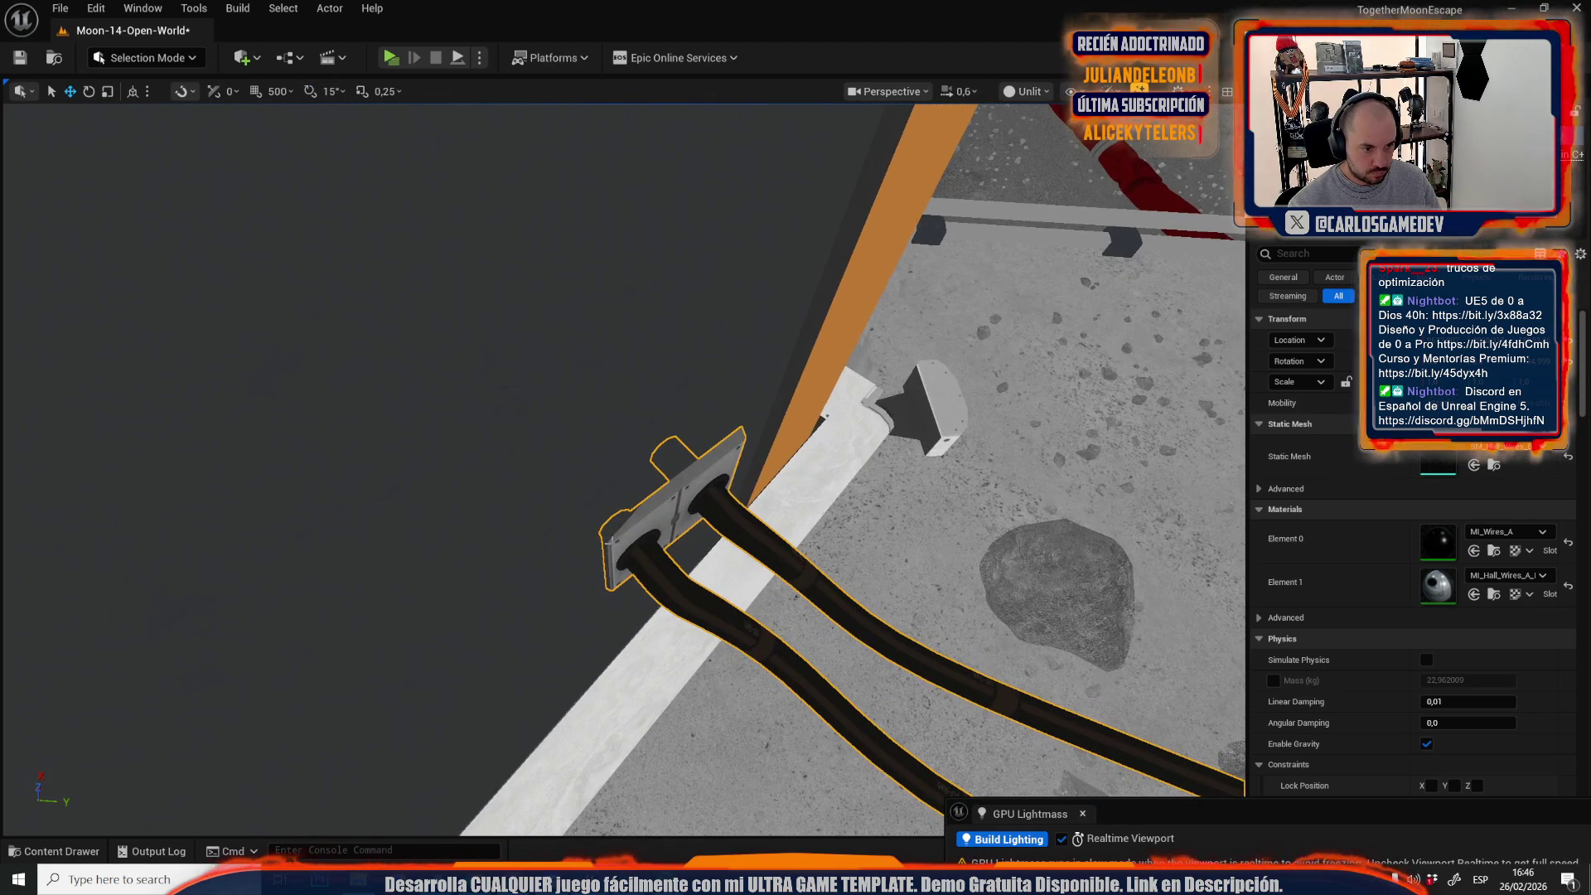
left_click_drag(607, 602, 554, 592)
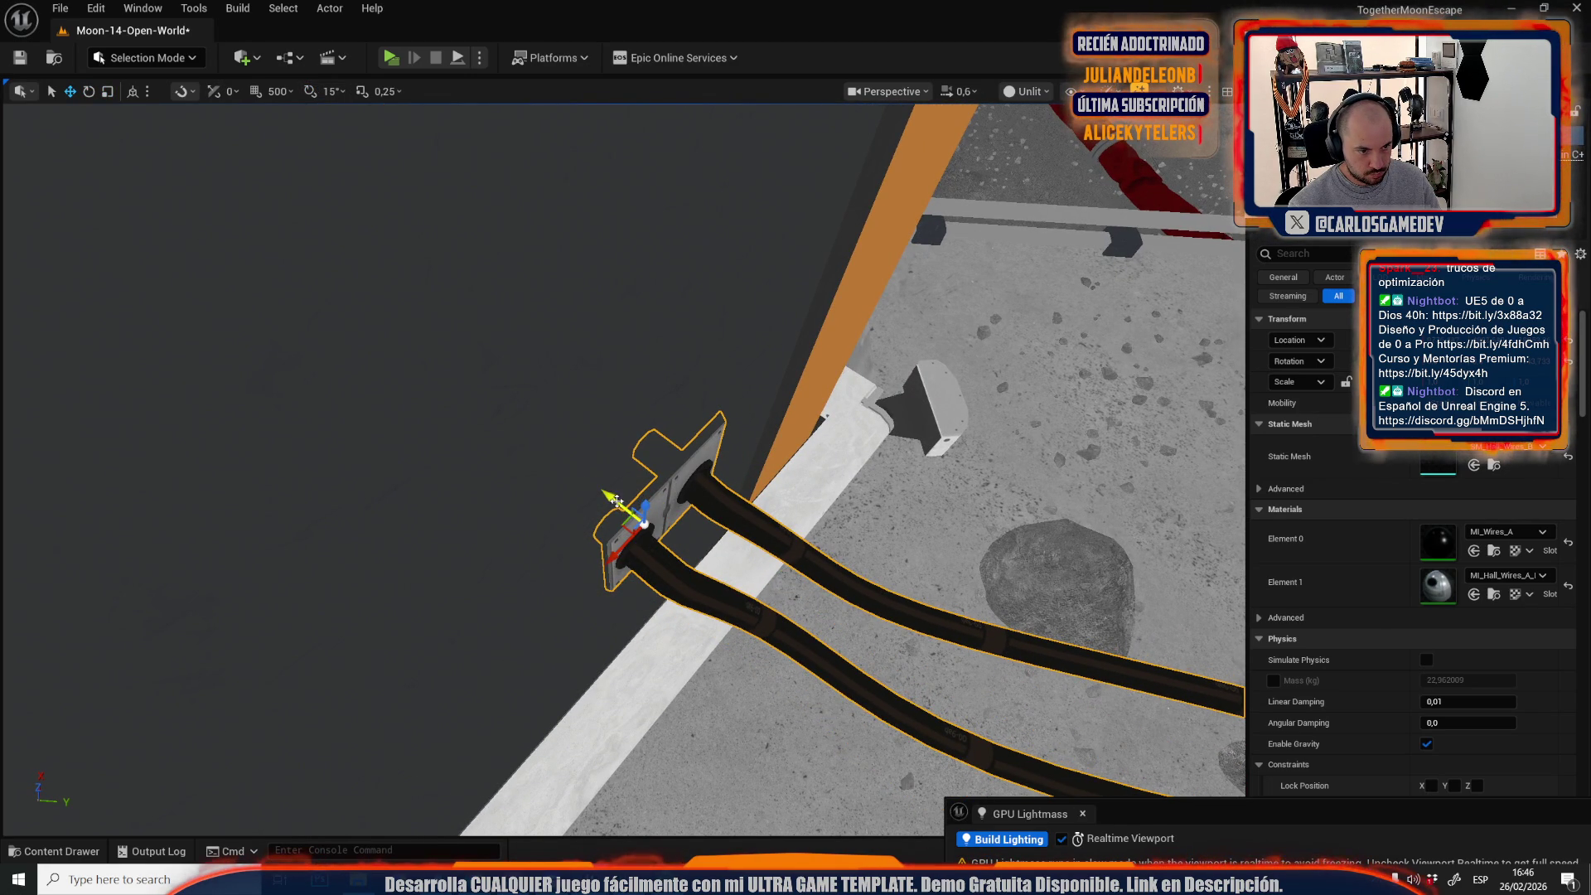
mouse_move(614, 503)
left_mouse_down()
mouse_move(655, 473)
mouse_move(677, 507)
mouse_move(630, 501)
left_mouse_up()
mouse_move(739, 503)
left_mouse_down()
mouse_move(741, 557)
mouse_move(697, 530)
mouse_move(617, 543)
mouse_move(870, 613)
left_mouse_up()
scroll(696, 530, "up", 2)
scroll(663, 531, "up", 1)
scroll(630, 539, "down", 1)
scroll(630, 547, "down", 1)
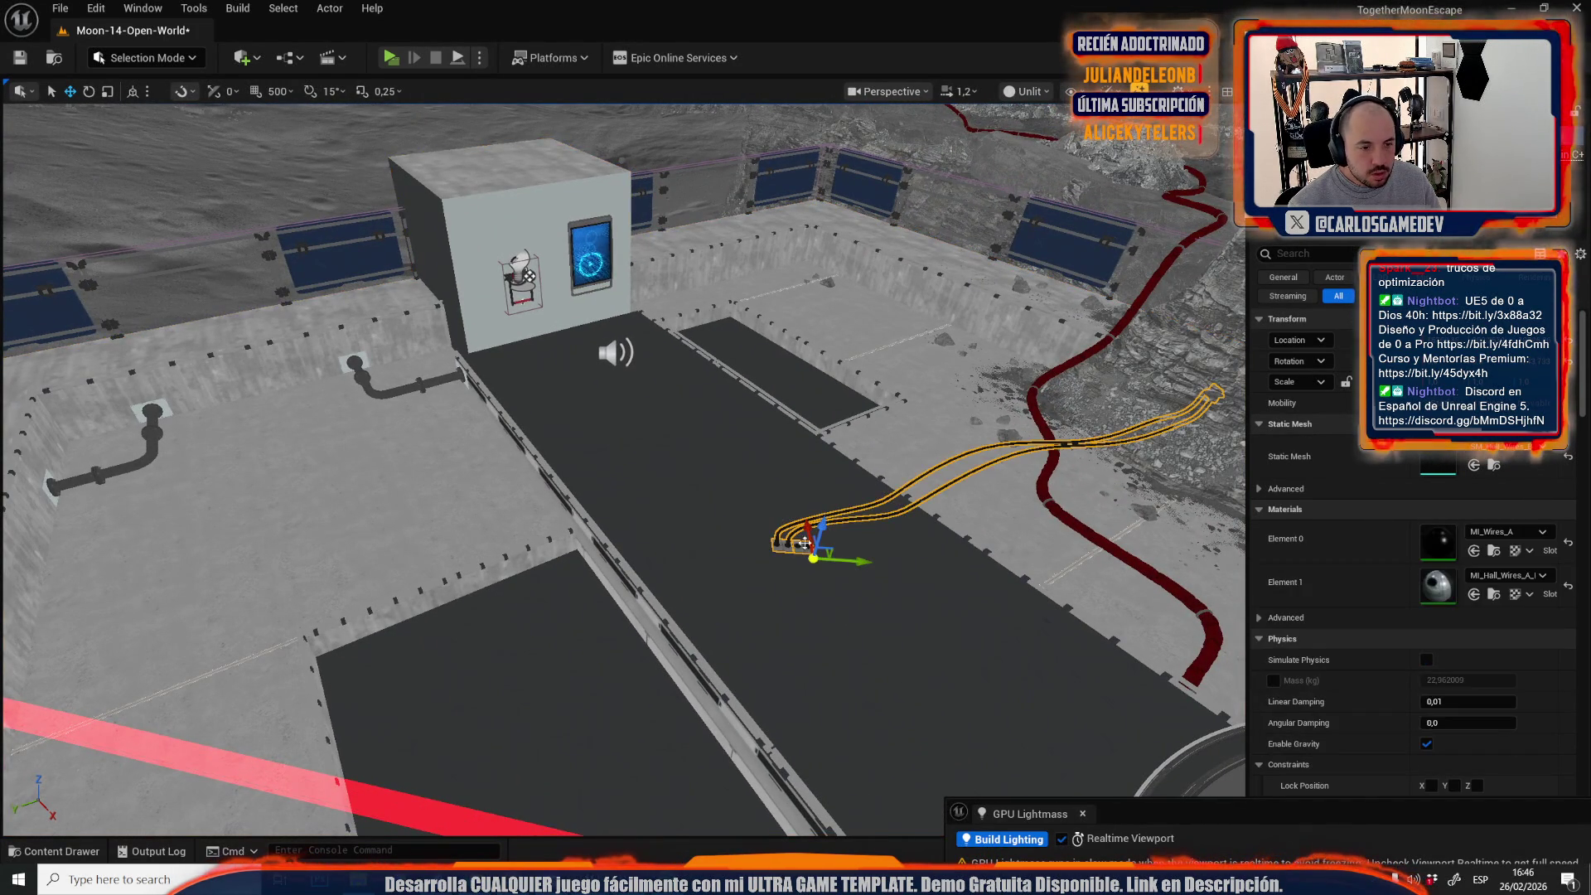
With rotation snap on, rotate the second wire 15°, nudge it left, and return to Lit shading.
key("e")
mouse_move(795, 539)
left_mouse_down()
mouse_move(779, 564)
mouse_move(739, 567)
mouse_move(742, 464)
left_mouse_up()
key("ctrl+z")
left_click(307, 92)
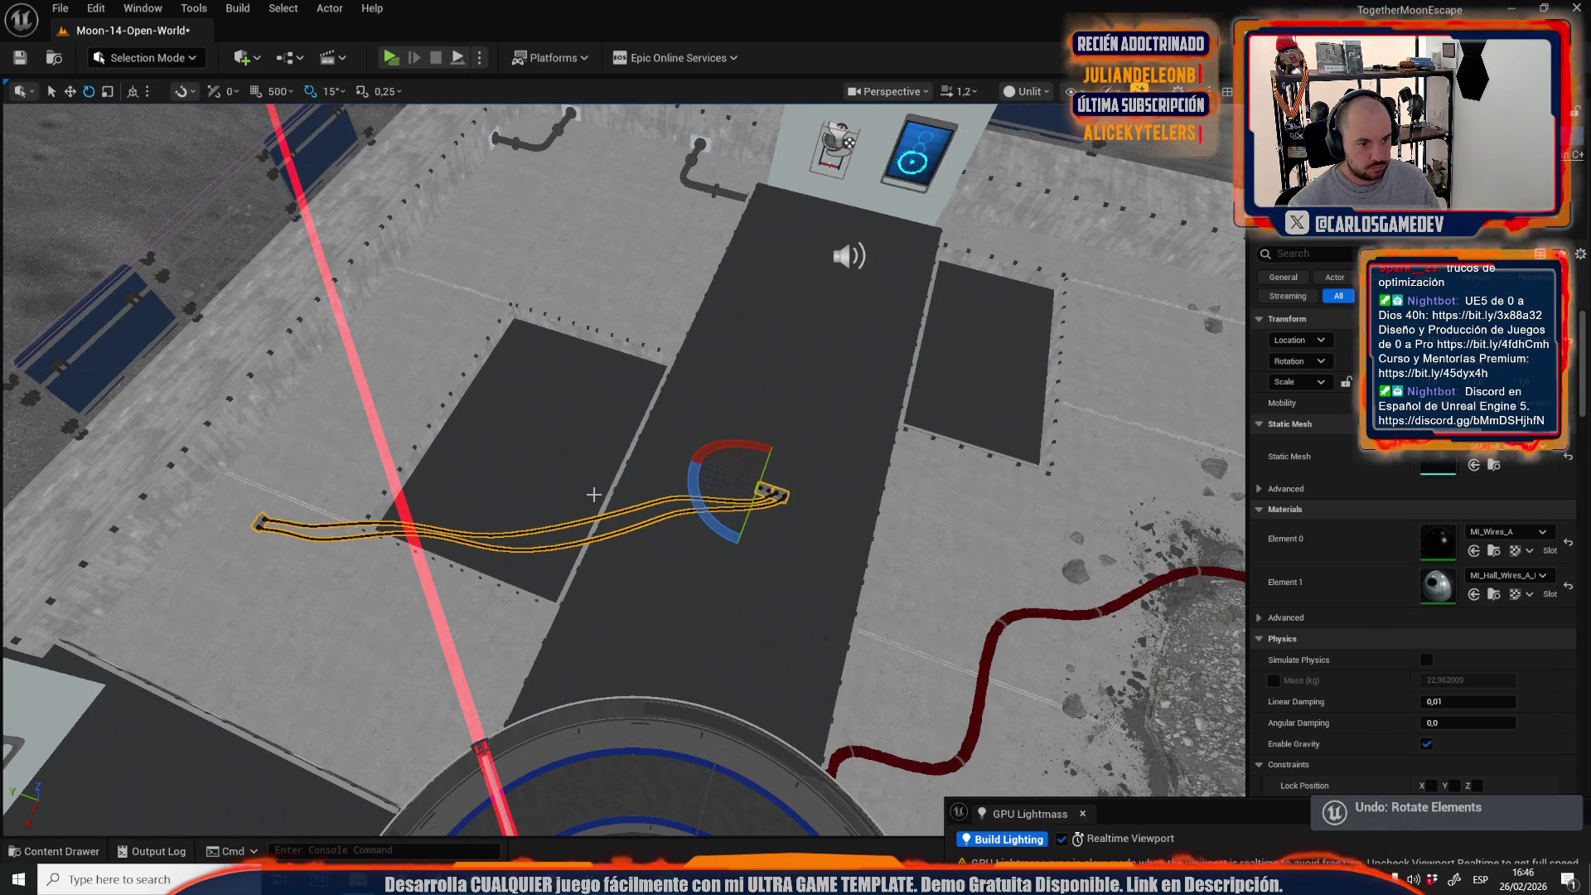
left_click_drag(698, 517, 729, 543)
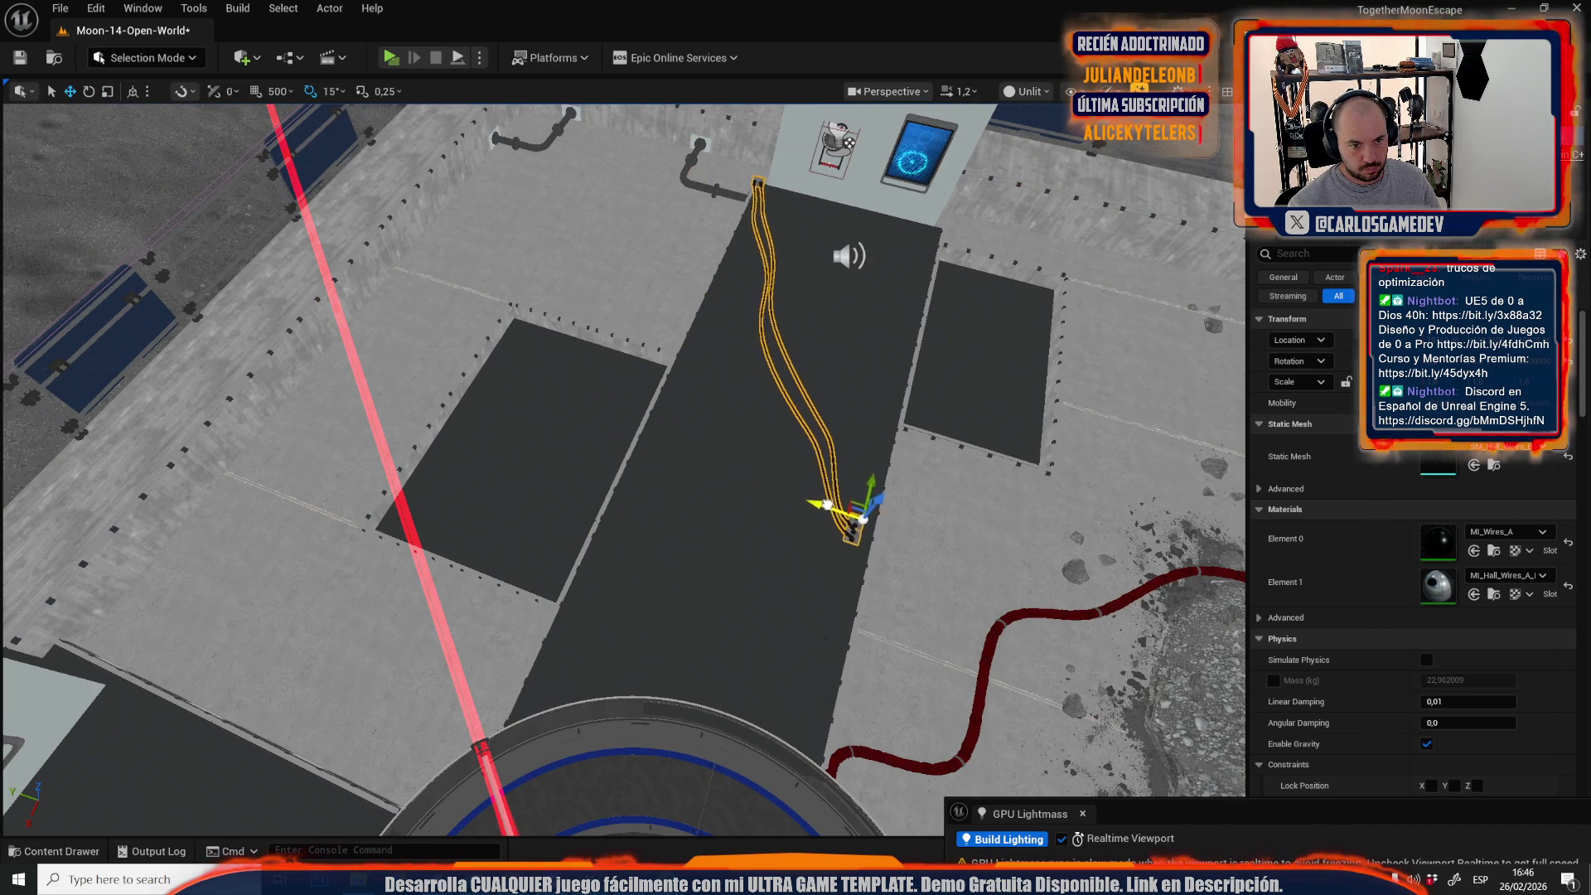
left_click_drag(838, 508, 829, 508)
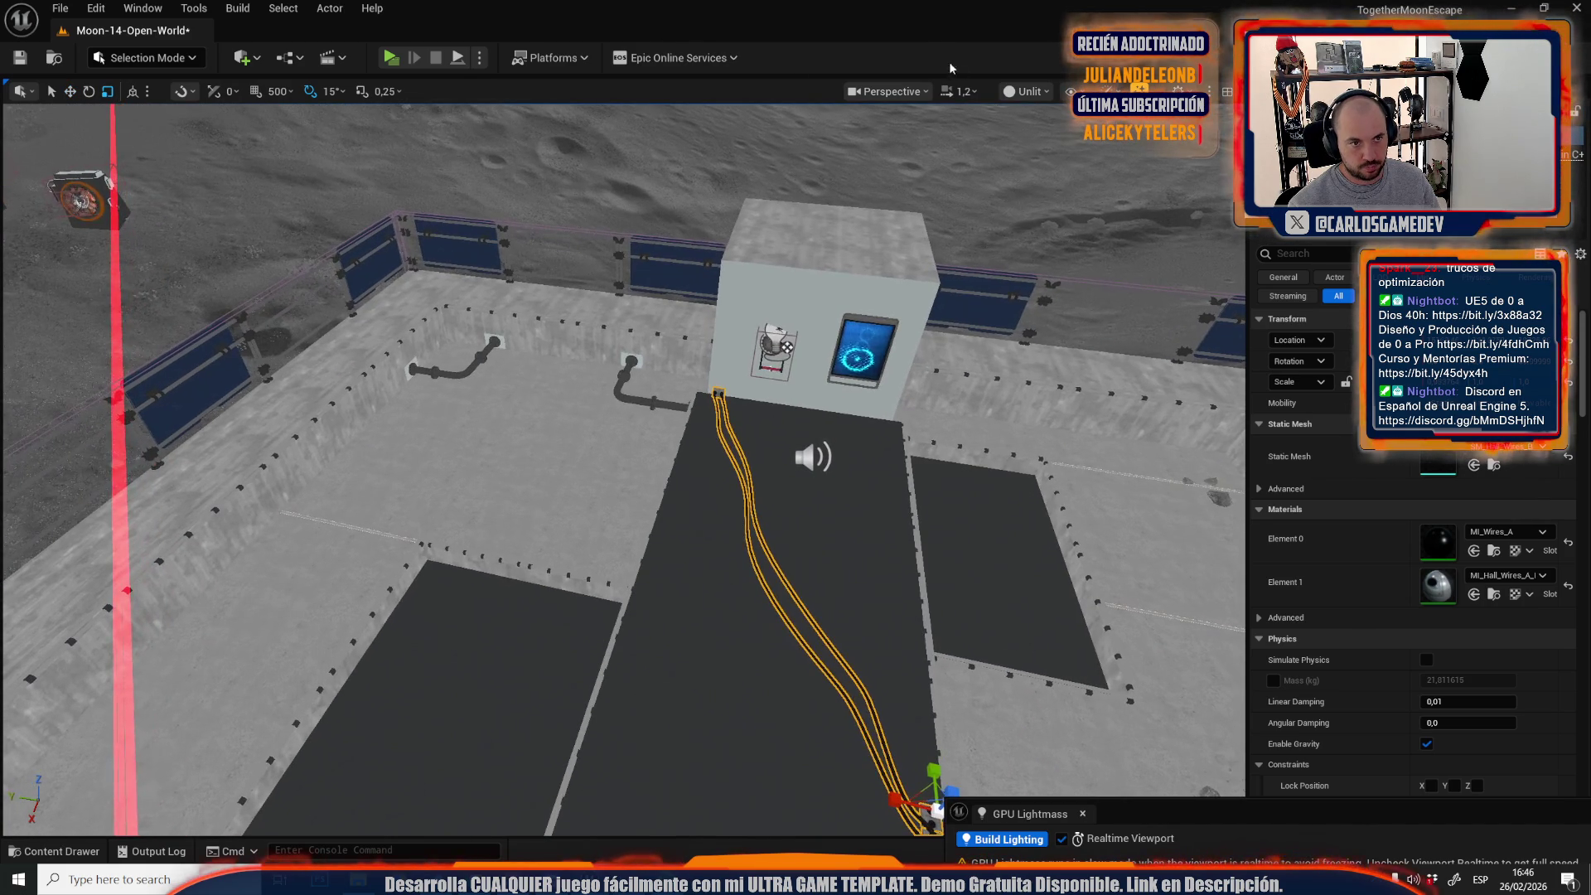
left_click(1028, 91)
left_click(1050, 152)
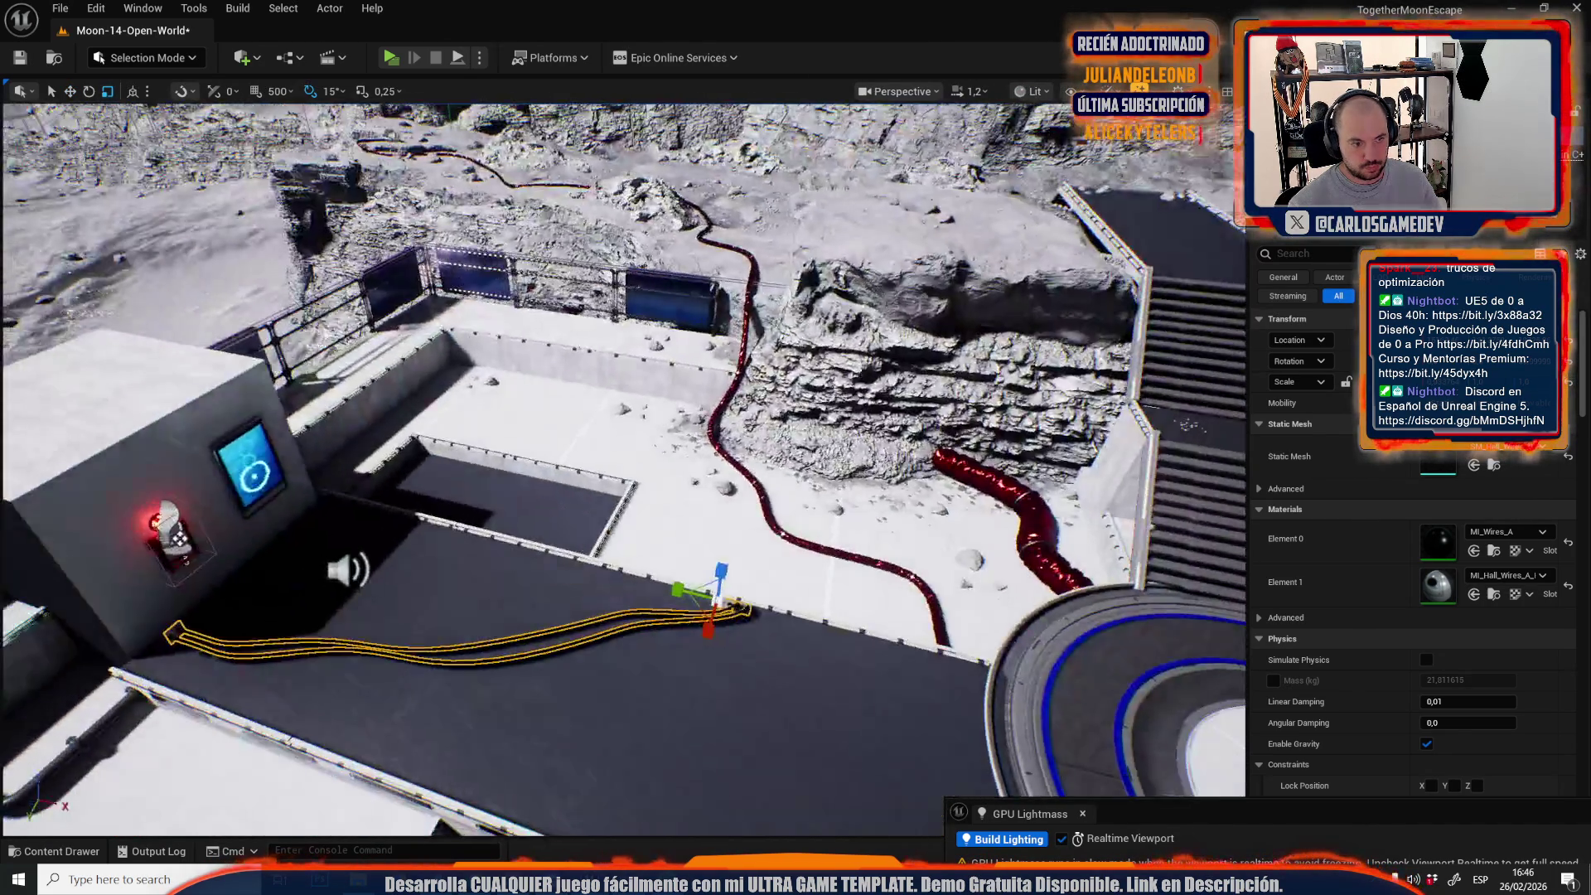
Push the twin cable's plate flush against the cube building wall.
scroll(572, 441, "down", 5)
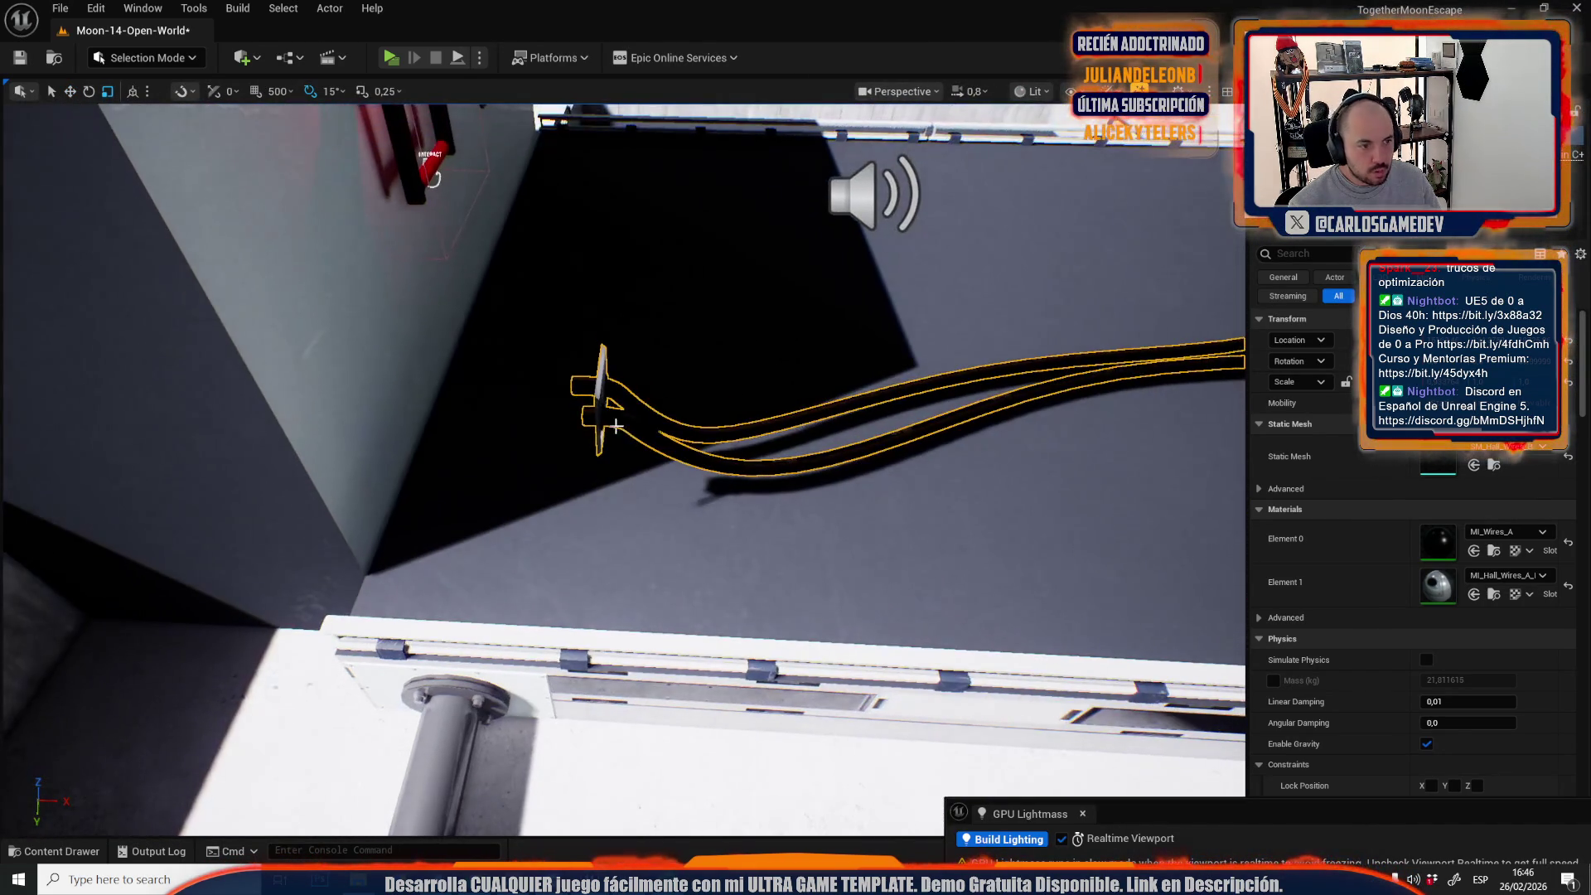
left_click_drag(578, 427, 291, 448)
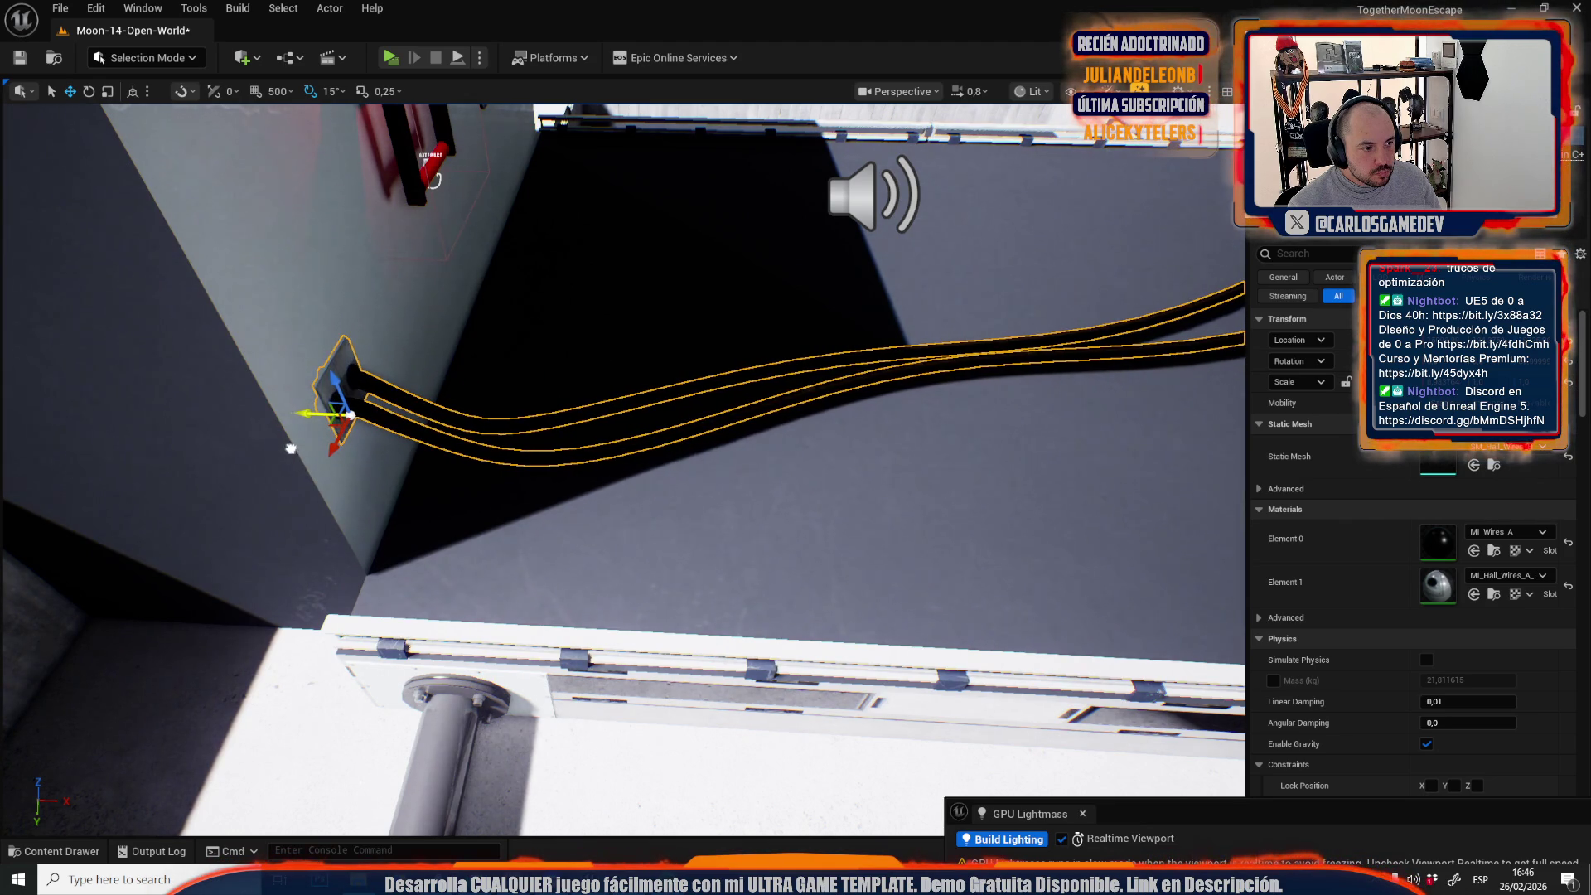
left_click_drag(500, 539, 765, 517)
Lower the black floor cable's plate onto the ground beside the white curb.
left_click(685, 497)
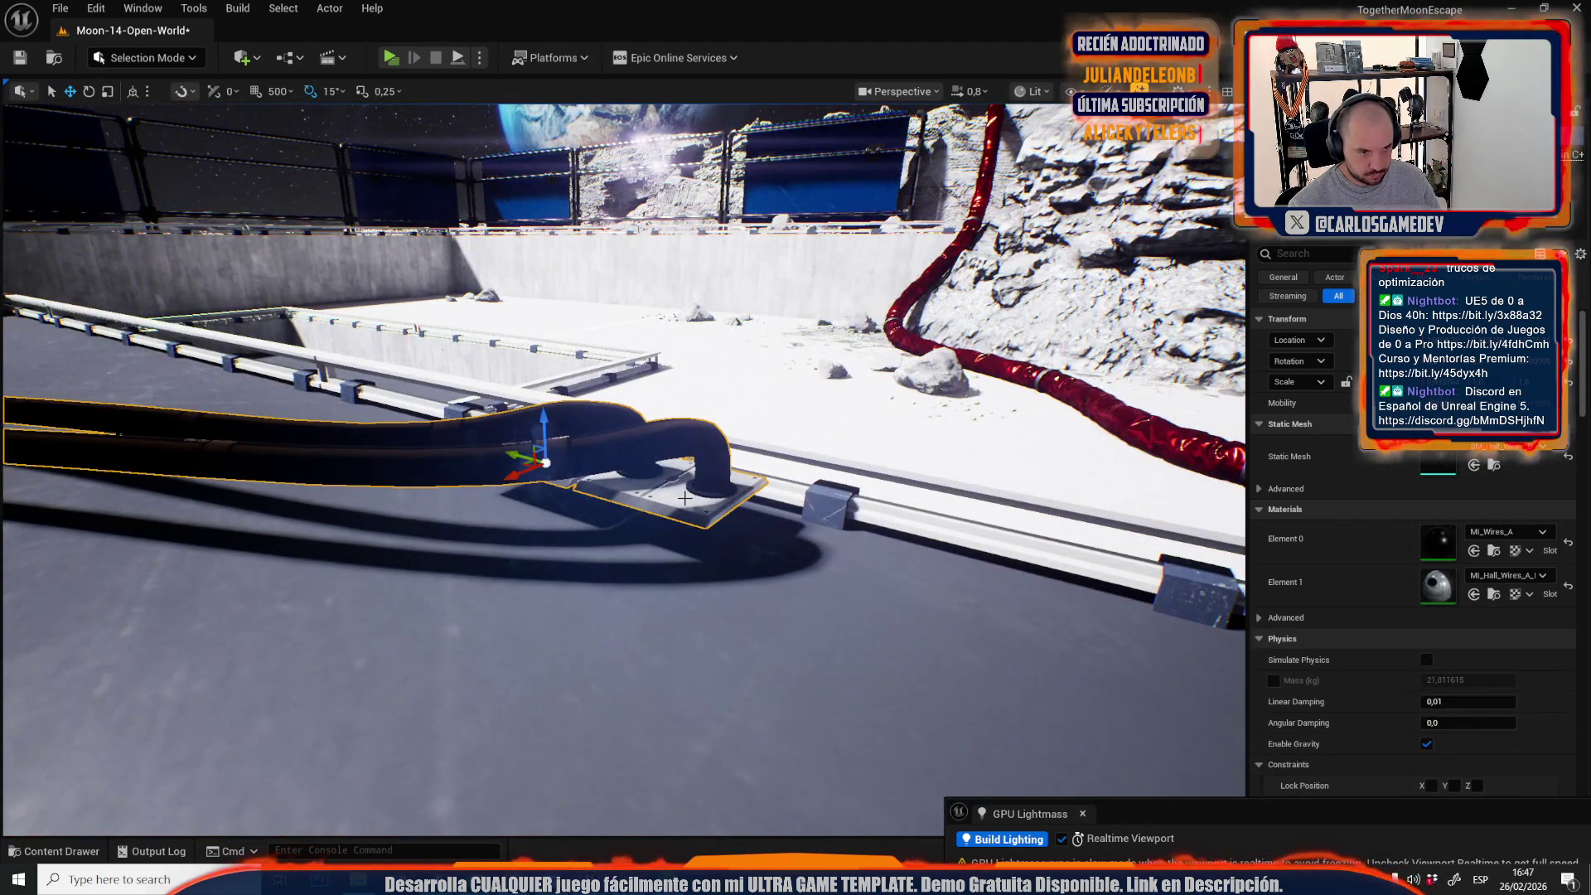
left_click_drag(550, 421, 540, 462)
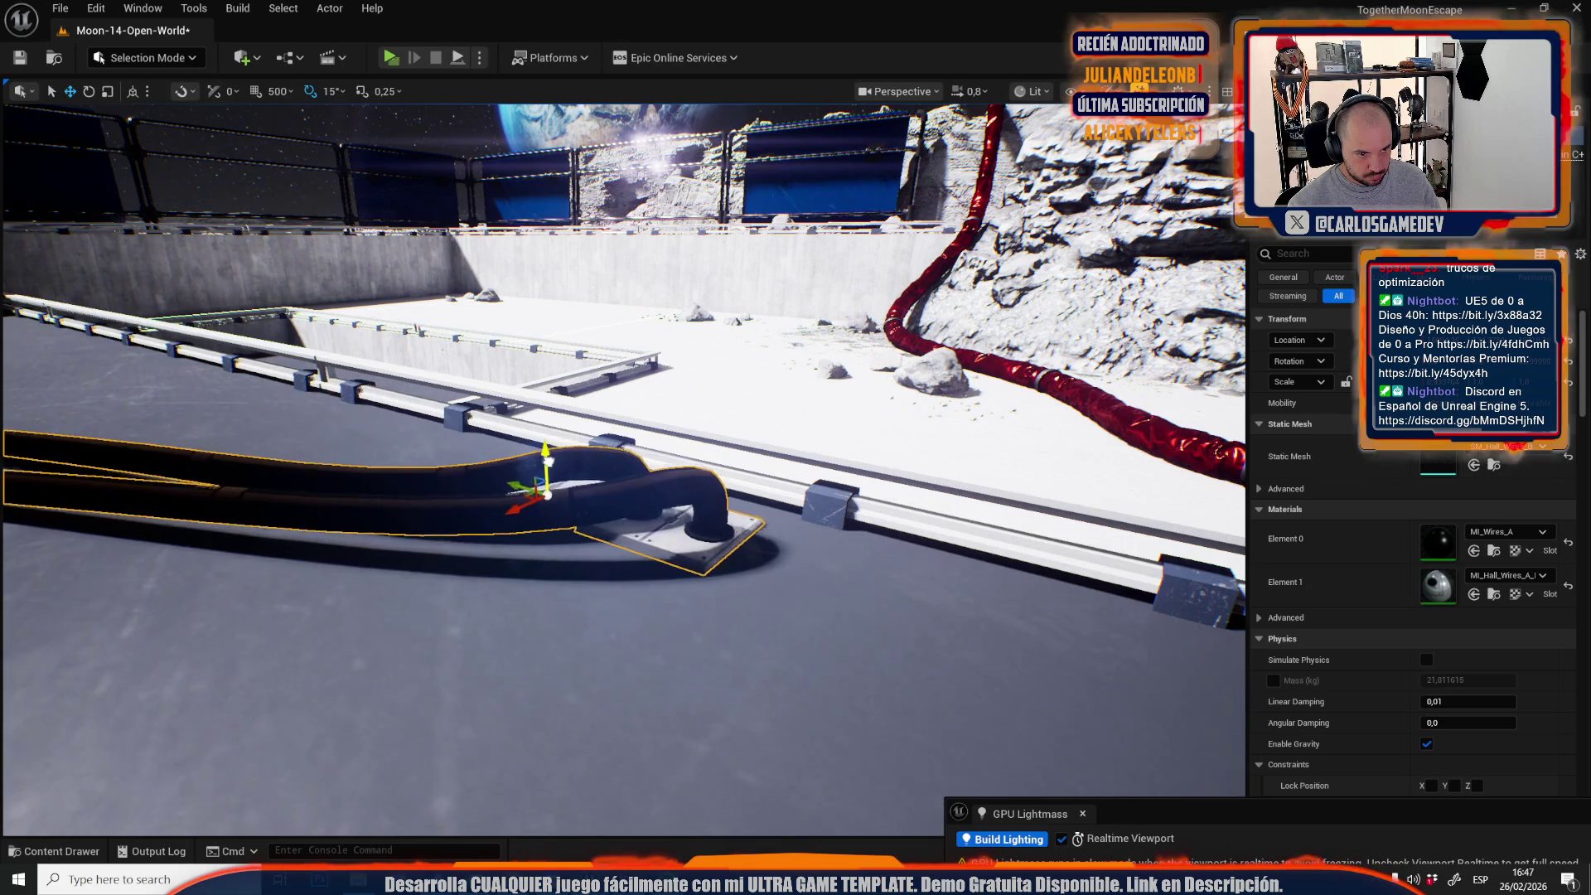
left_click_drag(796, 566, 764, 558)
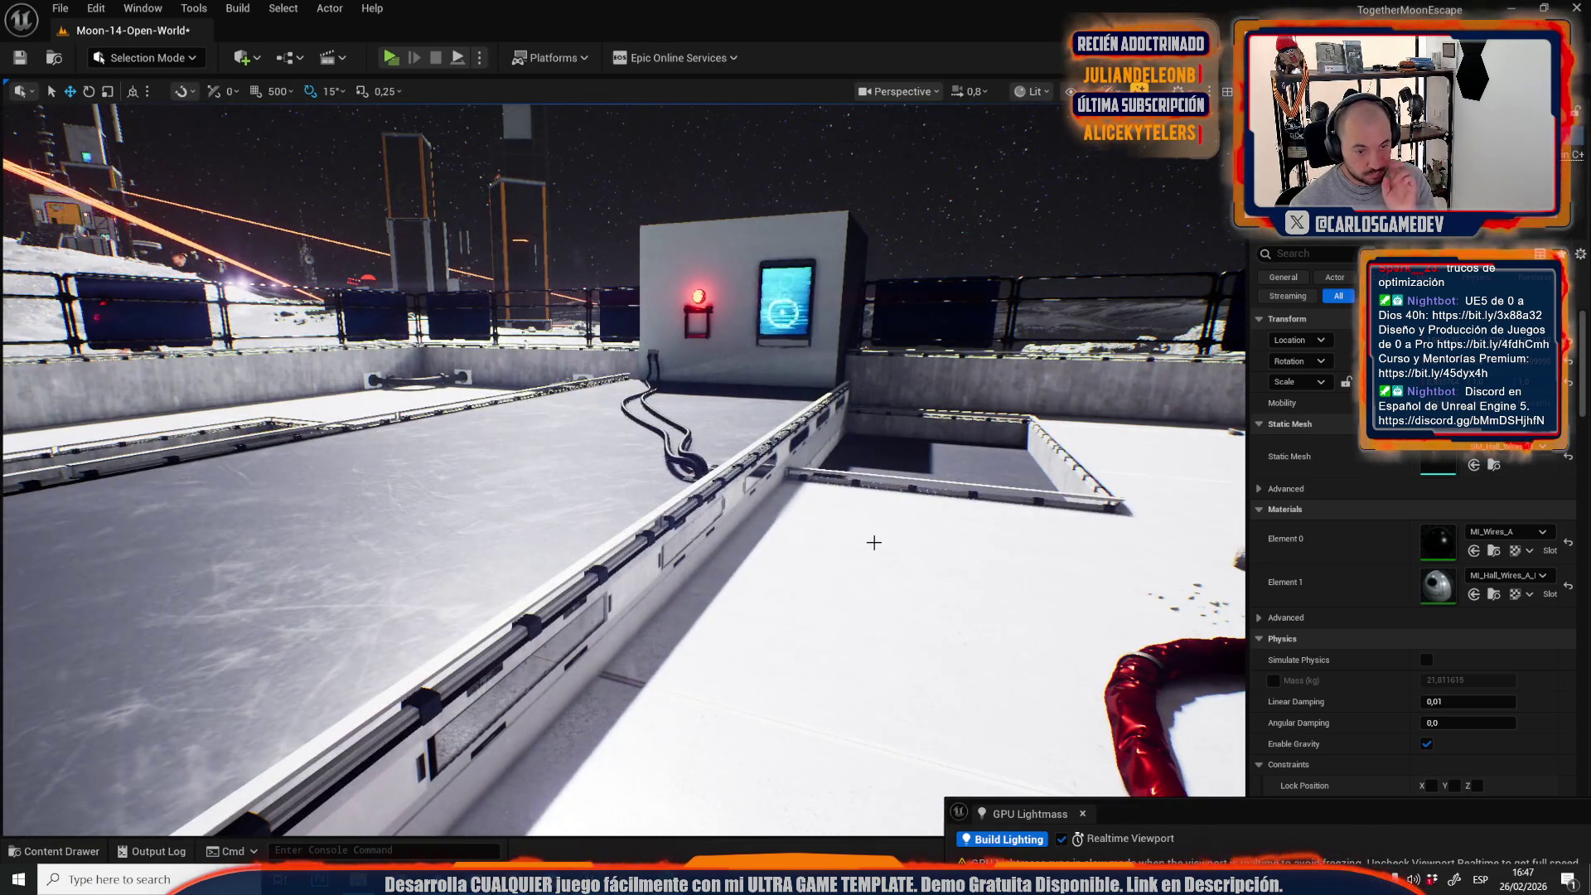
mouse_move(874, 542)
left_mouse_down()
mouse_move(934, 479)
mouse_move(887, 426)
mouse_move(941, 515)
left_mouse_up()
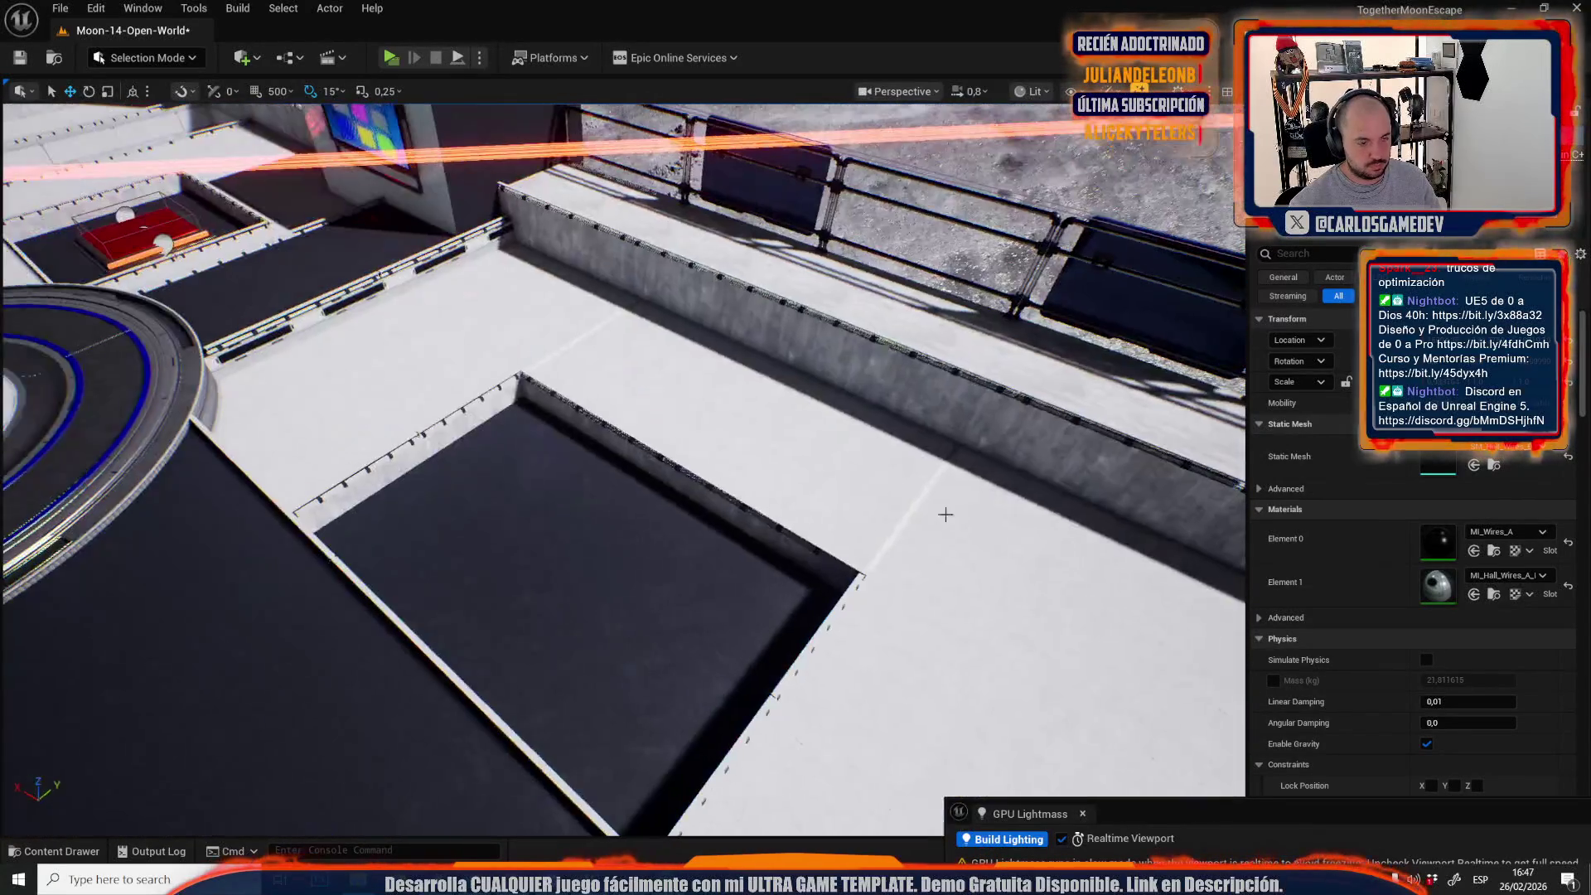
Rotate the black-and-yellow double cable to -180 degrees.
left_click_drag(733, 419, 655, 398)
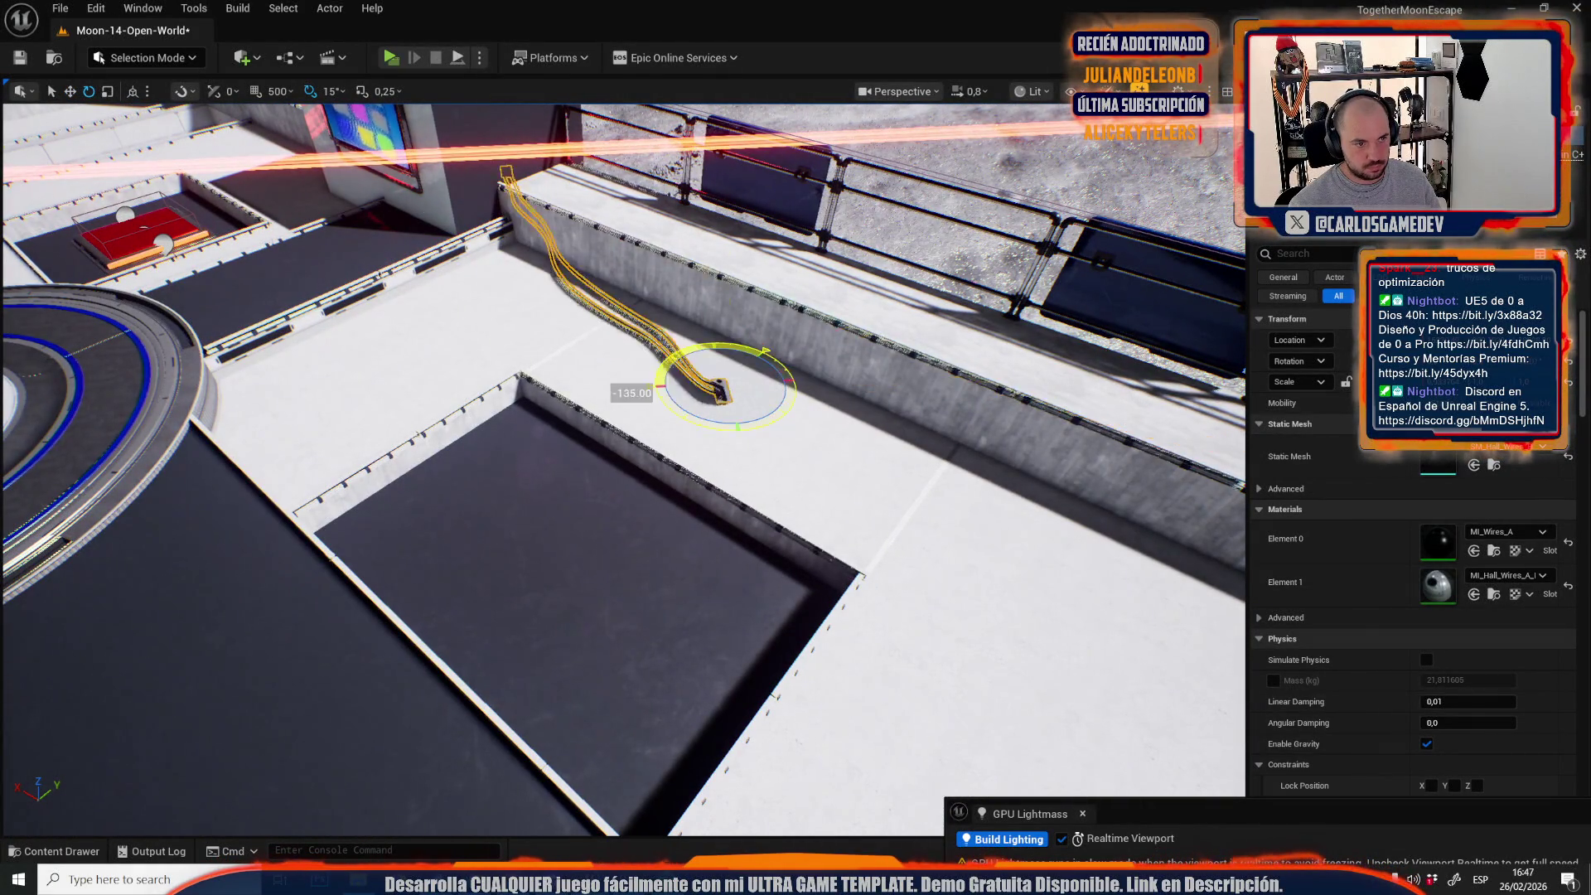
key("w")
mouse_move(749, 421)
left_mouse_down()
mouse_move(700, 458)
mouse_move(760, 448)
mouse_move(723, 417)
mouse_move(779, 404)
mouse_move(721, 451)
mouse_move(705, 497)
mouse_move(569, 461)
left_mouse_up()
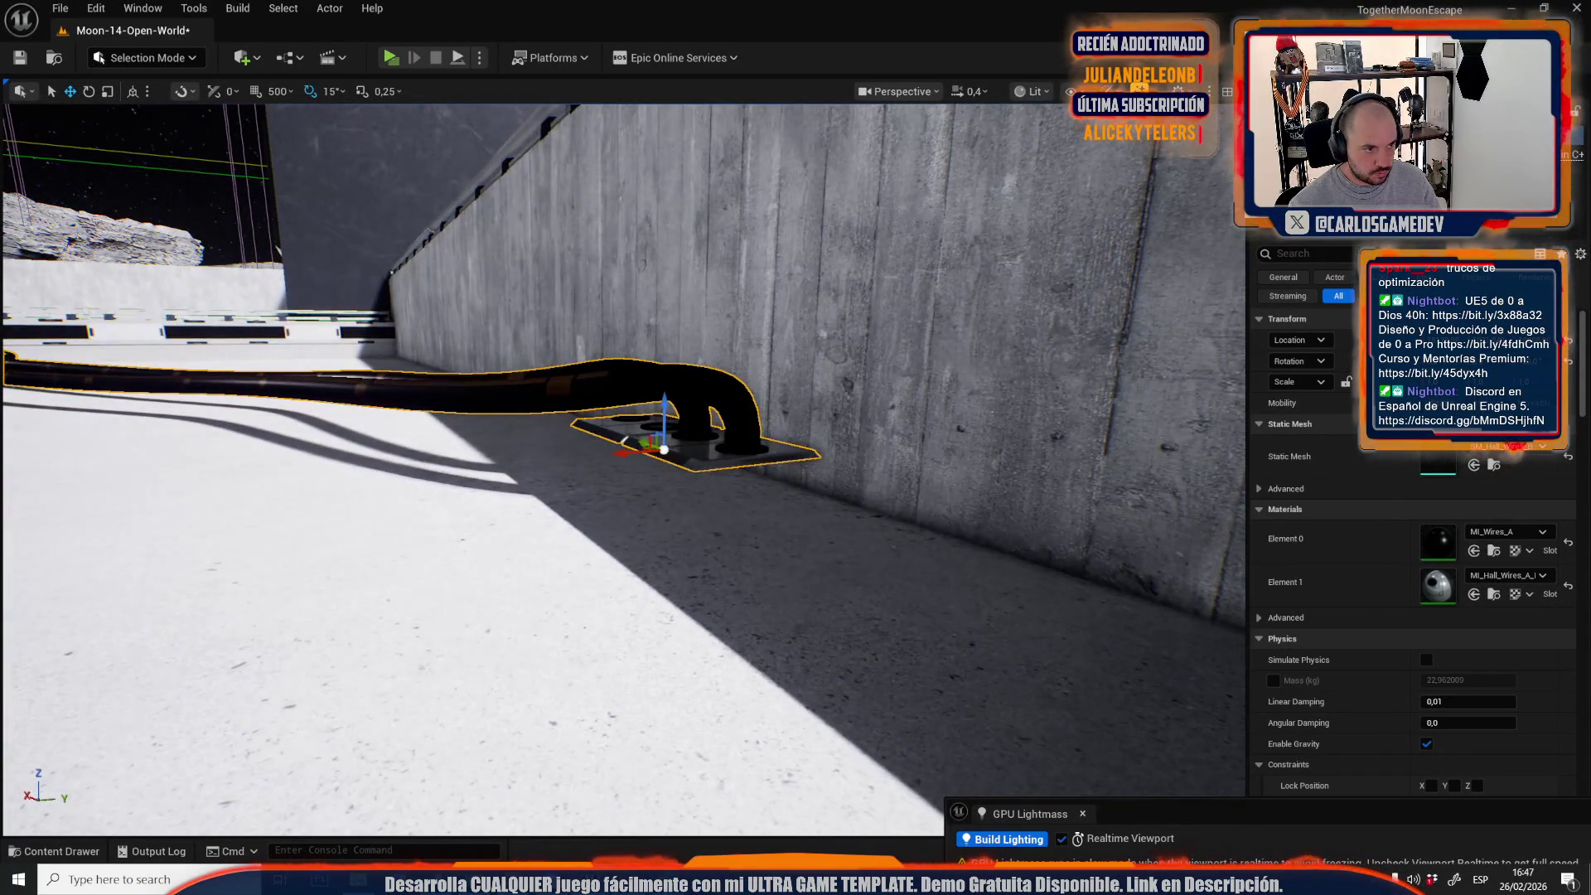
Turn the double cable so it runs right instead of left.
mouse_move(670, 479)
left_mouse_down()
mouse_move(595, 358)
mouse_move(699, 451)
left_mouse_up()
key("e")
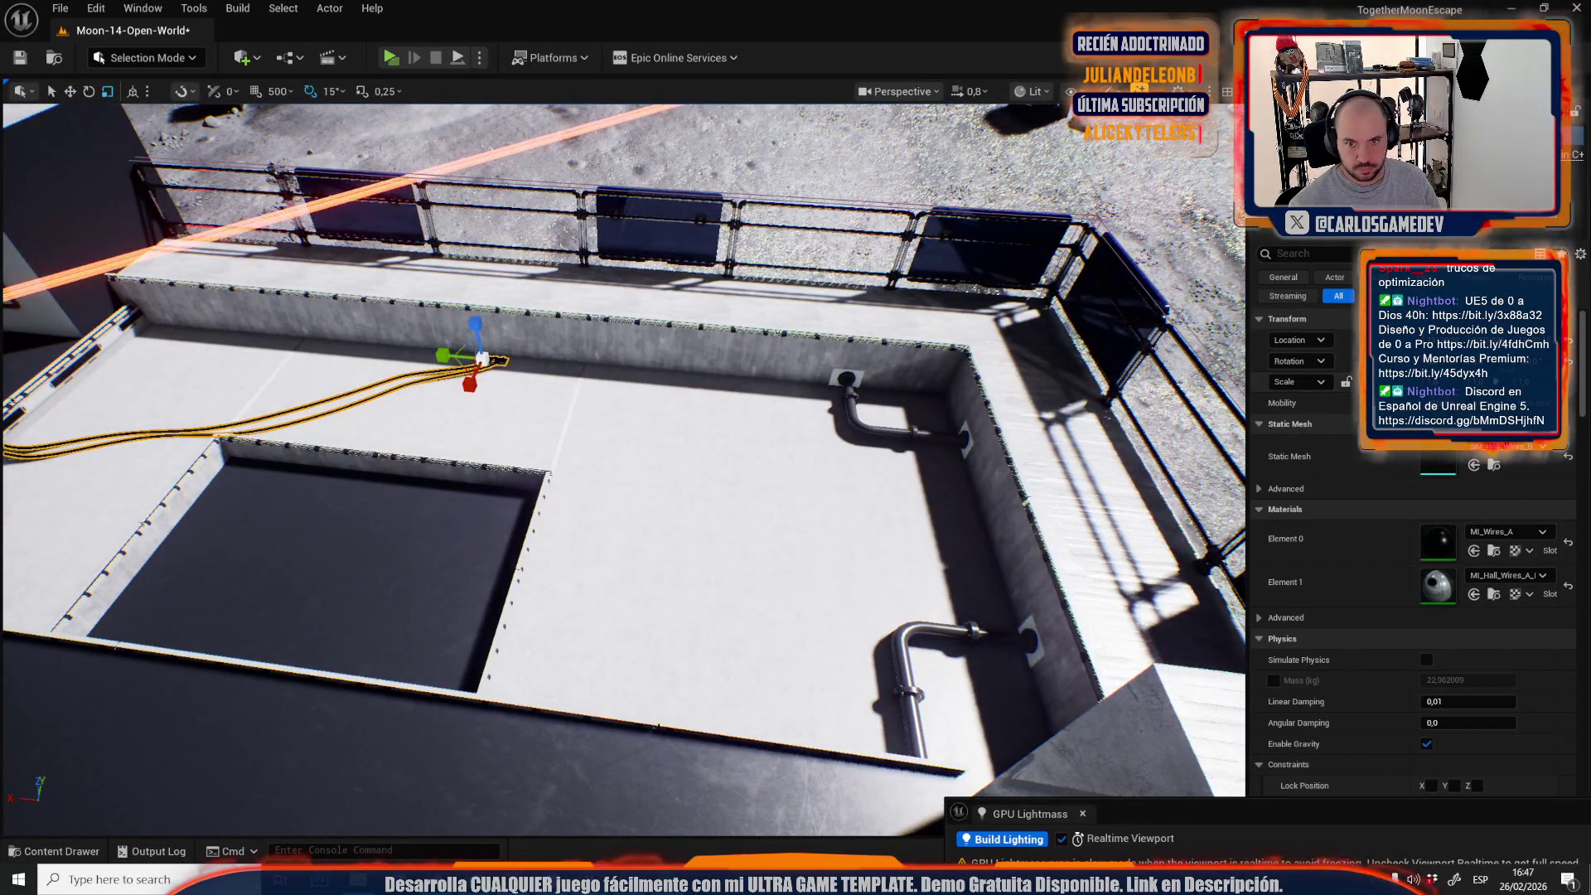
mouse_move(552, 427)
left_mouse_down()
mouse_move(434, 368)
mouse_move(674, 532)
mouse_move(674, 497)
left_mouse_up()
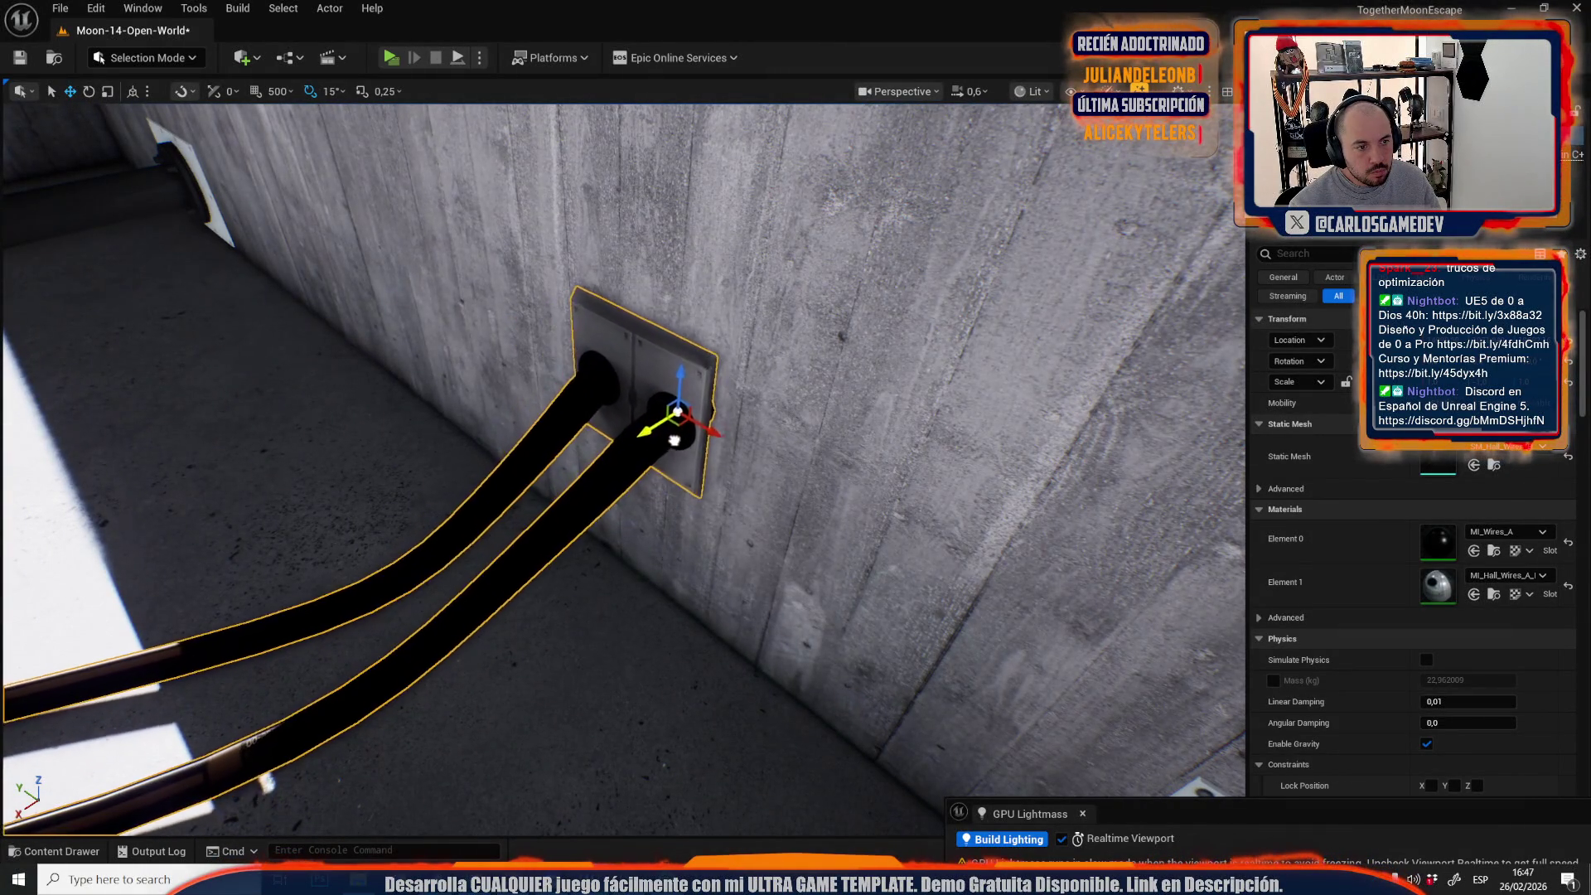
scroll(674, 497, "up", 2)
mouse_move(674, 498)
left_mouse_down()
mouse_move(595, 644)
mouse_move(676, 483)
mouse_move(1104, 439)
mouse_move(928, 464)
mouse_move(771, 460)
left_mouse_up()
Slide the cable across the floor and press its plate against the wall.
left_click_drag(635, 518, 694, 472)
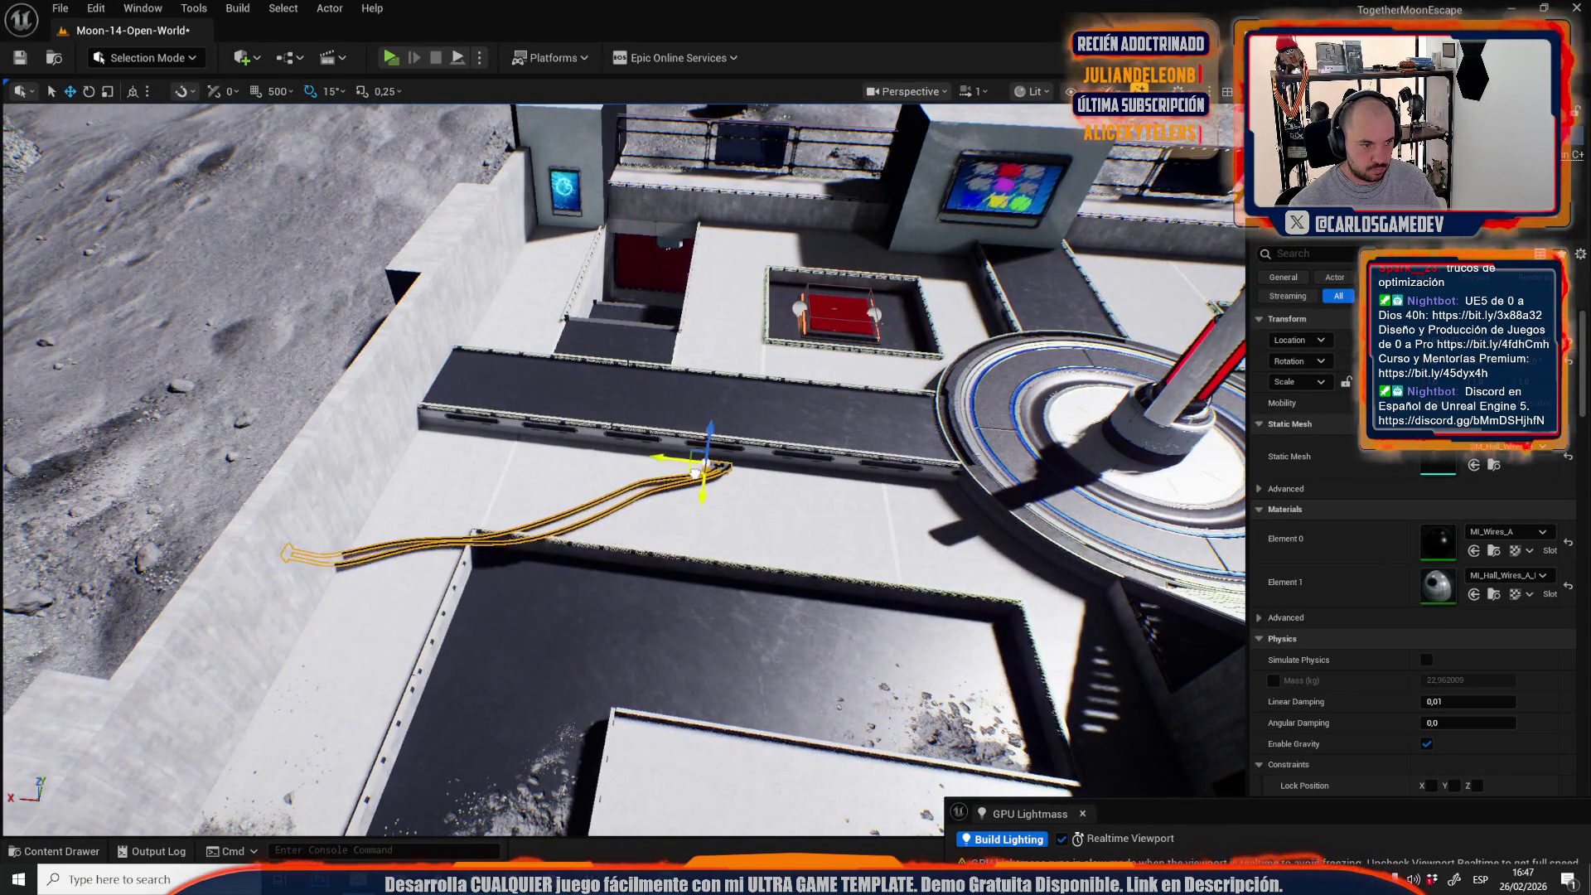
key("f")
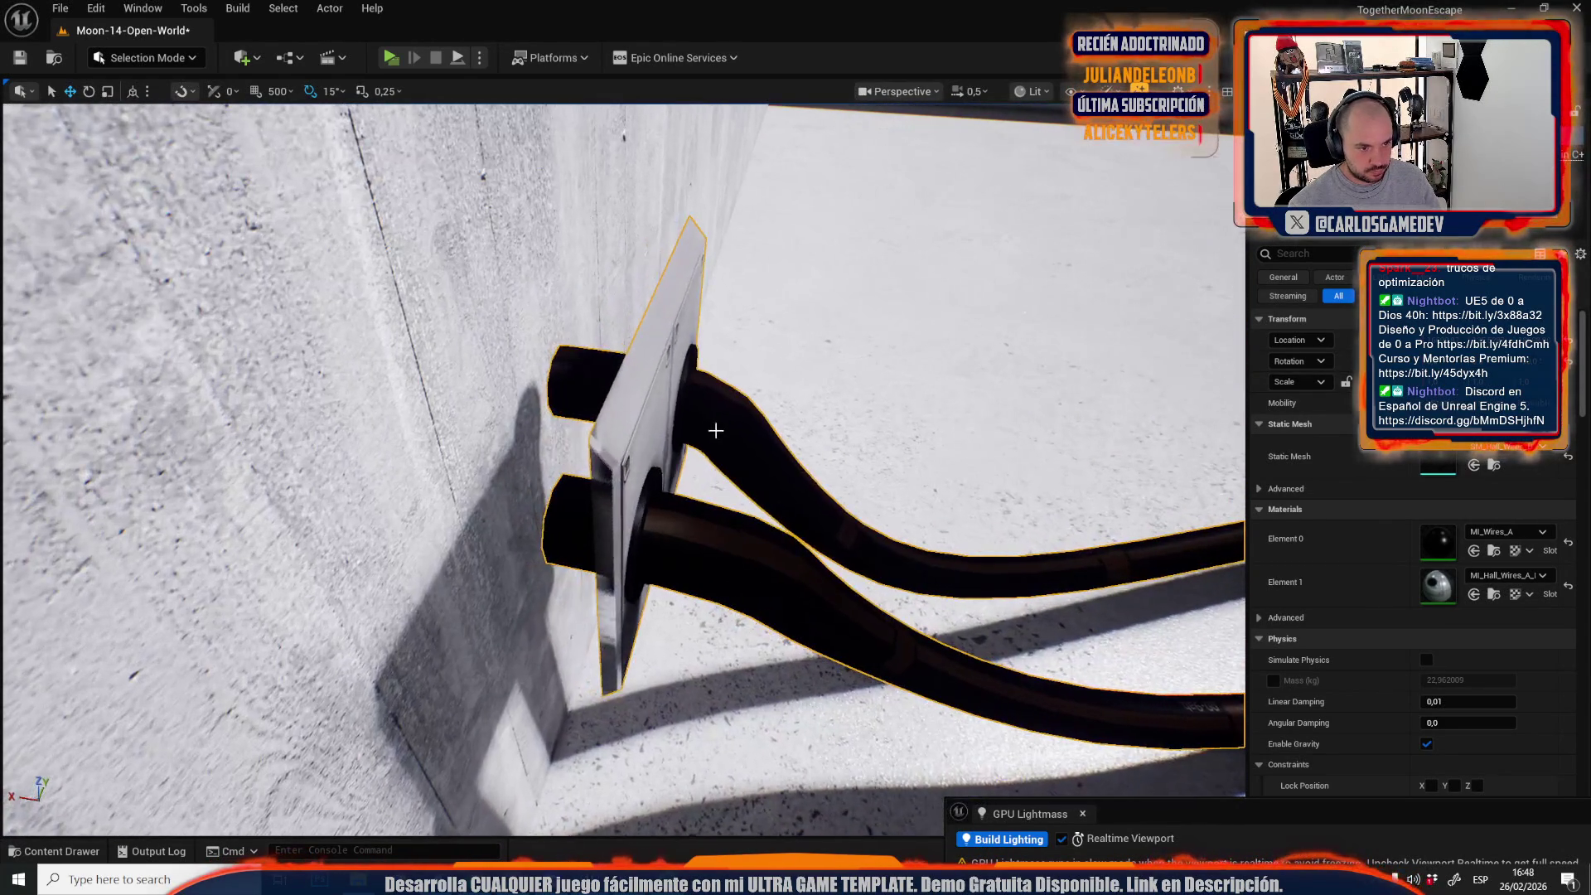
left_click_drag(682, 431, 596, 422)
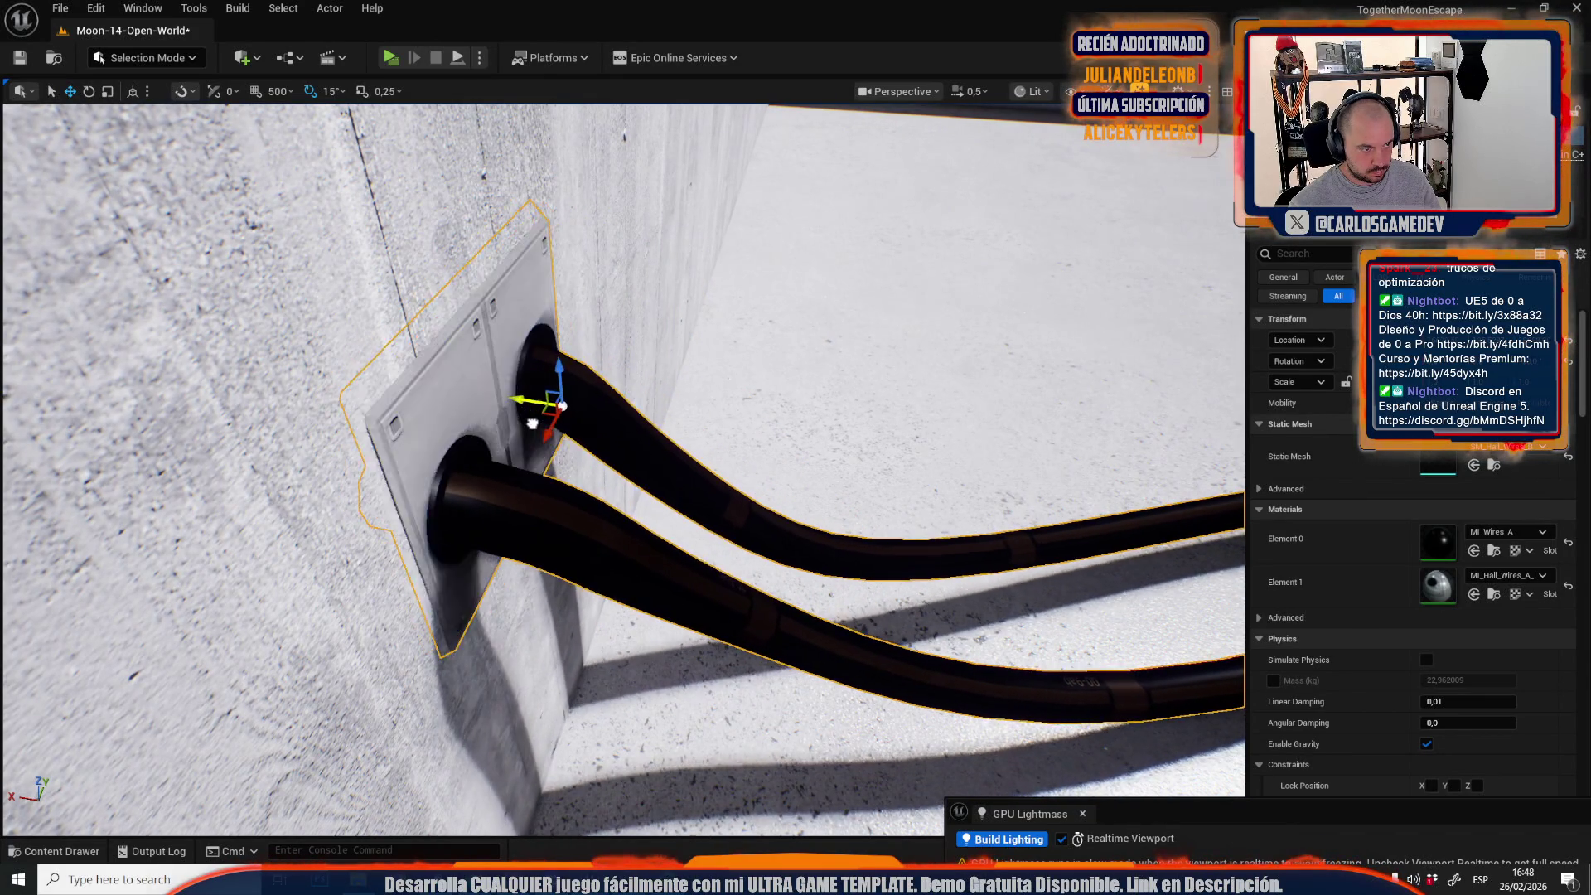
scroll(582, 436, "down", 10)
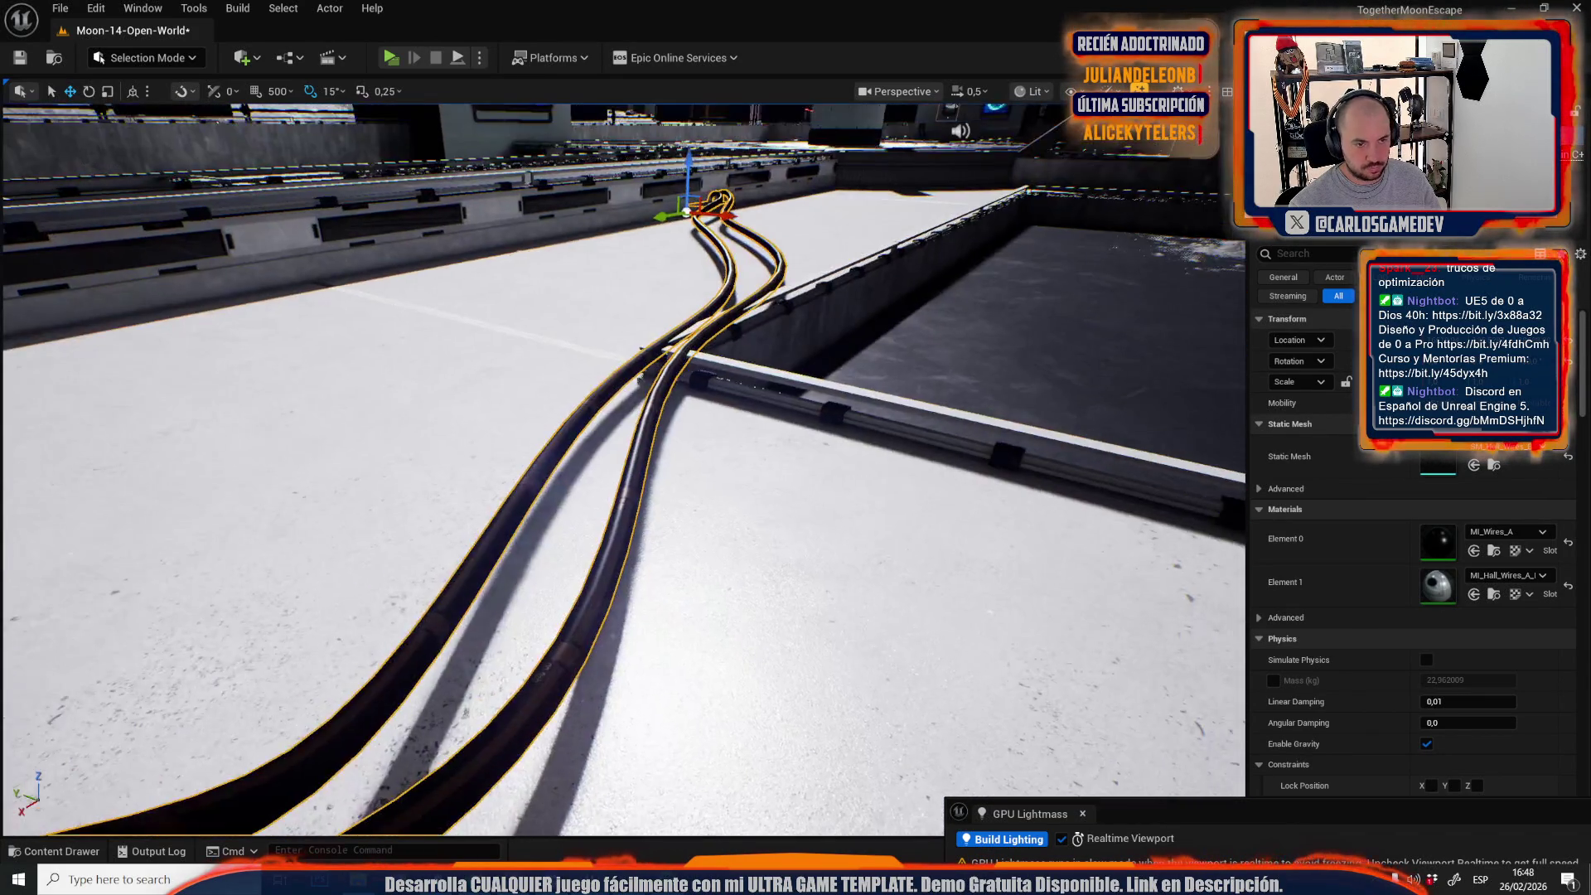
scroll(566, 435, "up", 5)
Frame the cable mesh and check its run from the wall to the dark ramp.
key("e")
key("r")
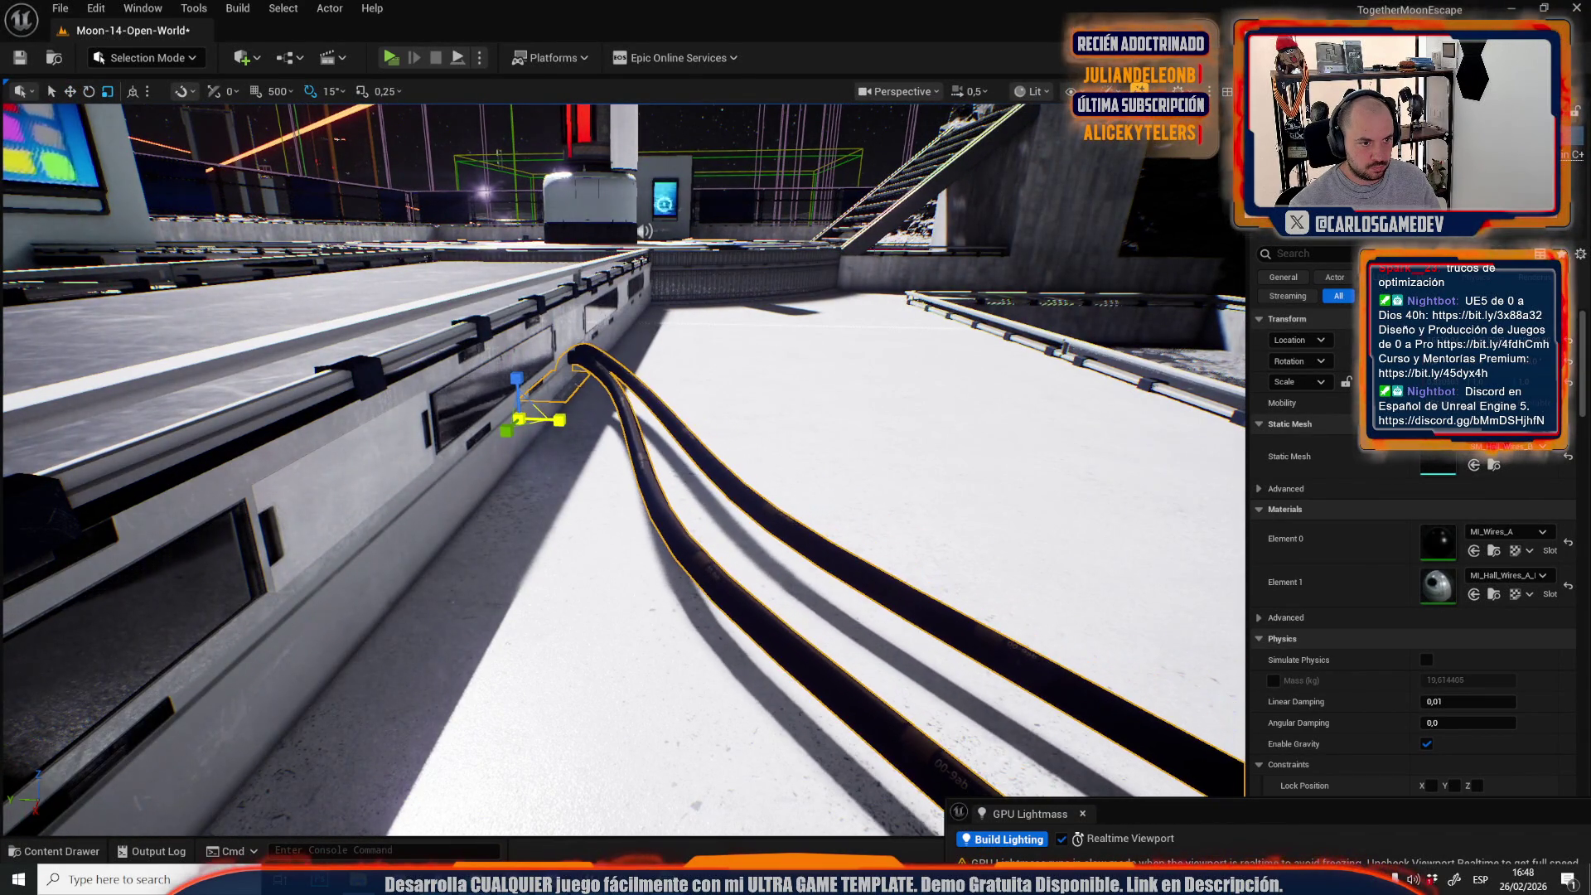
key("f")
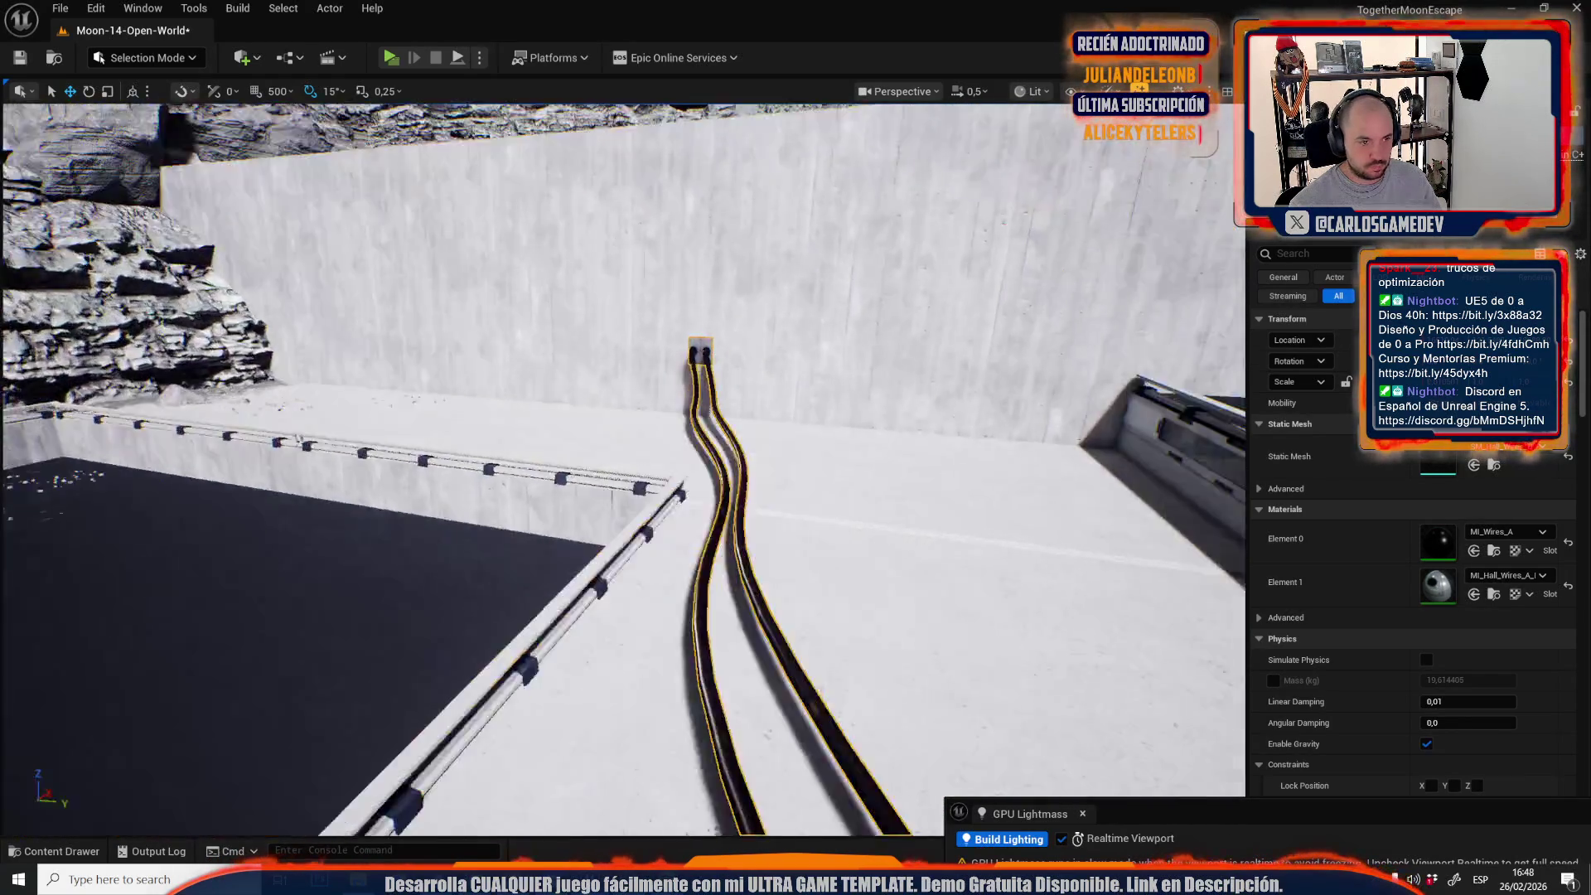
key("e")
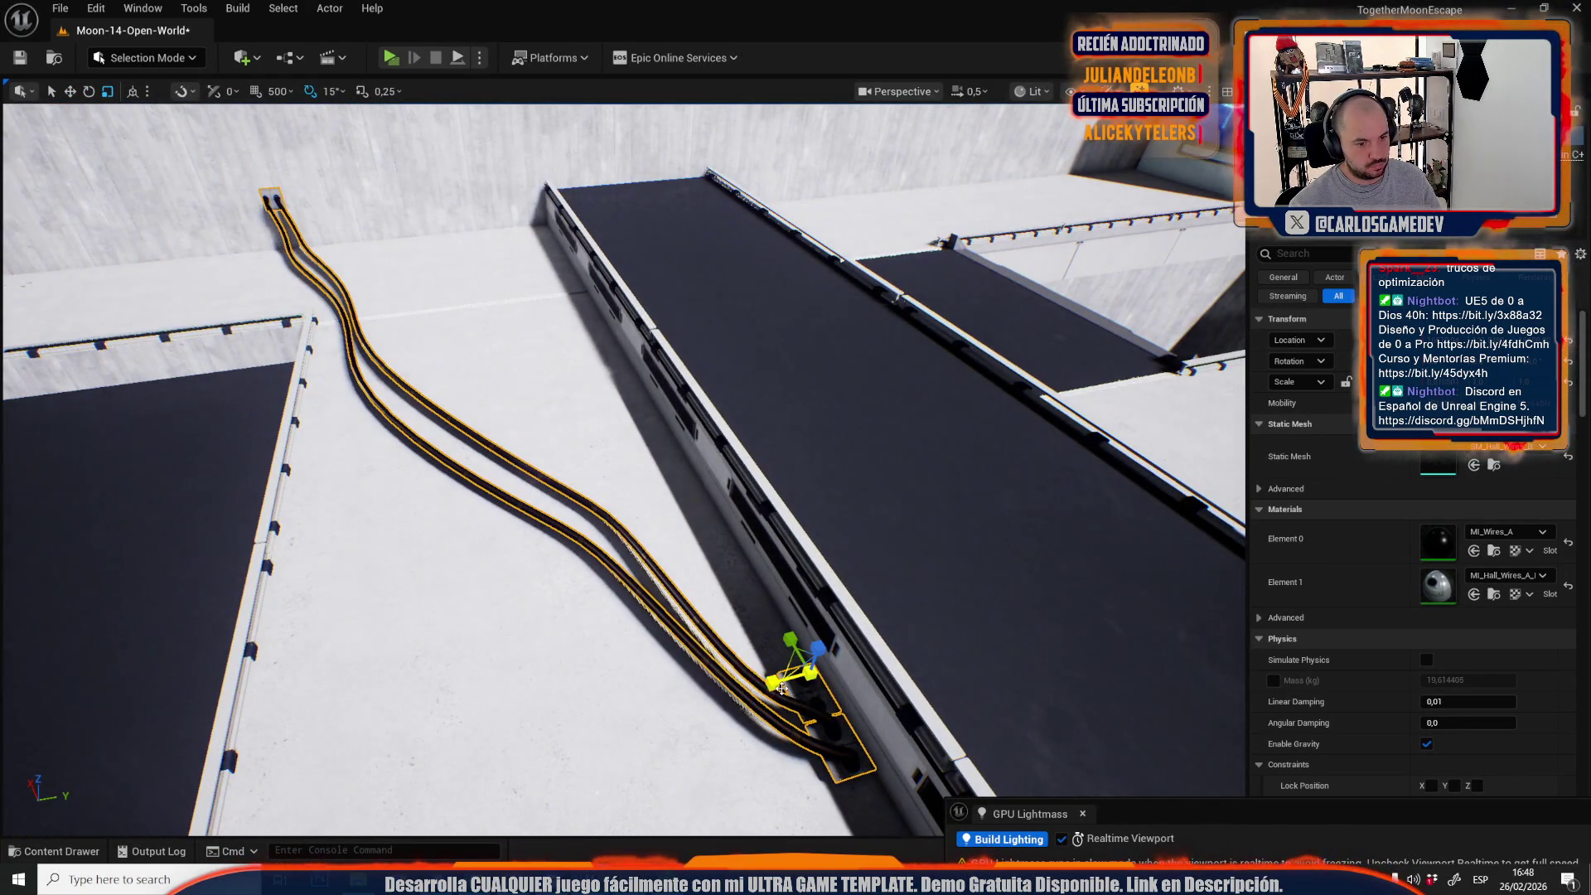
scroll(622, 464, "down", 2)
key("w")
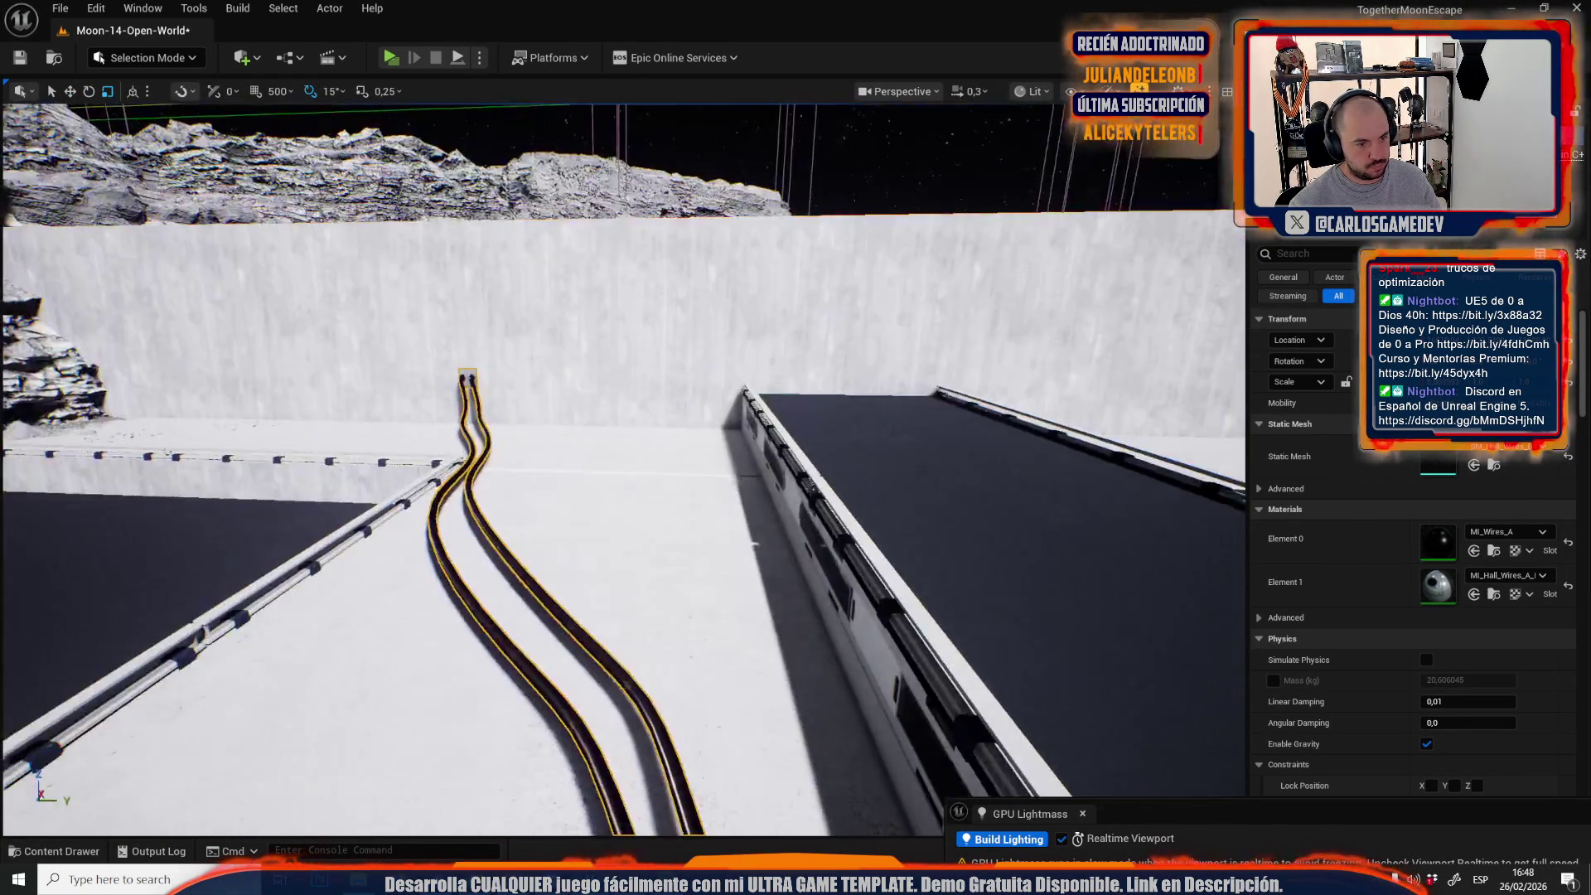
scroll(654, 600, "down", 1)
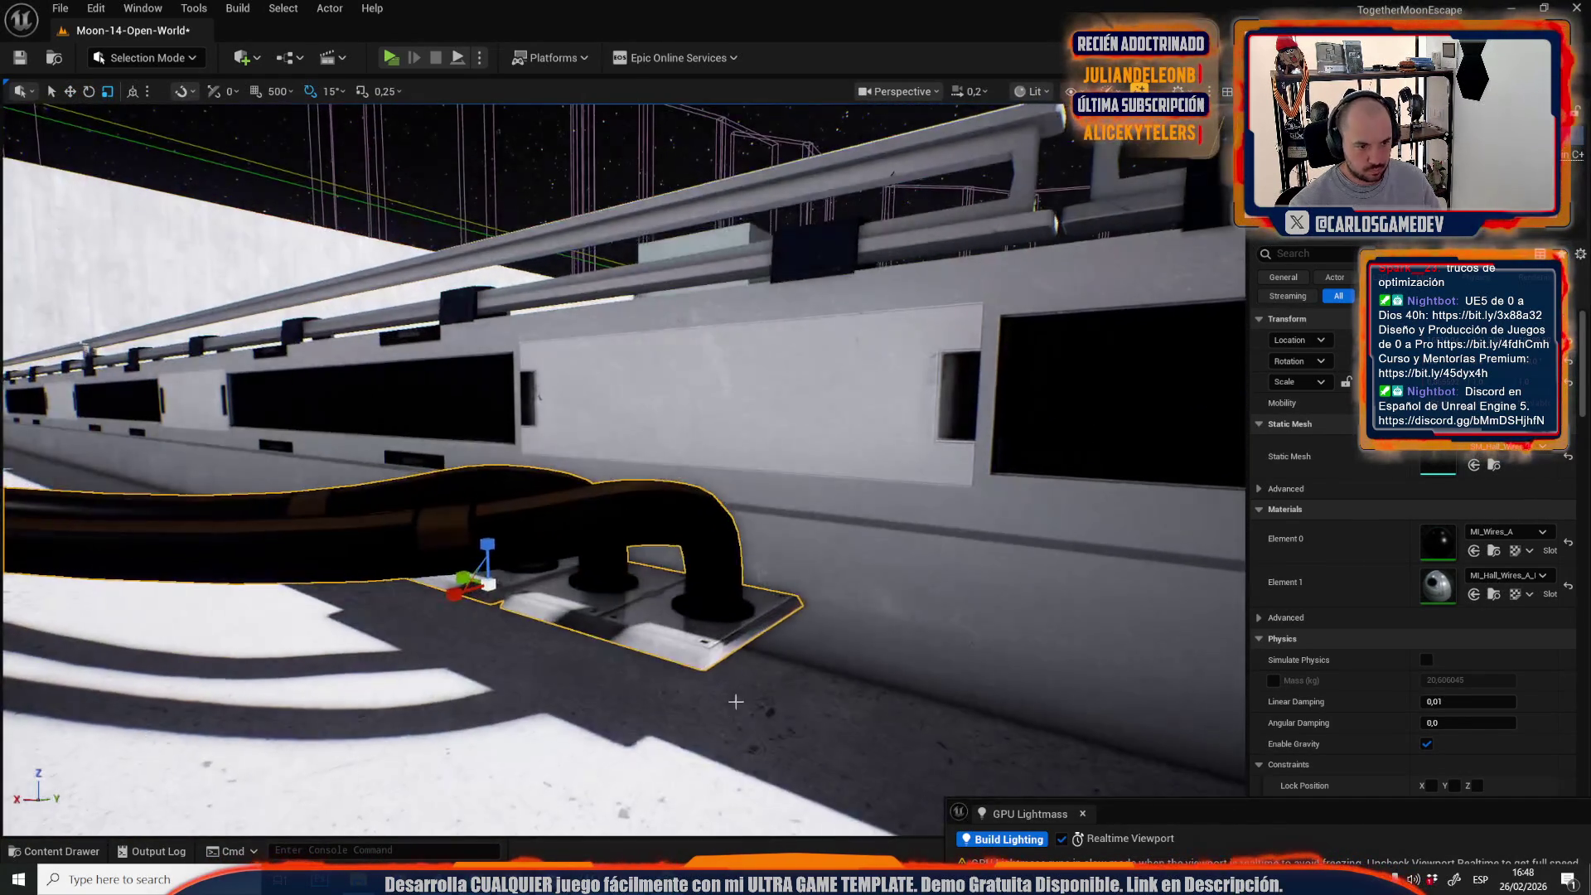
scroll(659, 572, "up", 1)
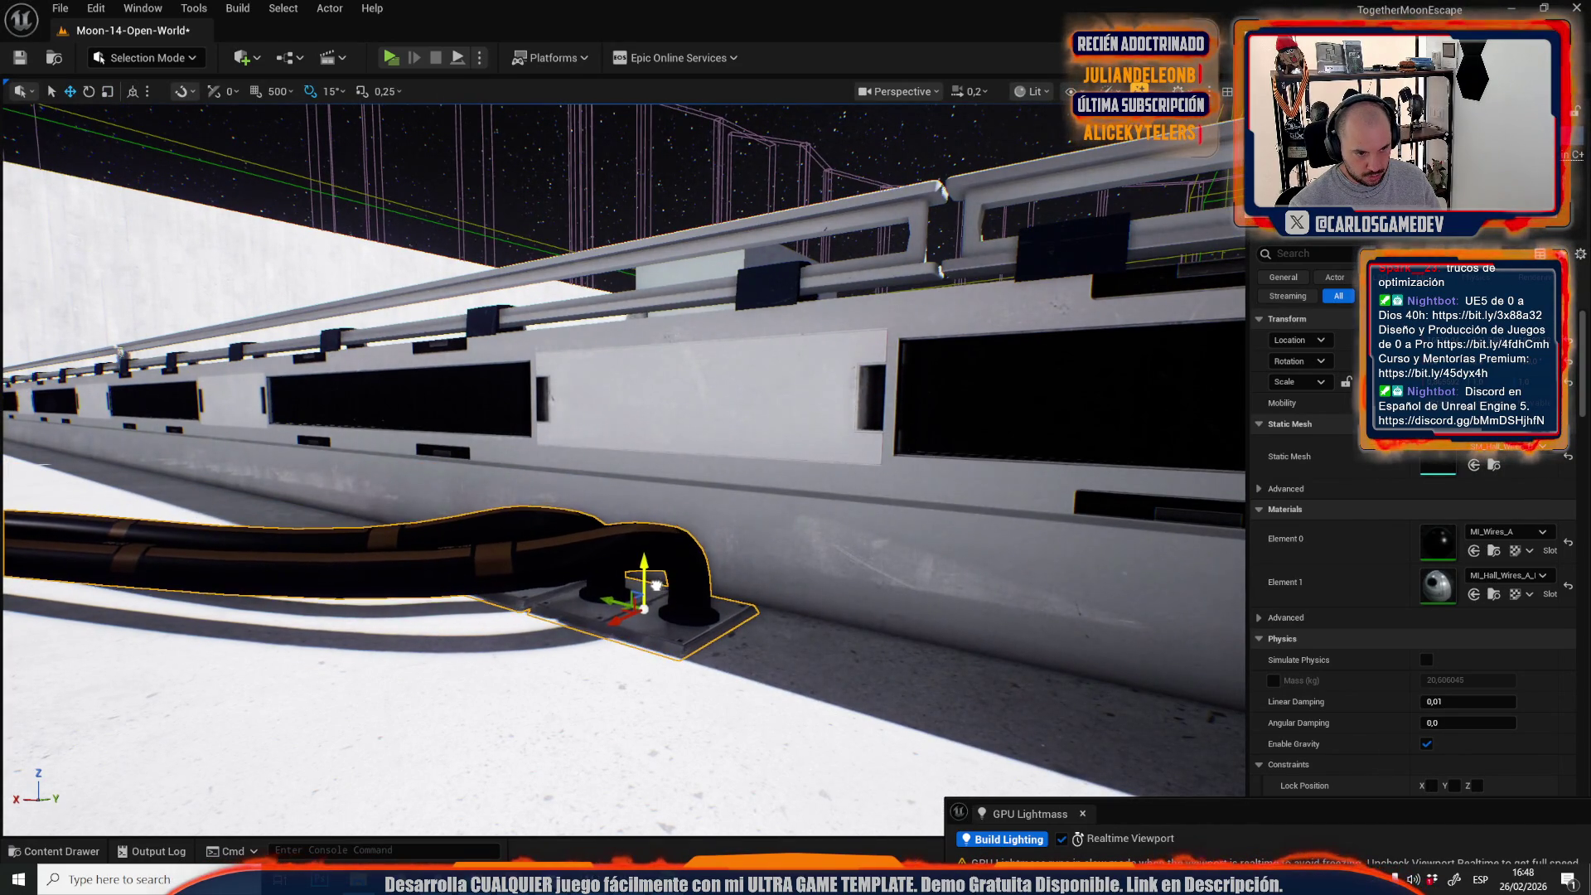
scroll(655, 585, "up", 3)
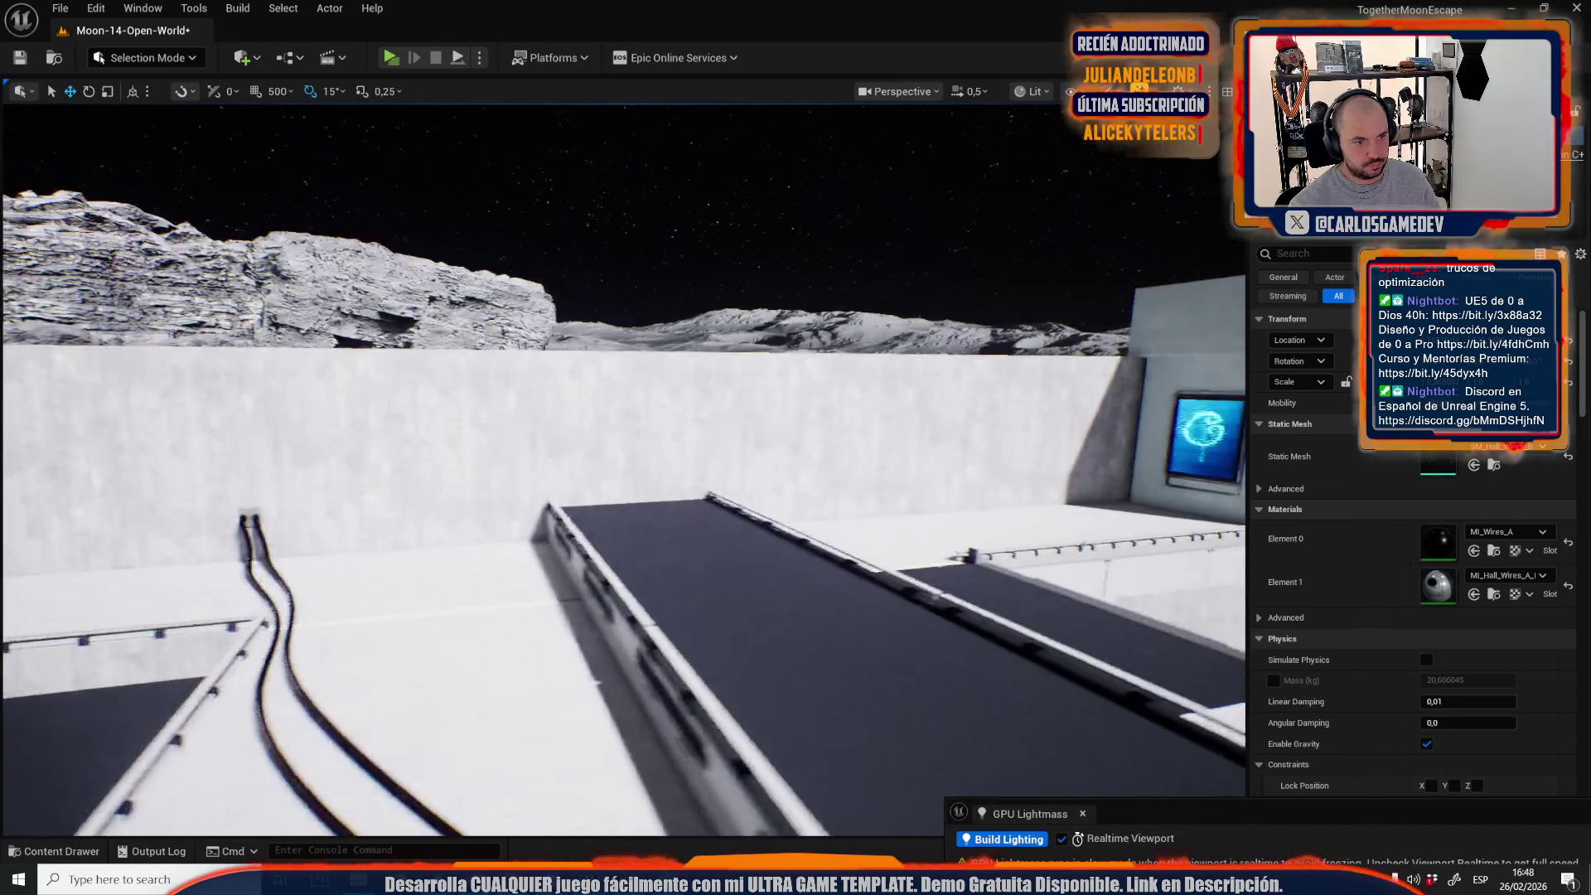
scroll(639, 650, "up", 3)
left_click_drag(616, 446, 622, 448)
scroll(622, 447, "up", 3)
scroll(622, 448, "down", 2)
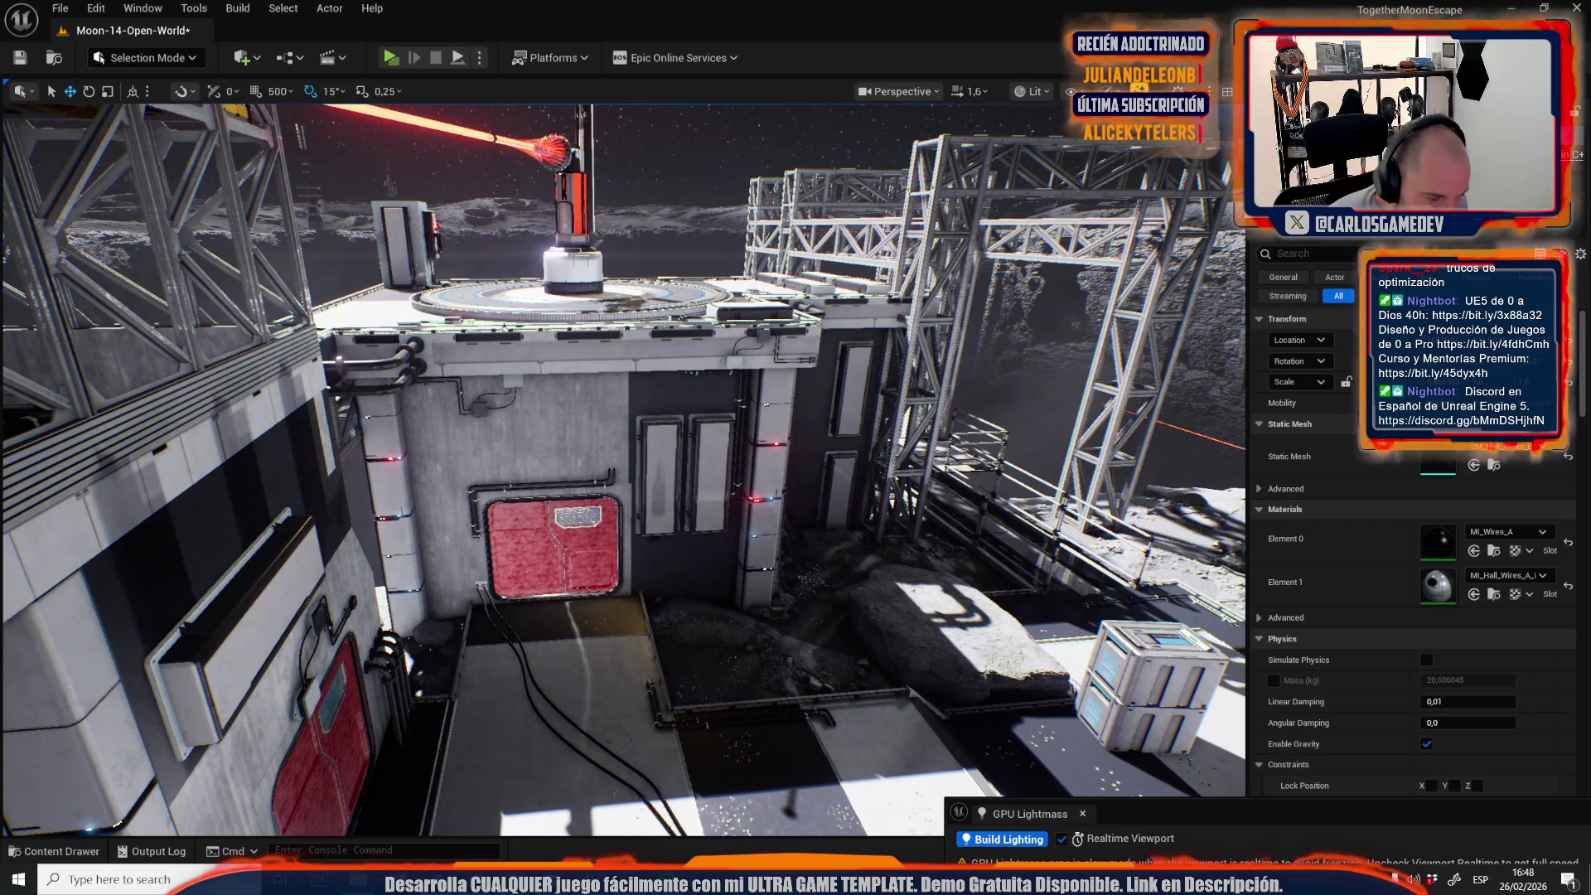
Choose the crate mesh in the Content Browser and place a crate on the dark platform.
left_click(652, 694)
left_click(1144, 663)
left_click_drag(621, 448, 622, 447)
scroll(621, 448, "up", 1)
left_click_drag(466, 510, 633, 539)
scroll(465, 509, "down", 2)
key("ctrl+v")
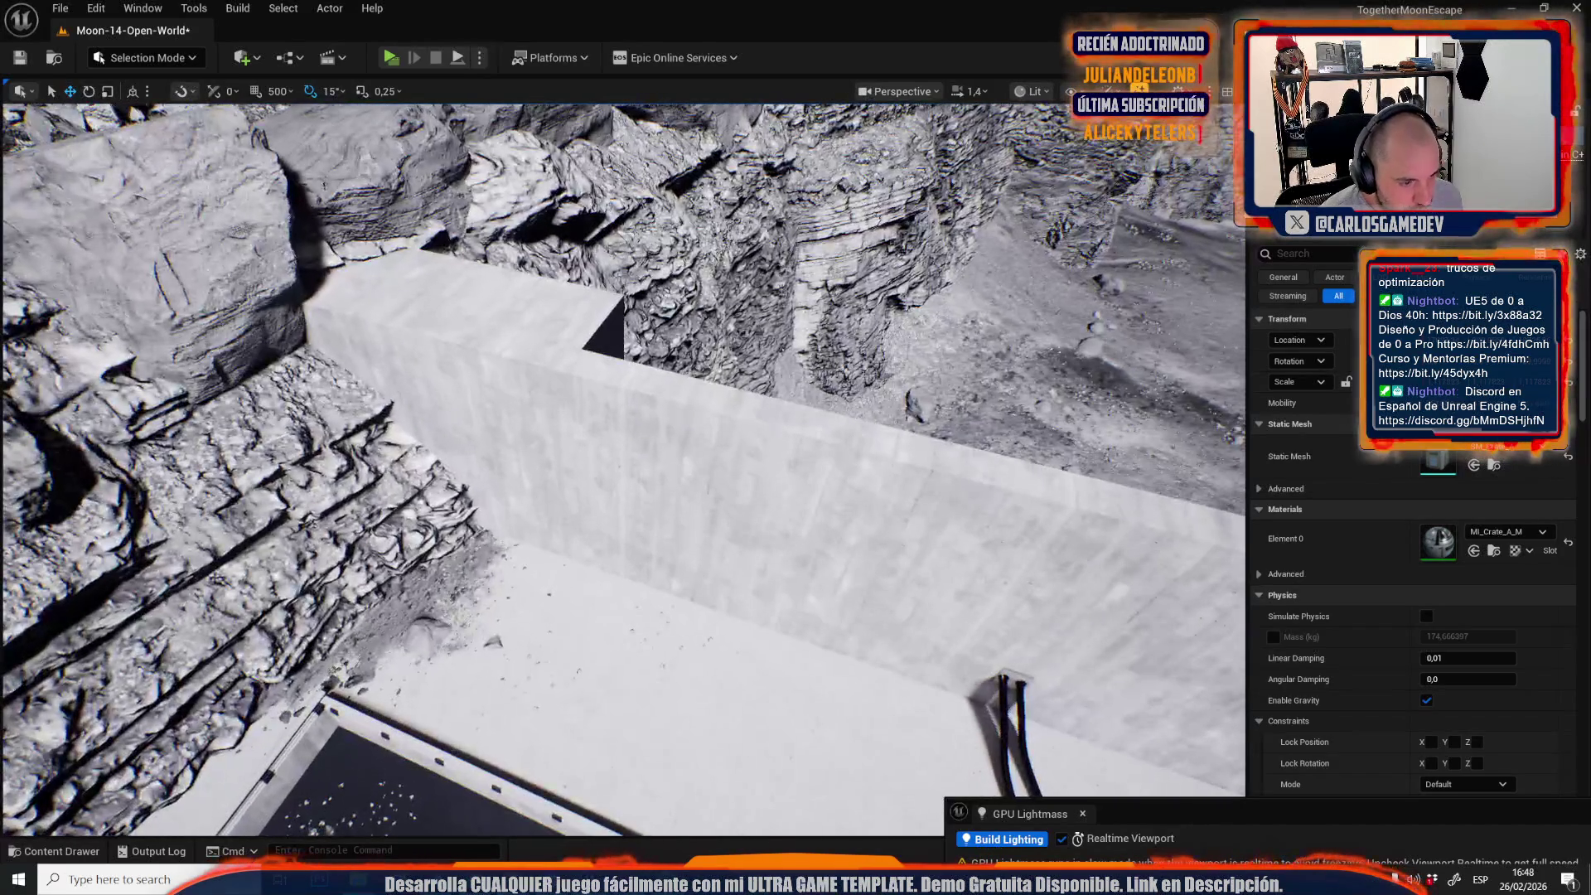
Turn the crate beside the wall by -30 degrees and nudge it into place.
key("e")
left_click_drag(585, 682, 580, 683)
key("w")
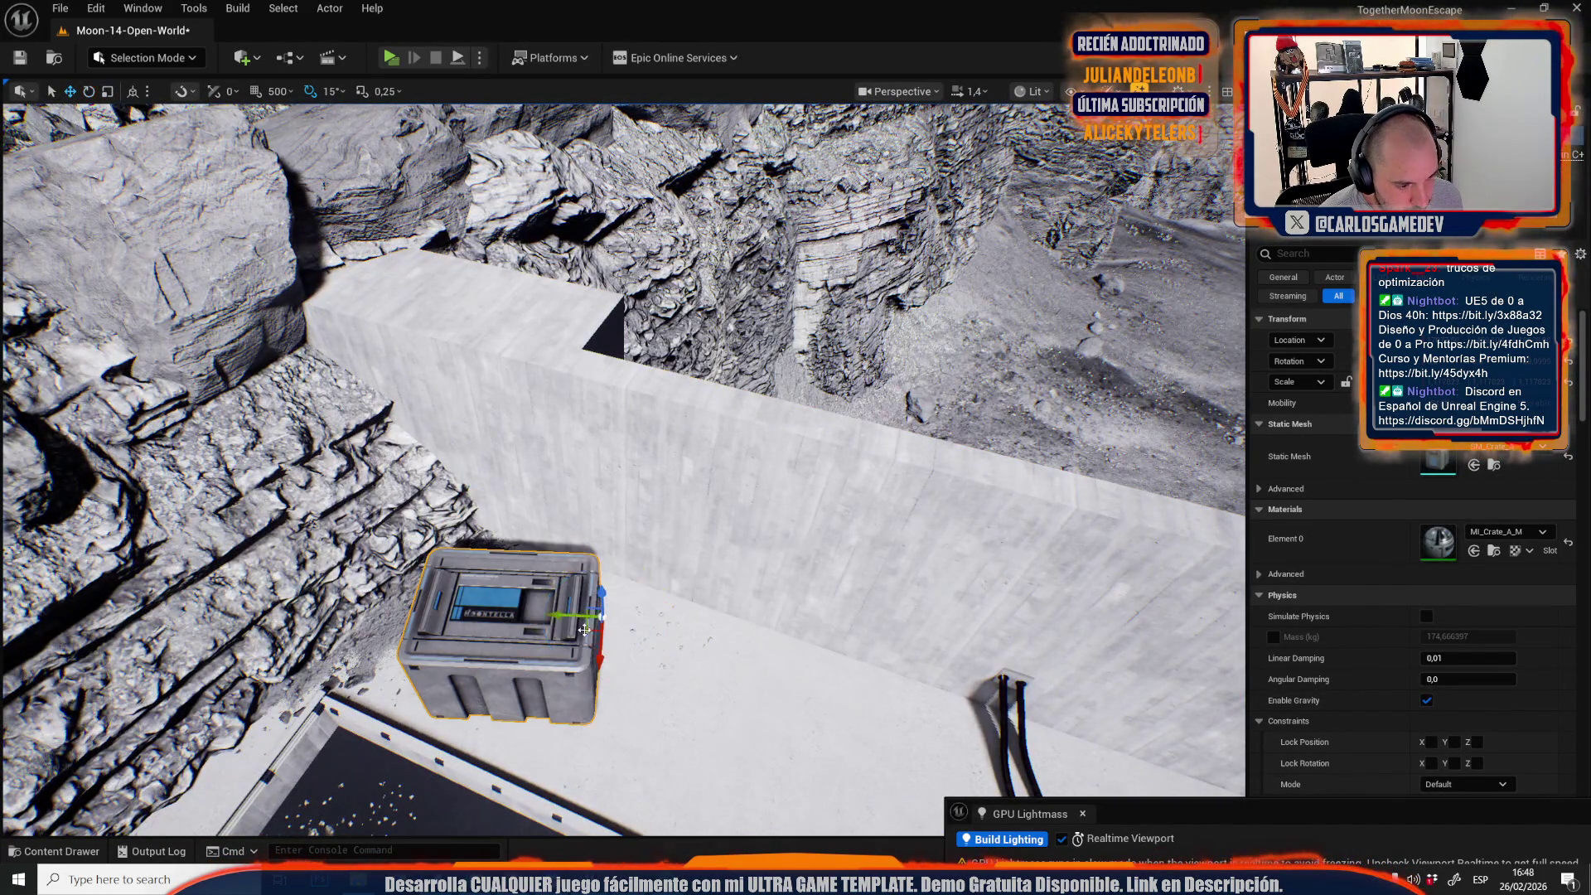
left_click_drag(588, 627, 597, 623)
Rotate the crate by the railing and slide it up-left across the floor.
left_click_drag(639, 552, 806, 344)
mouse_move(834, 423)
left_mouse_down()
mouse_move(686, 472)
mouse_move(726, 523)
mouse_move(651, 481)
left_mouse_up()
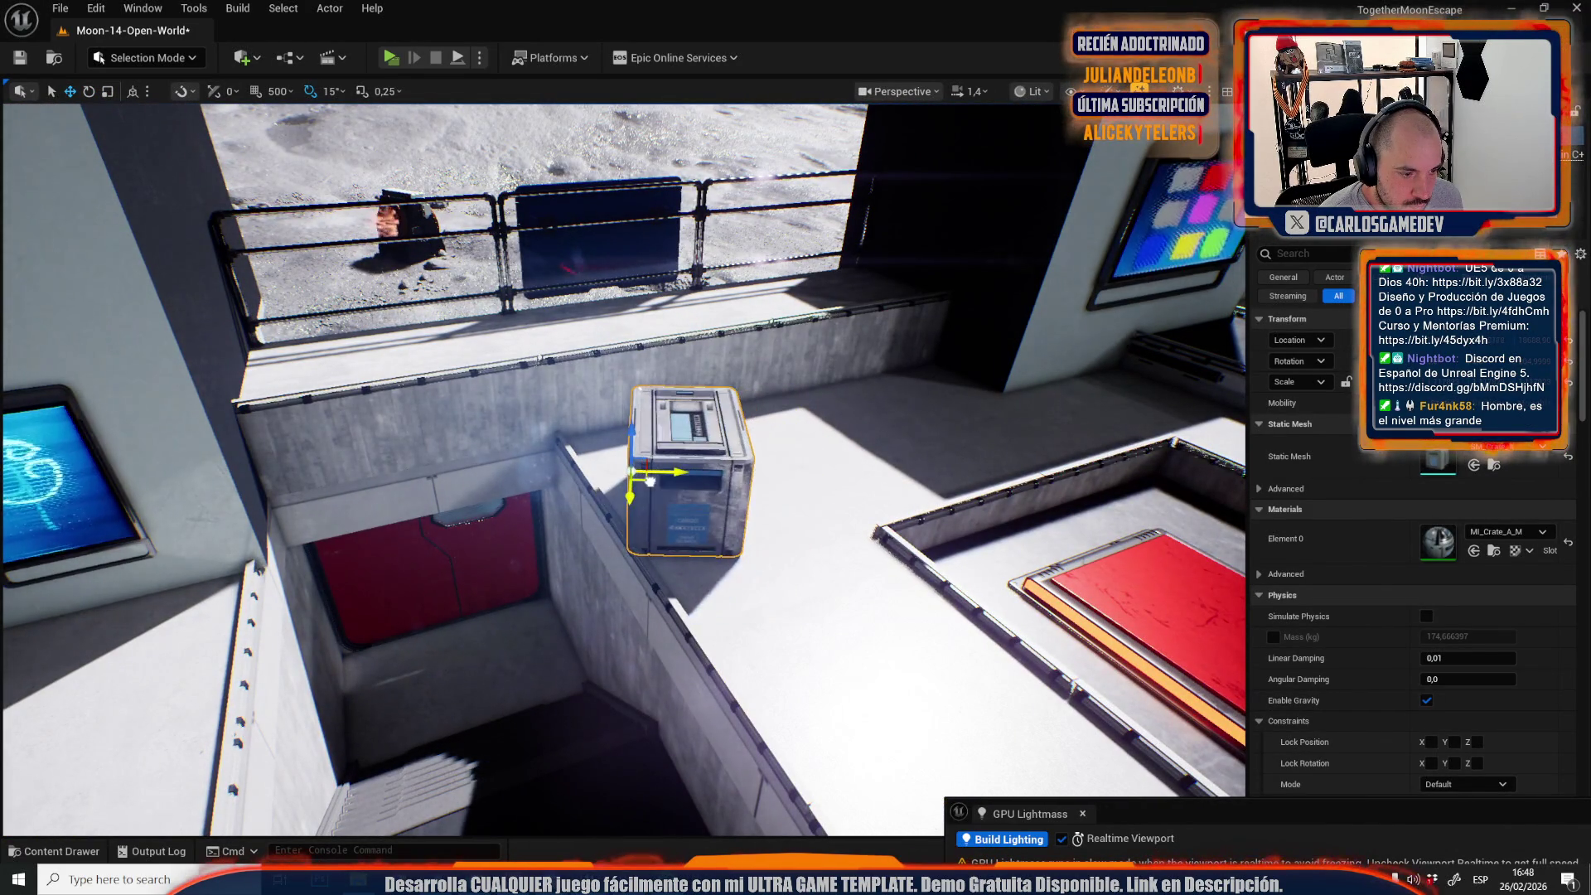
scroll(650, 481, "up", 2)
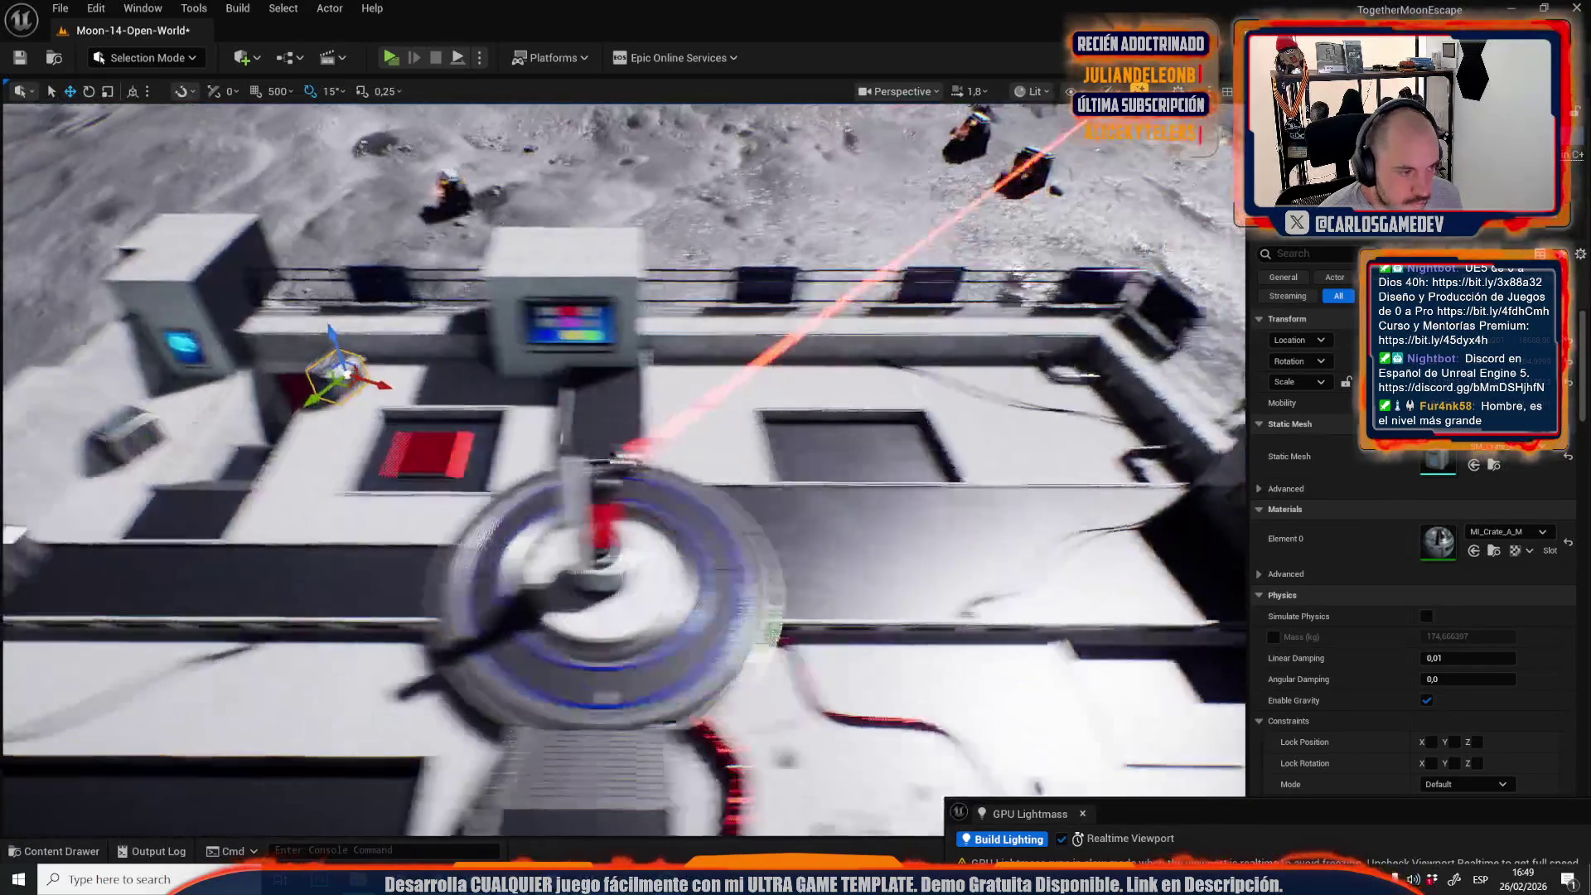
key("s")
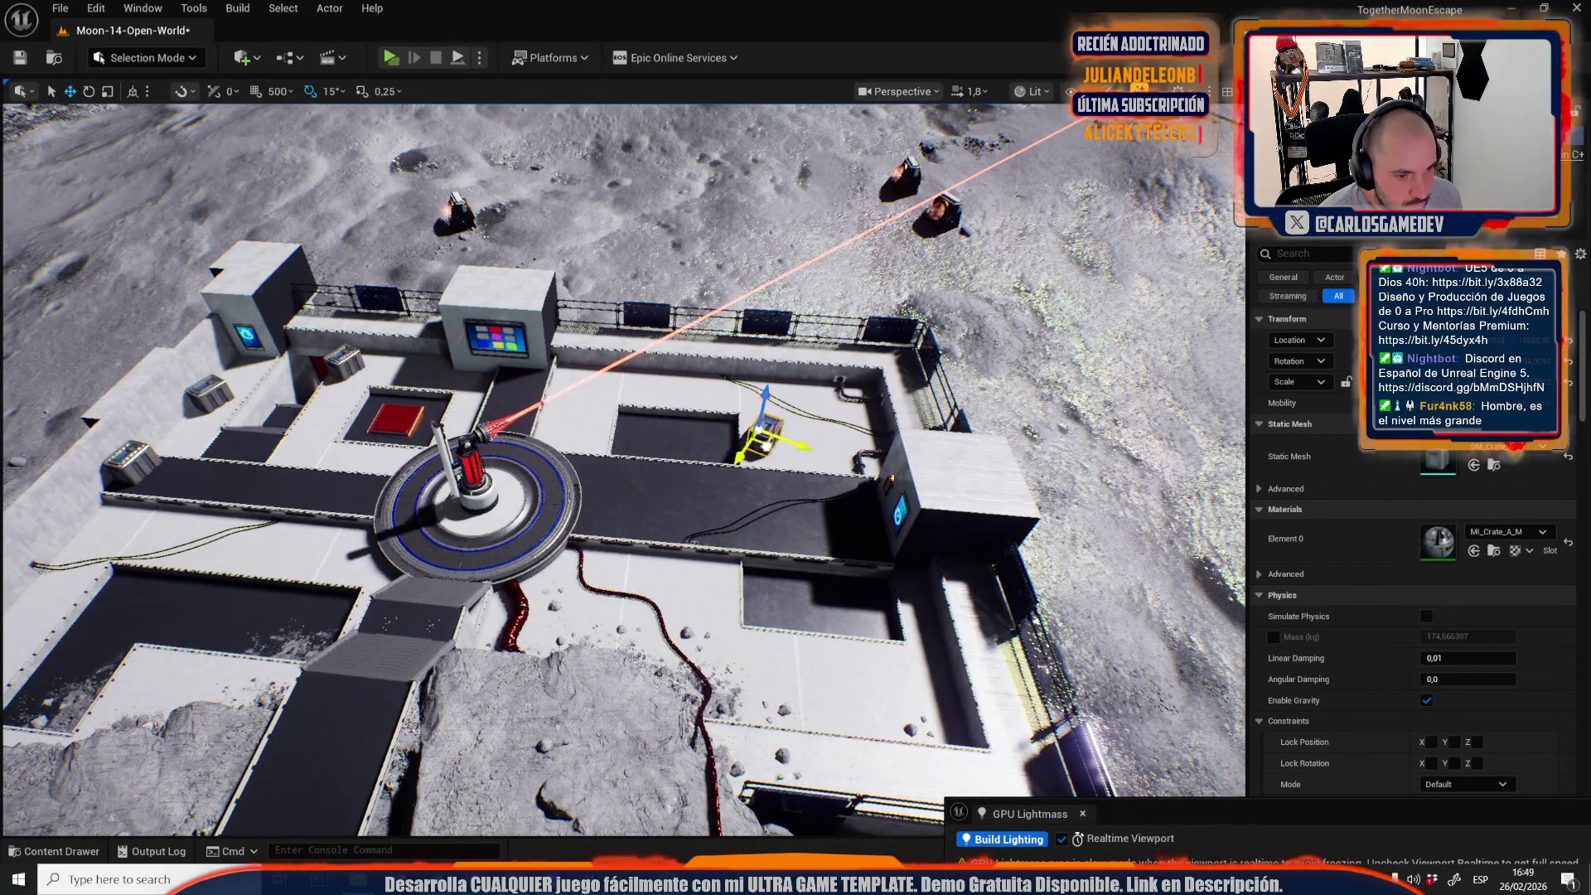
key("f")
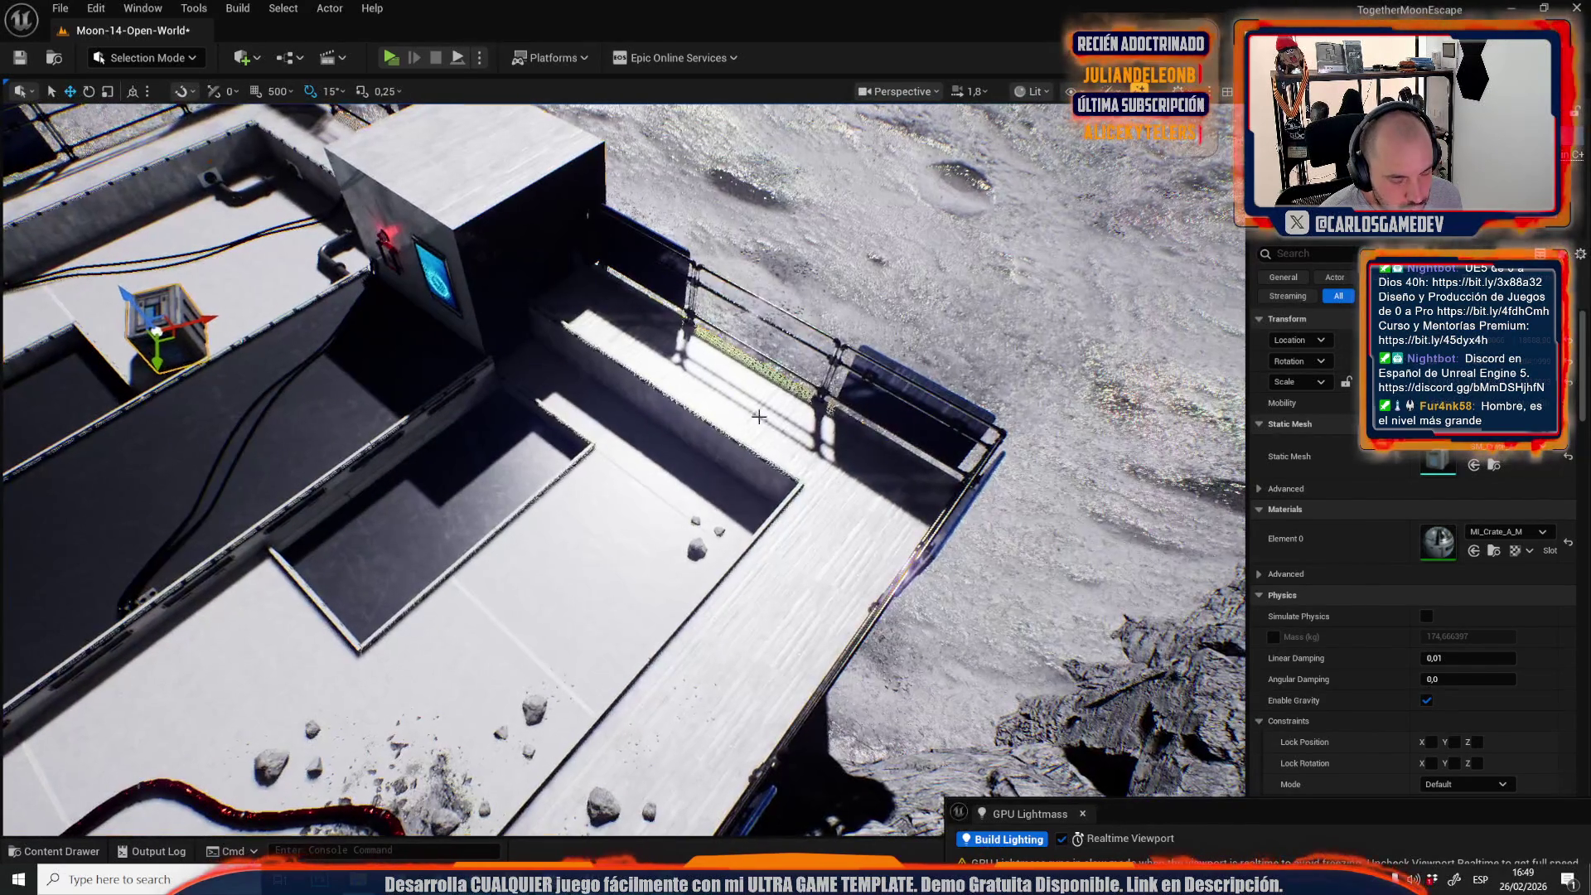
scroll(809, 431, "down", 2)
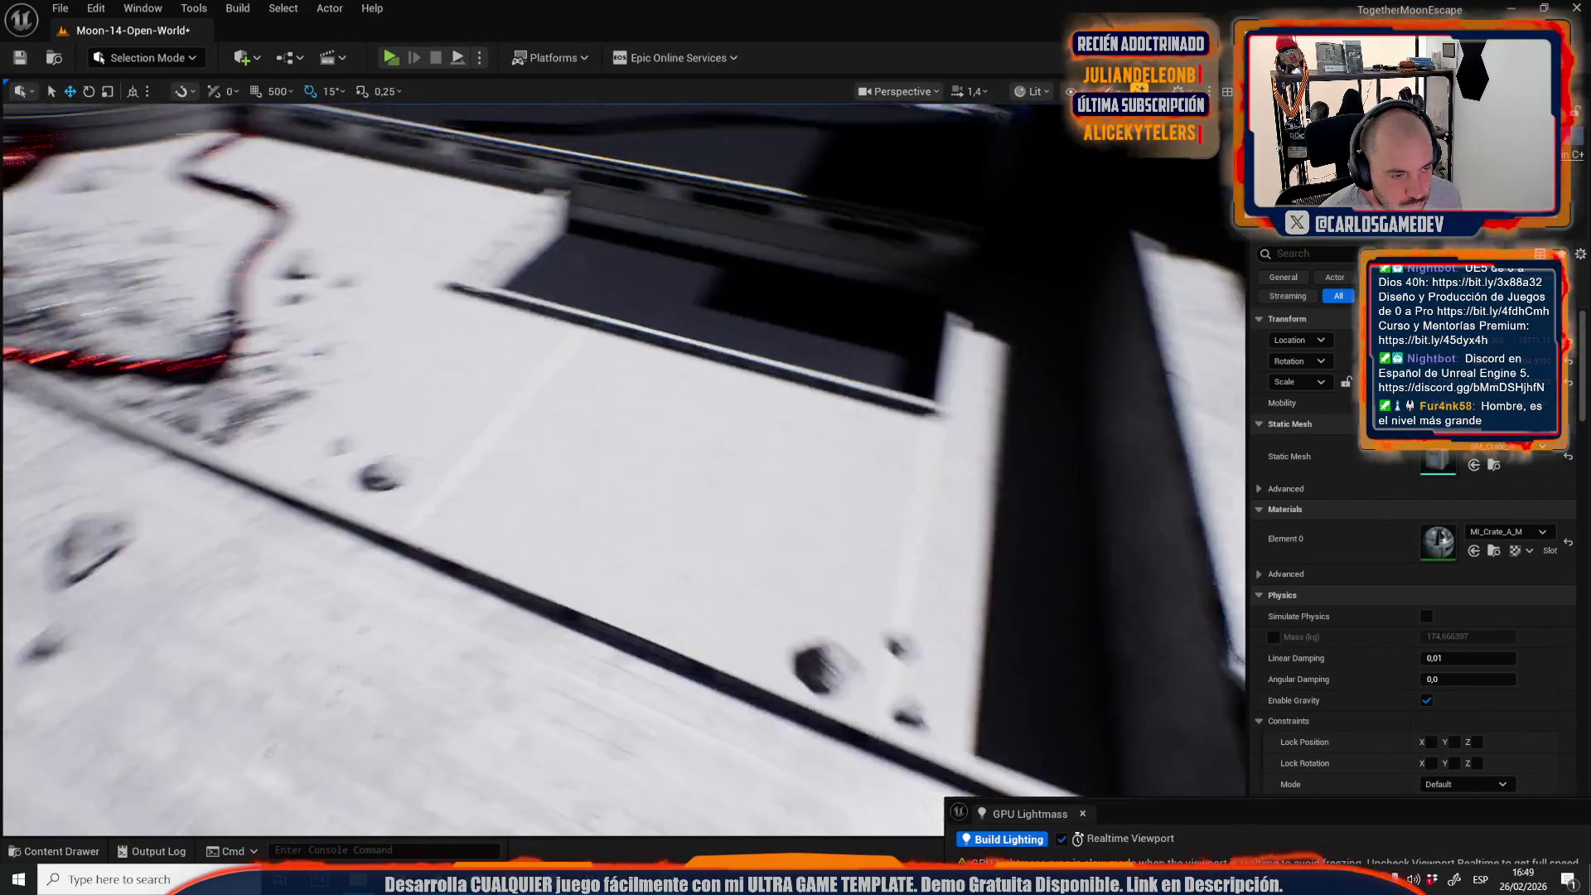
key("f")
key("e")
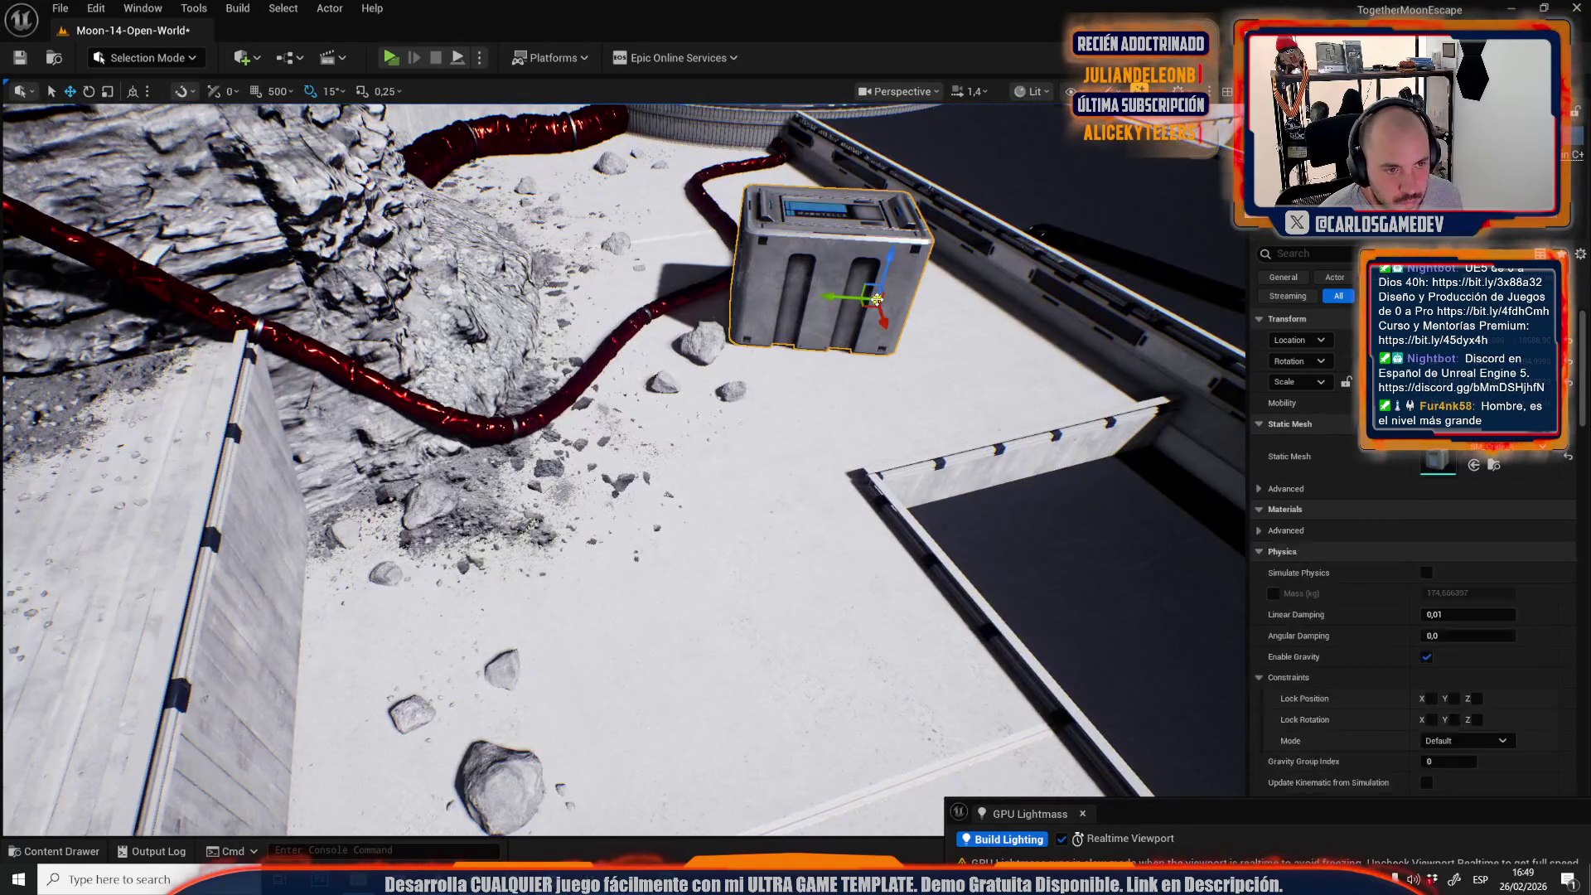
left_click_drag(837, 329, 904, 327)
key("w")
scroll(703, 572, "down", 2)
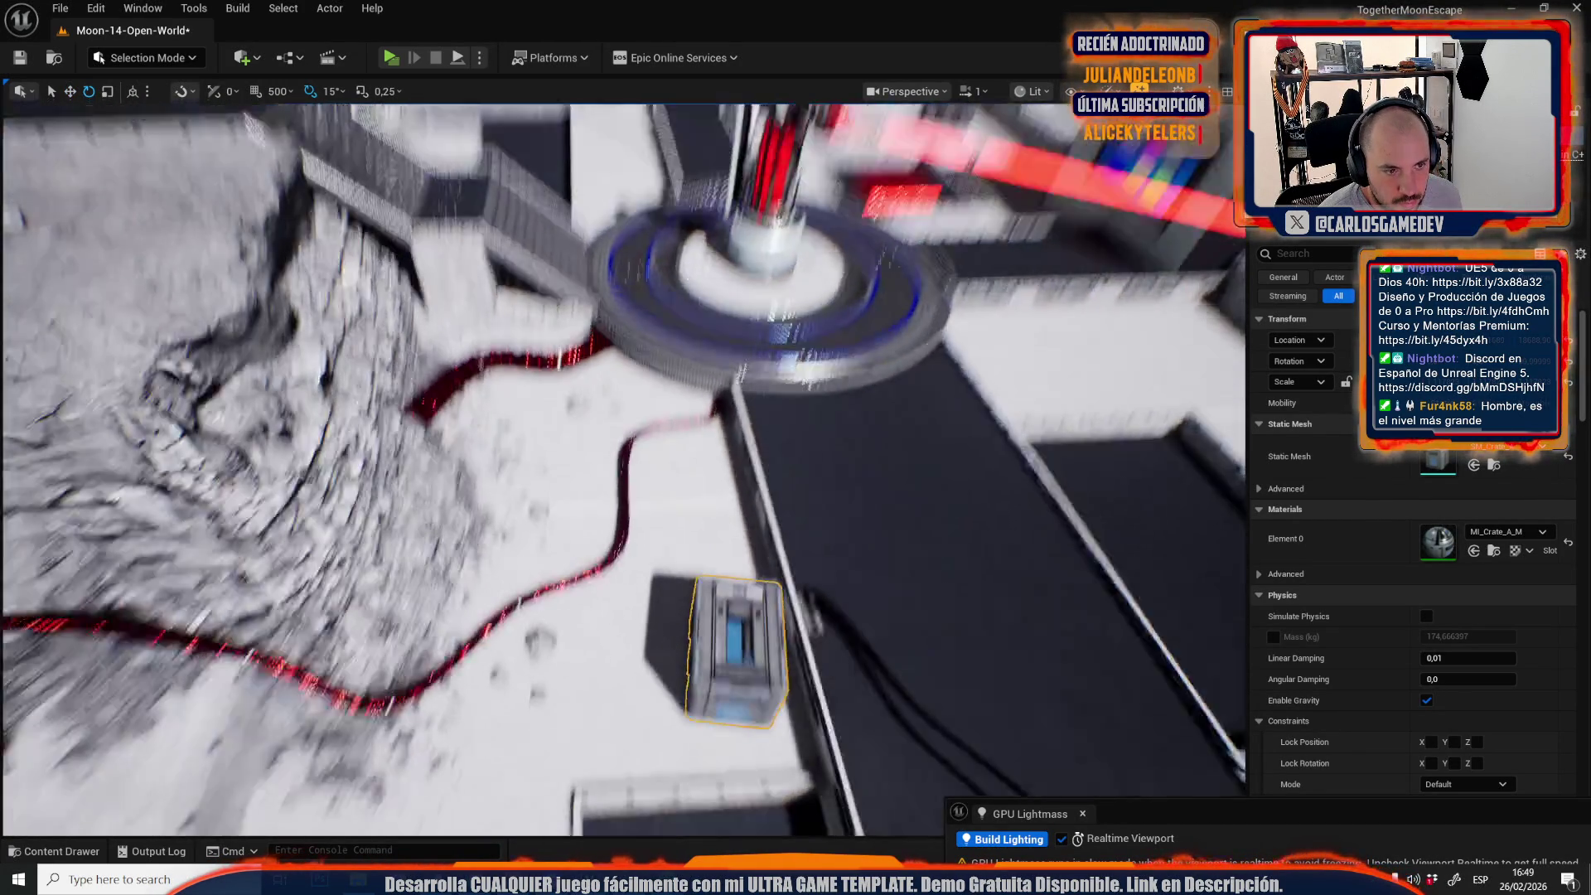
left_click_drag(718, 594, 700, 497)
Alt-drag a copy of the crate further up the dark ramp and slide it along.
mouse_move(710, 442)
left_mouse_down()
mouse_move(730, 547)
mouse_move(663, 556)
mouse_move(688, 530)
mouse_move(712, 553)
left_mouse_up()
key("e")
key("w")
scroll(712, 554, "down", 5)
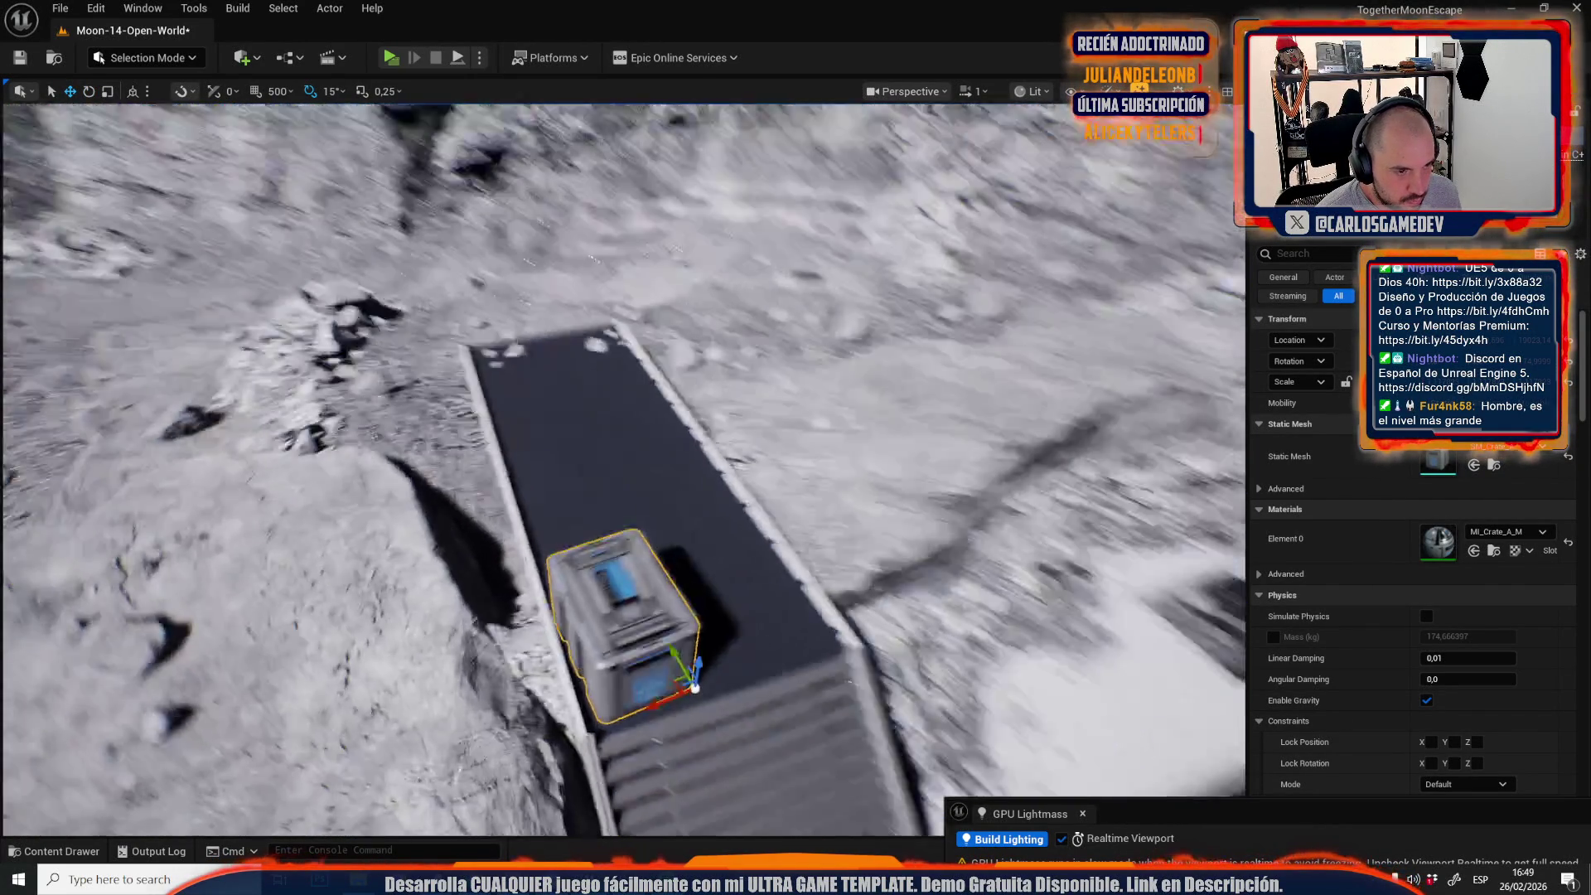
left_click_drag(627, 615, 516, 397, "alt")
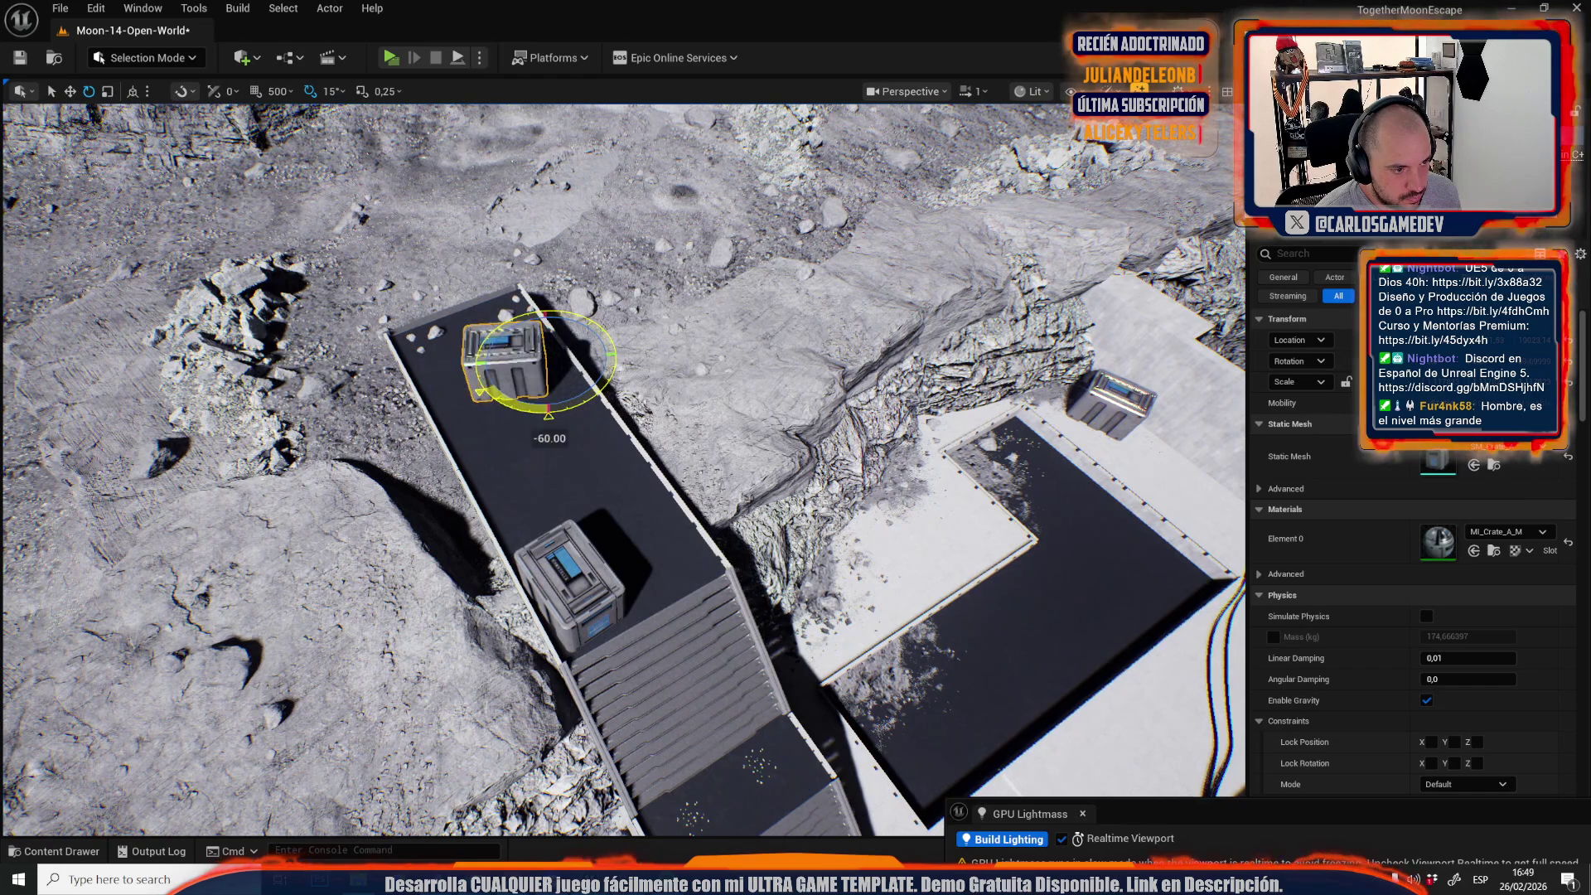
key("f")
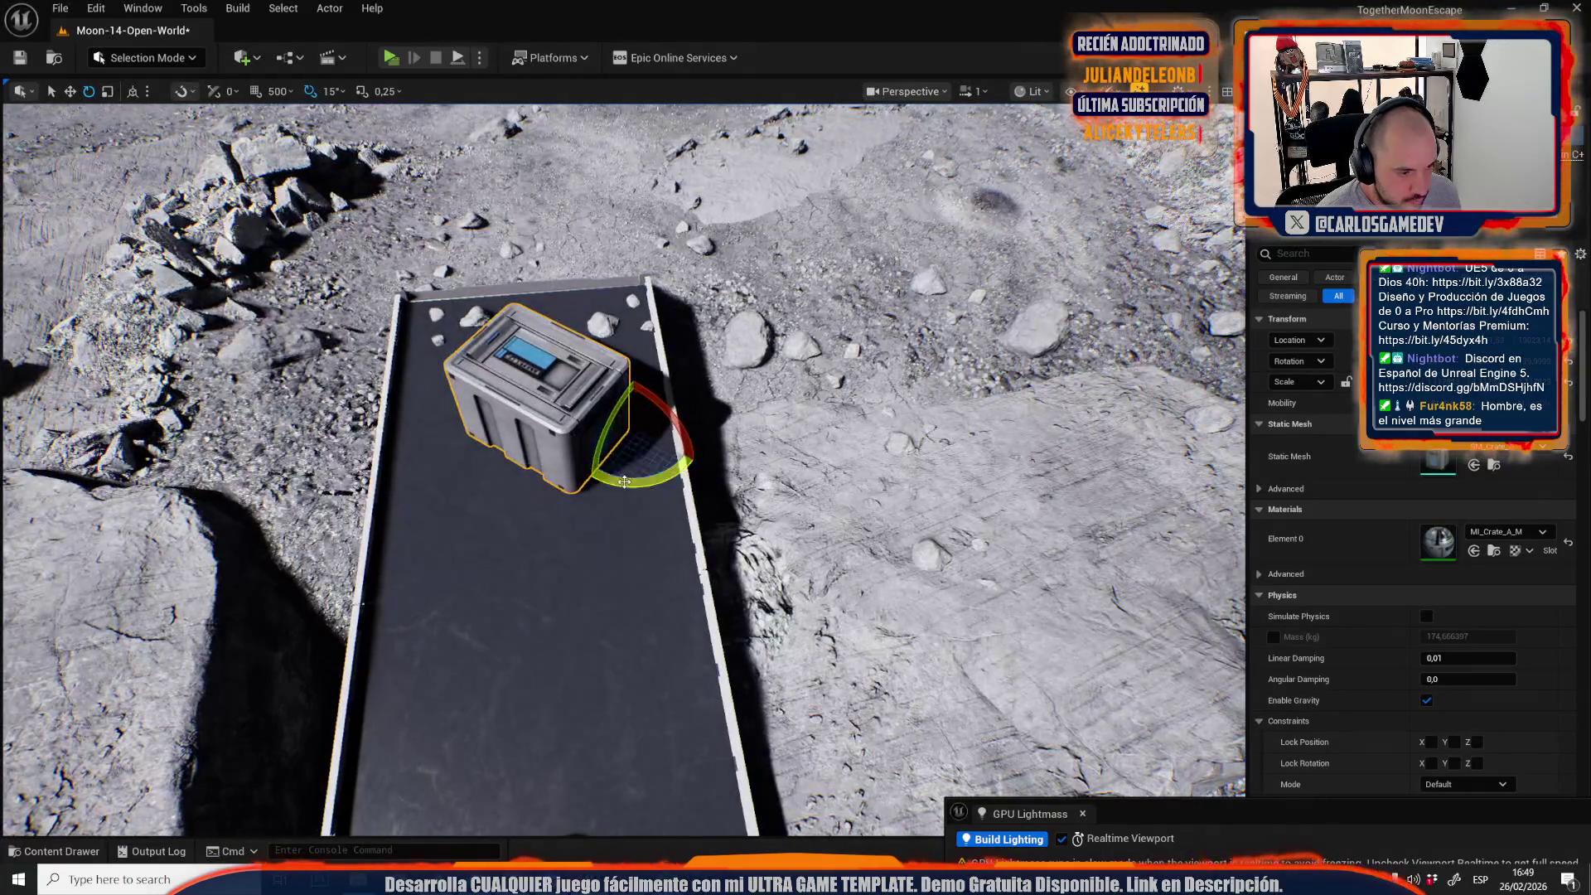
mouse_move(616, 437)
left_mouse_down()
mouse_move(620, 378)
mouse_move(798, 524)
left_mouse_up()
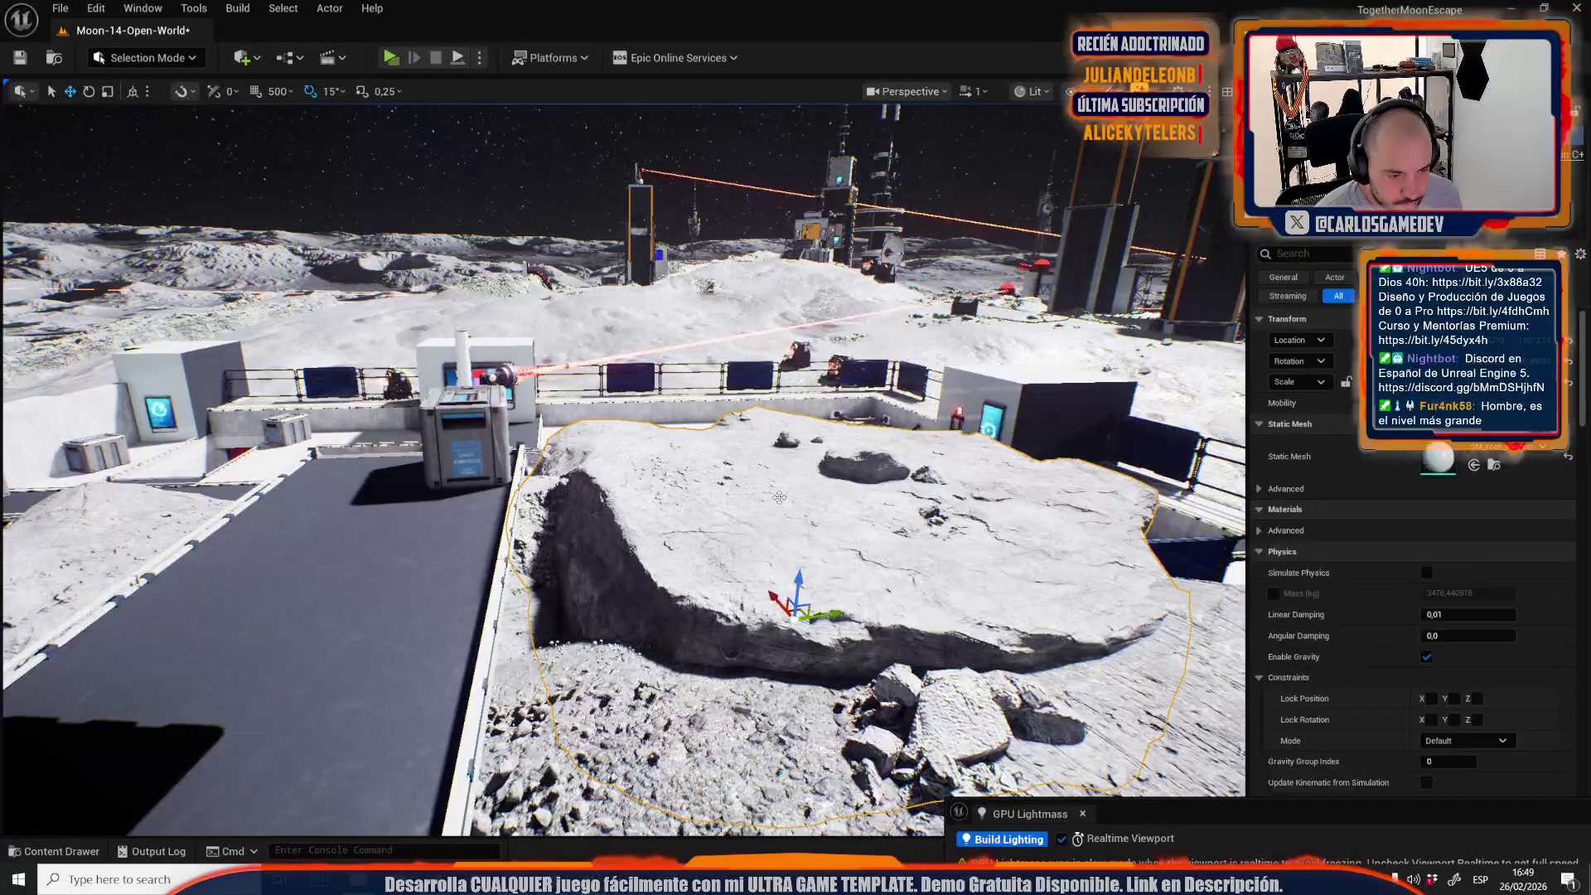
Place a crate on the rock outcrop and tilt it about 5 degrees.
key("End")
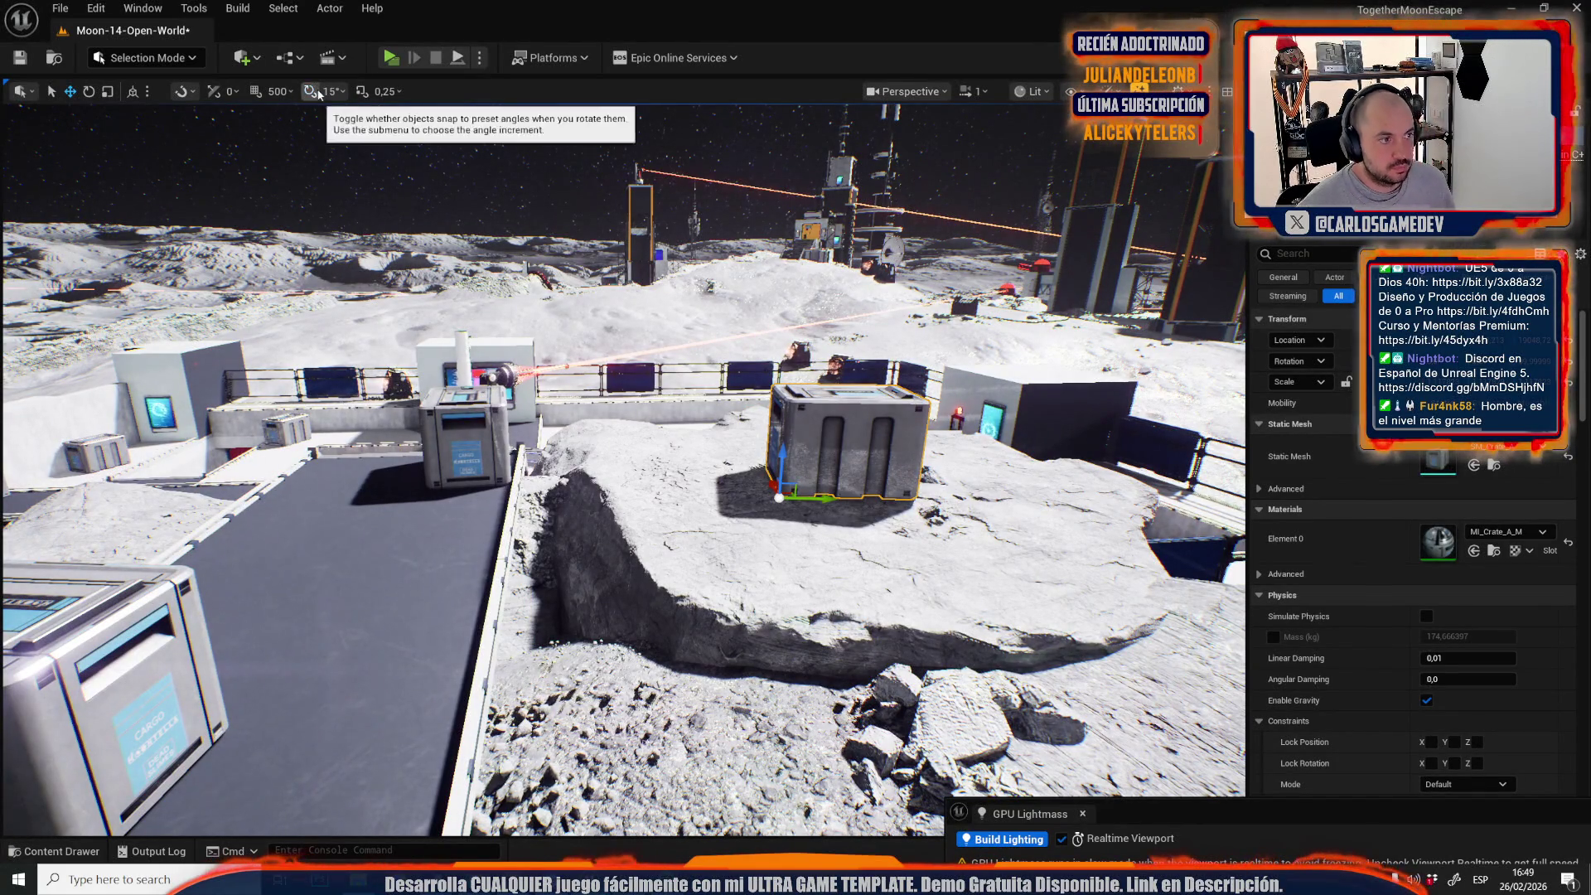
key("f")
key("e")
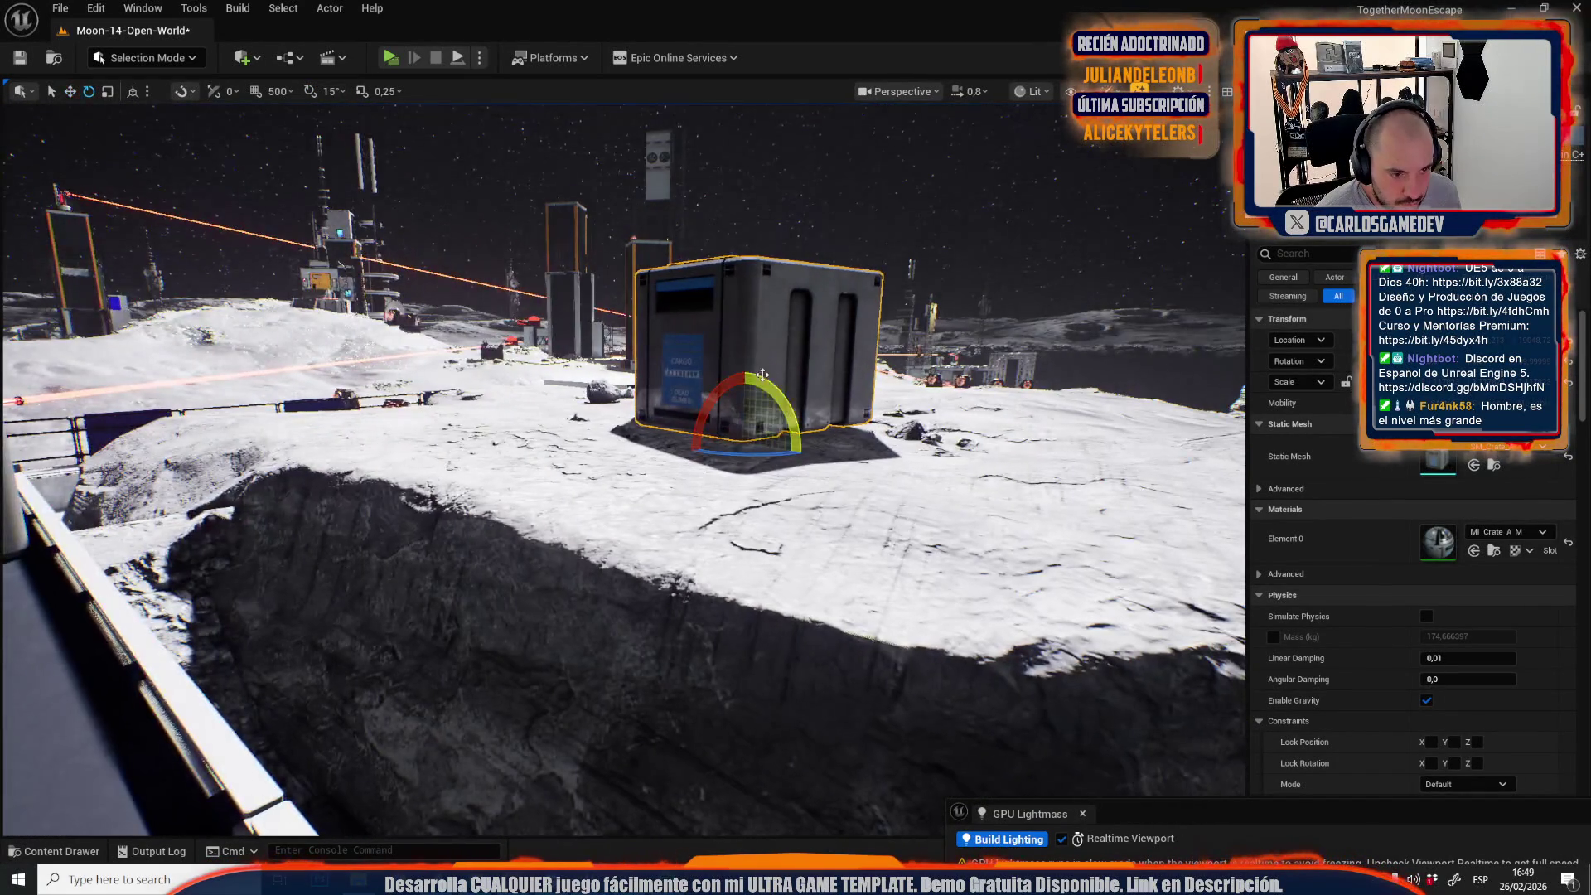
left_click_drag(730, 477, 735, 503)
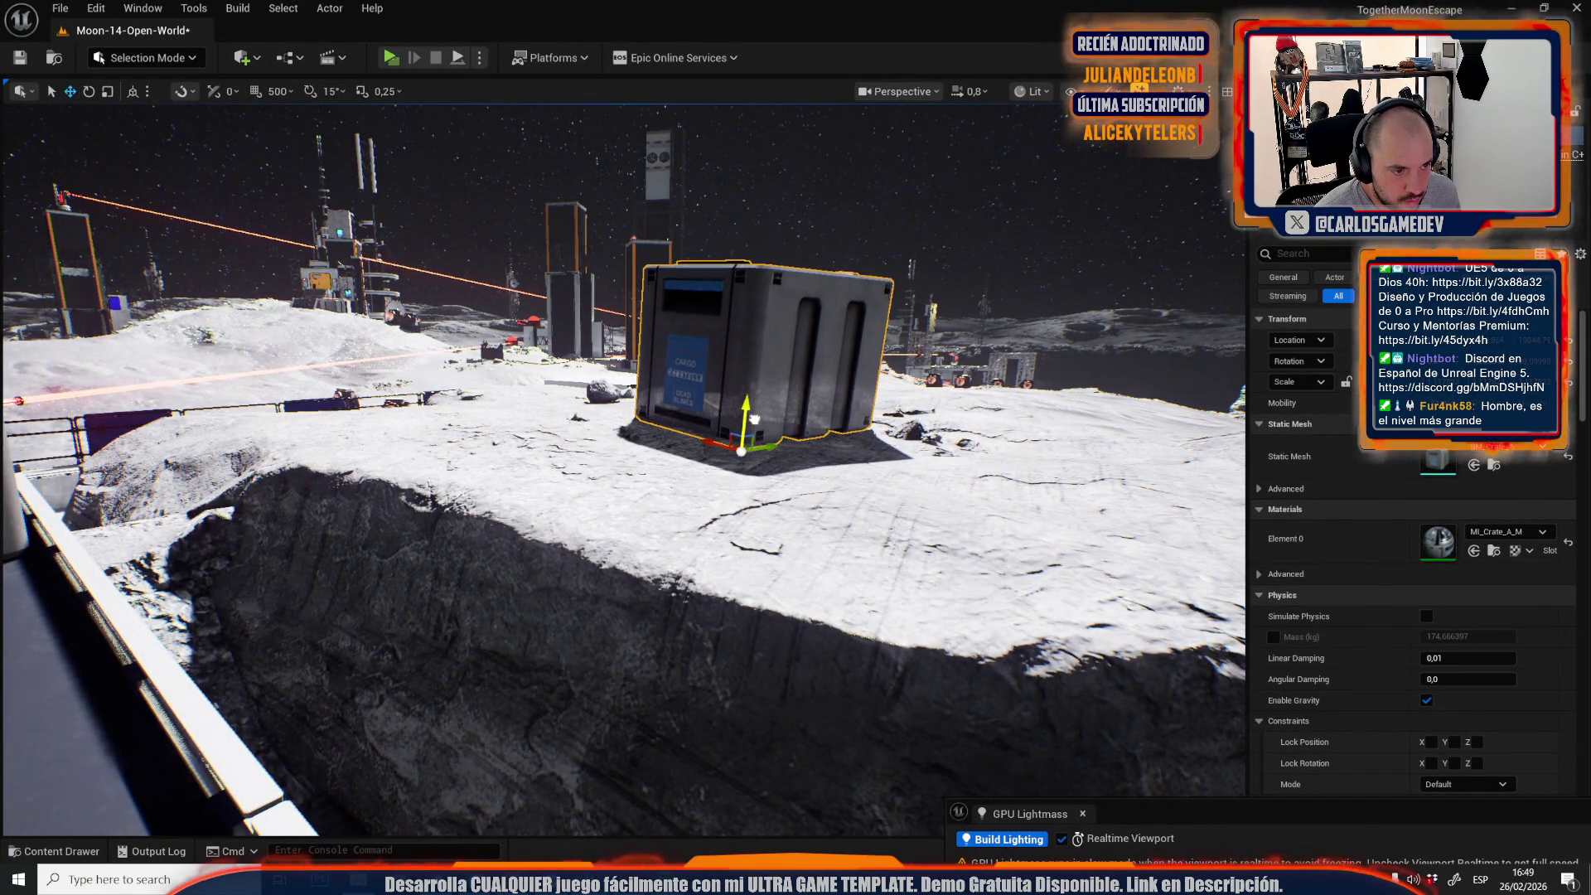
scroll(636, 456, "up", 2)
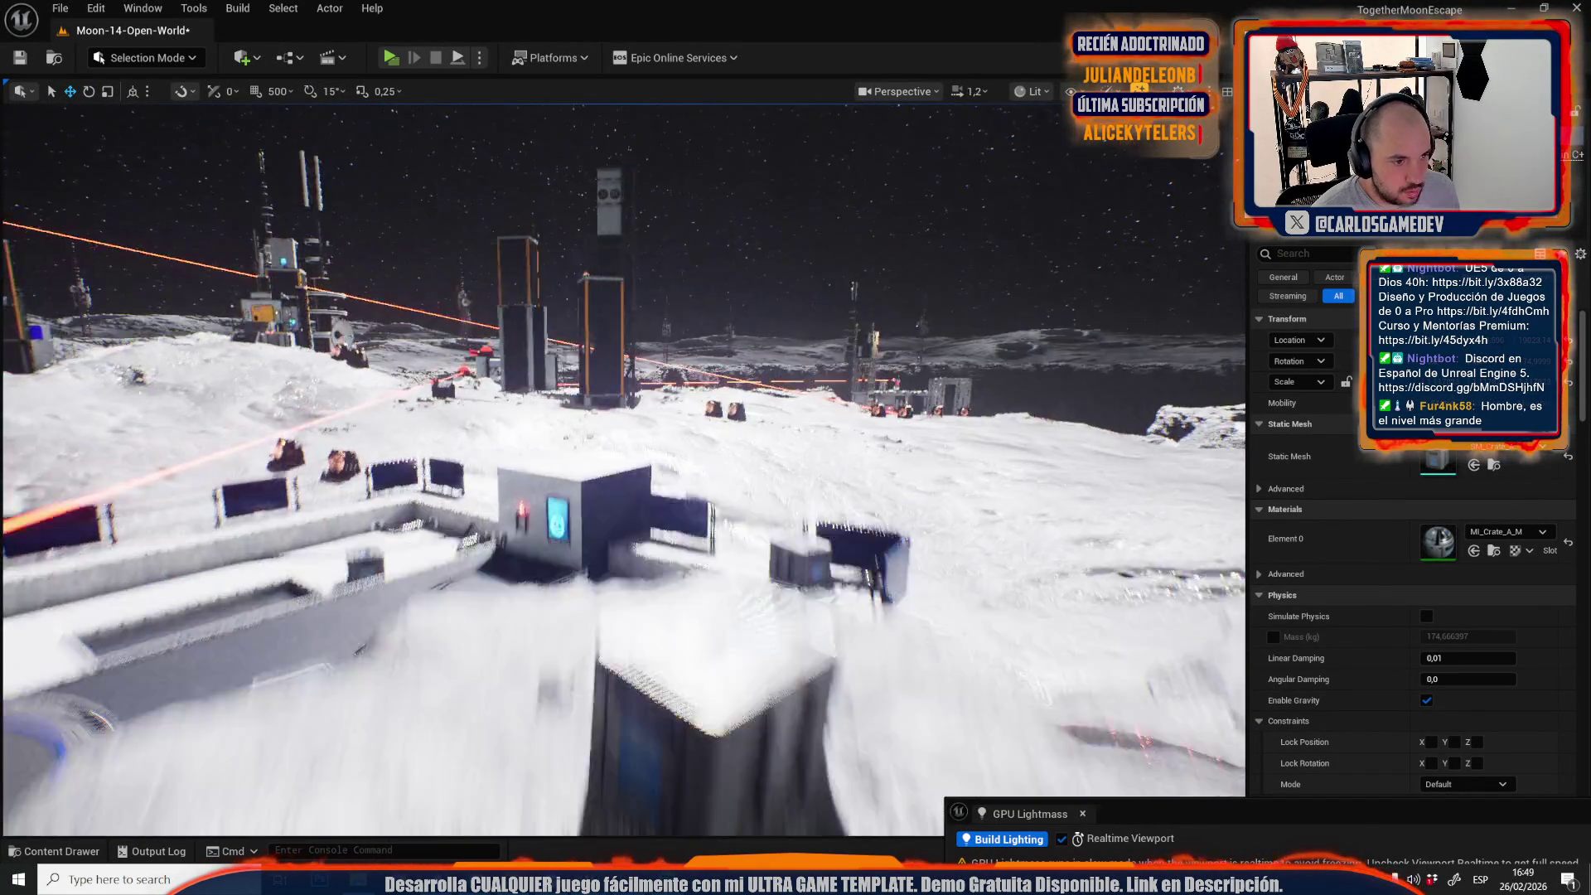
scroll(621, 468, "down", 1)
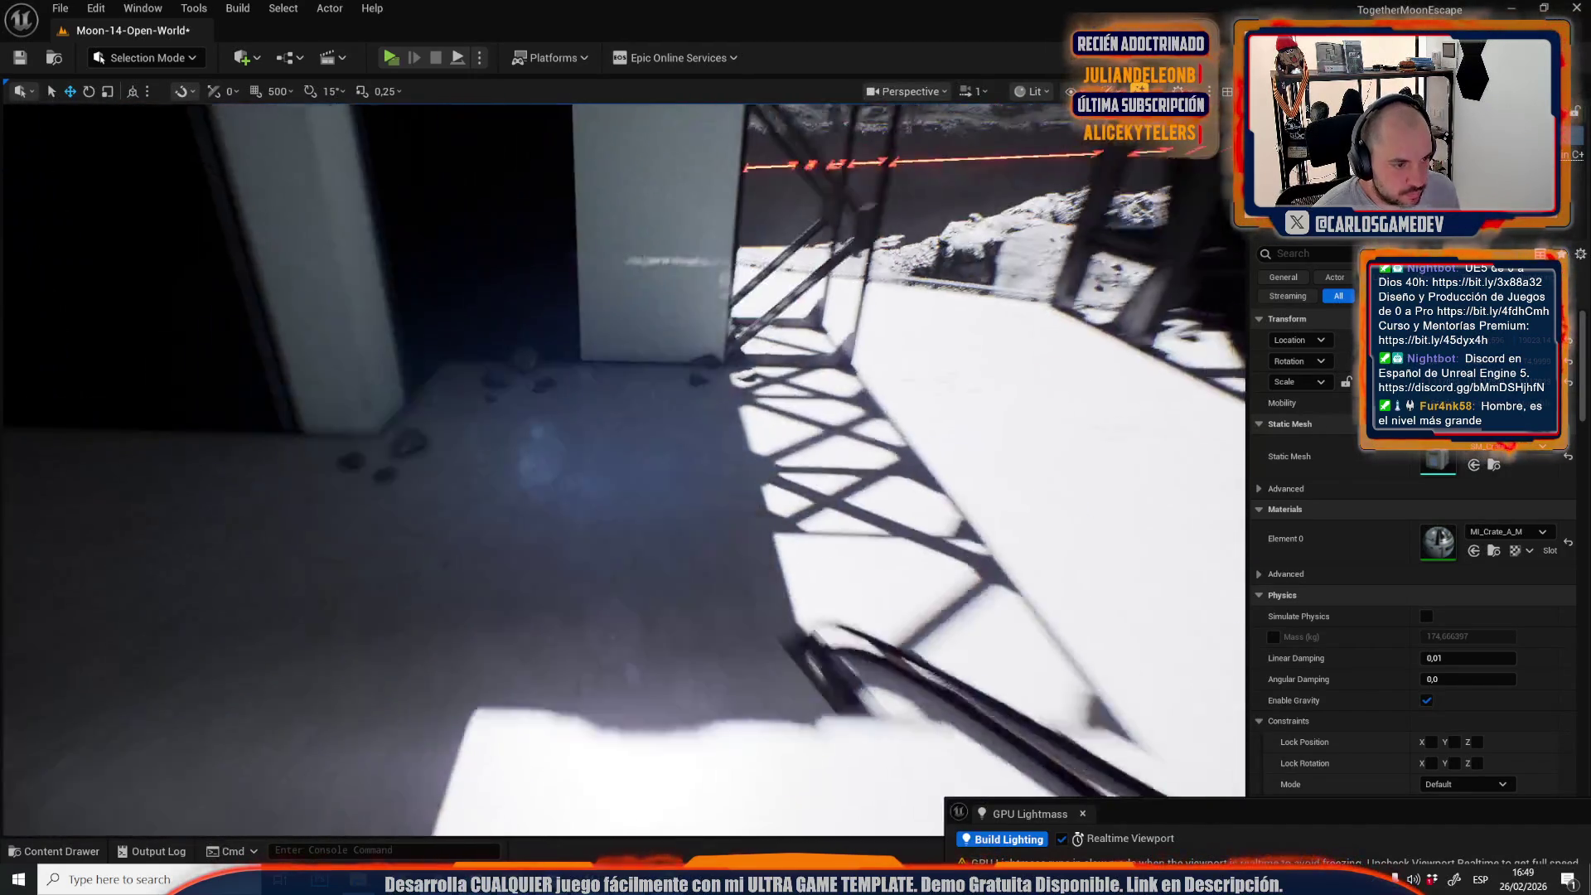
Move another crate, turned about 49.5°, to the platform edge beside the turntable.
left_click_drag(683, 447, 683, 427)
mouse_move(590, 408)
left_mouse_down()
mouse_move(685, 397)
mouse_move(107, 533)
mouse_move(610, 332)
mouse_move(771, 582)
mouse_move(768, 650)
left_mouse_up()
key("e")
scroll(760, 652, "down", 1)
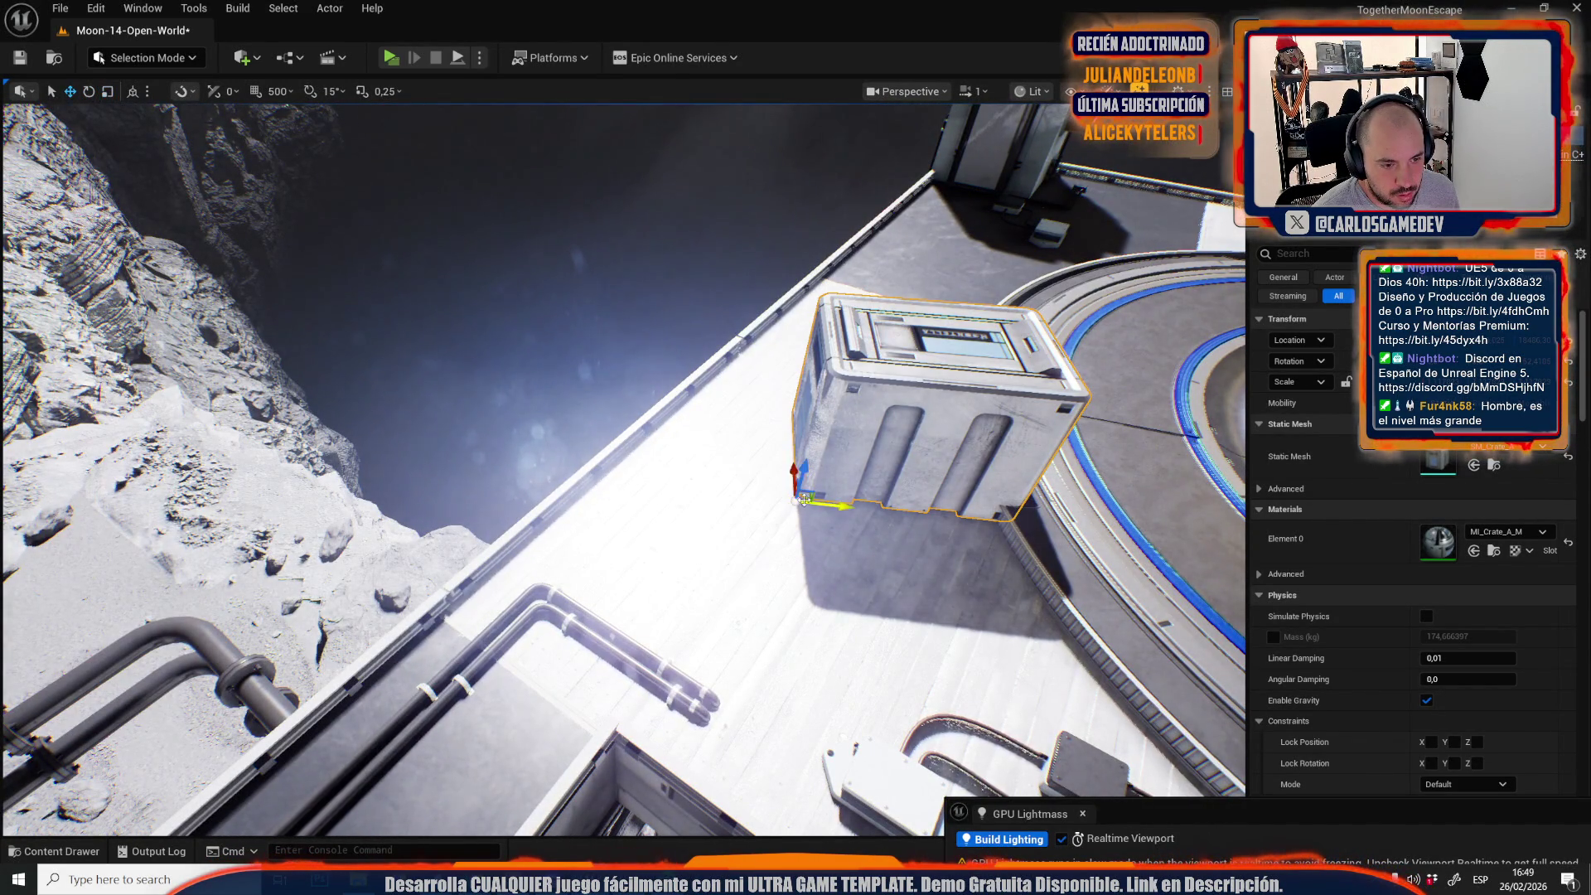
left_click_drag(681, 565, 681, 565)
scroll(681, 565, "up", 1)
left_click_drag(572, 153, 790, 531)
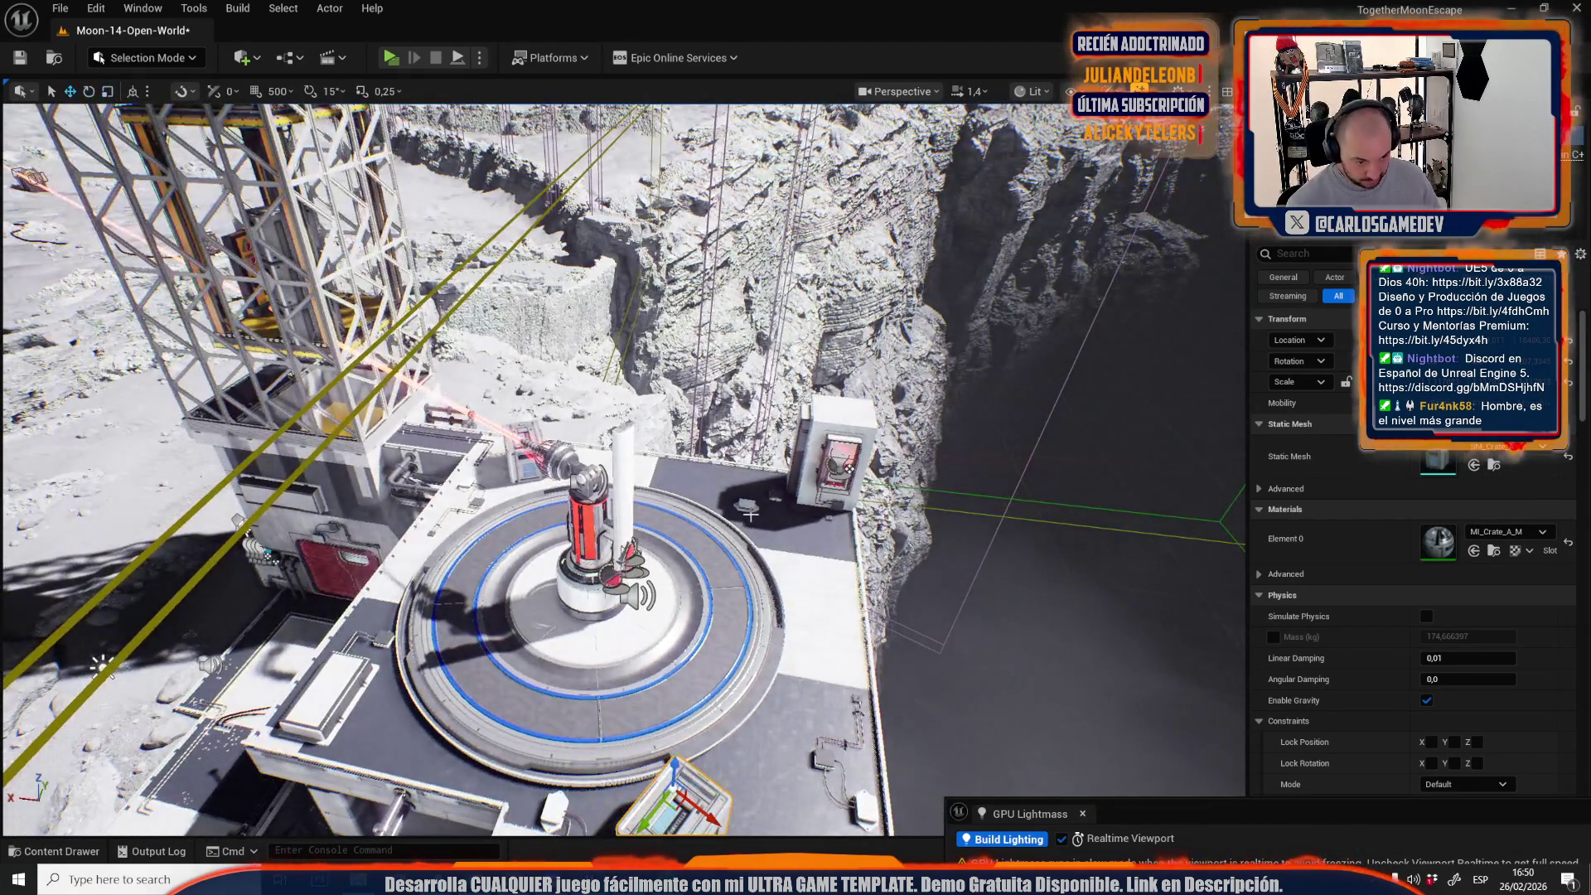
Place a crate under the walkway and another on the rooftop beside the black cables.
left_click_drag(750, 514, 750, 414)
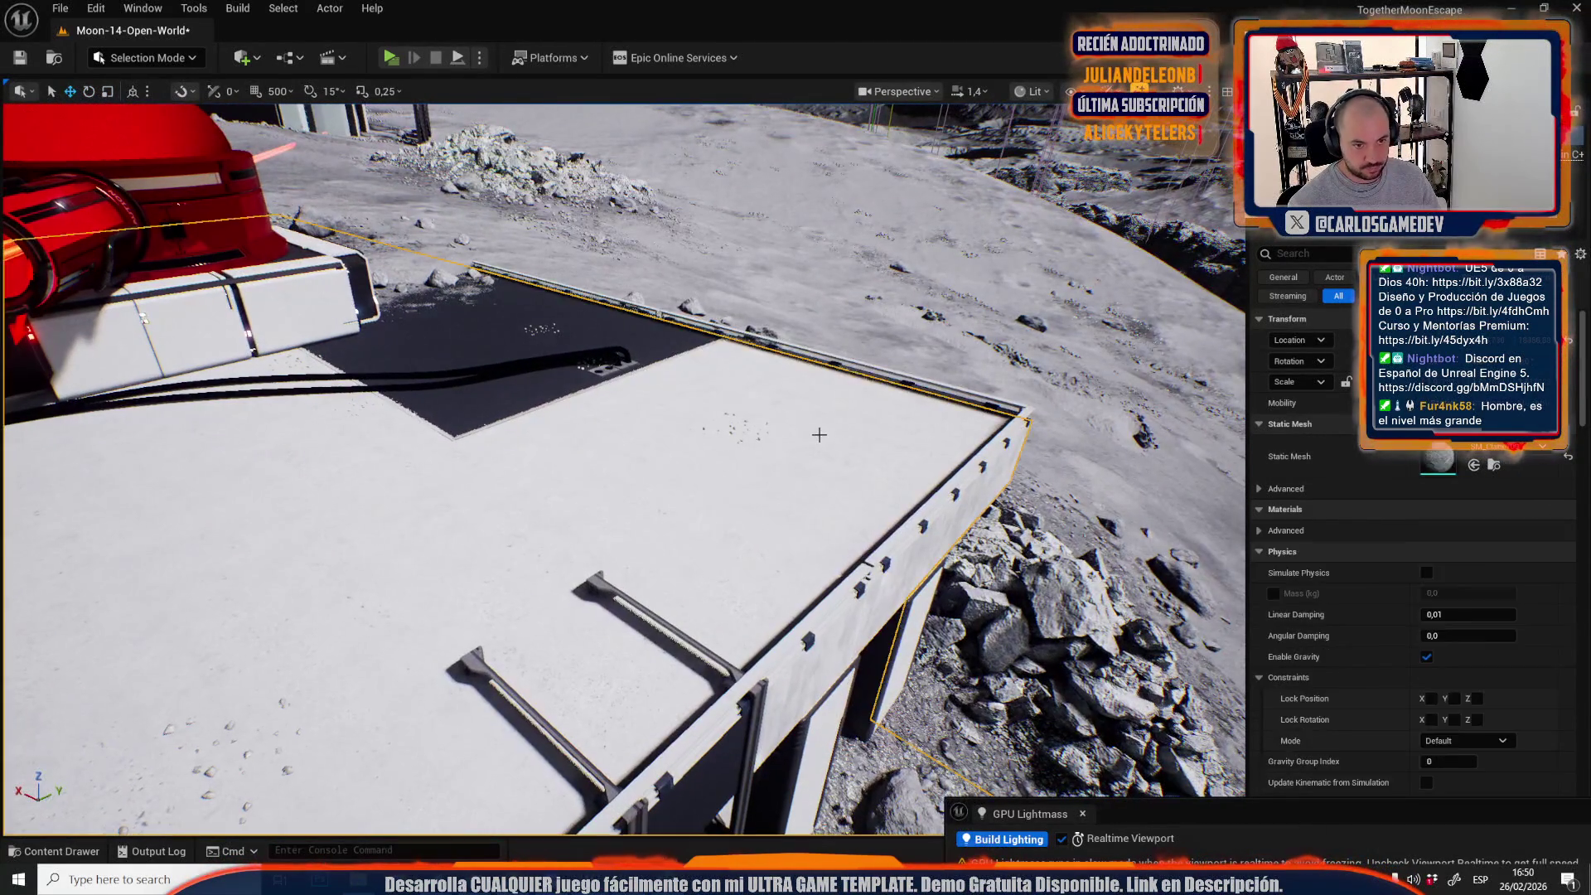
key("f")
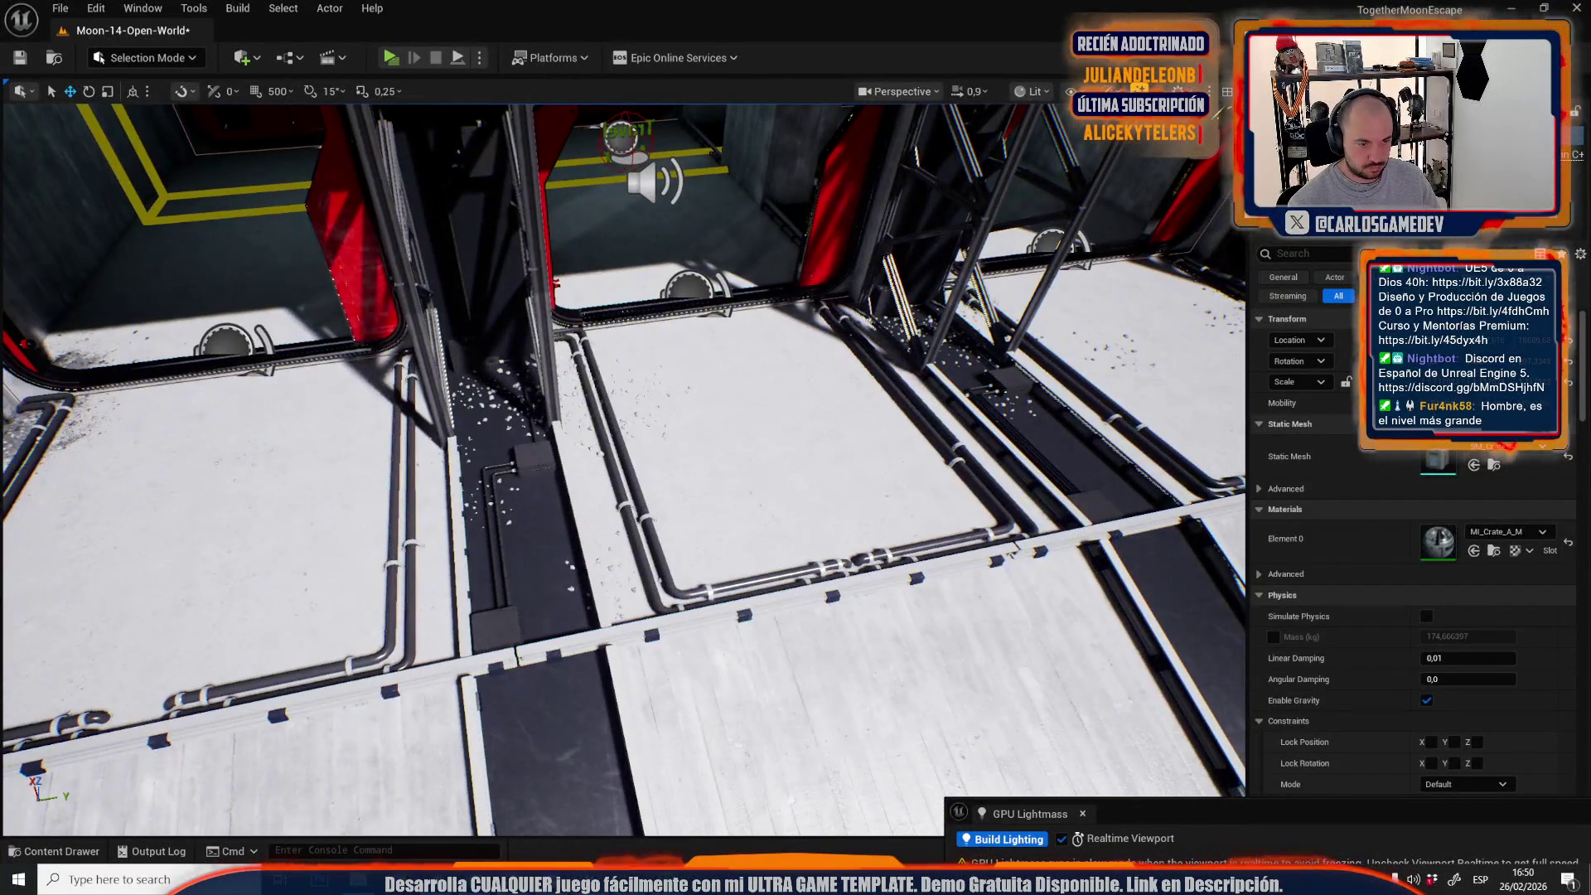
left_click_drag(789, 530, 788, 503)
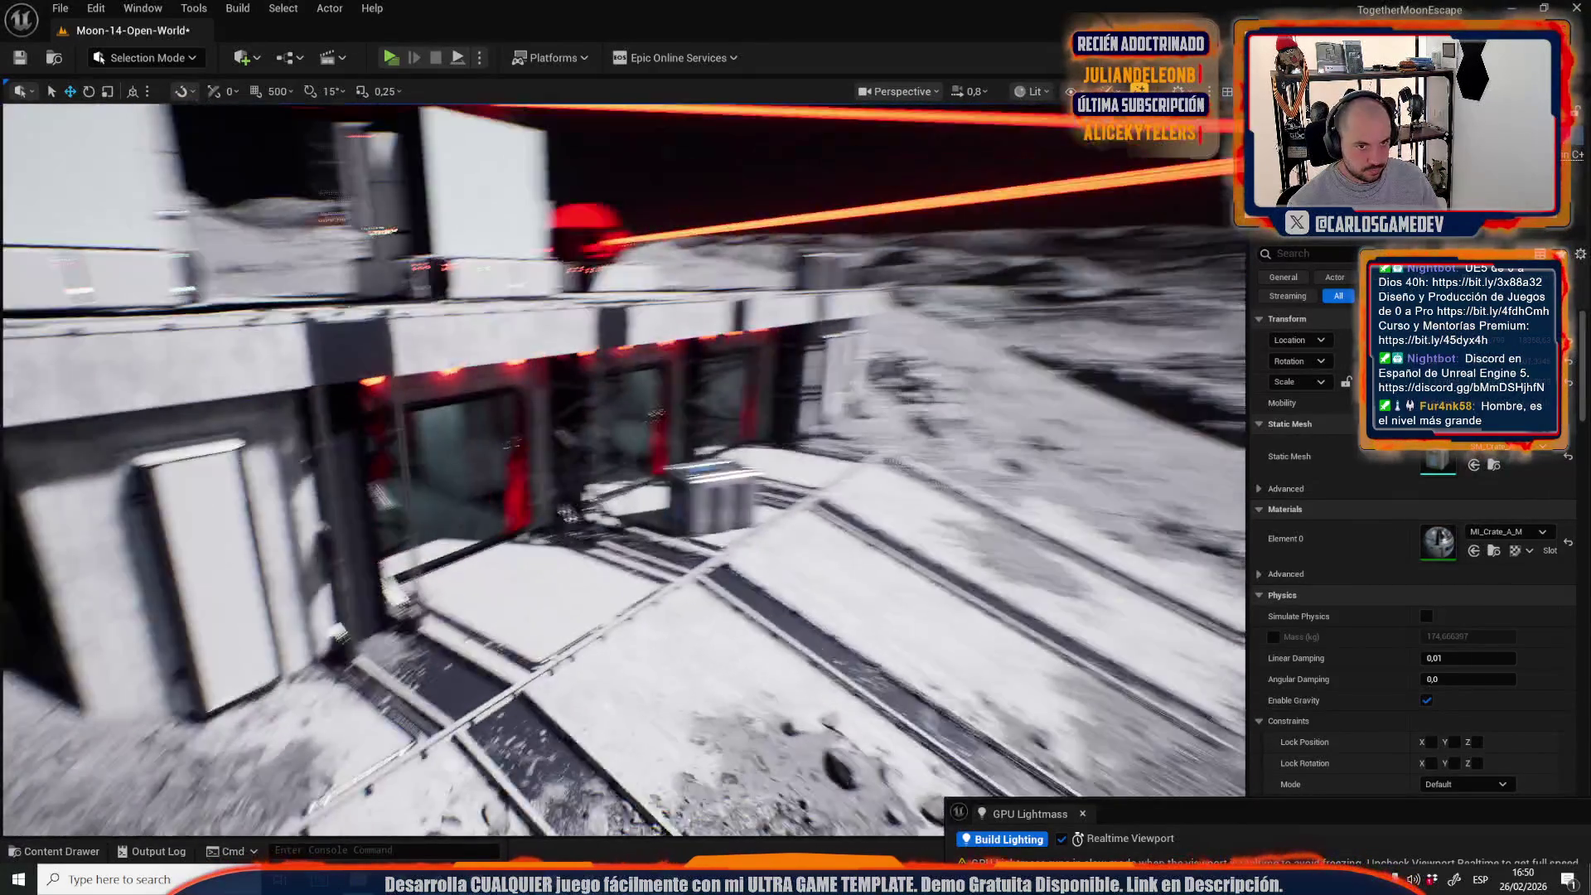
key("w")
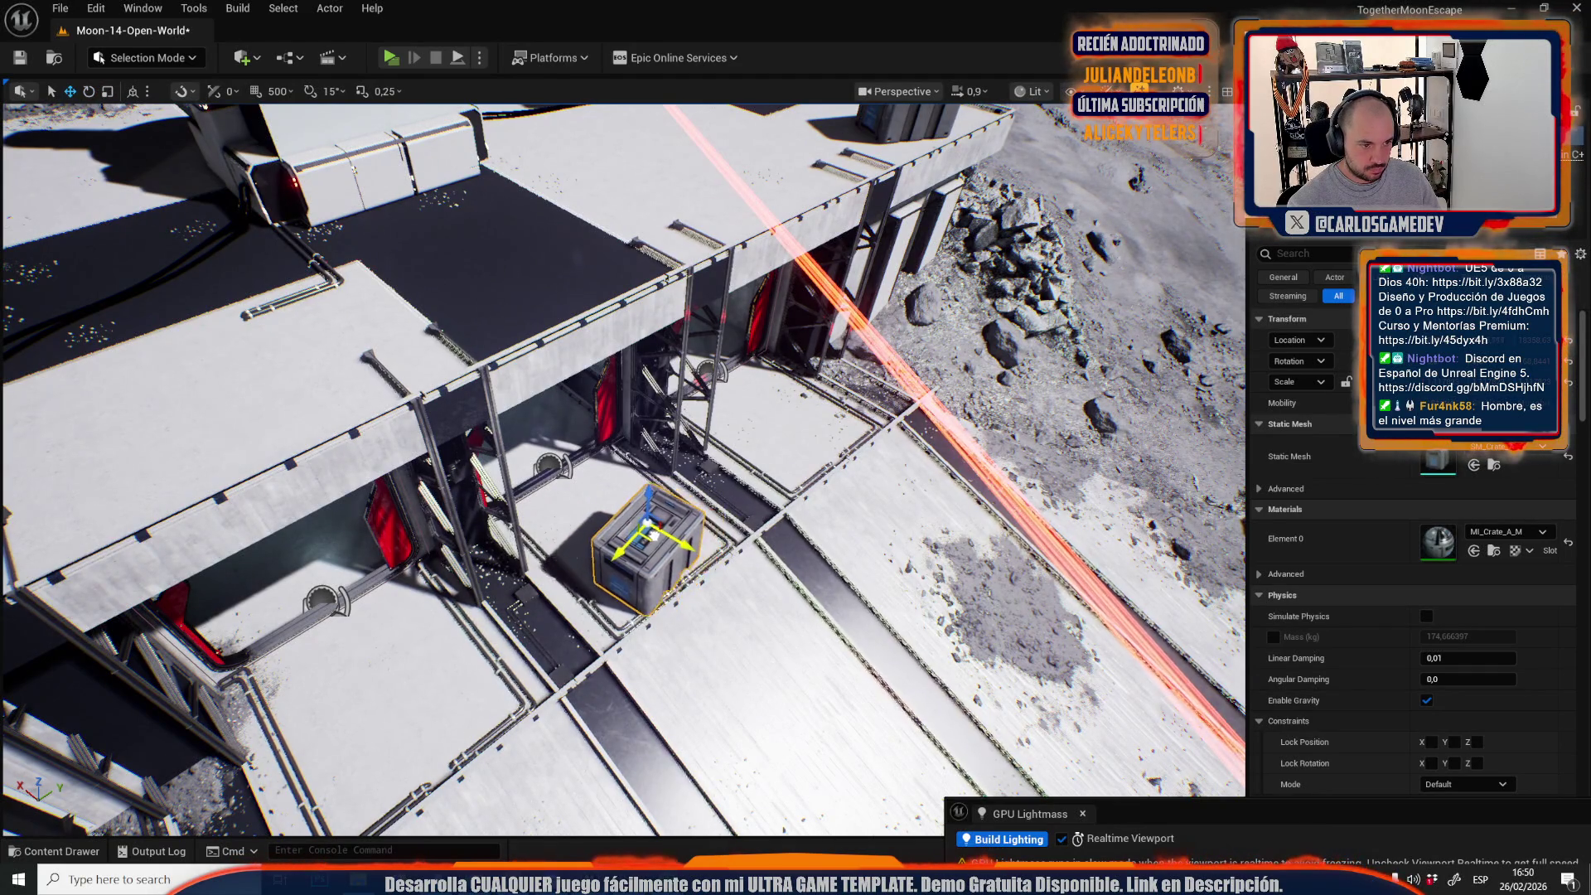
key("w")
scroll(665, 507, "up", 1)
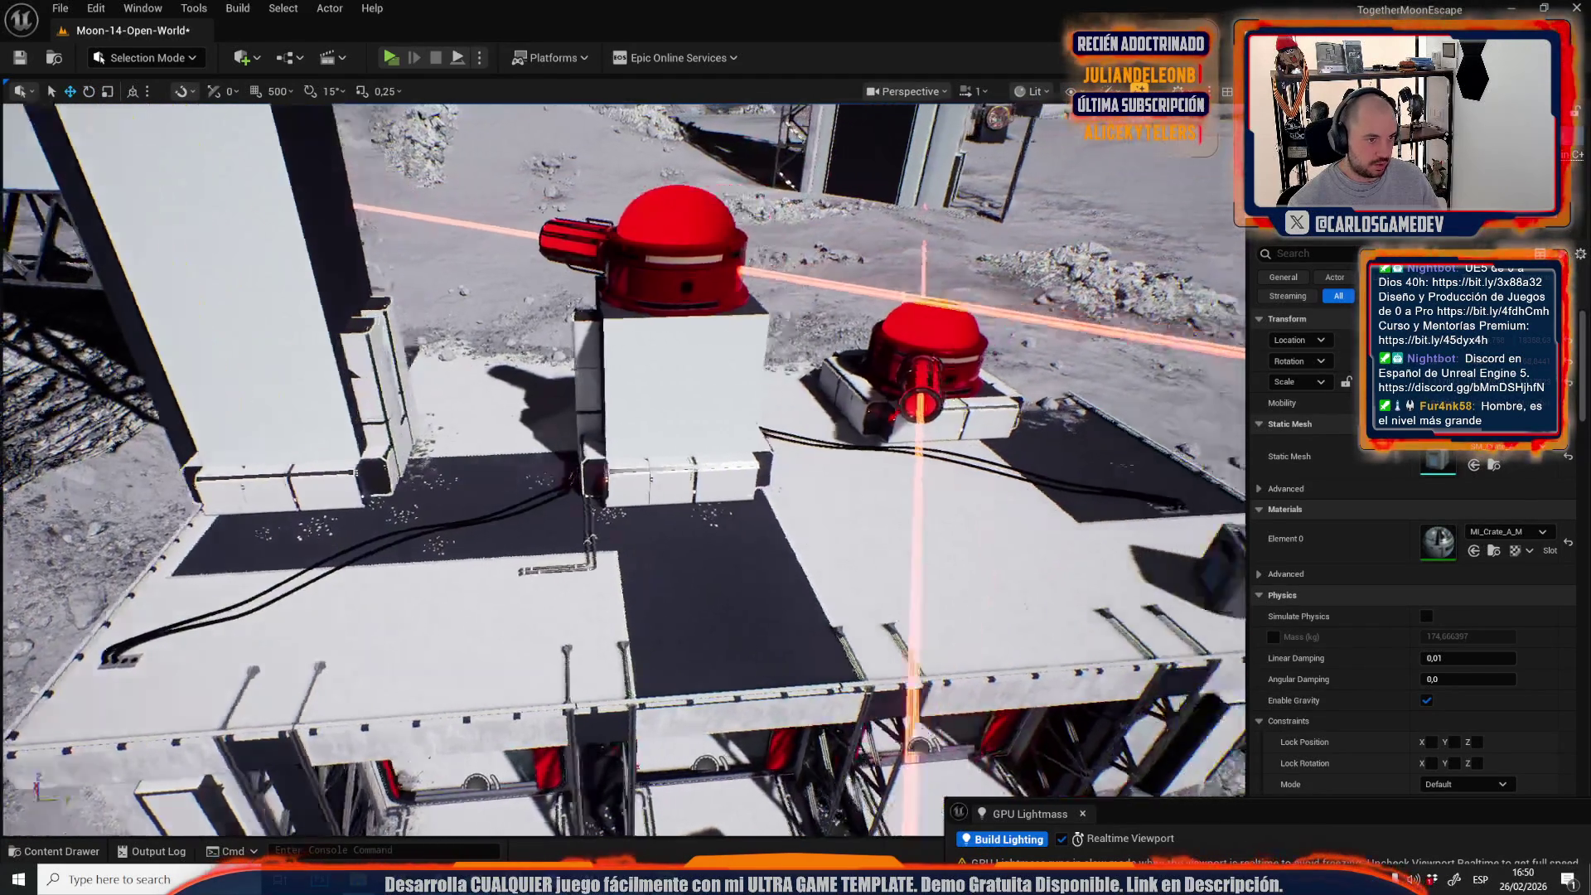
key("ctrl+z")
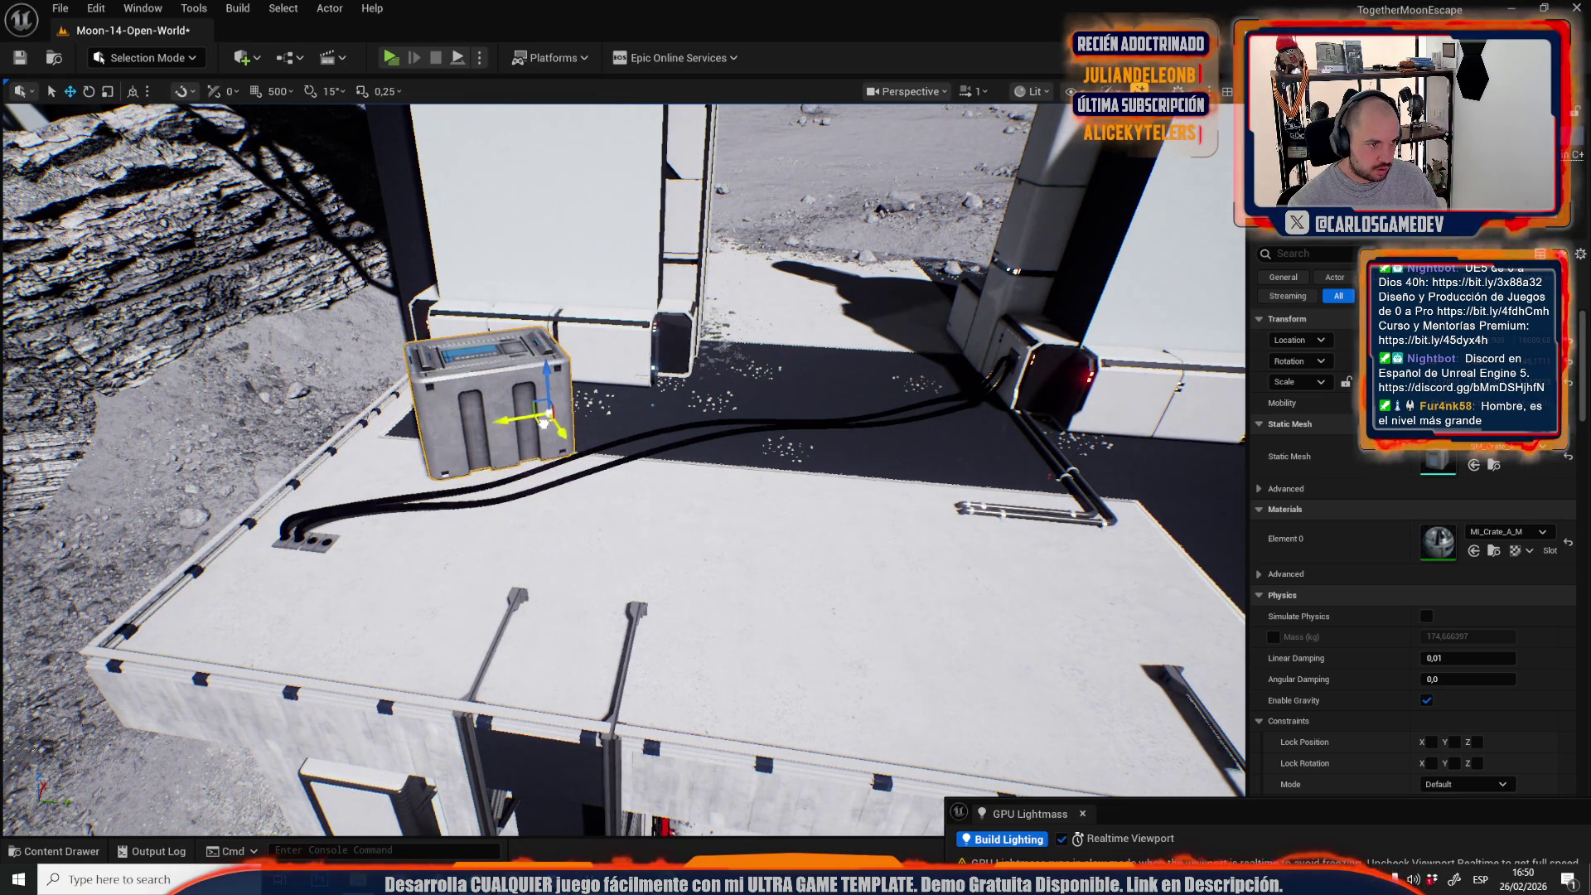
scroll(540, 419, "up", 1)
Drag the crate down onto the ground in front of the red laser turret pillar.
key("w")
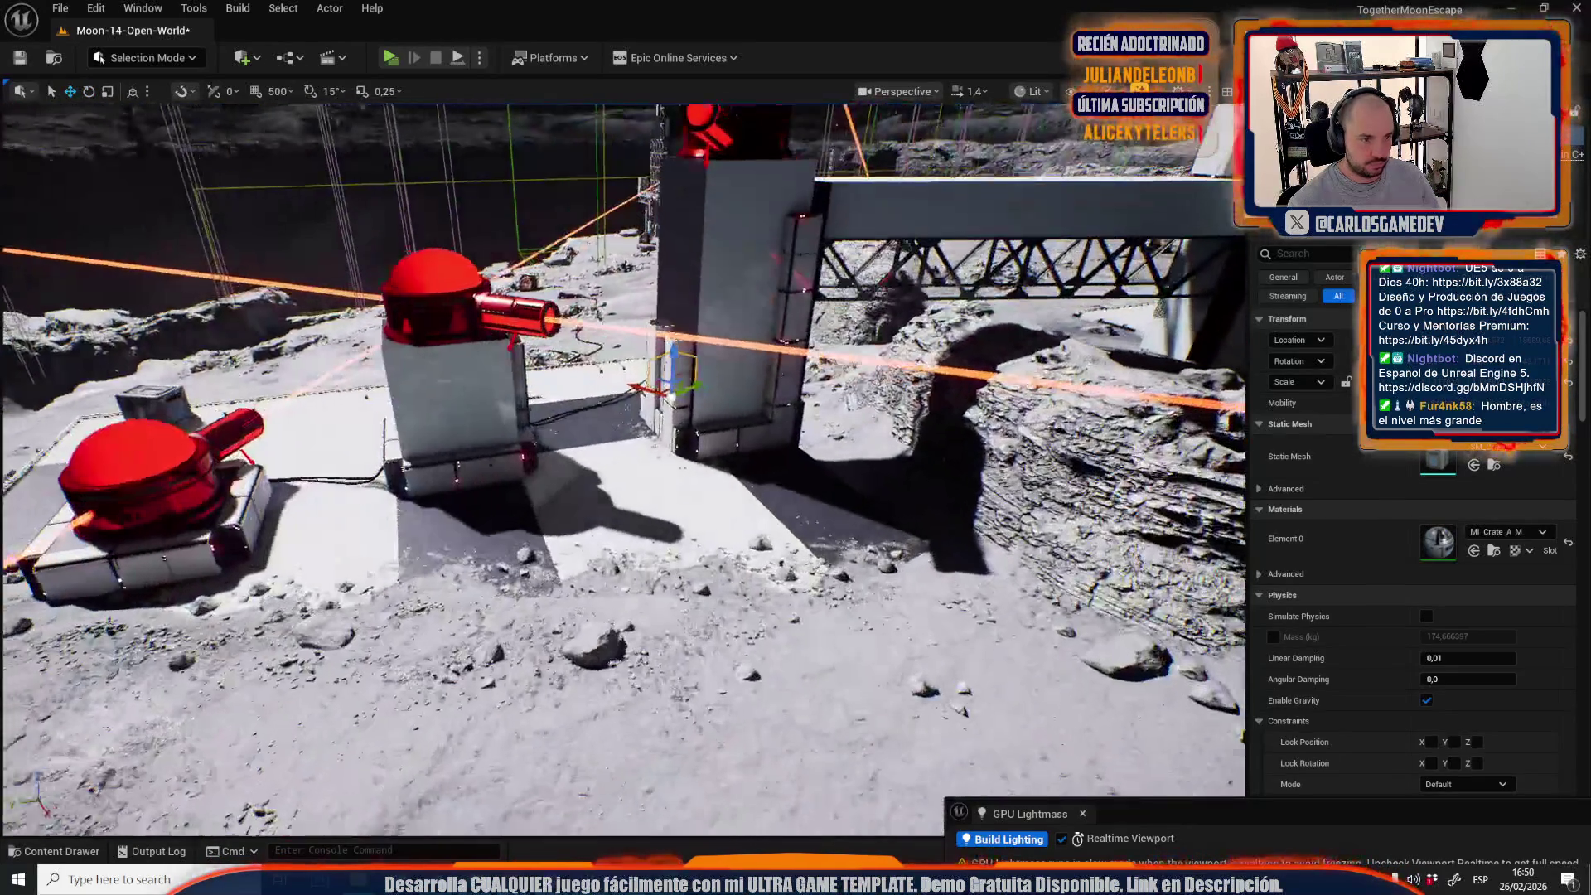
key("w")
left_click_drag(666, 388, 632, 521)
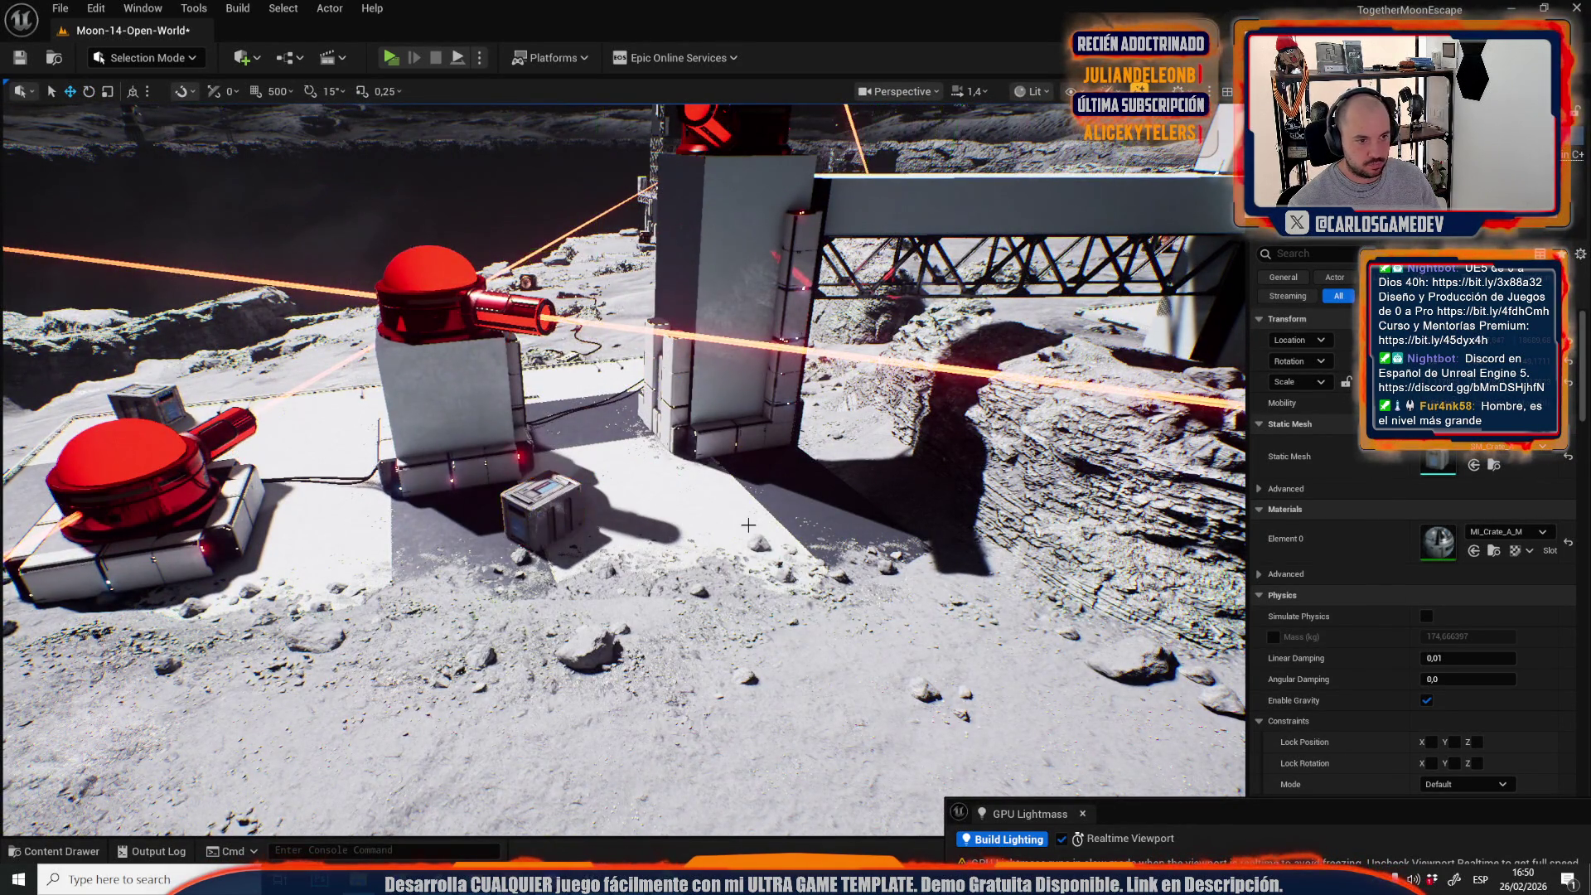
scroll(536, 535, "up", 1)
Fly around the tower inspecting the crates on the platform and rooftop.
key("s")
key("w")
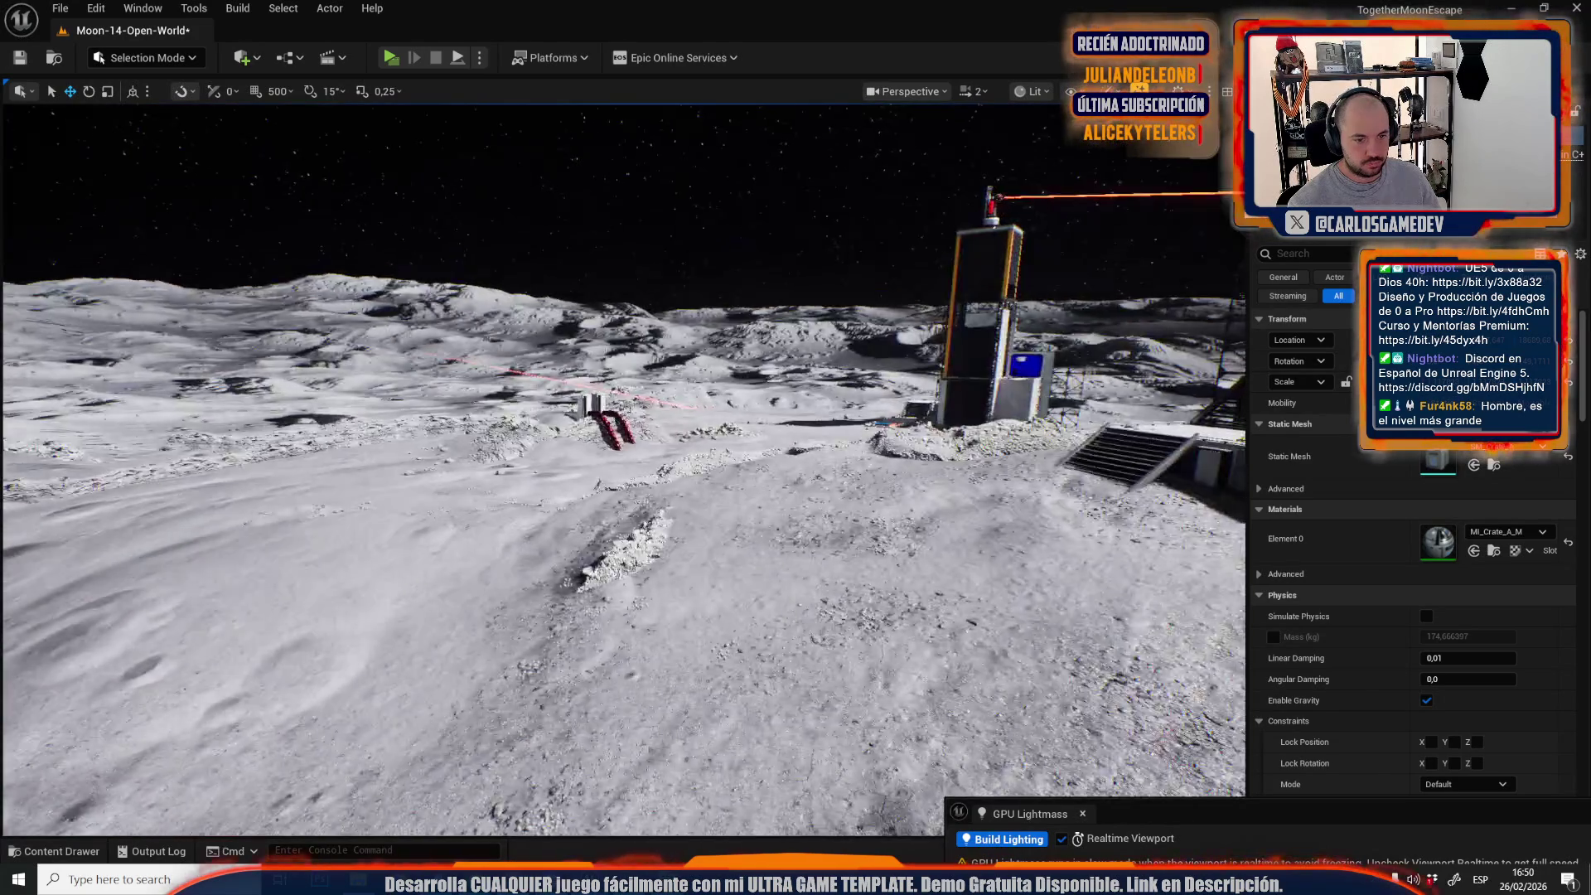
scroll(623, 468, "down", 1)
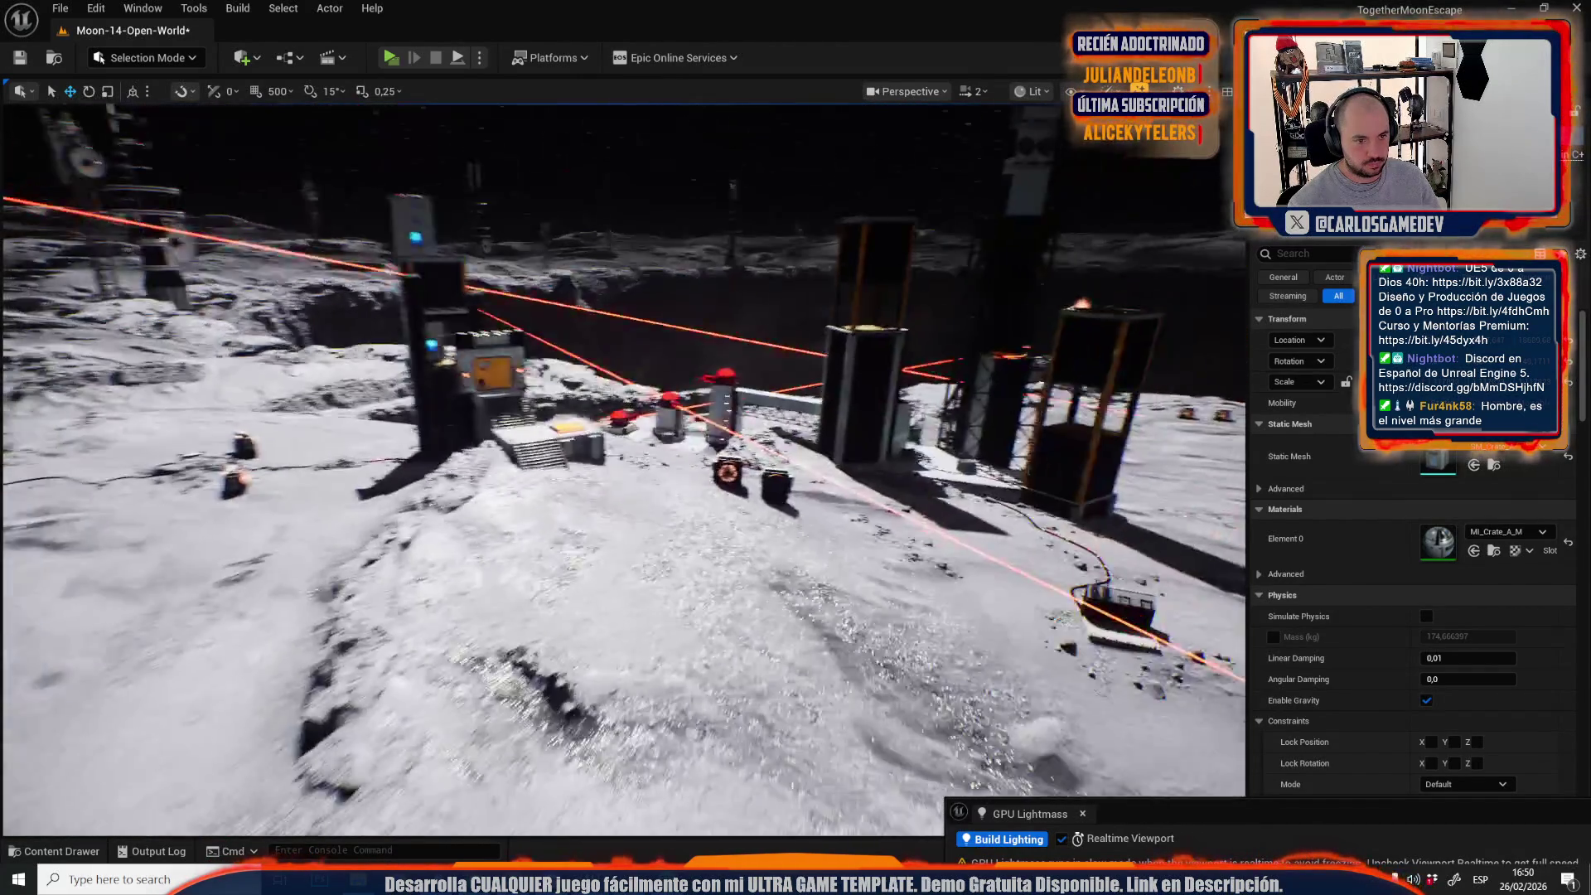
key("w")
scroll(561, 371, "down", 1)
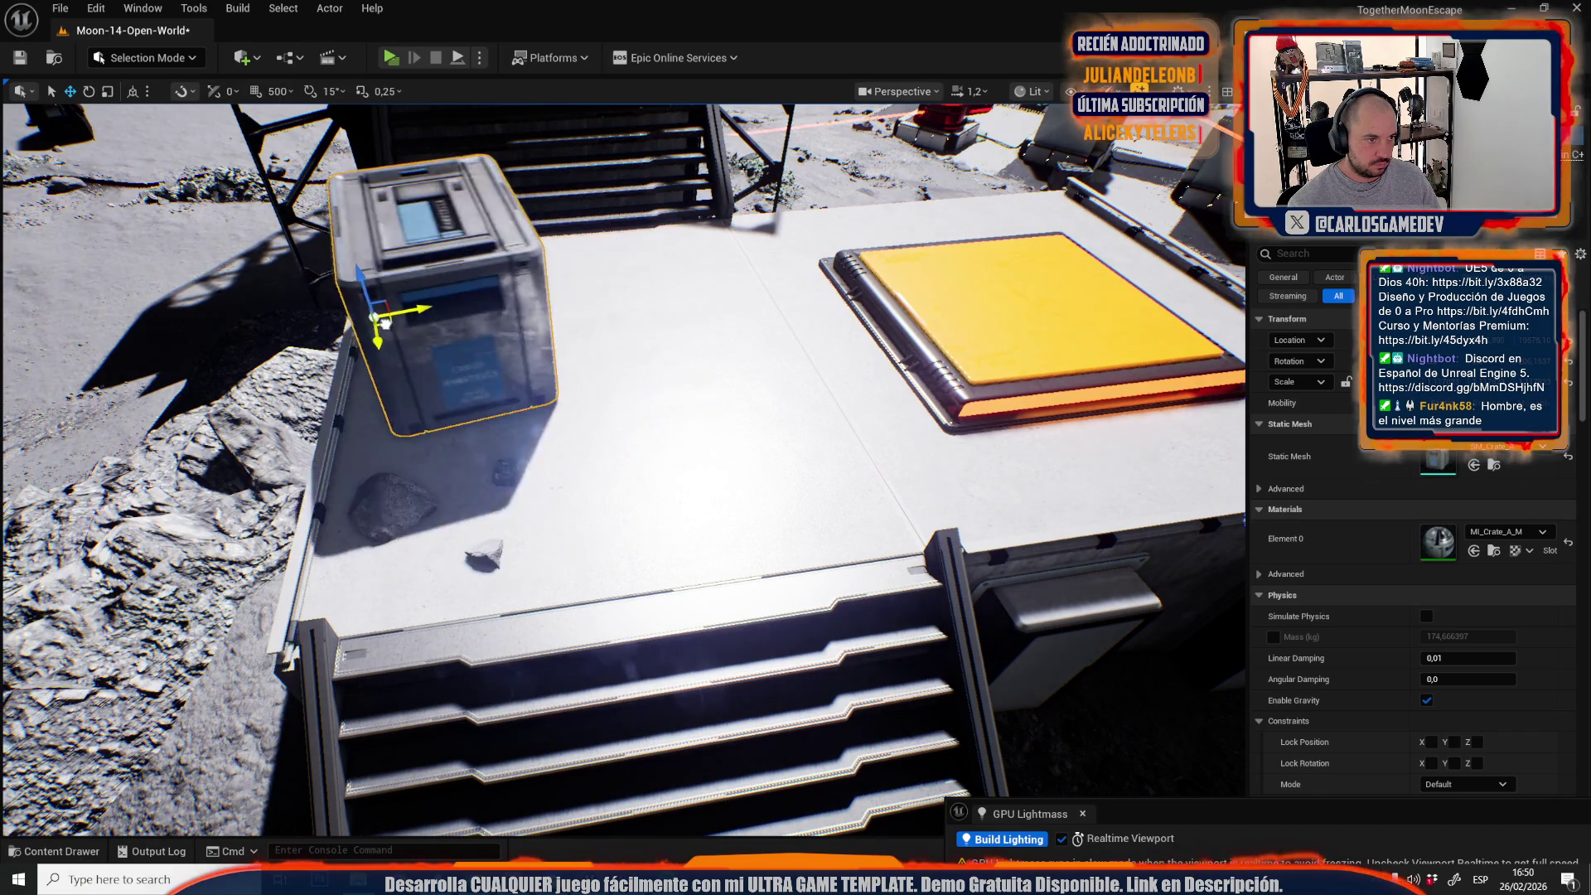
key("s")
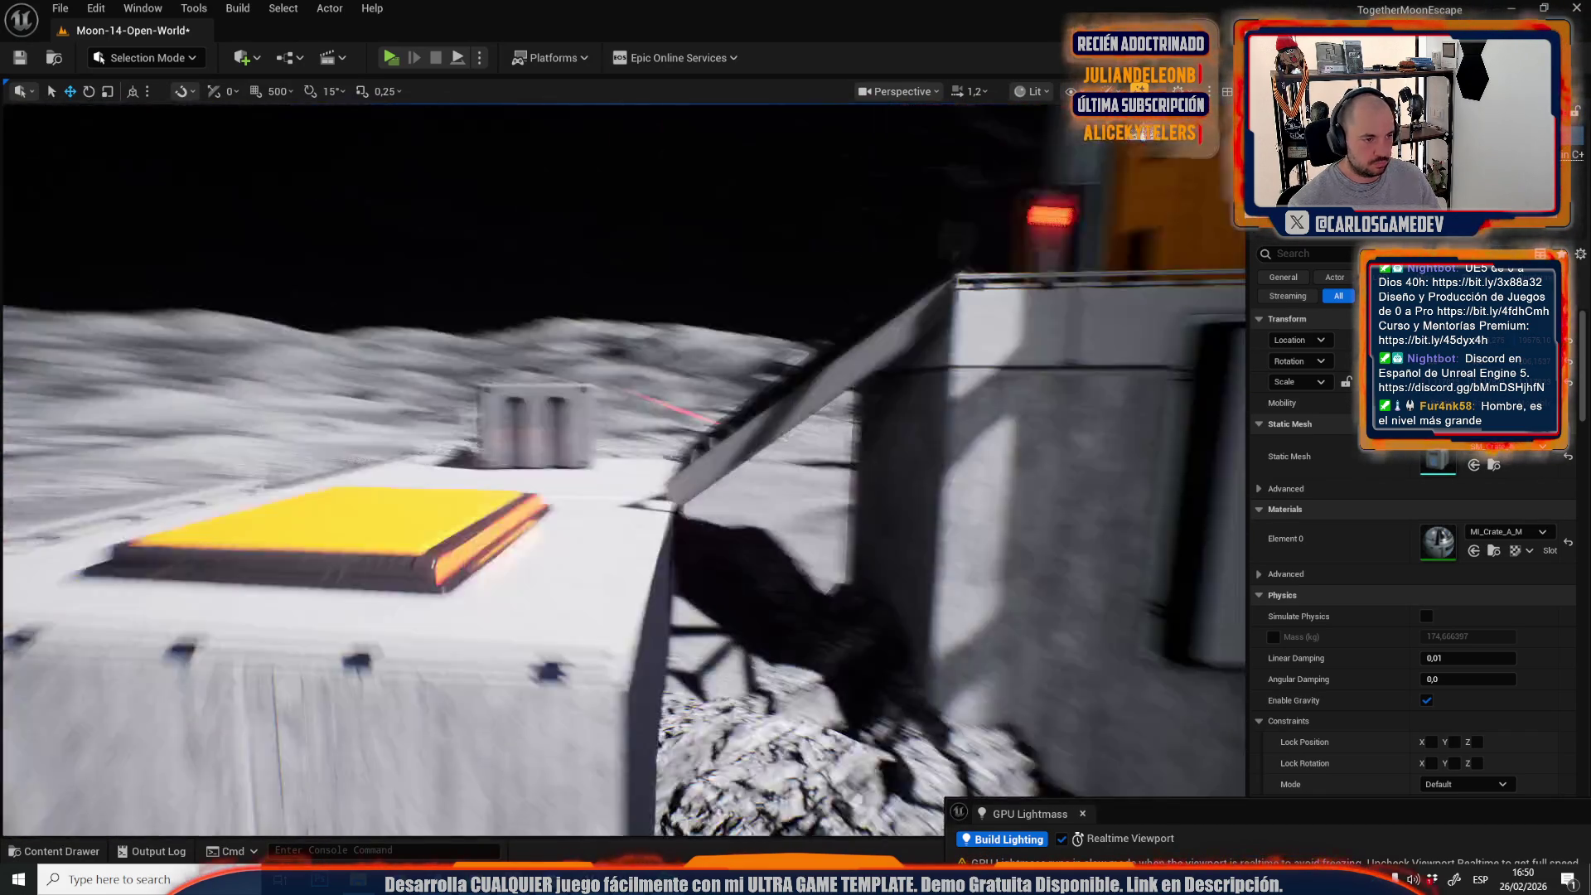
key("r")
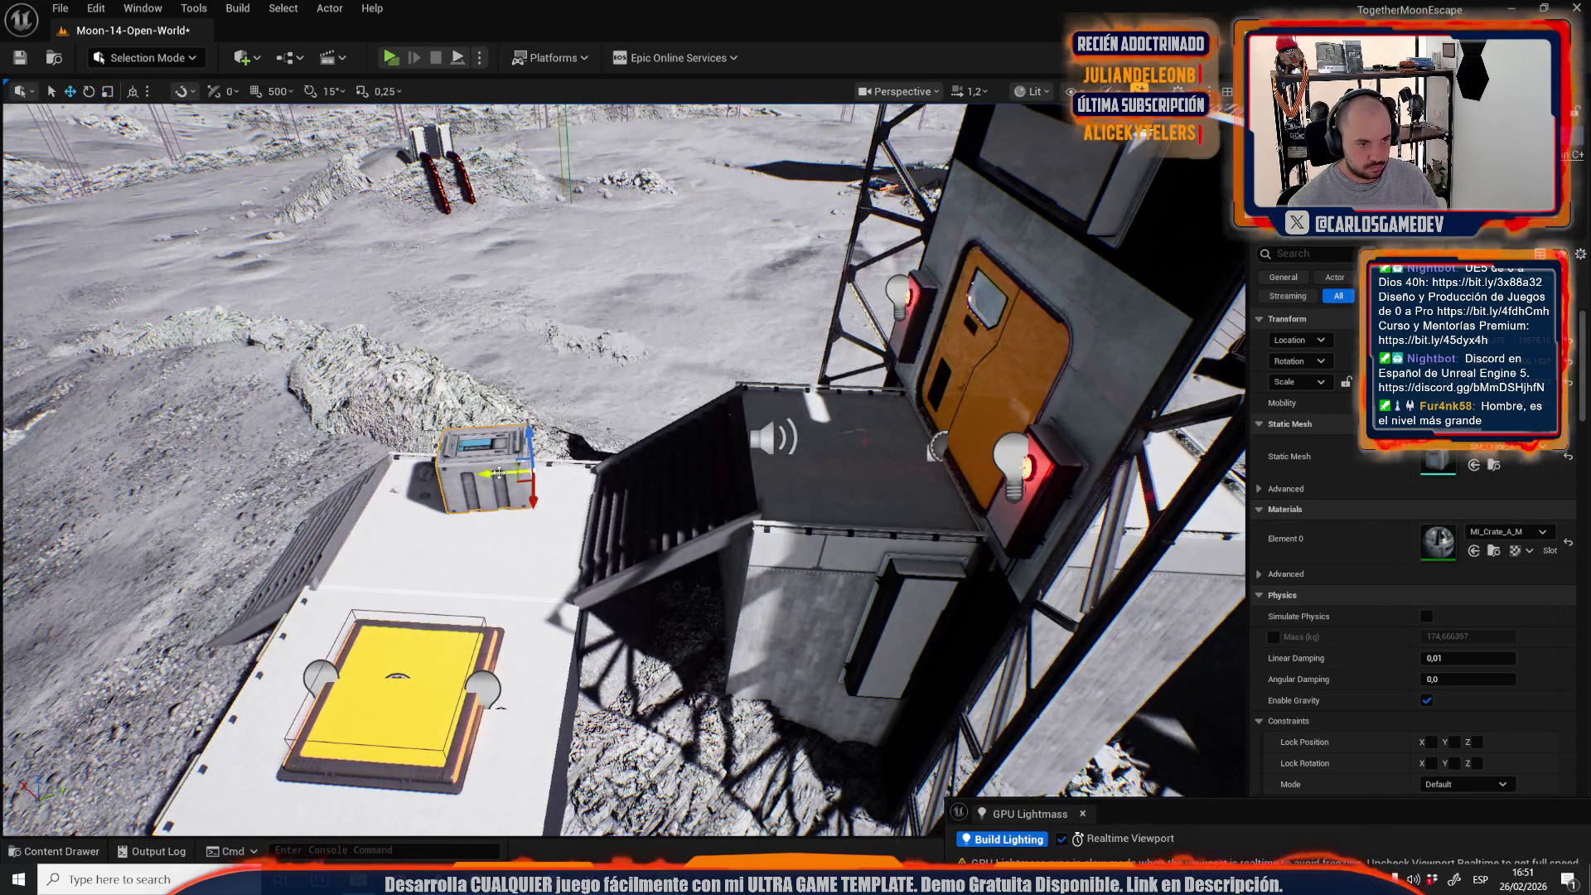
key("w")
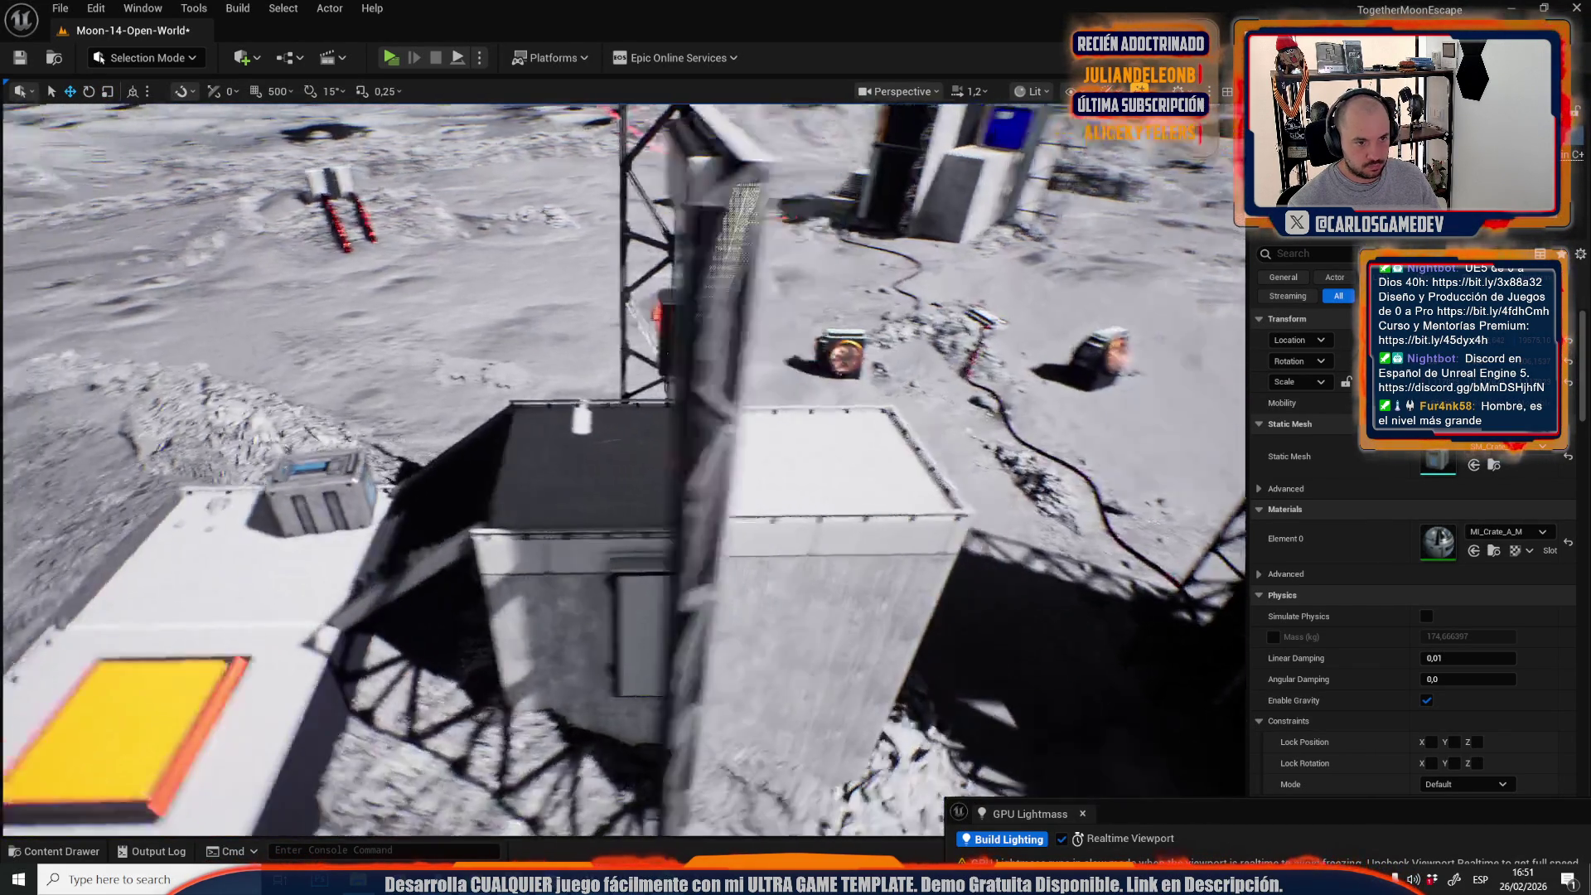
key("s")
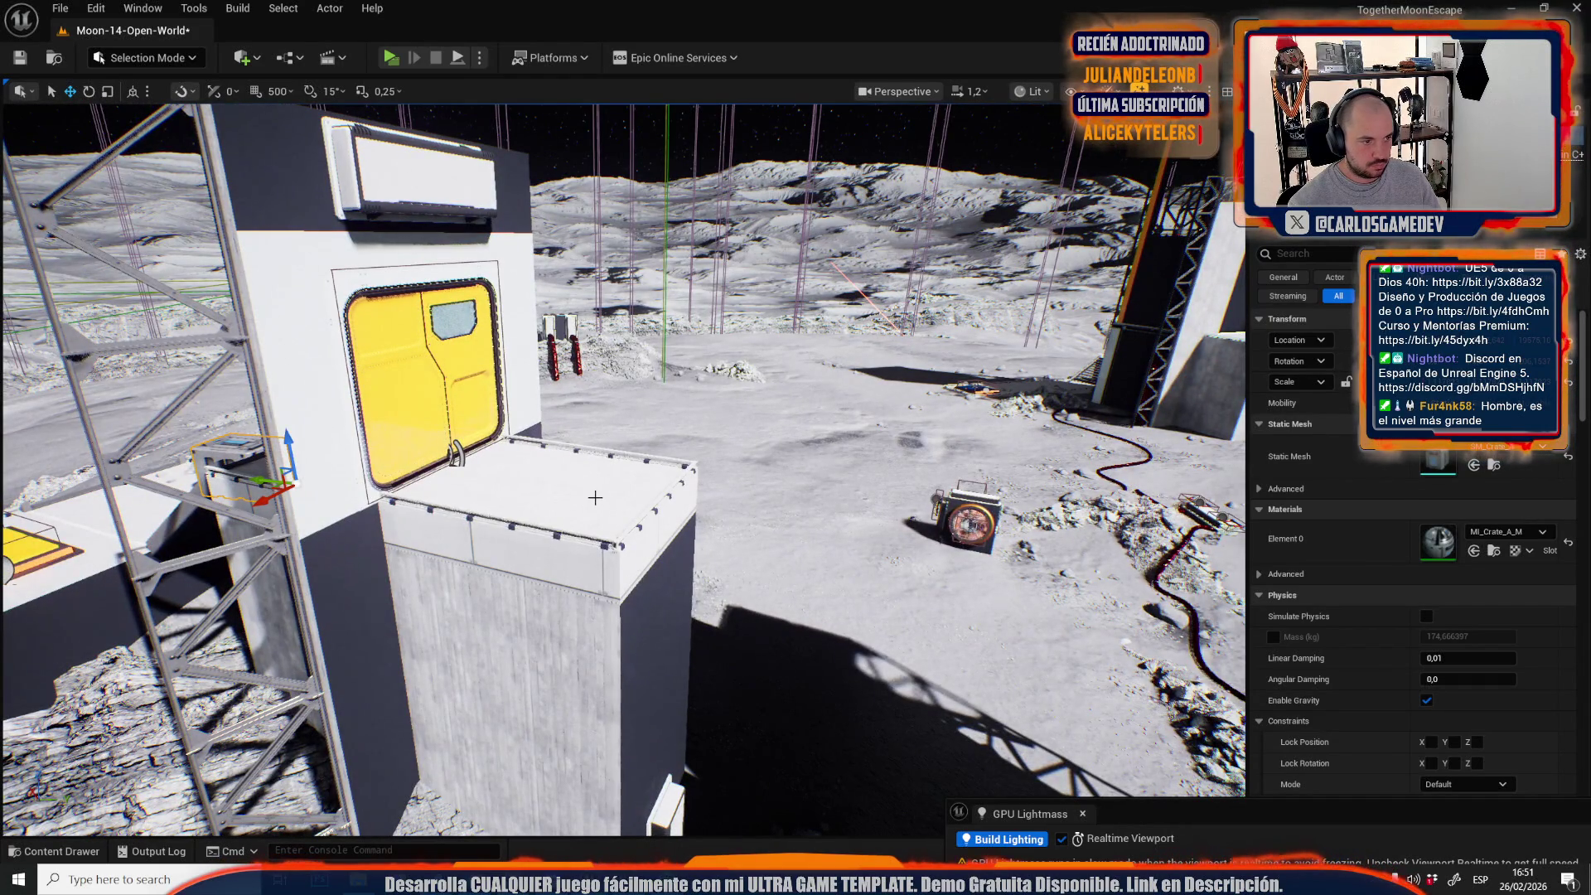
Slide the crate beside the blue door to a new spot on the tower top.
key("s")
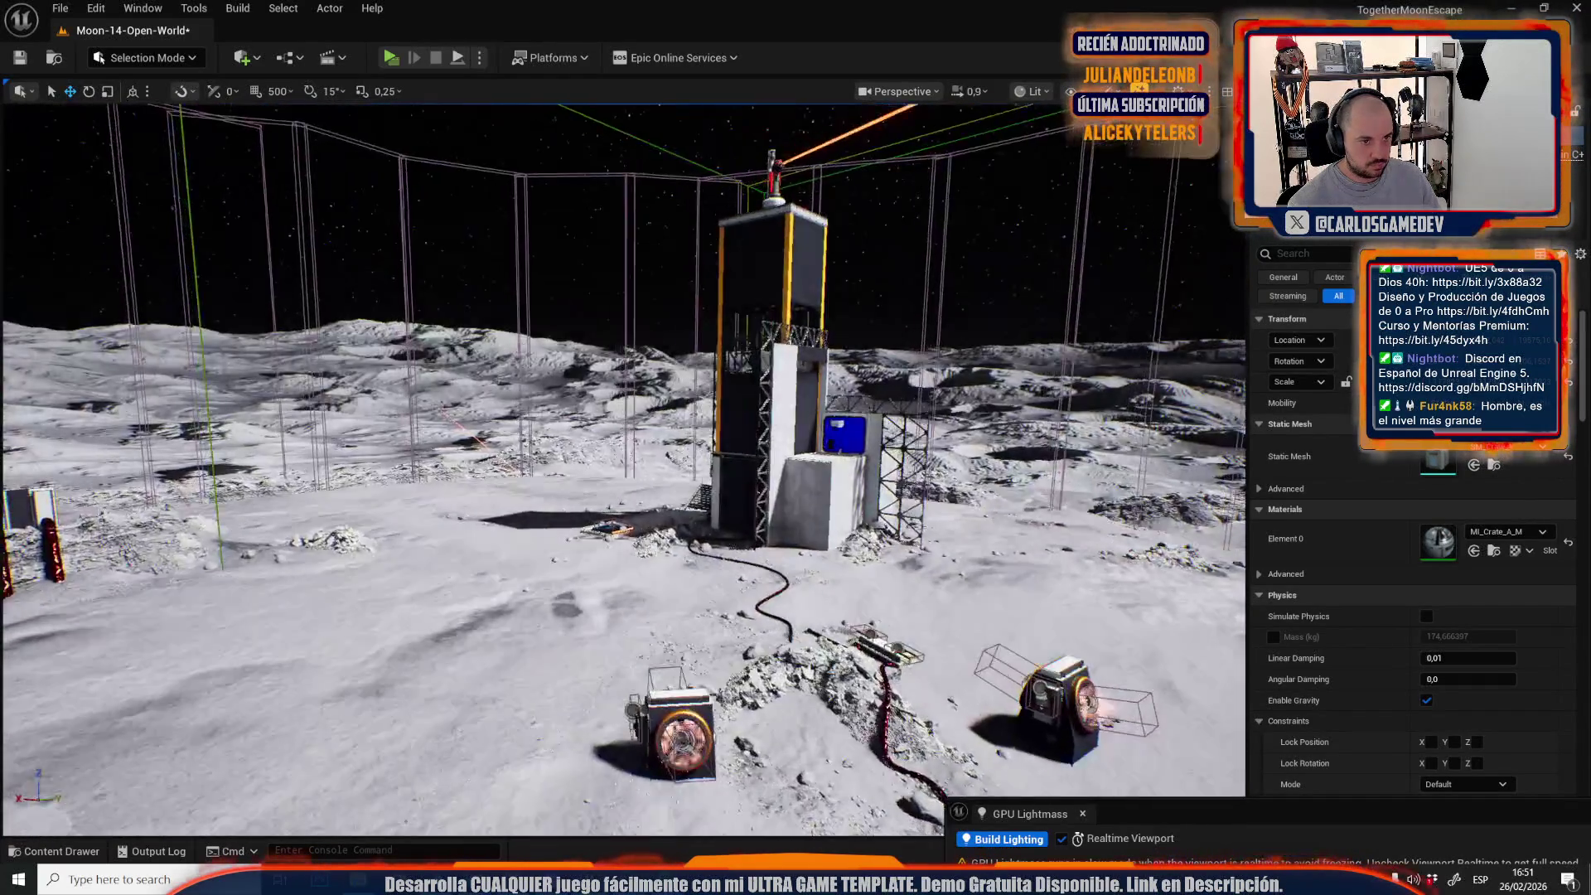
scroll(620, 542, "up", 2)
key("w")
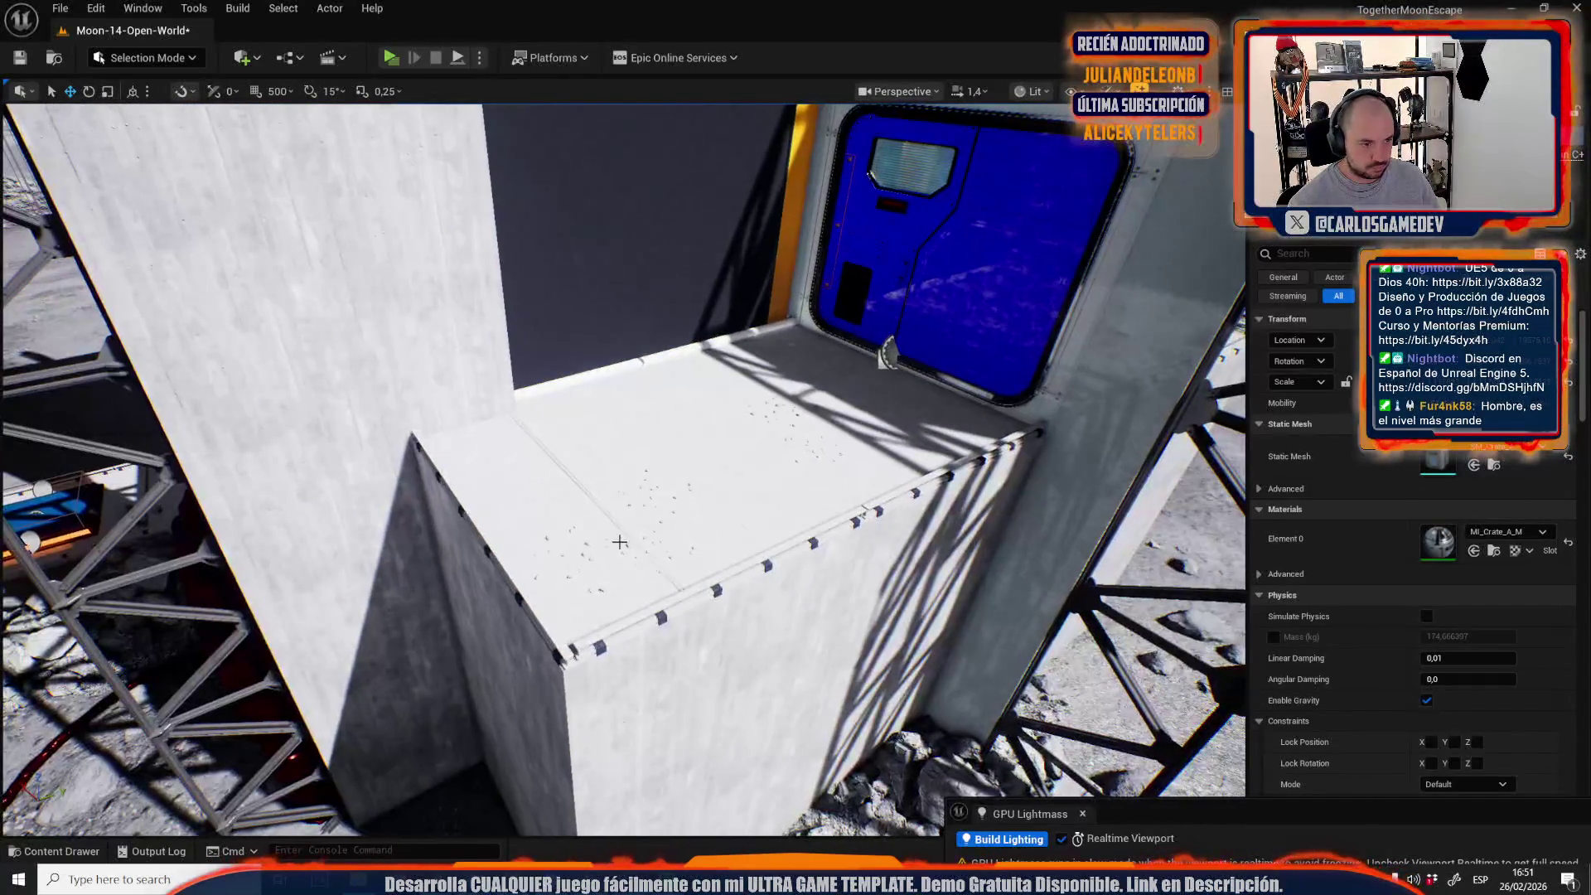
key("s")
left_click_drag(611, 562, 703, 502)
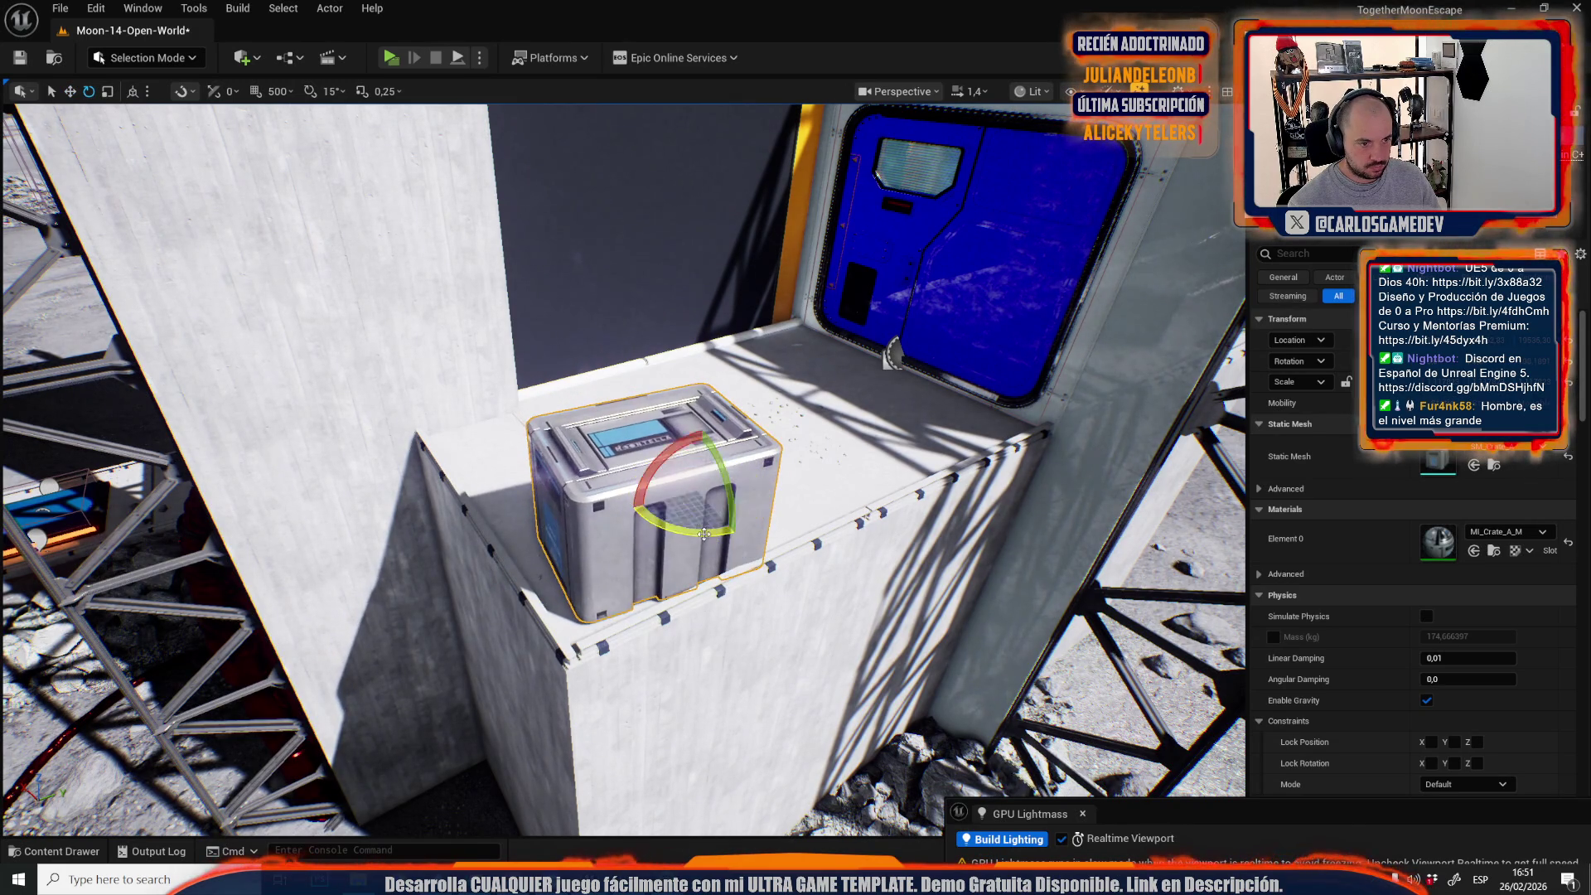
left_click_drag(673, 500, 673, 500)
key("End")
key("e")
key("w")
mouse_move(678, 643)
left_mouse_down()
mouse_move(655, 543)
mouse_move(622, 539)
left_mouse_up()
Set a crate at the stair landing's left edge and slide it toward the front.
mouse_move(703, 570)
left_mouse_down()
mouse_move(605, 385)
mouse_move(639, 397)
mouse_move(539, 470)
mouse_move(668, 527)
mouse_move(618, 476)
mouse_move(500, 643)
left_mouse_up()
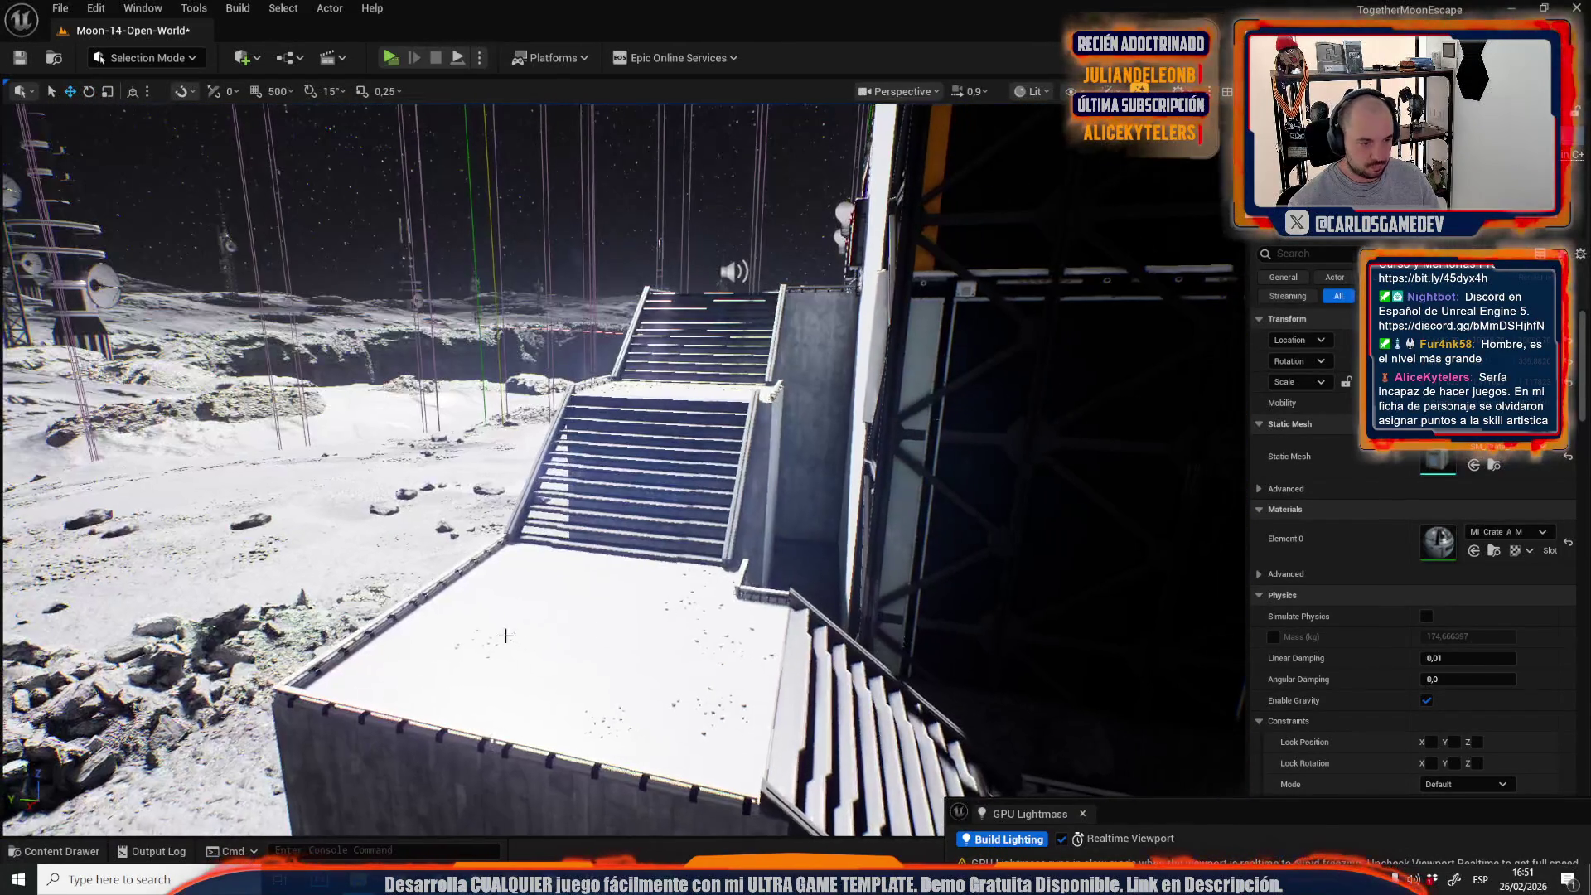
key("ctrl+z")
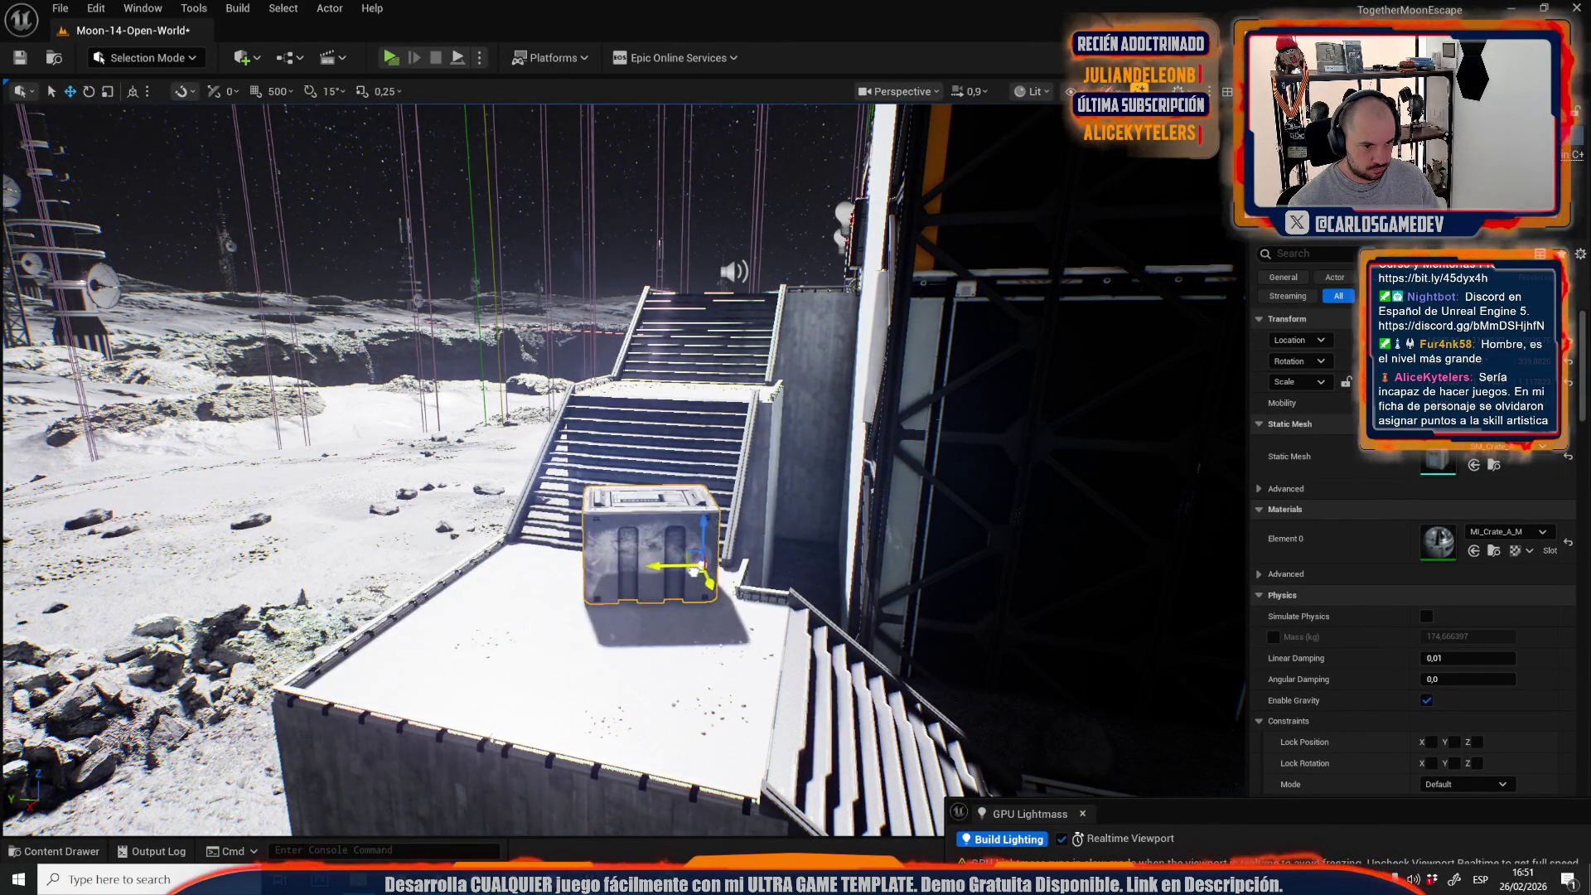
left_click_drag(696, 604, 678, 606)
mouse_move(703, 432)
left_mouse_down()
mouse_move(705, 456)
mouse_move(754, 479)
left_mouse_up()
scroll(723, 466, "up", 2)
scroll(741, 472, "up", 2)
Fly along the wall to inspect the crate by the red door.
left_click_drag(610, 537, 610, 538)
scroll(609, 538, "up", 2)
scroll(609, 538, "down", 2)
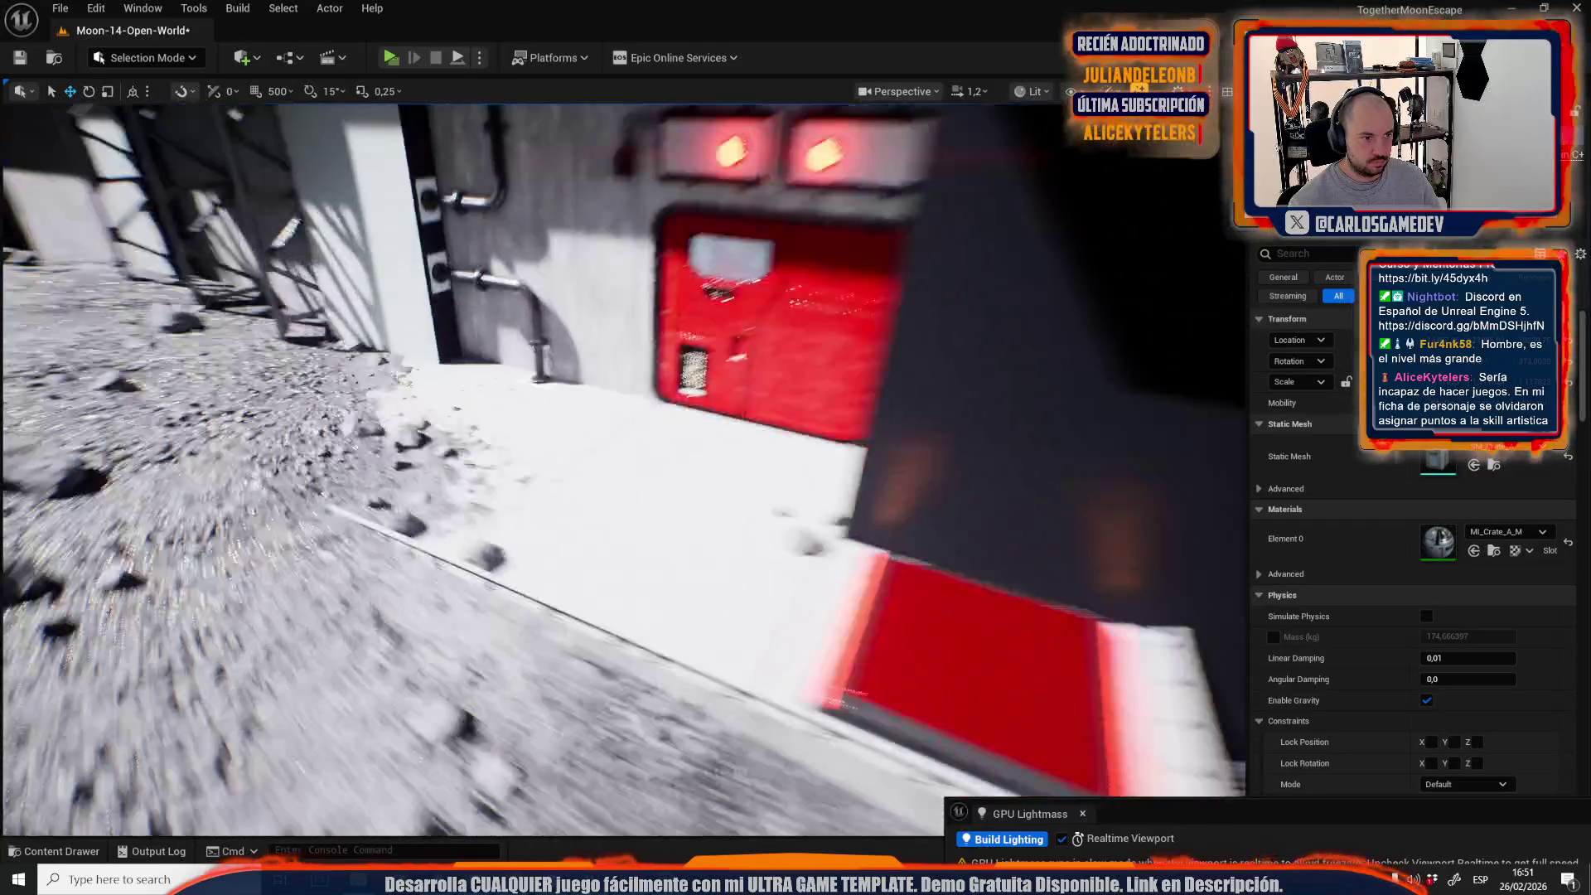
left_click_drag(574, 405, 574, 405)
left_click_drag(645, 565, 504, 512)
scroll(645, 564, "up", 1)
scroll(645, 564, "down", 1)
scroll(1409, 663, "down", 3)
left_click_drag(644, 565, 645, 564)
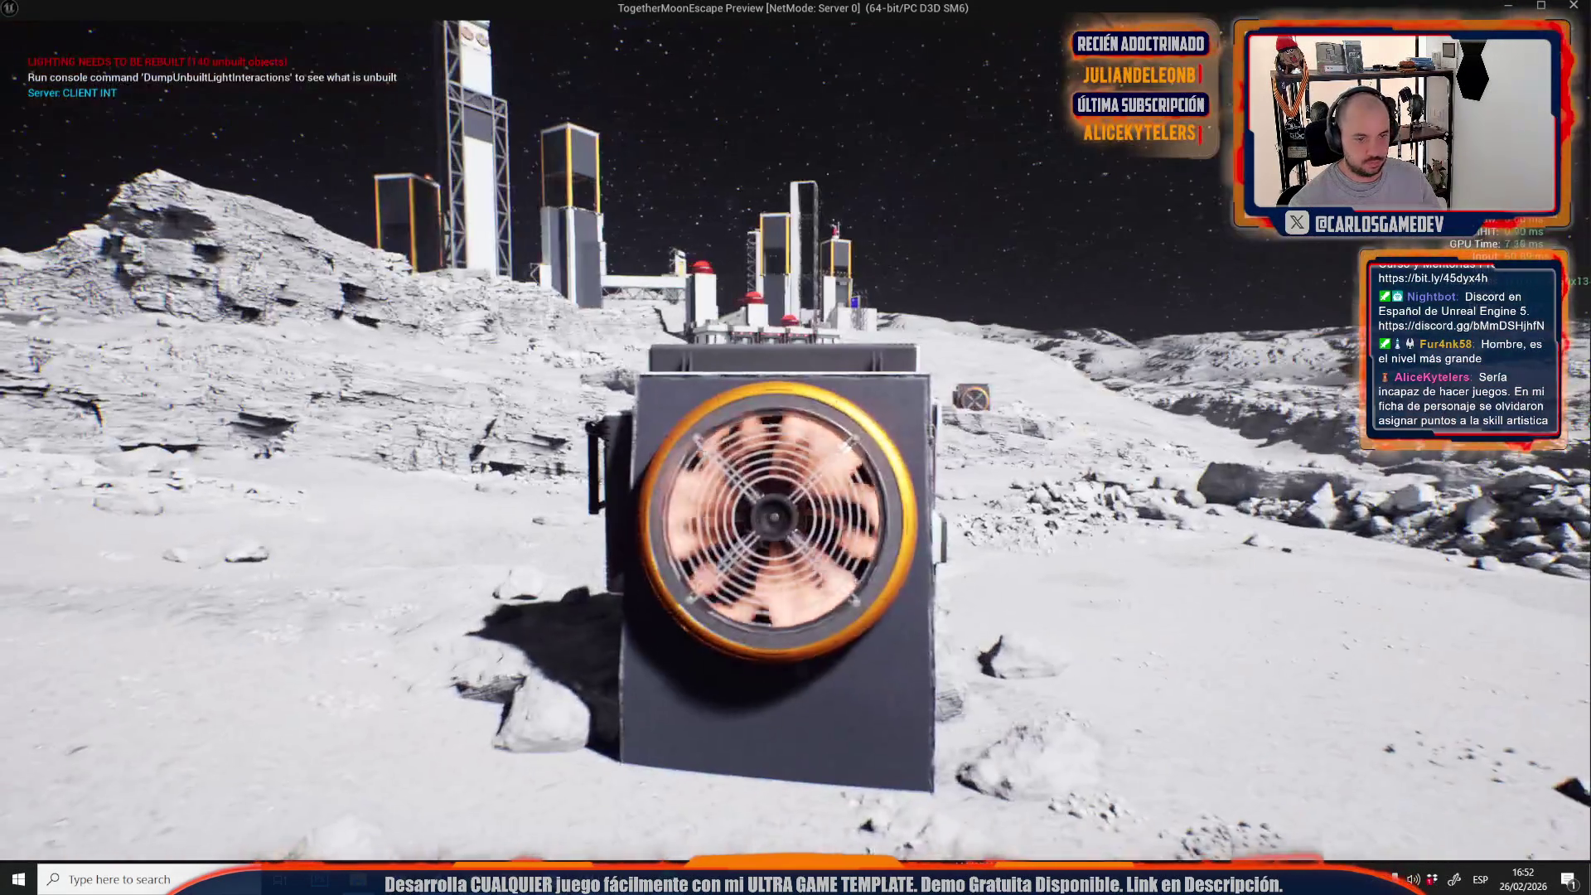
key("Escape")
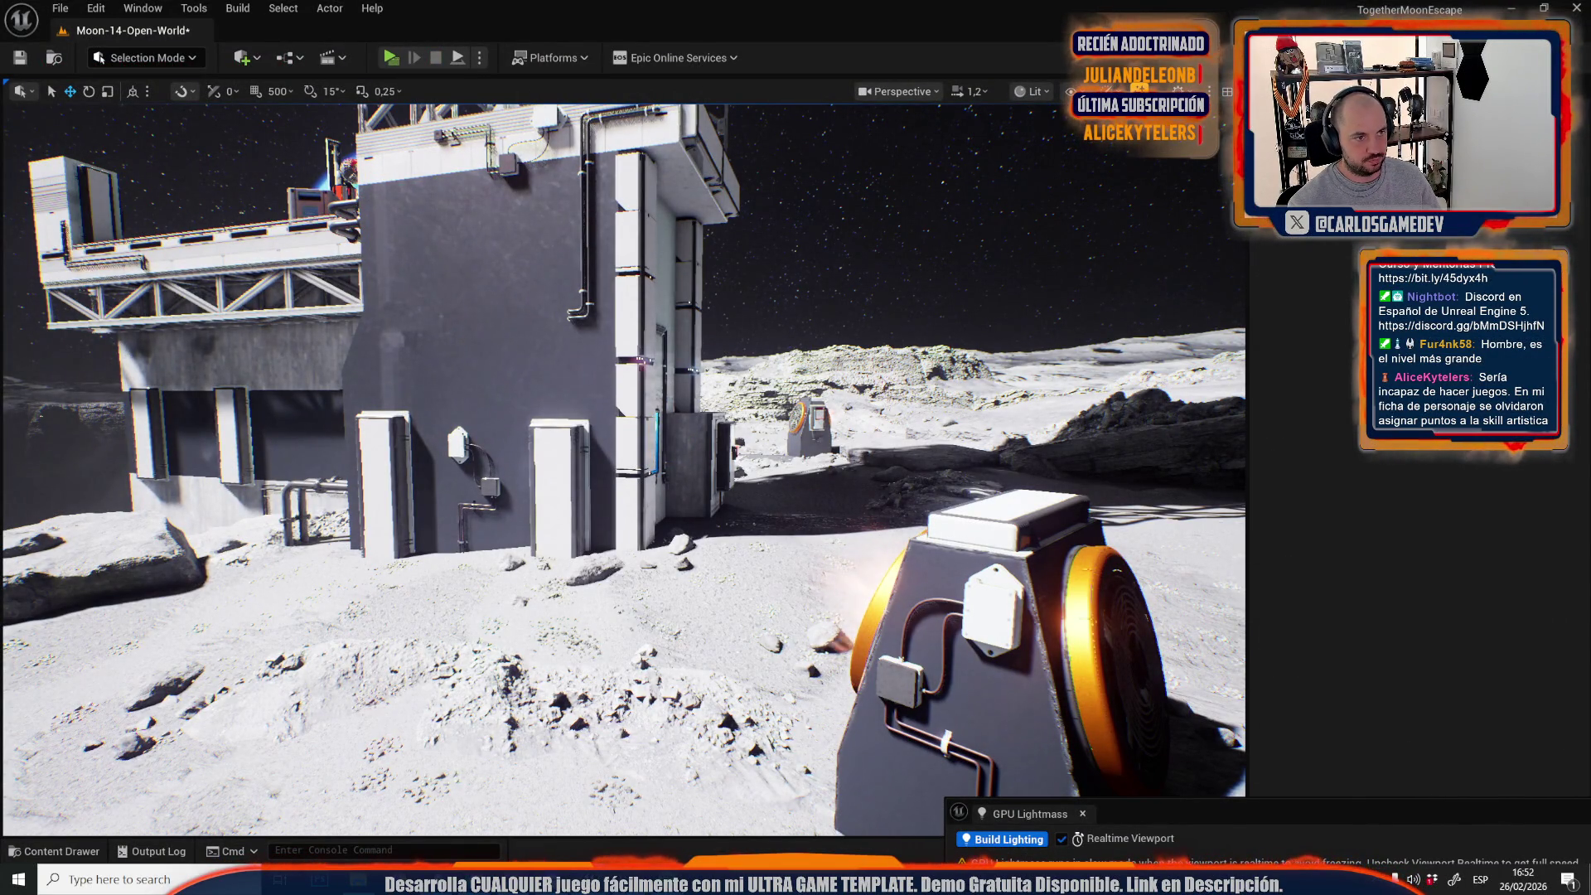
Move a wall pipe down the dark tower wall toward the left door, undoing the rotation.
left_click(591, 207)
key("f")
mouse_move(746, 197)
left_mouse_down()
mouse_move(464, 340)
mouse_move(425, 449)
mouse_move(489, 448)
mouse_move(448, 555)
left_mouse_up()
key("e")
key("ctrl+z")
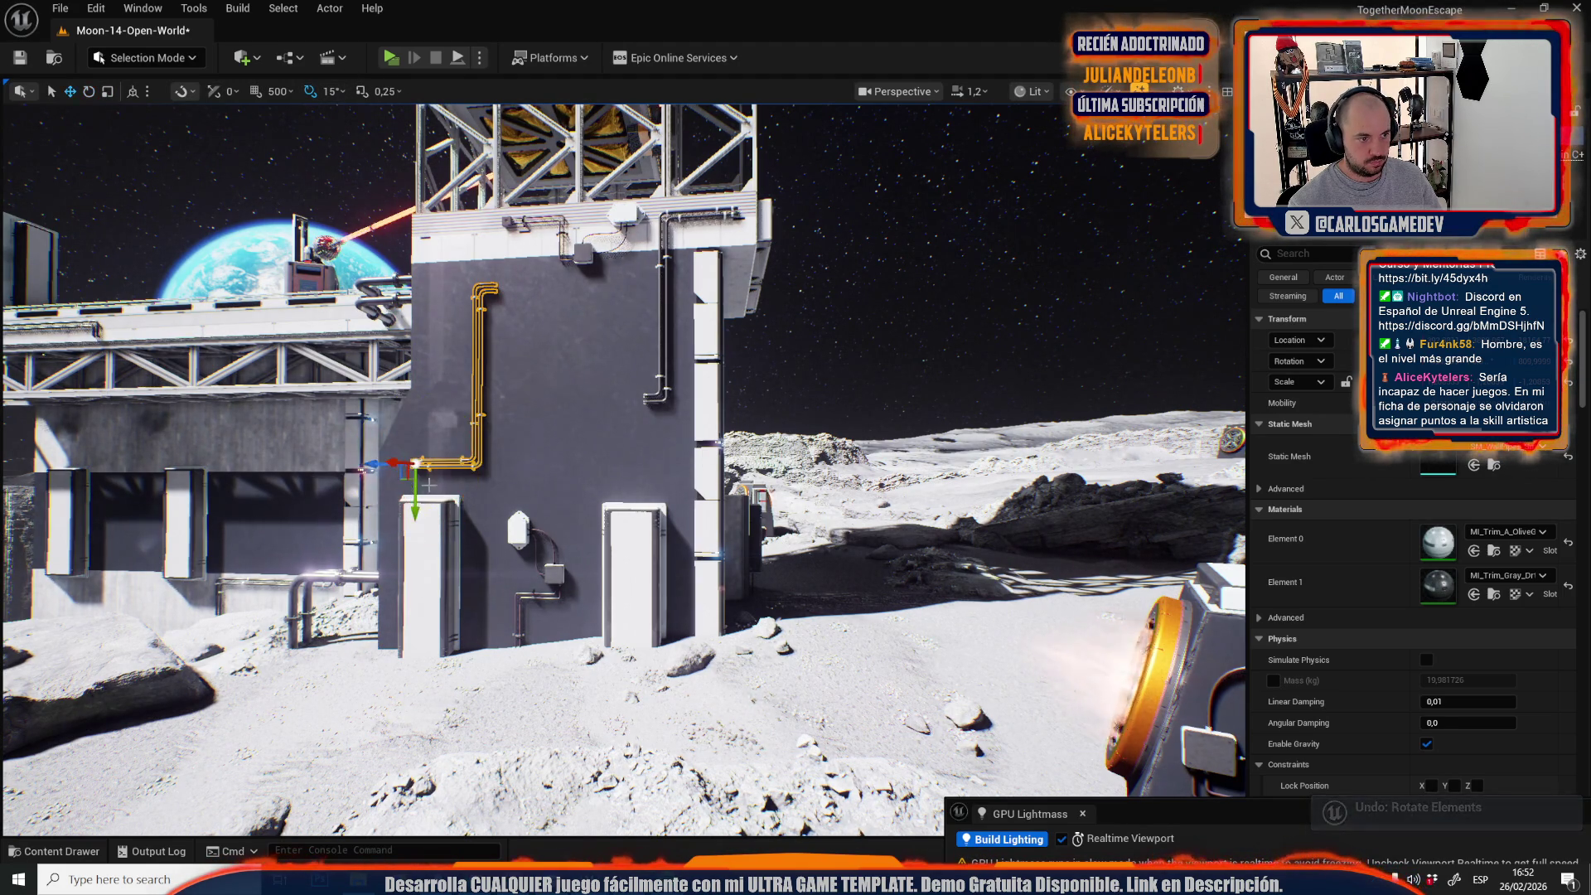
left_click_drag(377, 467, 349, 464)
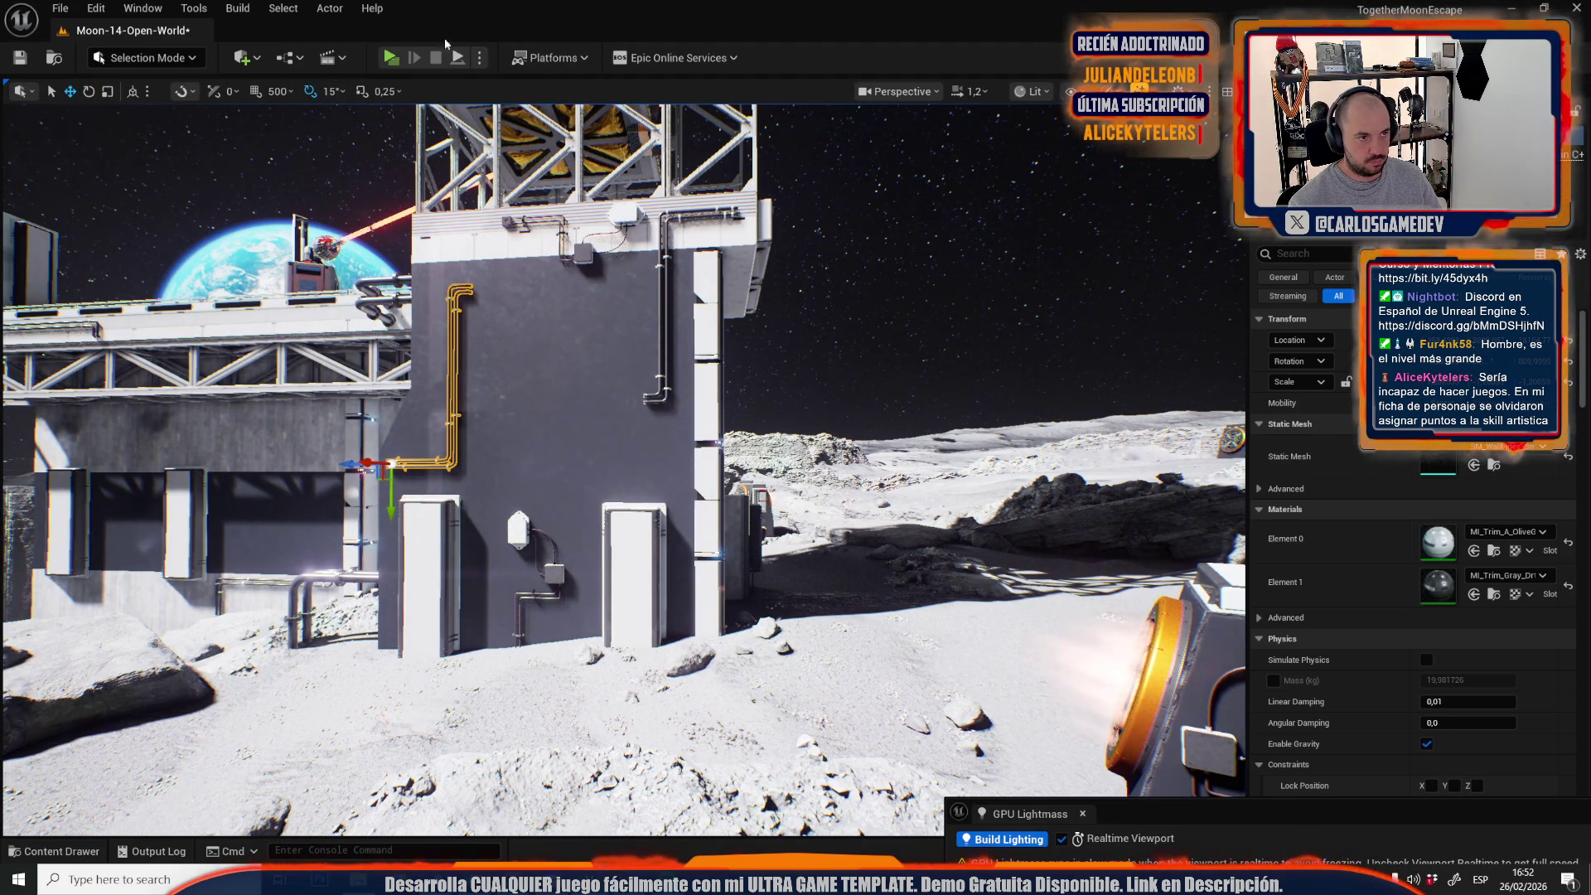
scroll(1459, 612, "down", 10)
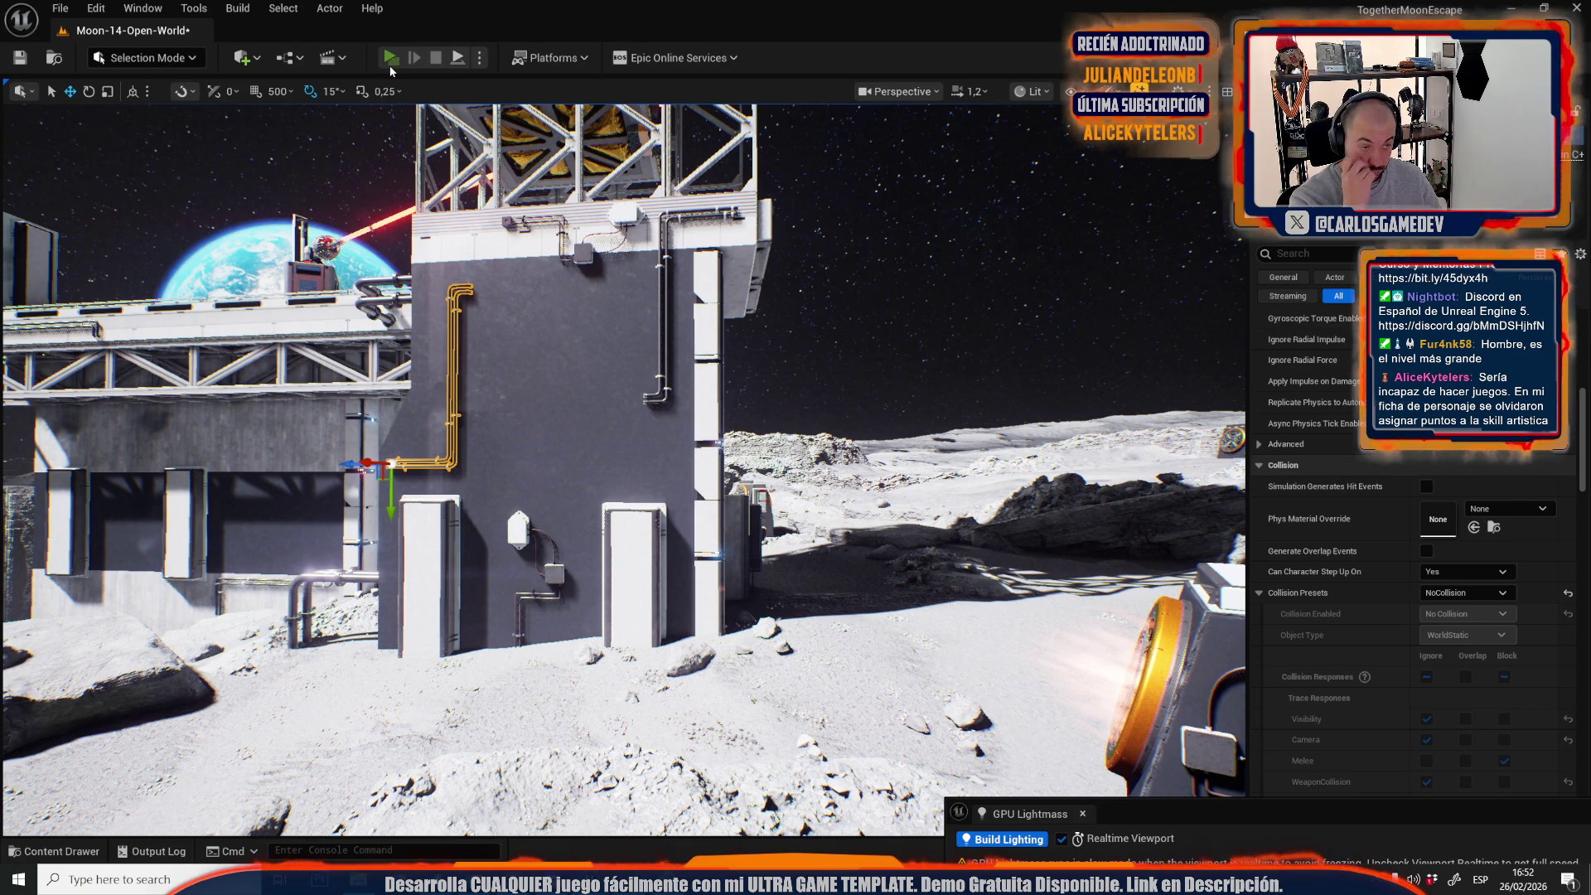
Play-test the level twice, exiting each run with Esc.
left_click(390, 65)
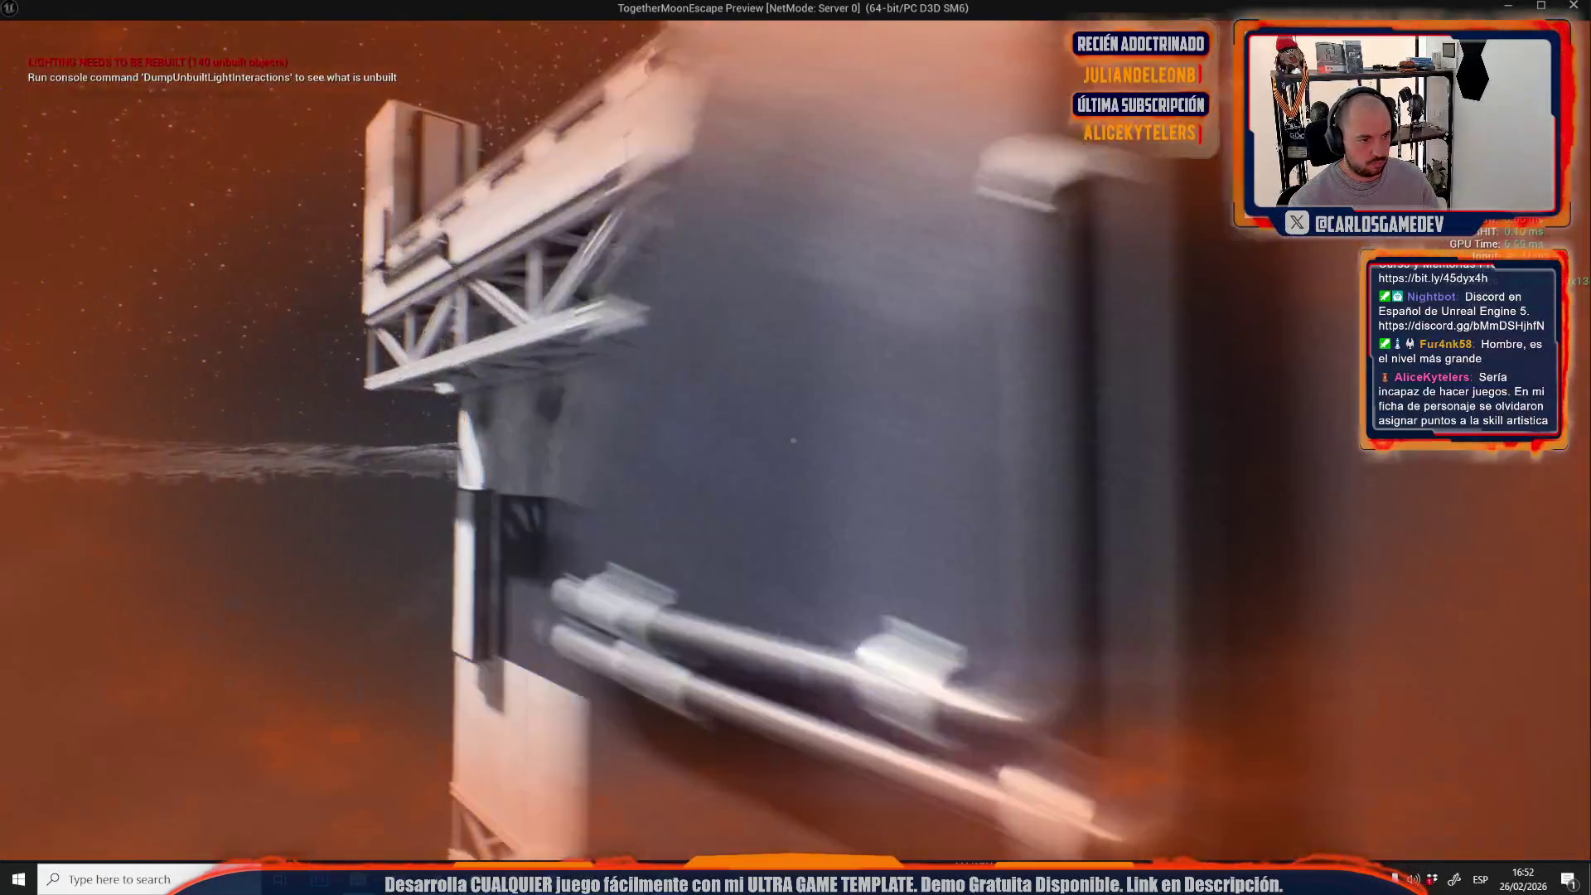
key("Escape")
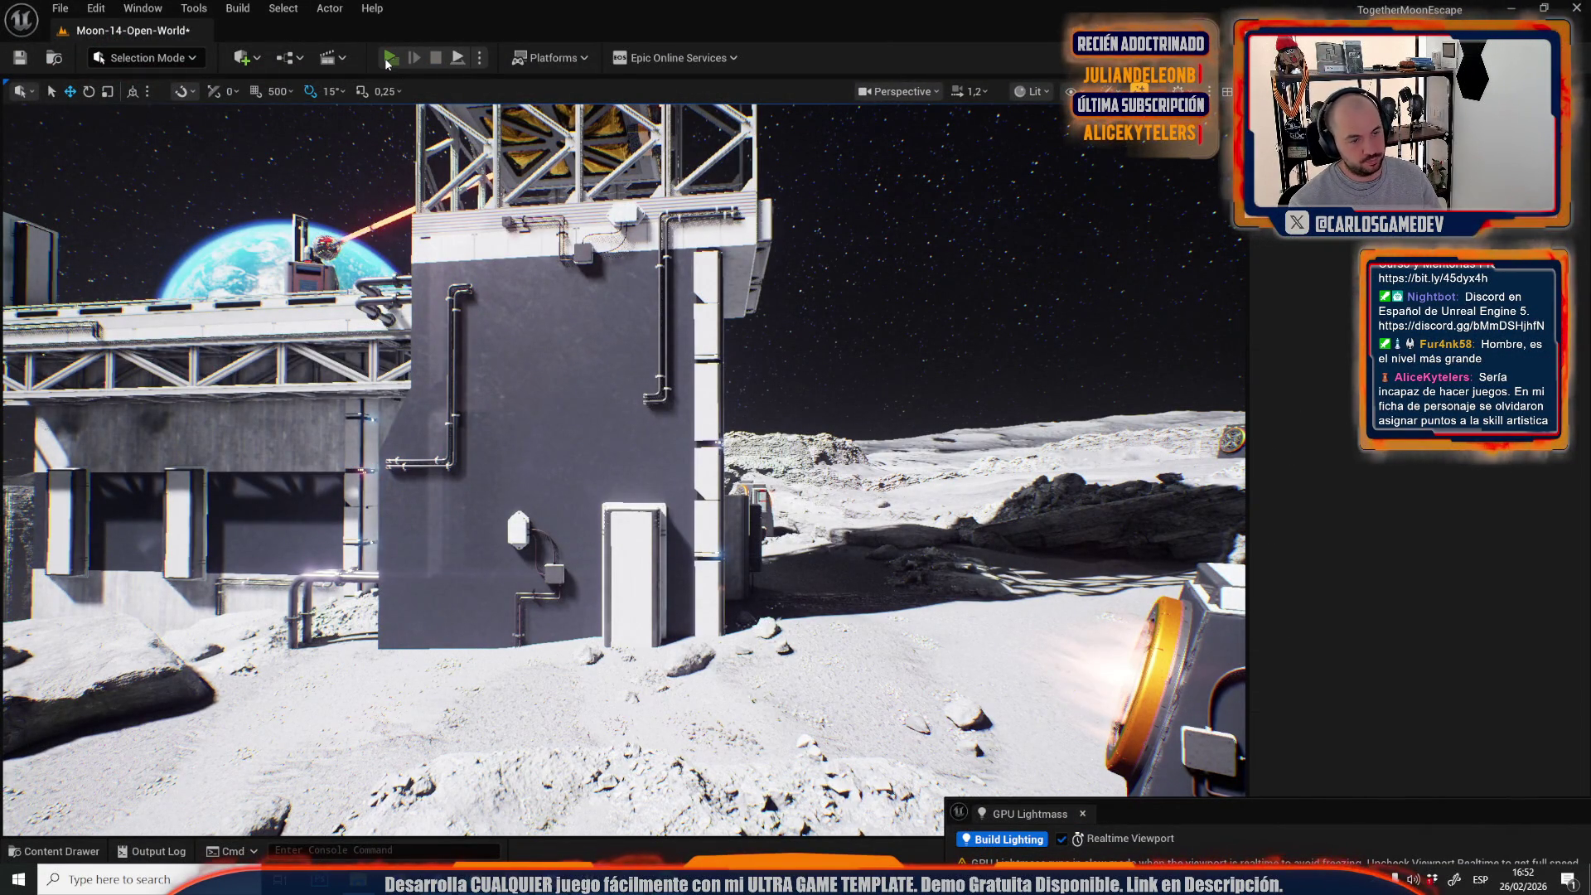
left_click(388, 61)
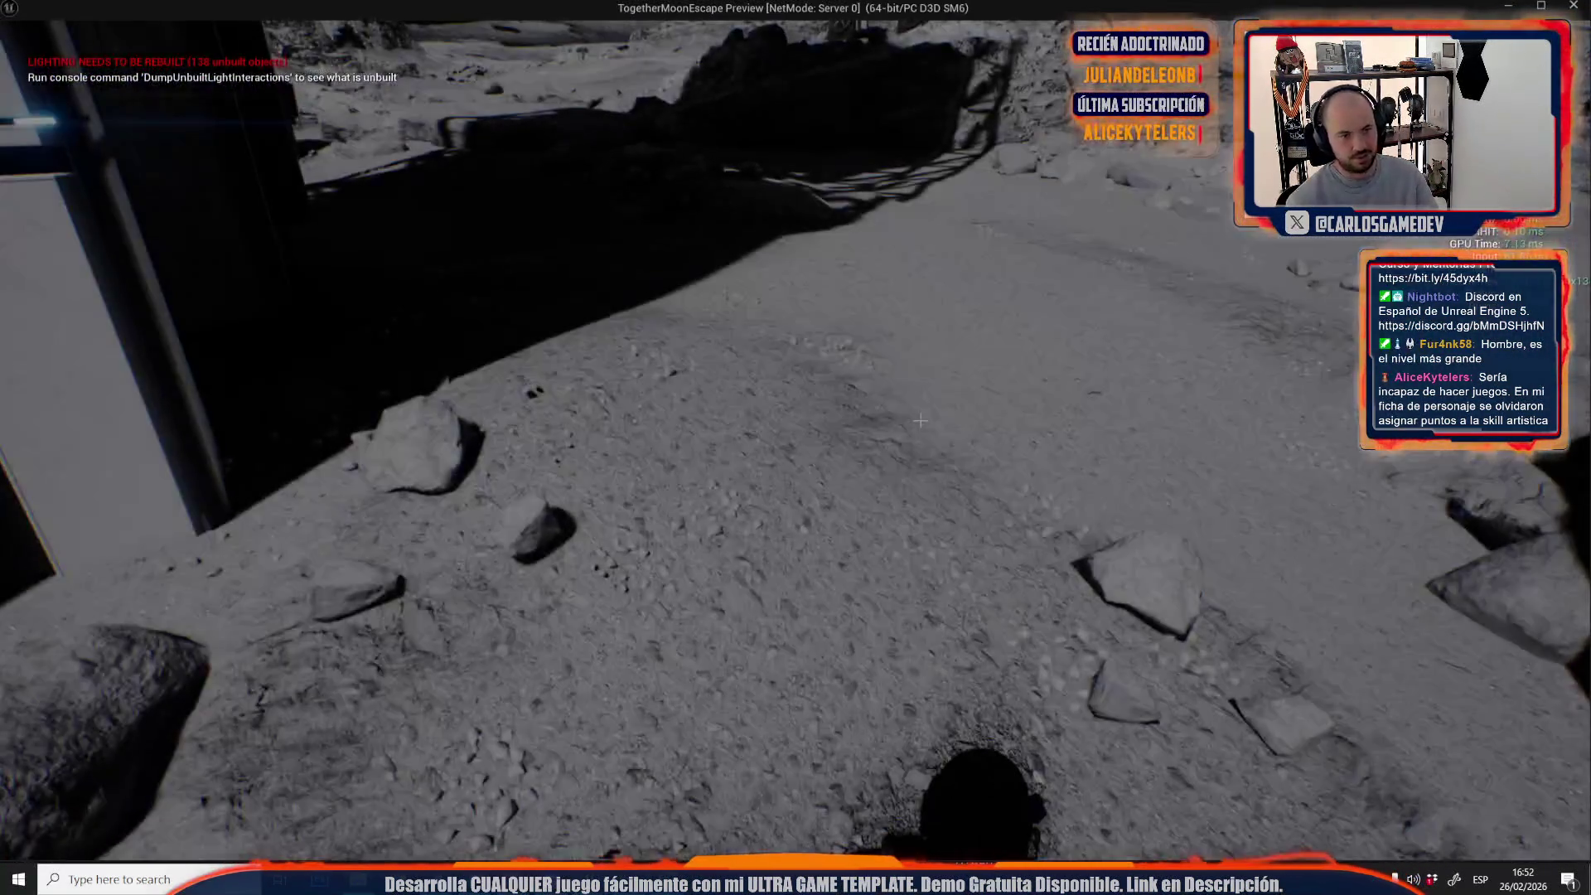
key("Escape")
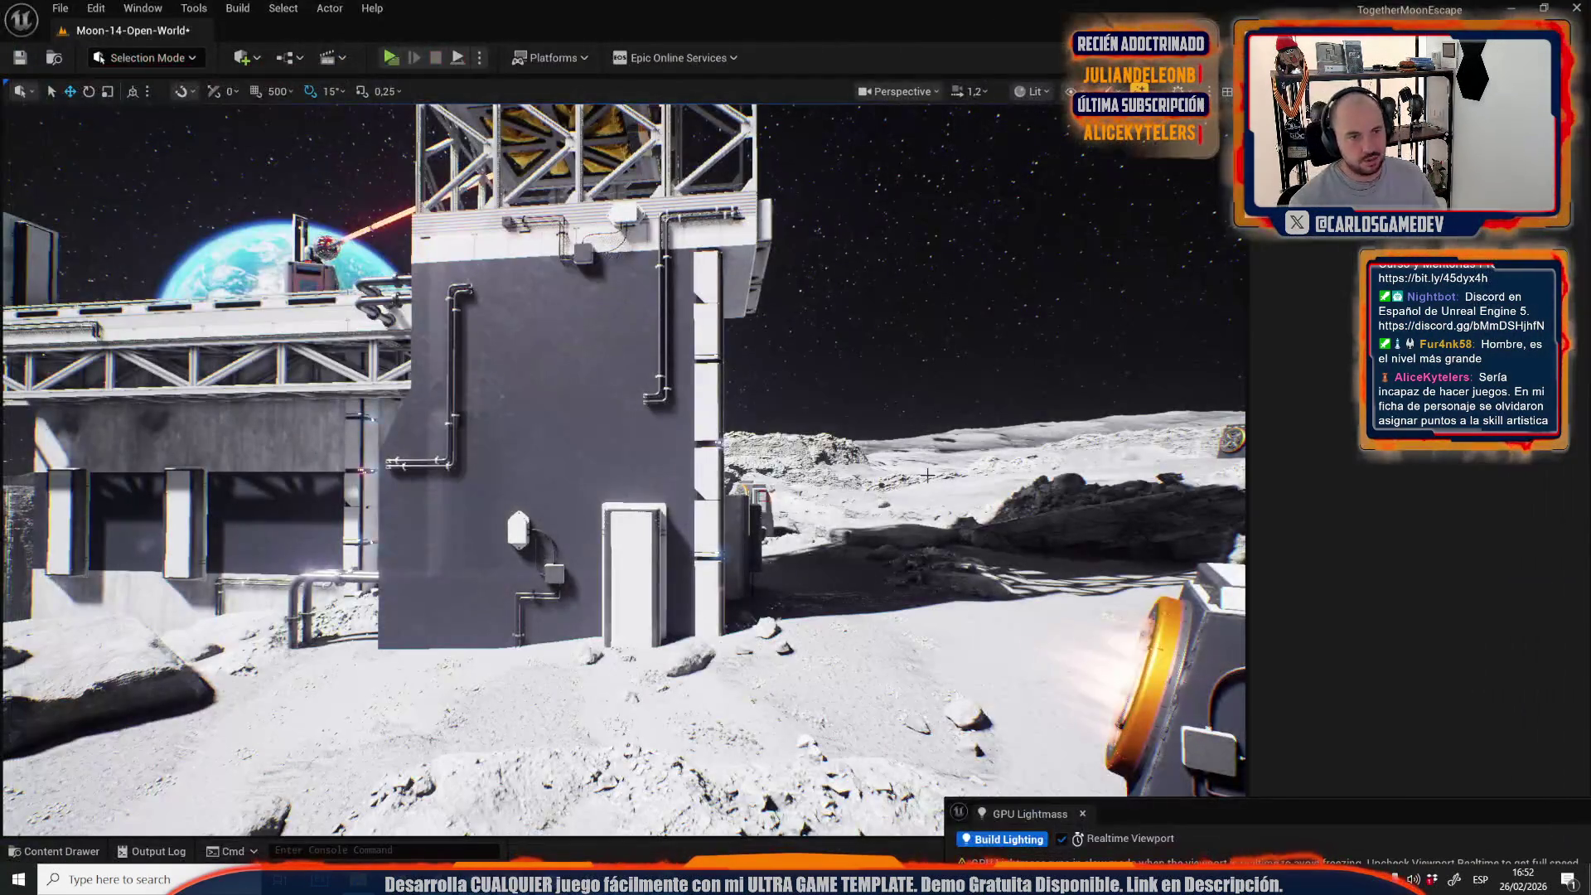
scroll(624, 469, "up", 2)
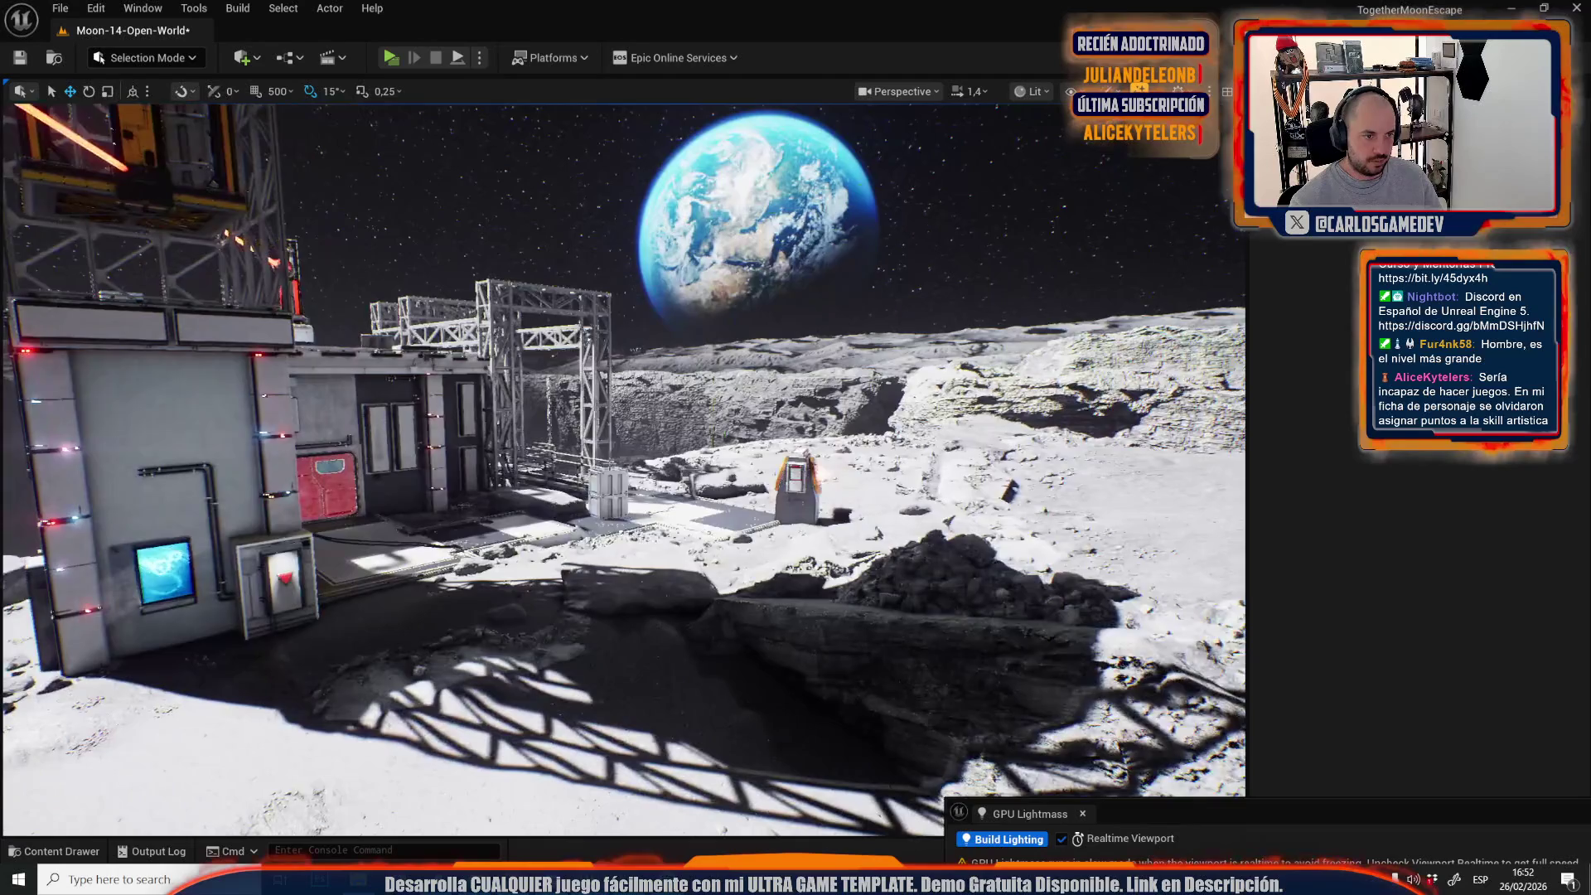
scroll(623, 469, "down", 3)
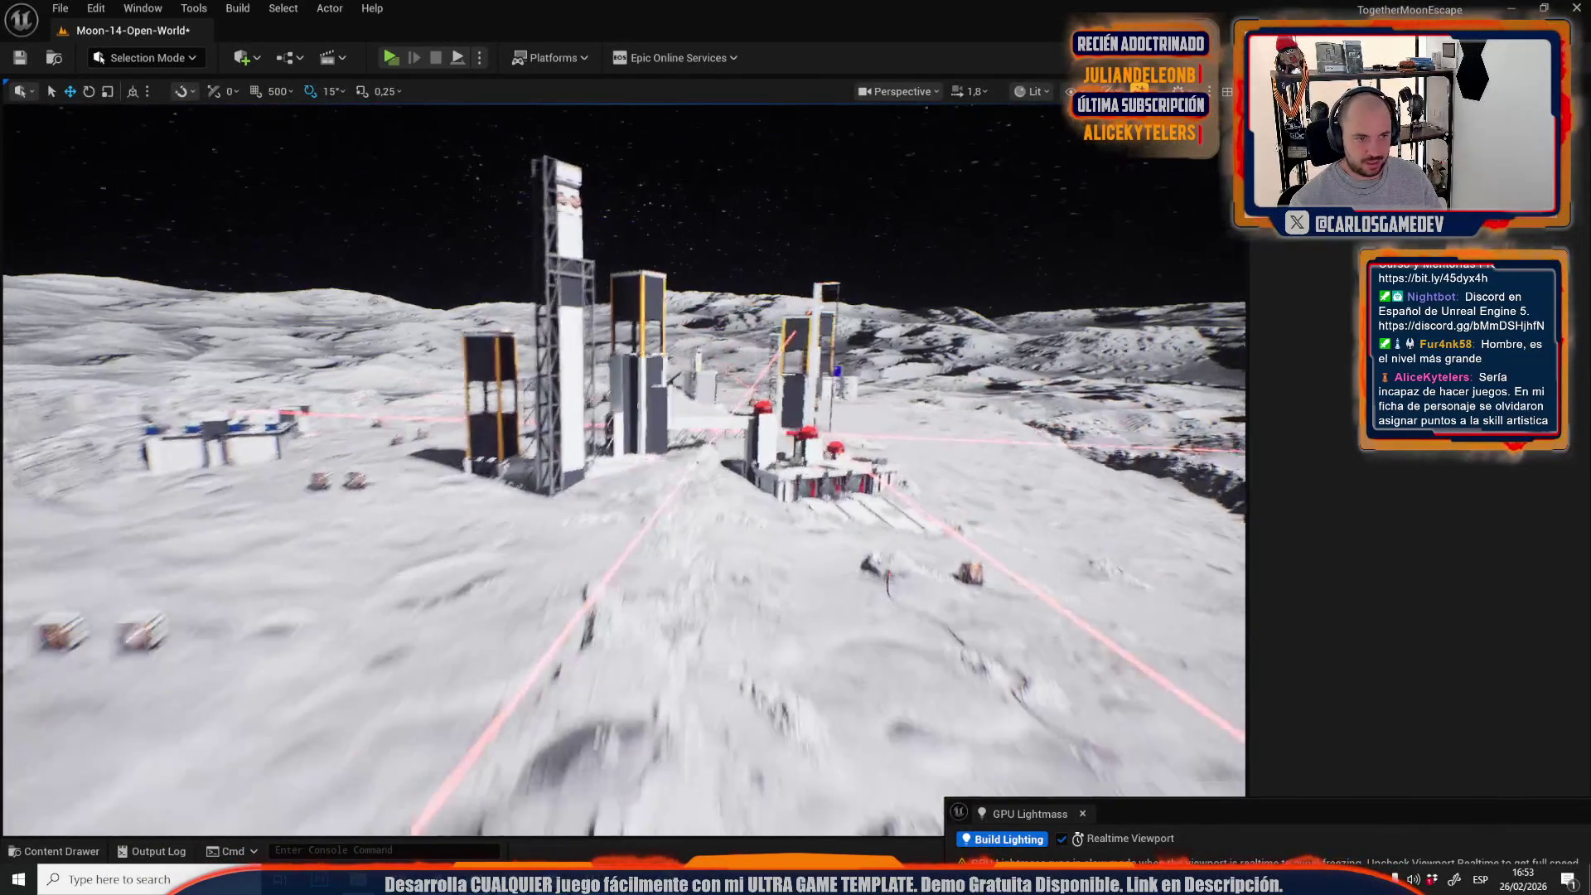
scroll(623, 469, "down", 1)
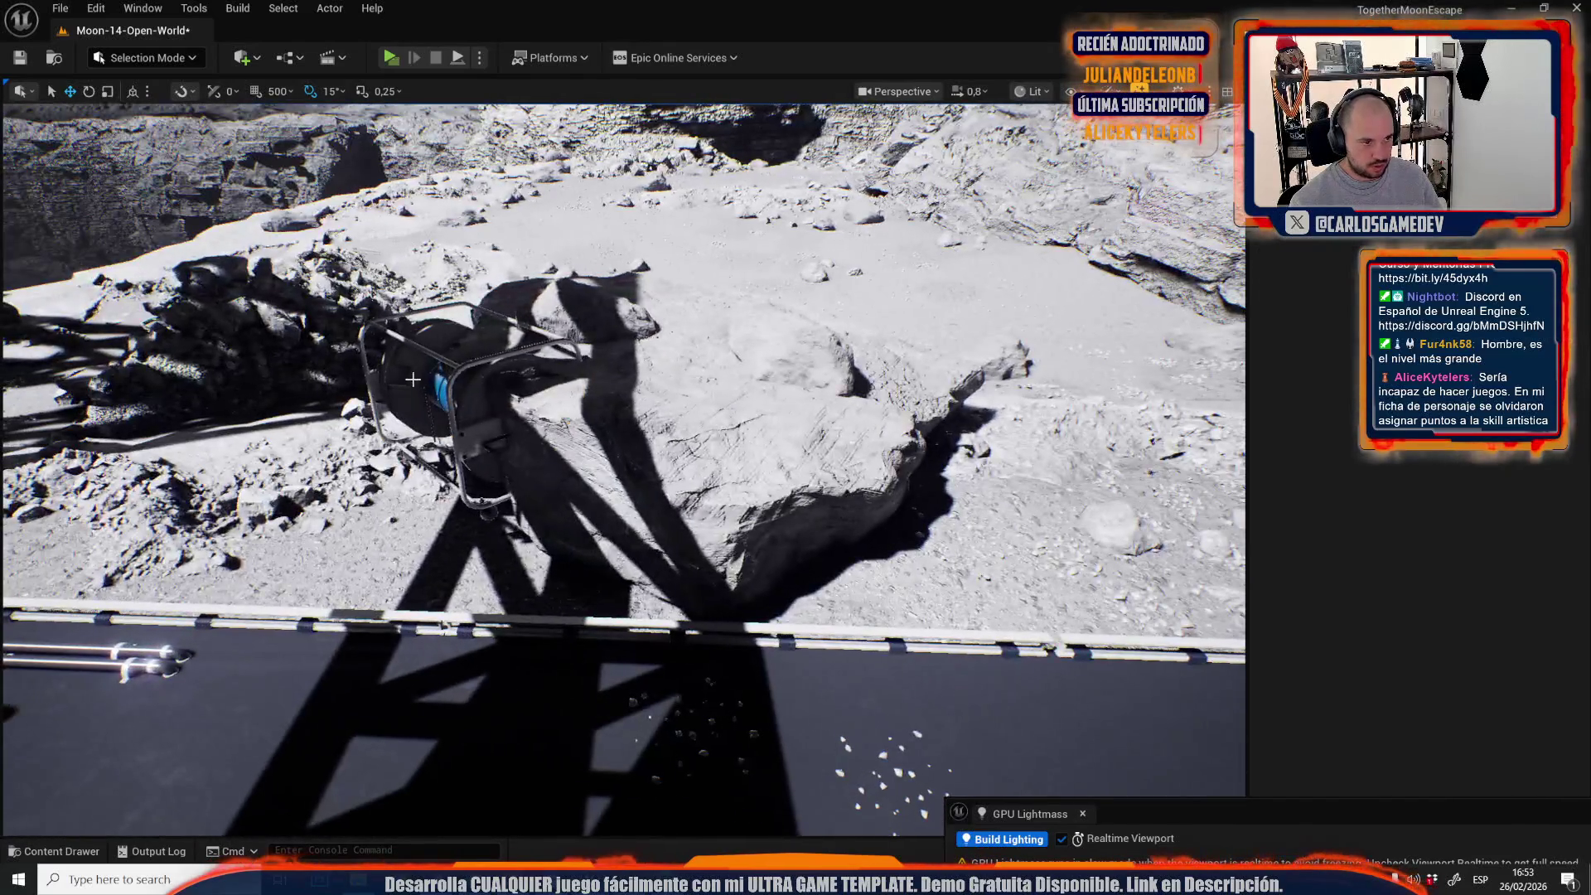
left_click(413, 379)
key("Delete")
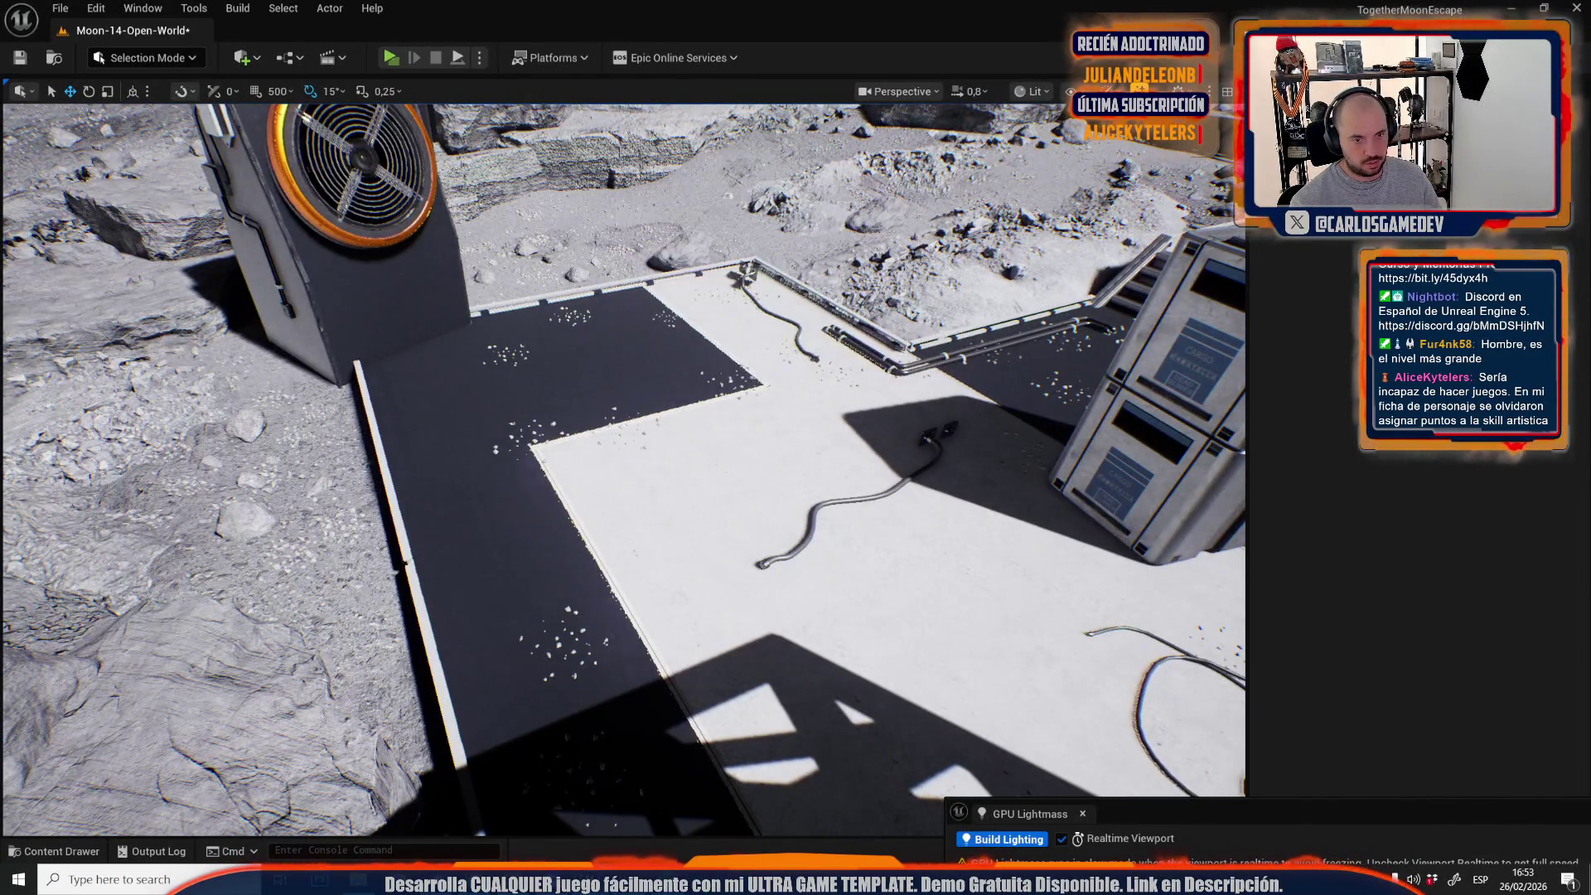
key("ctrl+z")
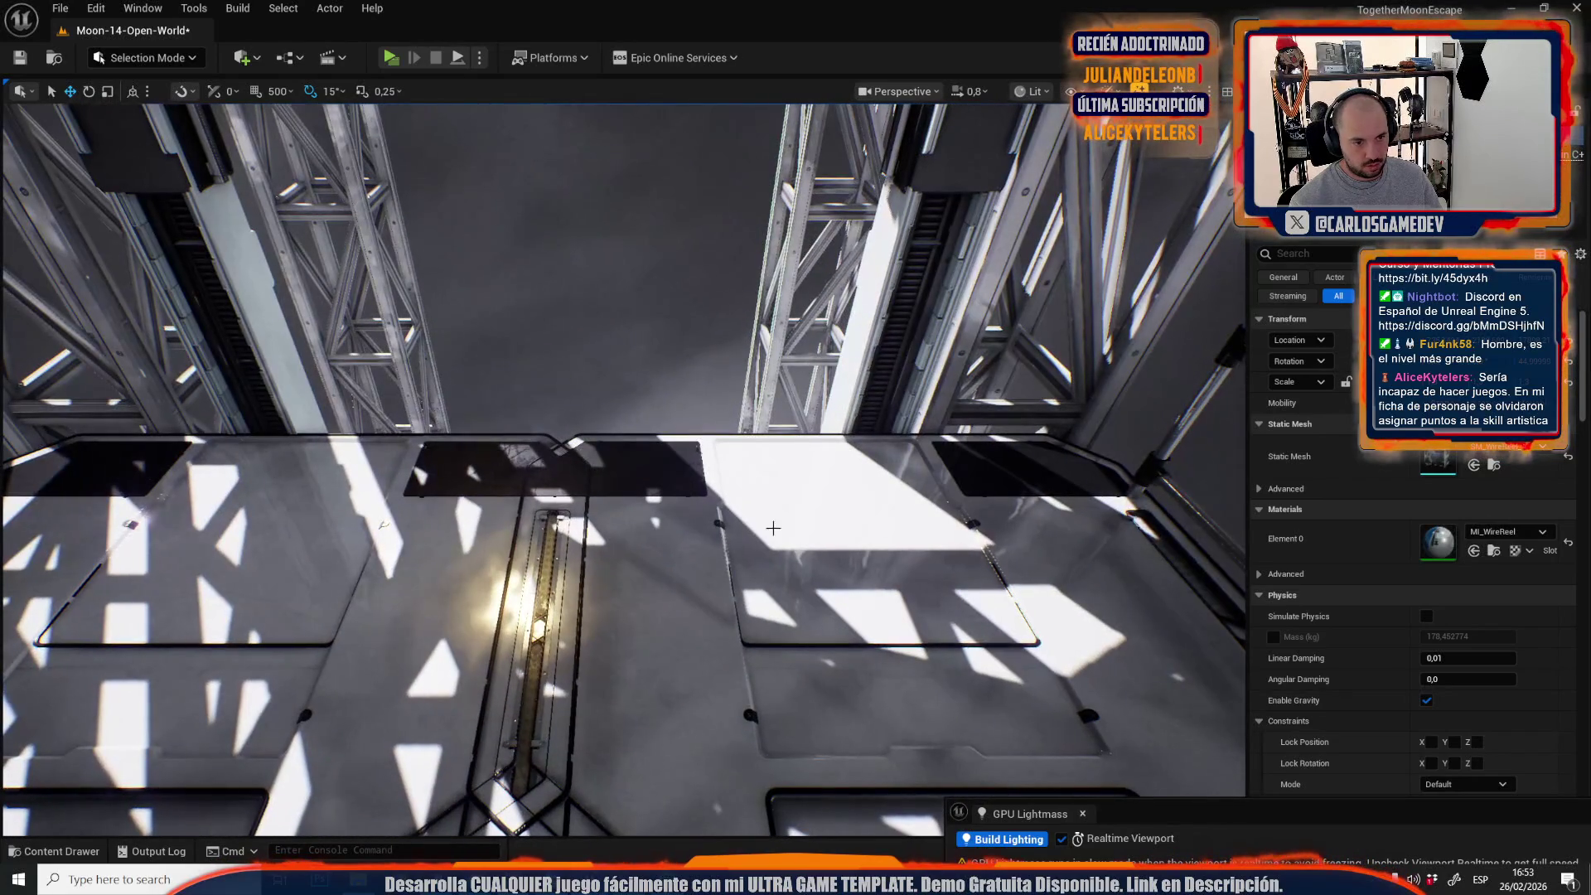
Delete the wire reel, restore it with undo, and swing the view to a ground module.
key("Delete")
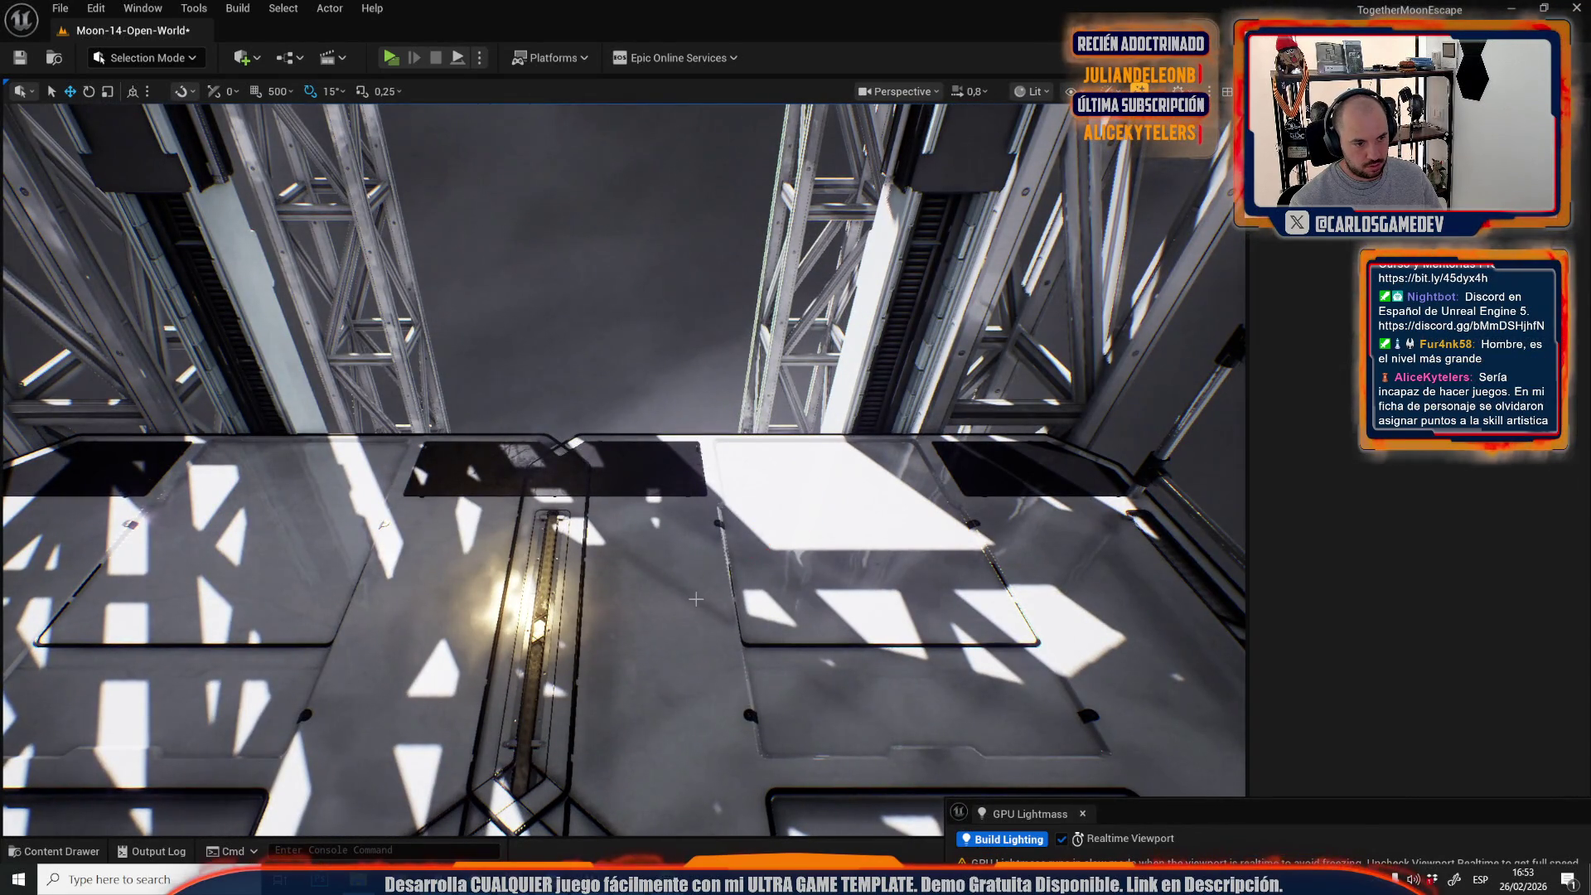
key("ctrl+z")
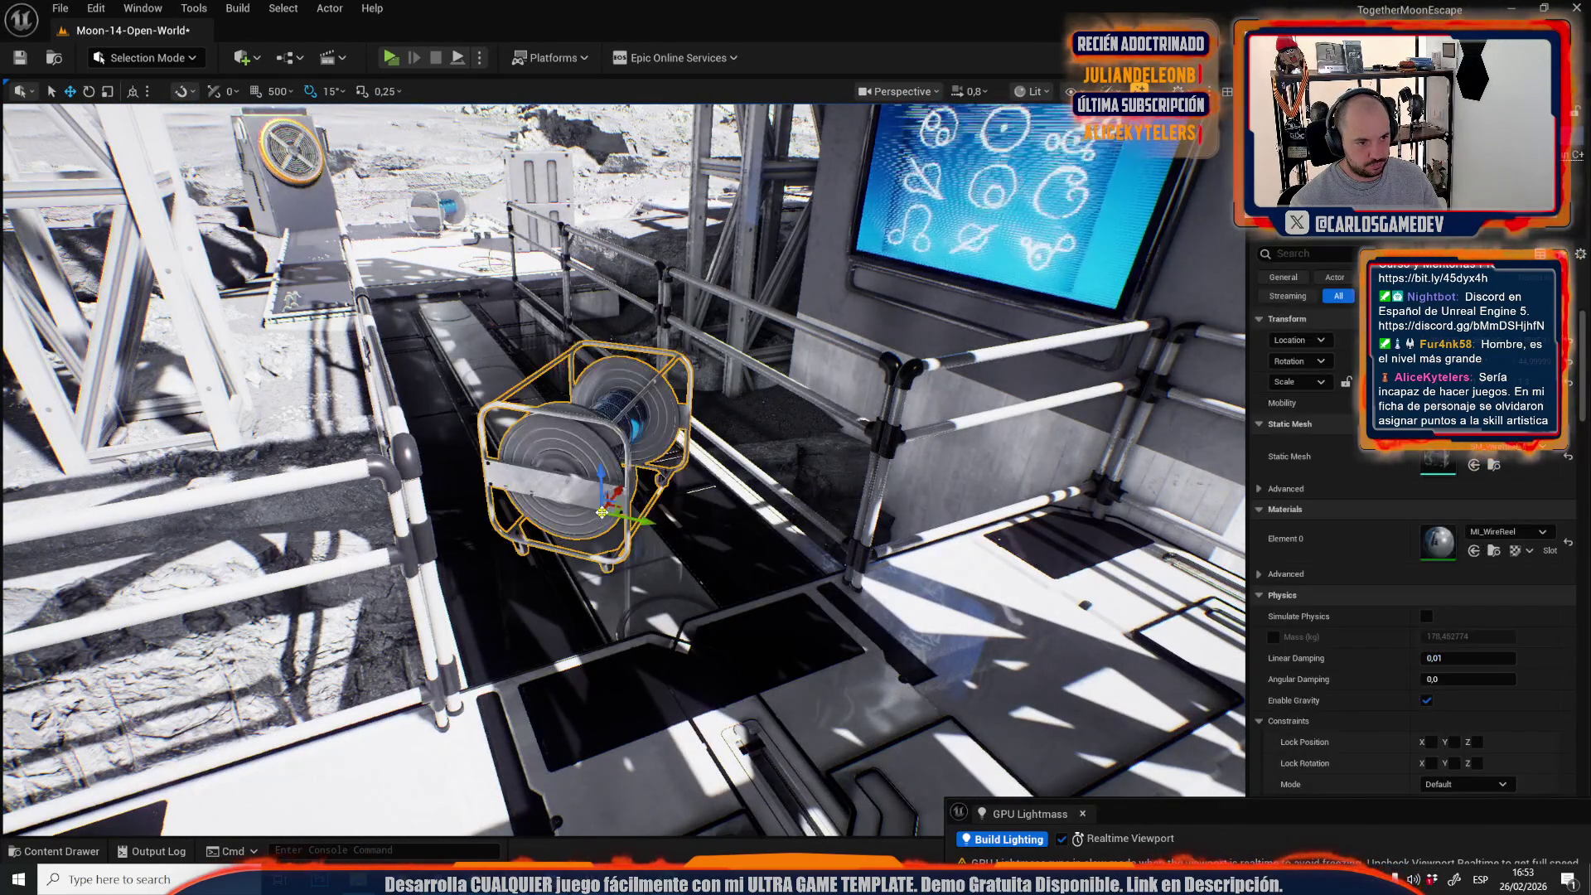
left_click_drag(988, 696, 581, 498)
left_click_drag(856, 619, 730, 572)
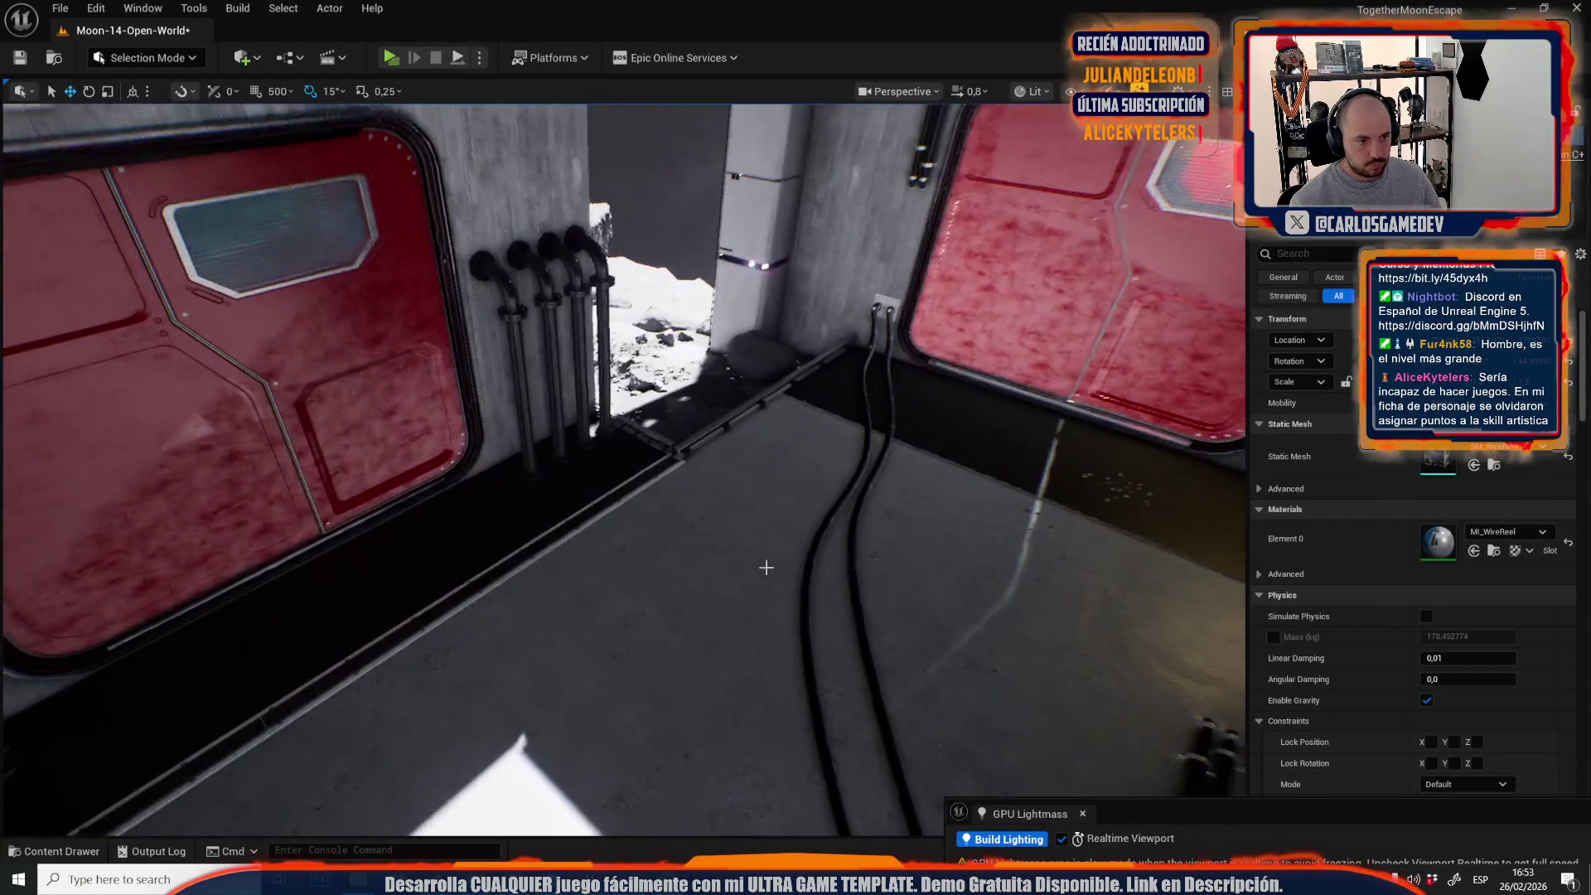
Paste a wire reel copy into the room by the red door, turned 90 degrees.
key("ctrl+v")
key("e")
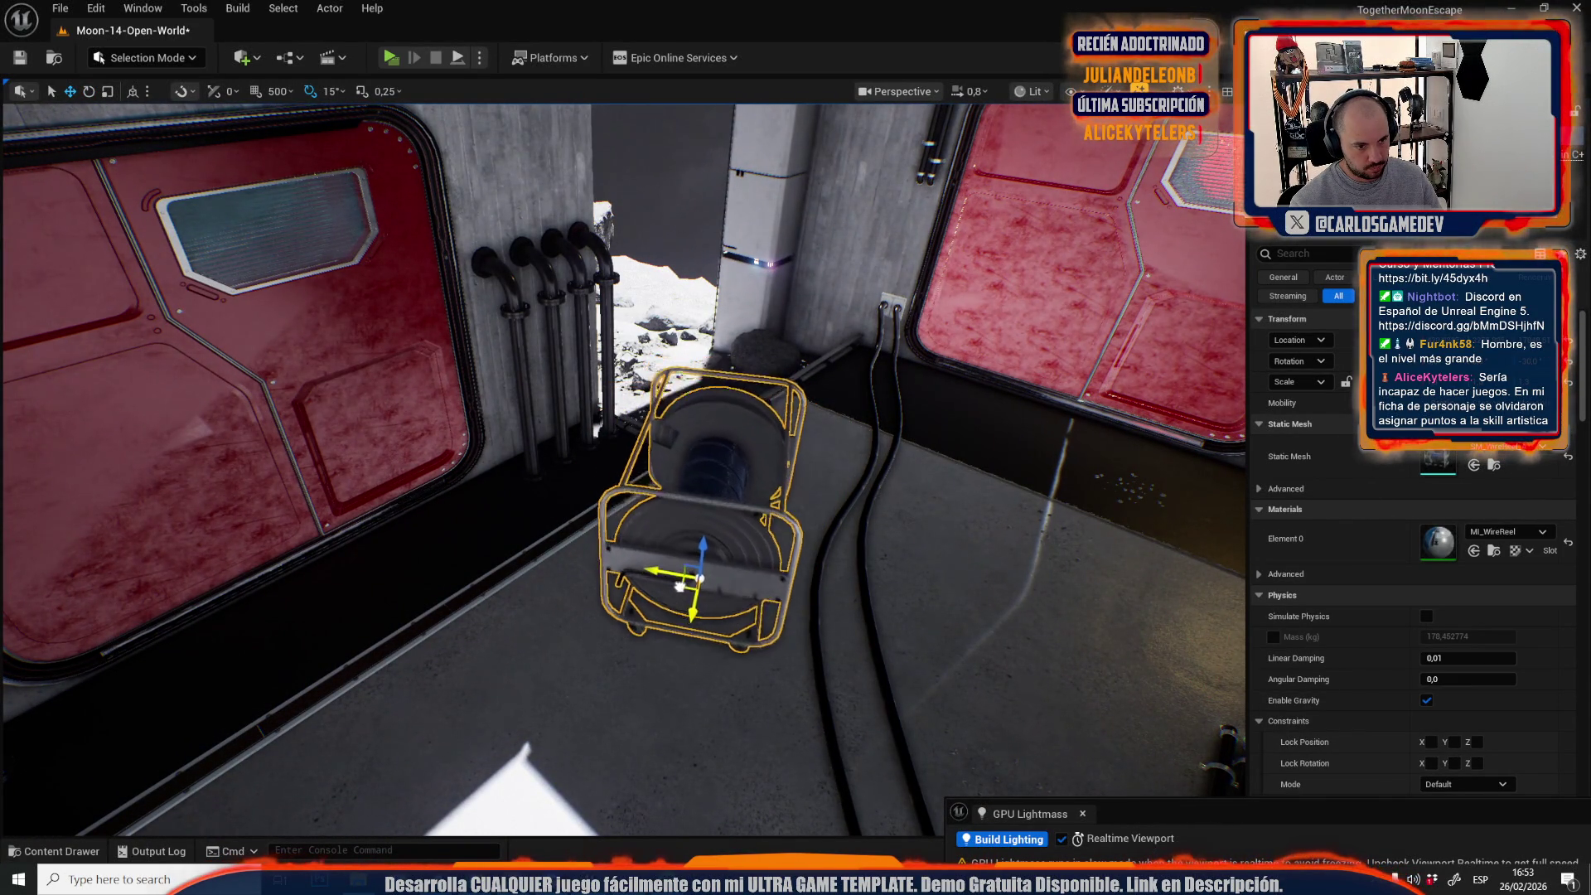
scroll(724, 681, "up", 3)
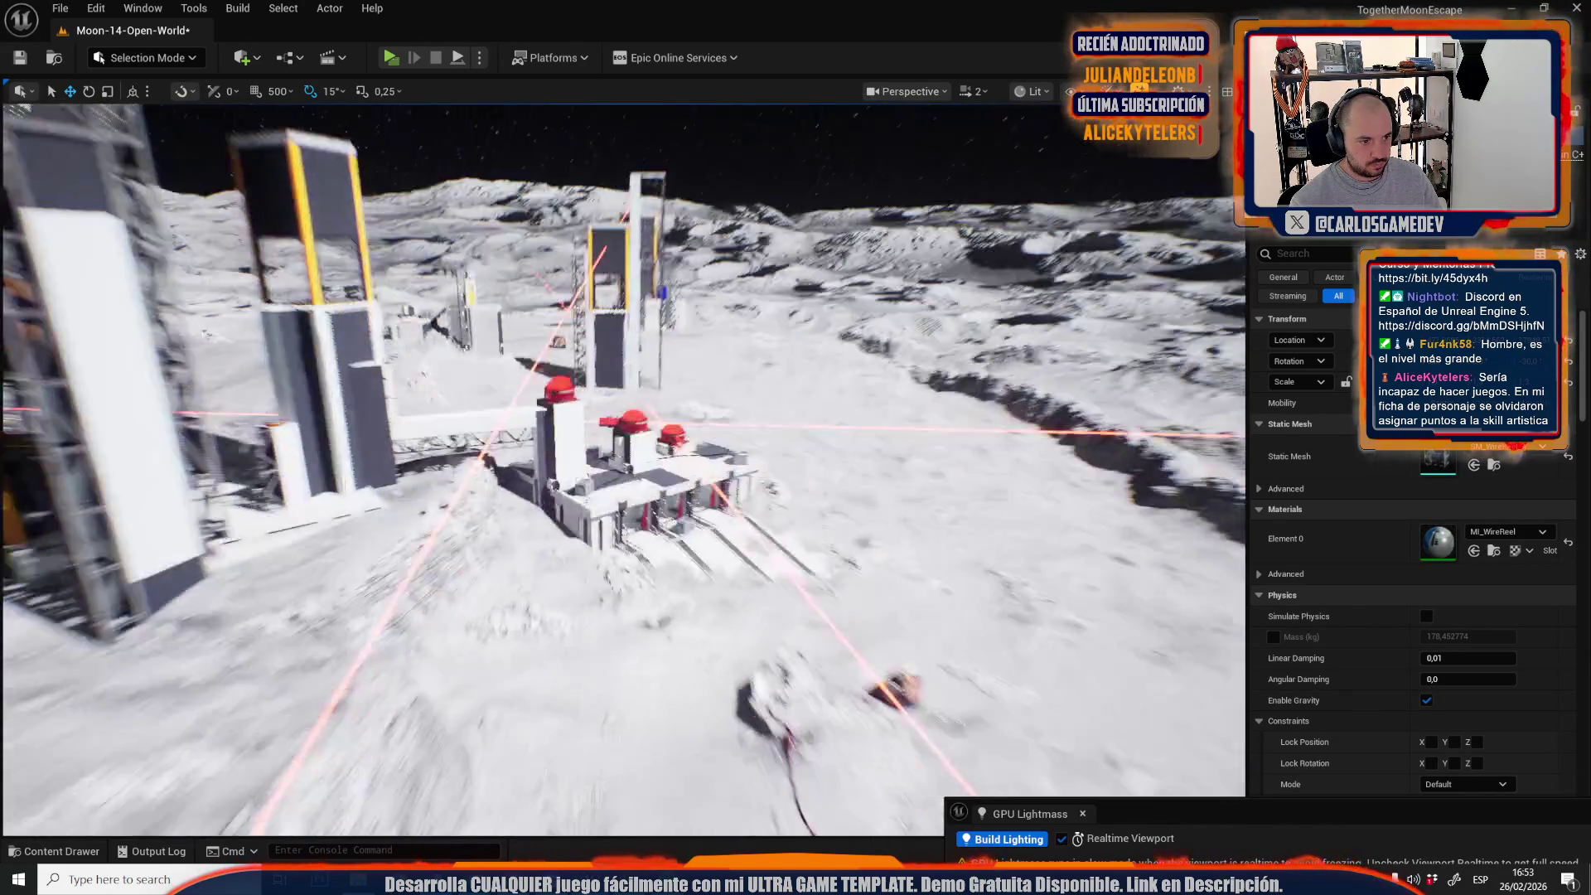
scroll(624, 469, "down", 3)
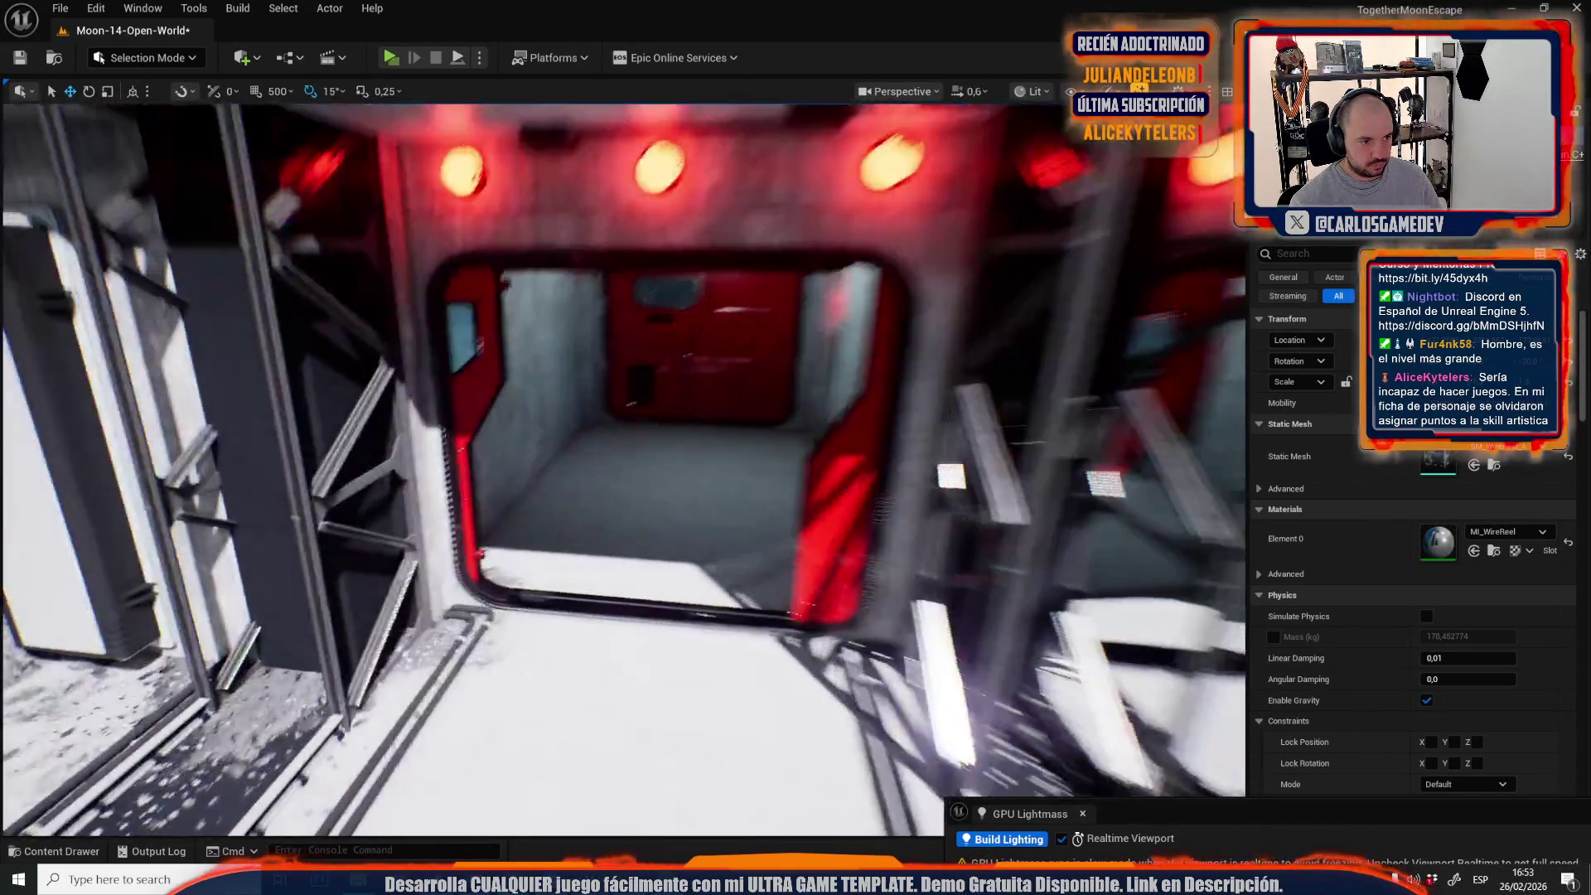
scroll(634, 562, "up", 3)
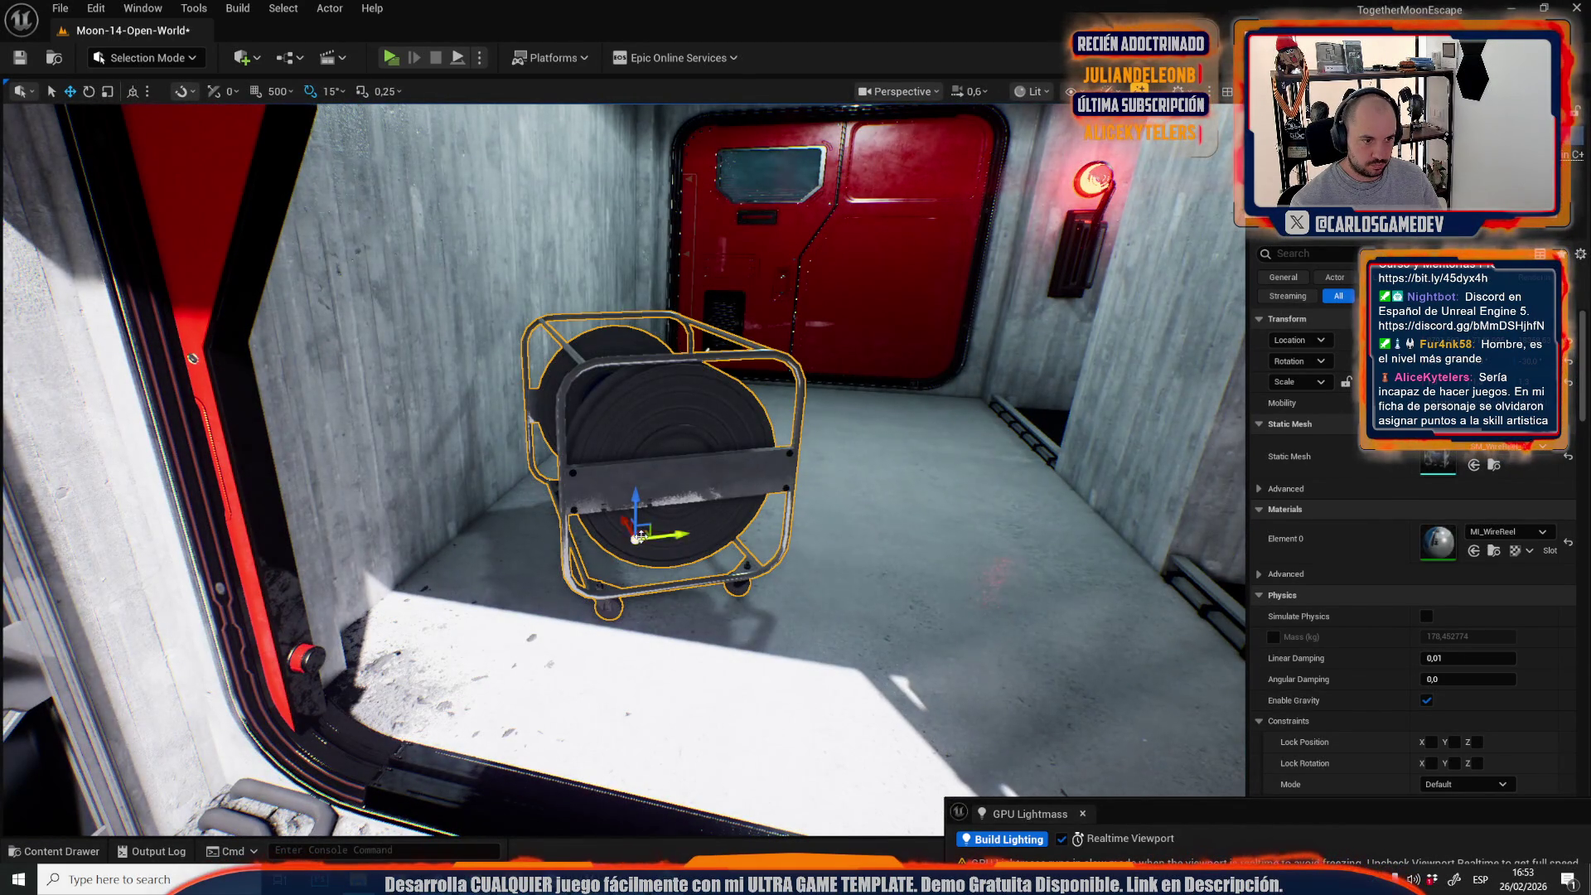
scroll(630, 622, "down", 5)
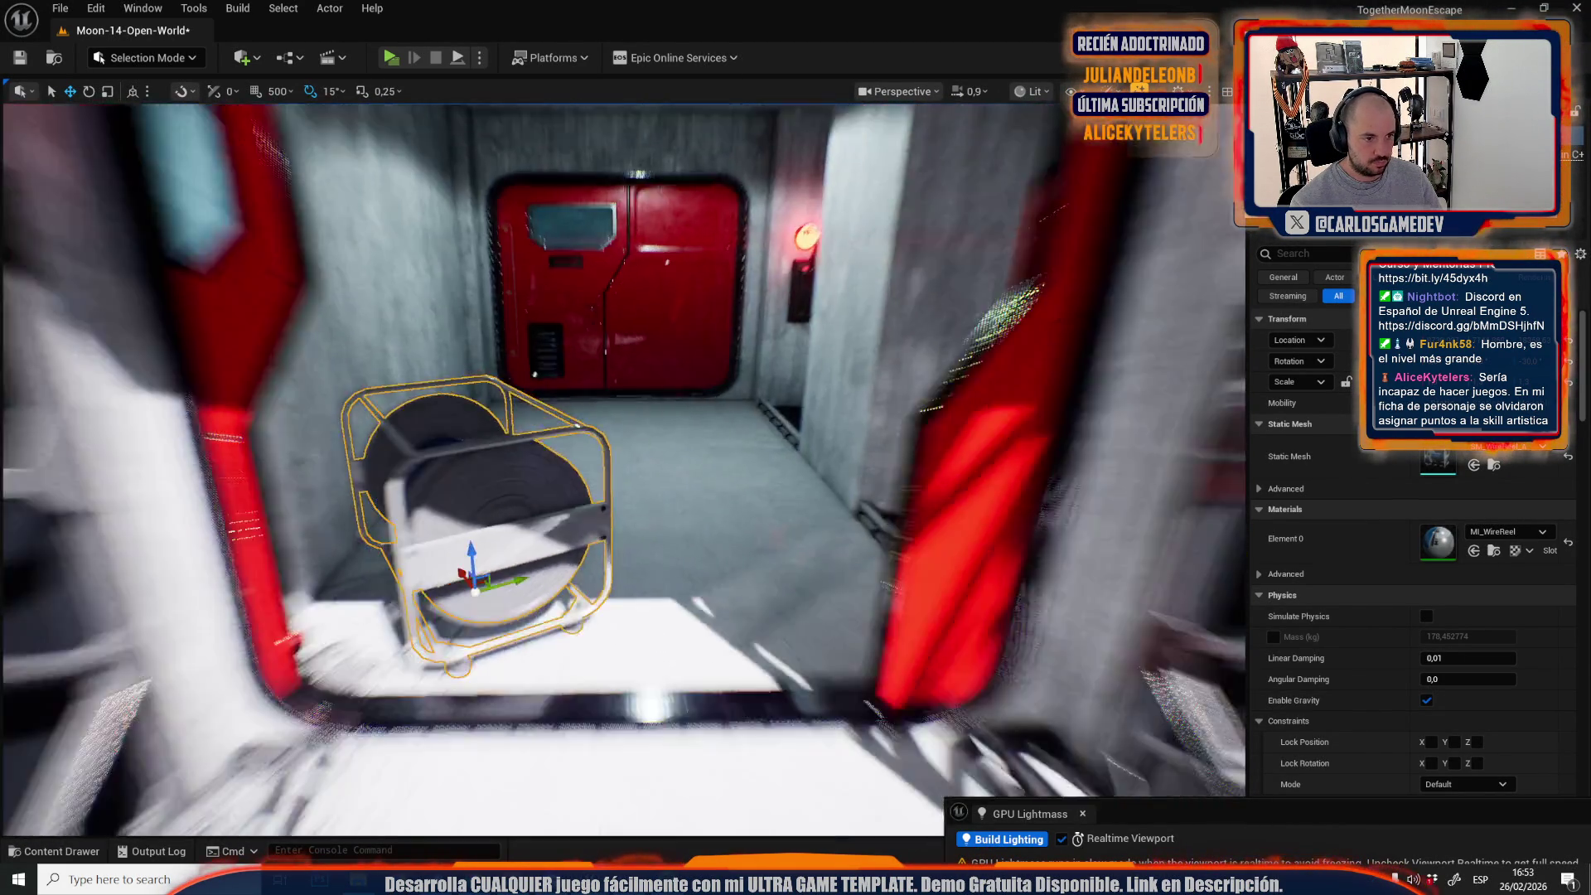
scroll(627, 465, "down", 3)
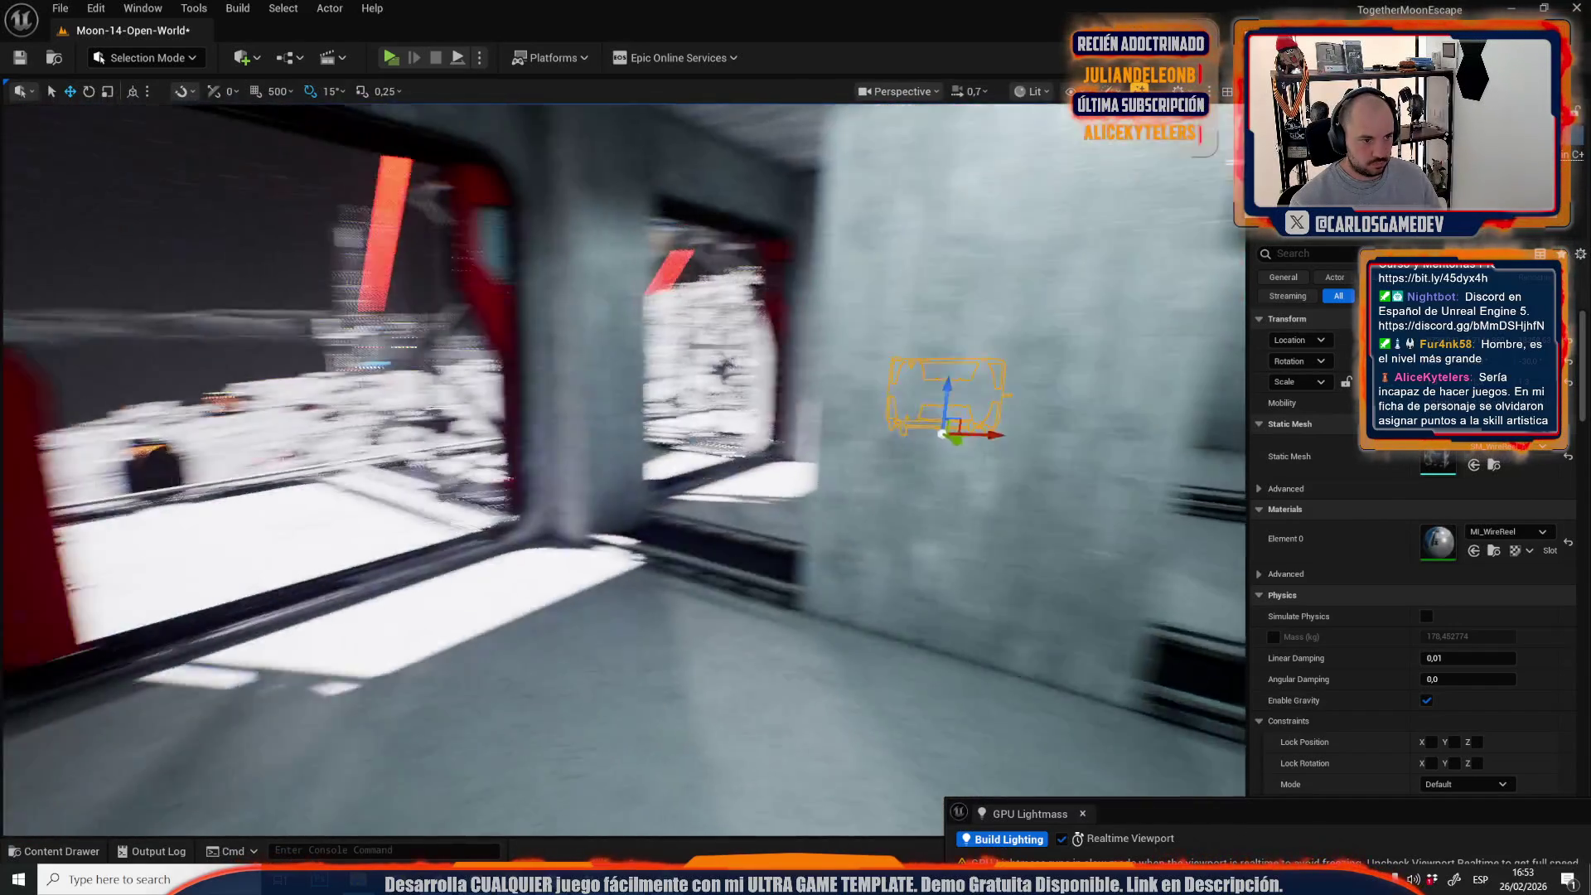
left_click_drag(630, 464, 796, 448)
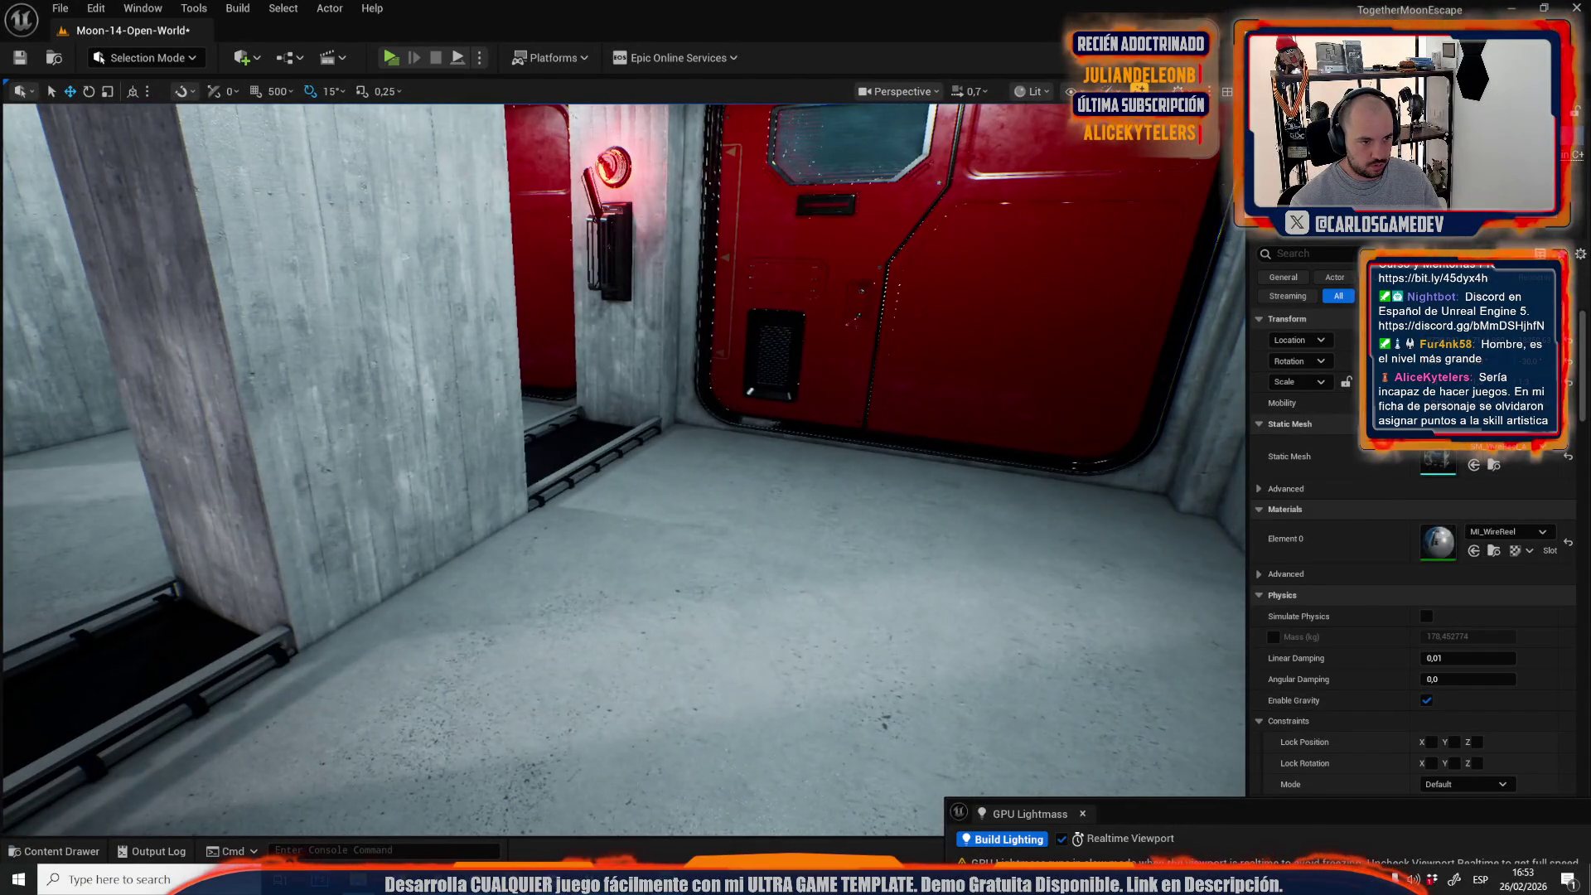
key("f")
key("e")
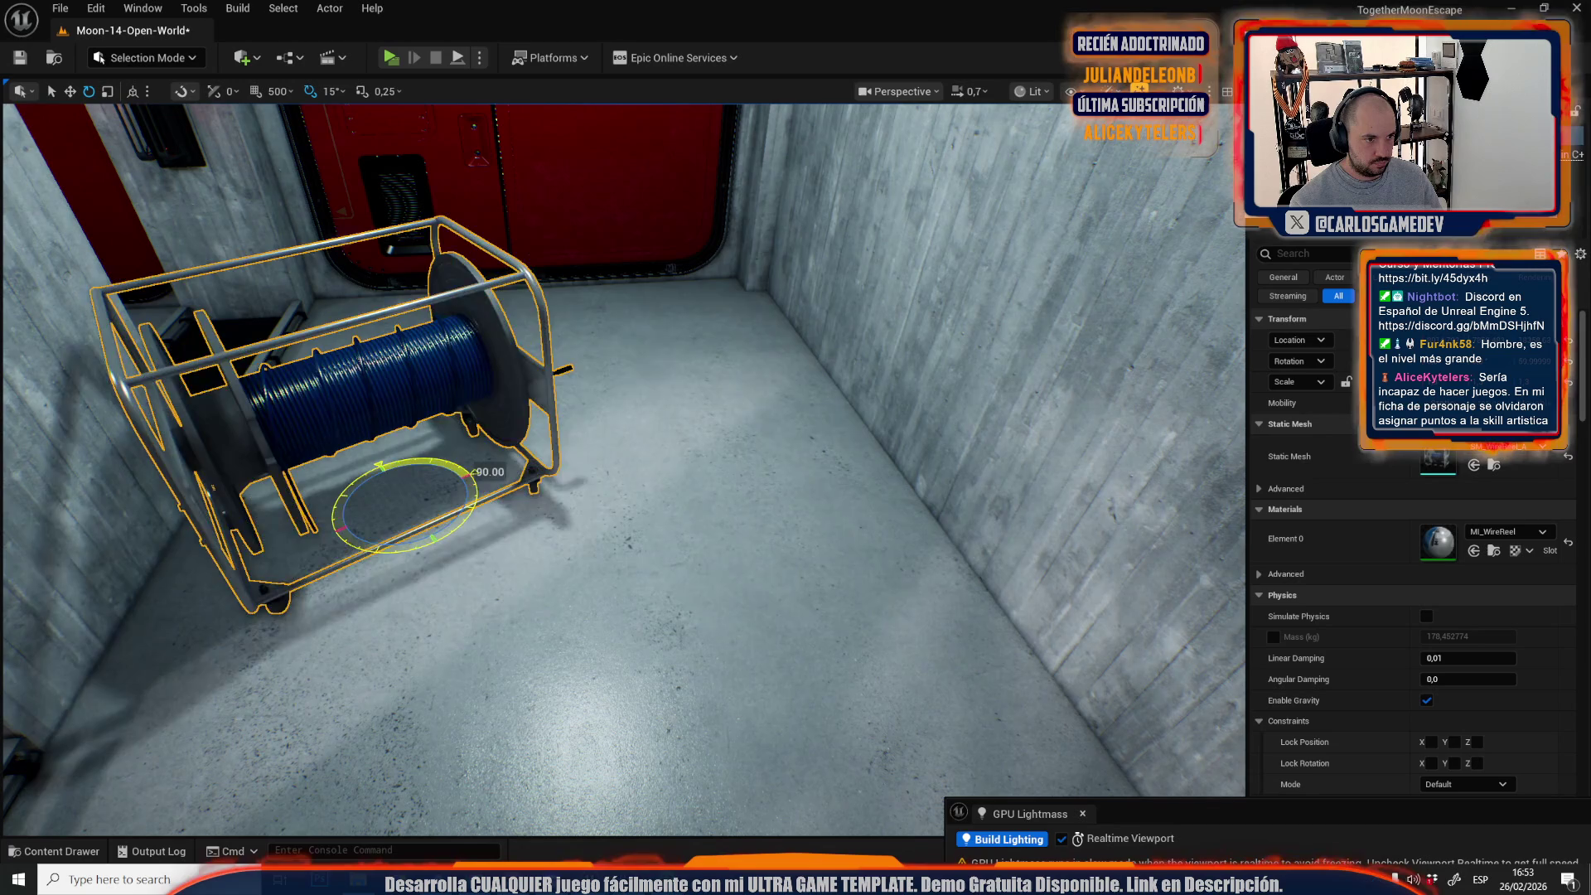
key("w")
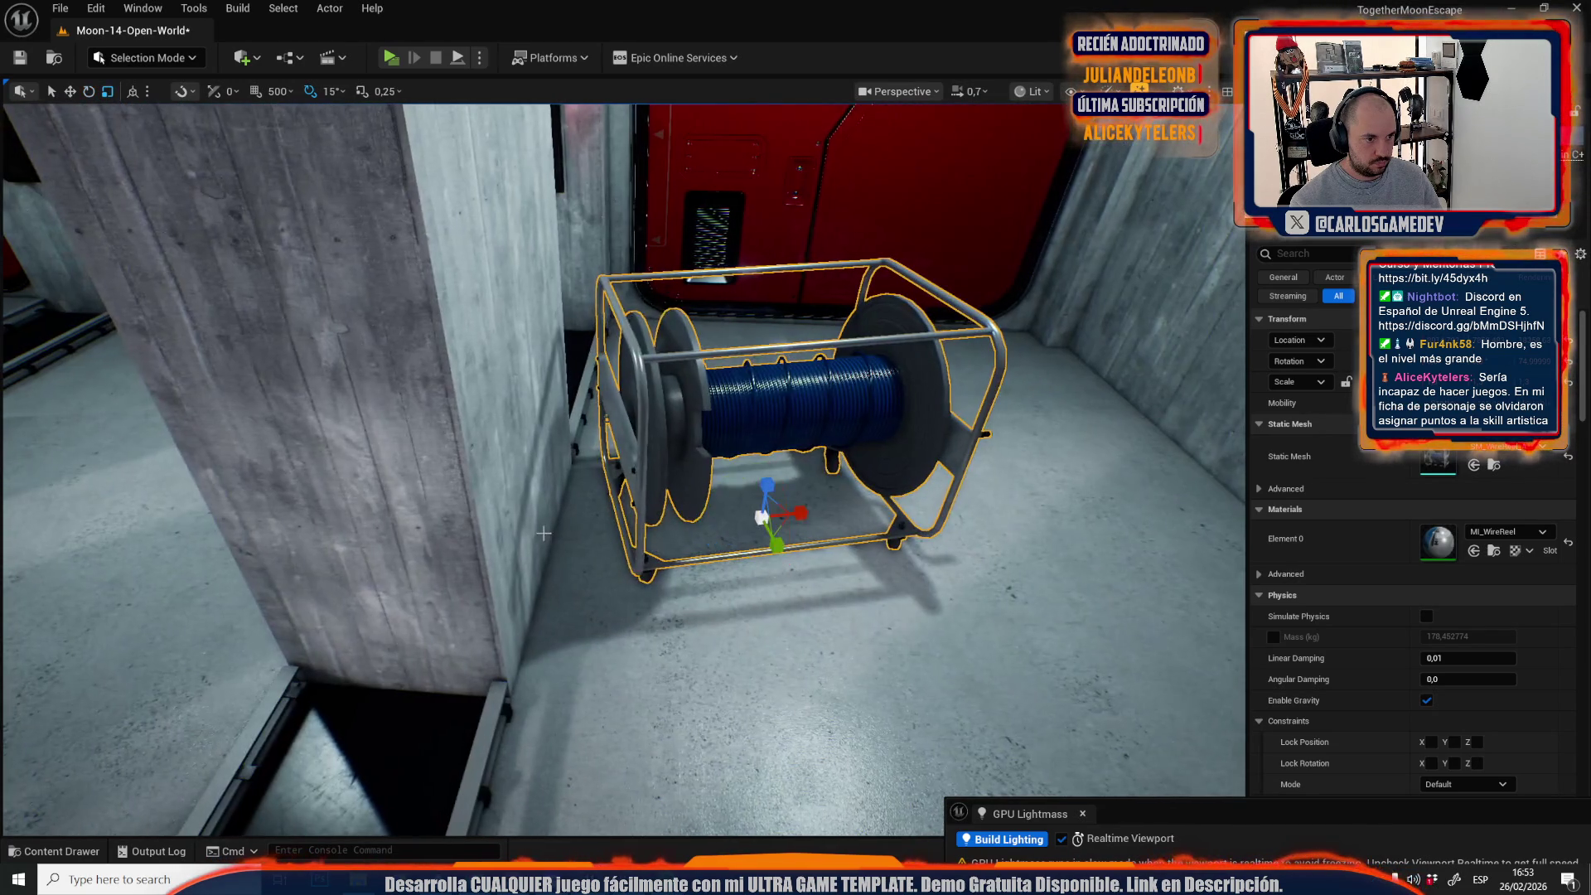
scroll(623, 469, "up", 1)
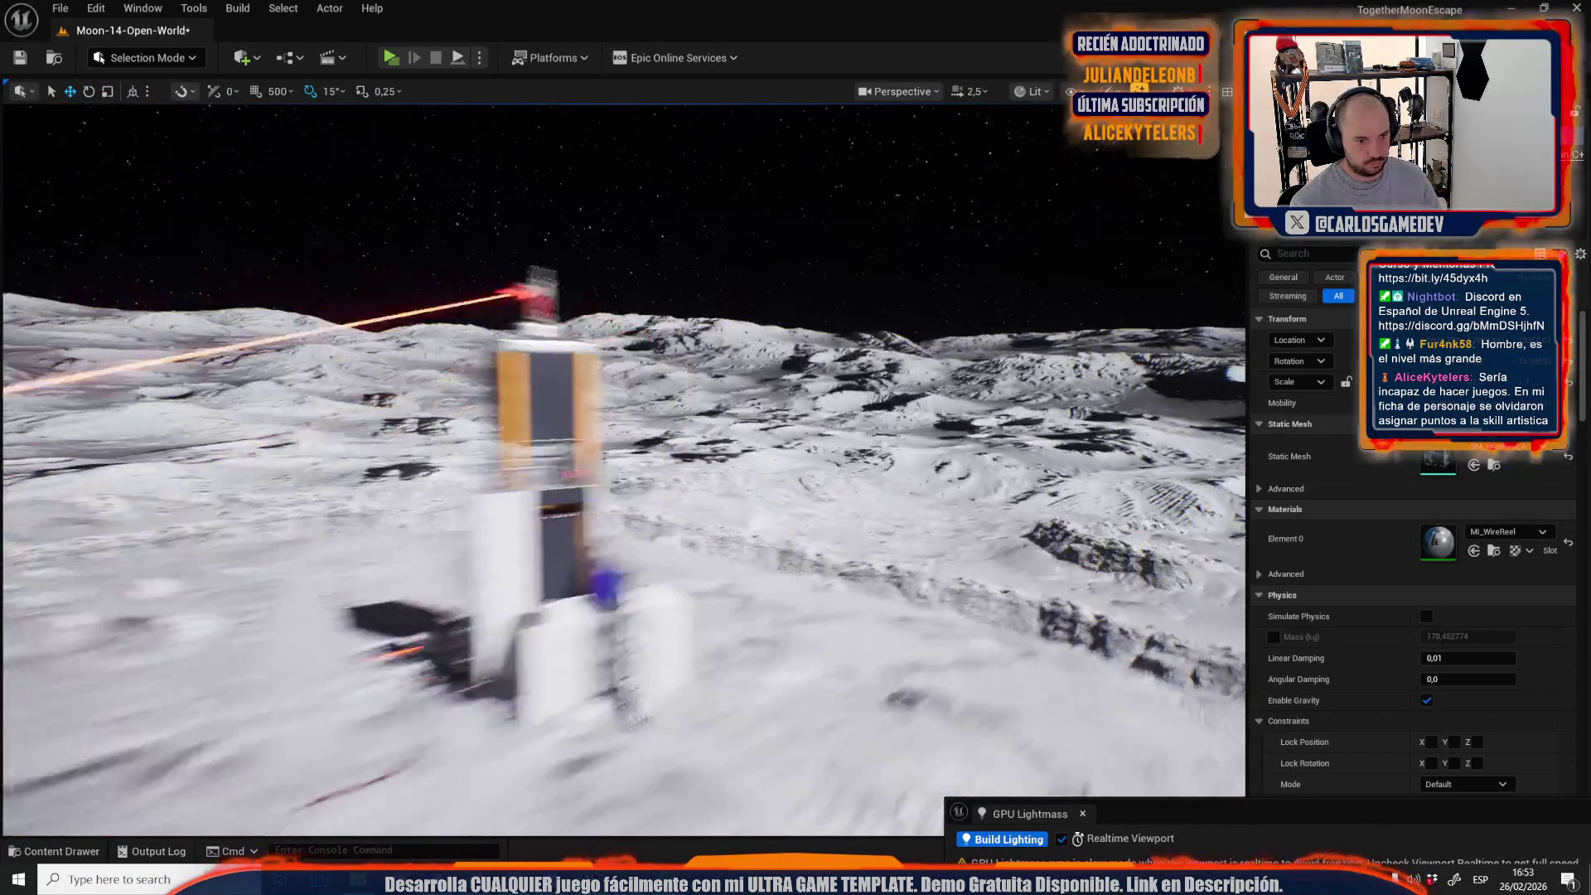
Drop a wire reel onto the tower platform and slide it beside the crate.
key("w")
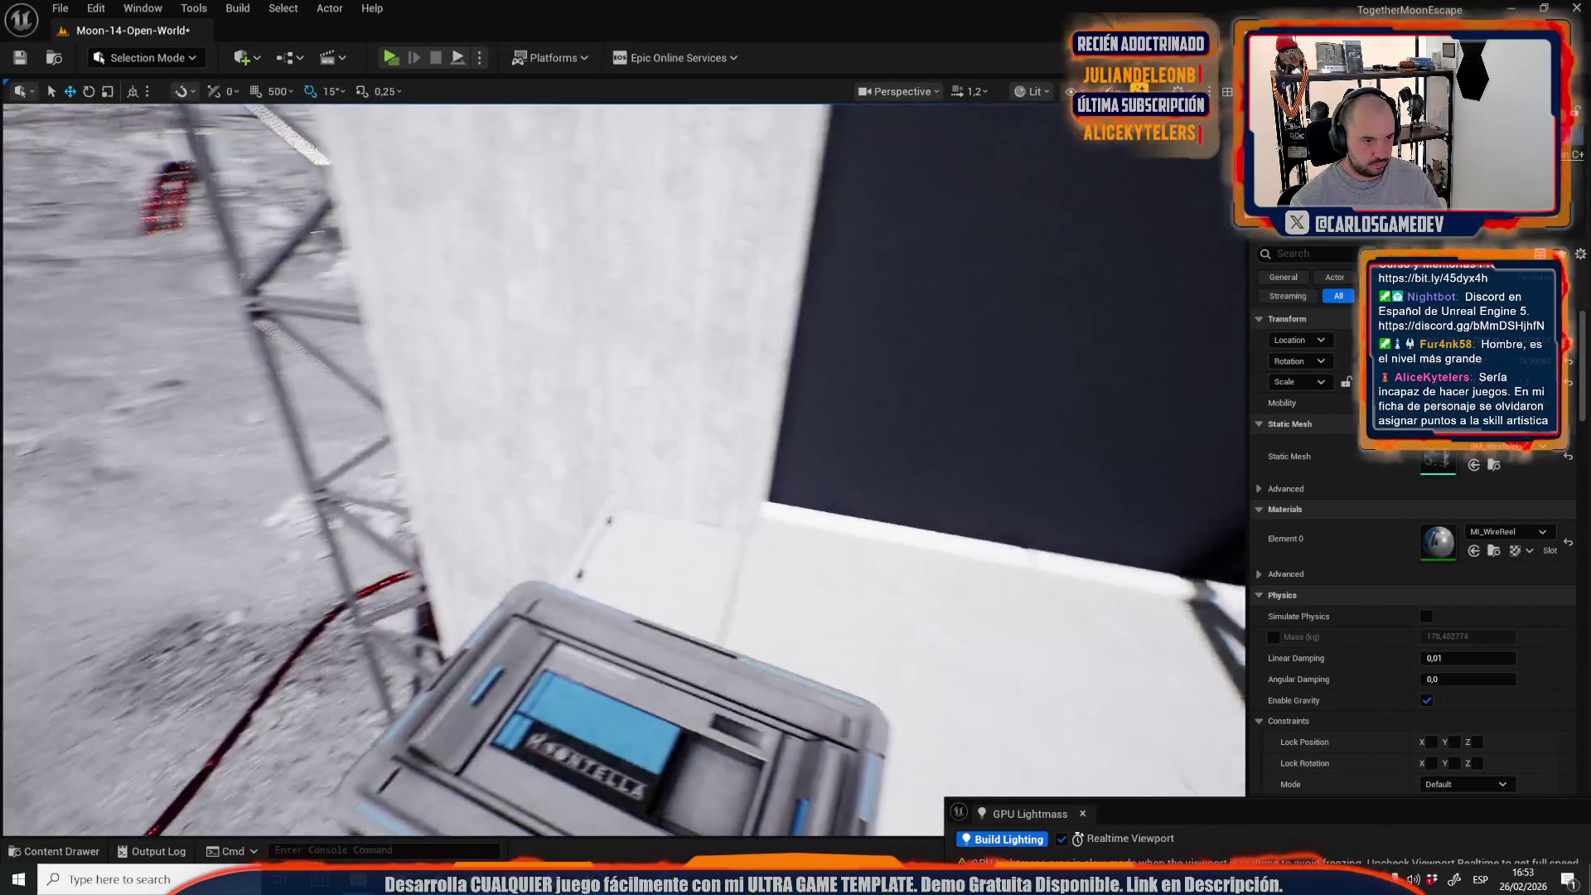
key("End")
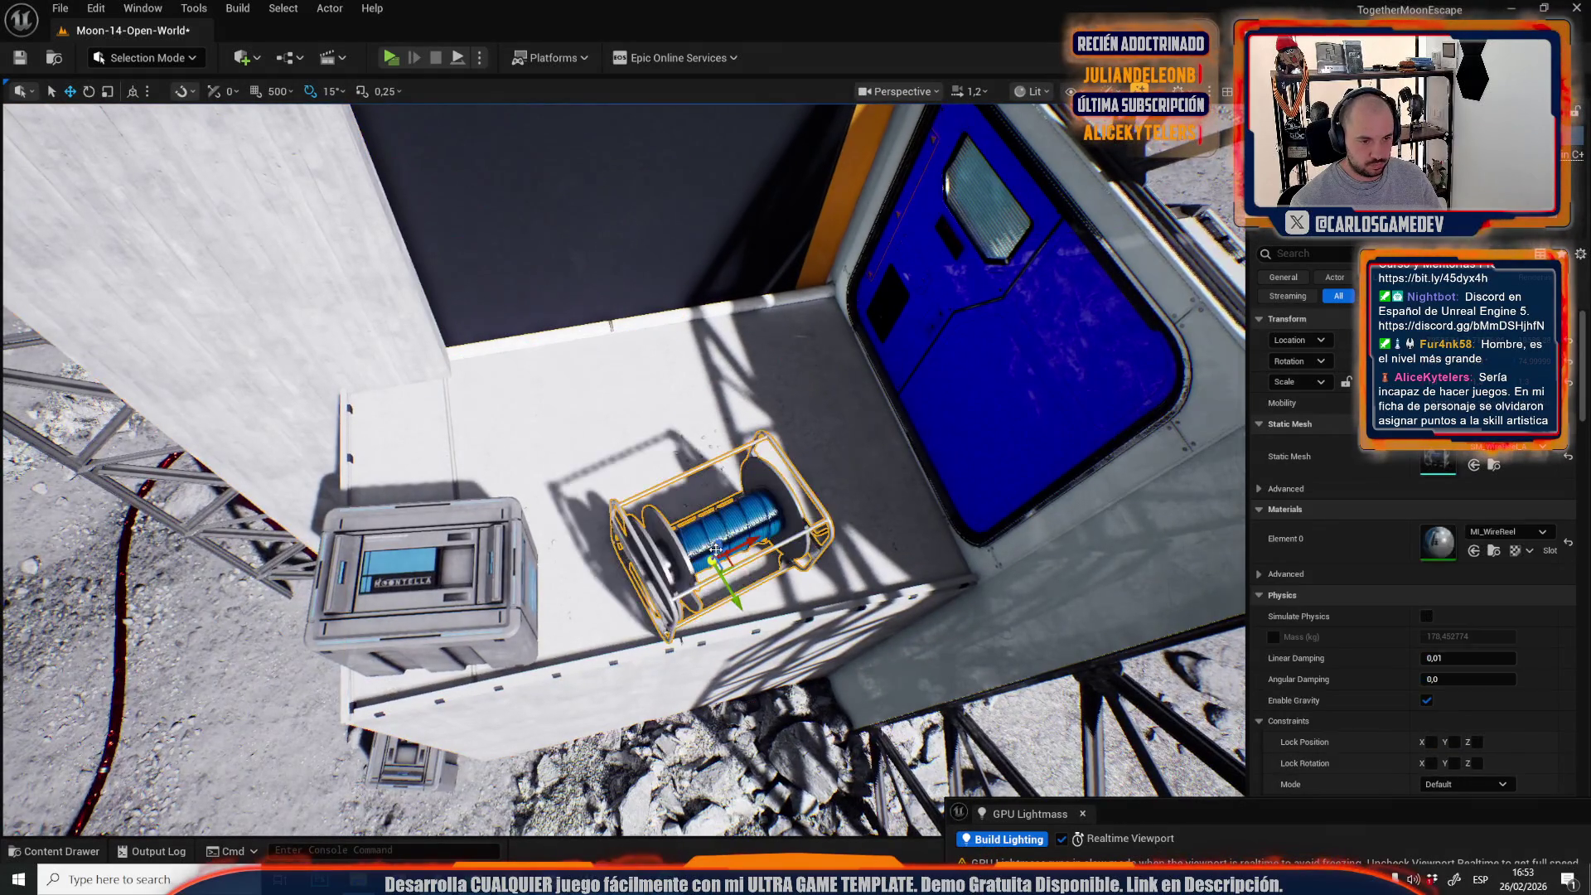
left_click_drag(682, 564, 670, 564)
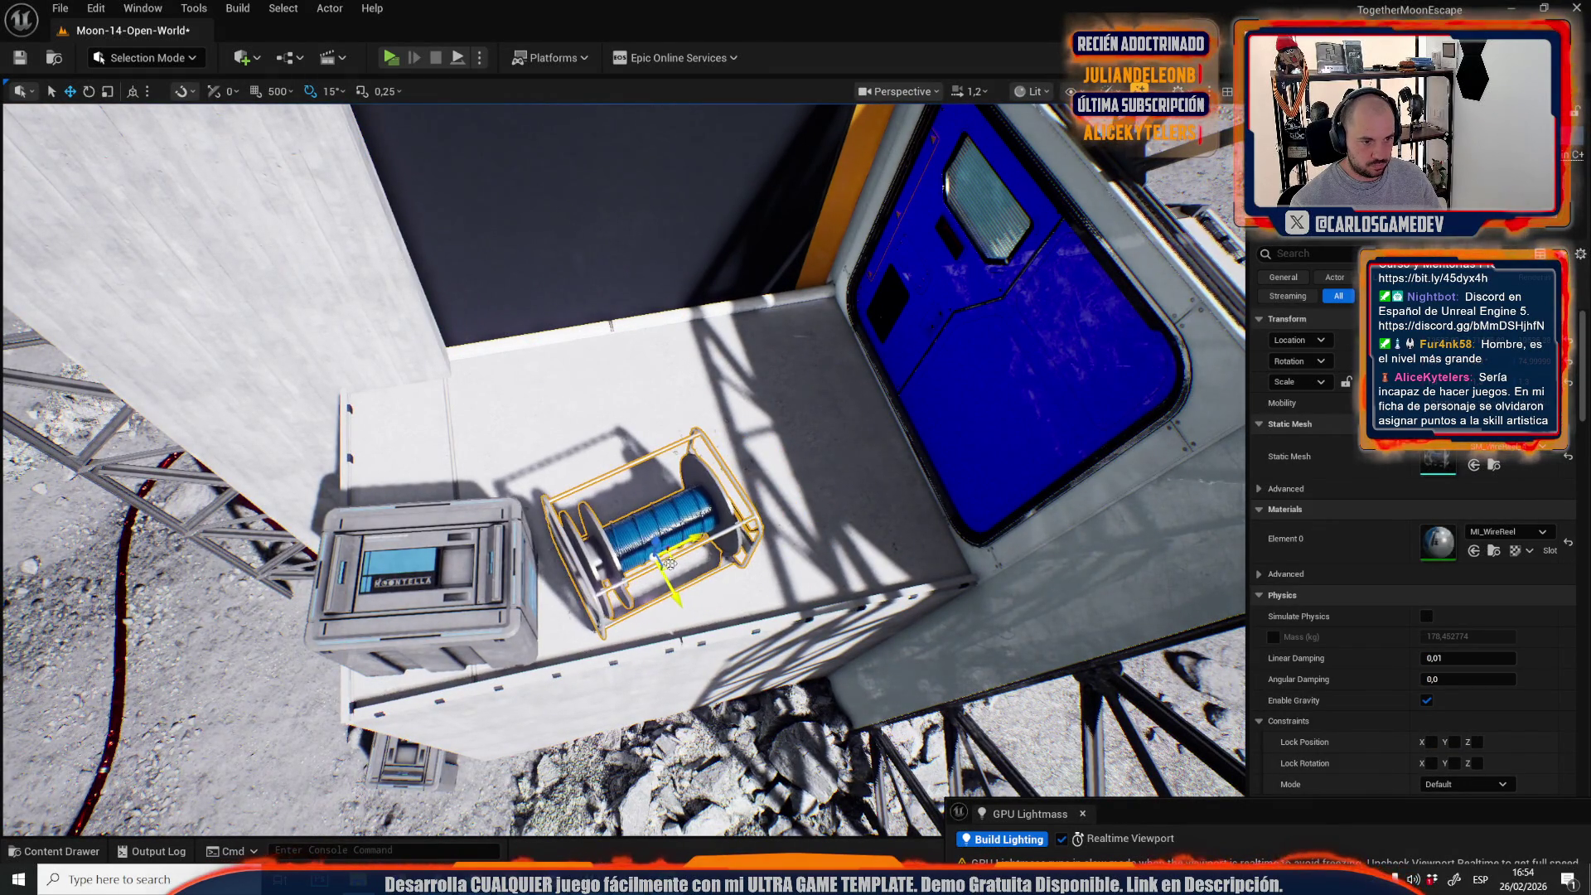
key("s")
scroll(678, 572, "up", 2)
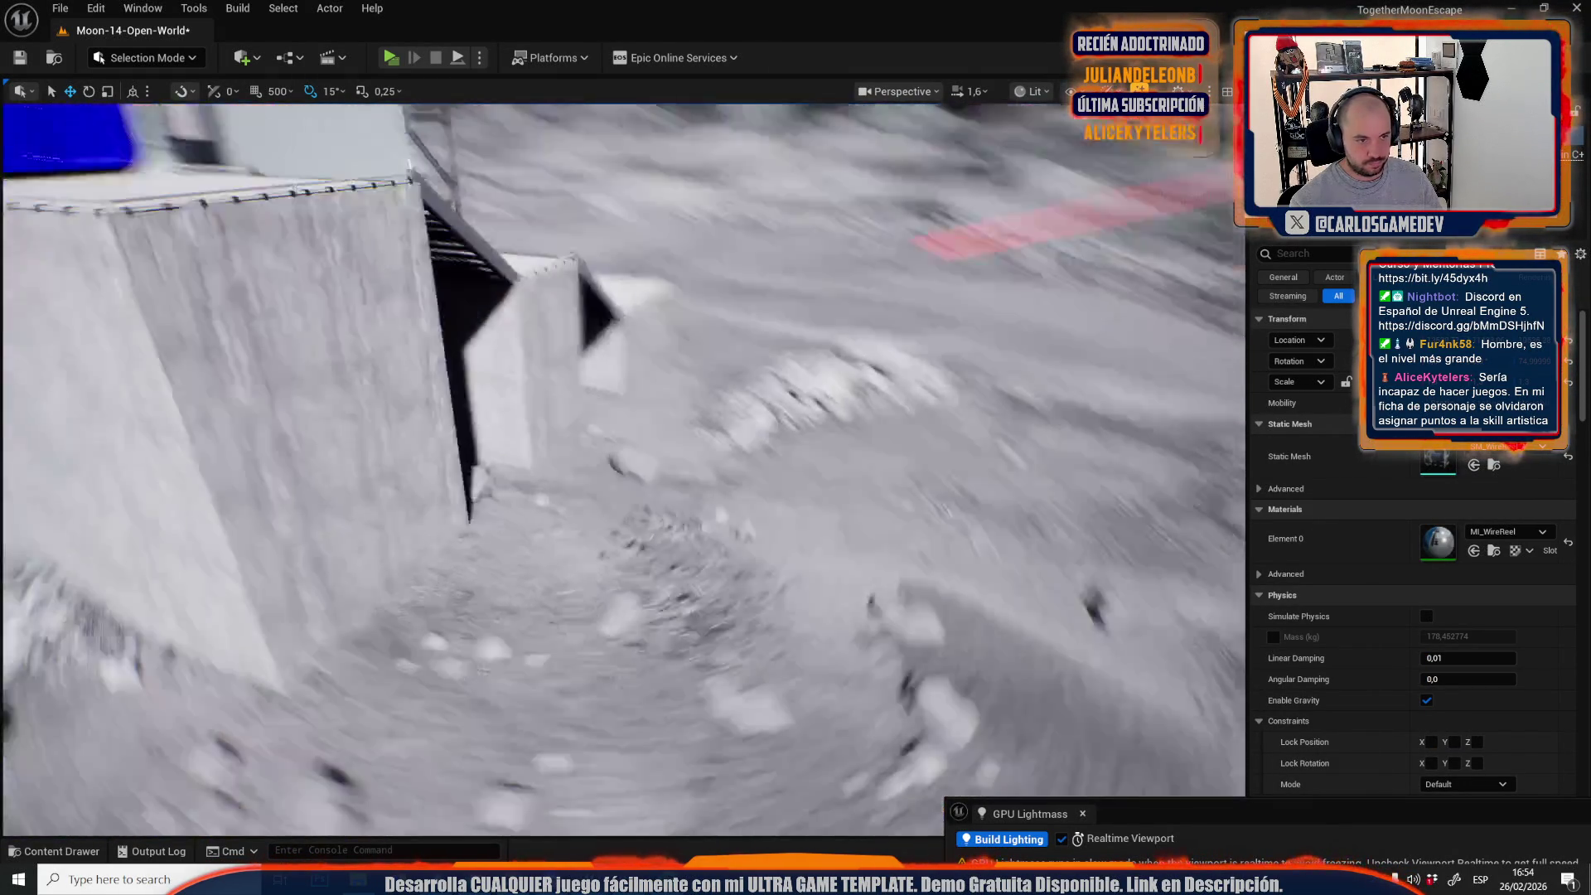
key("f")
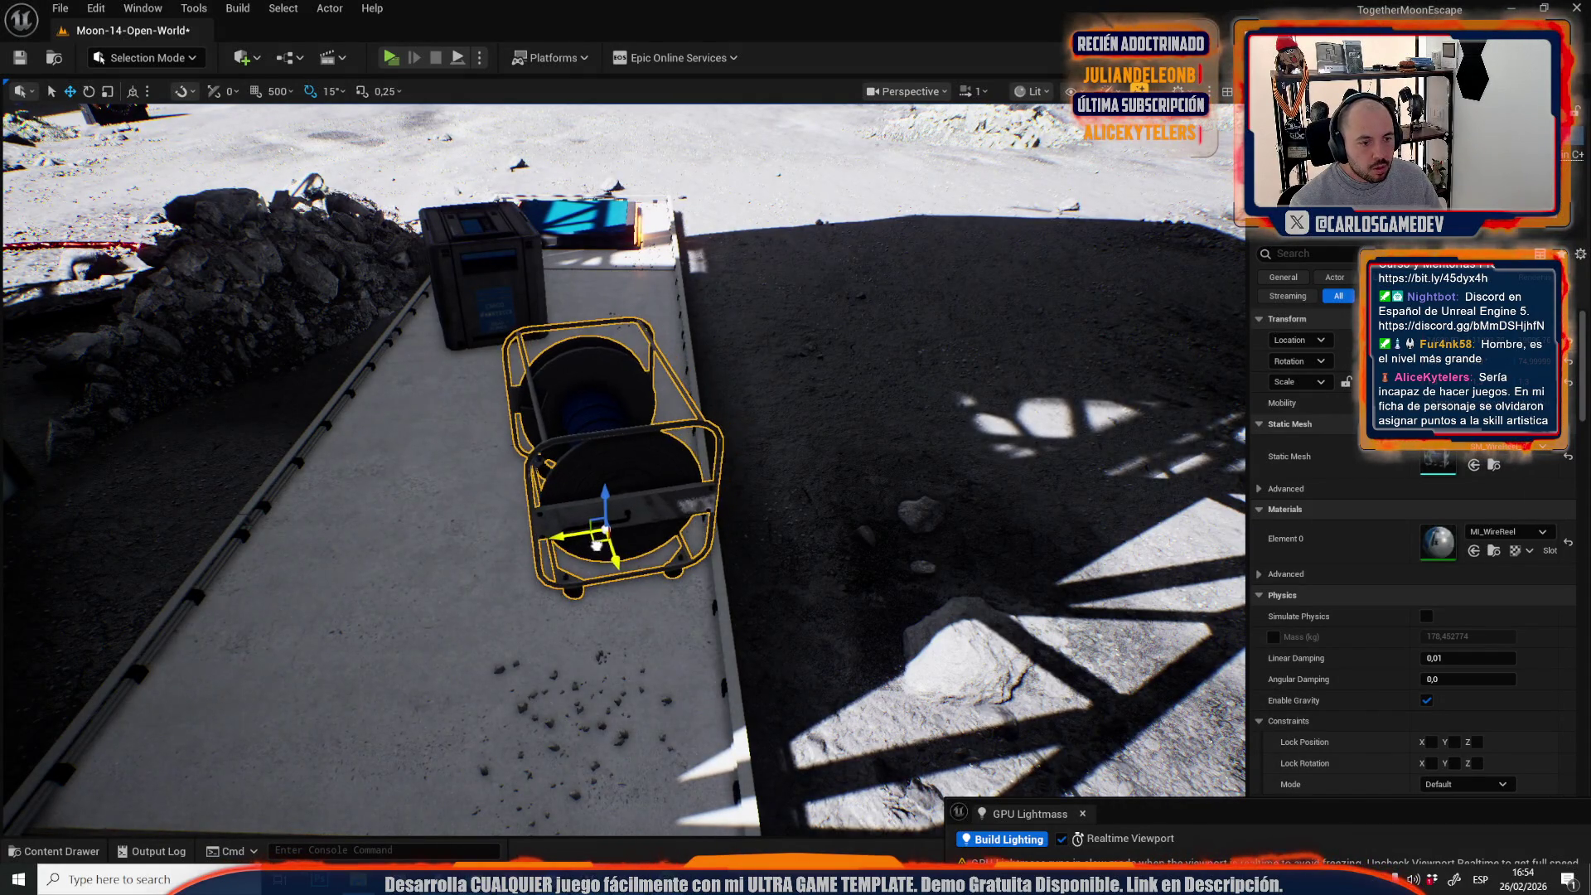
scroll(596, 544, "up", 2)
key("s")
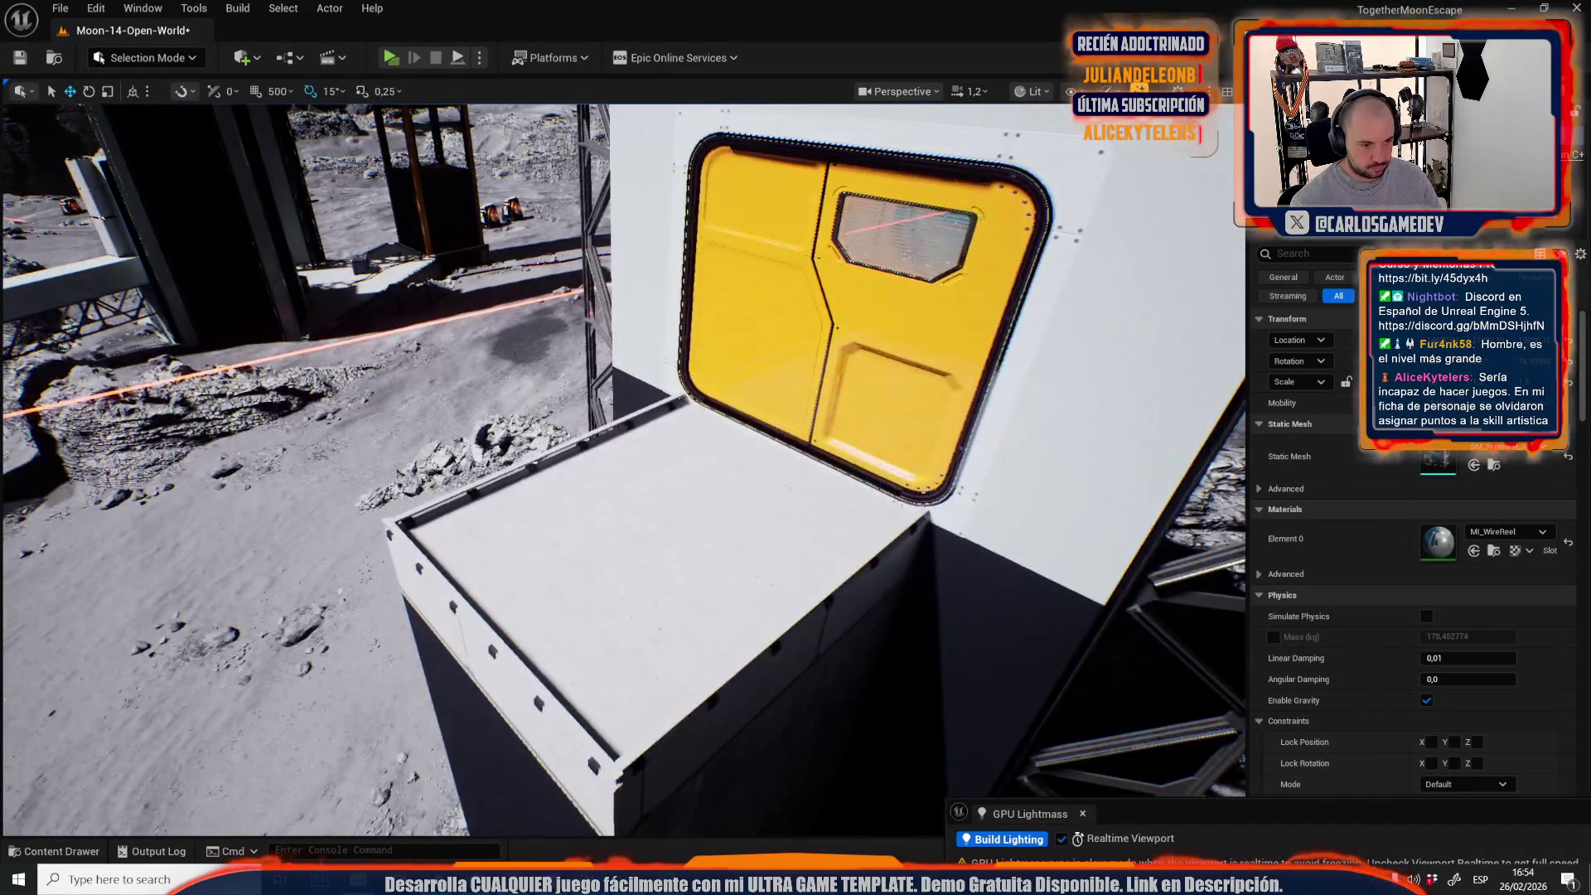
Lift the wire reel onto the tower platform below the yellow door, rotated to 60 degrees.
left_click_drag(686, 746, 686, 598)
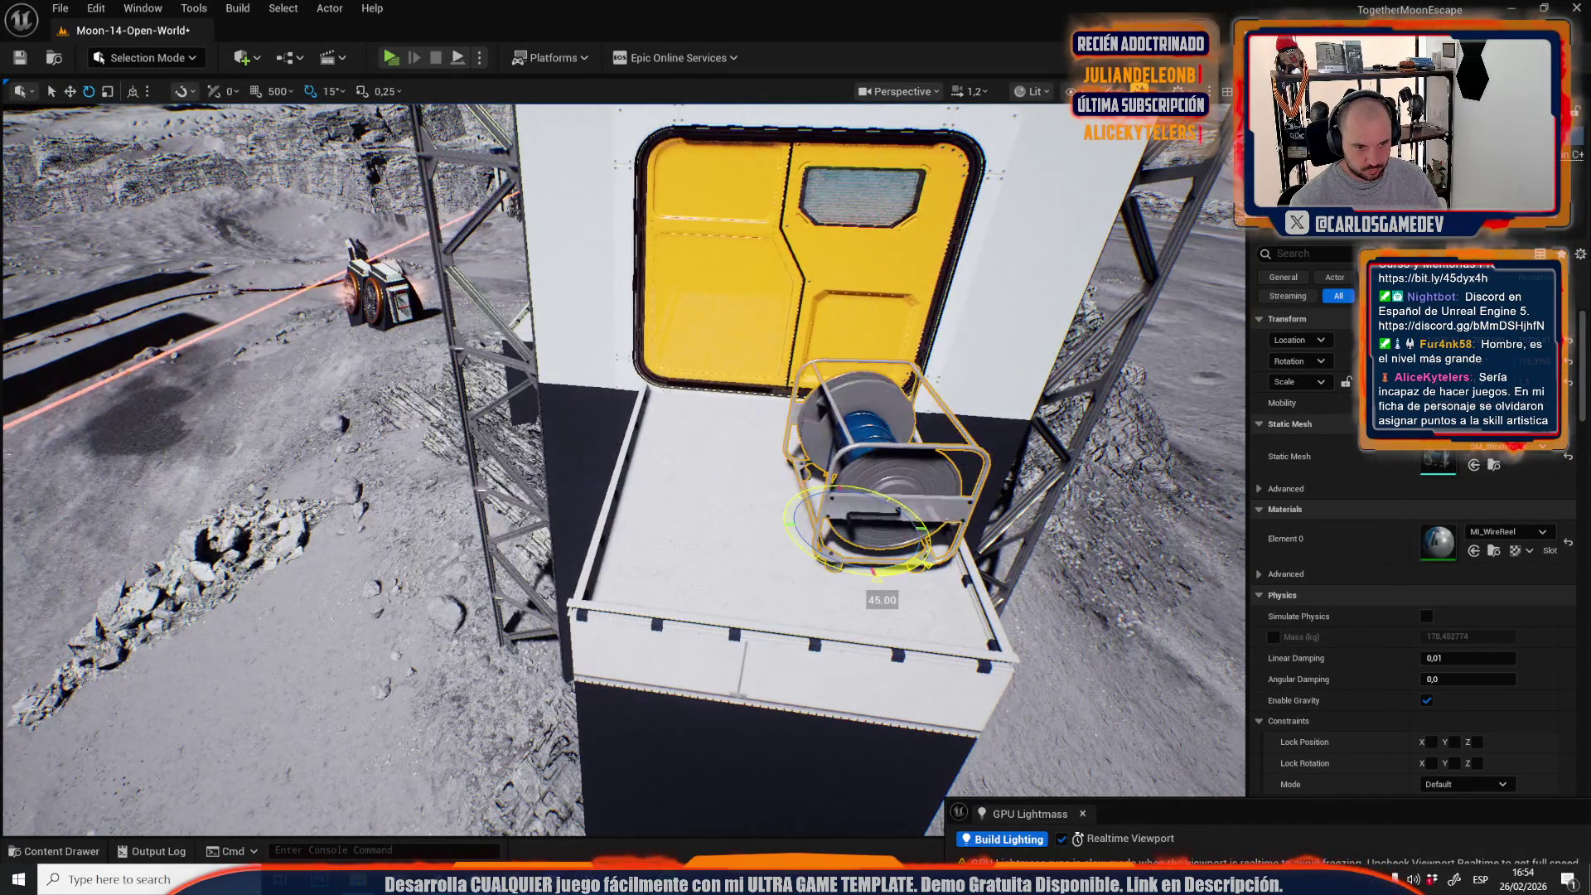
left_click_drag(882, 584, 854, 580)
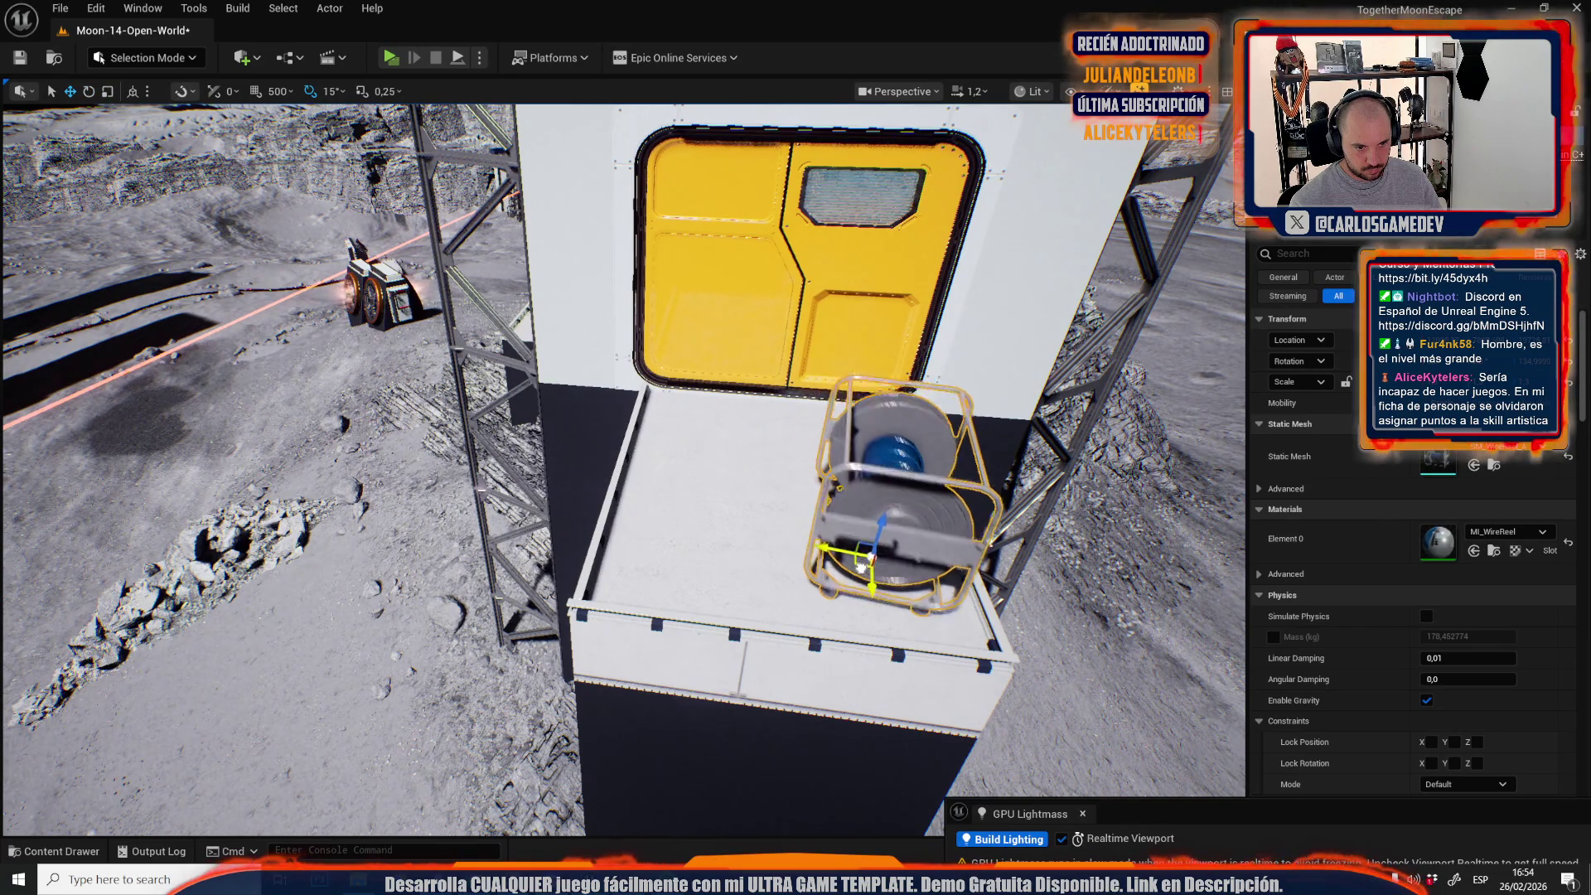
scroll(862, 593, "down", 1)
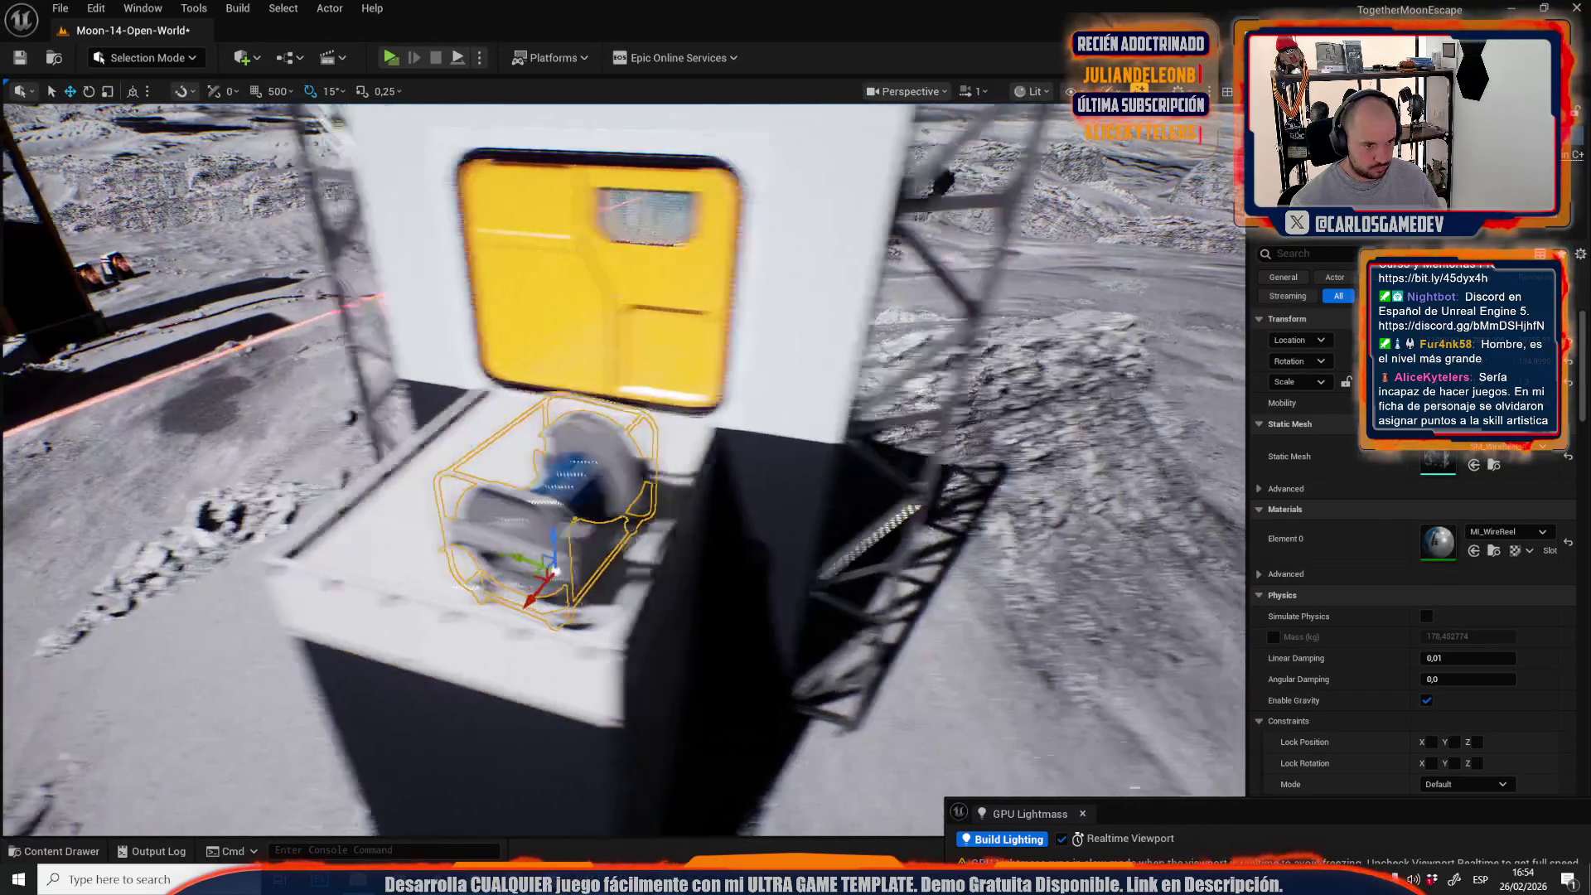
scroll(738, 556, "up", 1)
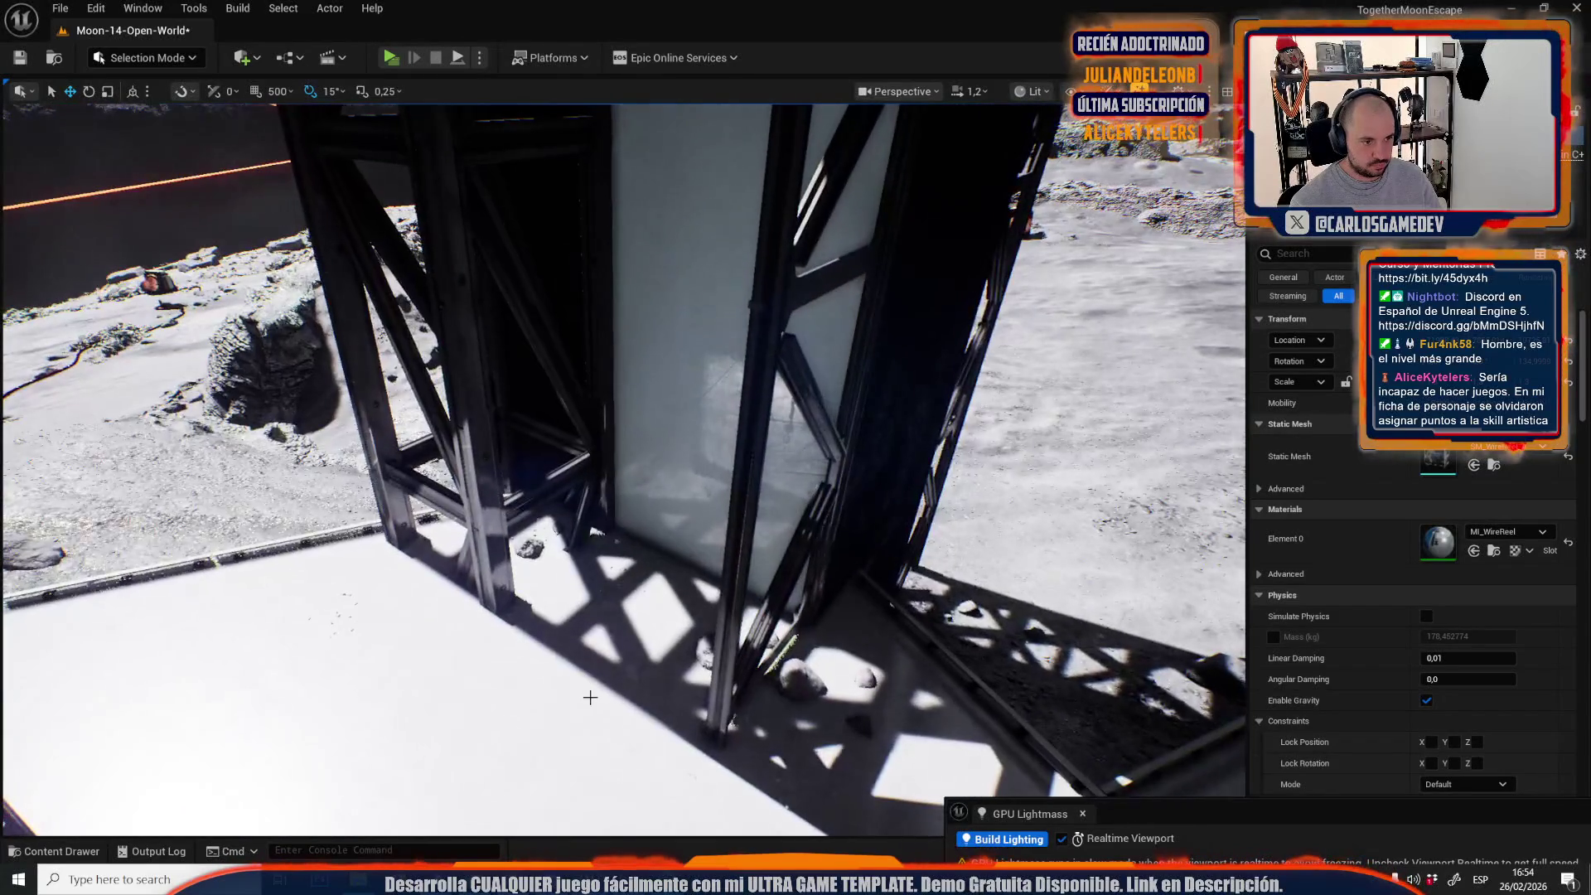
left_click_drag(590, 698, 608, 669)
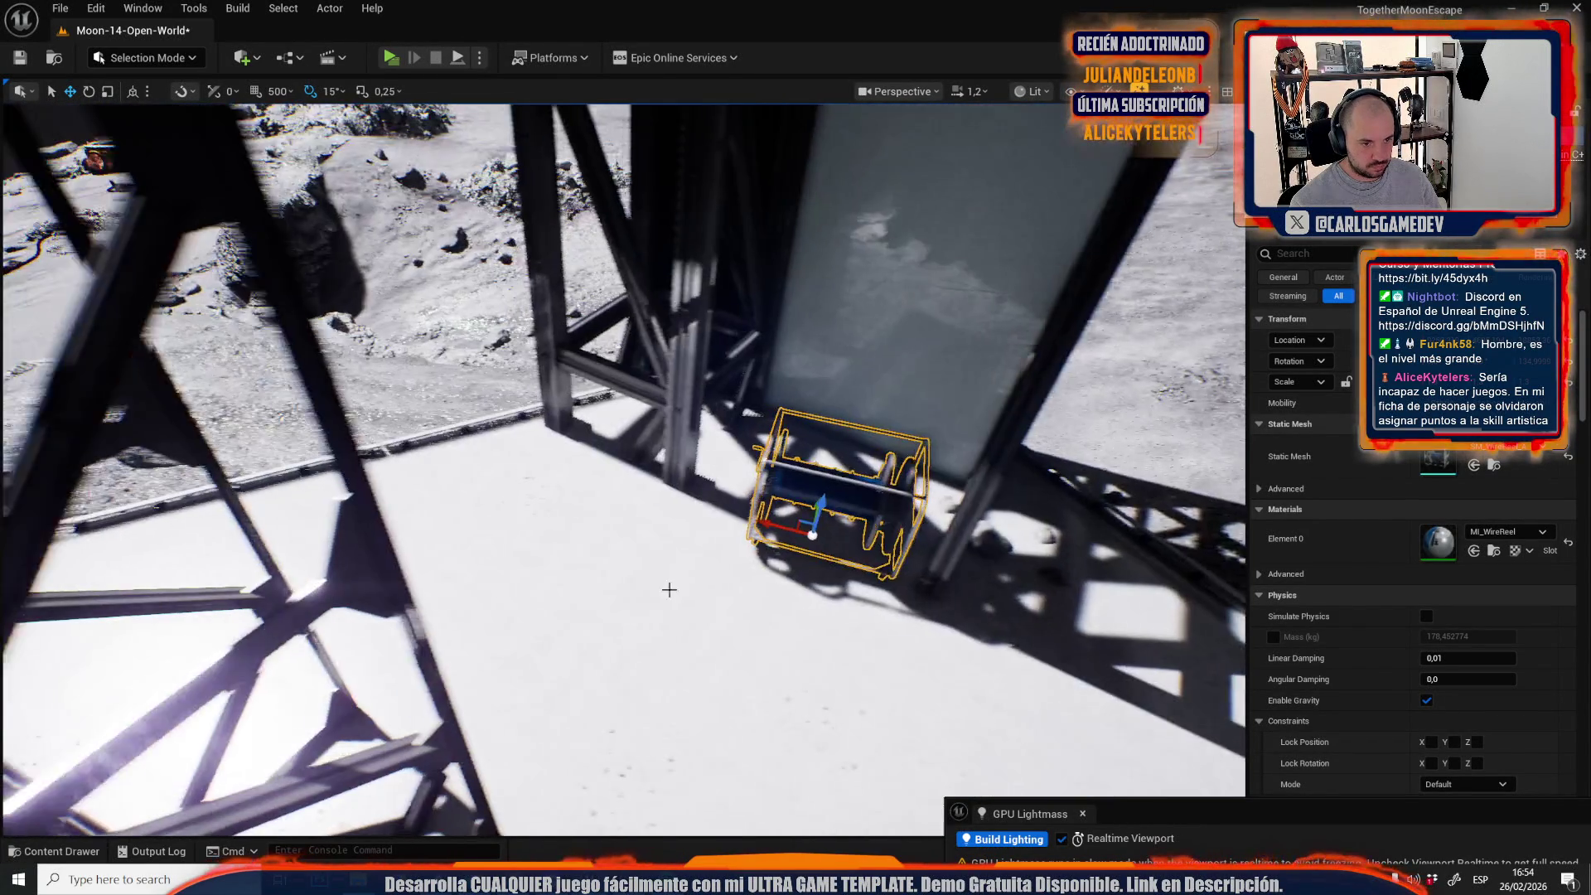
left_click_drag(669, 591, 721, 584)
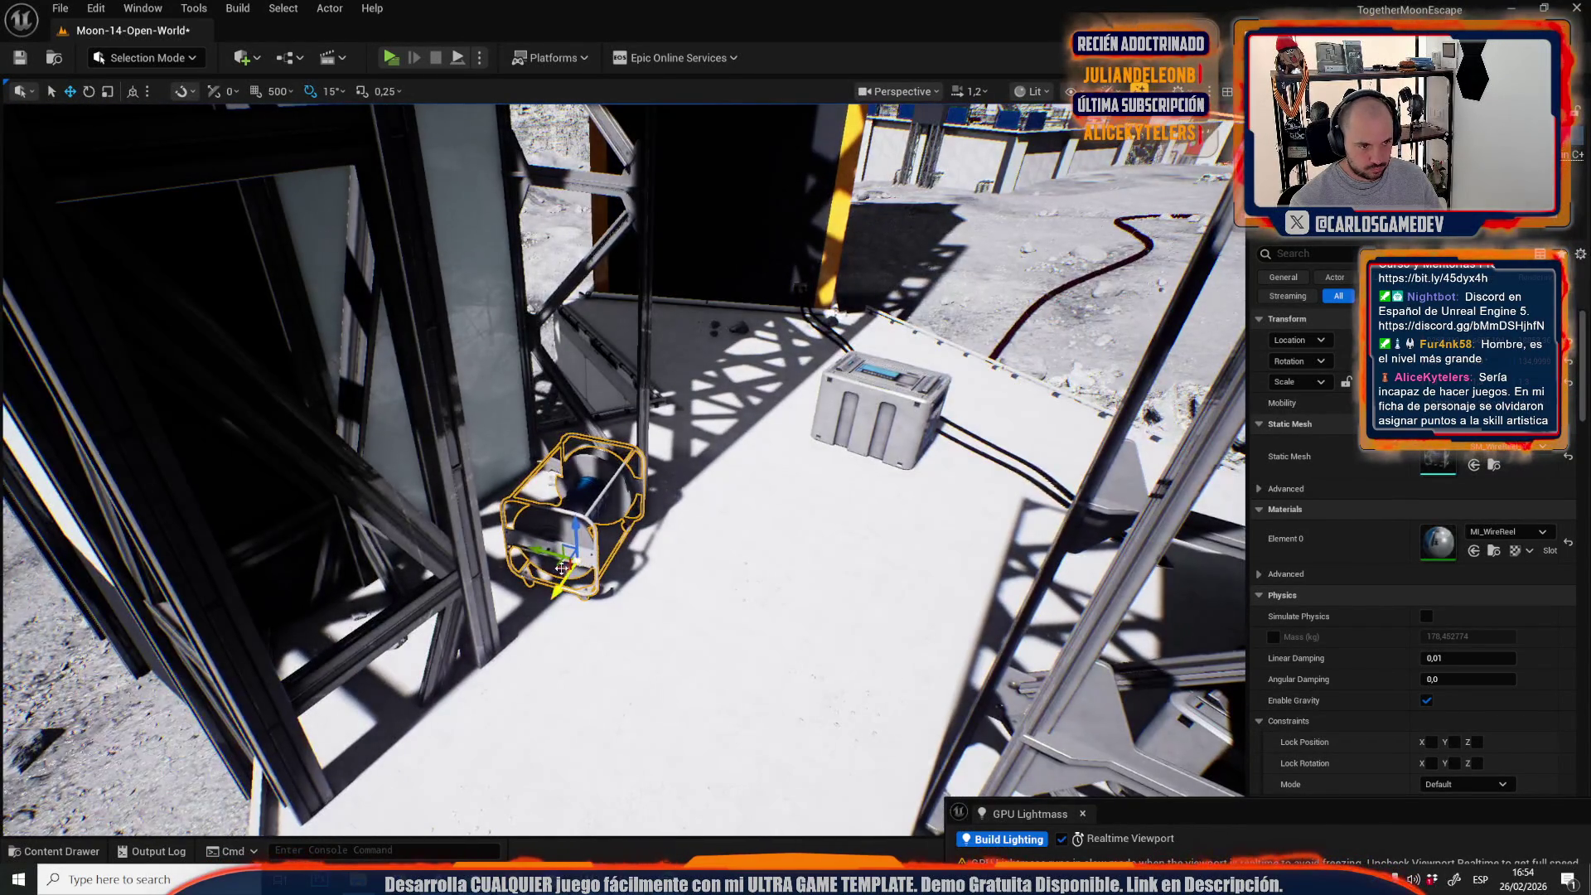
scroll(560, 591, "up", 3)
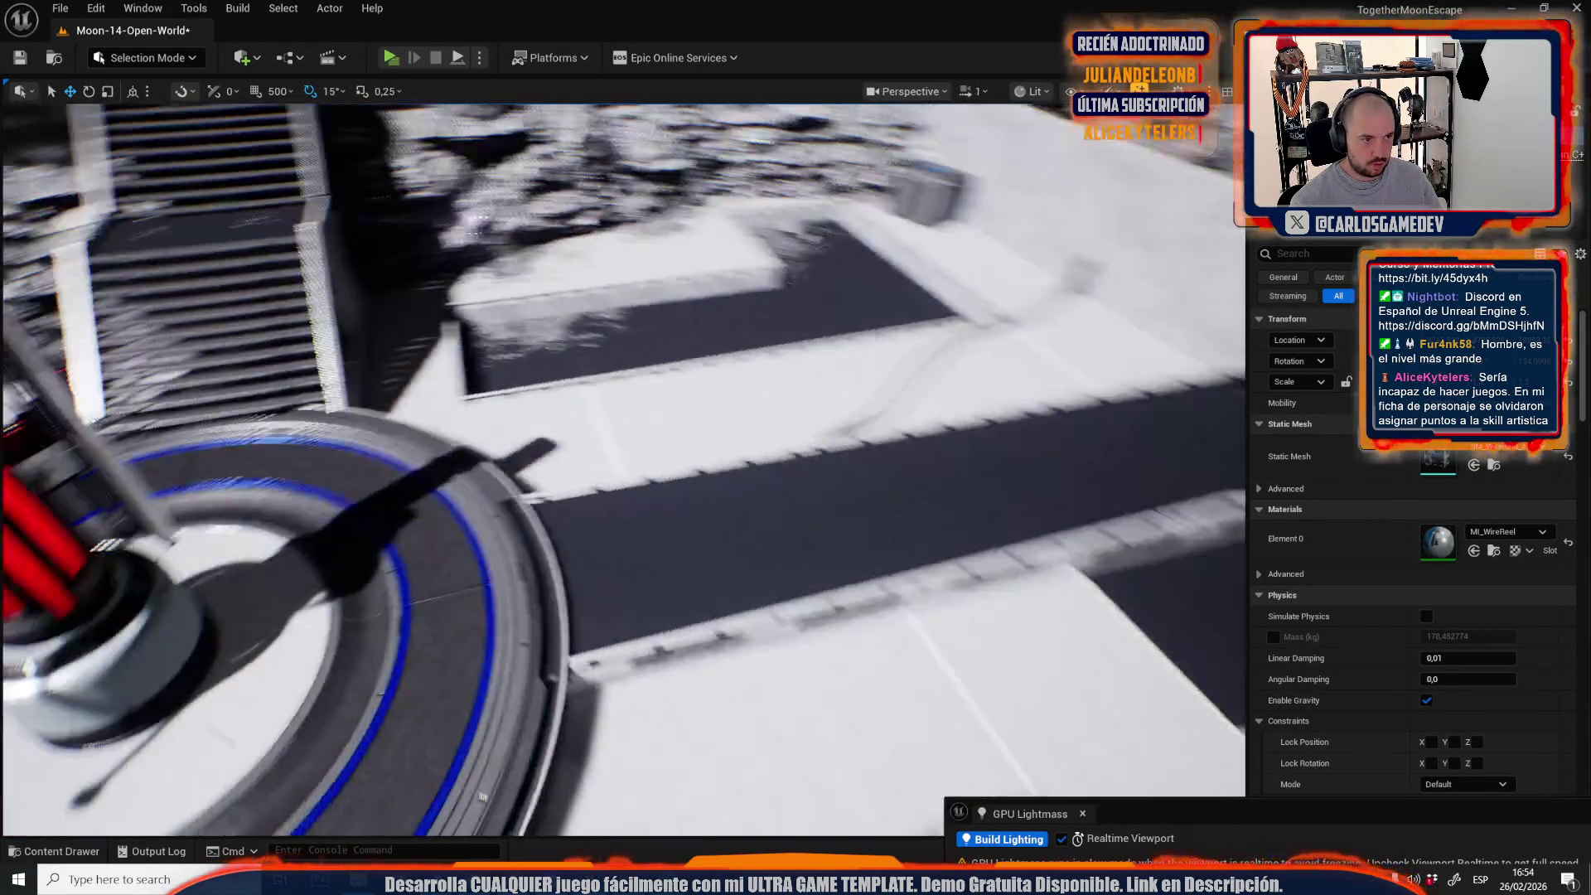
Scale the wire reel and reposition it inside the walled pit.
left_click_drag(622, 464, 630, 497)
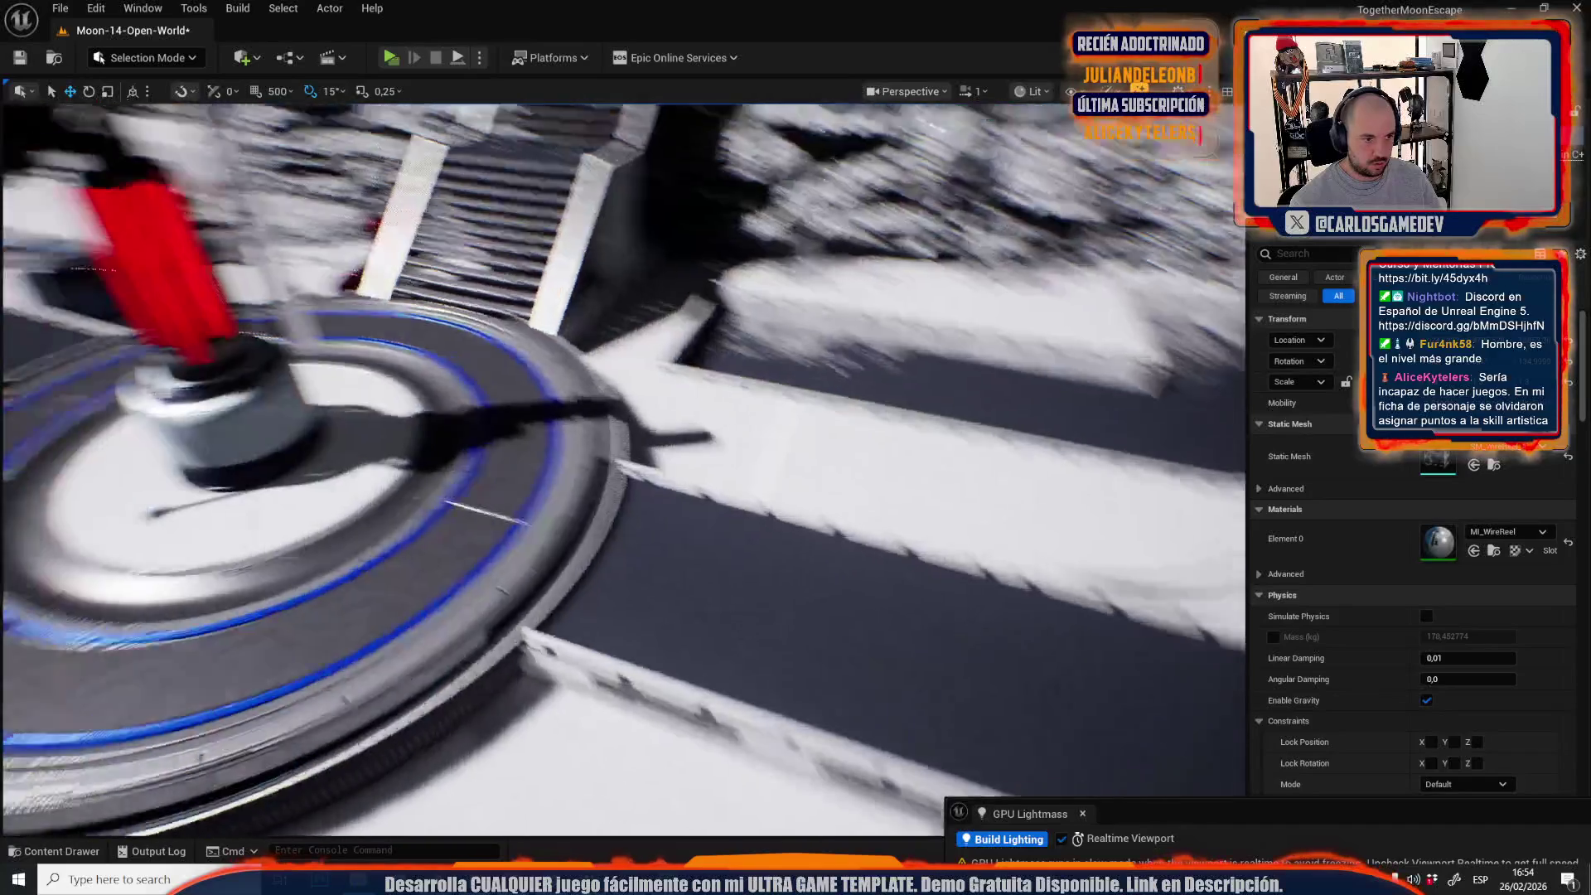
left_click_drag(786, 681, 787, 663)
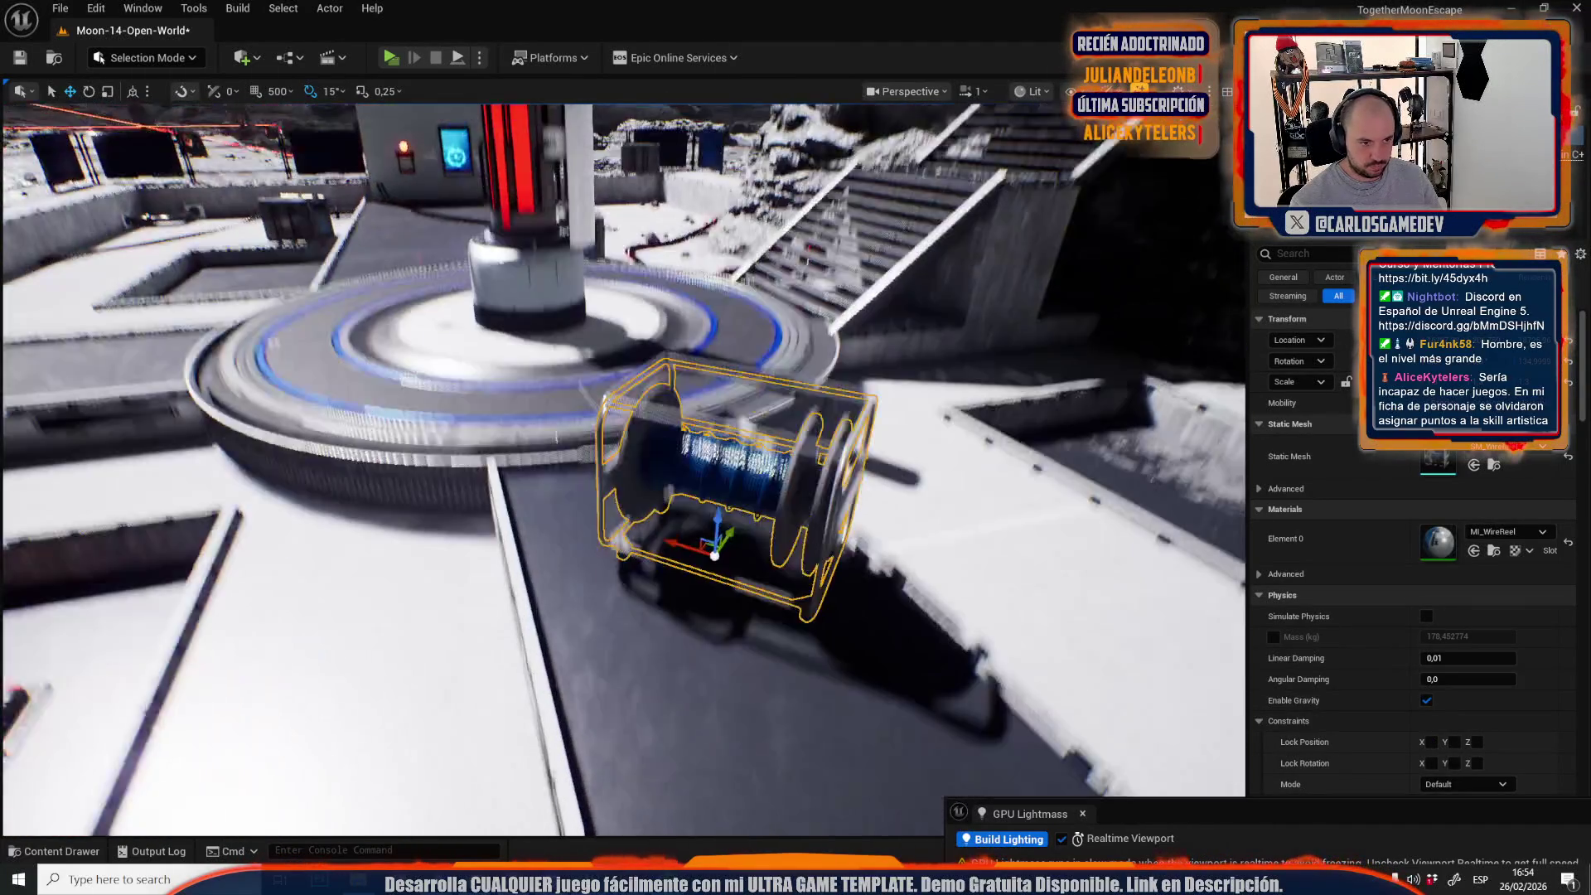
left_click_drag(688, 508, 688, 507)
key("r")
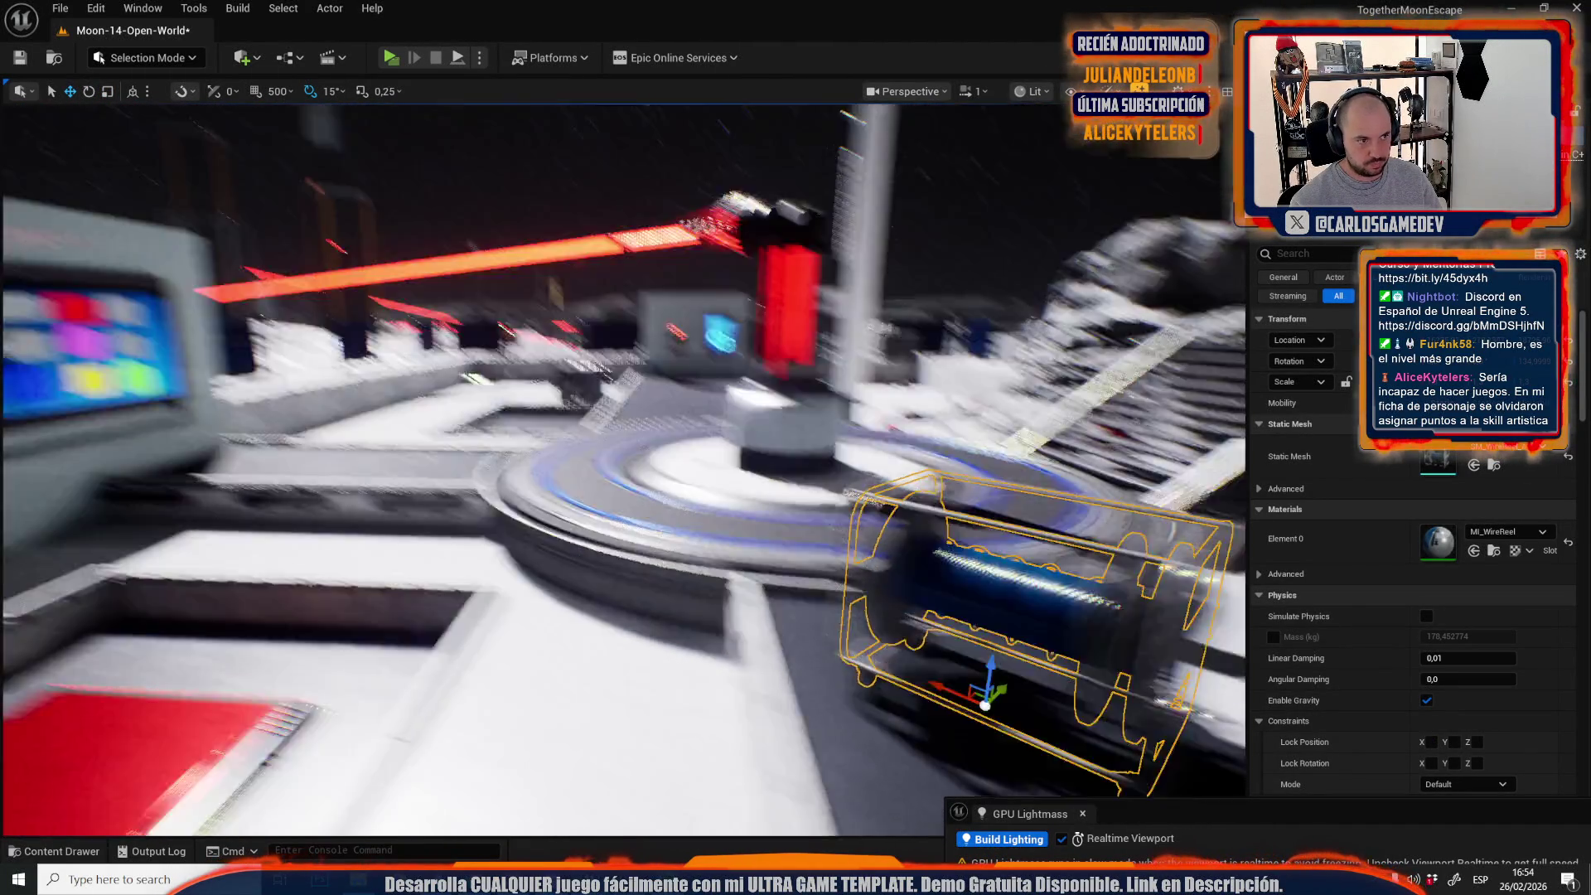
left_click_drag(622, 465, 580, 465)
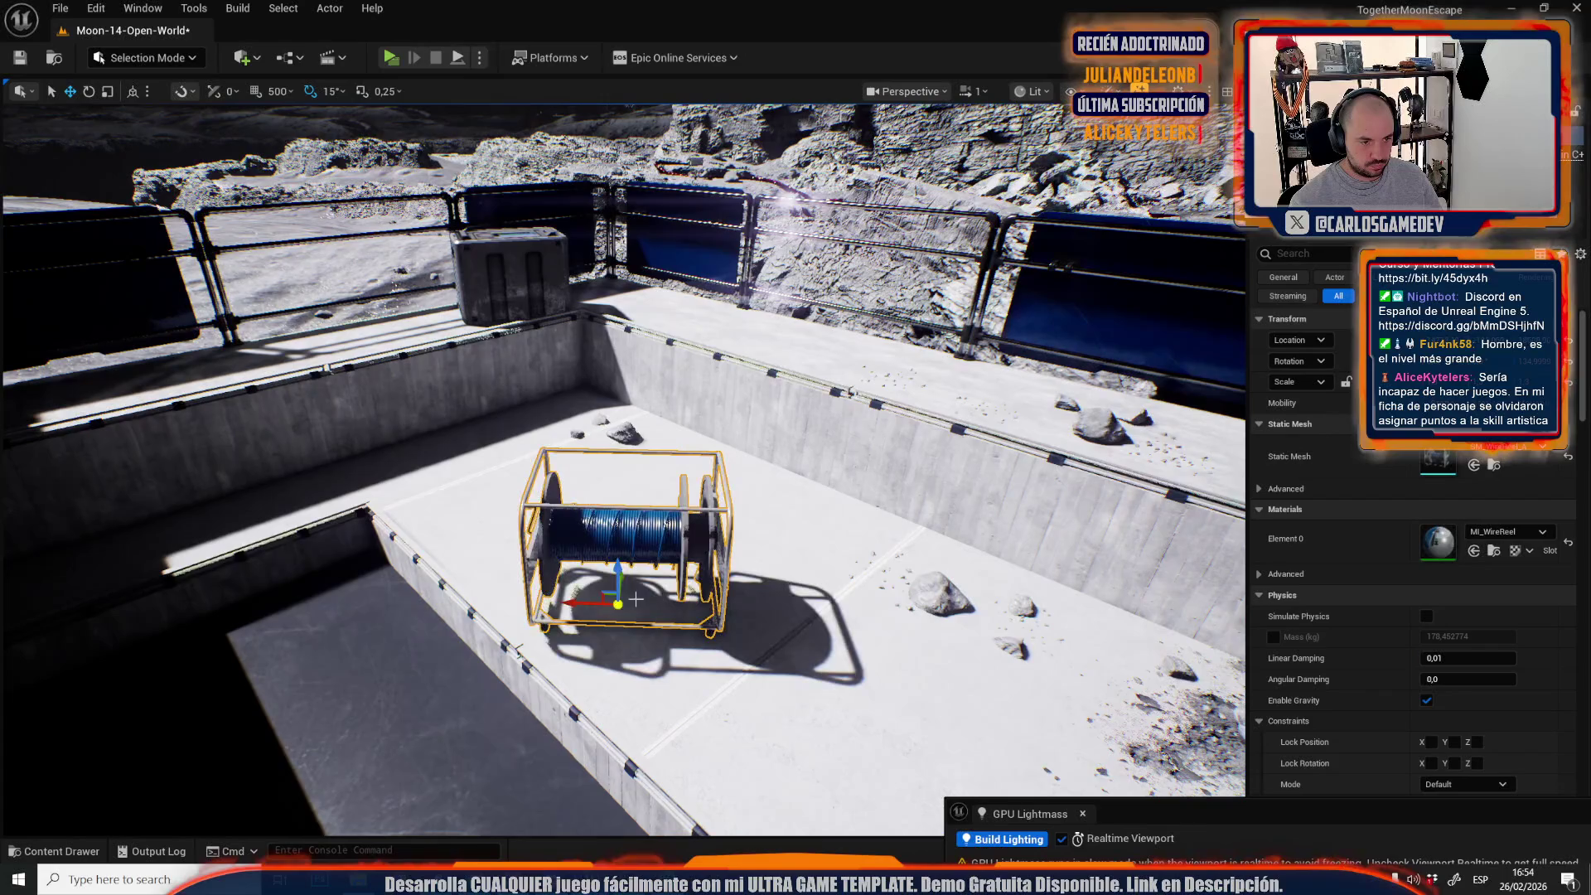
mouse_move(609, 589)
left_mouse_down()
mouse_move(337, 533)
mouse_move(749, 635)
left_mouse_up()
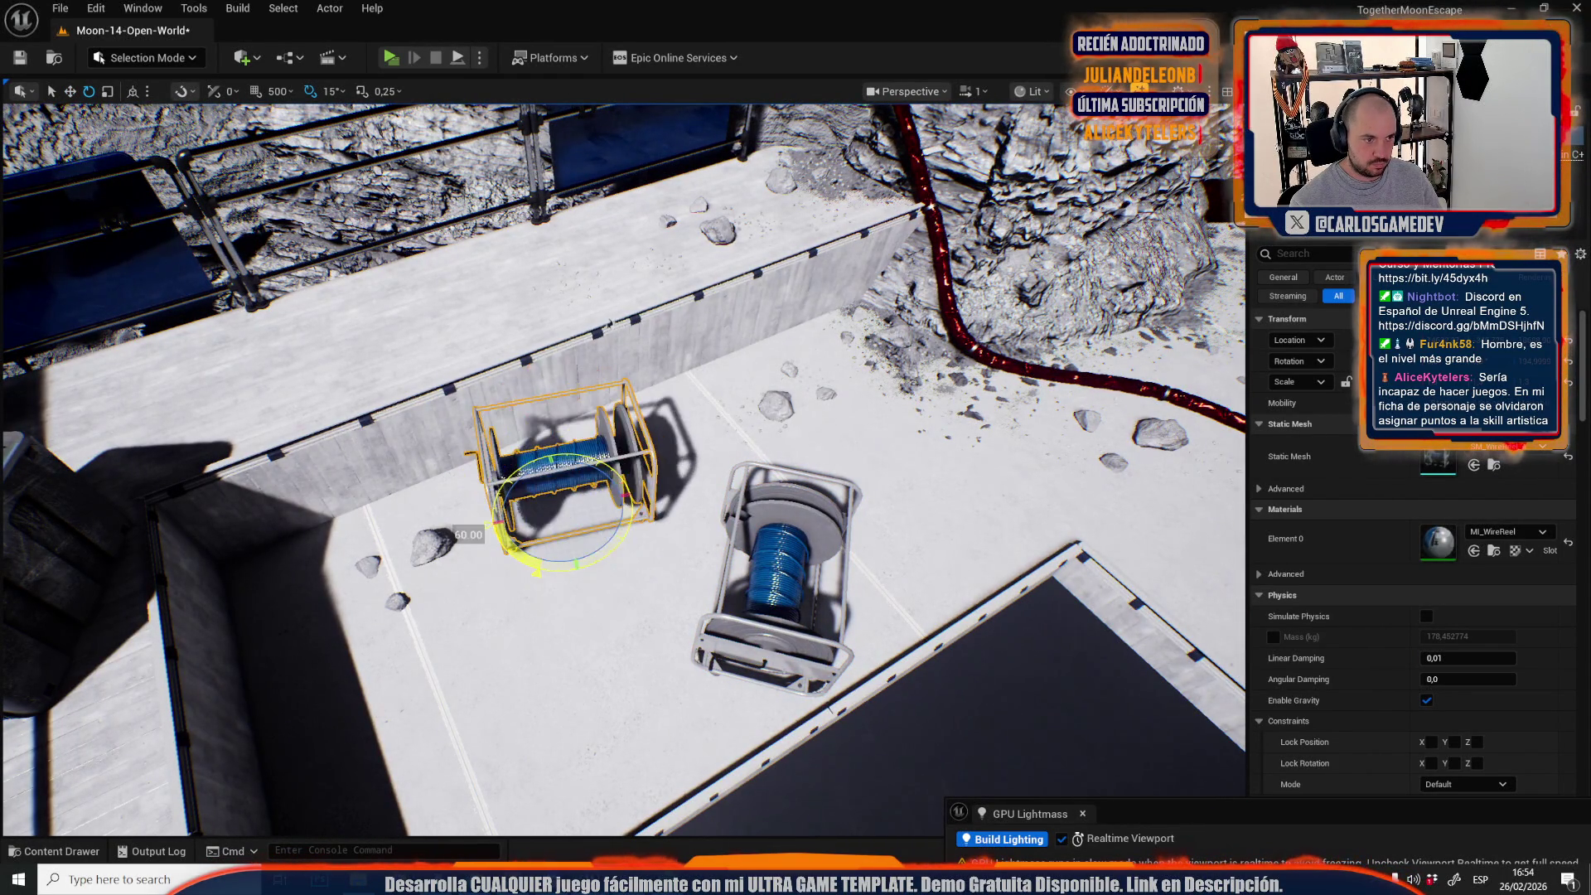
mouse_move(483, 583)
left_mouse_down()
mouse_move(655, 573)
mouse_move(543, 585)
mouse_move(587, 605)
left_mouse_up()
scroll(655, 573, "down", 2)
scroll(655, 573, "up", 1)
key("w")
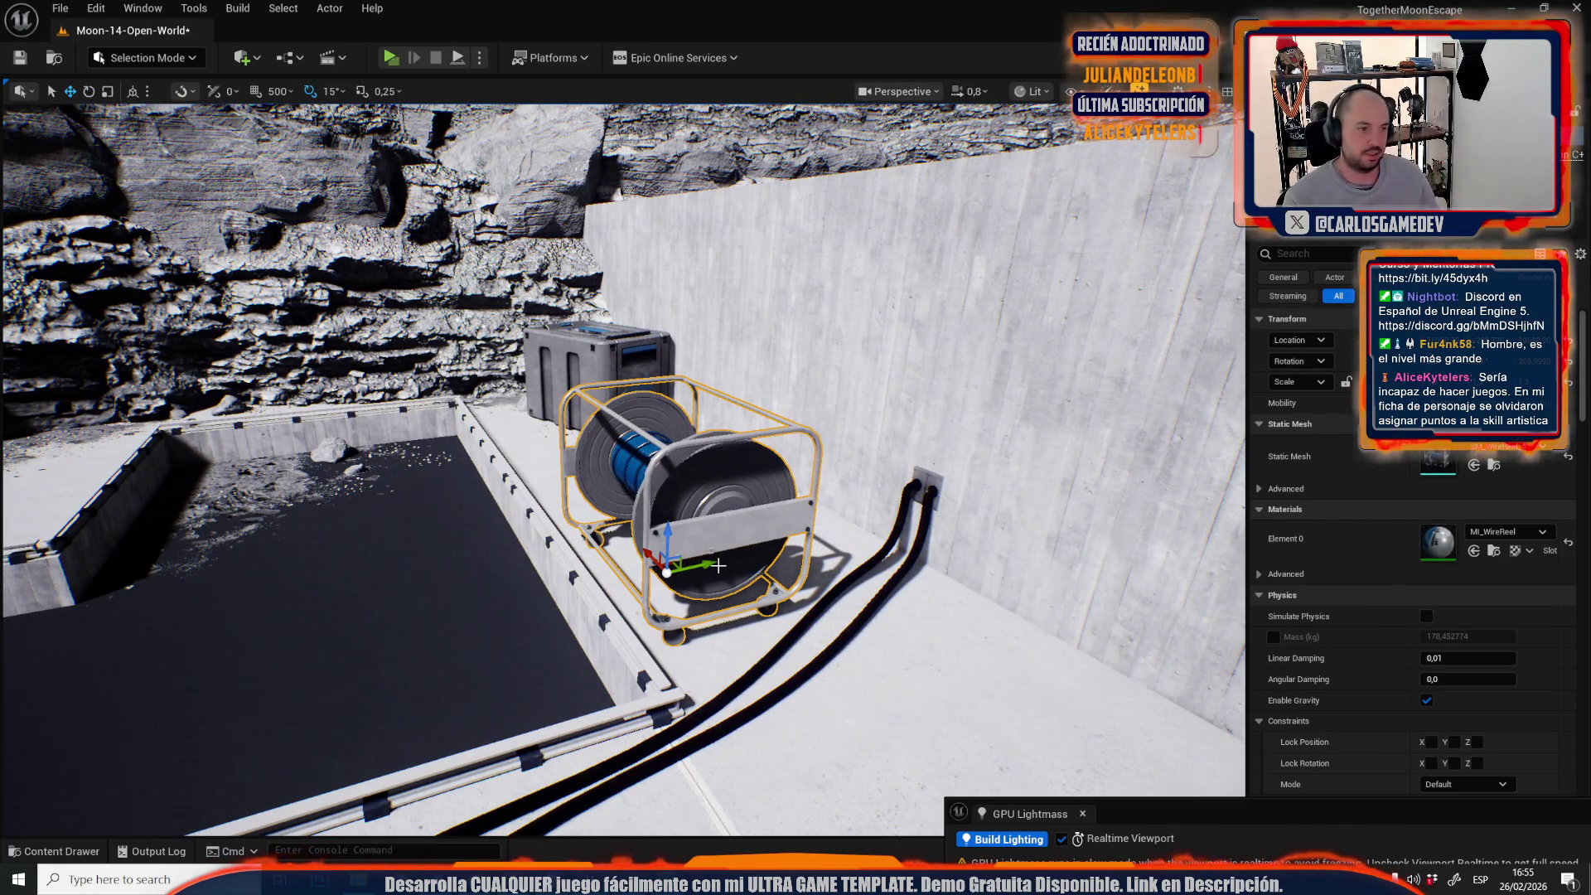
Rotate the wire reel to about 30 degrees among the rocks on the slope.
left_click_drag(718, 565, 644, 423)
key("f")
key("e")
mouse_move(663, 309)
left_mouse_down()
mouse_move(696, 290)
mouse_move(636, 419)
mouse_move(563, 365)
mouse_move(597, 340)
mouse_move(630, 356)
mouse_move(605, 348)
mouse_move(622, 339)
mouse_move(613, 356)
left_mouse_up()
scroll(627, 417, "up", 3)
scroll(622, 340, "down", 2)
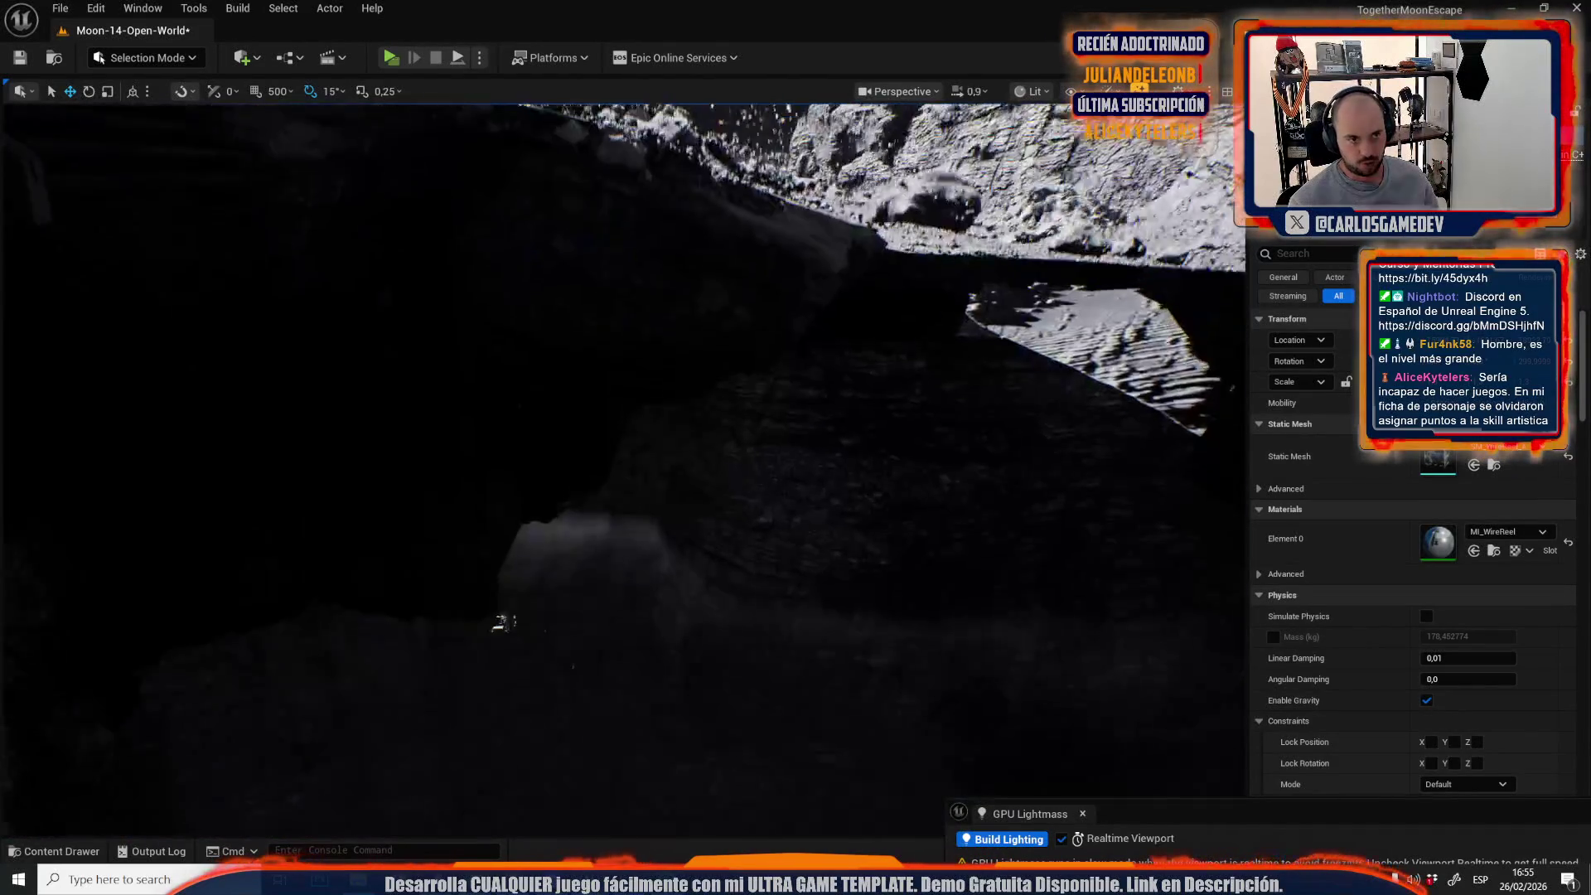
scroll(614, 356, "down", 2)
key("f")
key("e")
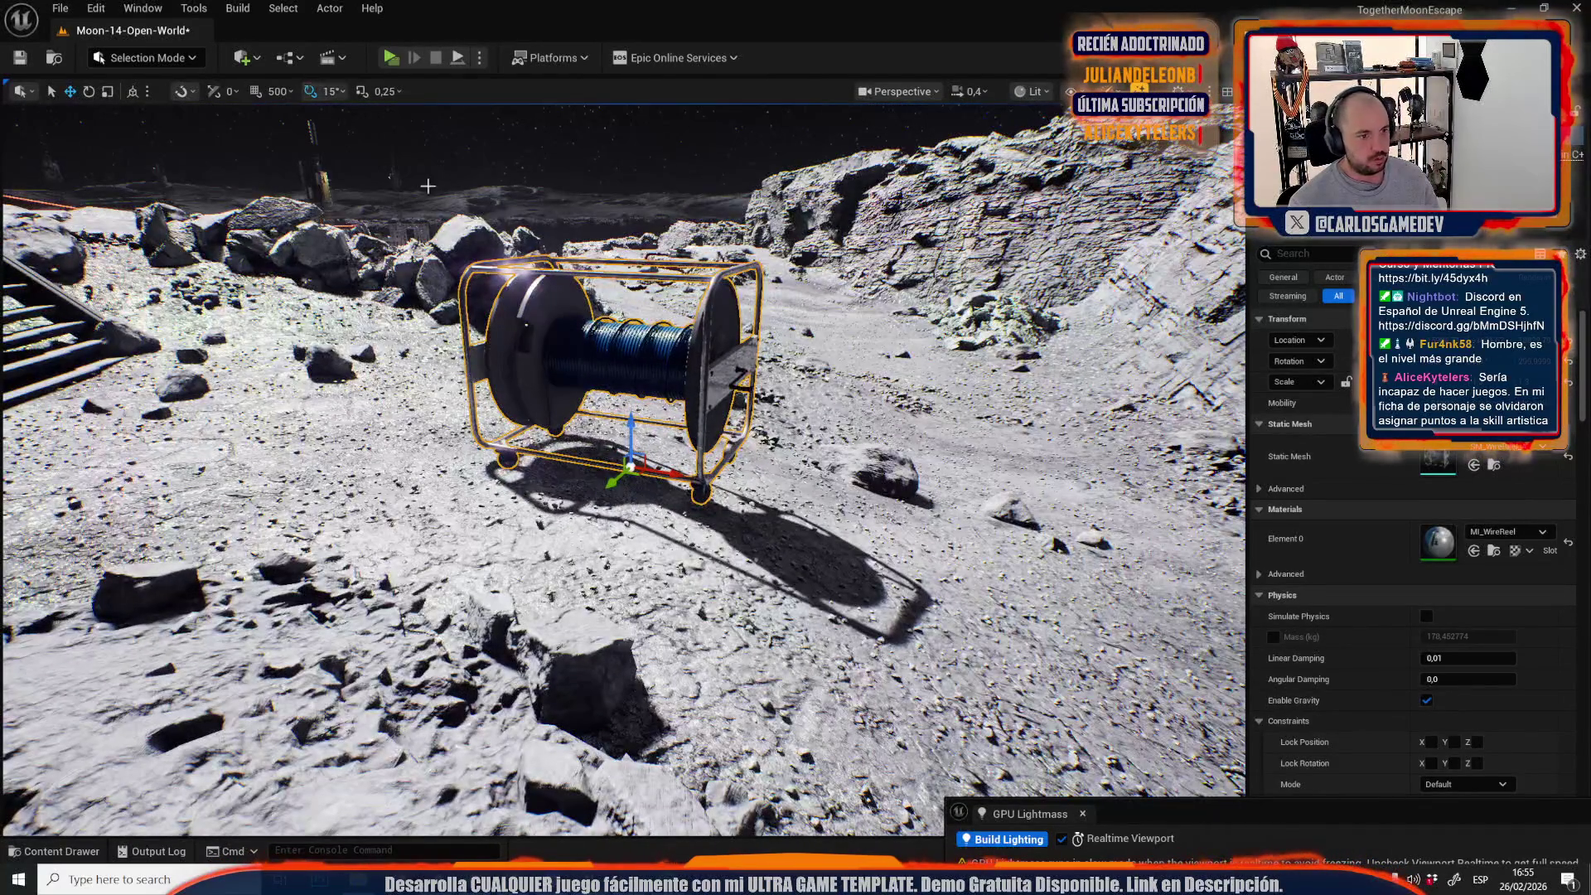
left_click_drag(580, 431, 603, 400)
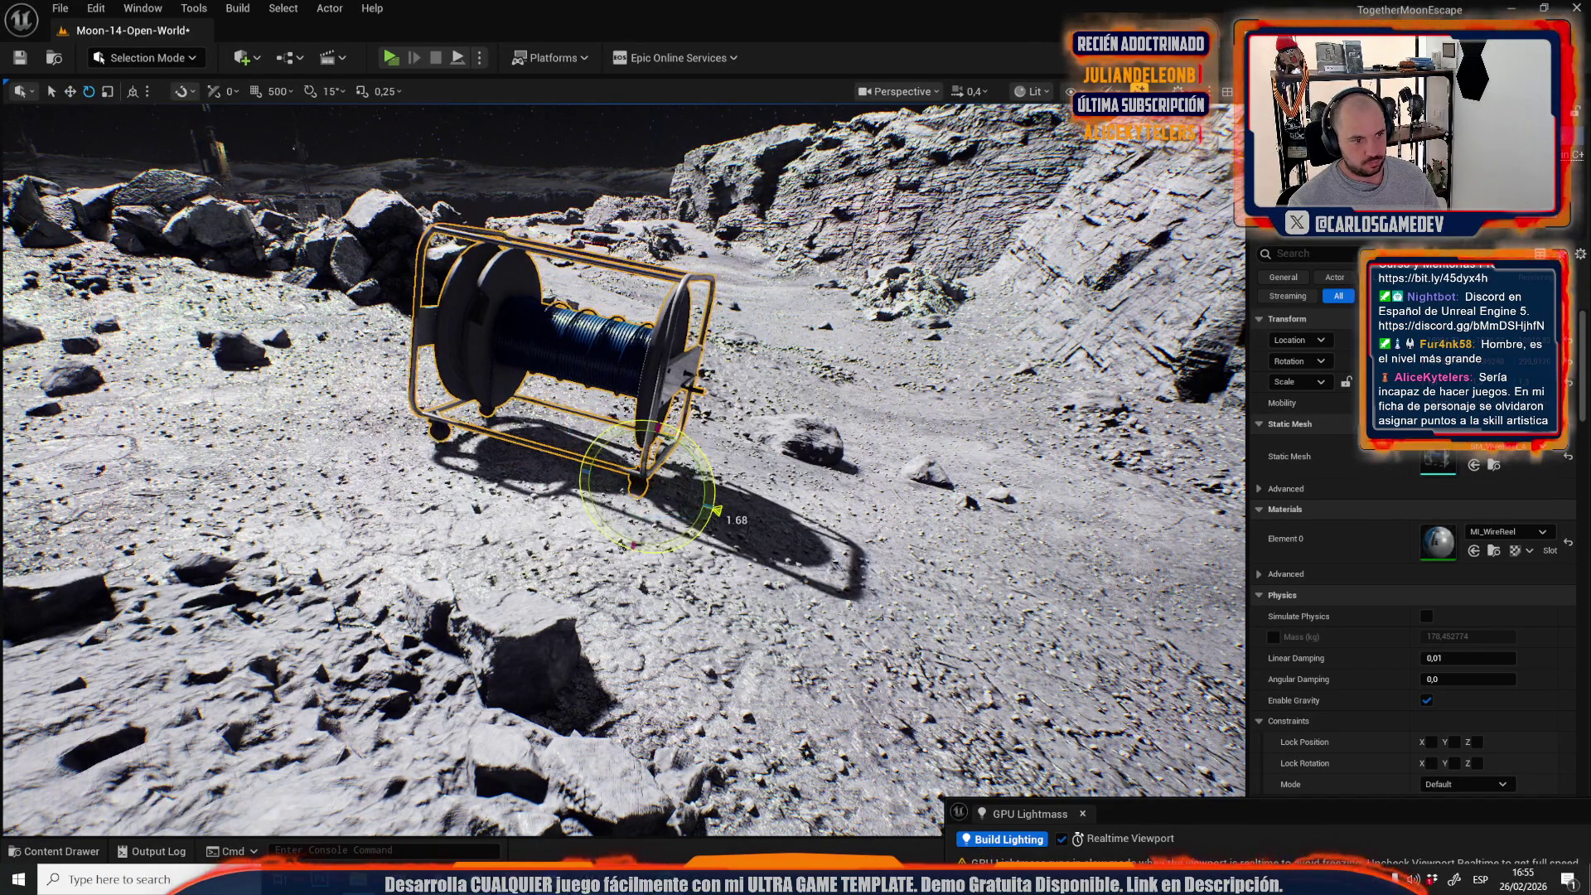
left_click_drag(657, 429, 543, 427)
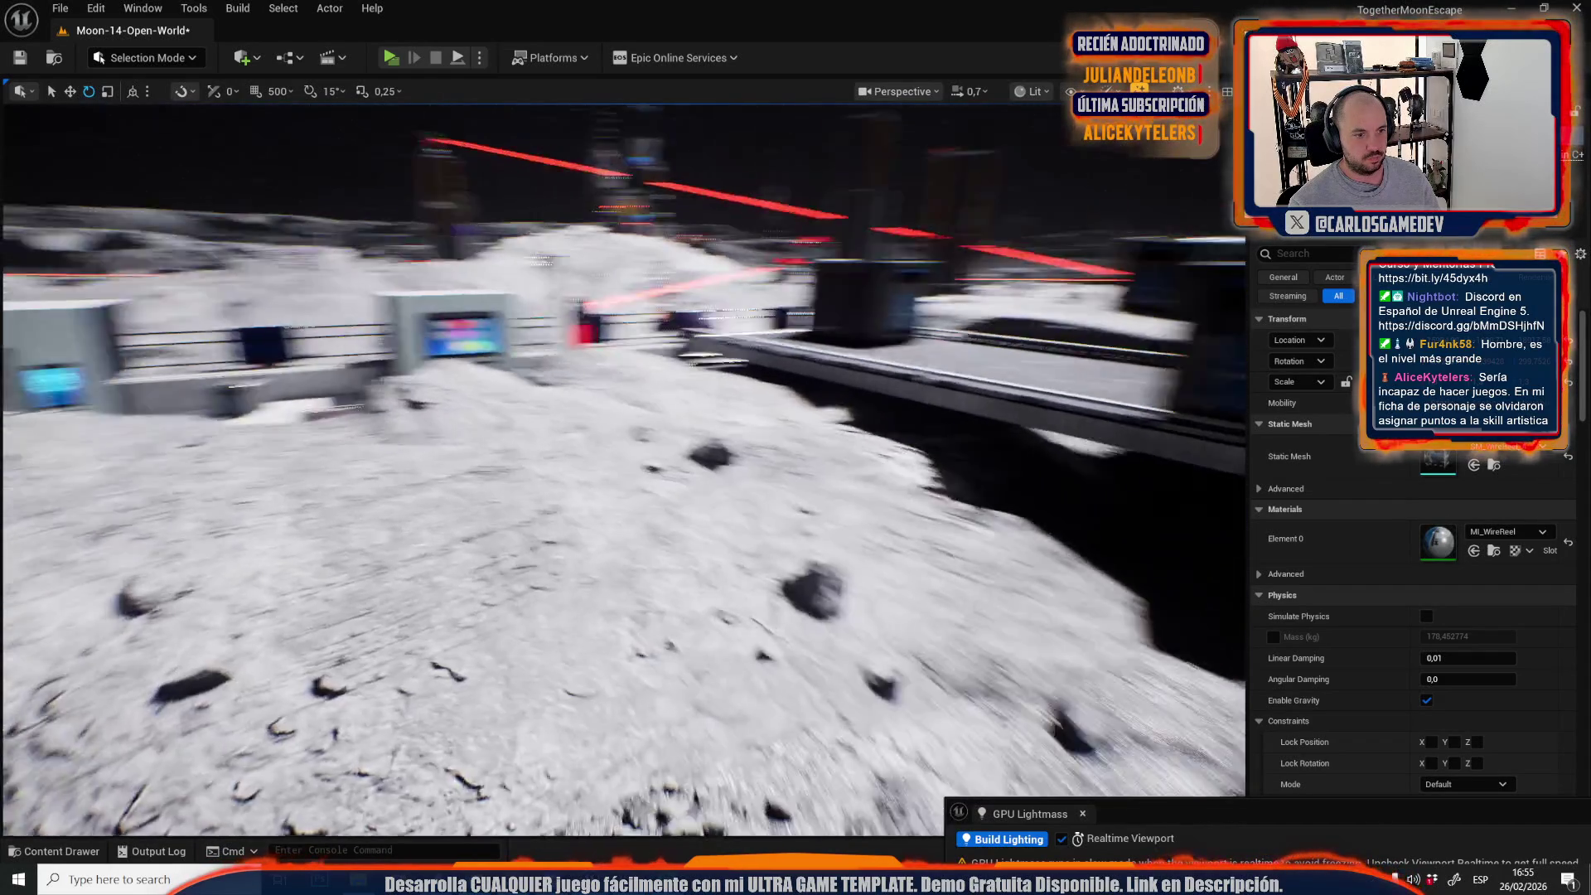
left_click_drag(589, 500, 580, 497)
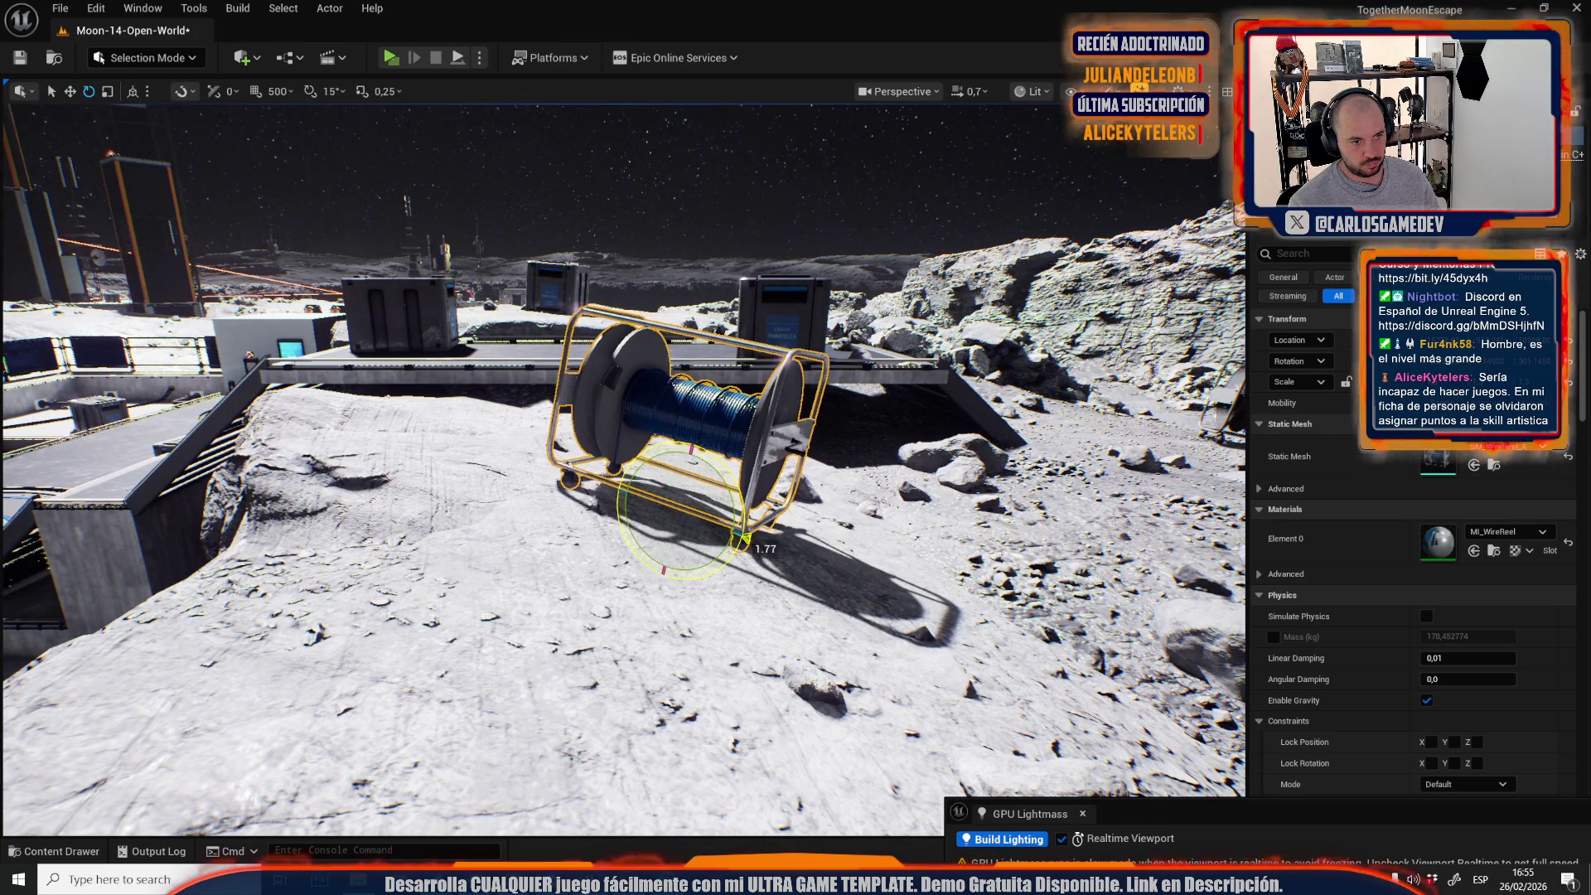
Fly the view over to the red tower platform and move the reel onto it.
scroll(692, 464, "up", 2)
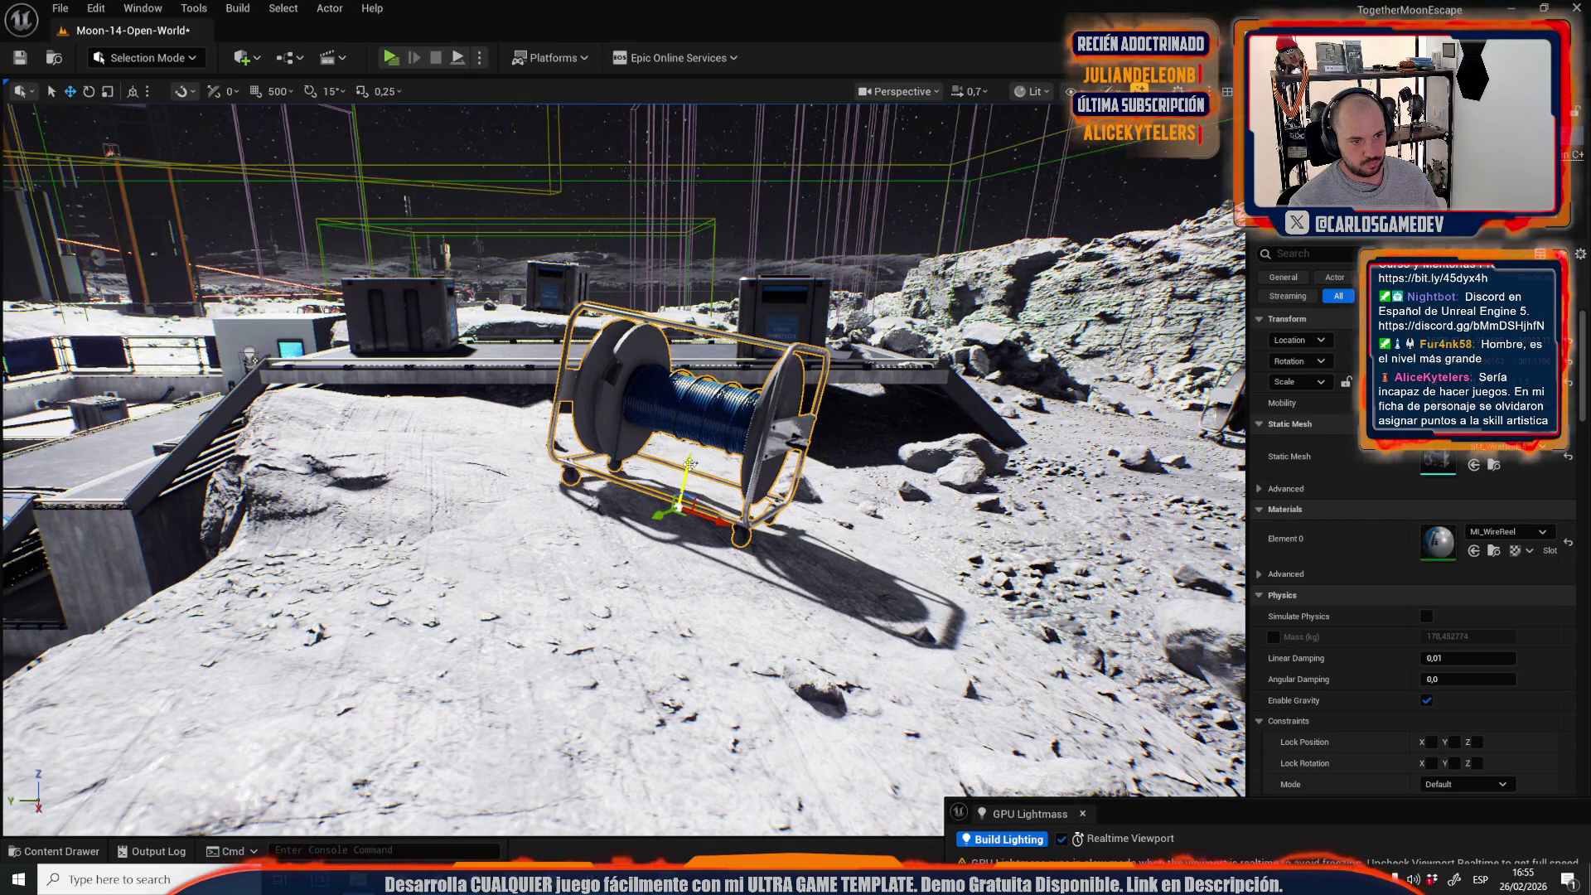
key("s")
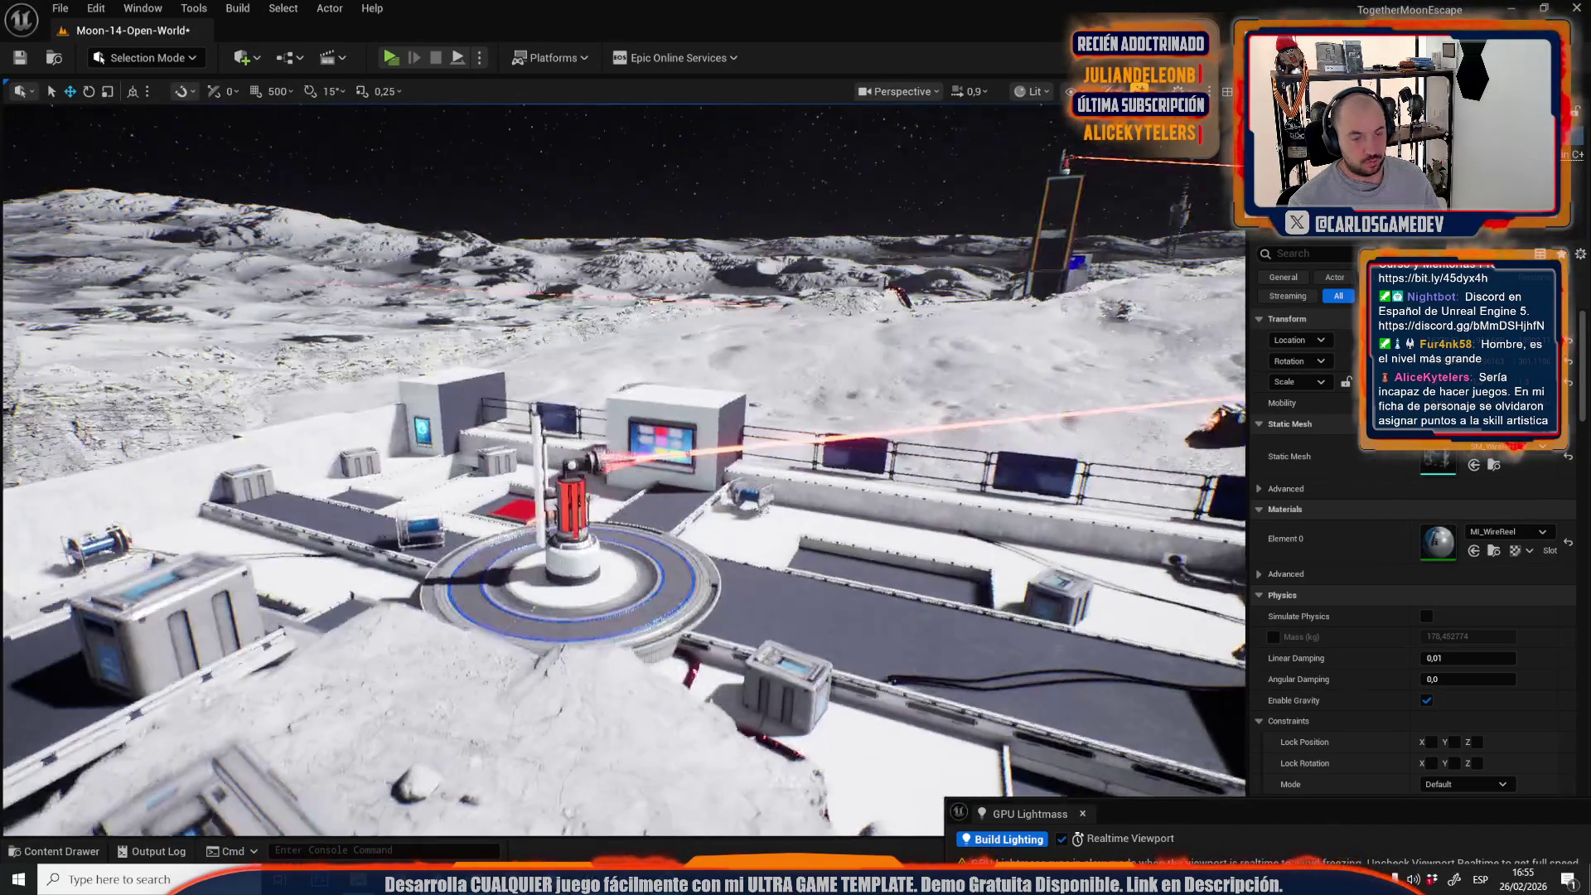
scroll(623, 470, "up", 4)
key("w")
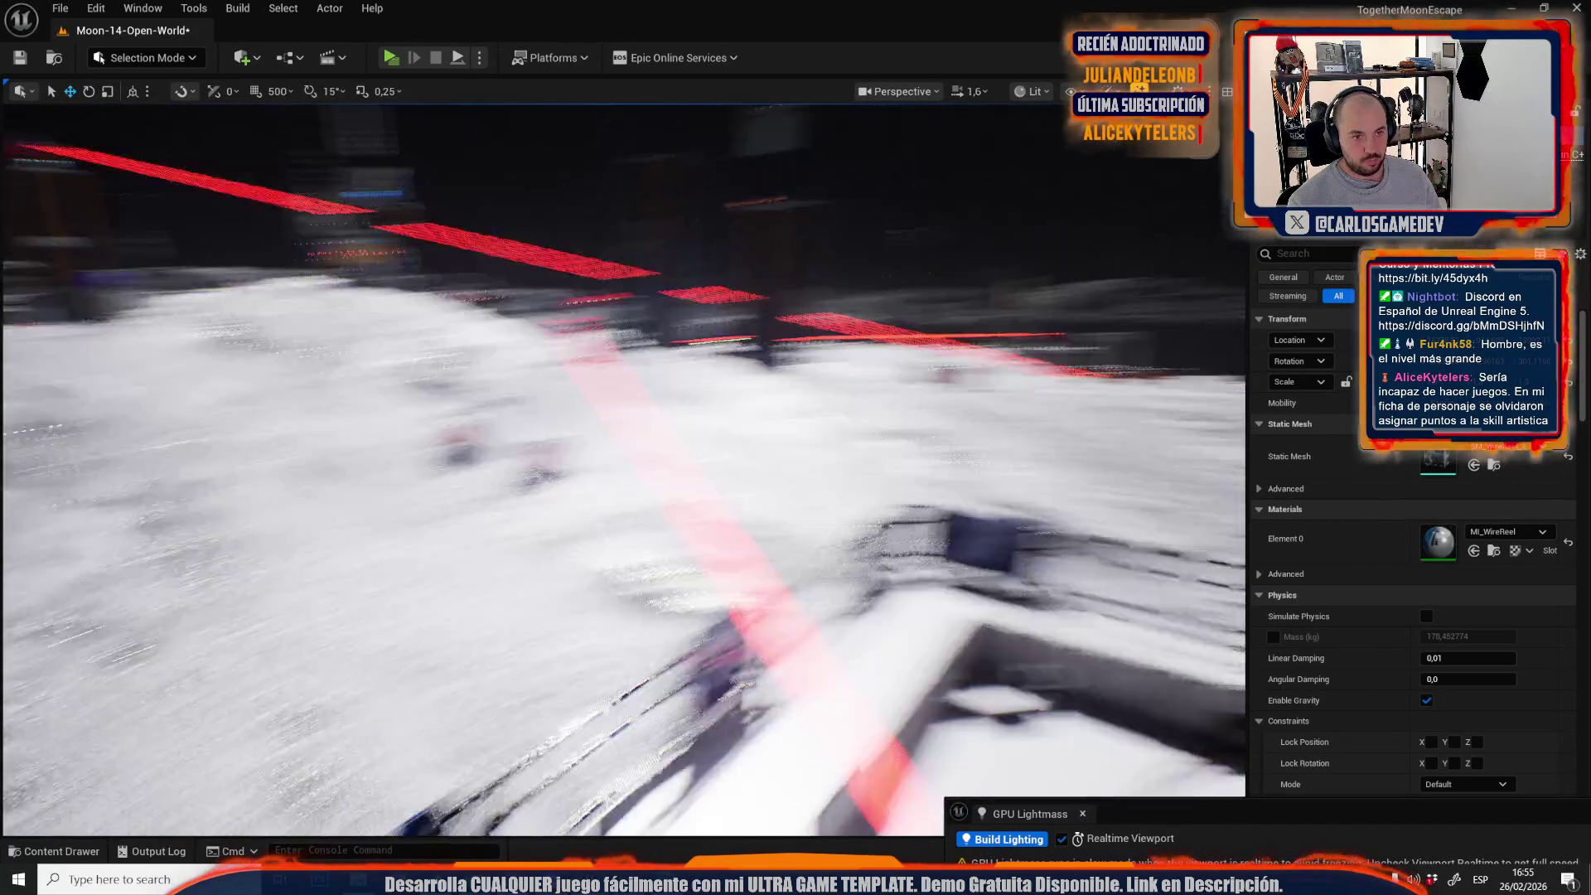
key("w")
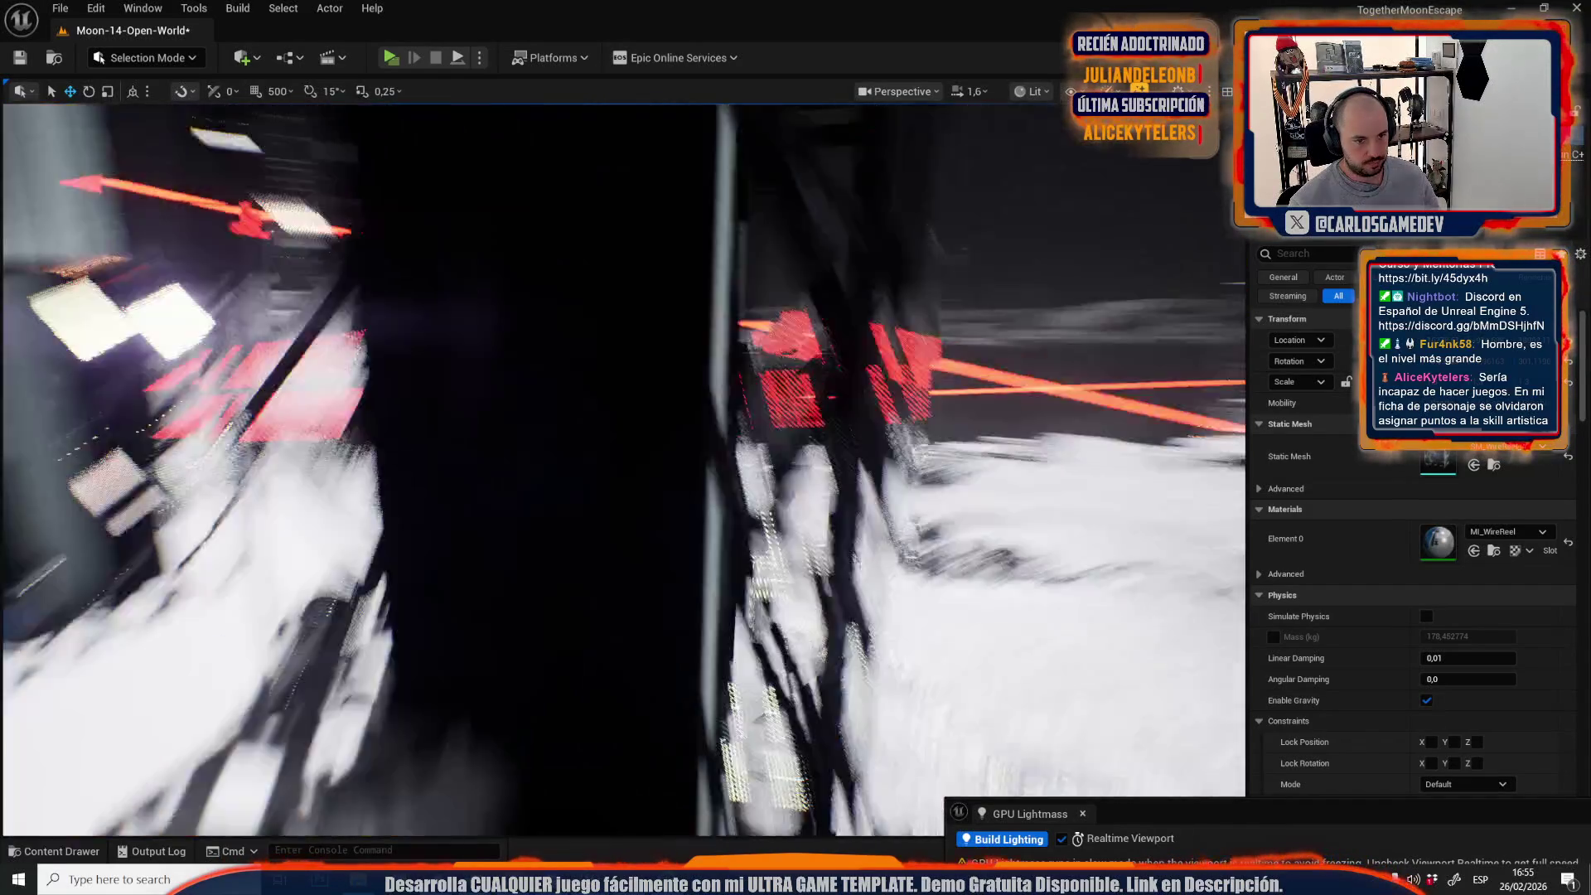
key("w")
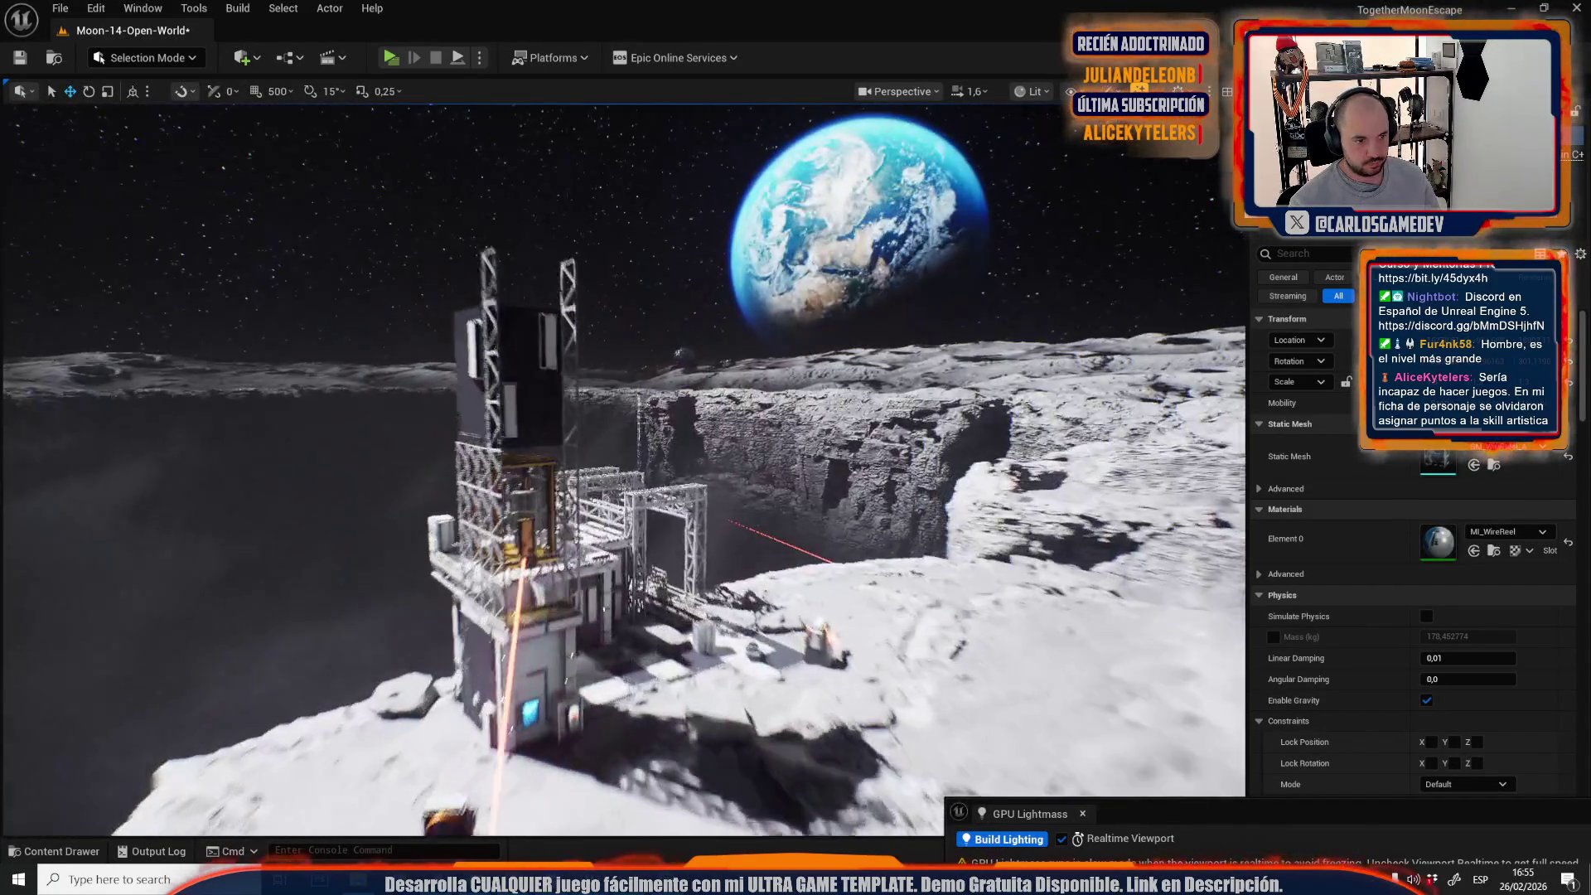
key("w")
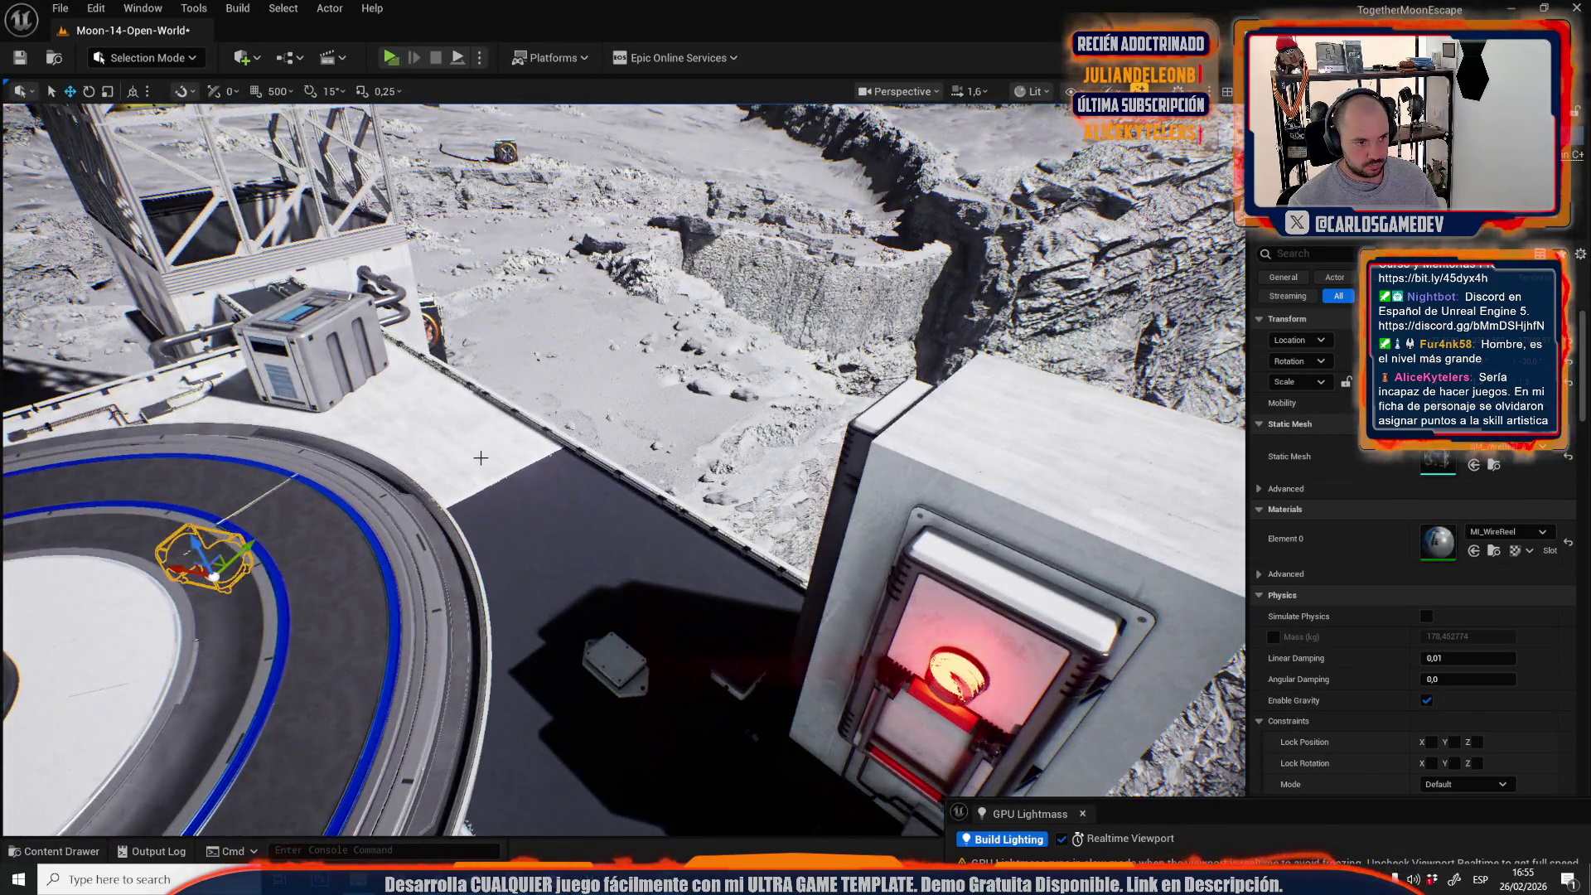
left_click_drag(481, 457, 482, 461)
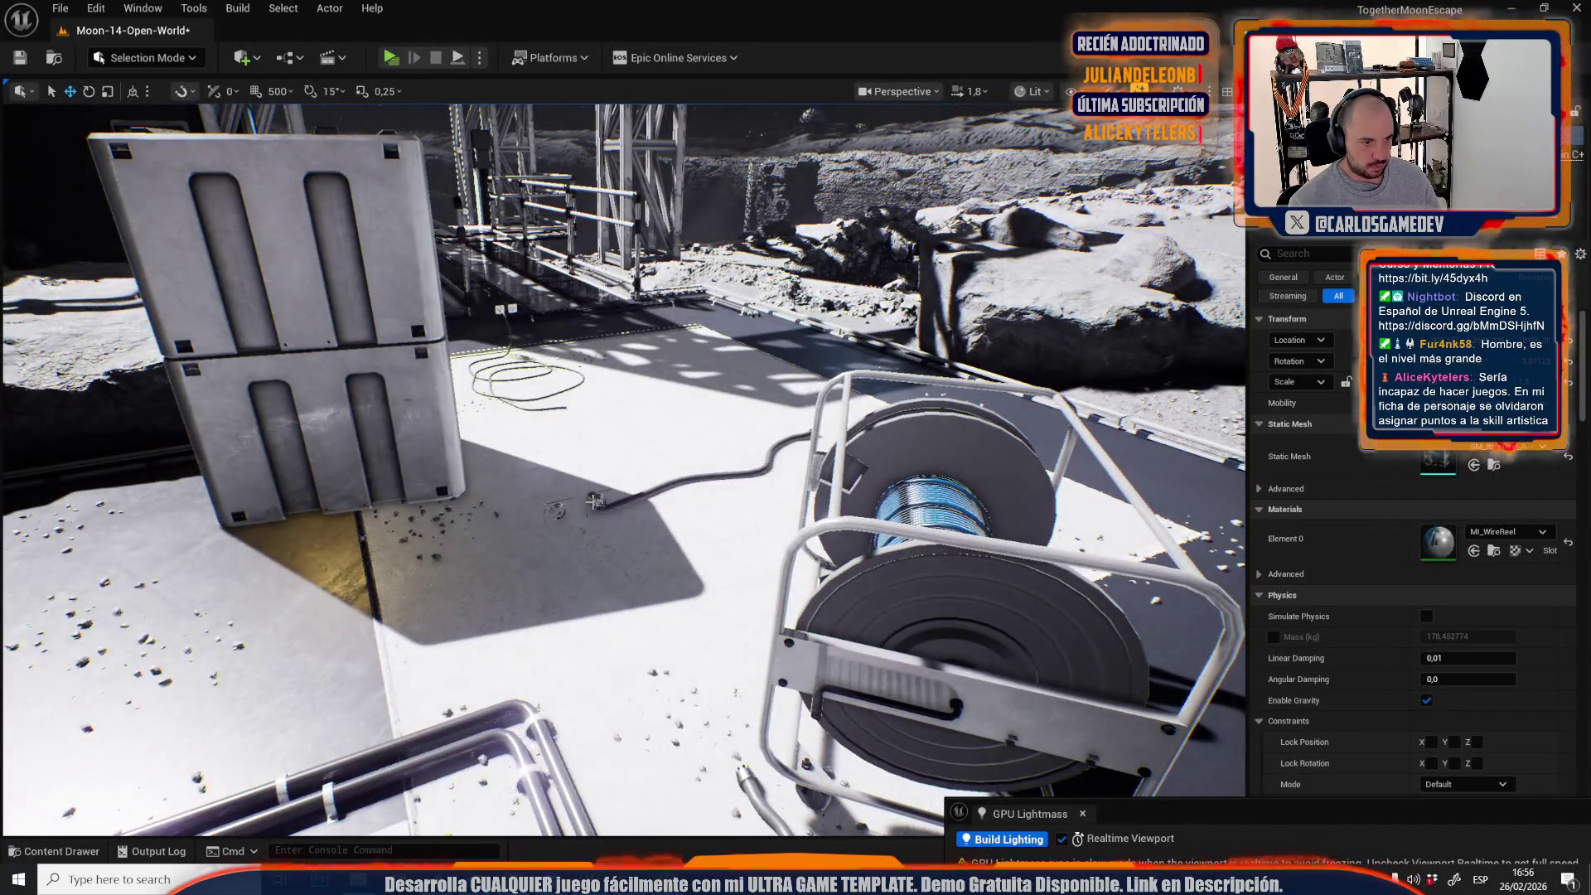
Select the wall-plug cable and resize it near the floor corner by the wall.
left_click(595, 500)
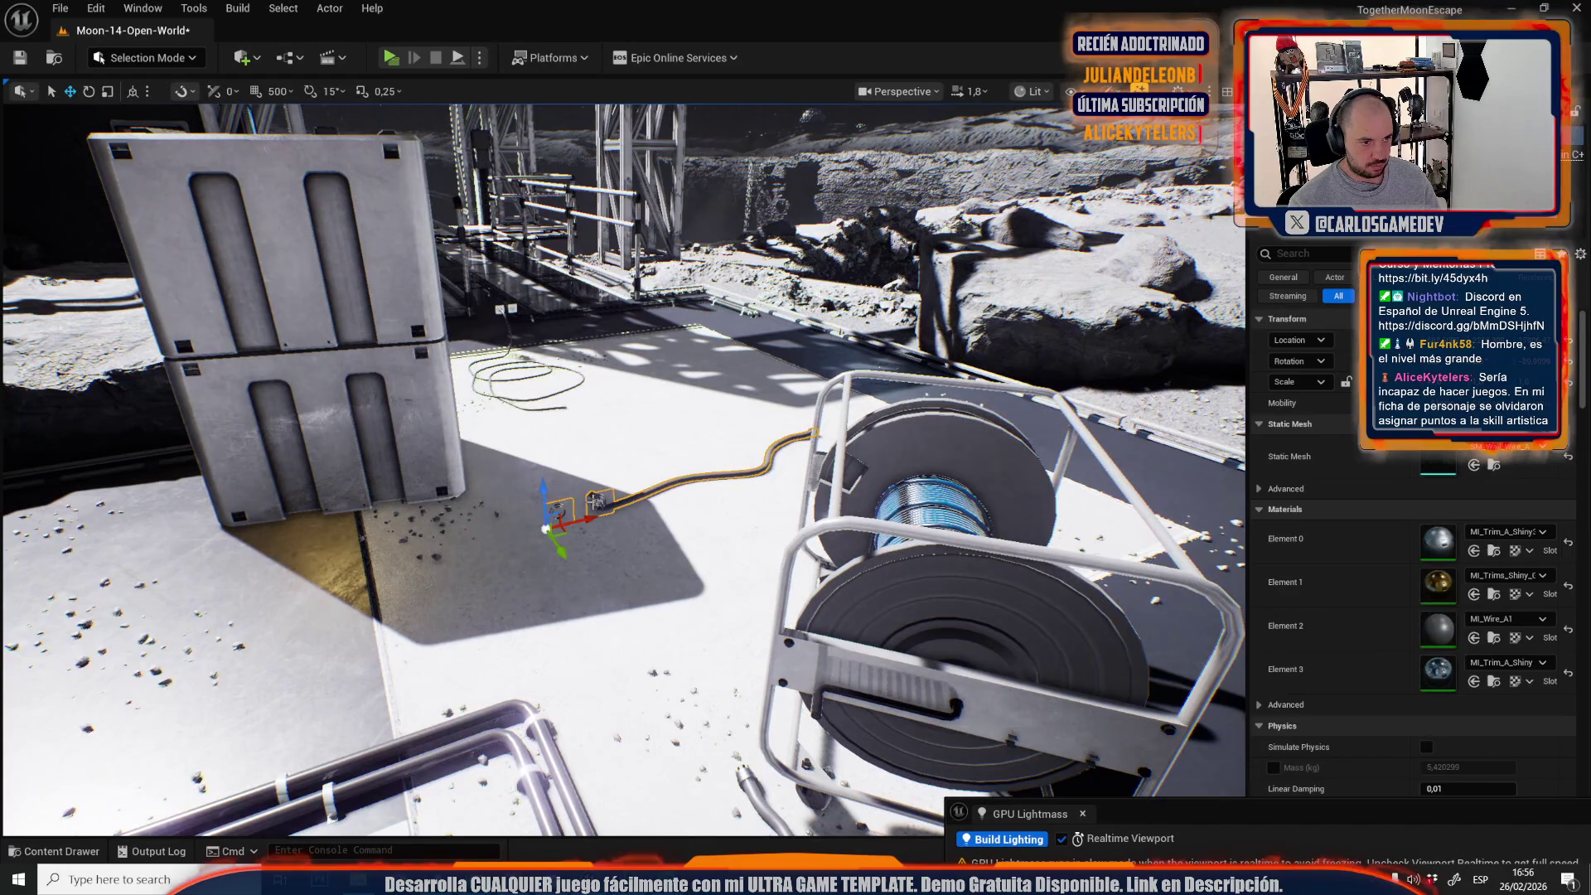
left_click_drag(678, 576, 630, 572)
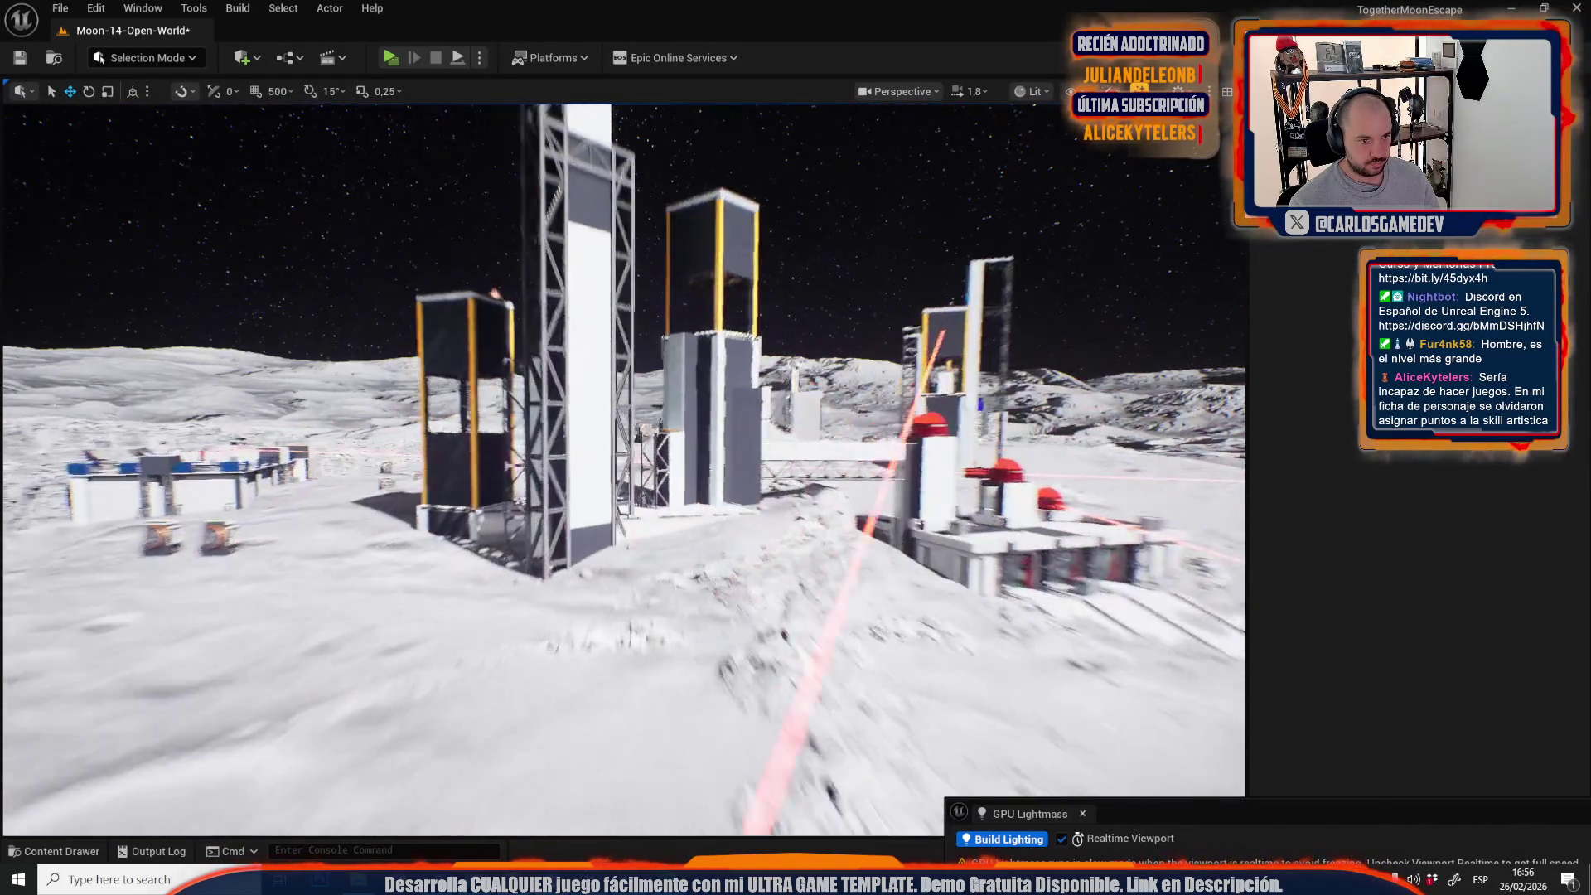
mouse_move(629, 572)
left_mouse_down()
mouse_move(624, 496)
mouse_move(545, 587)
left_mouse_up()
scroll(614, 518, "down", 2)
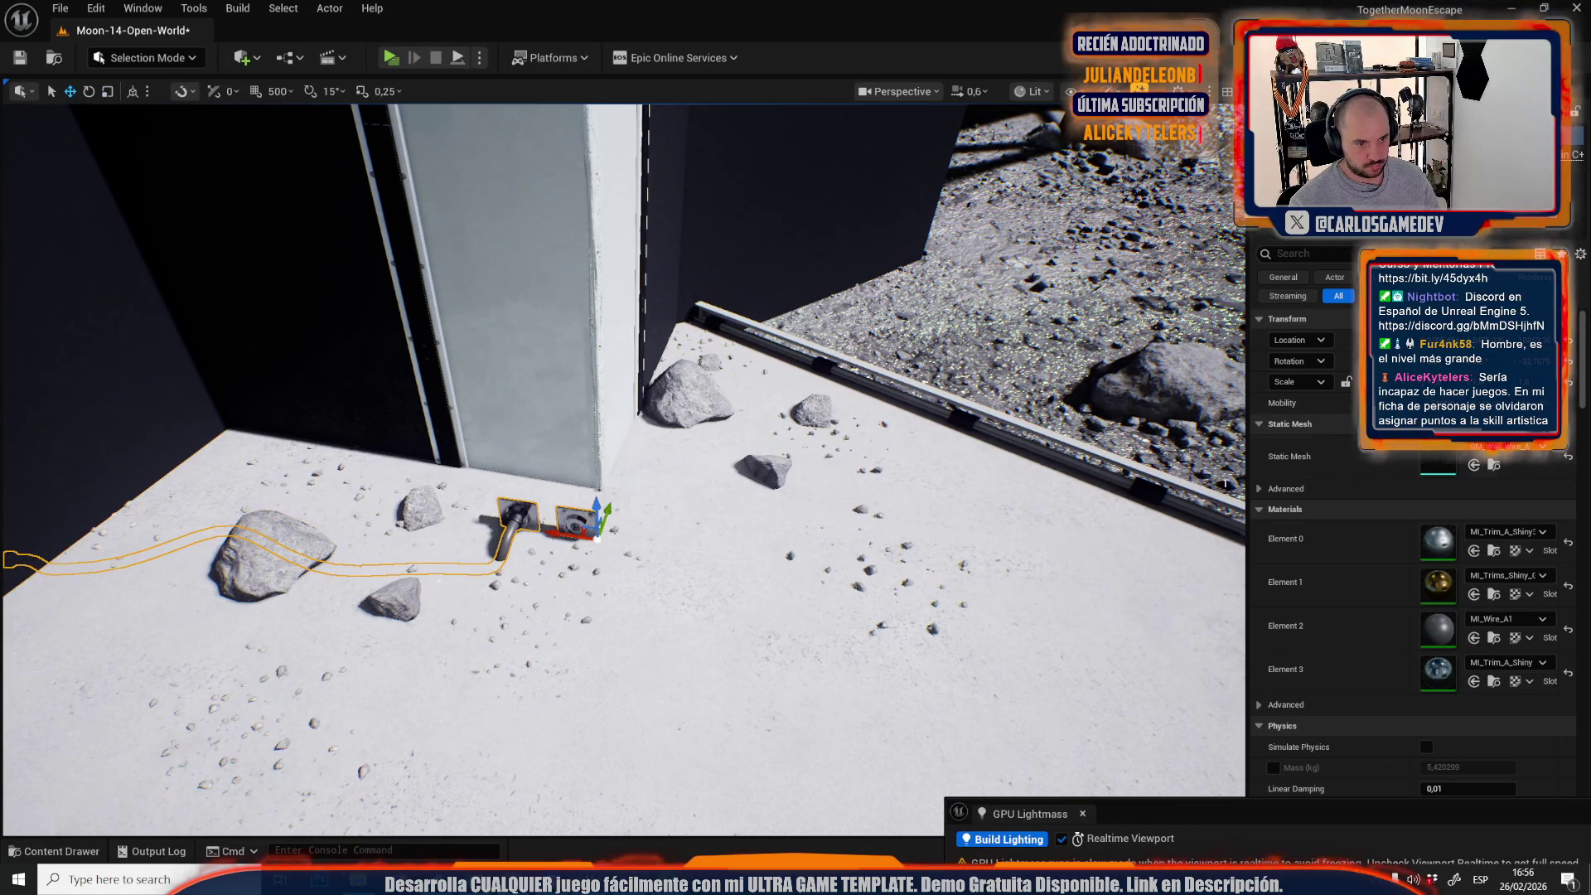
key("r")
mouse_move(1225, 483)
left_mouse_down()
mouse_move(844, 441)
mouse_move(655, 505)
mouse_move(580, 480)
mouse_move(550, 670)
mouse_move(492, 657)
mouse_move(526, 667)
mouse_move(504, 696)
mouse_move(477, 415)
left_mouse_up()
scroll(771, 460, "down", 1)
key("w")
scroll(655, 505, "down", 1)
scroll(580, 480, "down", 1)
Tilt the cable's plug fittings upright against the wall, rotating the wire about 48 degrees.
key("e")
key("w")
scroll(534, 657, "up", 2)
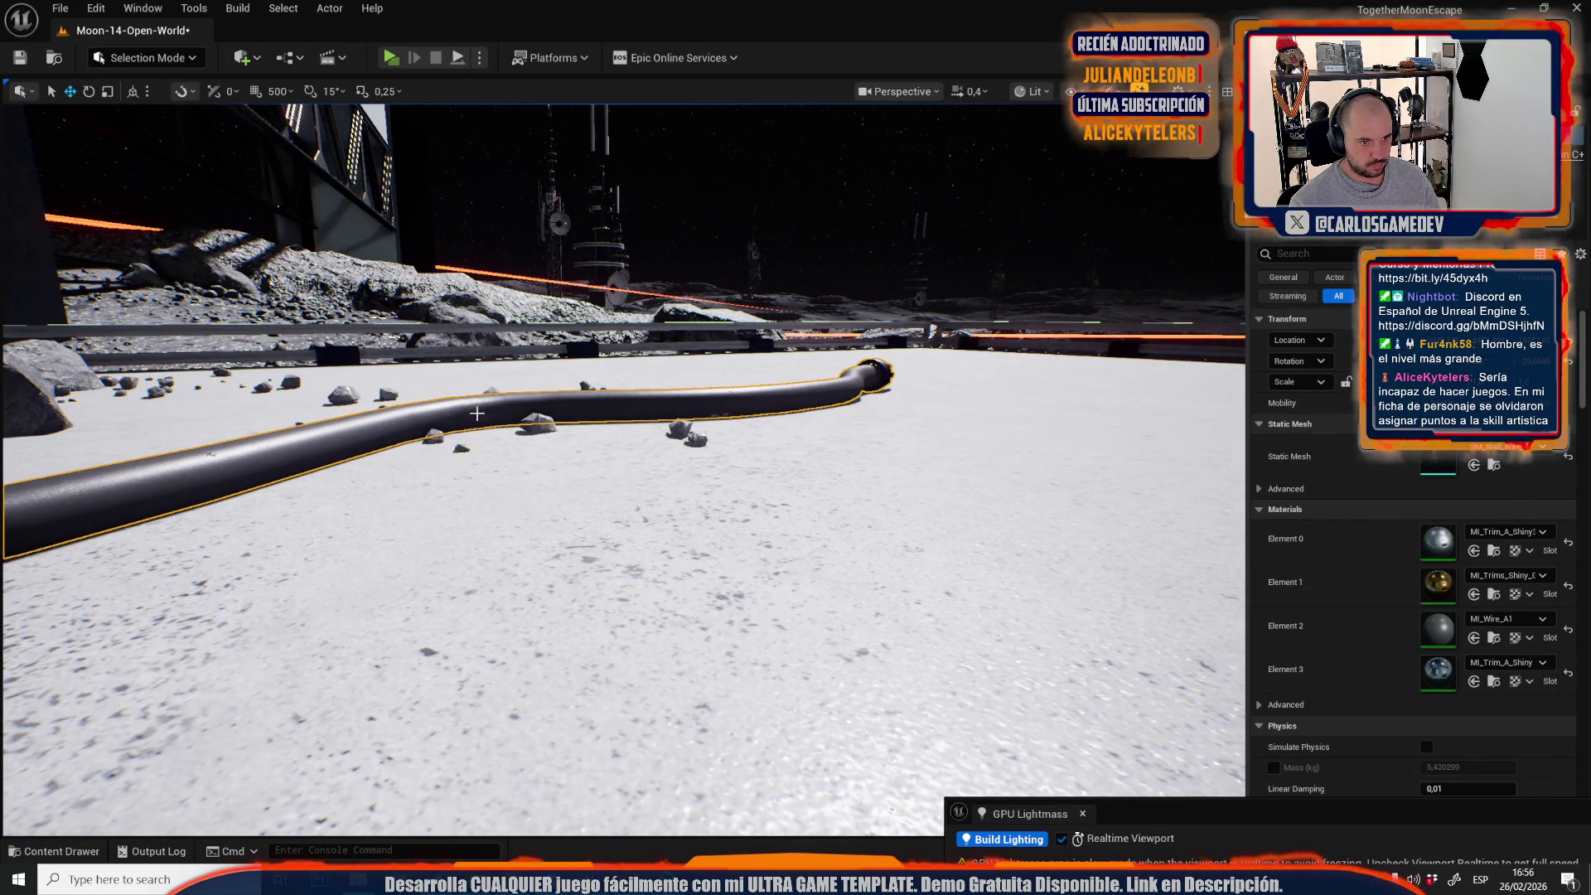
scroll(477, 415, "up", 1)
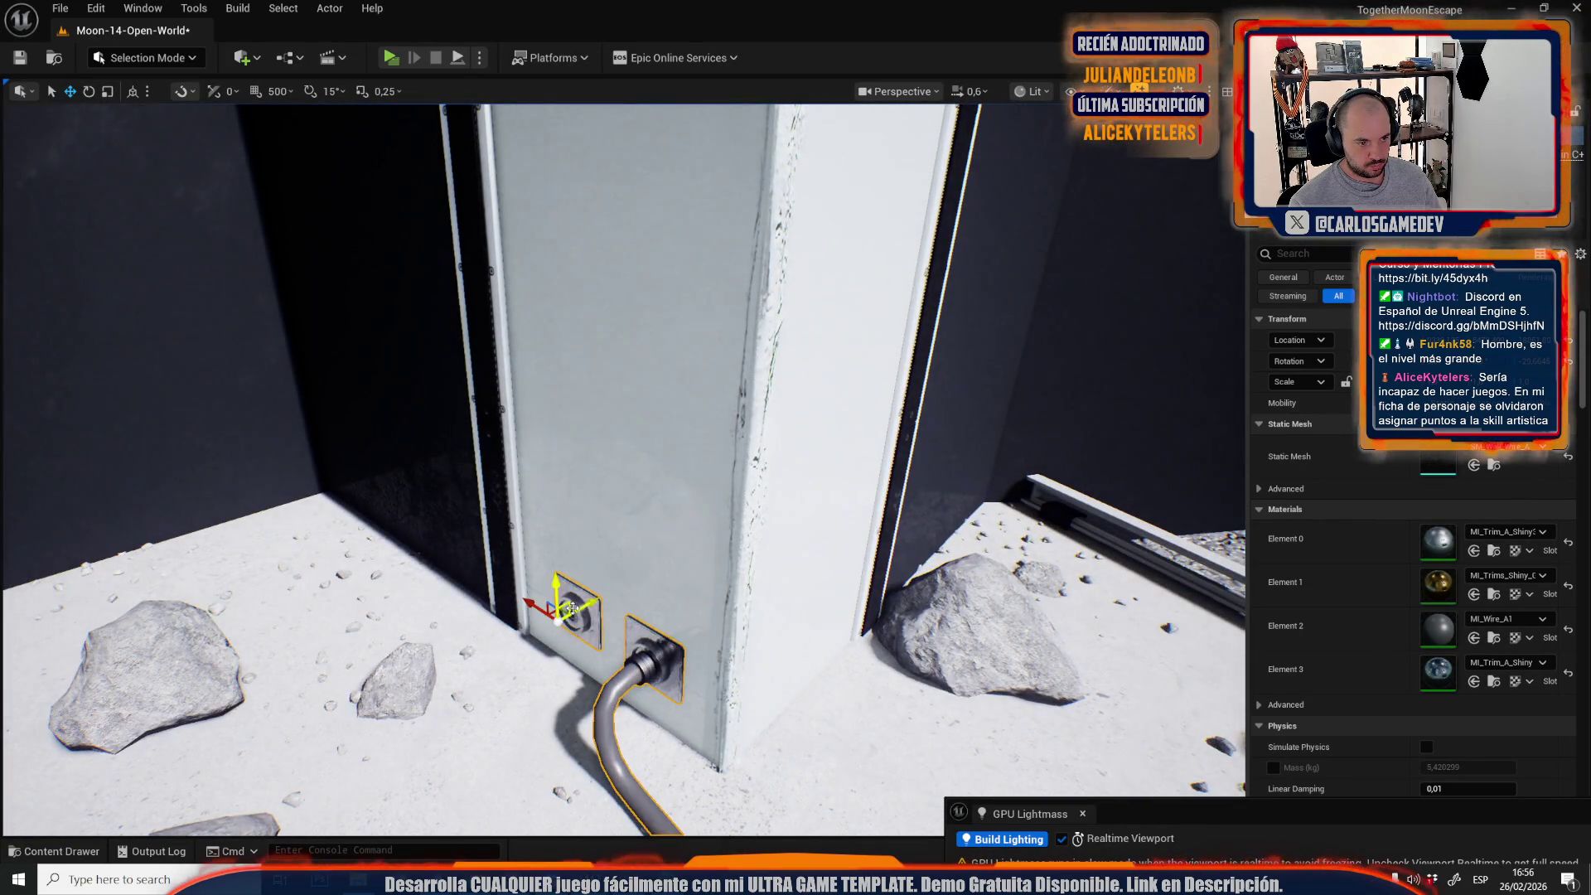
scroll(474, 412, "up", 1)
mouse_move(477, 414)
left_mouse_down()
mouse_move(435, 412)
mouse_move(613, 342)
left_mouse_up()
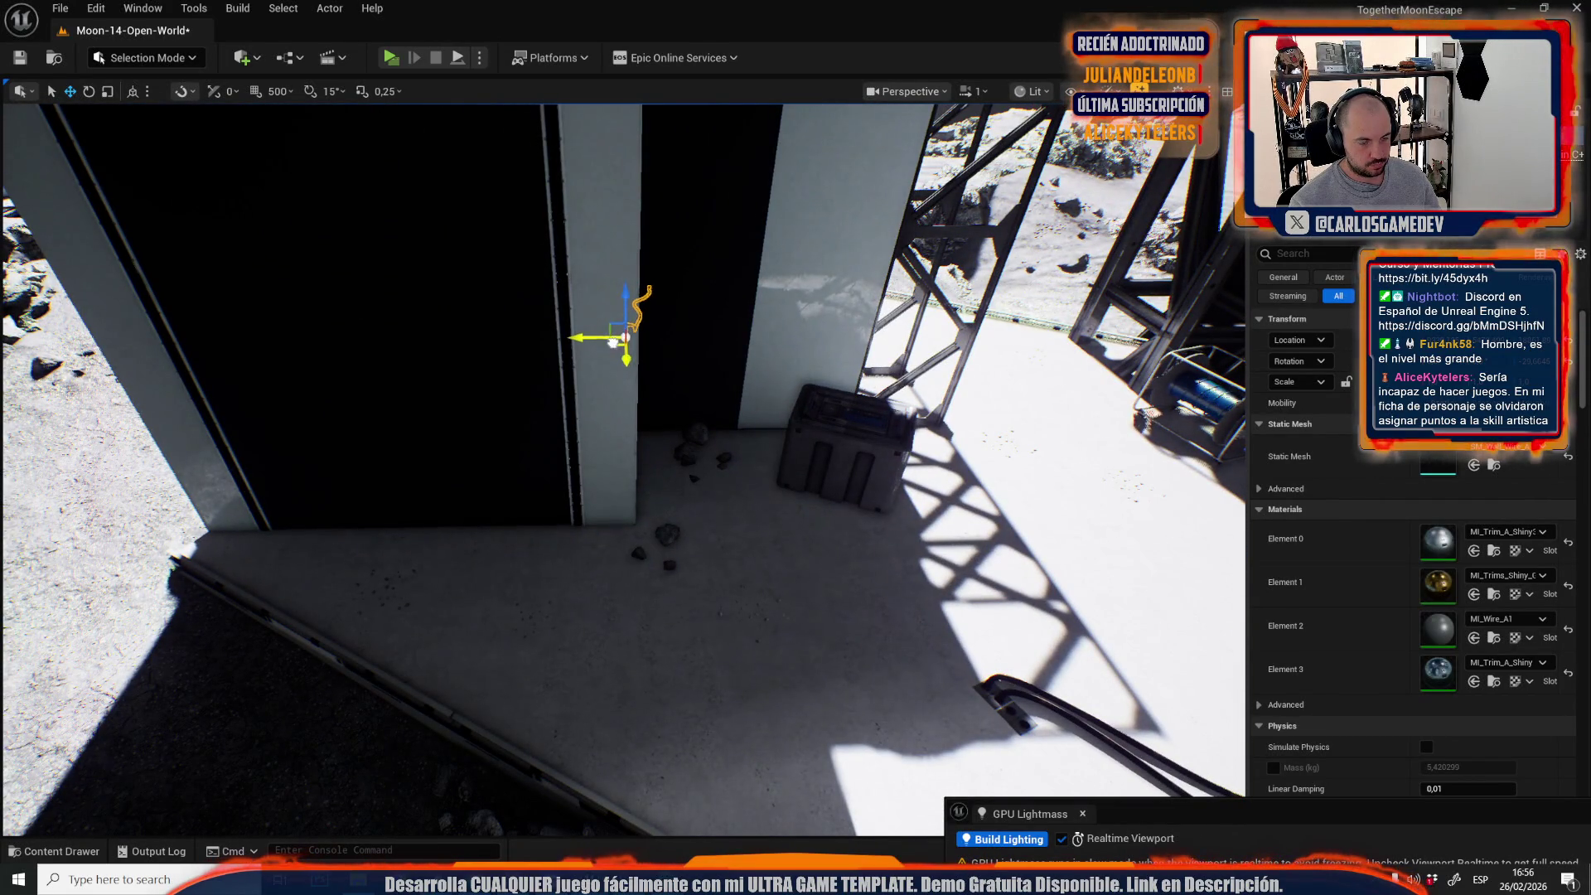
key("f")
key("e")
mouse_move(581, 514)
left_mouse_down()
mouse_move(638, 531)
mouse_move(670, 519)
left_mouse_up()
scroll(622, 464, "down", 2)
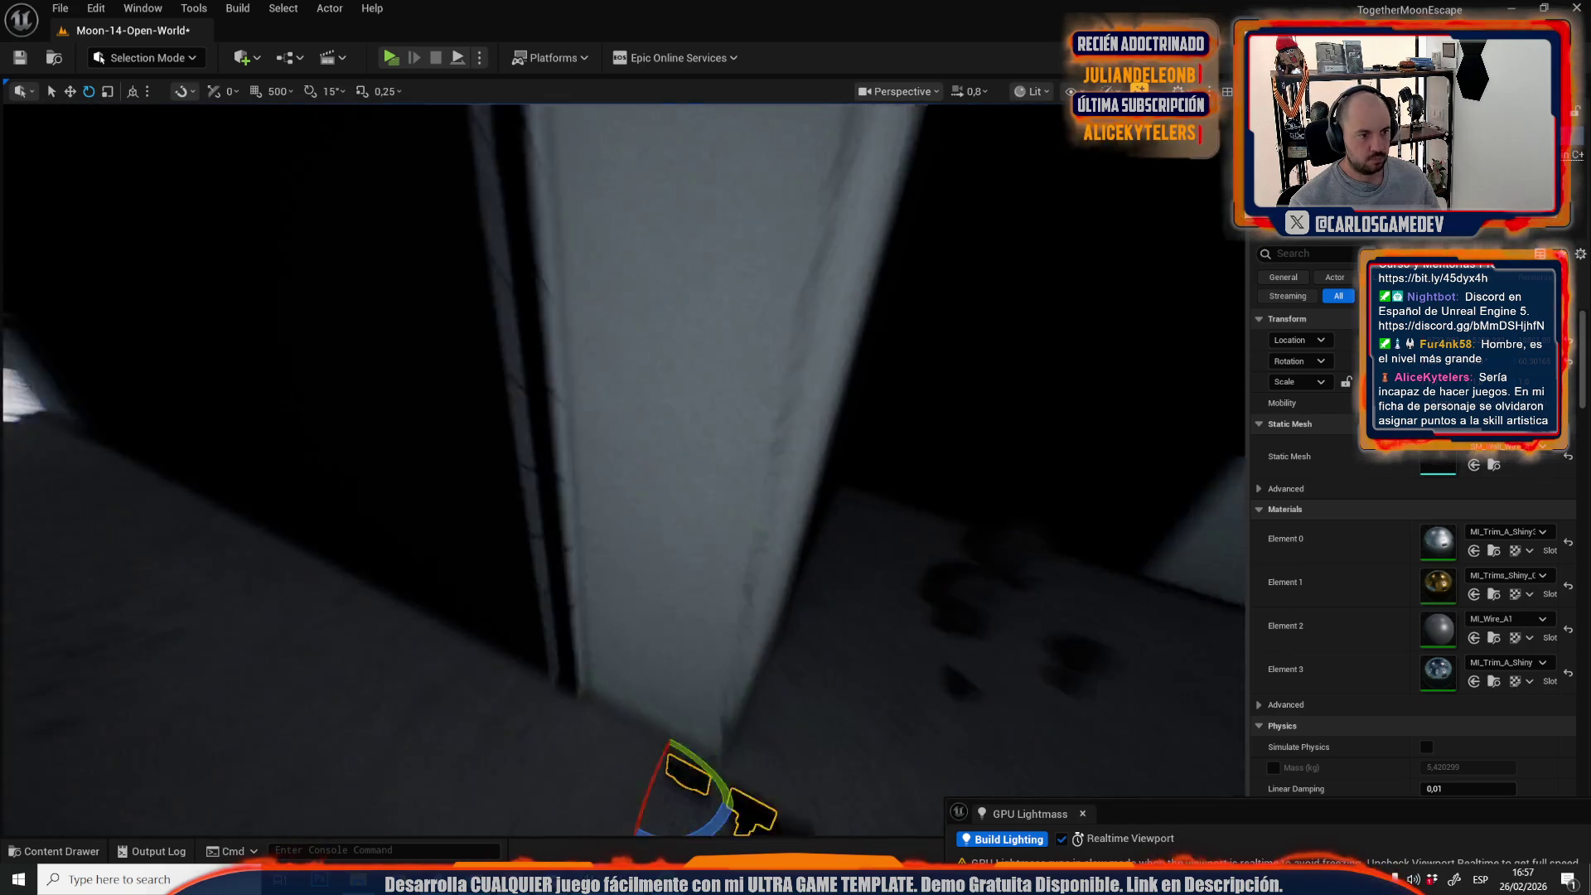
Move the panel and its wire up onto the tower wall.
key("w")
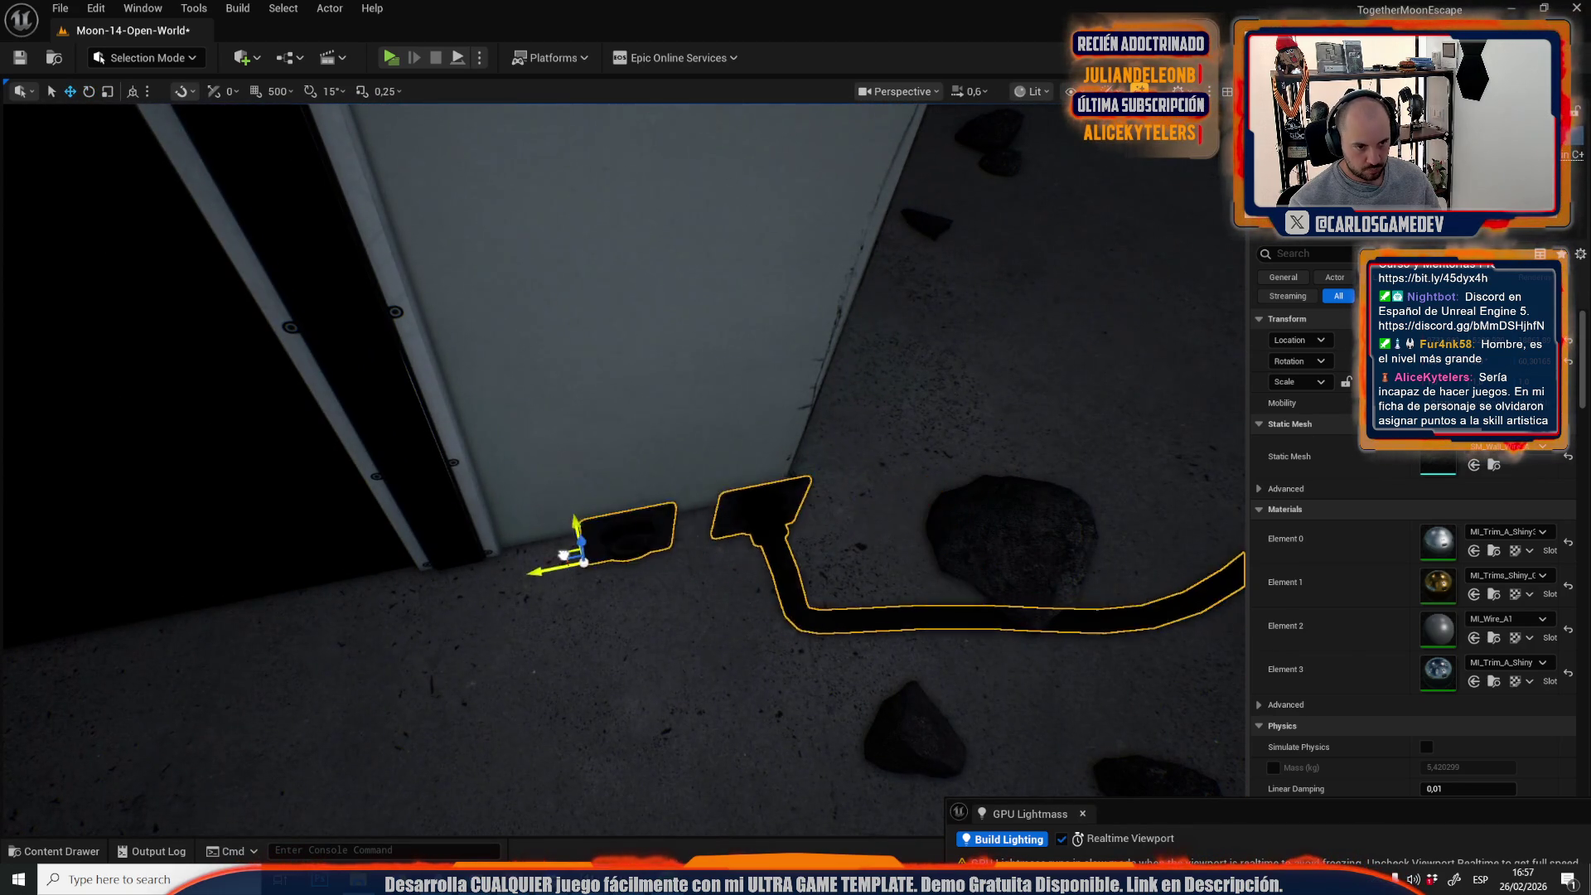
left_click_drag(563, 553, 499, 508)
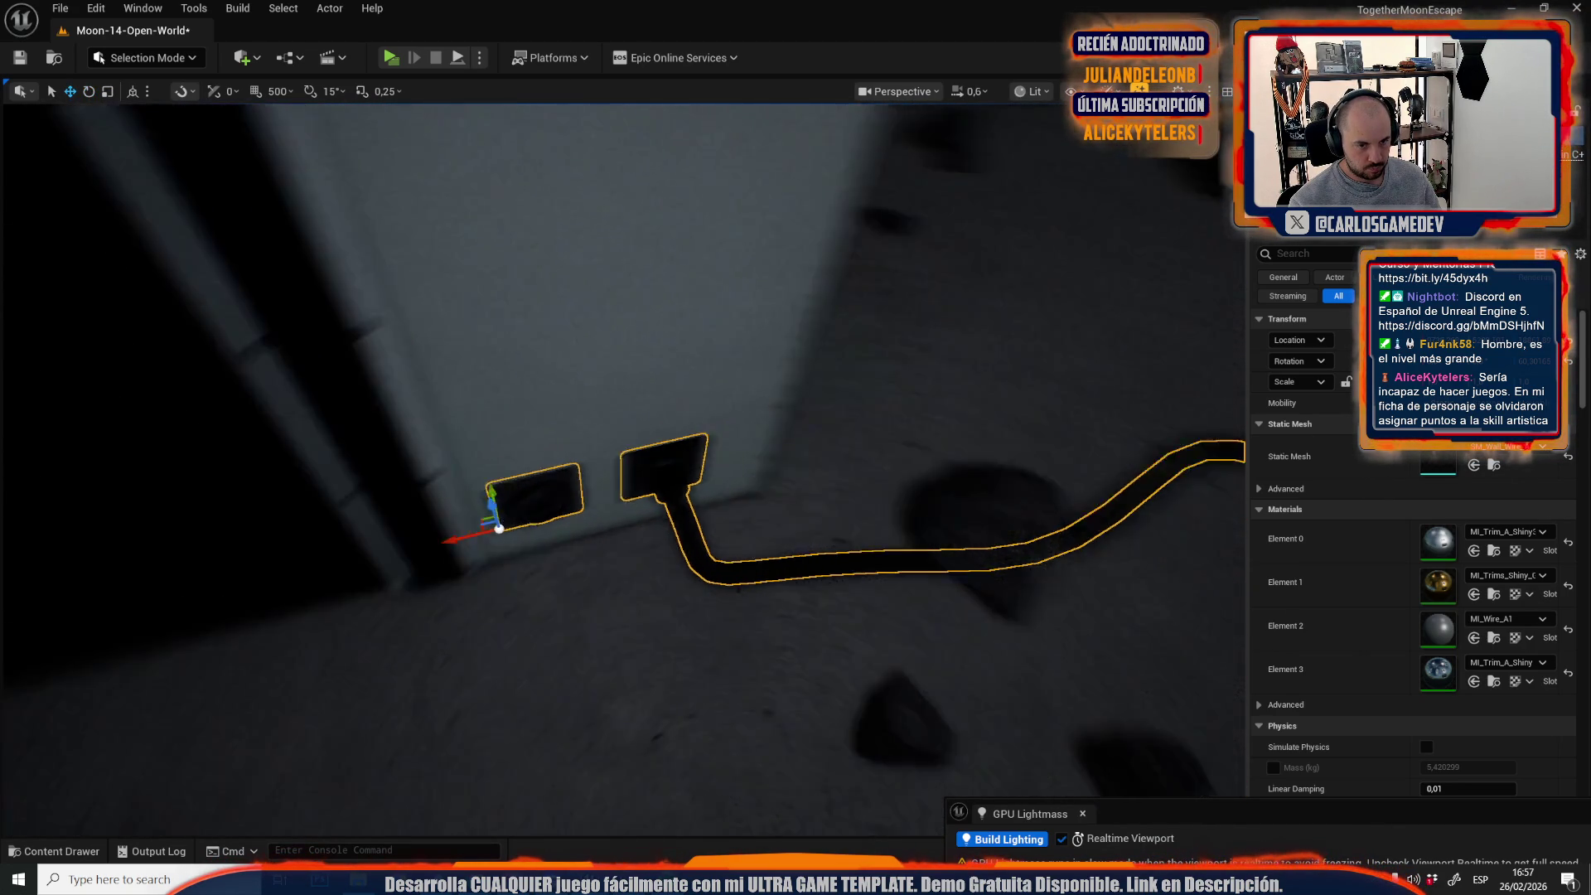
scroll(622, 464, "up", 2)
left_click(686, 531)
scroll(685, 479, "up", 3)
scroll(622, 465, "up", 2)
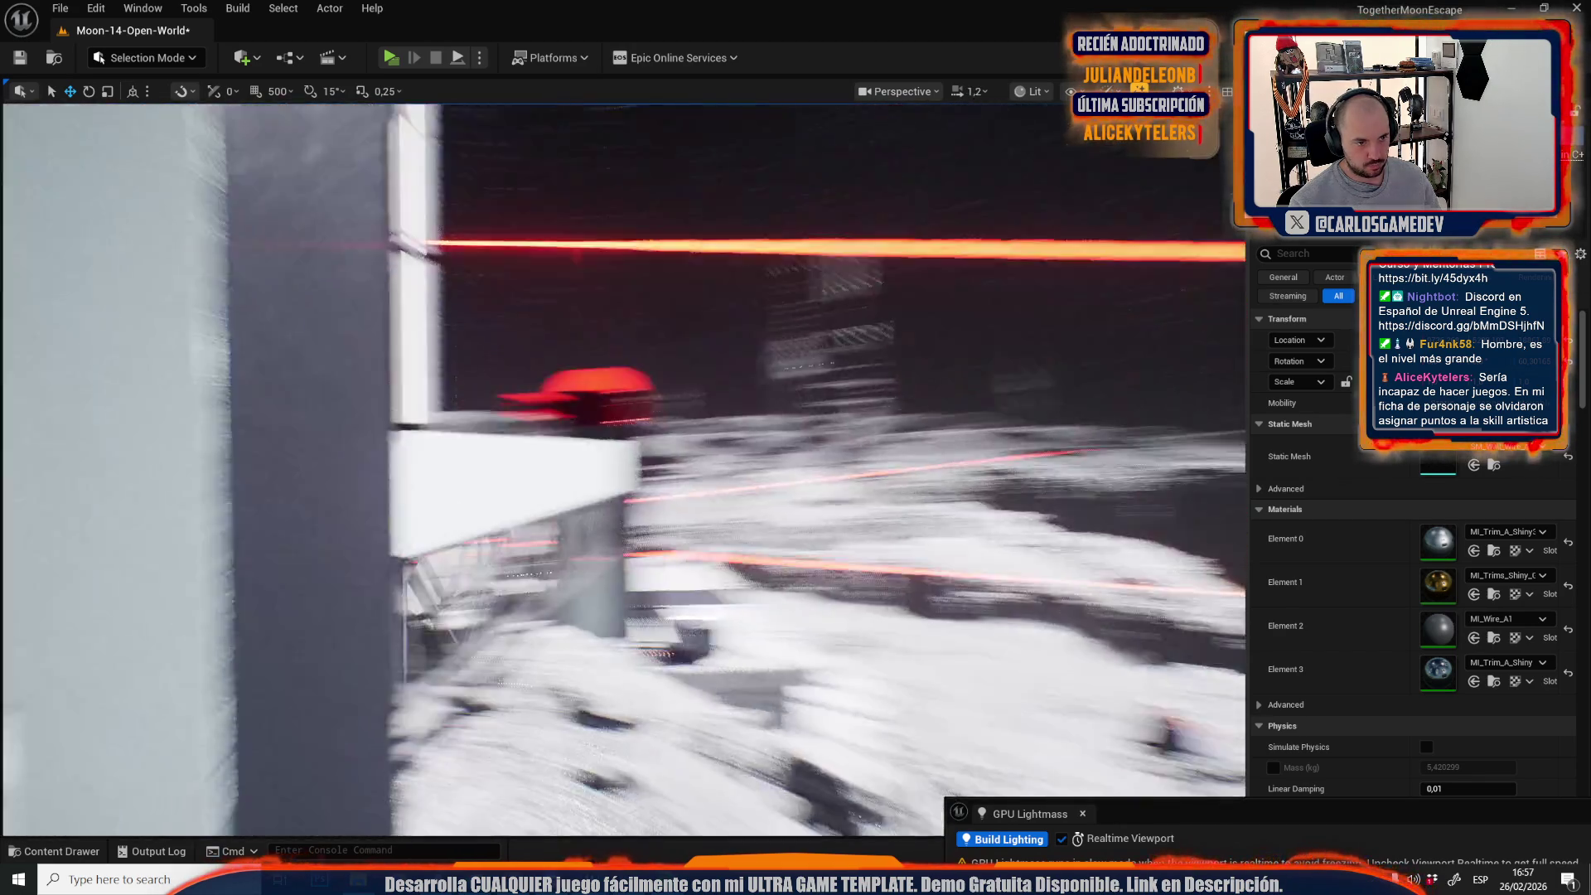
left_click_drag(621, 464, 622, 464)
left_click_drag(821, 641, 822, 641)
scroll(821, 641, "down", 1)
Lift the small ground plug onto the wall and rotate it into place.
left_click(786, 756)
left_click_drag(786, 756, 786, 756)
left_click_drag(487, 408, 488, 408)
key("e")
left_click_drag(502, 479, 503, 479)
scroll(503, 479, "down", 2)
key("w")
mouse_move(711, 414)
left_mouse_down()
mouse_move(572, 384)
mouse_move(557, 340)
left_mouse_up()
key("e")
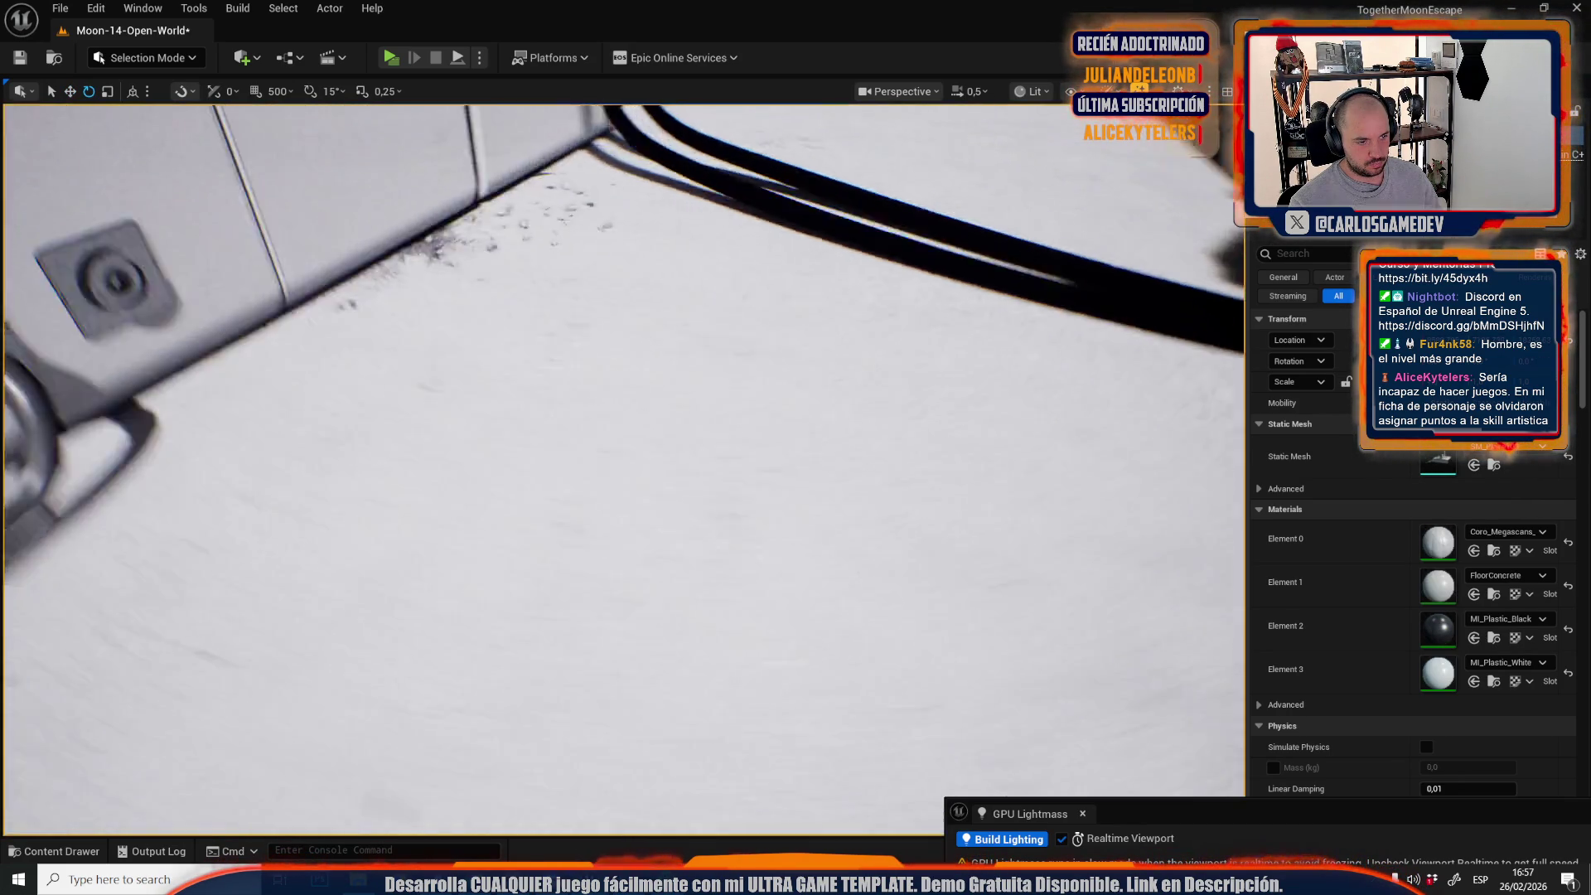
Drop the cable and its wall plugs onto the ground, then select the coiled floor cable.
left_click(600, 411)
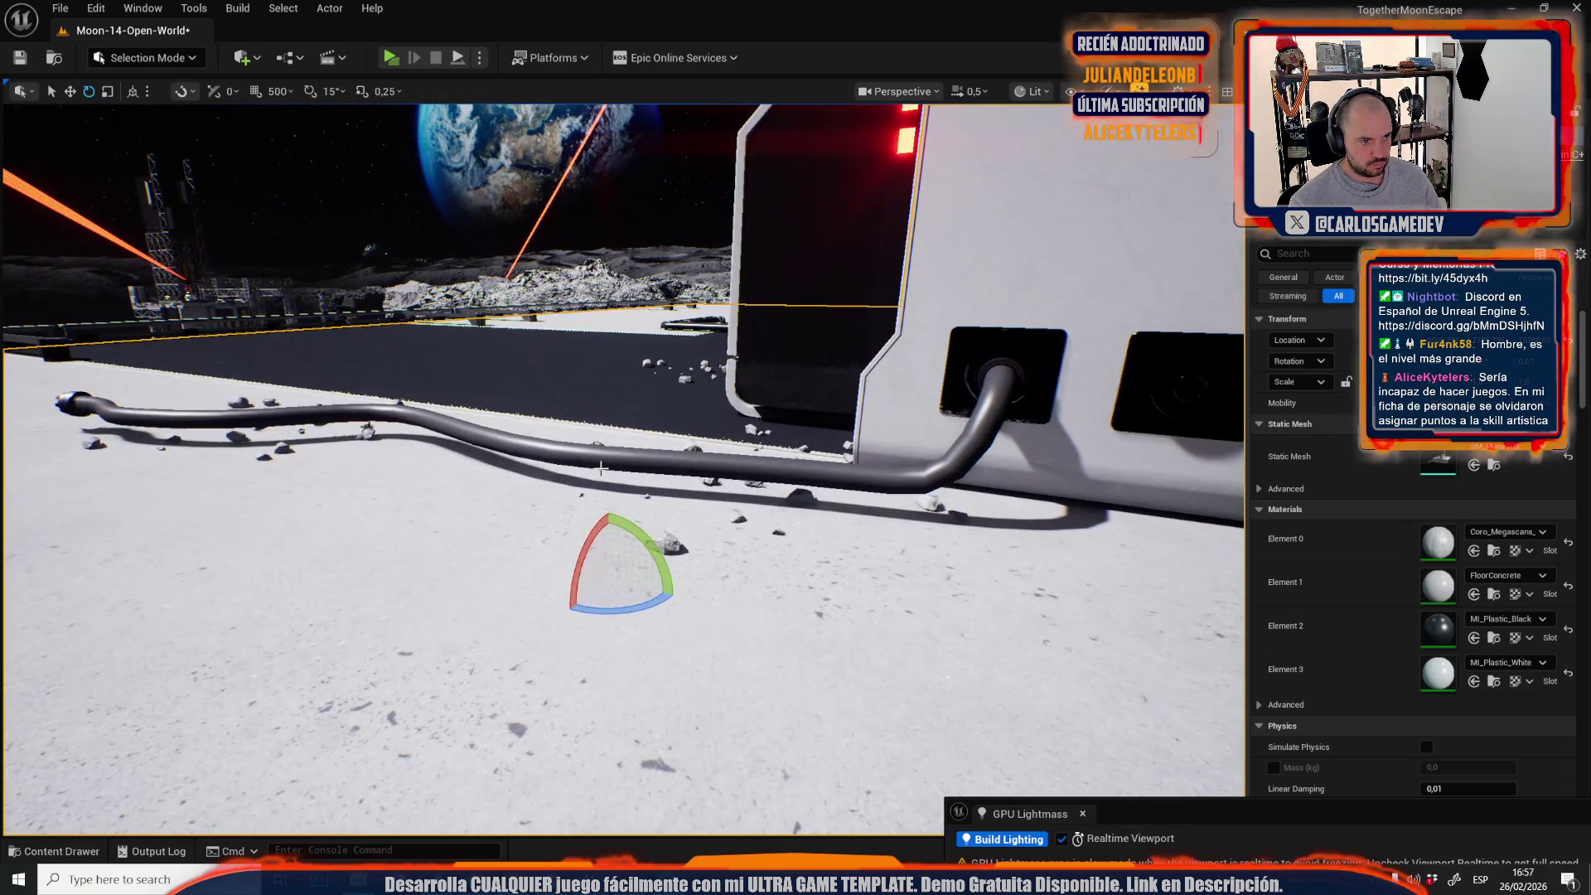
left_click(615, 462)
key("w")
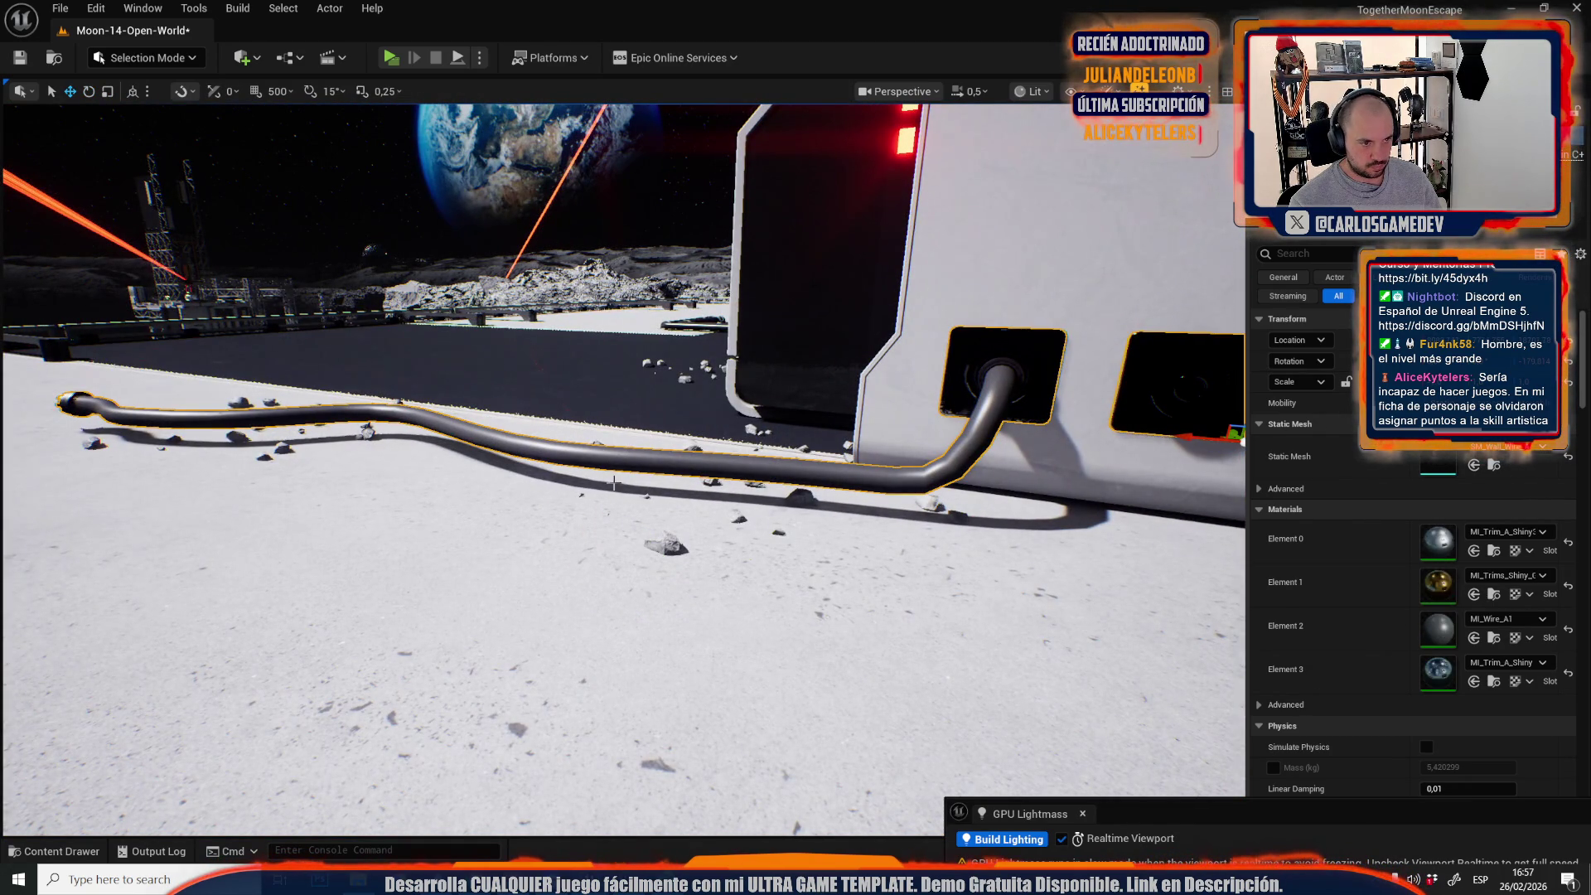
key("End")
scroll(620, 473, "up", 2)
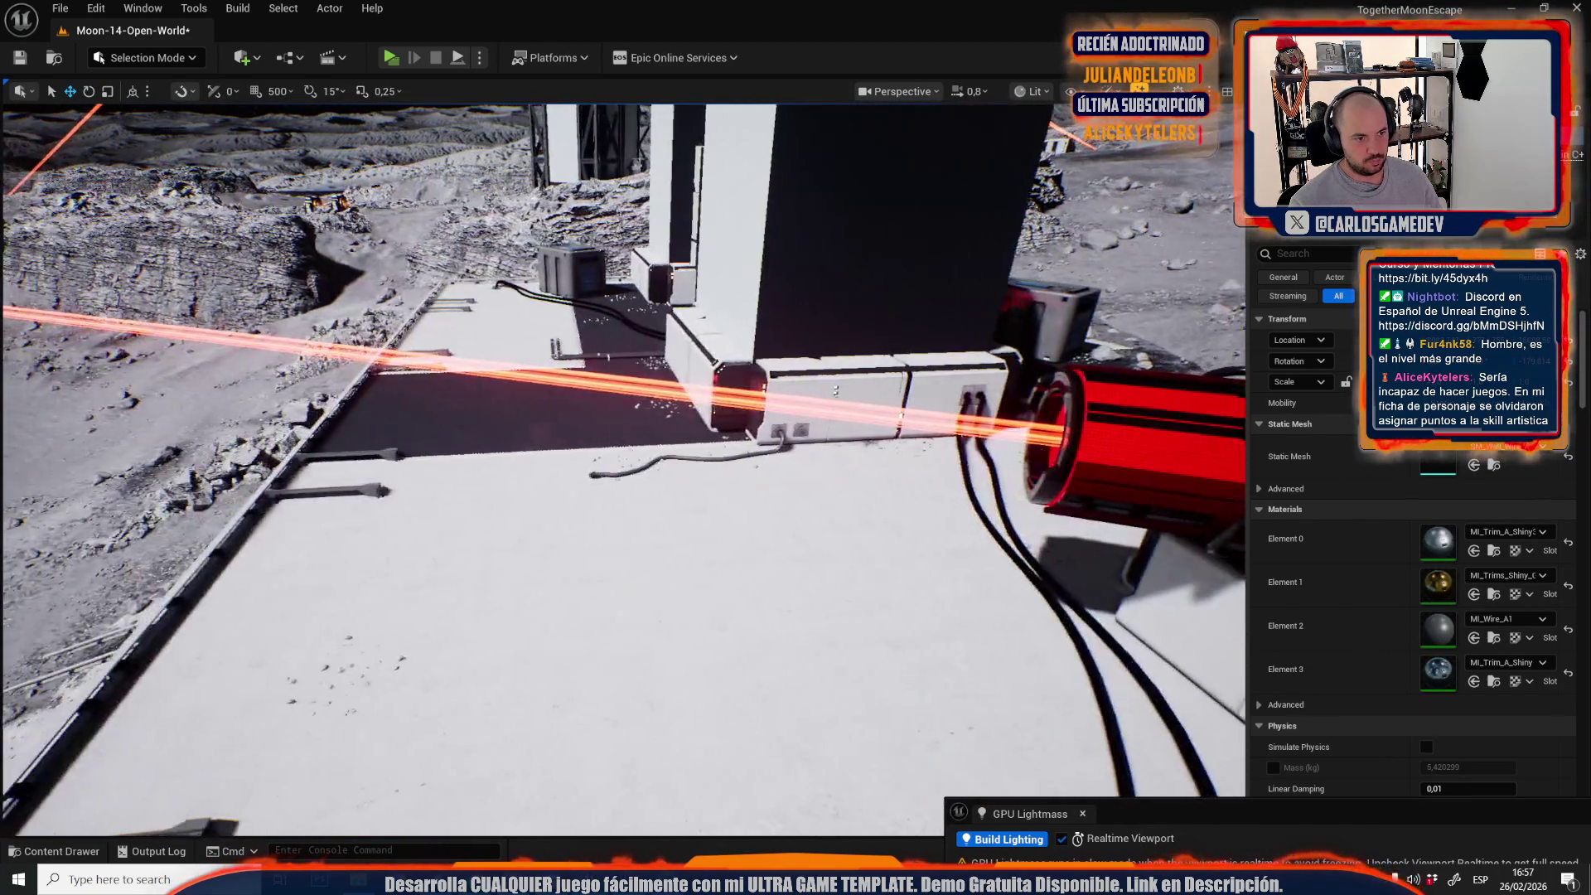
scroll(624, 468, "up", 3)
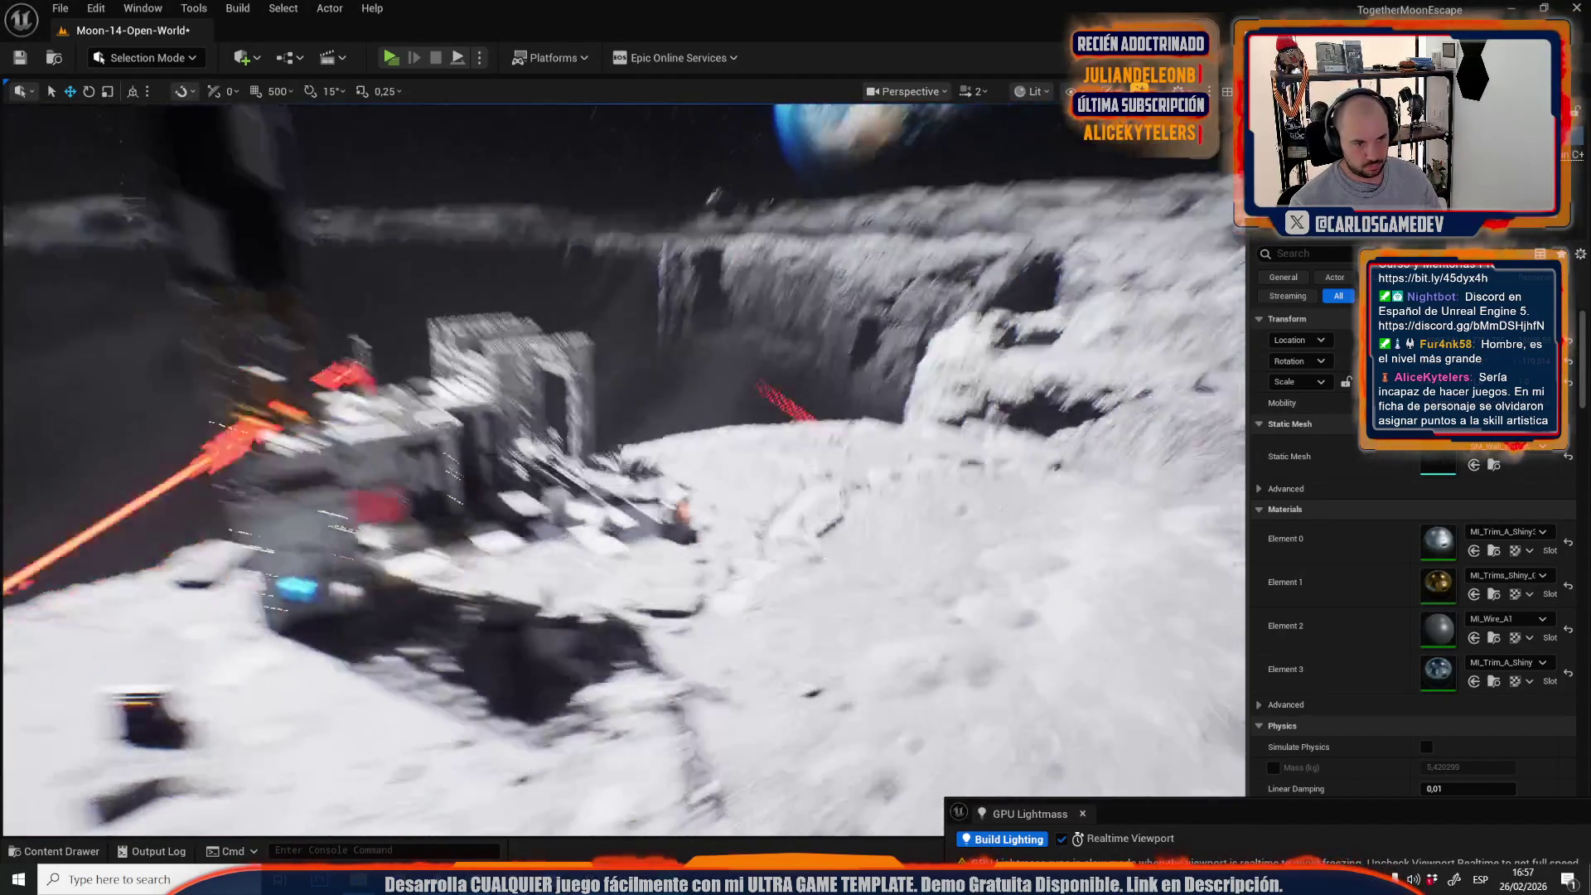
scroll(624, 468, "down", 2)
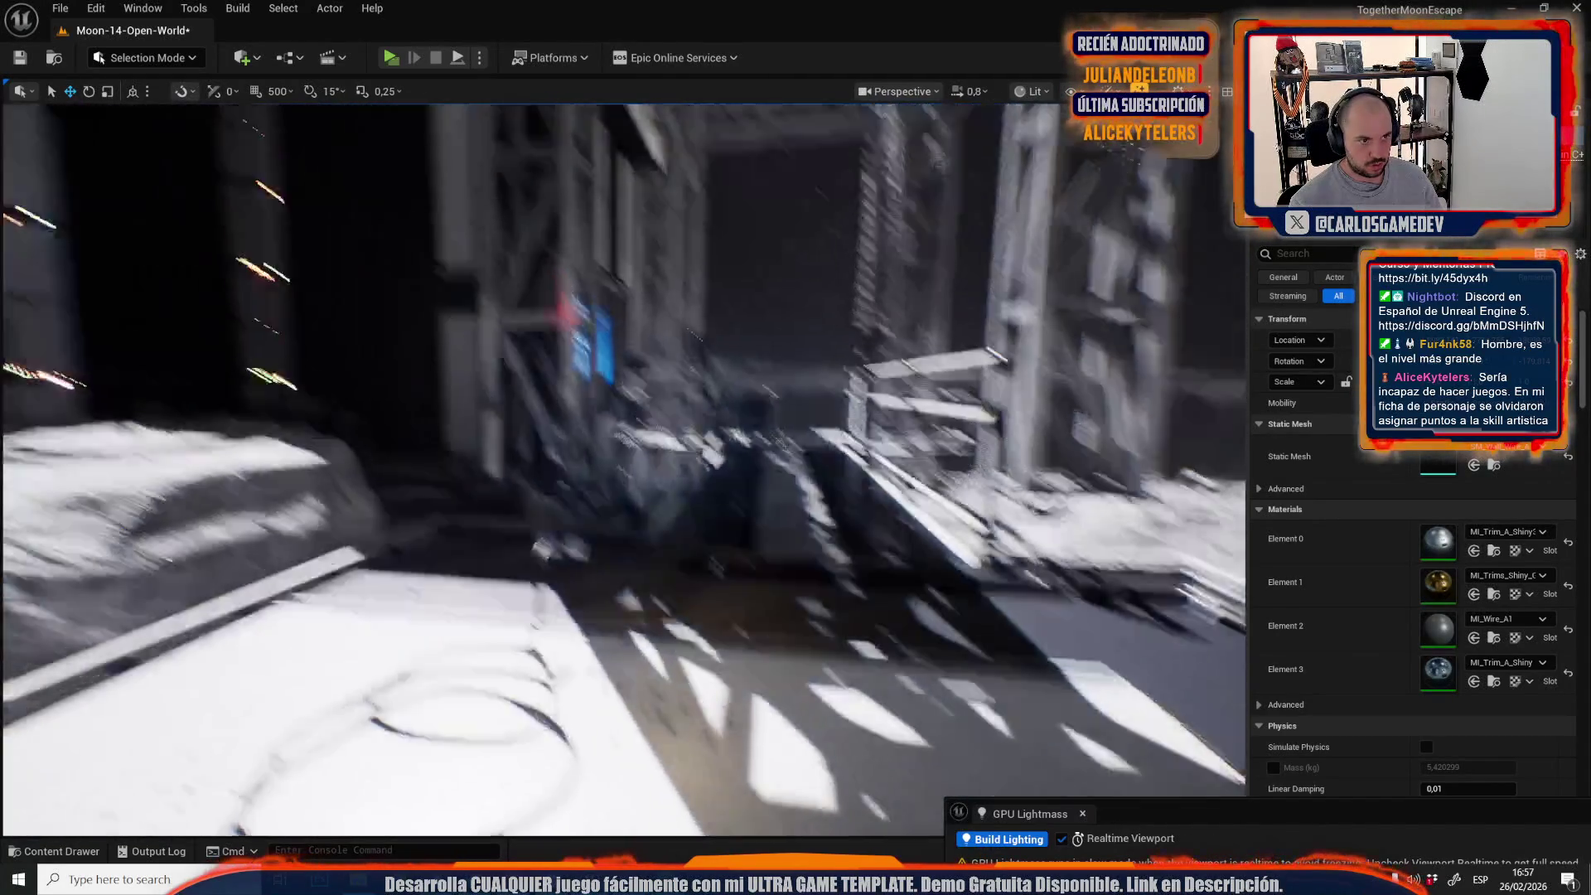
scroll(761, 611, "down", 3)
left_click(866, 545)
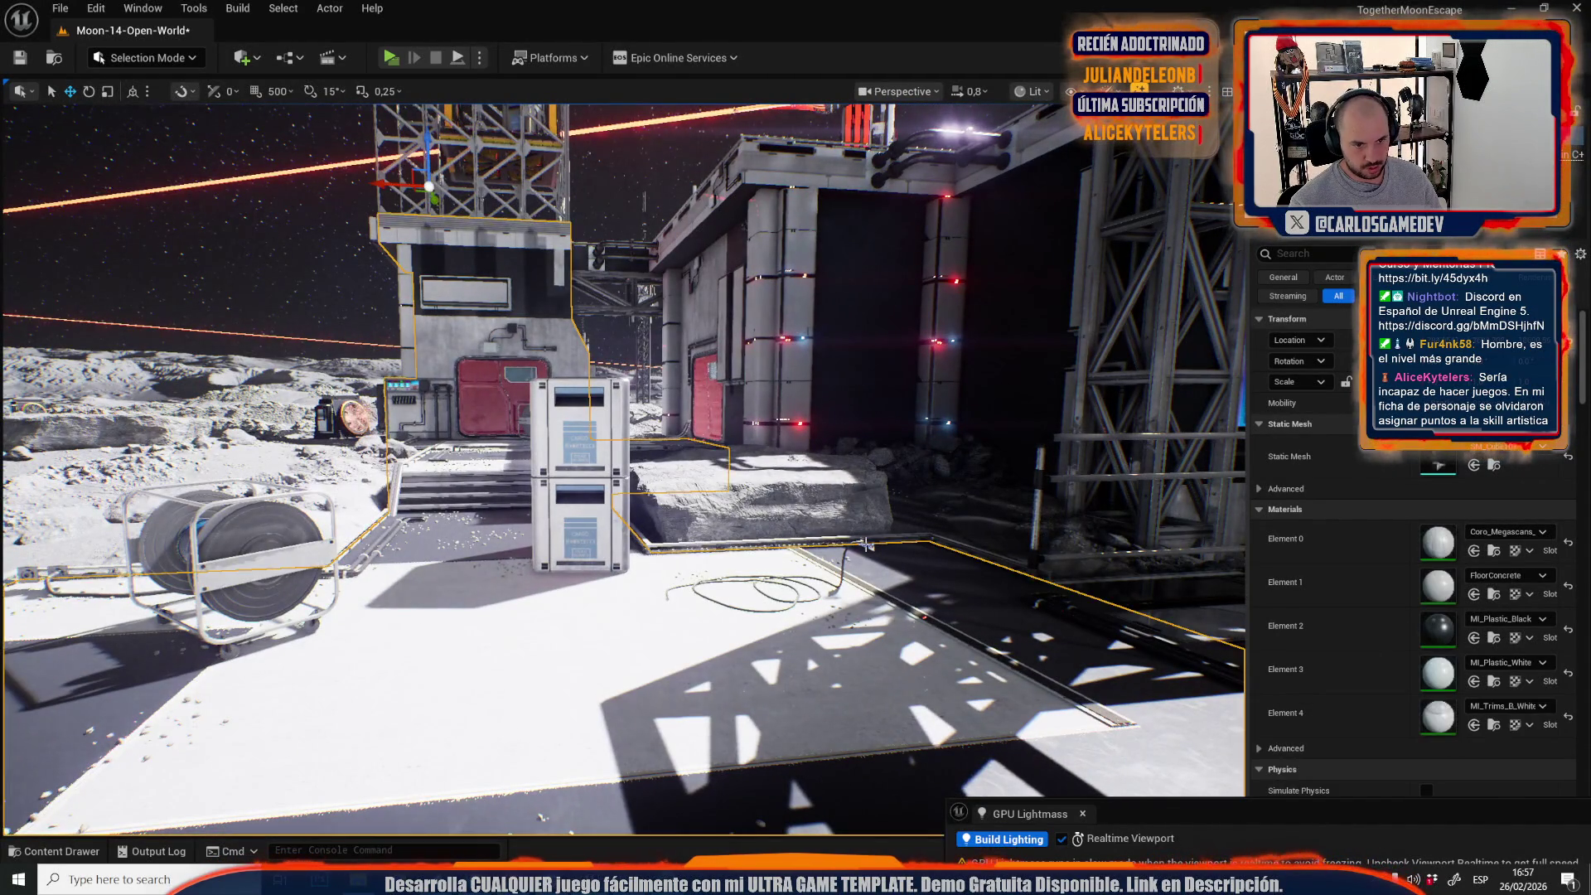
left_click(816, 585)
Turn the coiled cable 180 degrees and rotate it beside the station wall.
key("f")
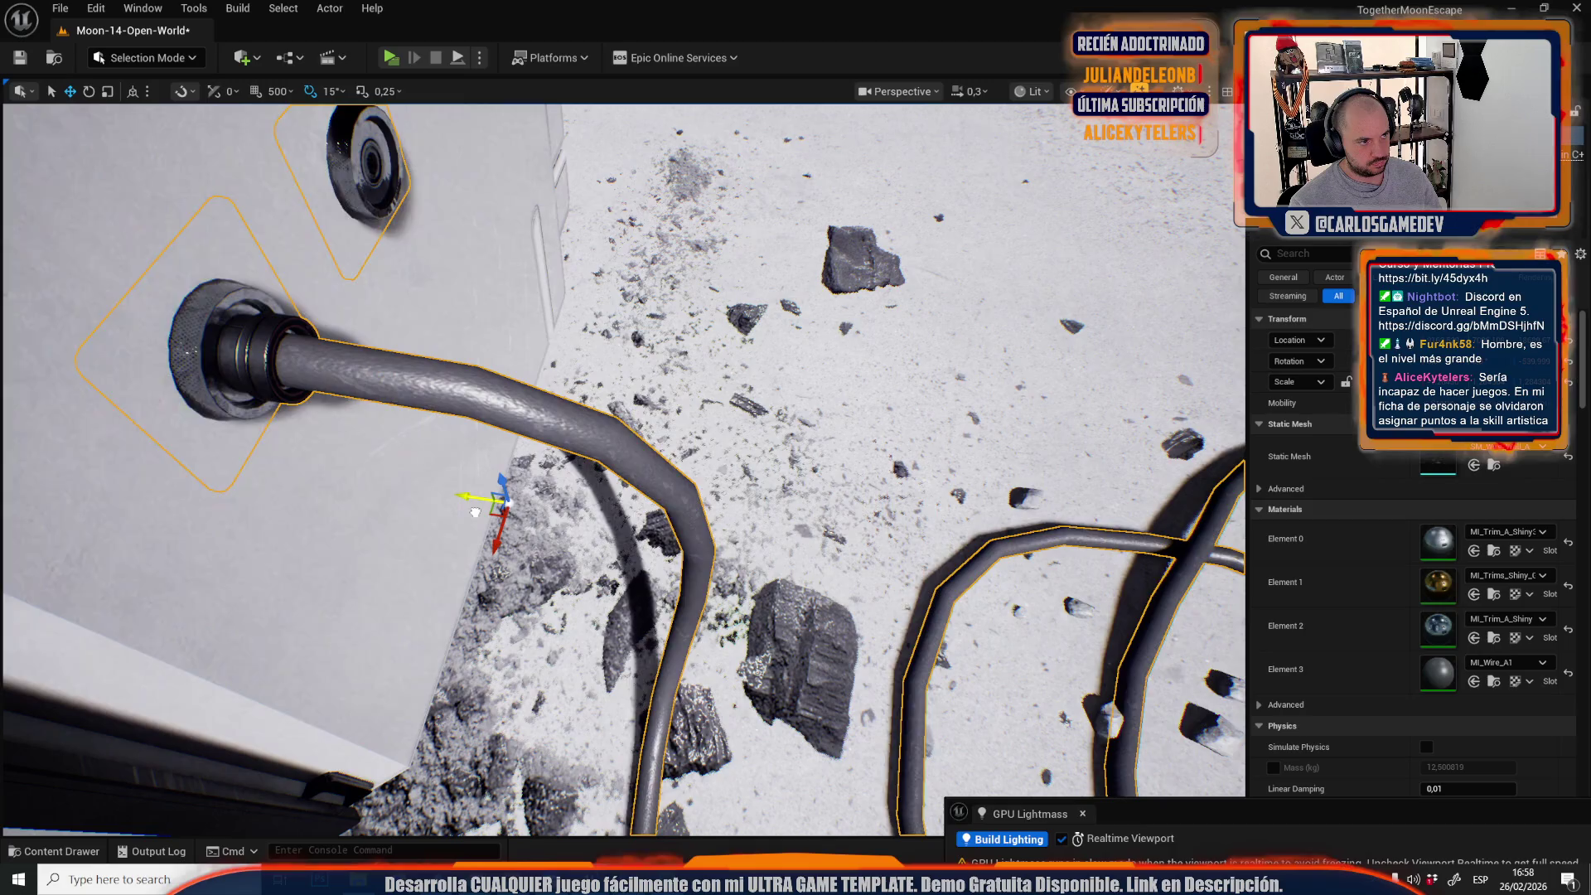
scroll(625, 565, "up", 2)
key("s")
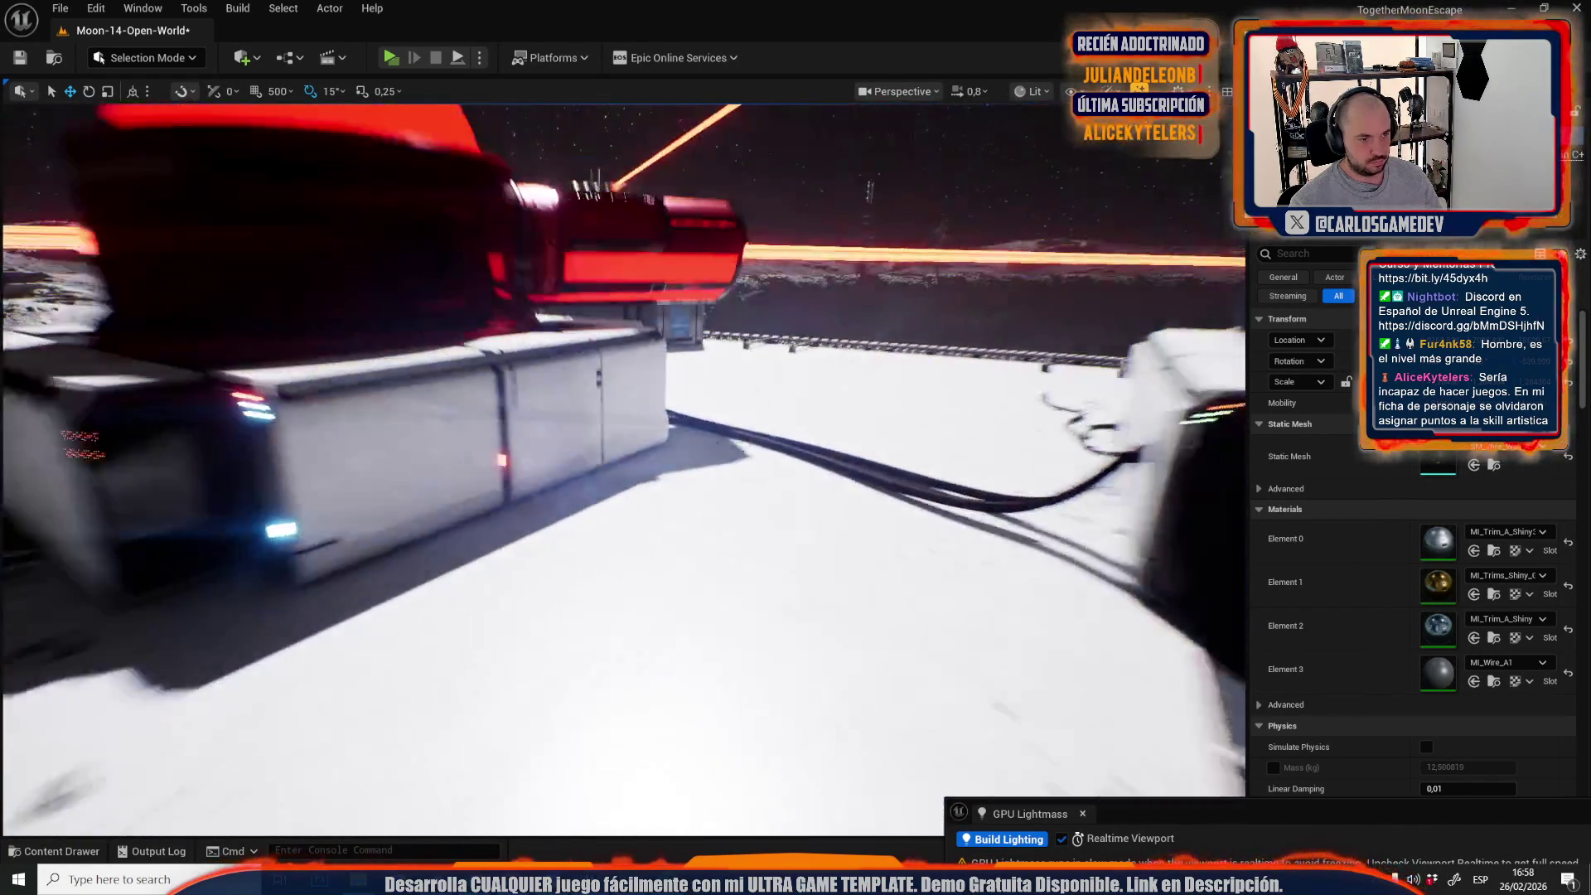
left_click_drag(644, 508, 609, 575)
key("e")
mouse_move(678, 528)
left_mouse_down()
mouse_move(692, 552)
mouse_move(681, 496)
left_mouse_up()
key("w")
scroll(692, 552, "up", 3)
scroll(692, 552, "down", 3)
key("e")
key("w")
scroll(681, 495, "down", 4)
Shift the coiled cable along X while viewing the scene unlit, then return to lit shading.
key("alt+3")
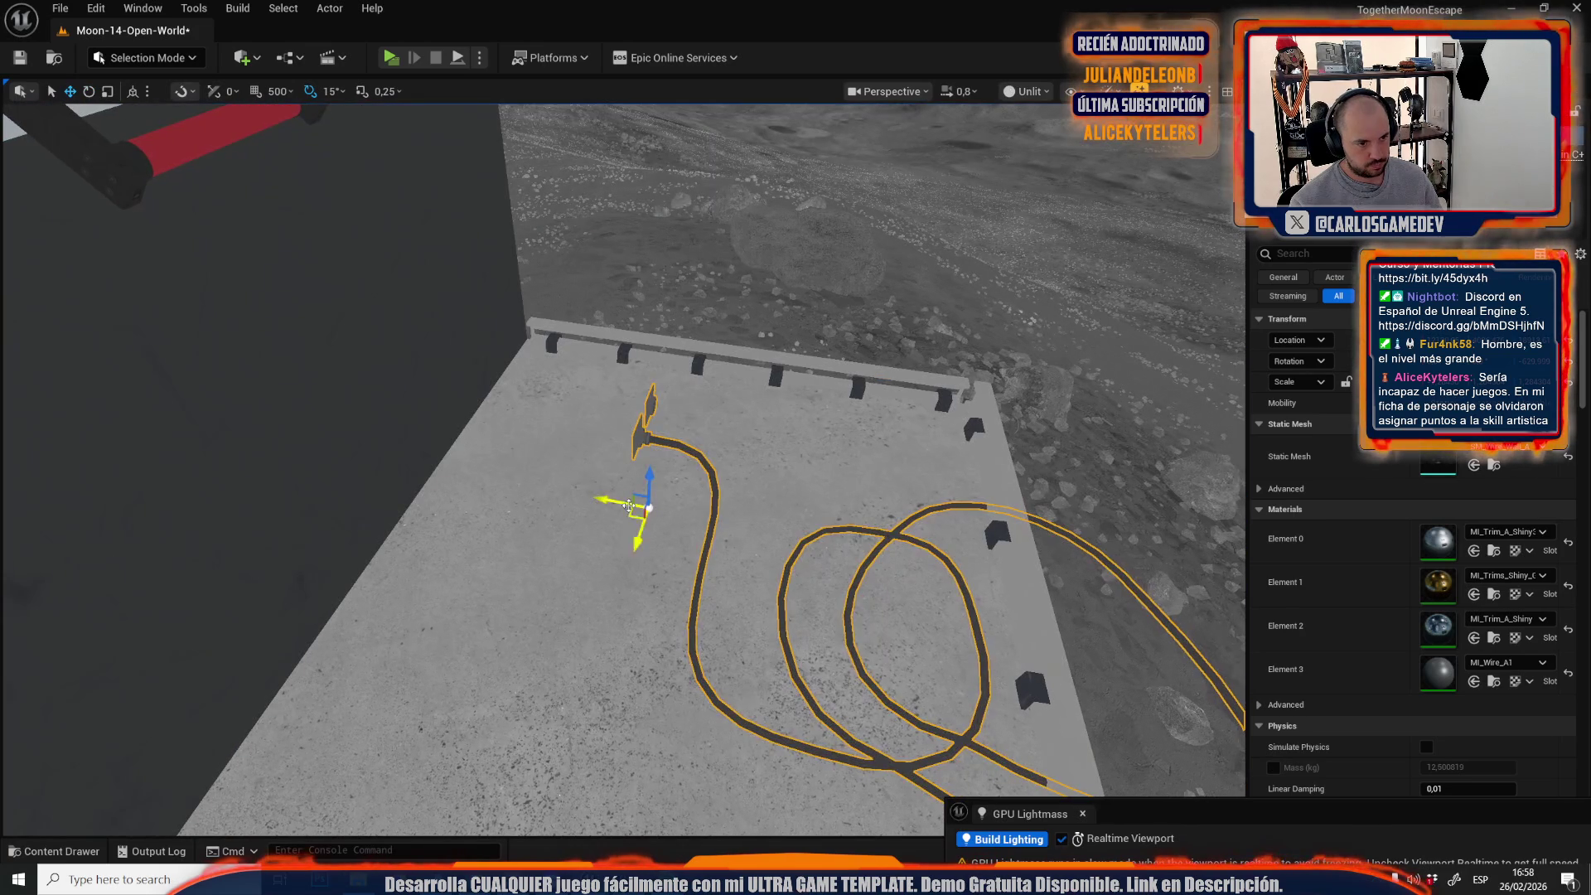
left_click_drag(397, 477, 701, 525)
left_click_drag(512, 256, 540, 257)
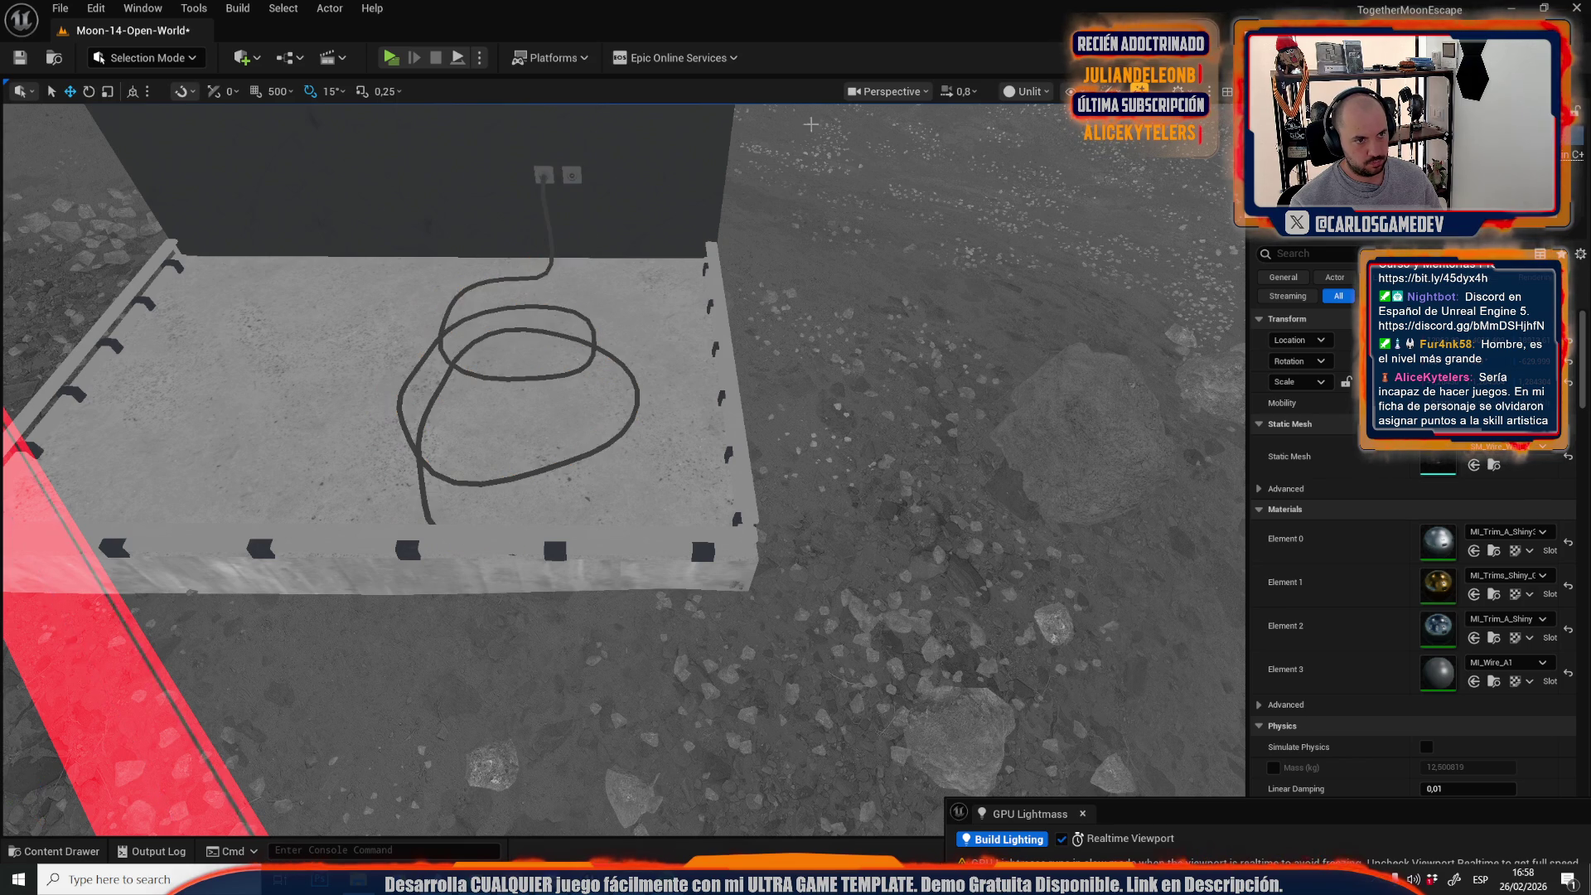
left_click(1026, 91)
left_click(1051, 154)
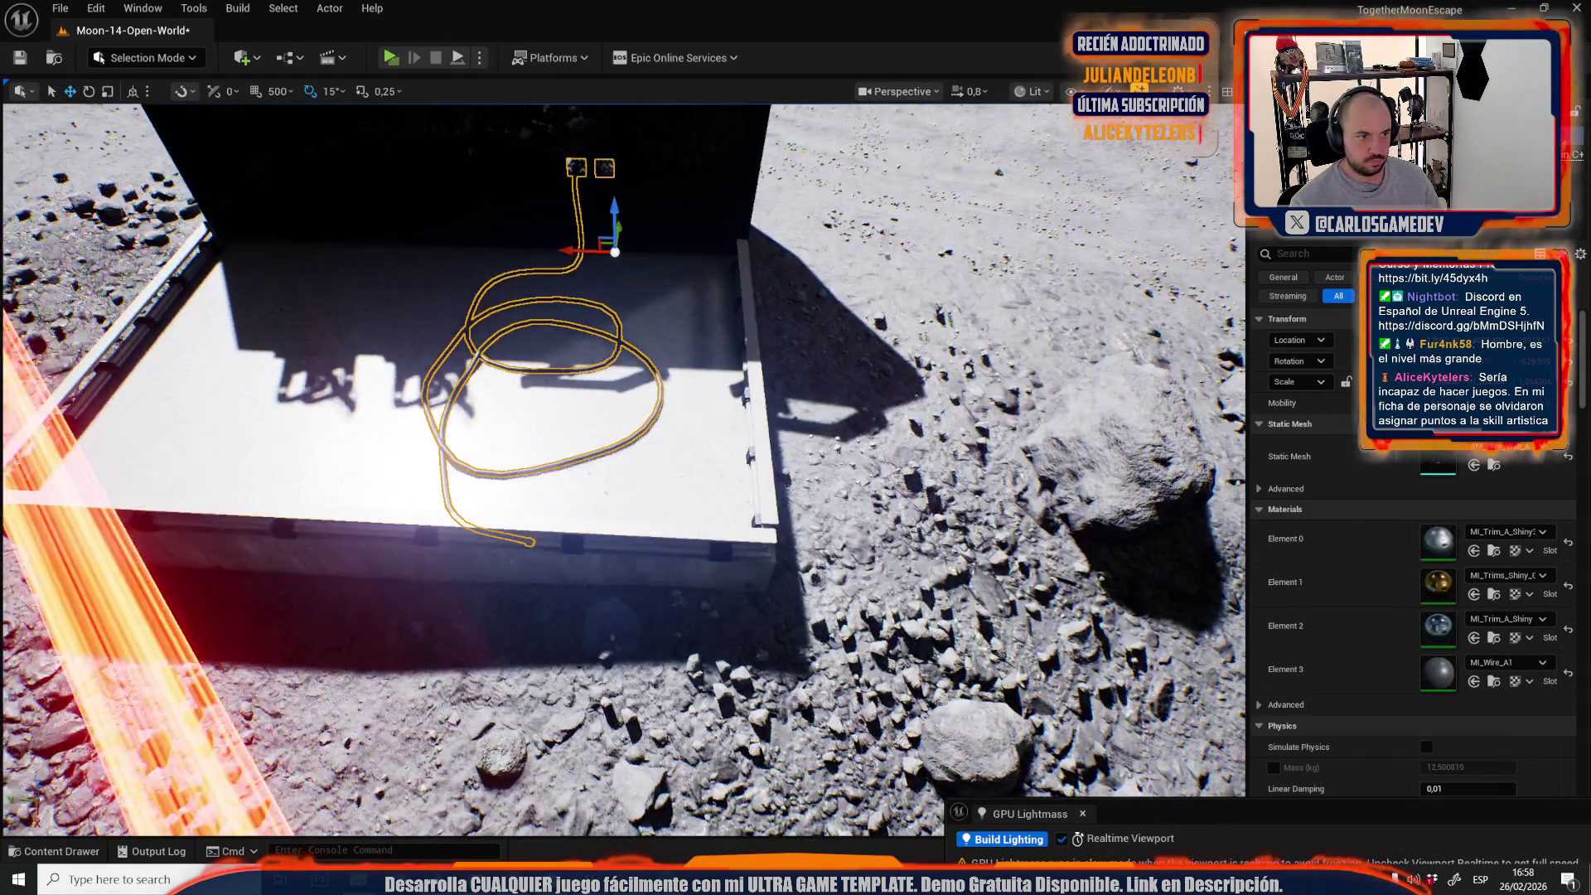
scroll(624, 469, "up", 2)
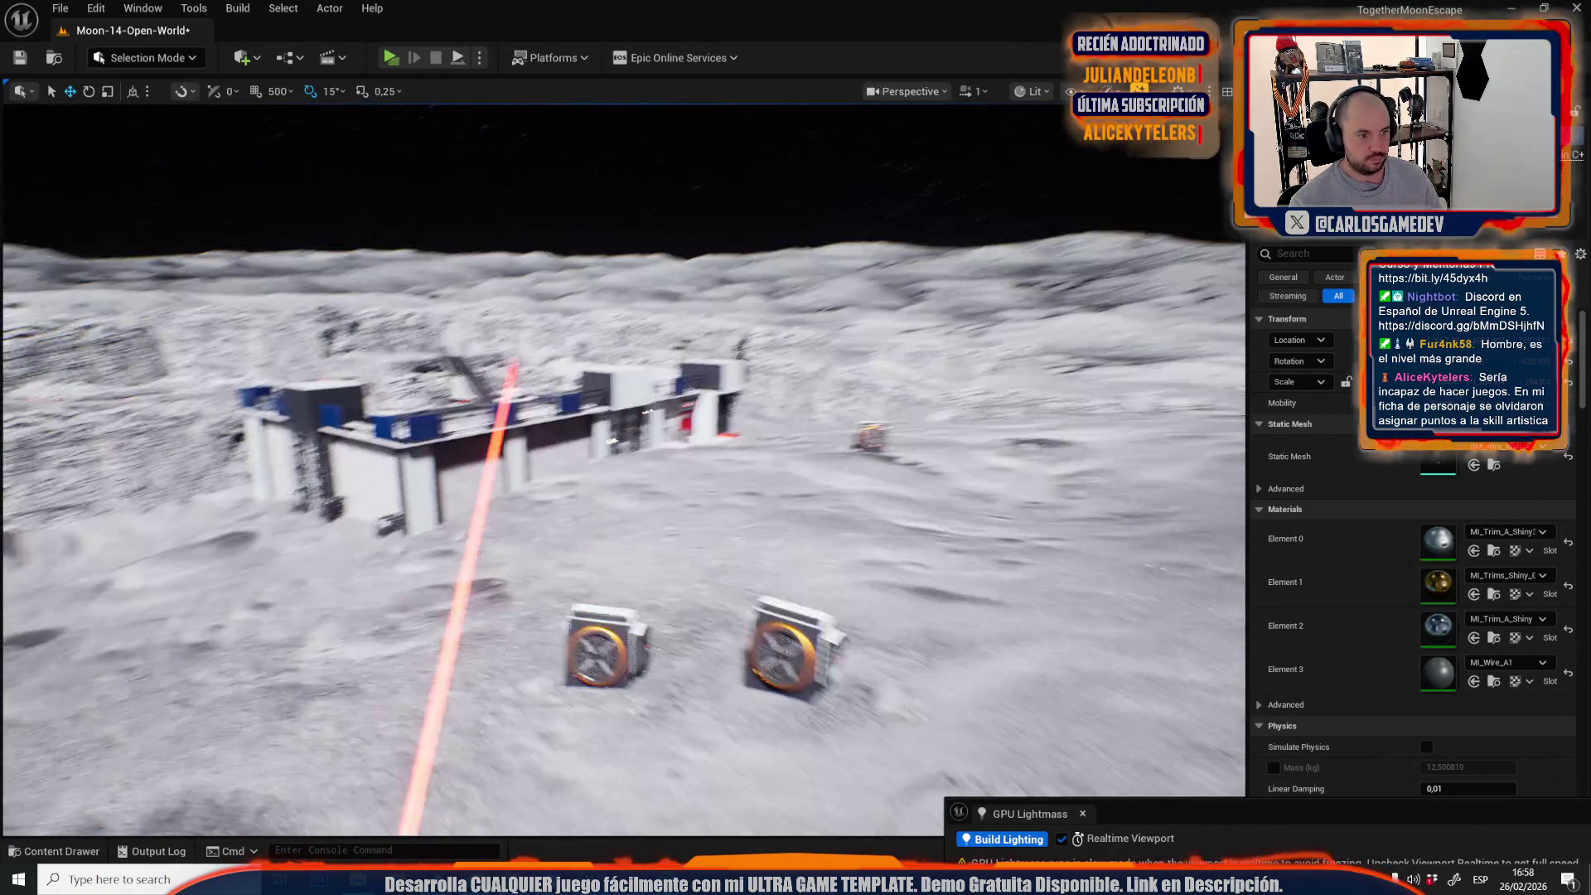
scroll(615, 538, "down", 2)
key("ctrl+z")
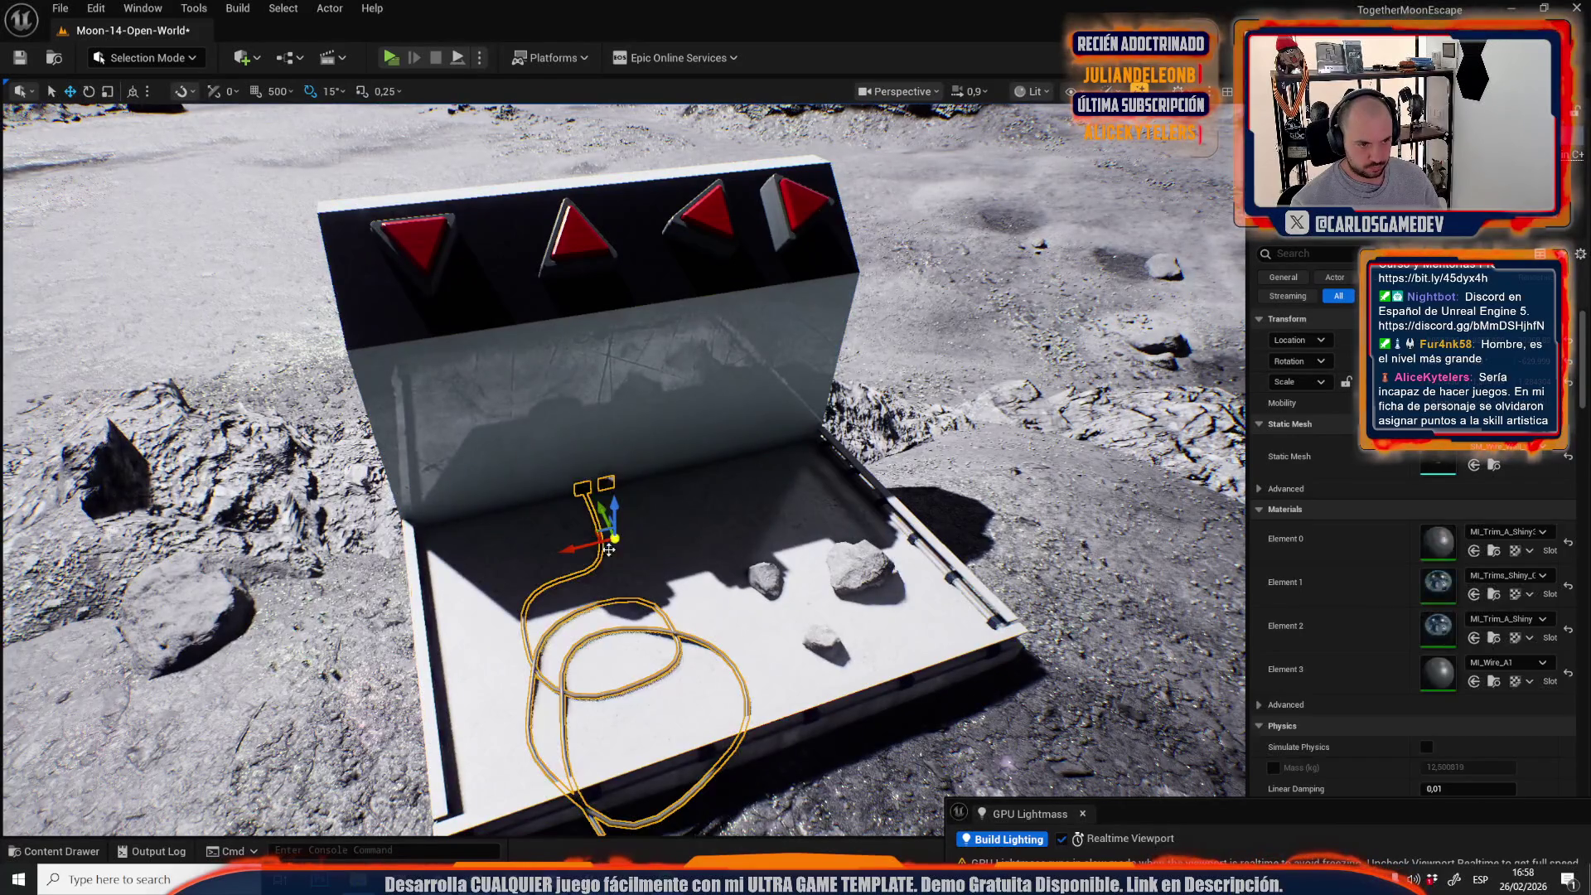
scroll(614, 538, "down", 1)
Slide the cable so its plug meets the inner wall and shrink its coils.
left_click_drag(663, 560, 447, 595)
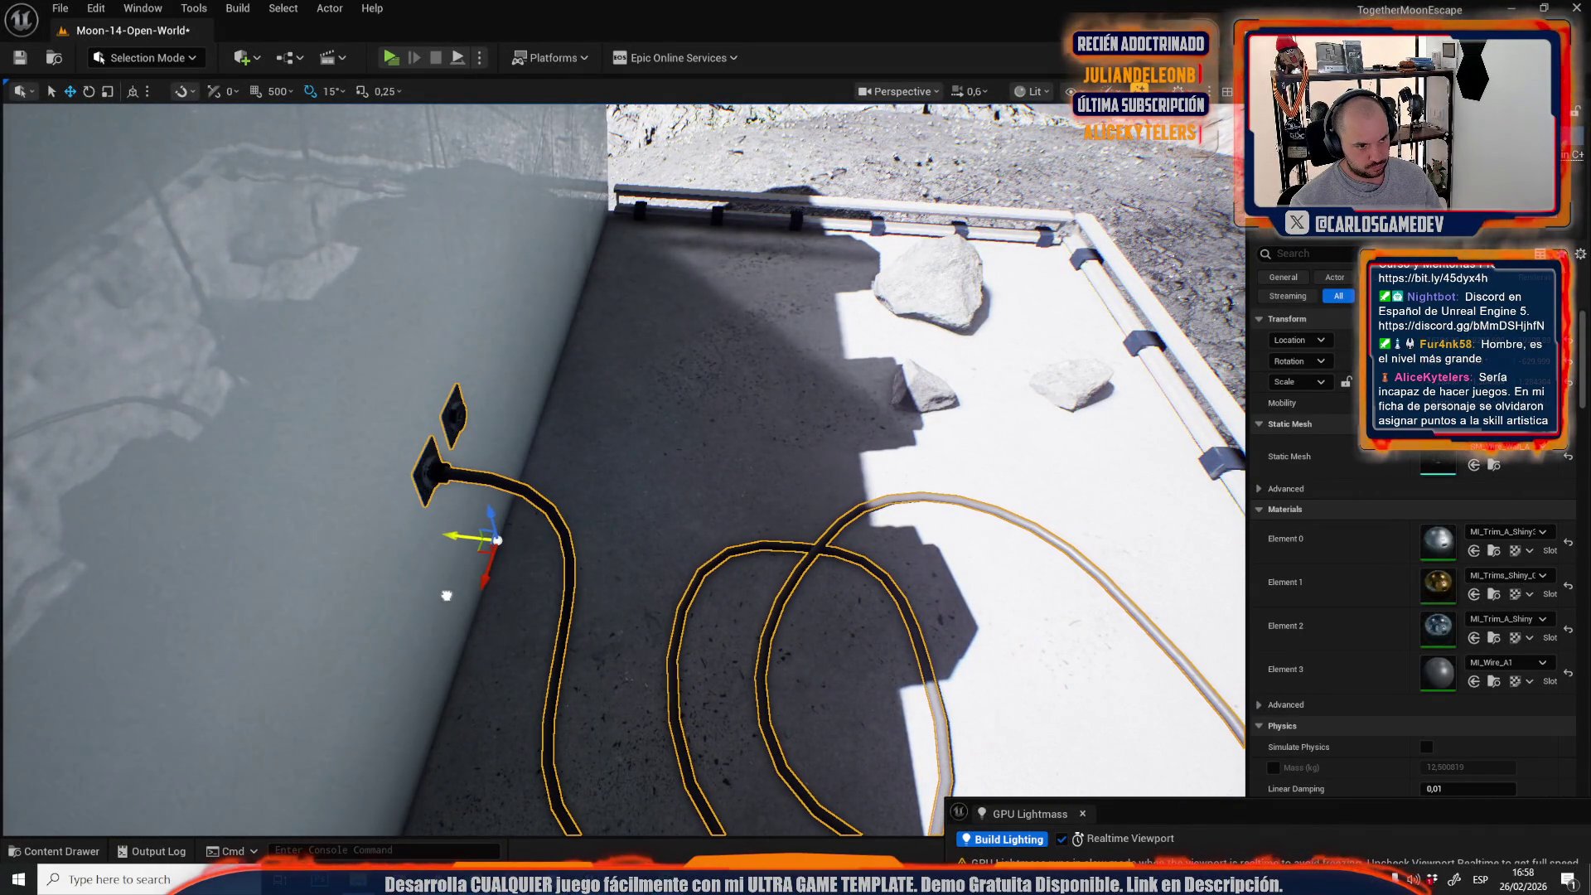
key("f")
scroll(430, 378, "down", 3)
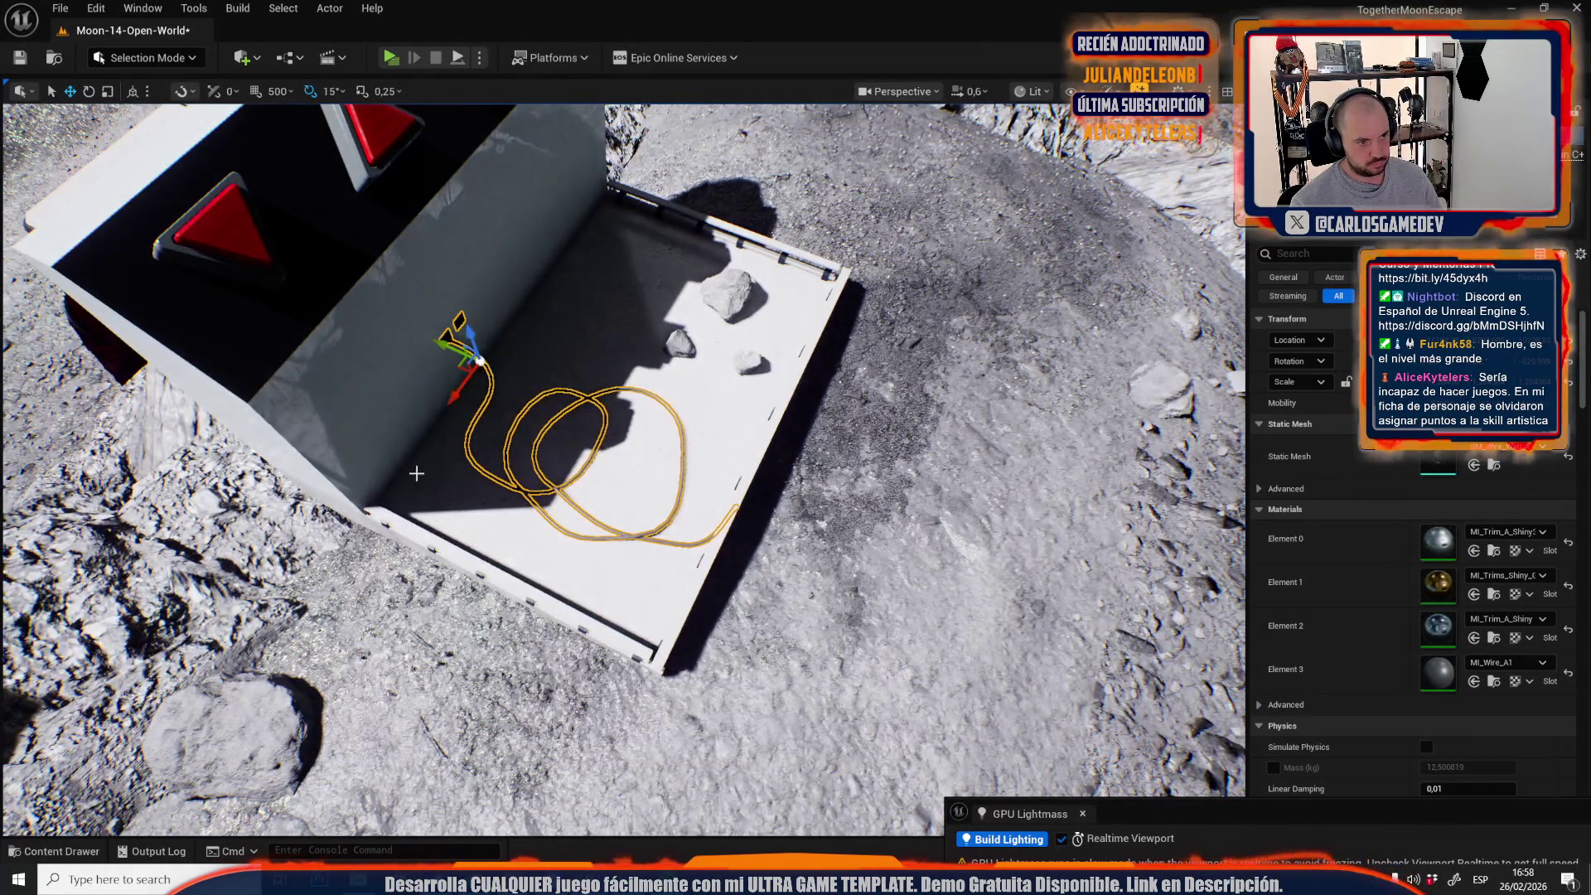
left_click_drag(442, 345, 449, 342)
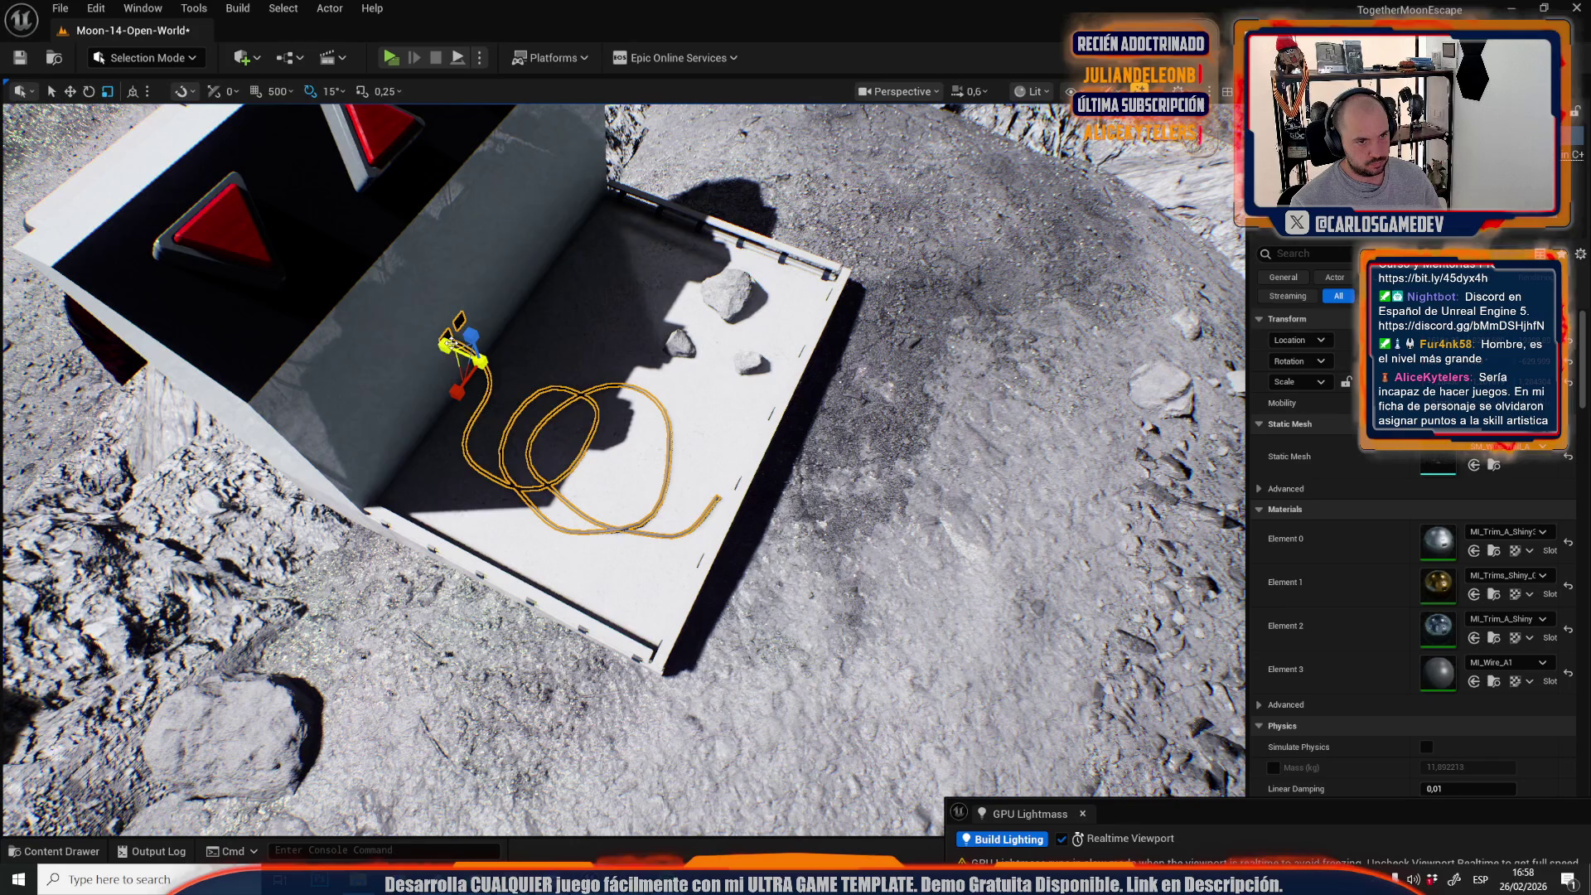
left_click(643, 249)
left_click(145, 57)
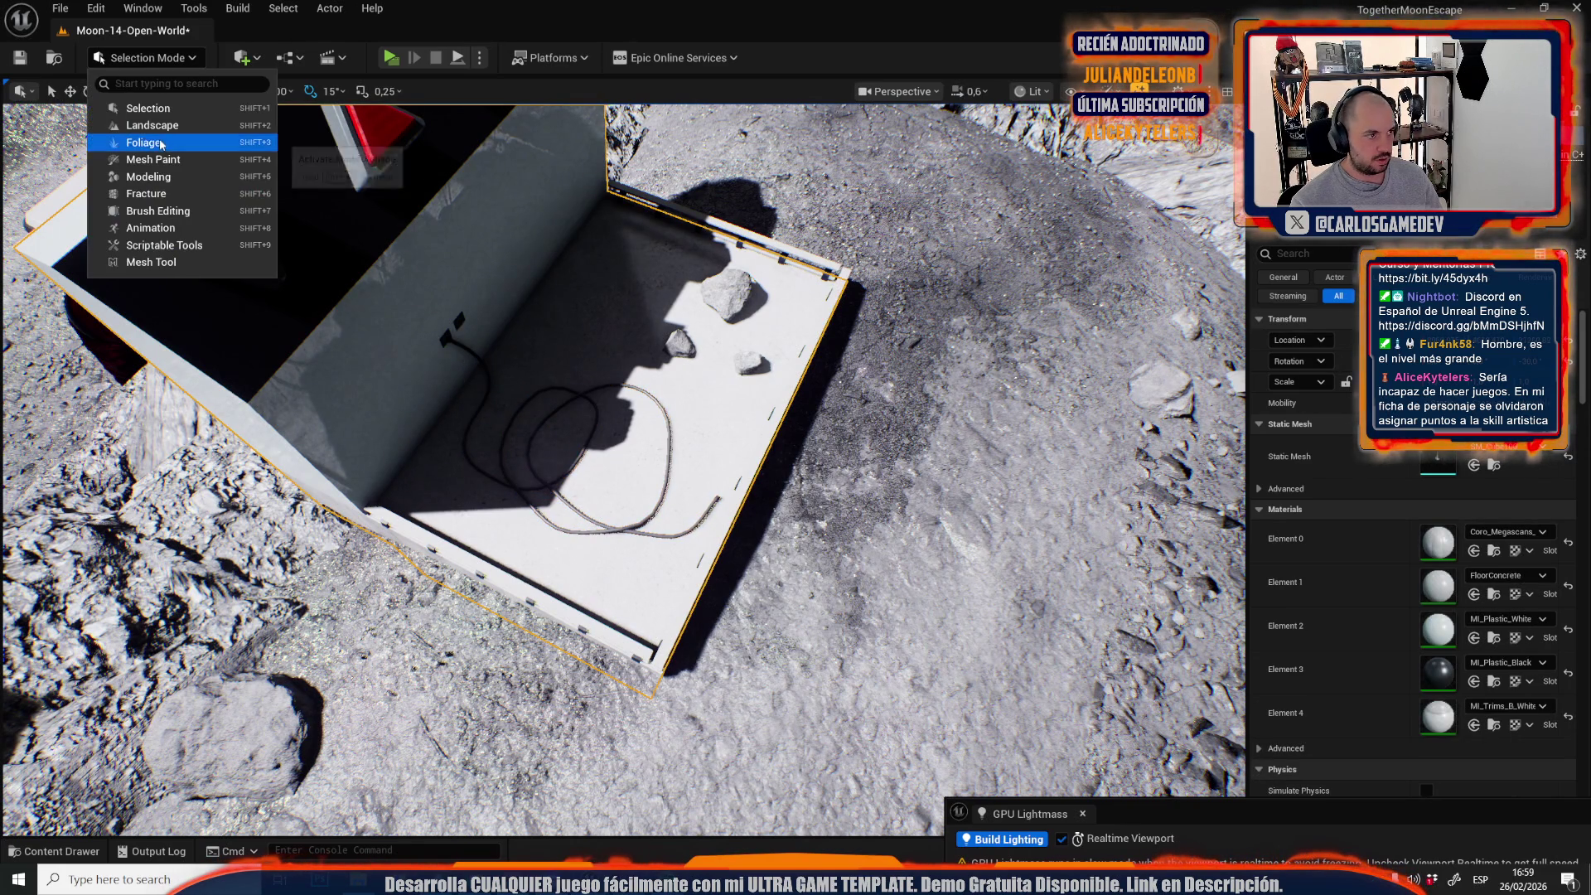
Place SmallStoneScatter stones on the box floor using Foliage mode's Single tool.
key("Escape")
key("shift+3")
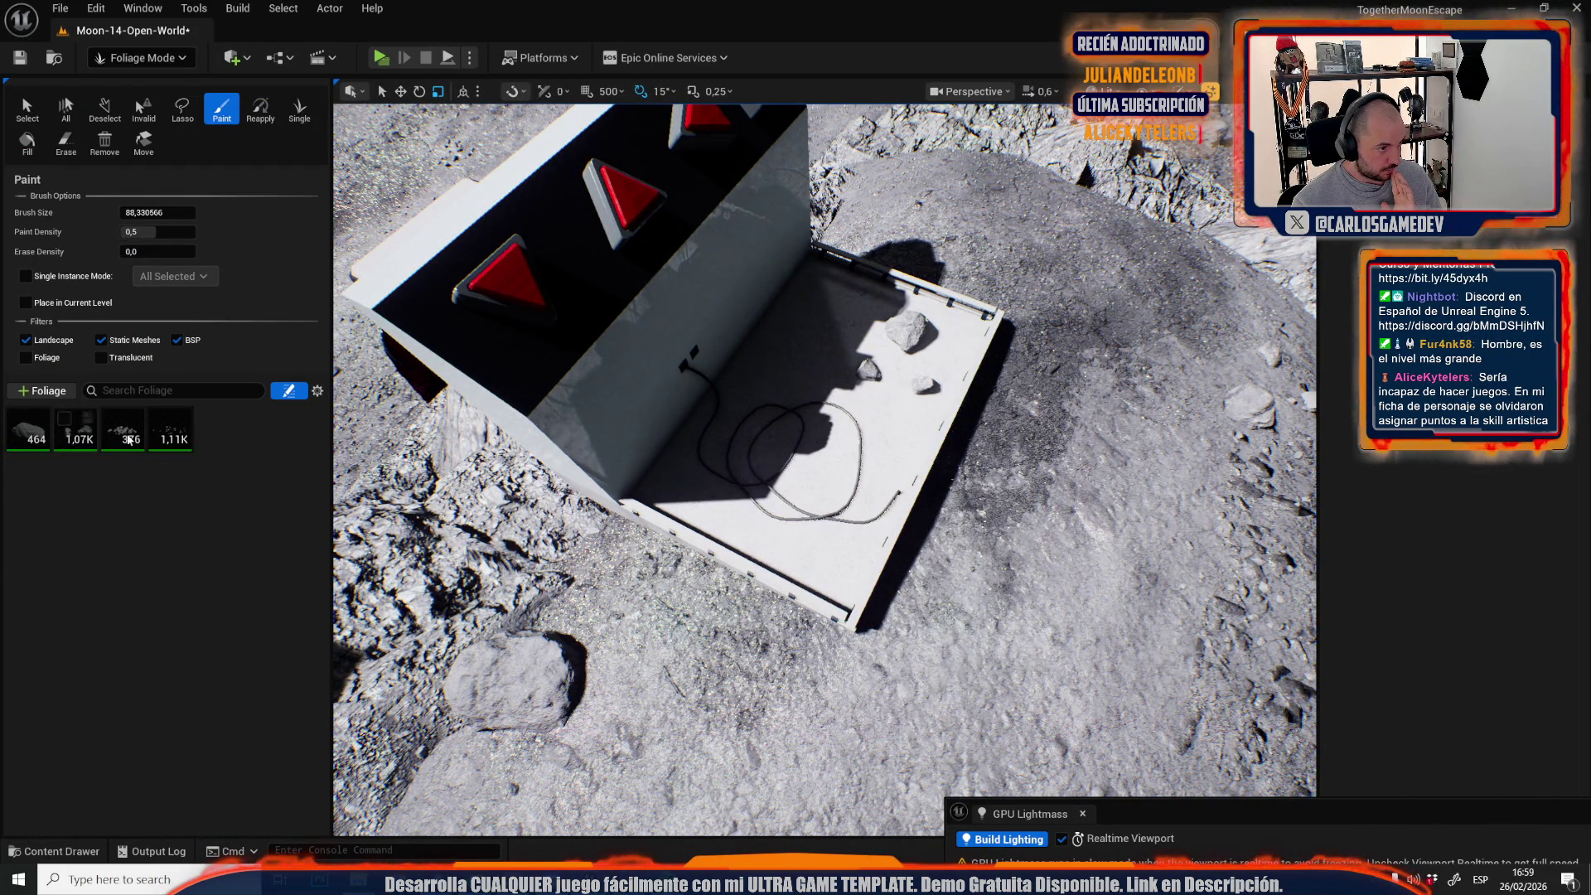
left_click(160, 425)
left_click(299, 108)
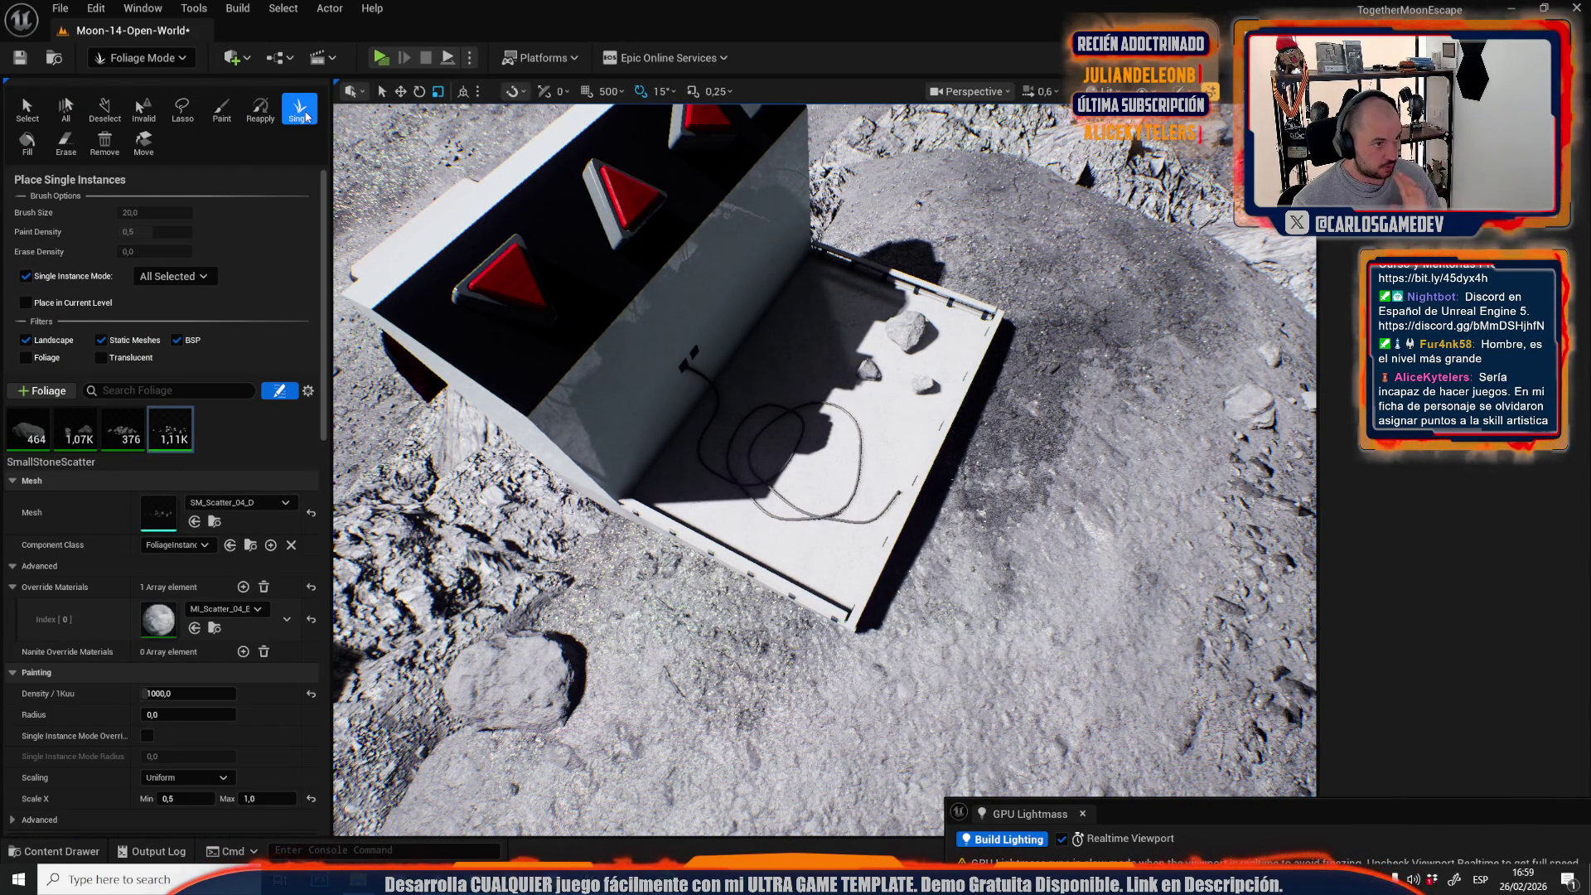
left_click(869, 334)
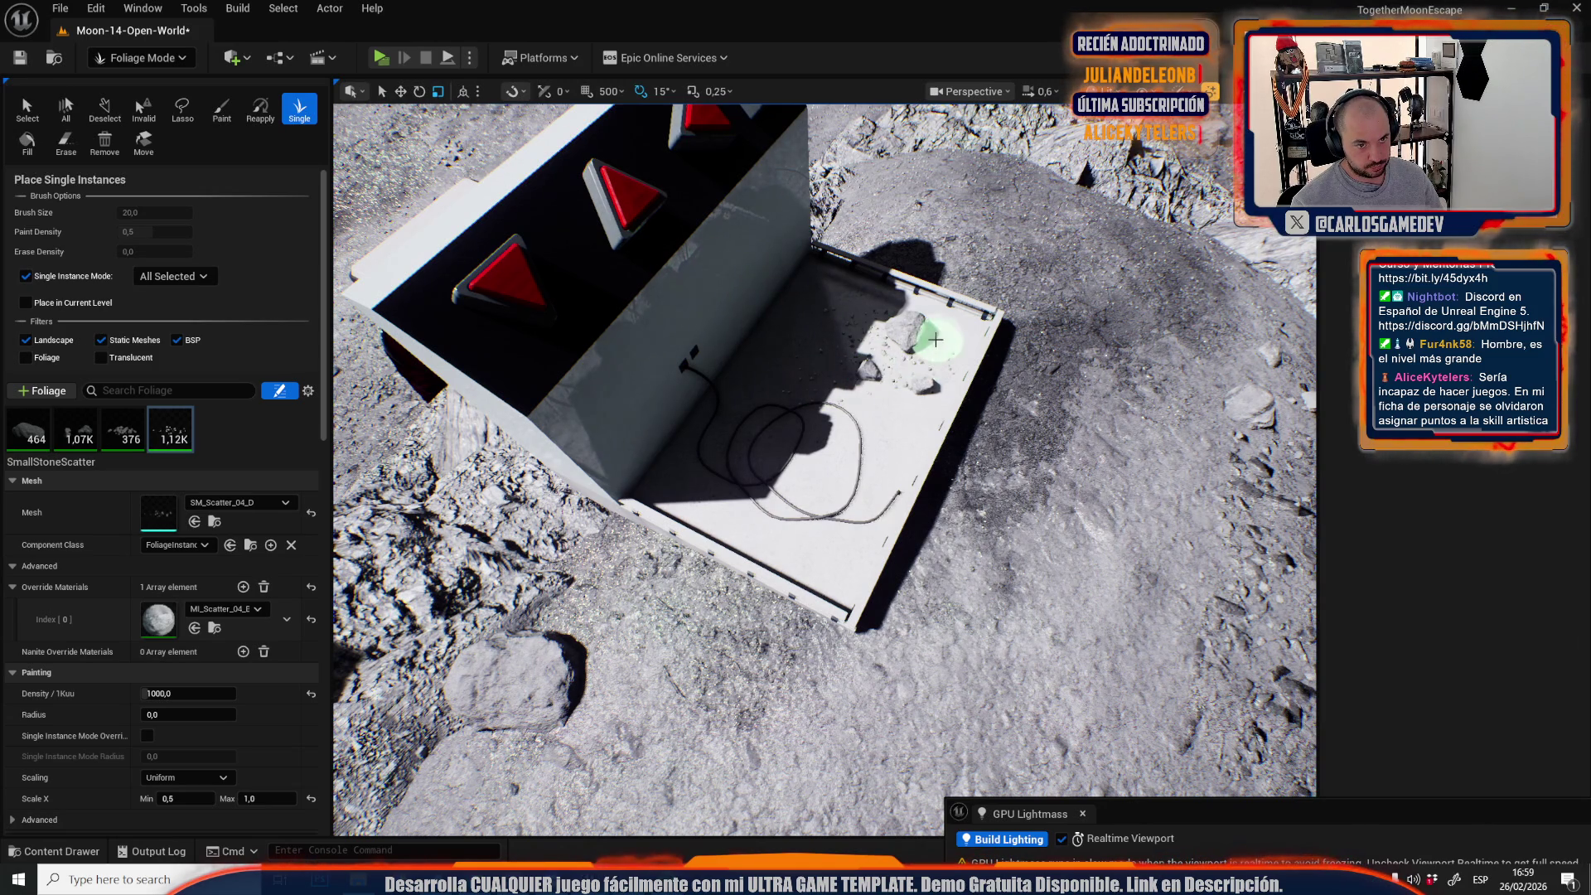
Fly across the moon terrain and return to Selection mode.
scroll(798, 501, "up", 3)
key("w")
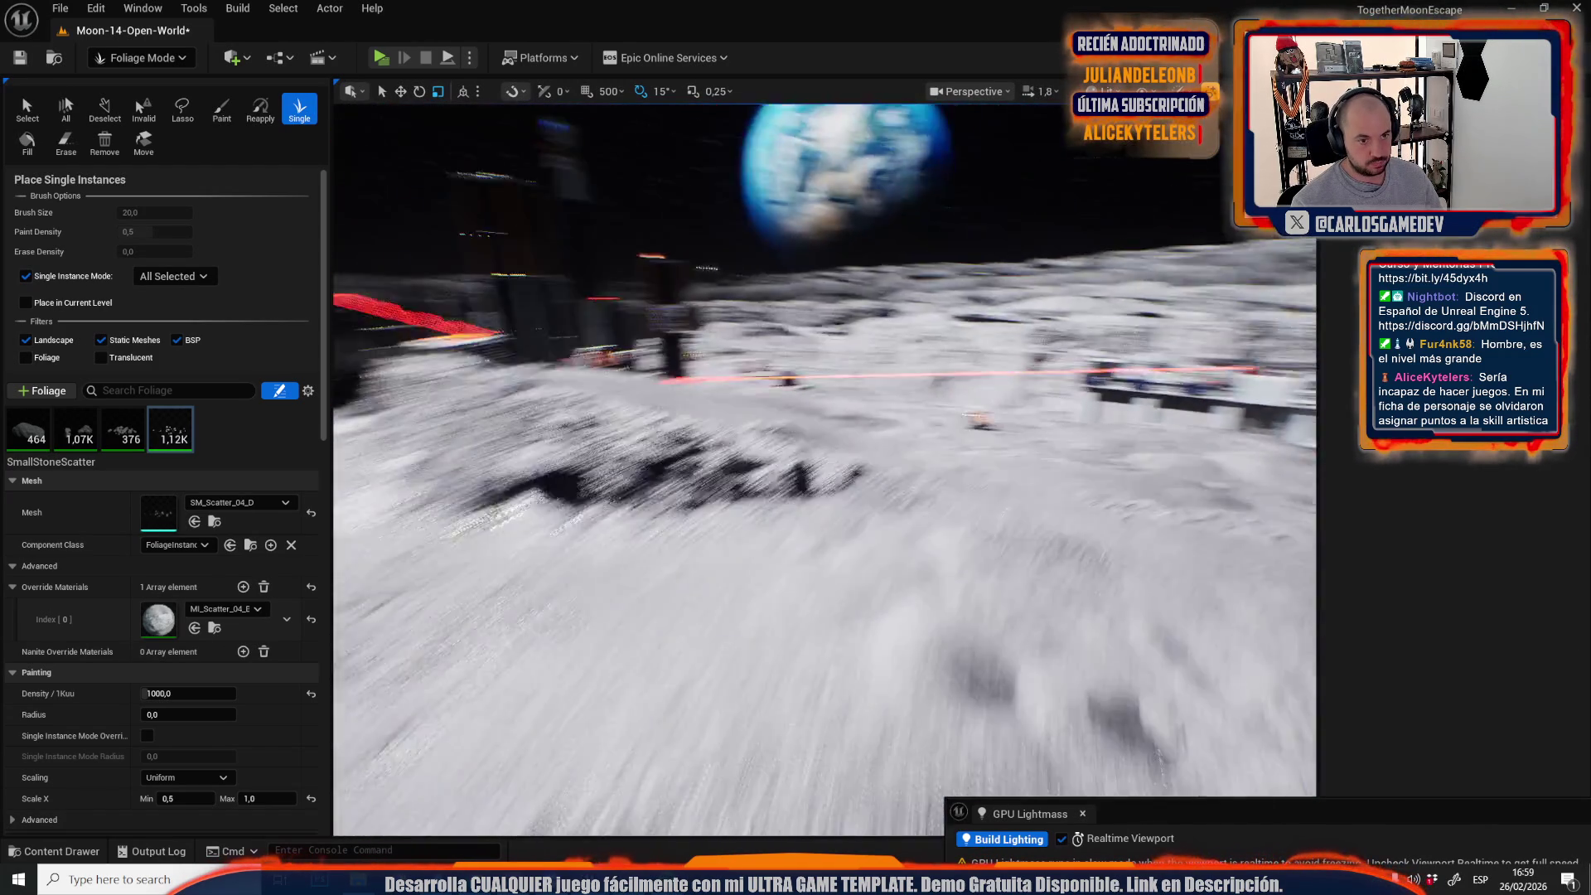
scroll(700, 516, "down", 2)
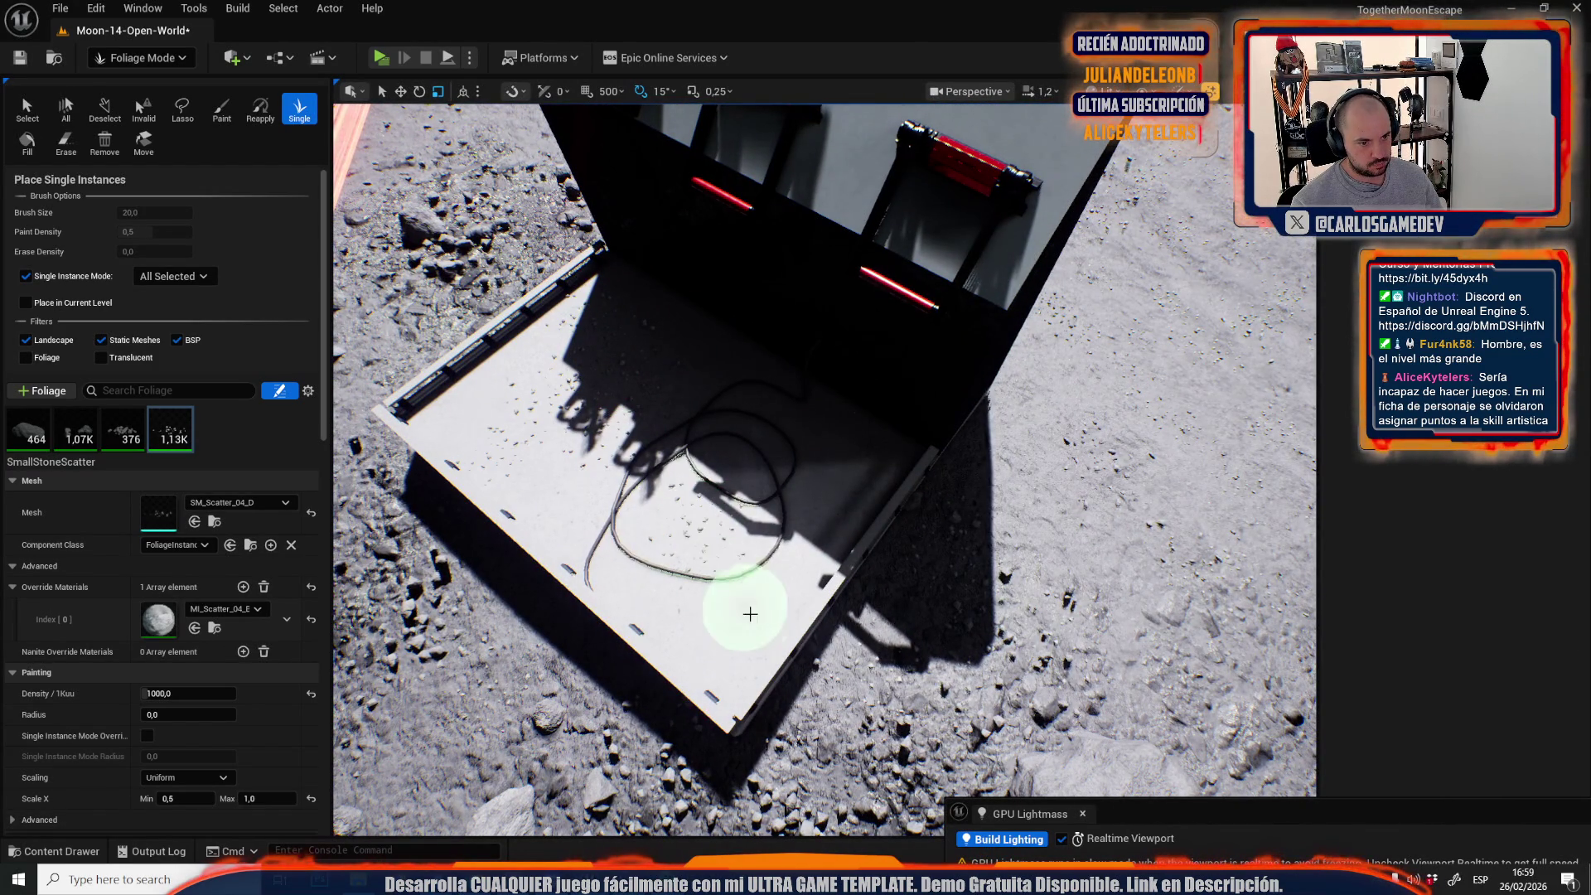
left_click(153, 58)
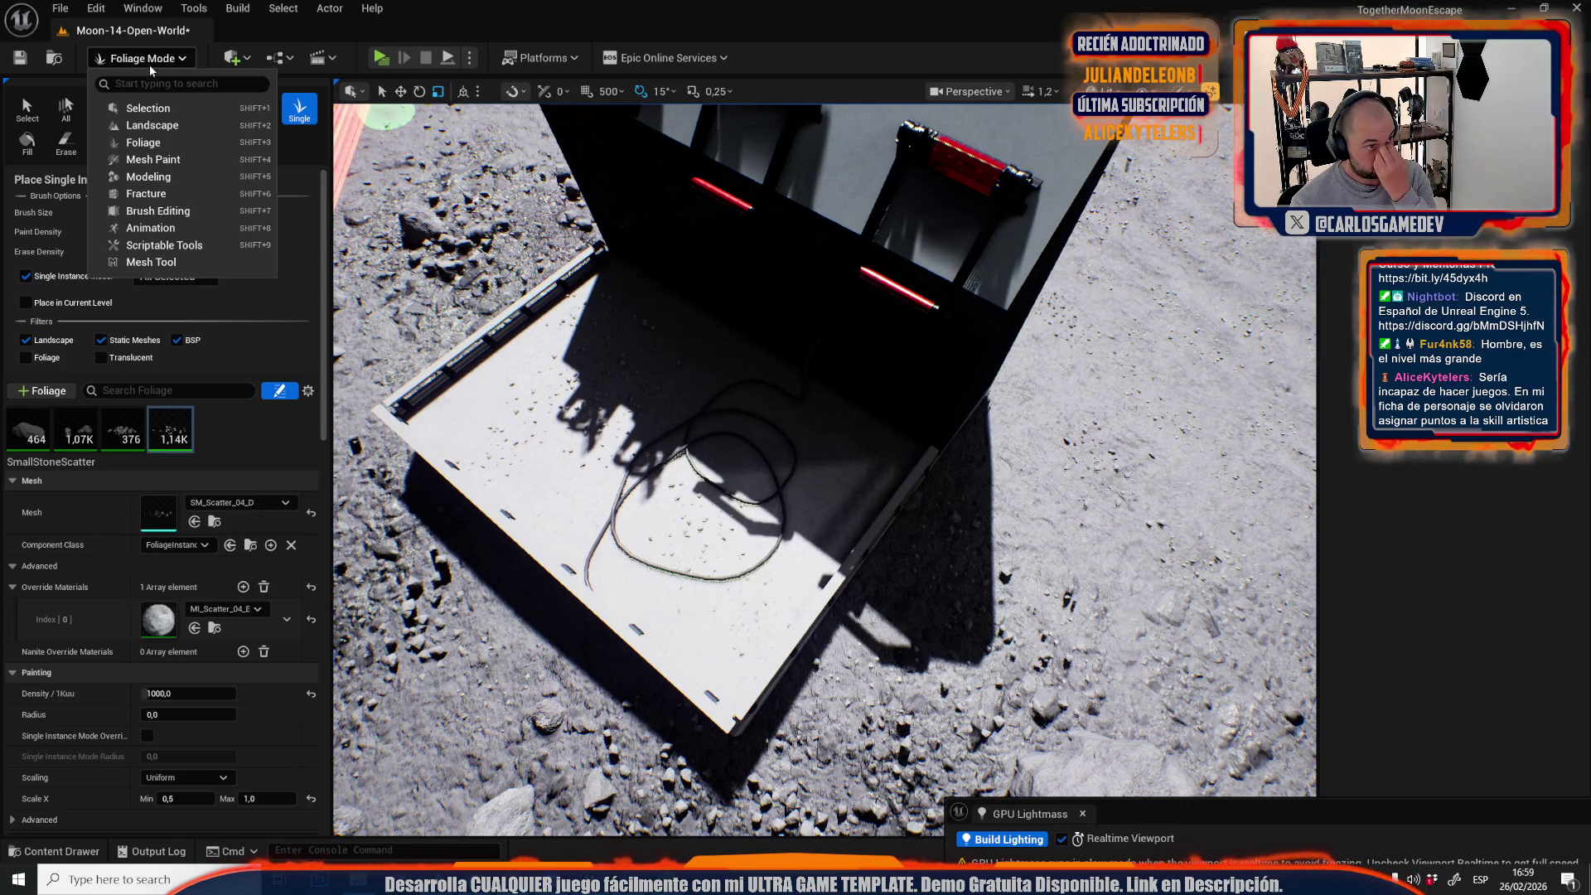
left_click(148, 108)
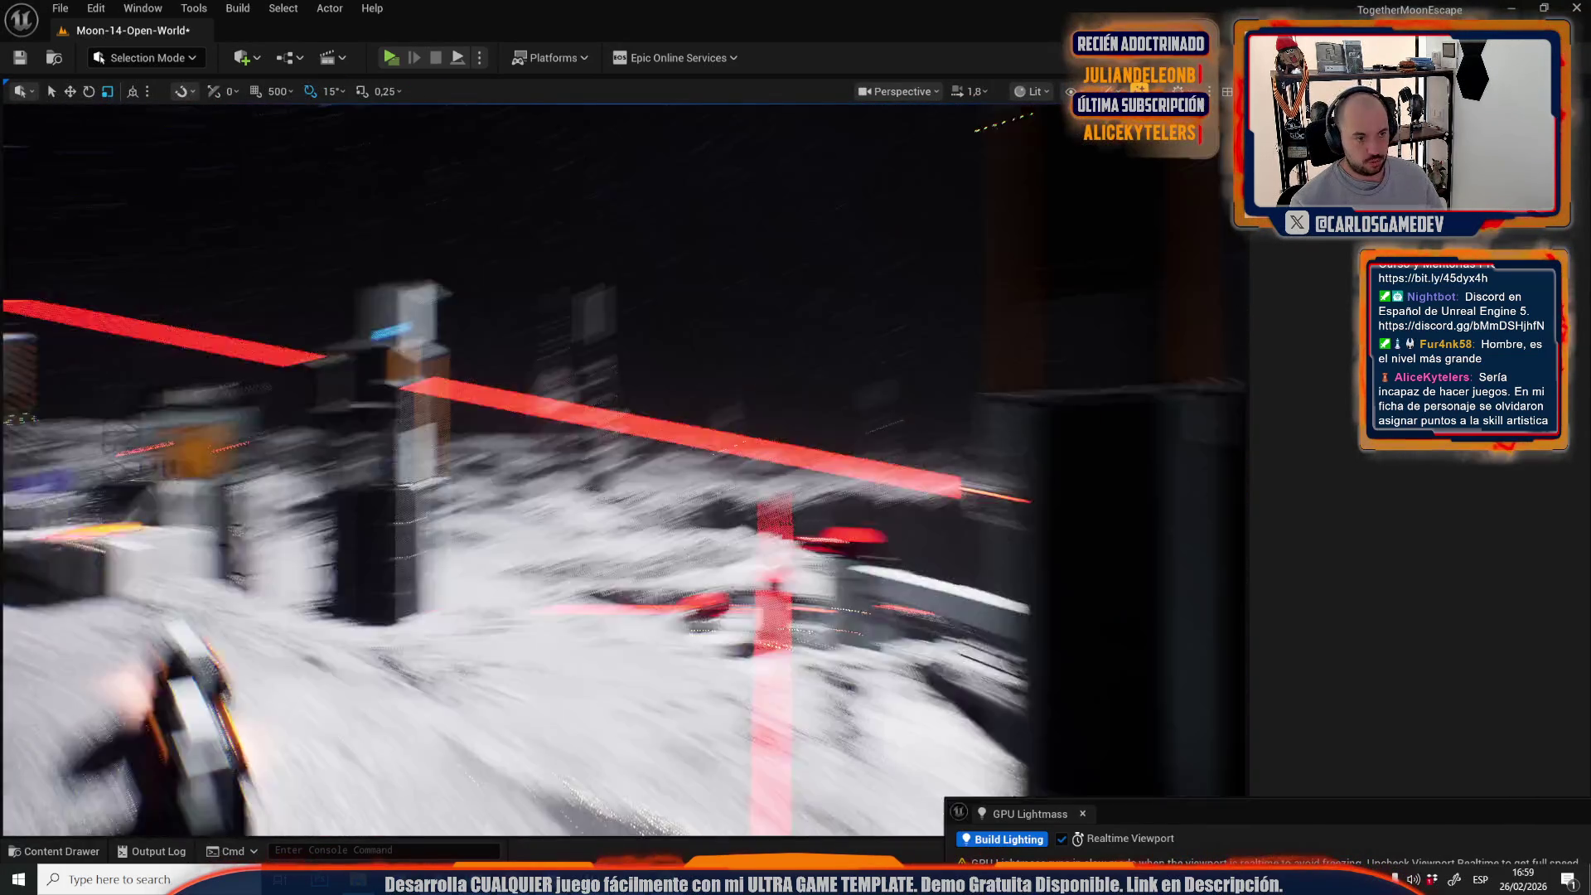
Select a wall-mounted door panel and undo its last move against the concrete block.
left_click_drag(638, 466, 639, 467)
scroll(638, 467, "down", 2)
scroll(639, 467, "up", 3)
scroll(638, 467, "down", 3)
scroll(638, 467, "up", 2)
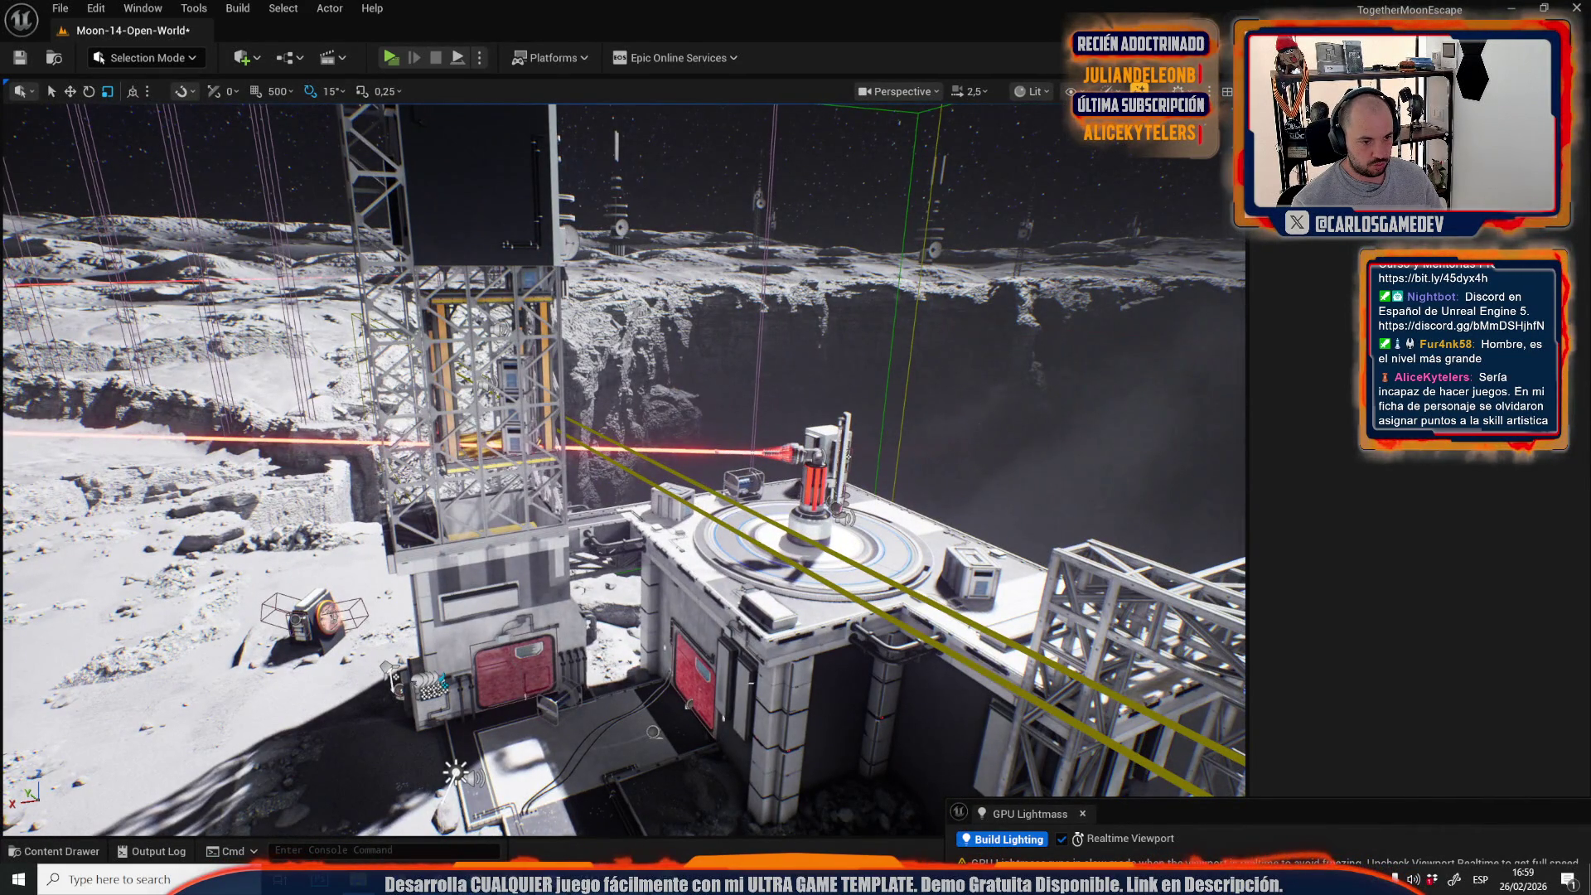
left_click(746, 688)
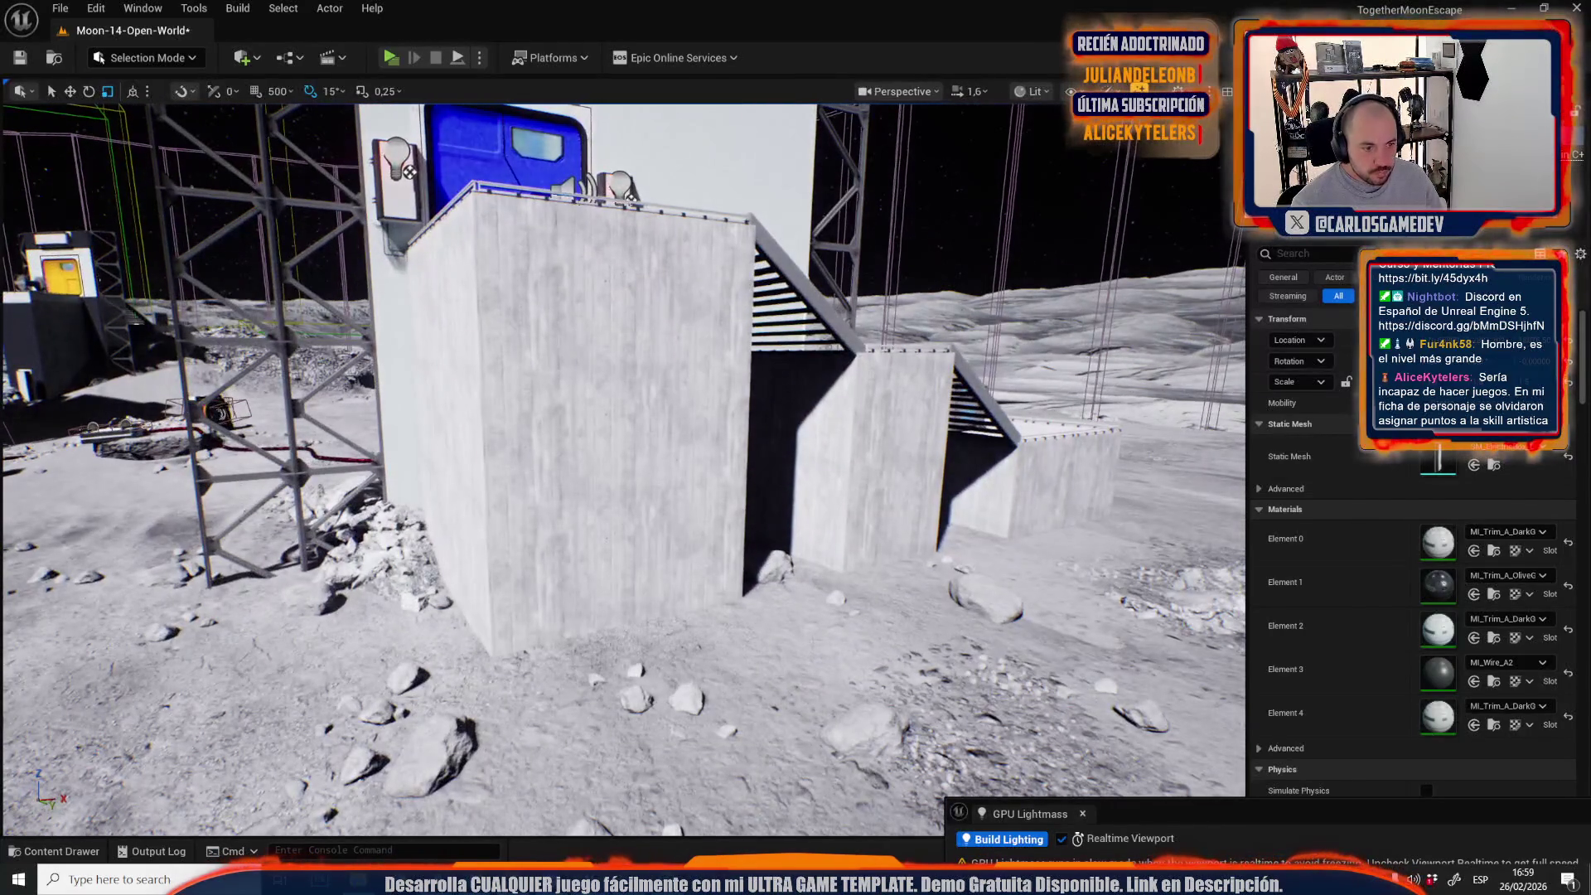
key("ctrl+z")
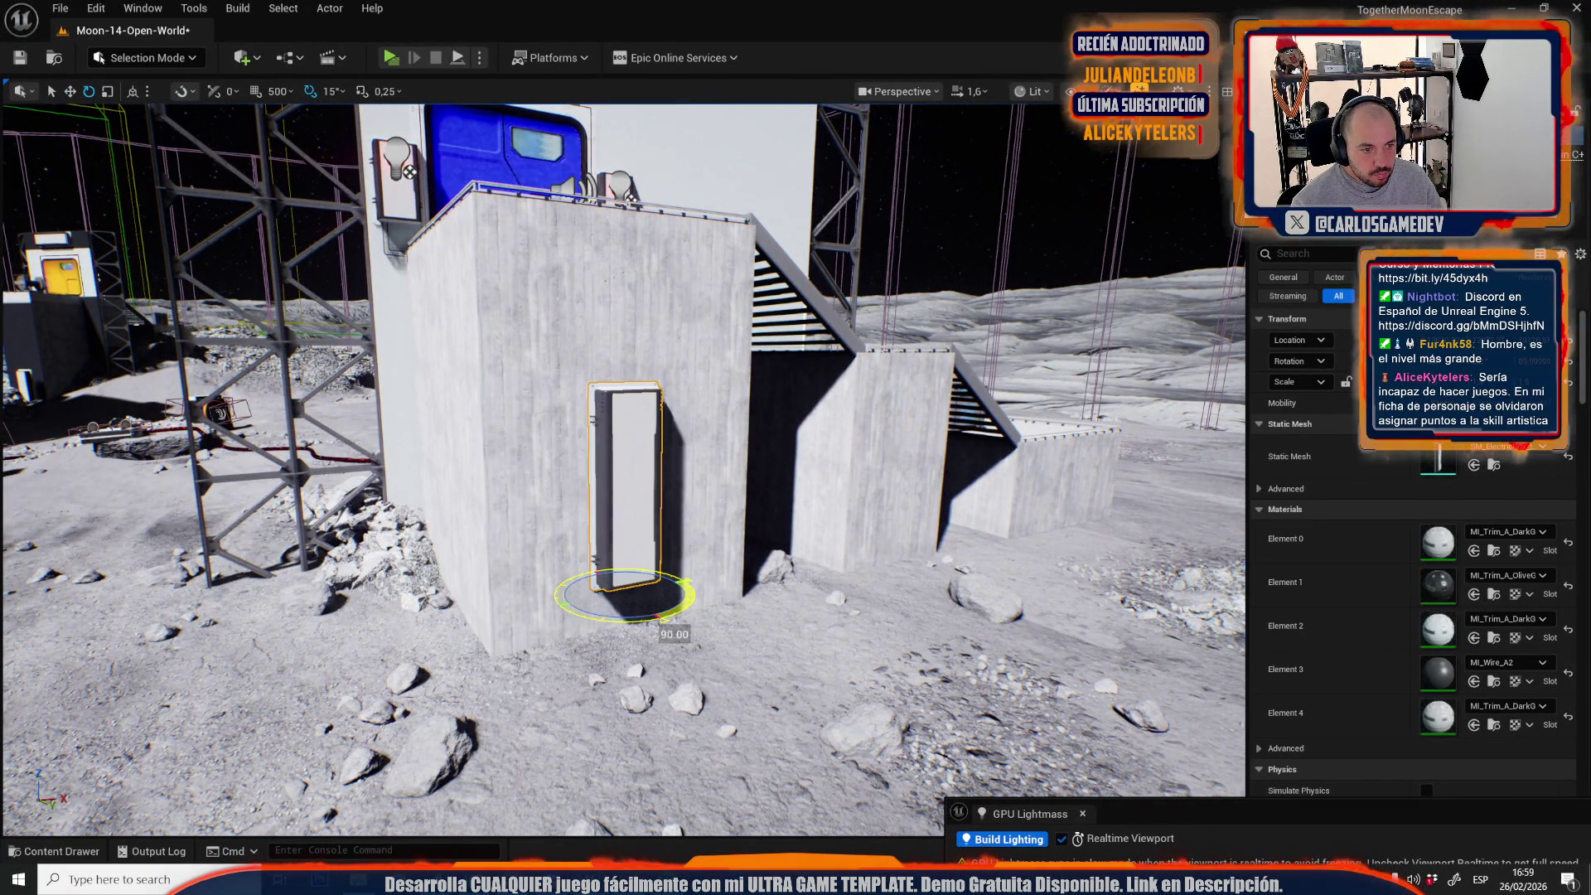
Slide the door panel along the concrete wall and duplicate it beside the original.
scroll(623, 469, "down", 3)
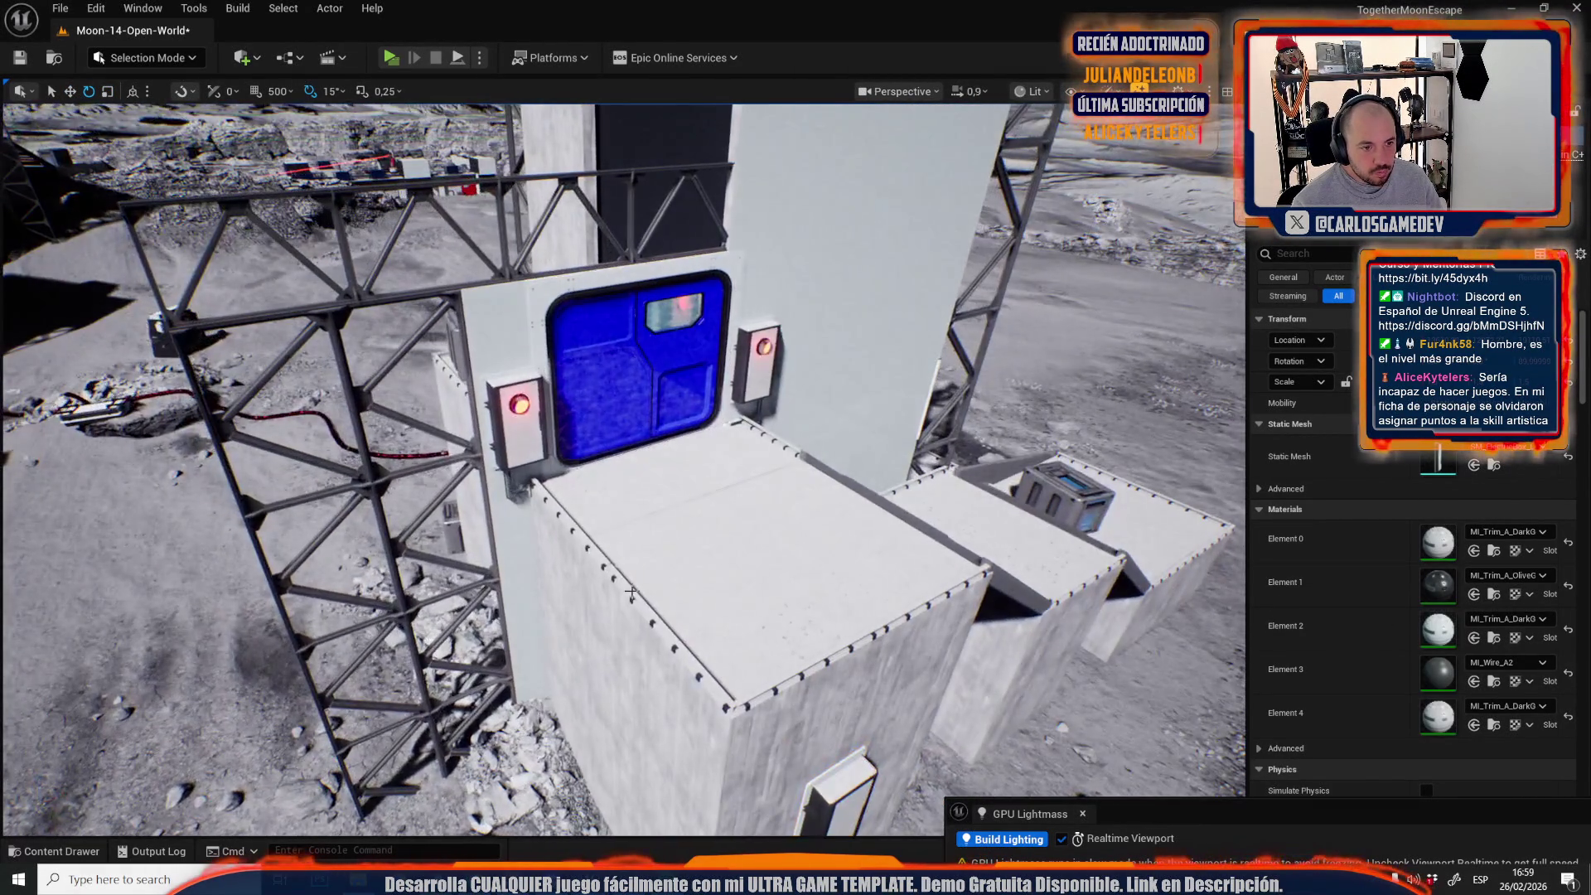
scroll(640, 572, "down", 2)
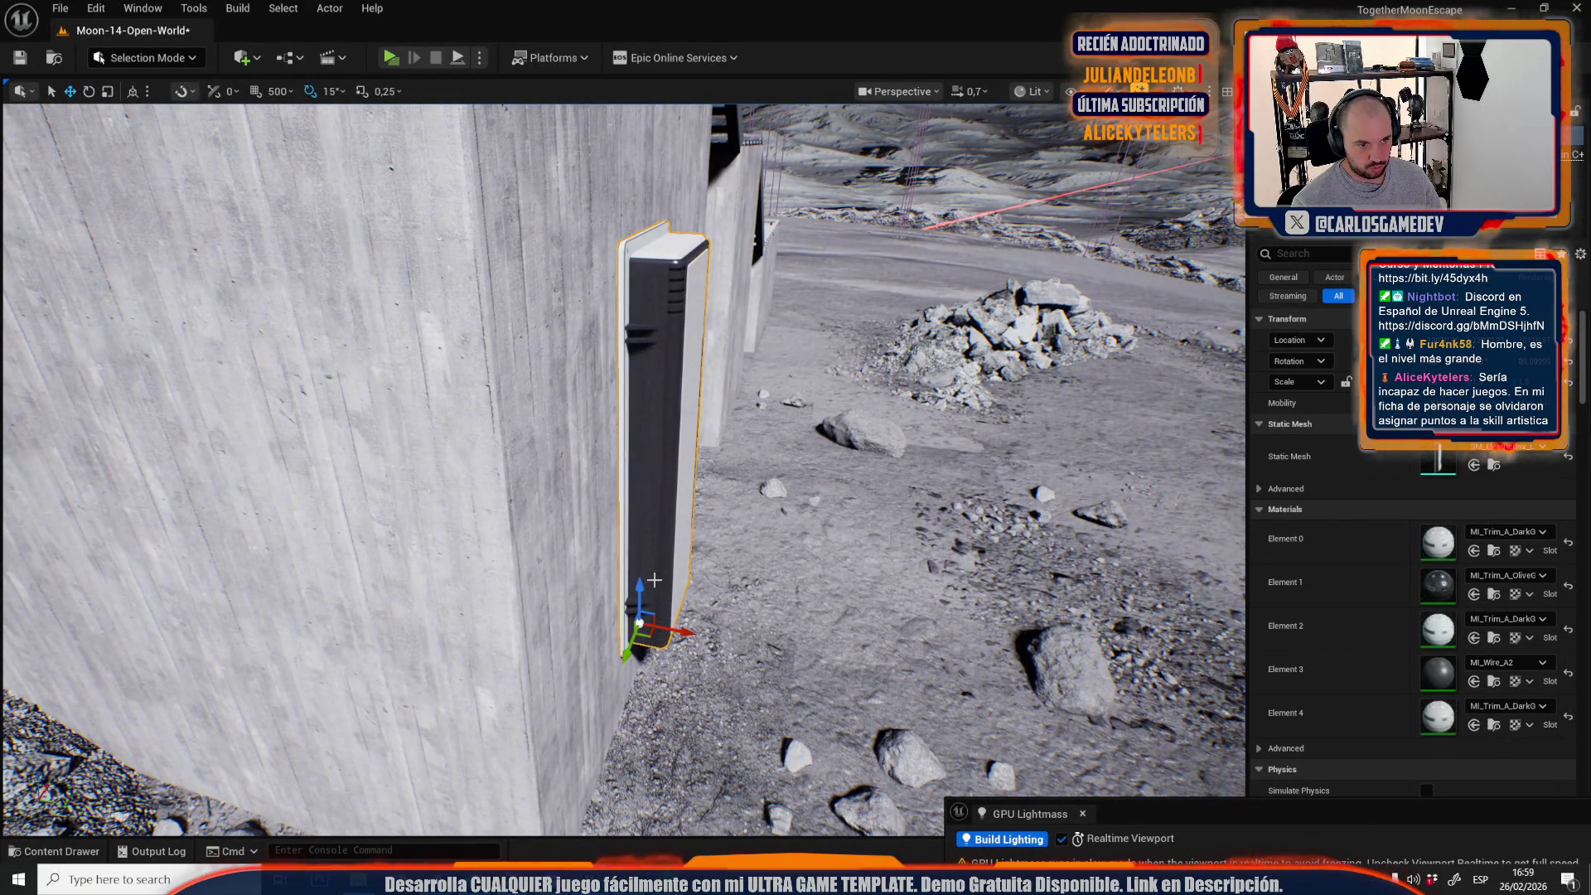
scroll(645, 583, "up", 2)
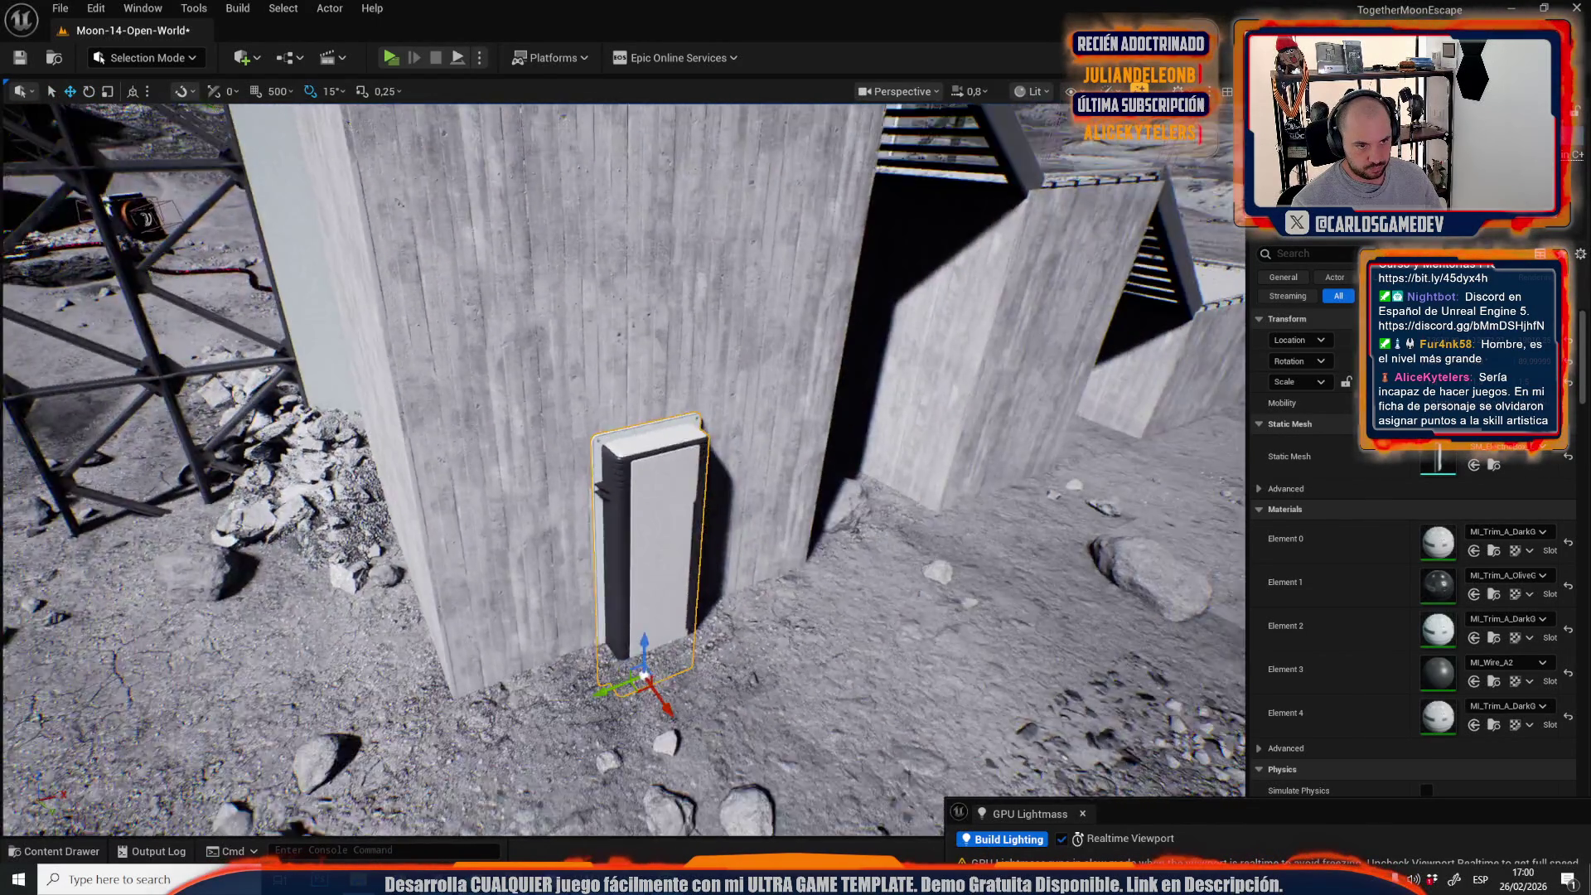
mouse_move(518, 594)
left_mouse_down()
mouse_move(451, 590)
mouse_move(561, 590)
mouse_move(791, 549)
mouse_move(1078, 572)
left_mouse_up()
key("g")
key("g")
key("g")
scroll(910, 573, "up", 3)
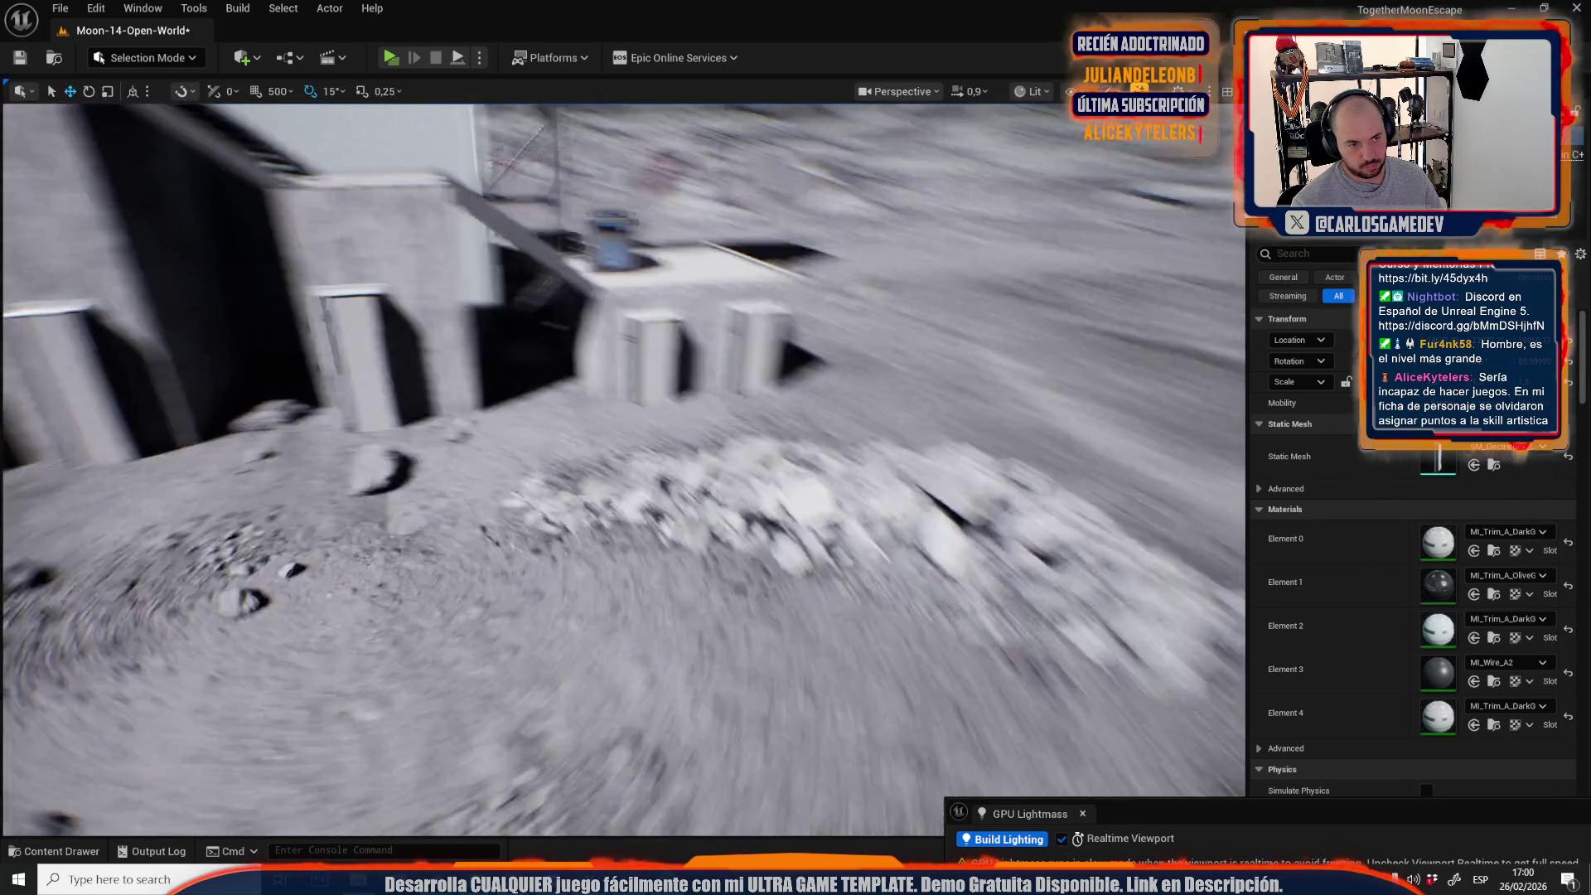
key("s")
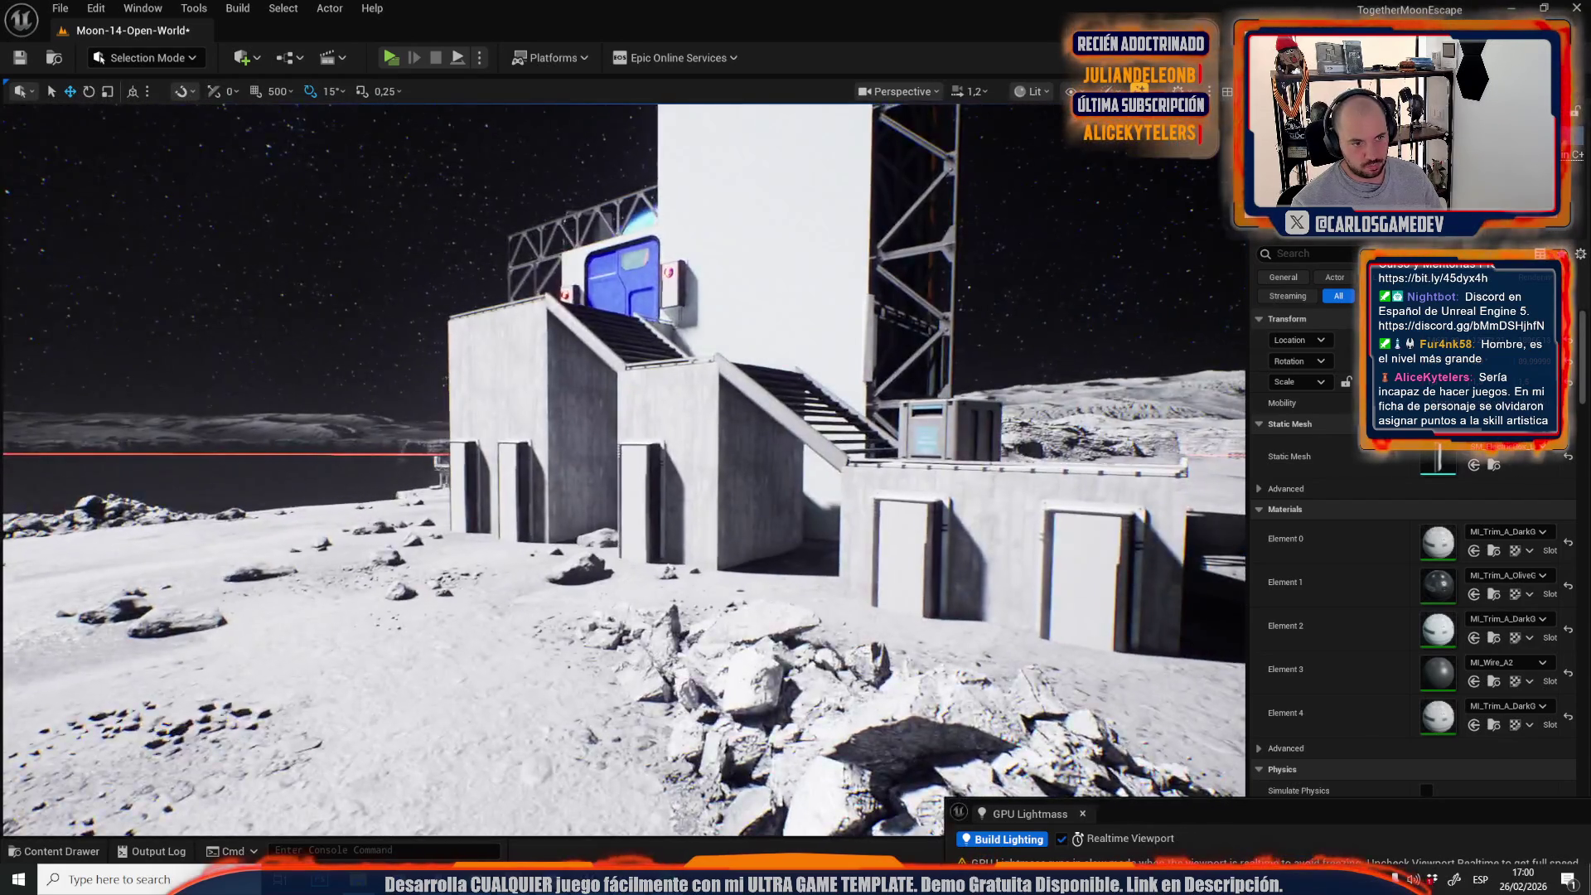
Lift the rightmost of the three door panels up onto the tall white wall.
left_click(666, 477)
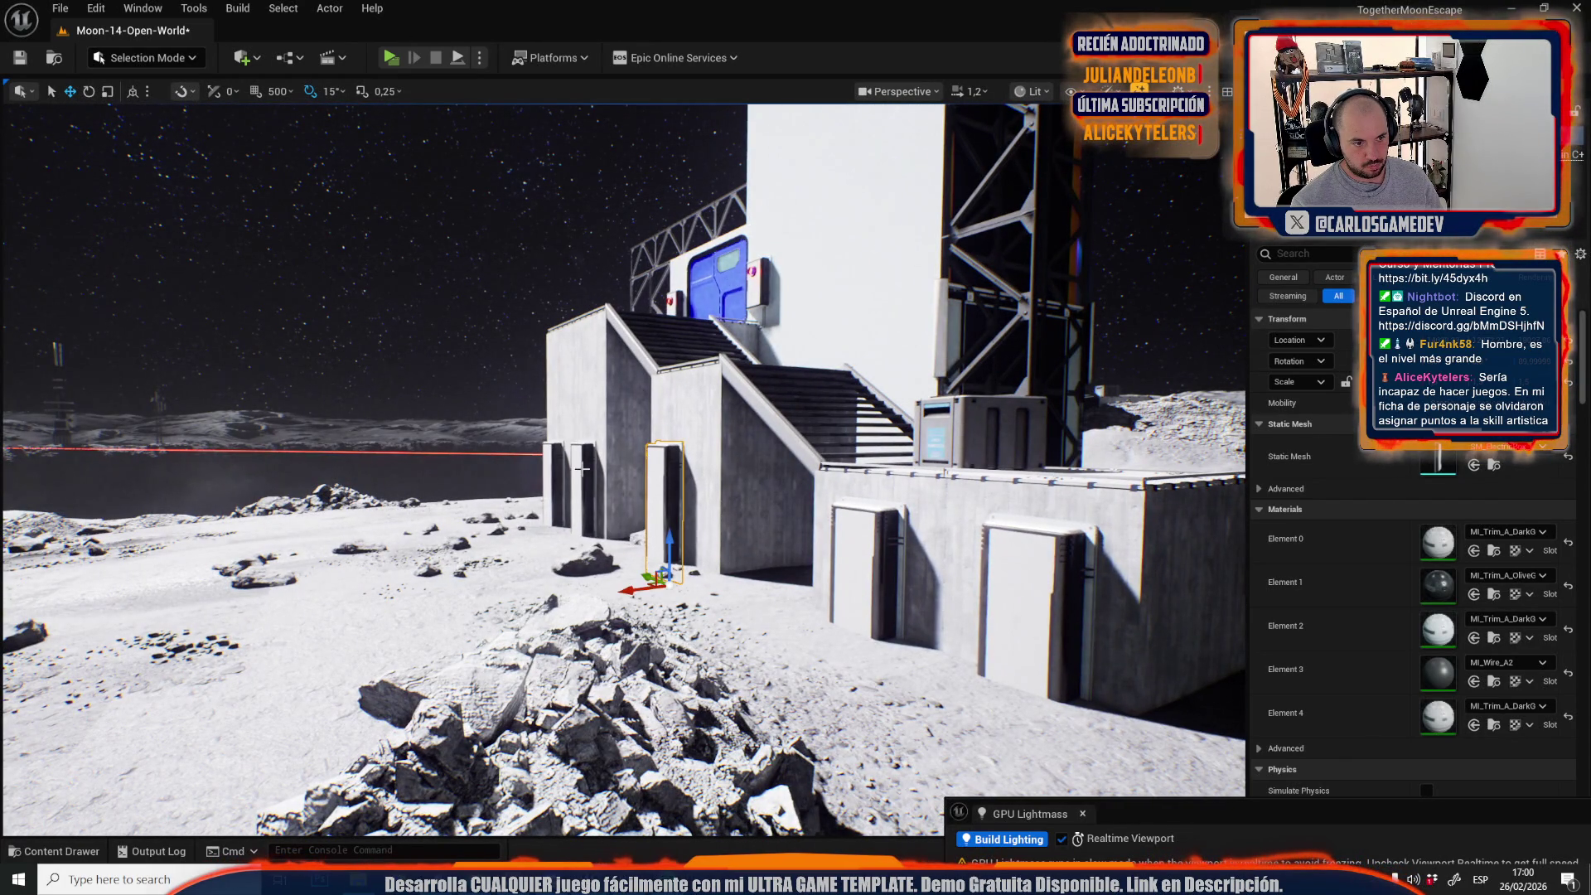
left_click(584, 469, "ctrl")
left_click(552, 466, "ctrl")
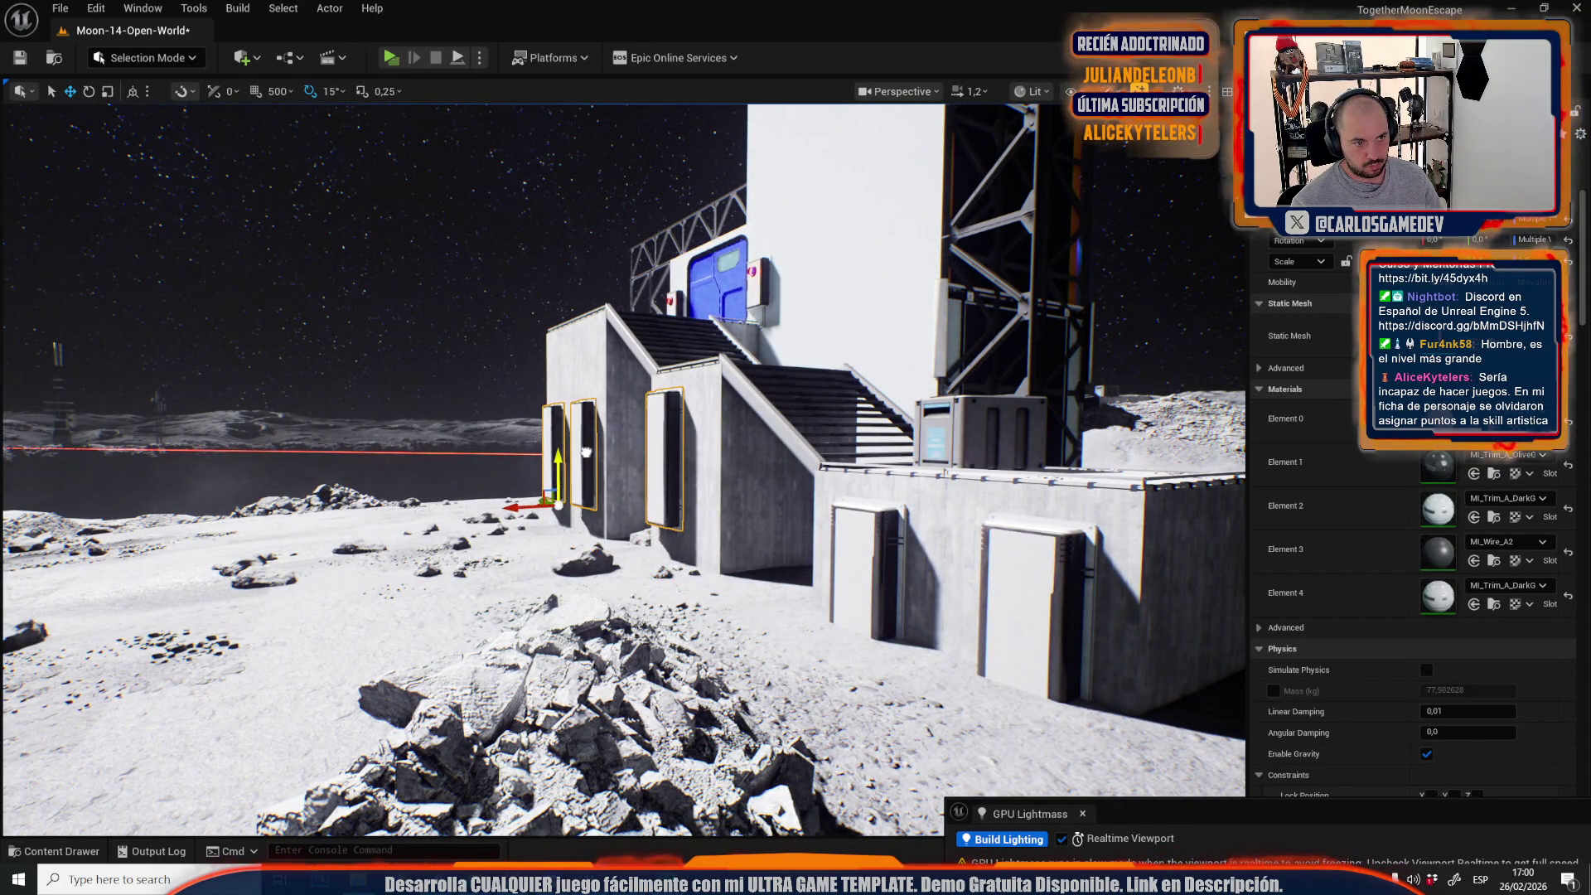
key("f")
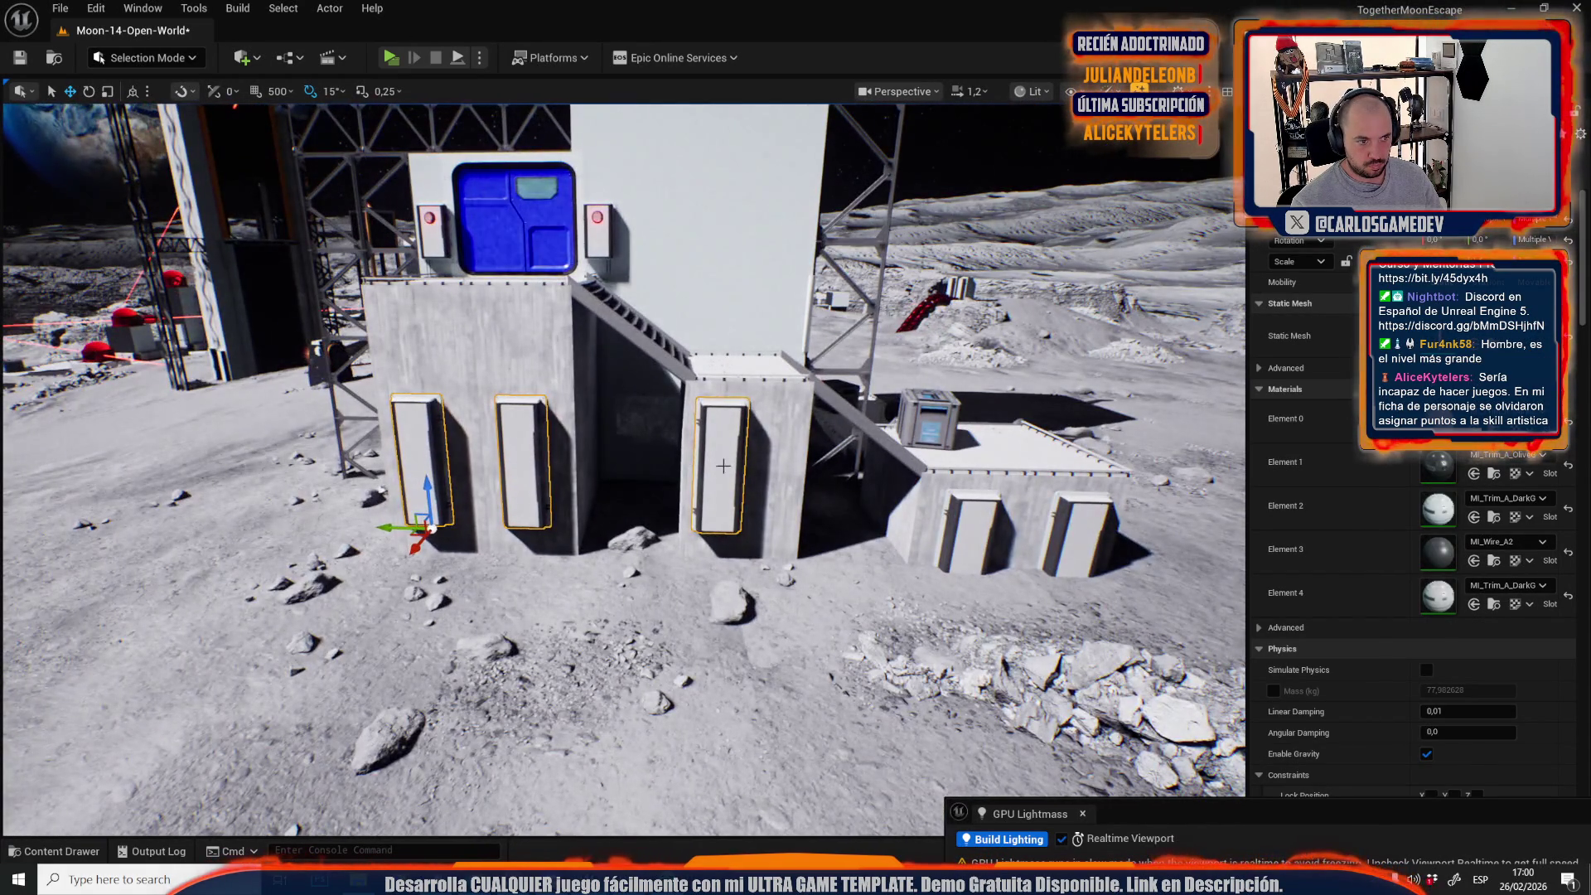
left_click(693, 515)
mouse_move(707, 531)
left_mouse_down()
mouse_move(660, 728)
mouse_move(693, 444)
mouse_move(725, 331)
mouse_move(738, 395)
left_mouse_up()
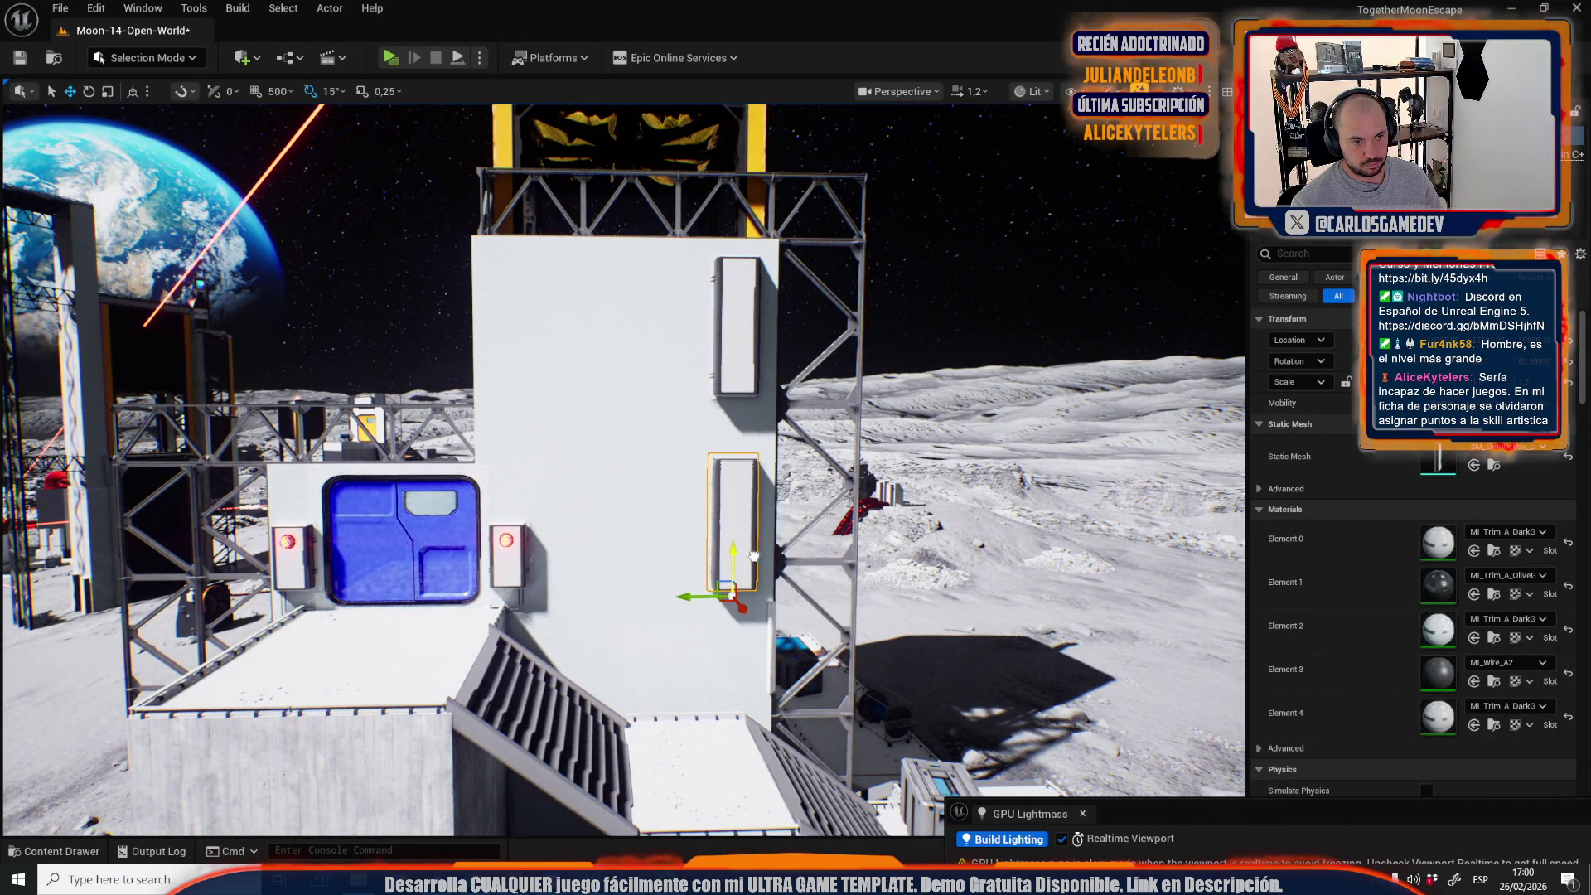
scroll(754, 556, "up", 3)
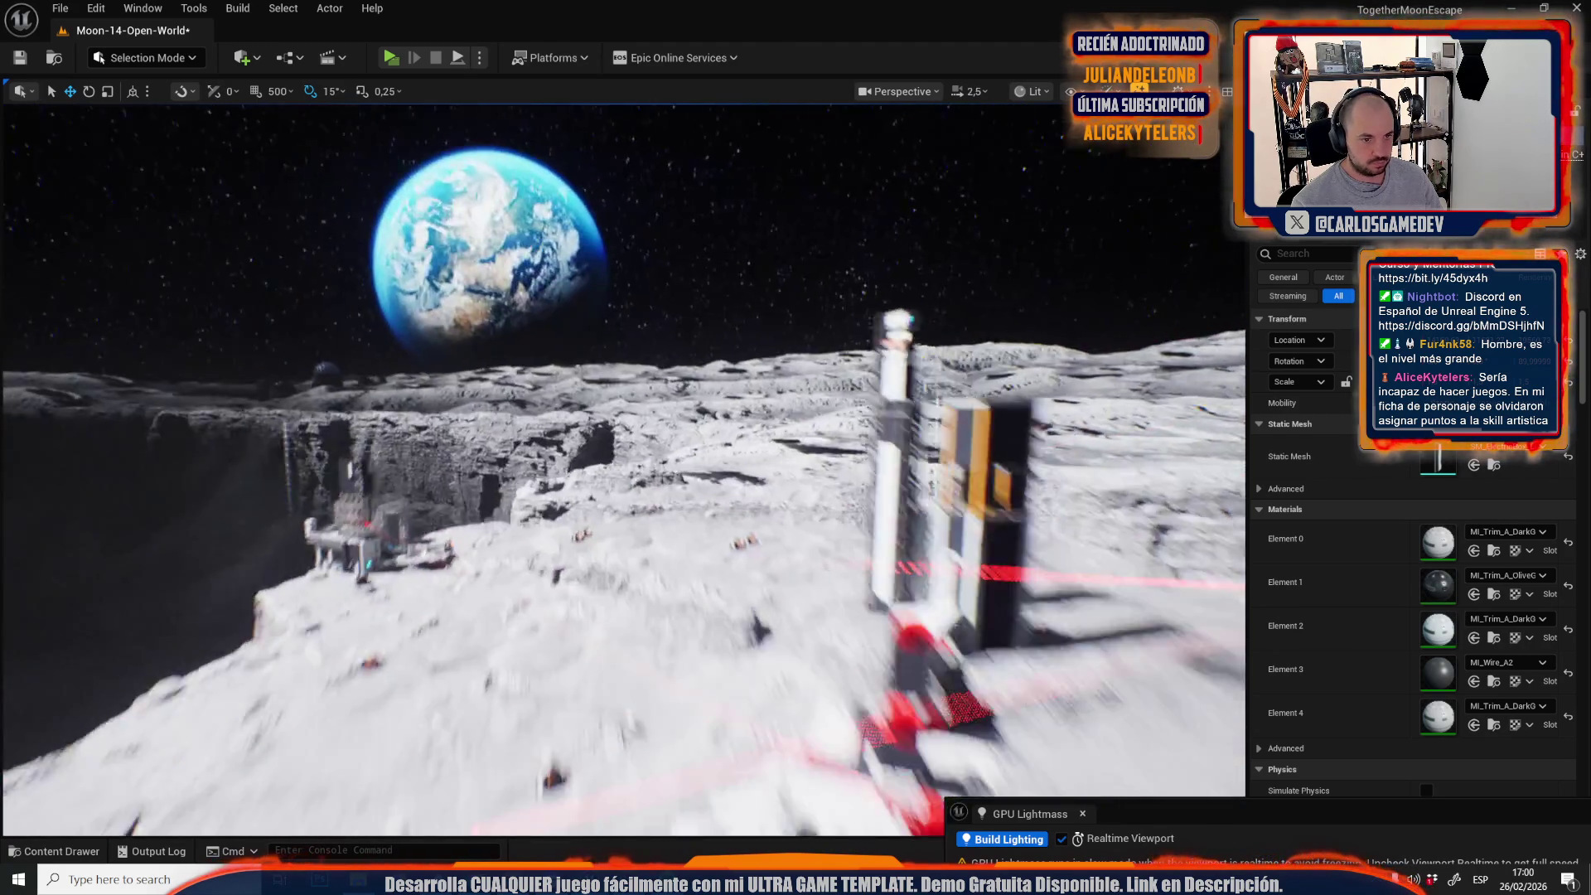
scroll(623, 470, "down", 3)
Select the cable on the base wall and rotate it a quarter turn.
key("w")
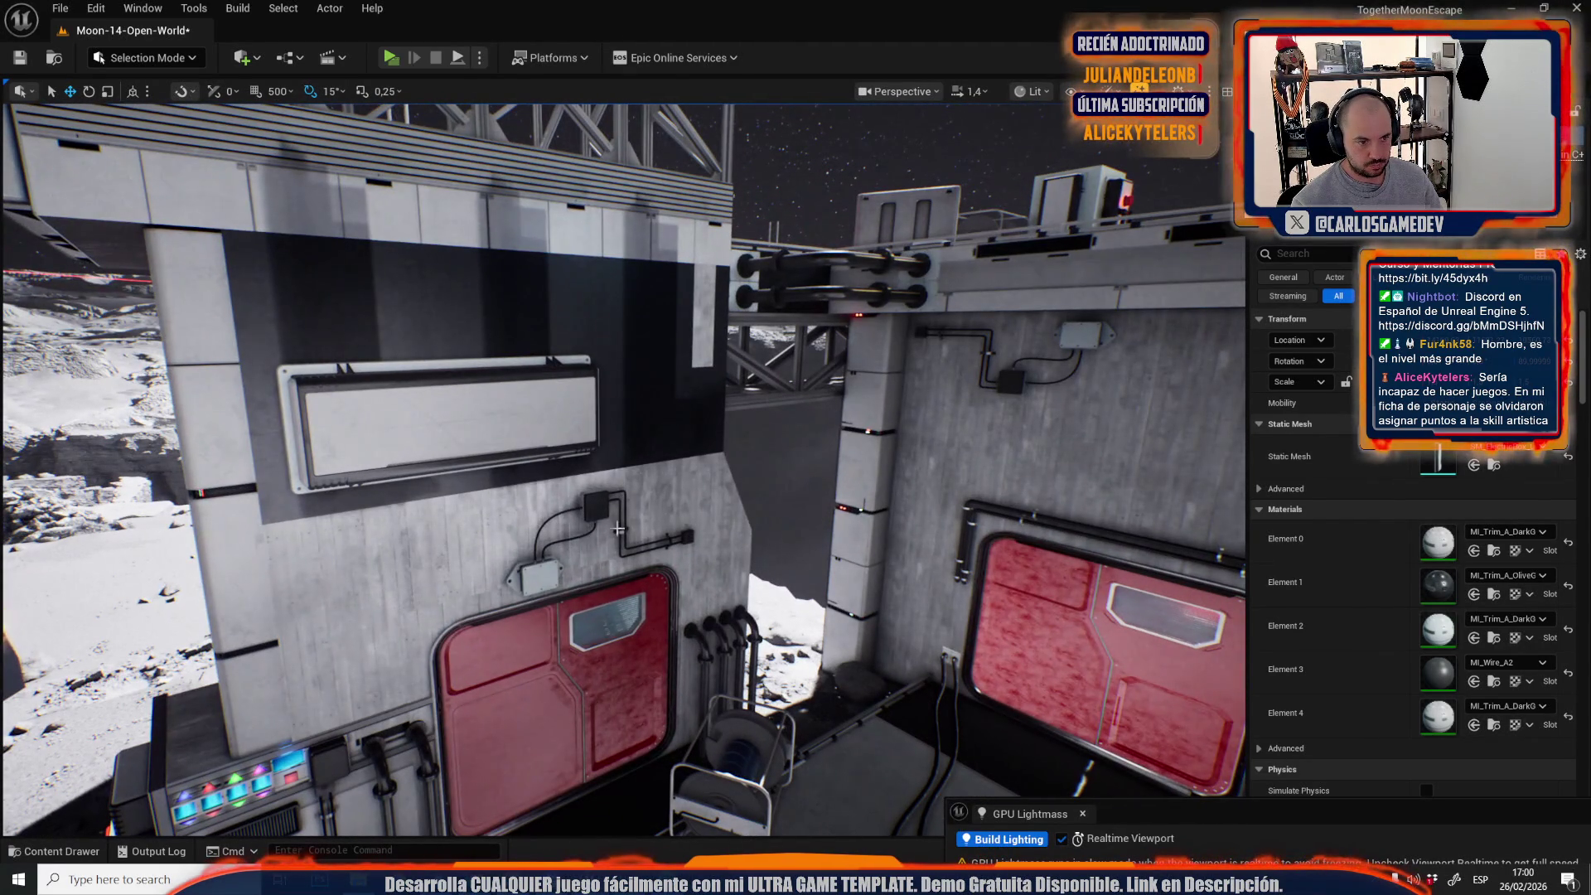
scroll(624, 470, "up", 3)
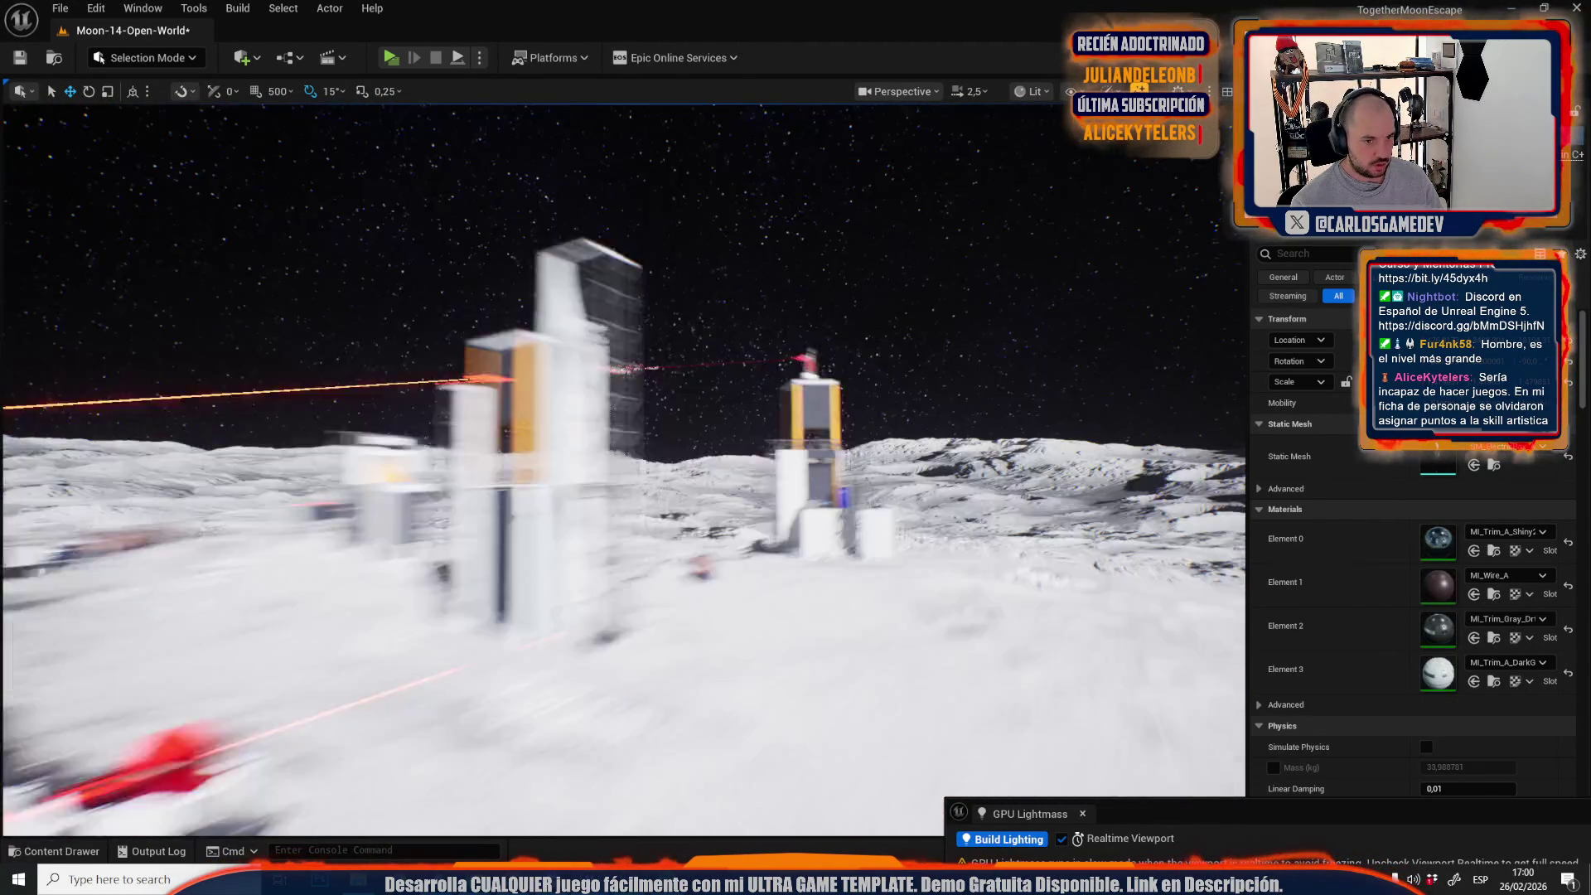
scroll(695, 564, "down", 2)
left_click(840, 466)
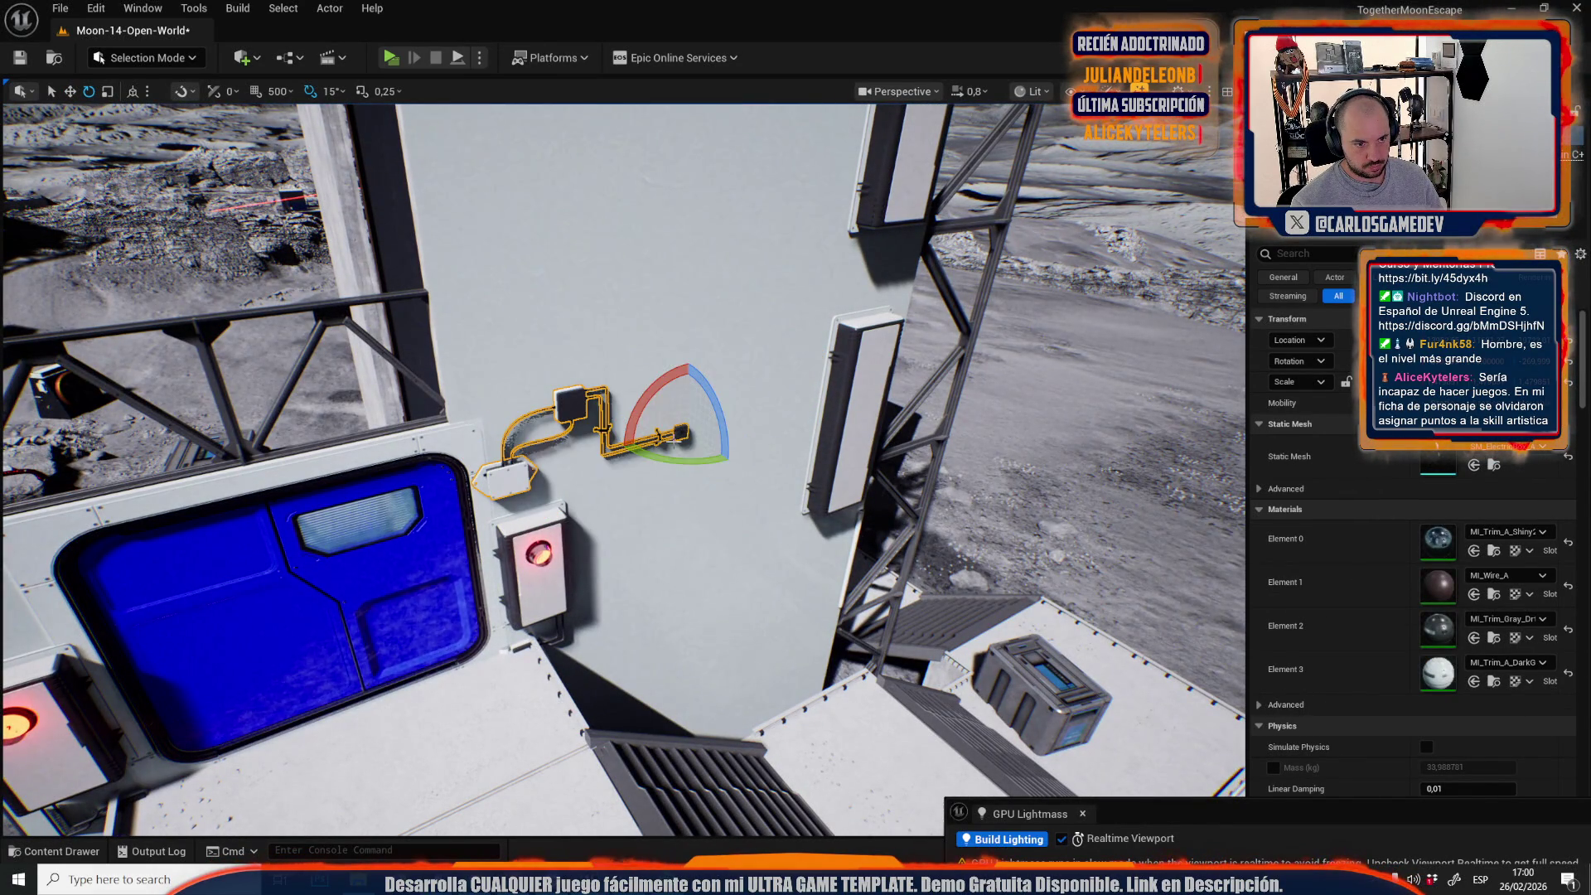
left_click_drag(620, 448, 620, 448)
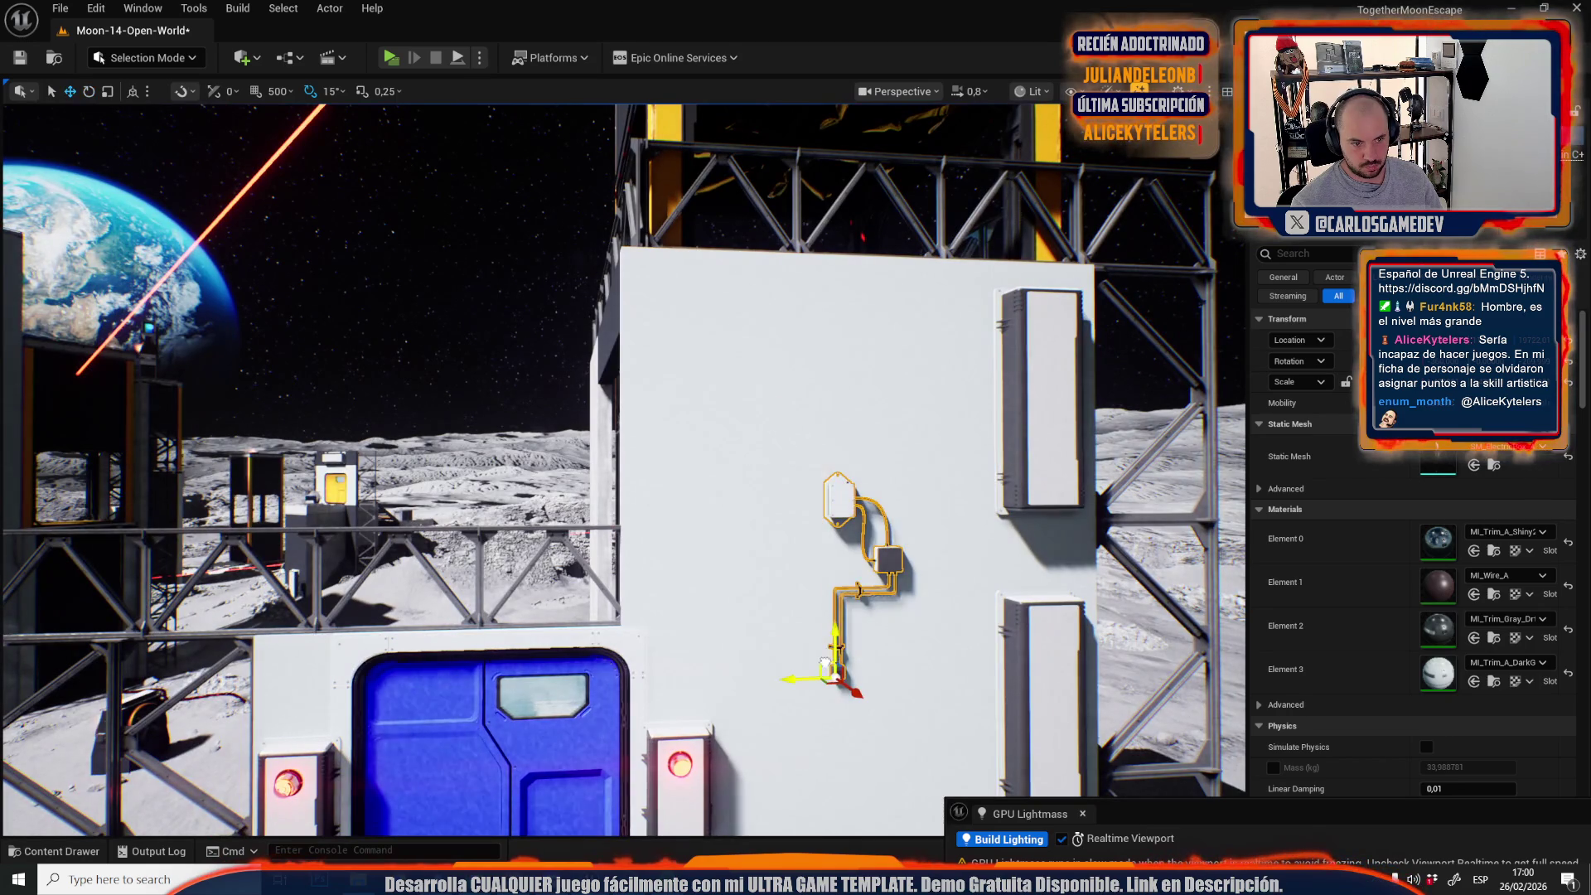
Move the cable assembly onto the dark beam and turn it 90 degrees upright.
scroll(676, 466, "up", 2)
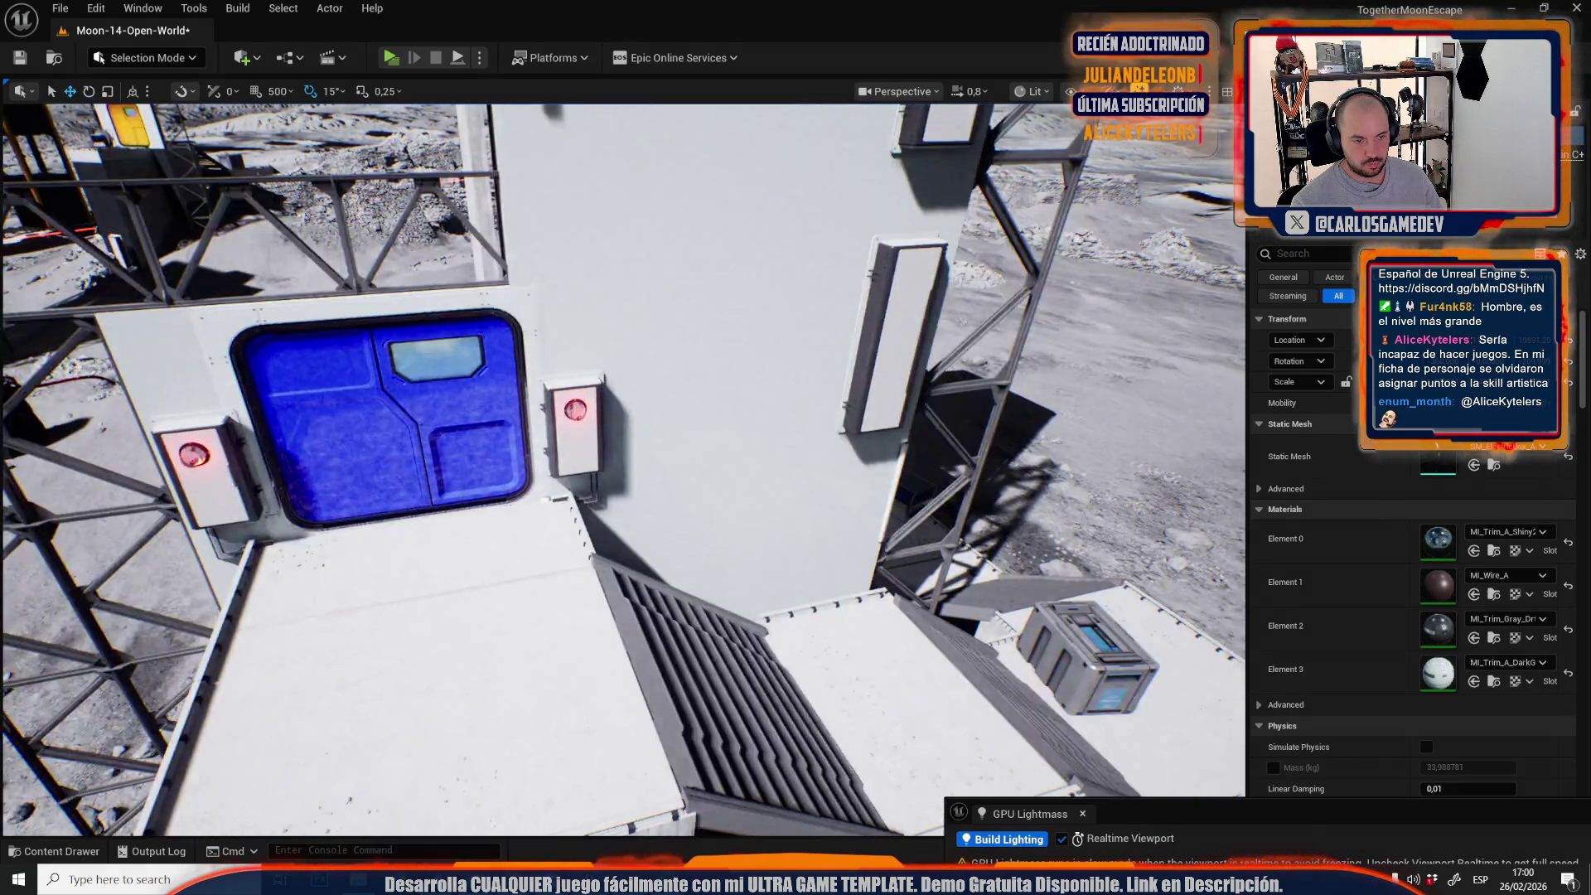
key("s")
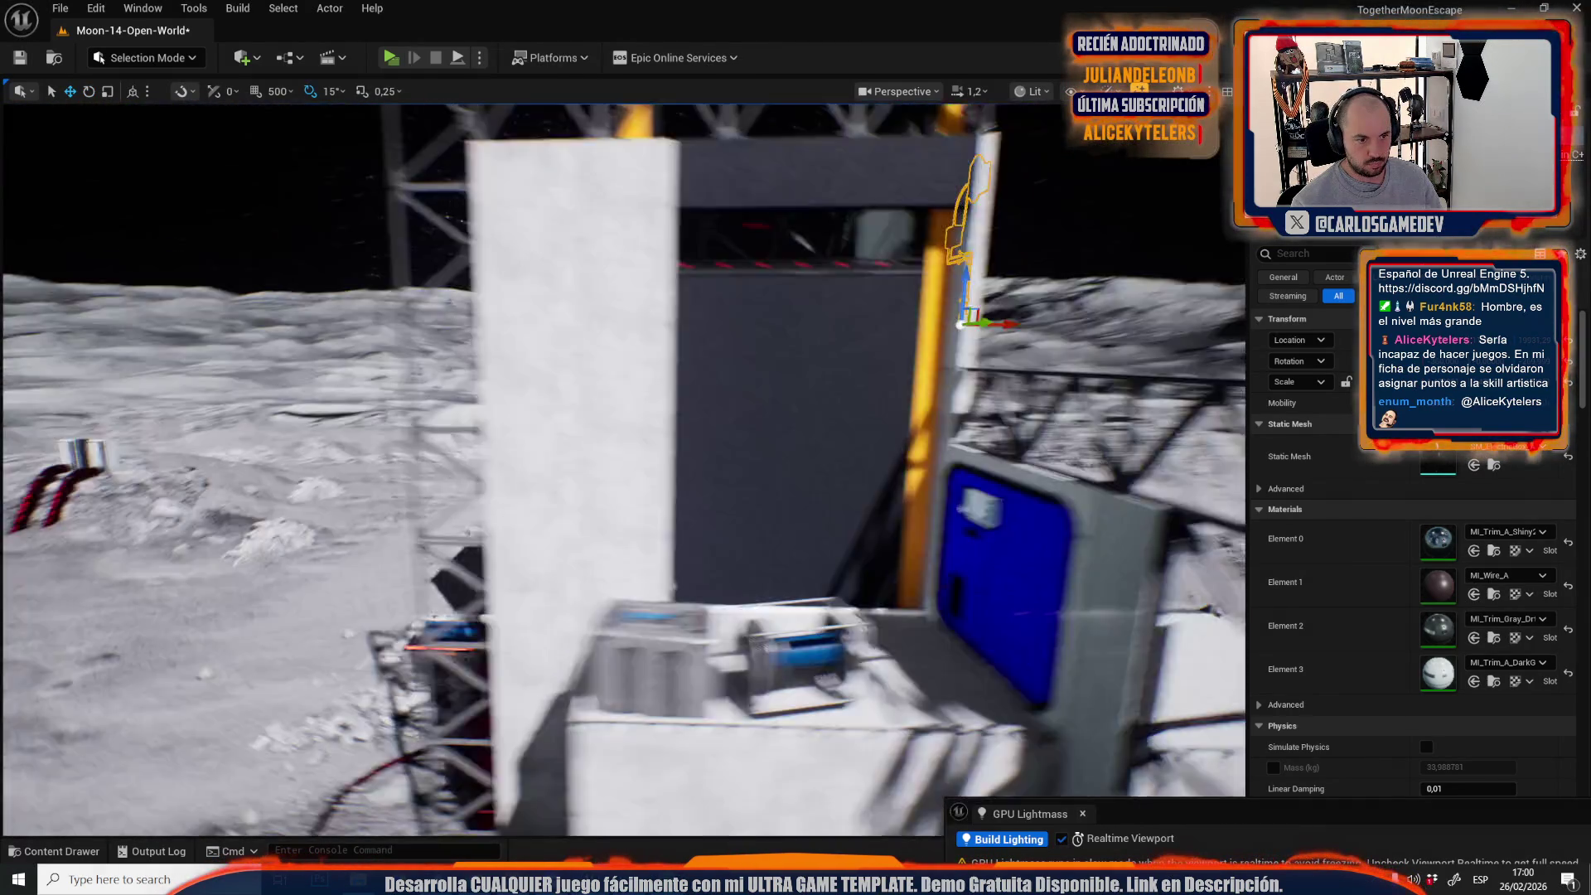
key("s")
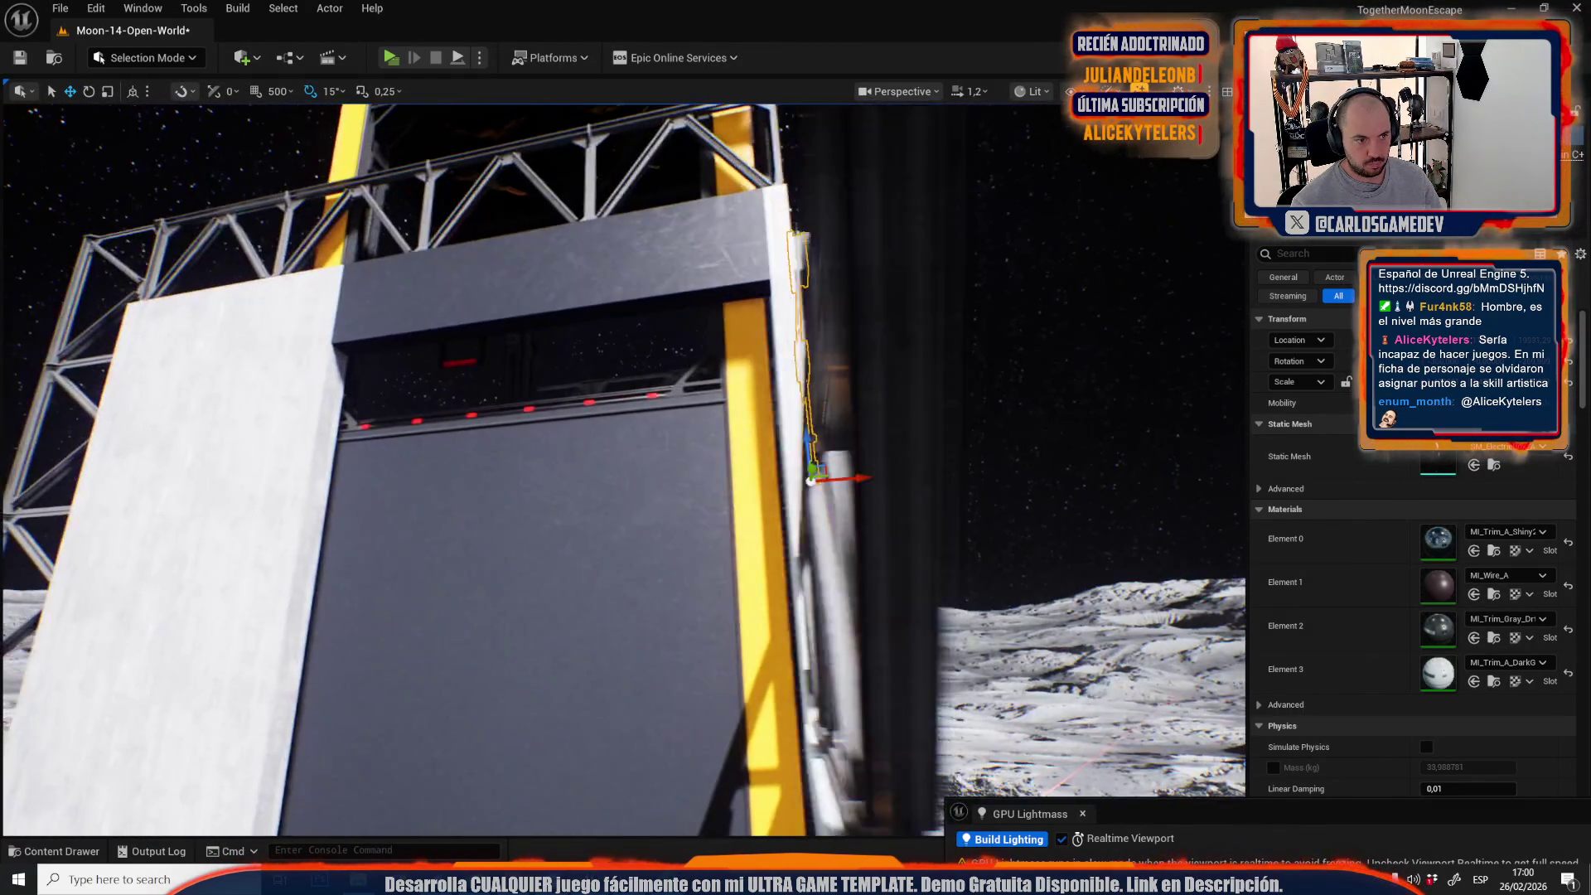
key("w")
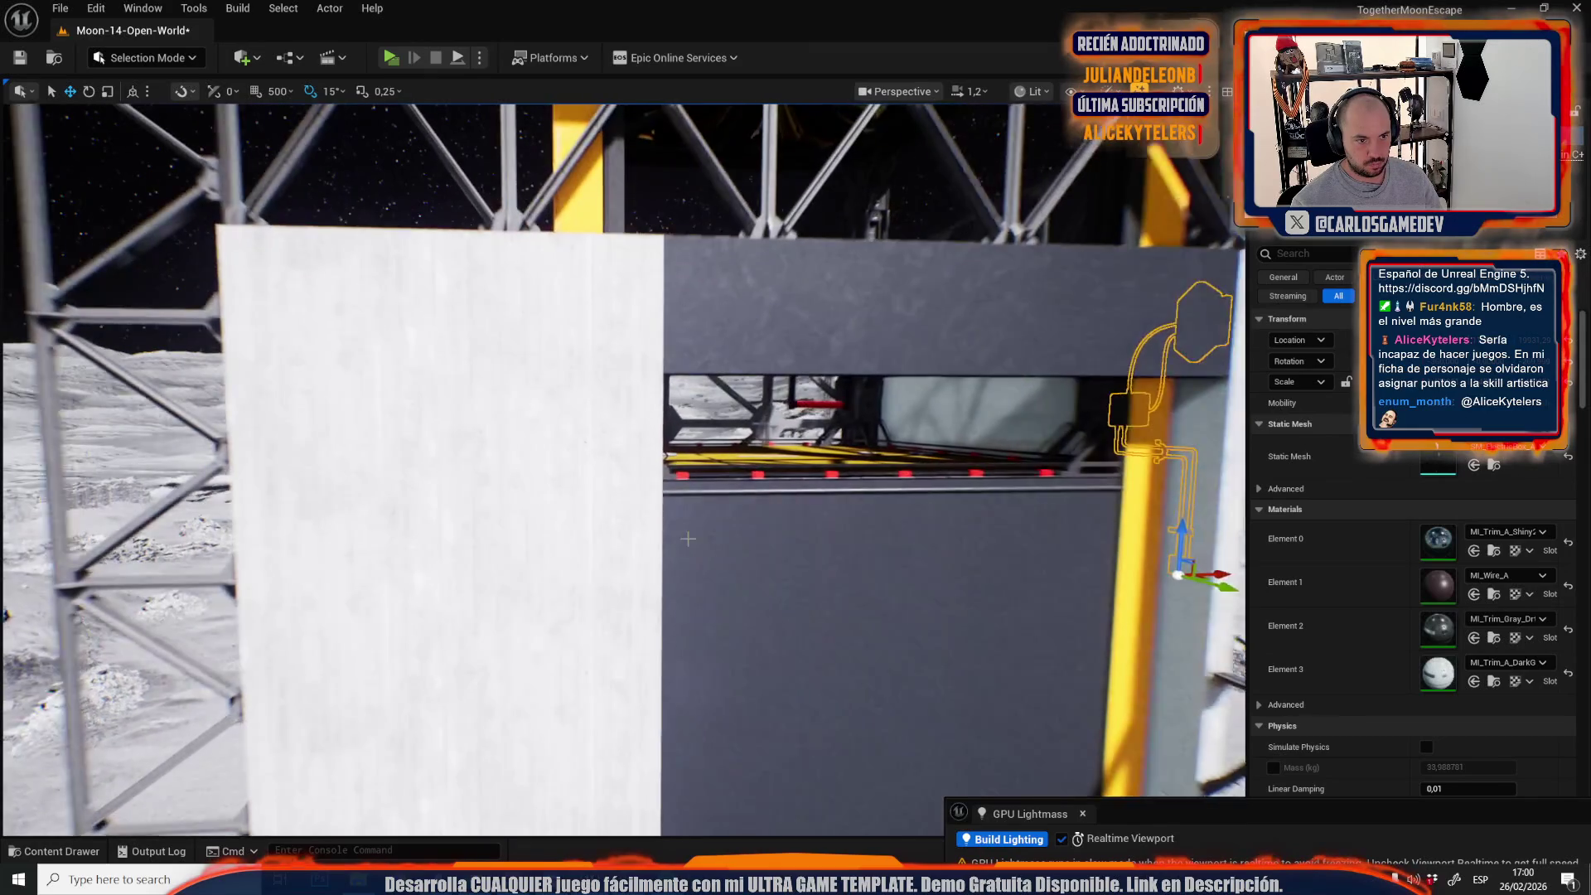
mouse_move(1179, 586)
left_mouse_down()
mouse_move(909, 305)
mouse_move(809, 320)
mouse_move(828, 320)
left_mouse_up()
key("e")
key("d")
mouse_move(772, 365)
left_mouse_down()
mouse_move(754, 321)
mouse_move(721, 340)
mouse_move(560, 330)
left_mouse_up()
key("e")
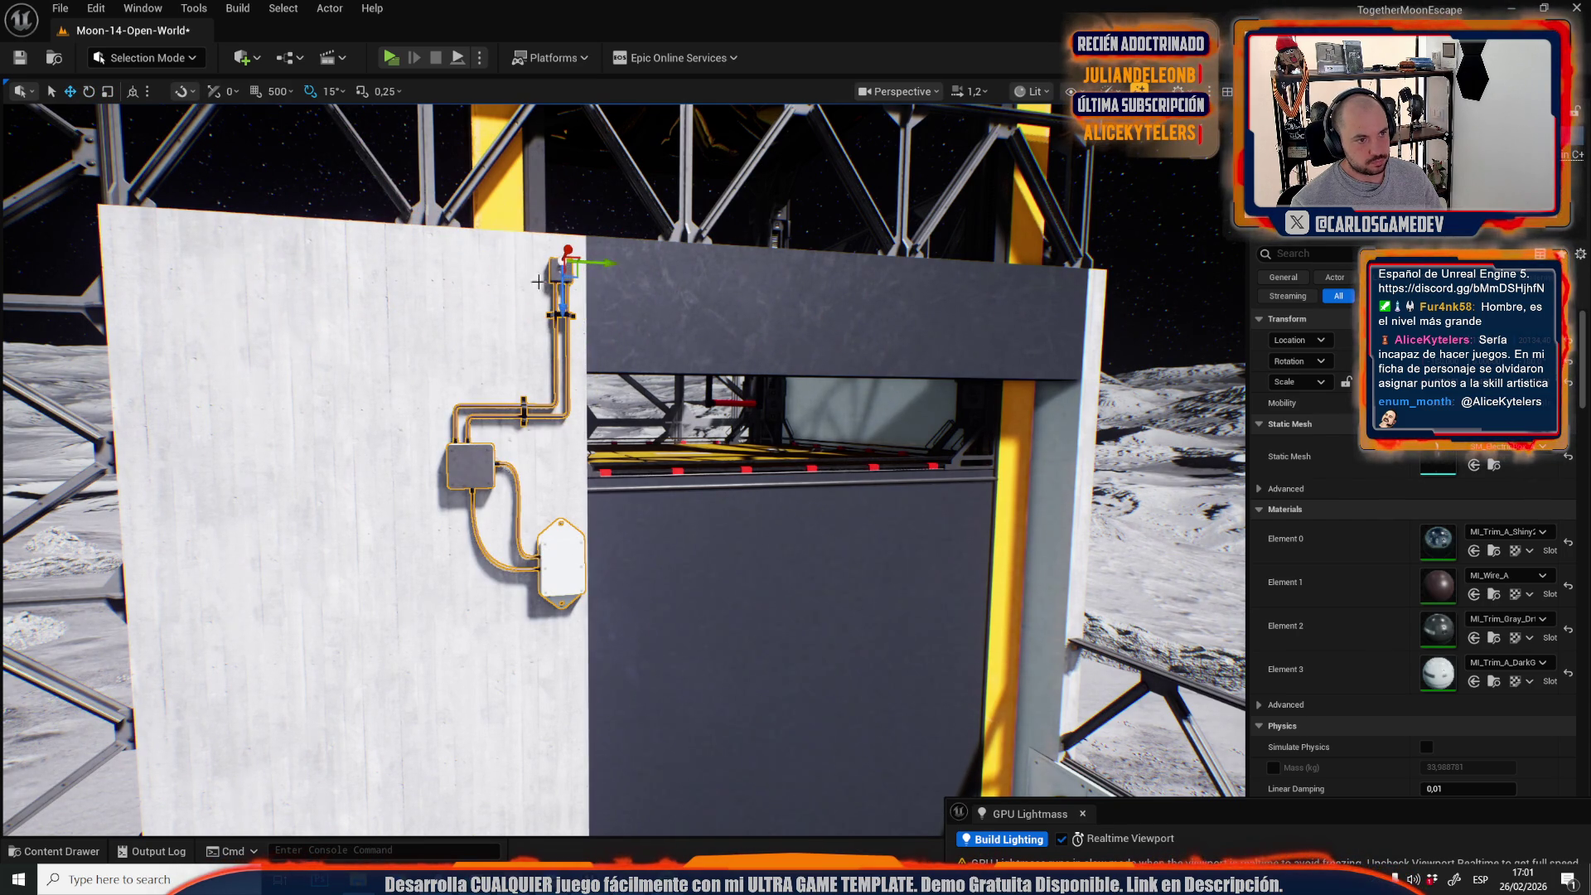
Copy the cable assembly down to the ledge and paste another copy.
mouse_move(574, 276)
left_mouse_down()
mouse_move(597, 331)
mouse_move(565, 390)
left_mouse_up()
mouse_move(708, 204)
left_mouse_down()
mouse_move(640, 644)
mouse_move(605, 581)
mouse_move(547, 564)
mouse_move(498, 580)
left_mouse_up()
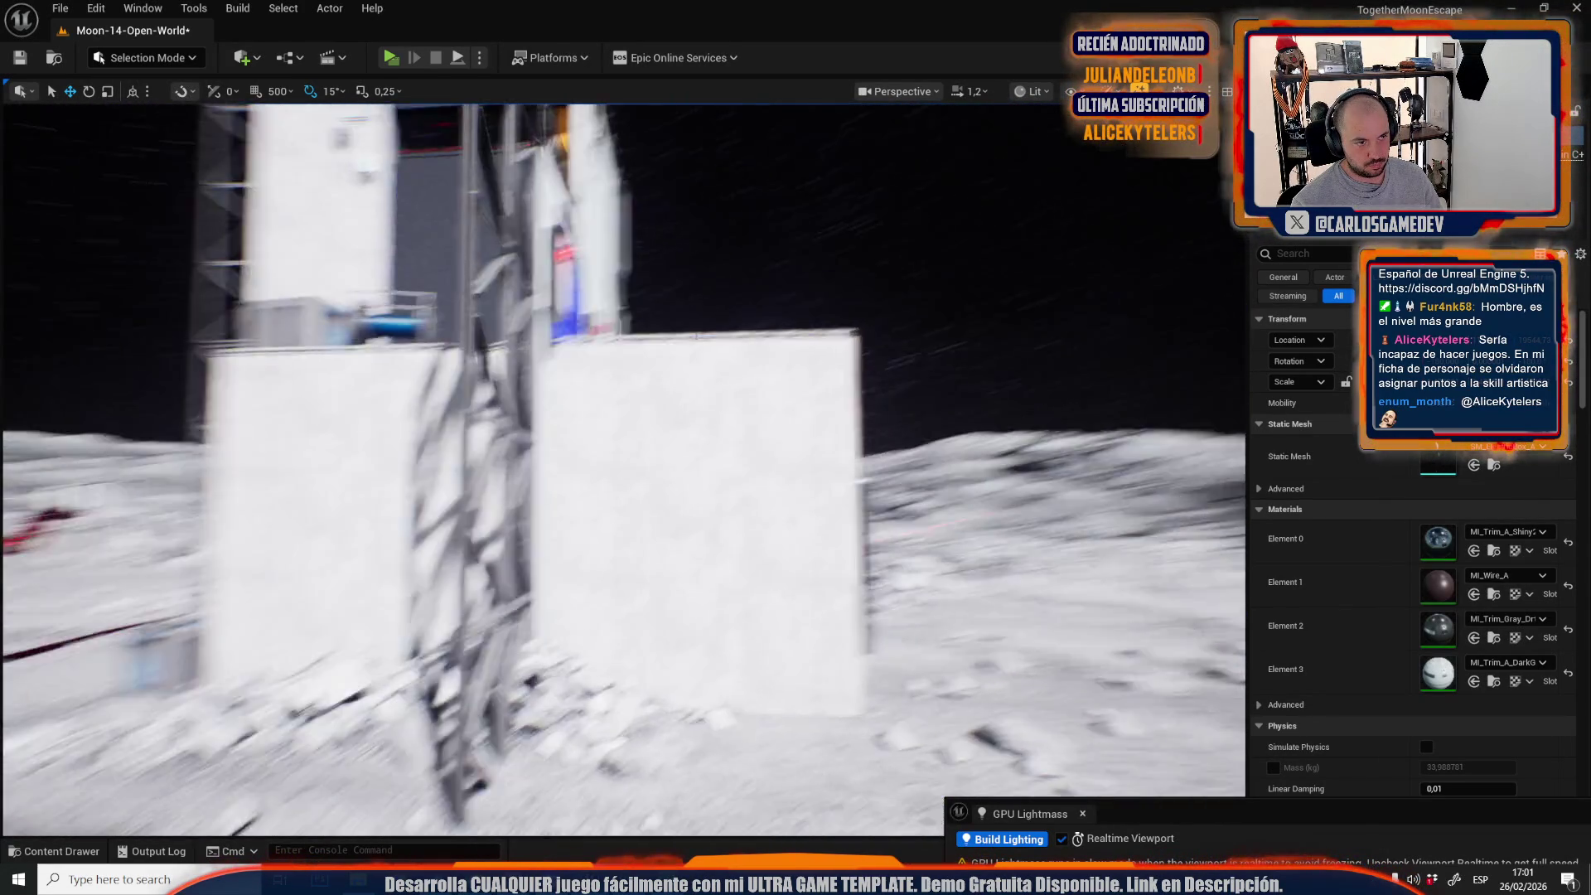
key("ctrl+v")
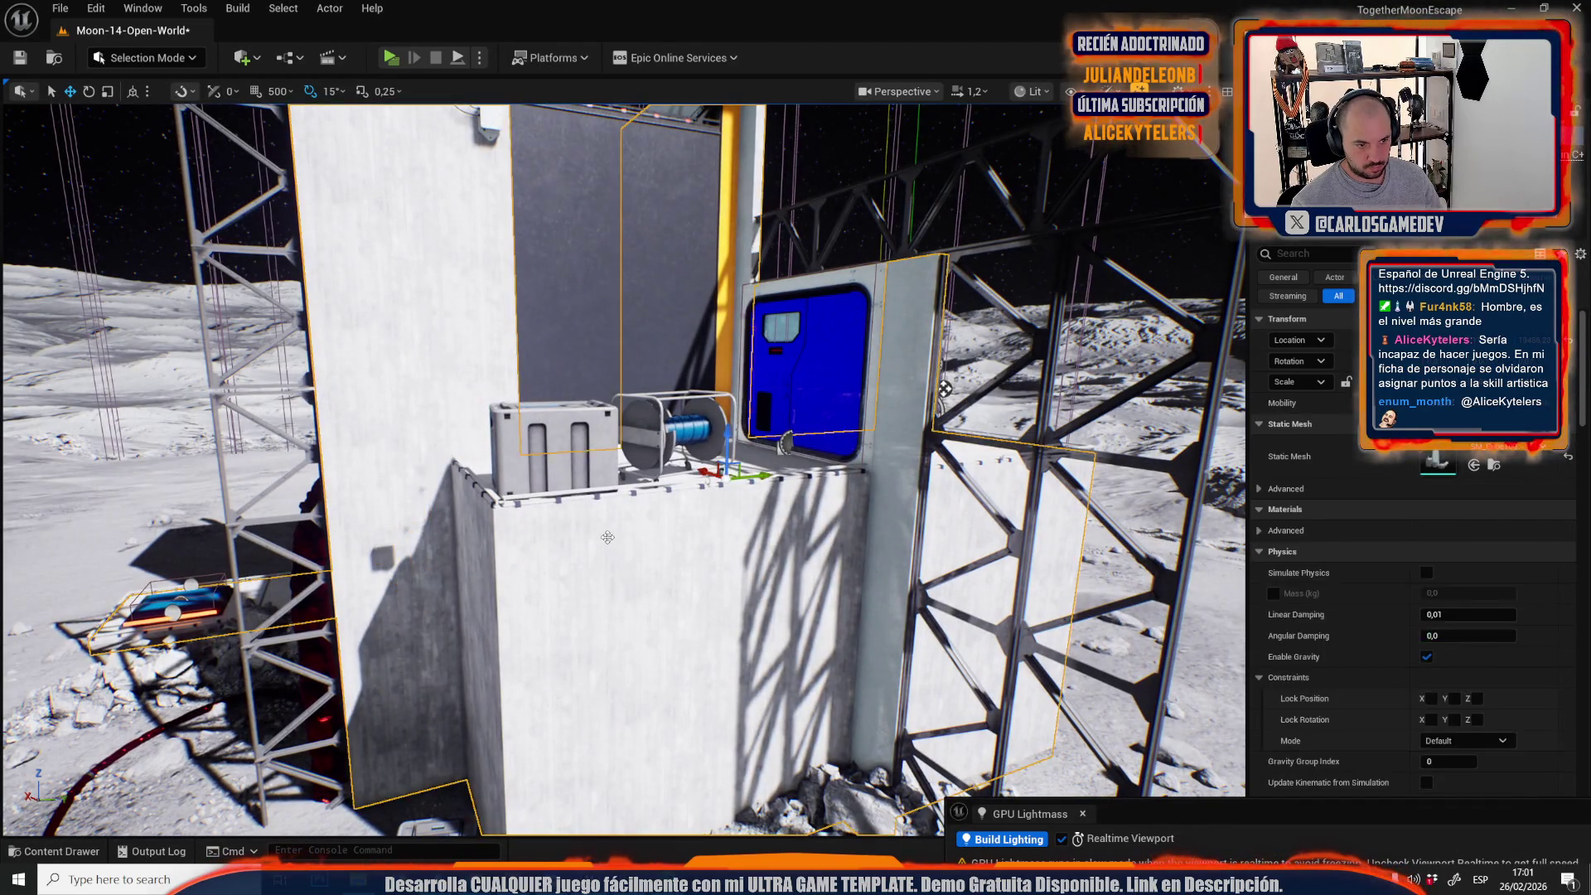
Fly over to the other tower's dark panel and its wall-mounted cable box.
key("e")
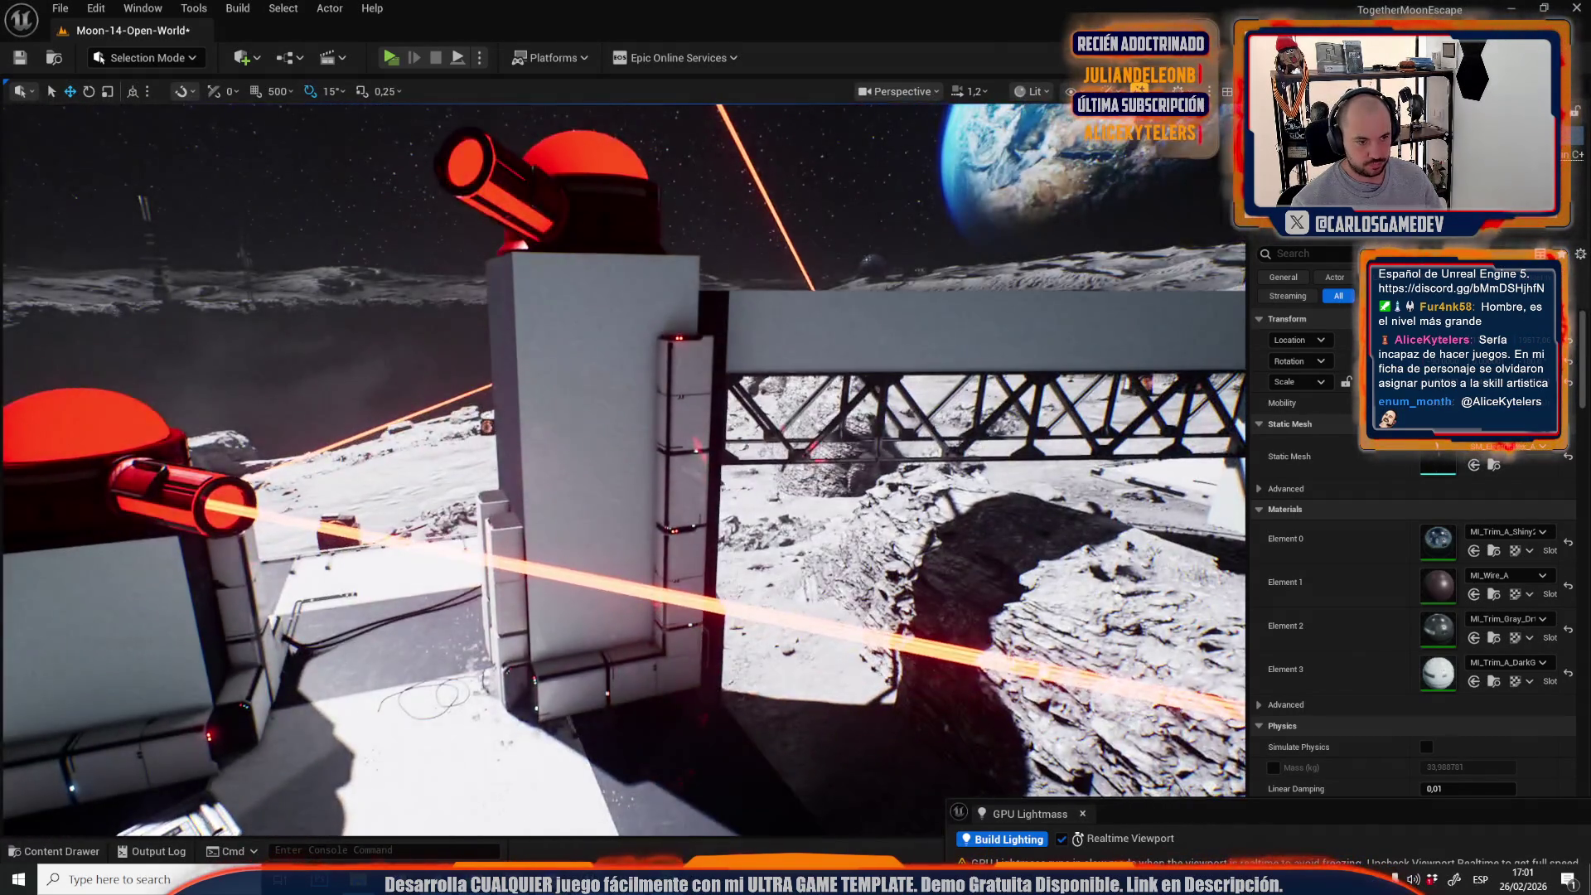
key("s")
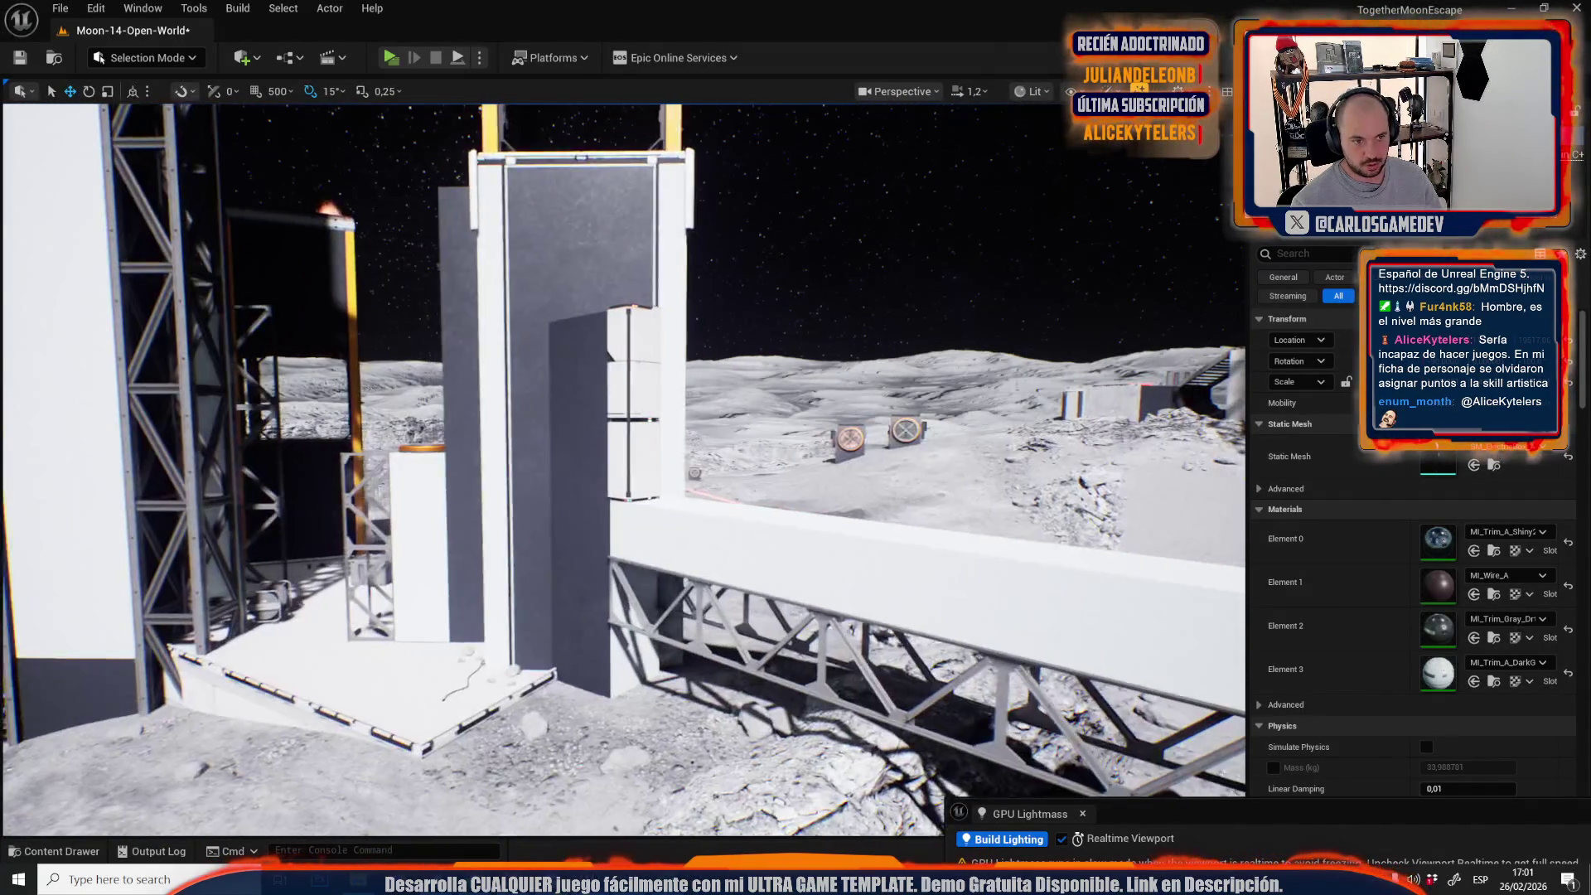
key("w")
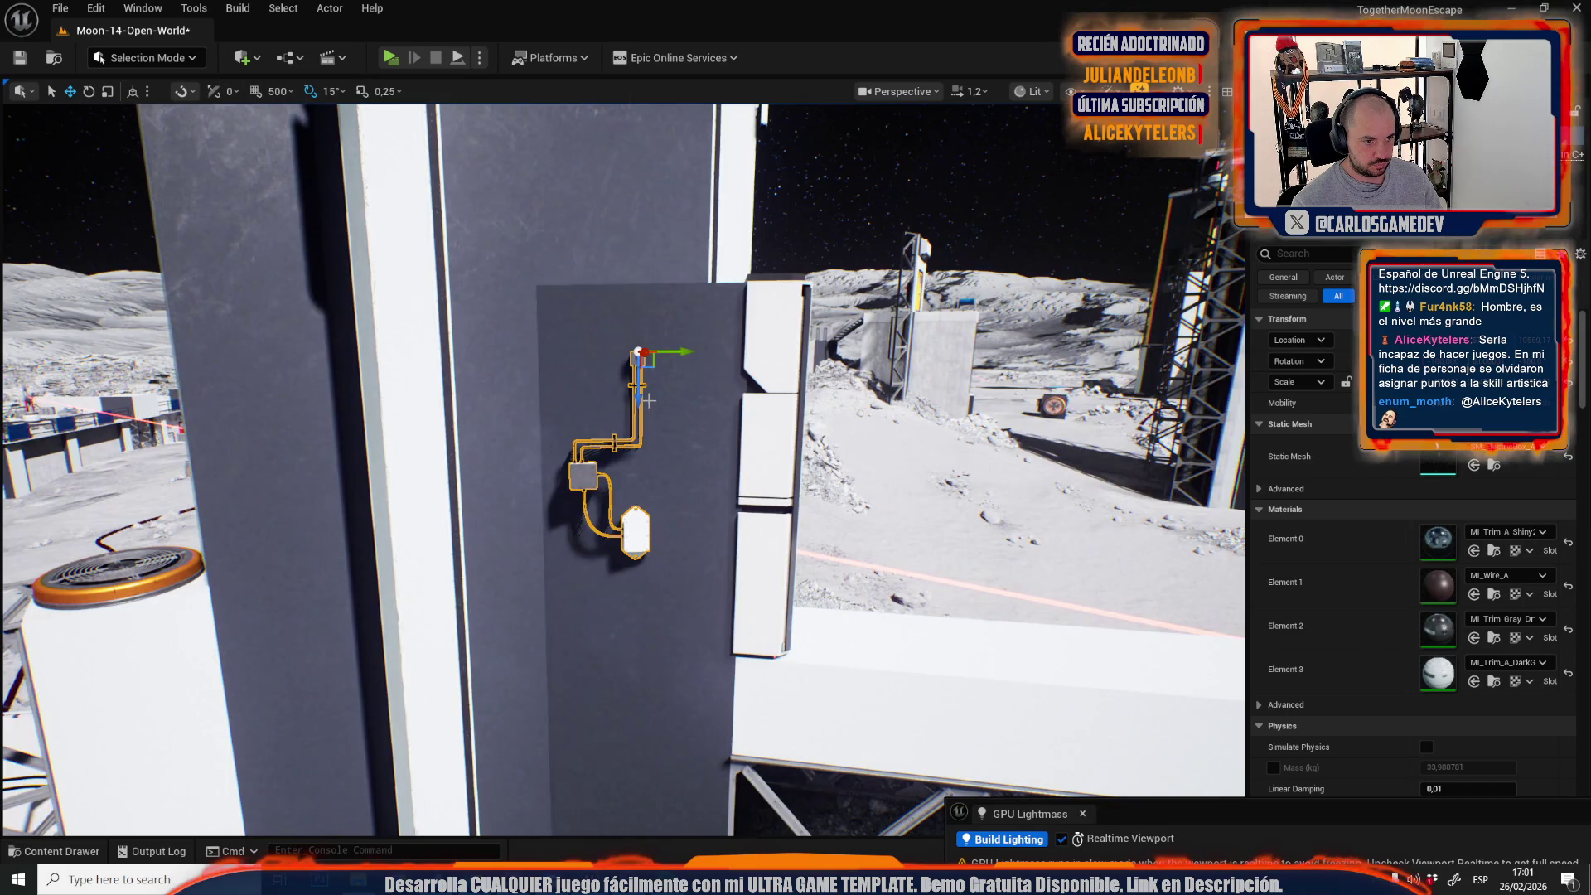
scroll(648, 401, "down", 2)
key("w")
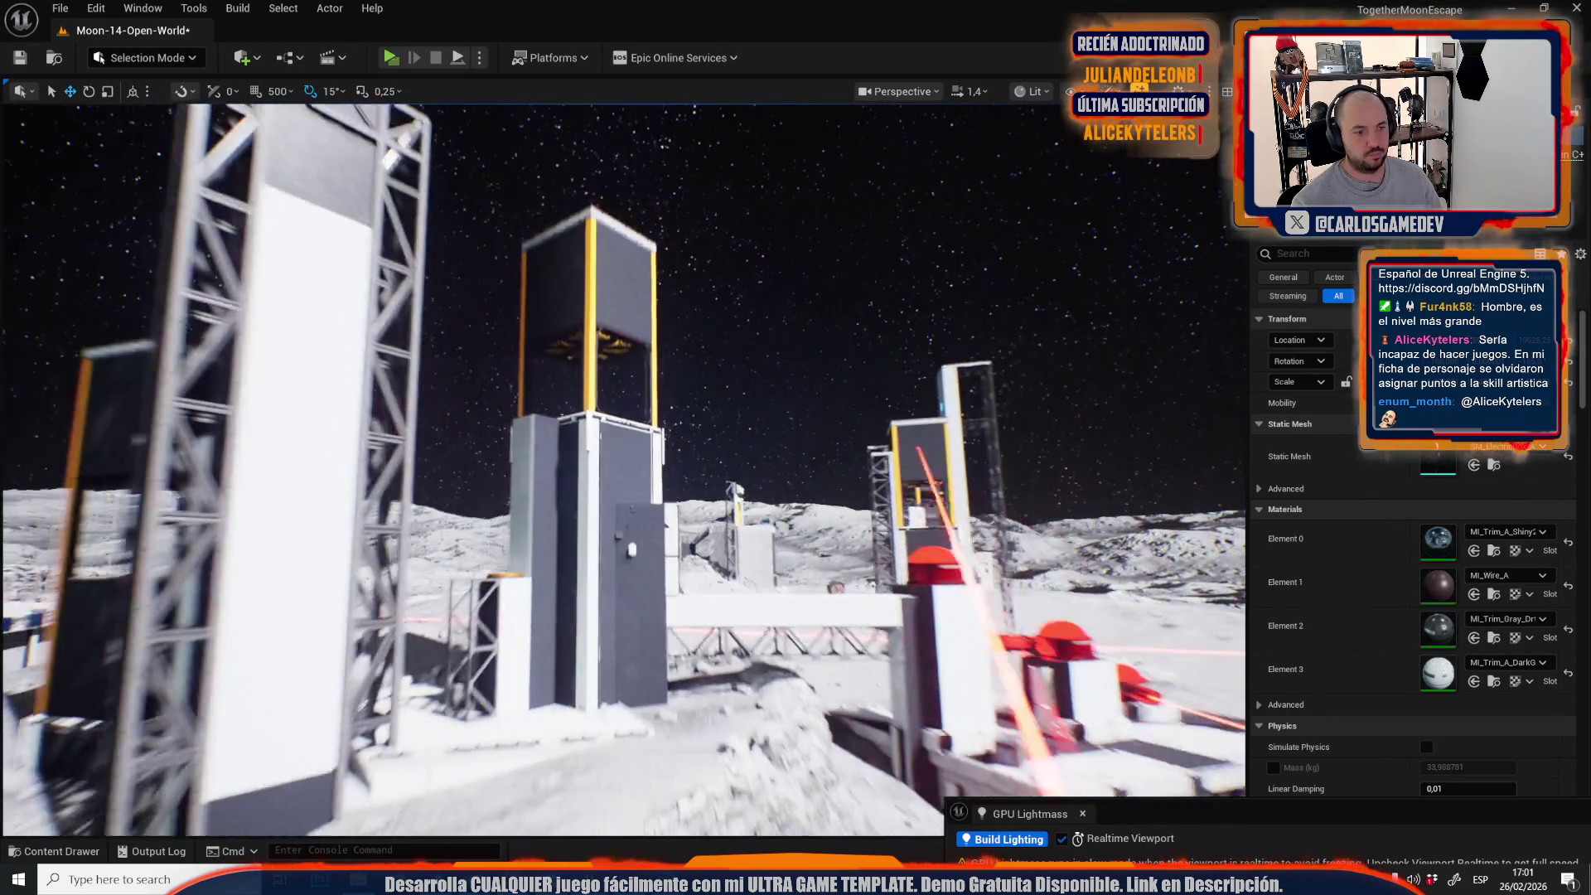
scroll(623, 469, "down", 2)
key("w")
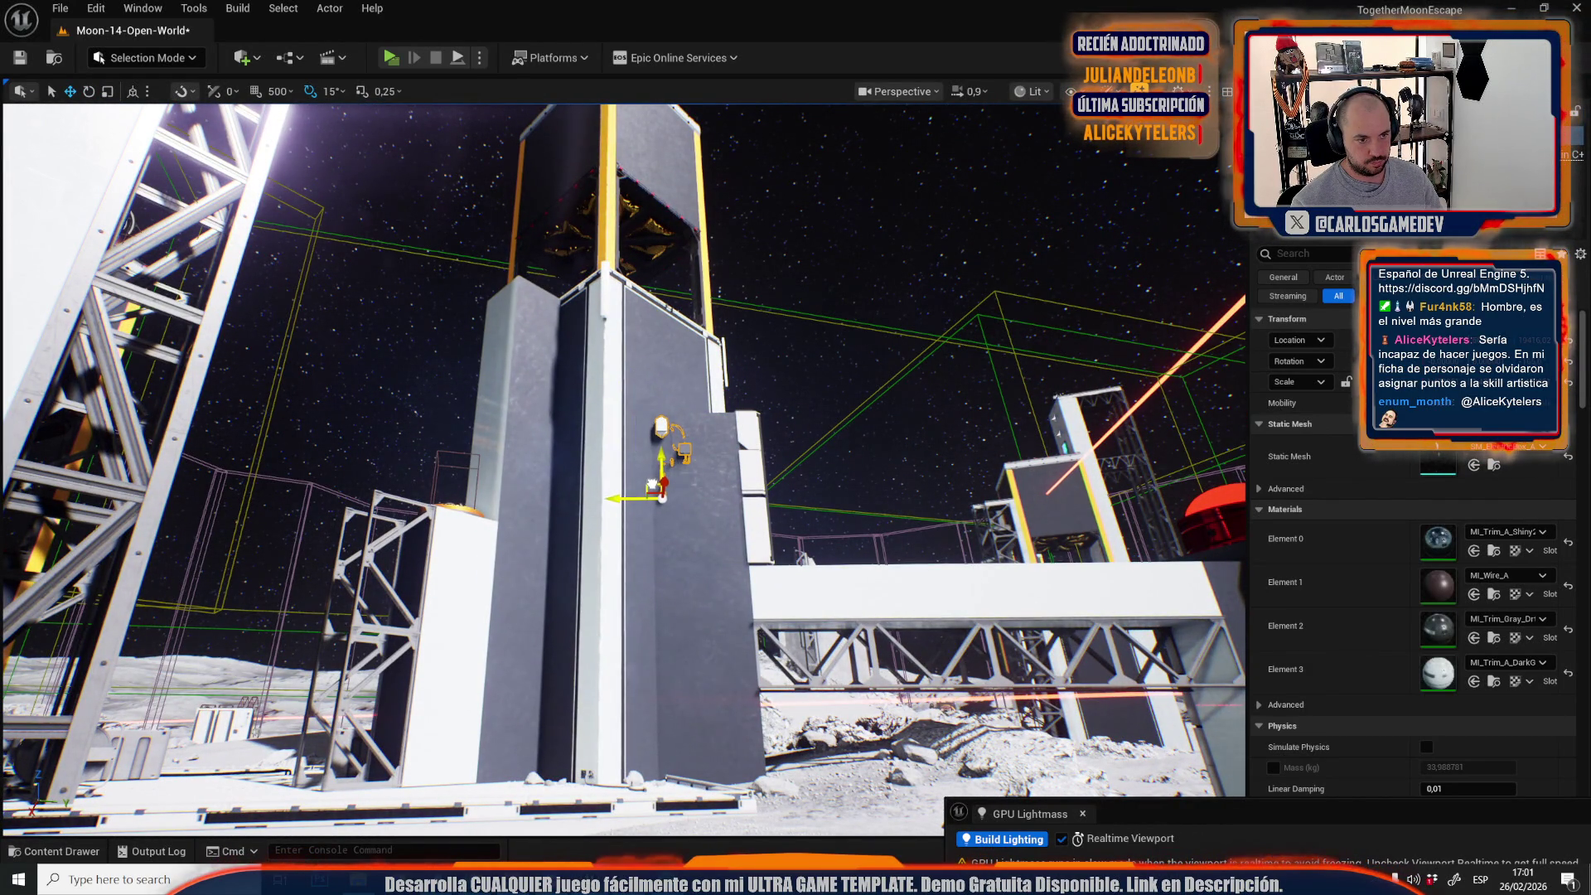
key("q")
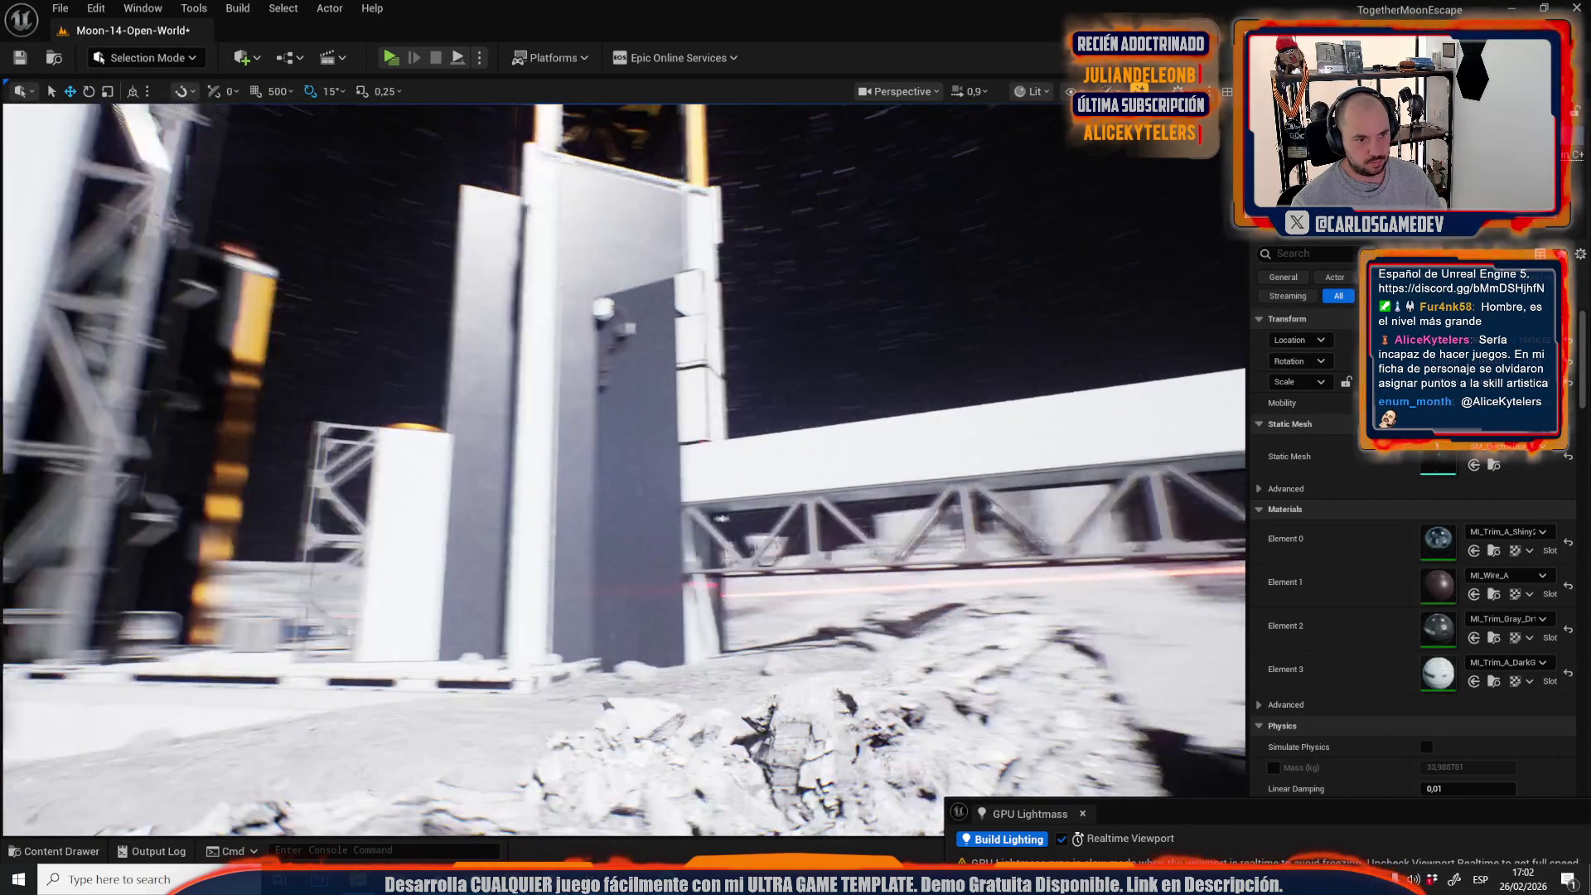
key("s")
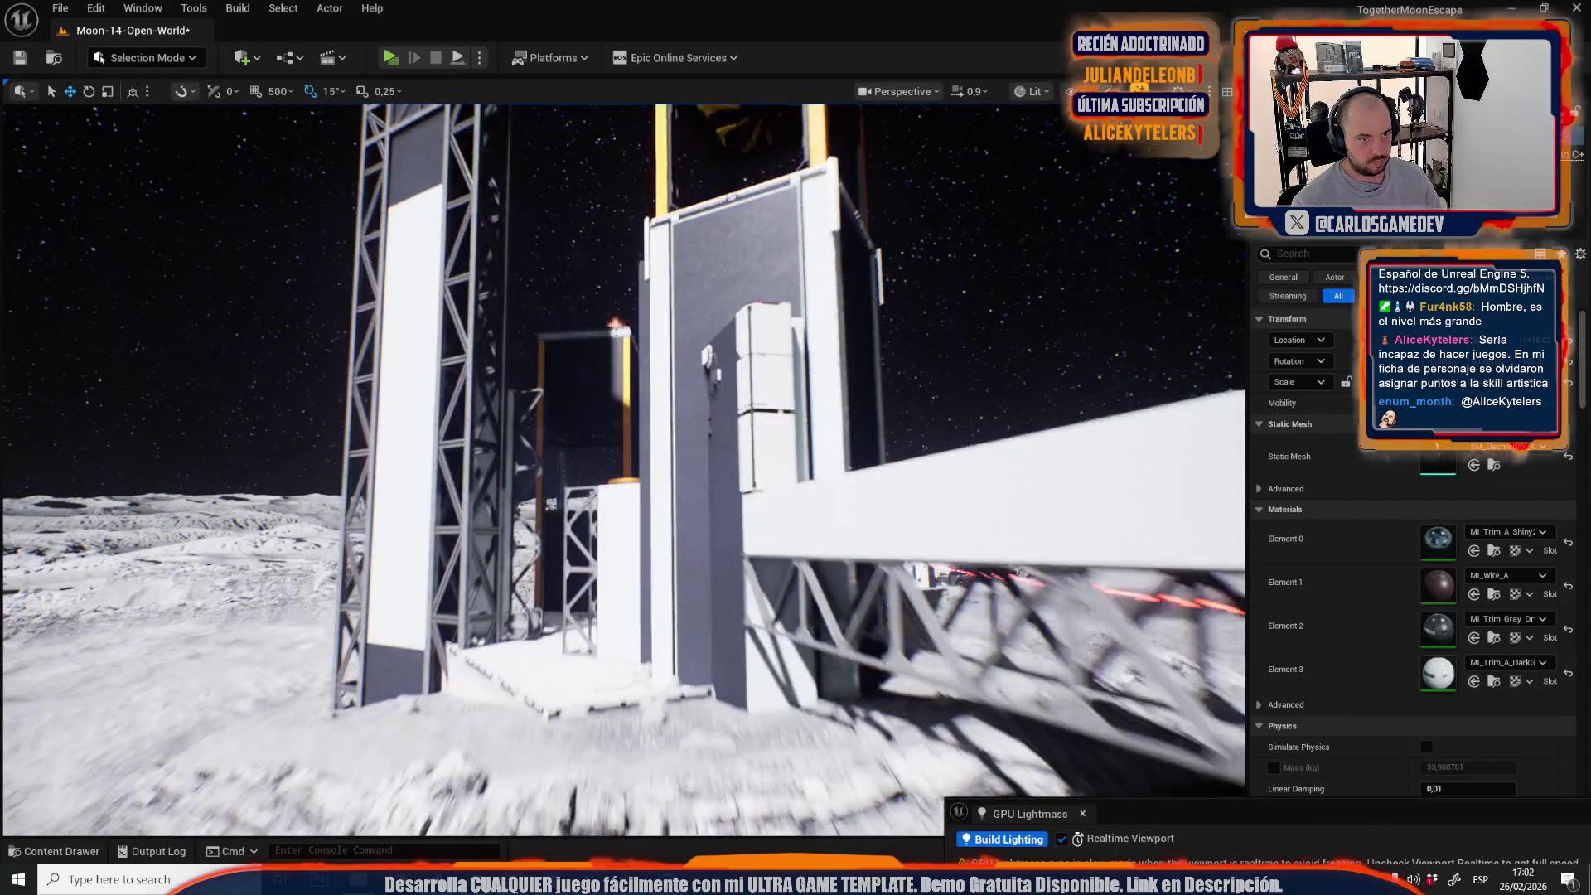
key("d")
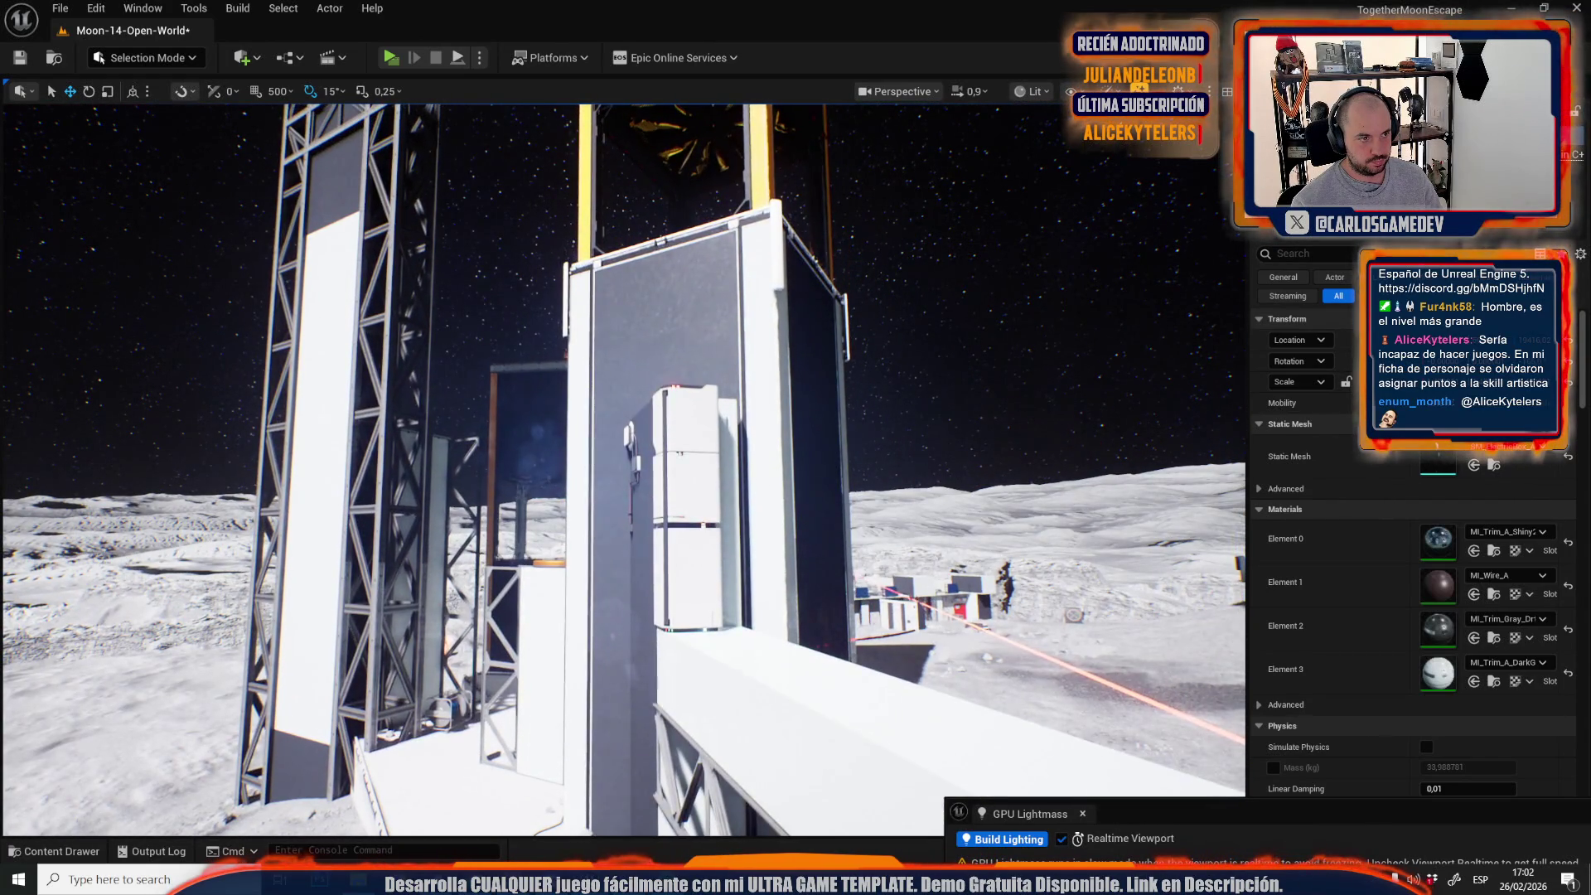
key("w")
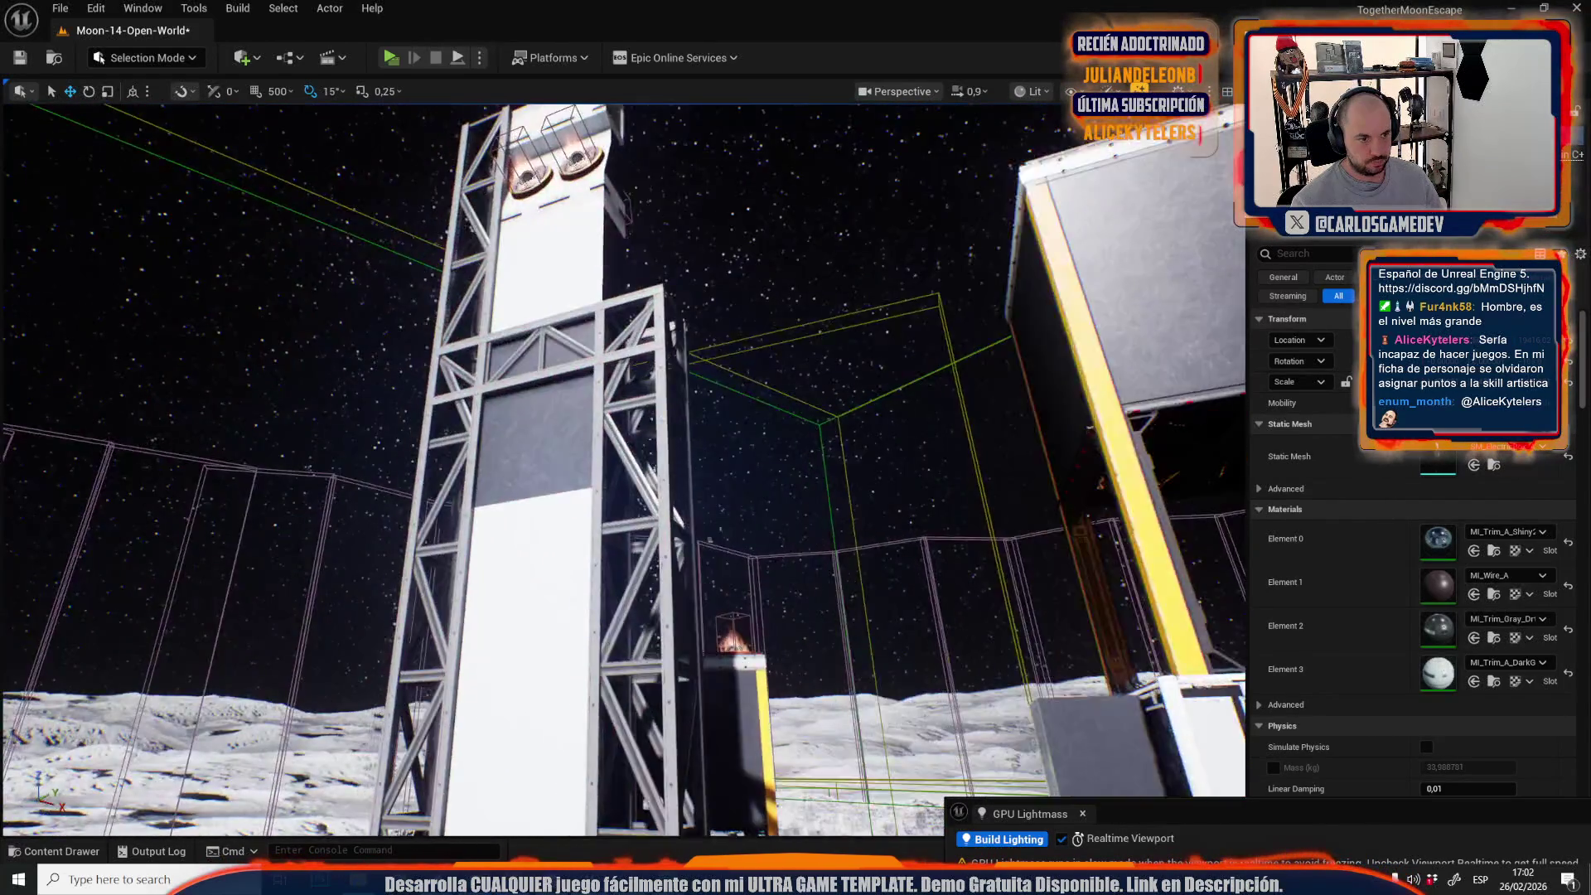
Select the small cable box and slide it left along the tower face.
left_click(744, 464)
key("f")
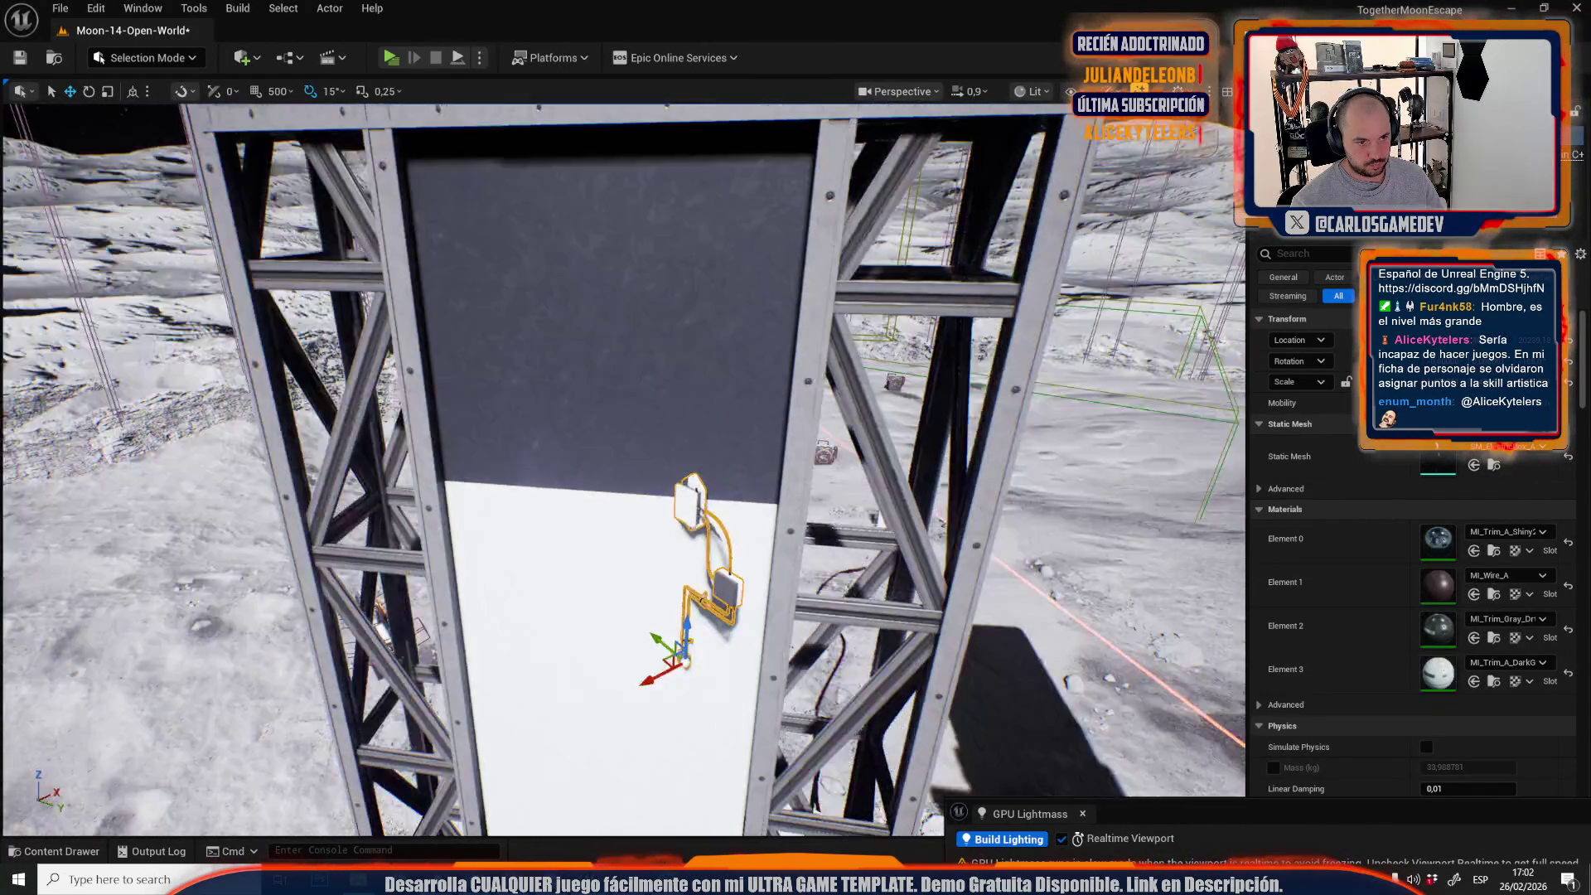
key("e")
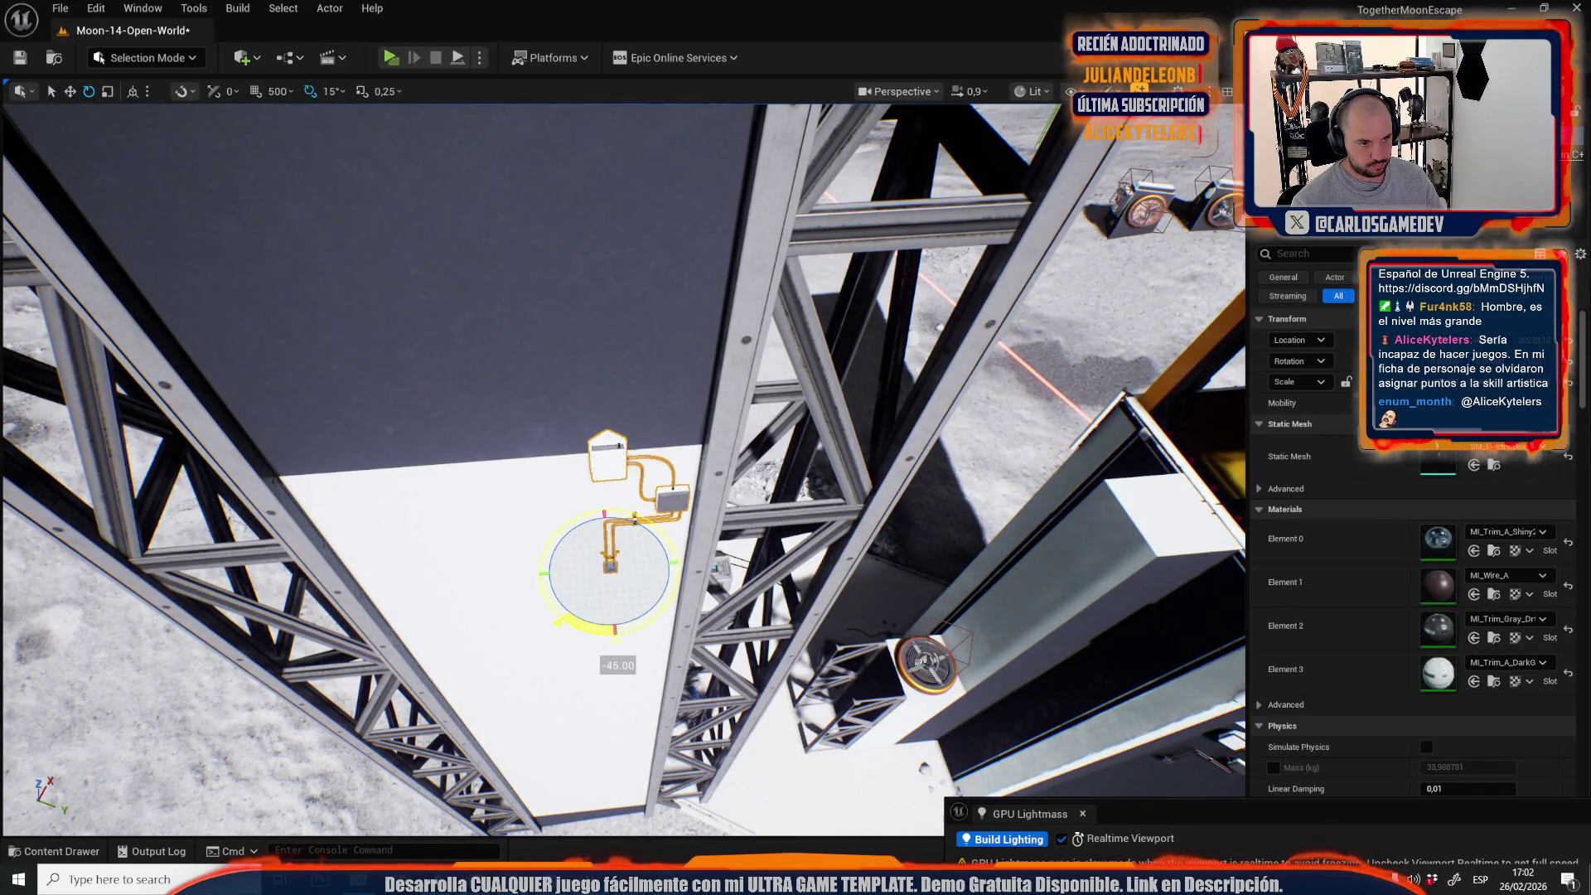
key("w")
key("s")
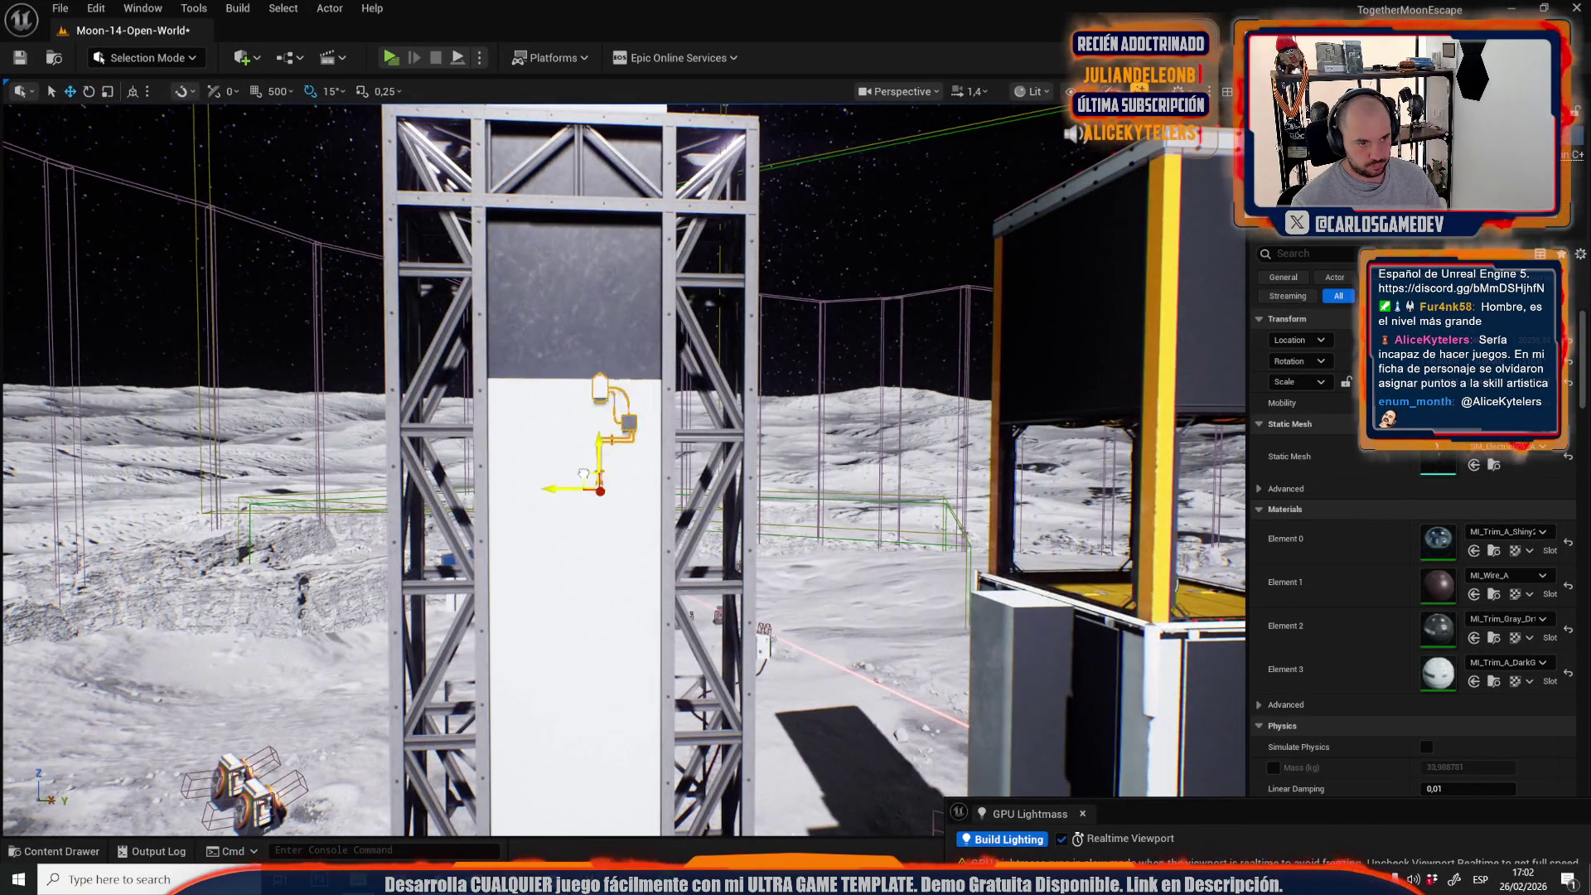
left_click_drag(583, 474, 493, 484)
key("g")
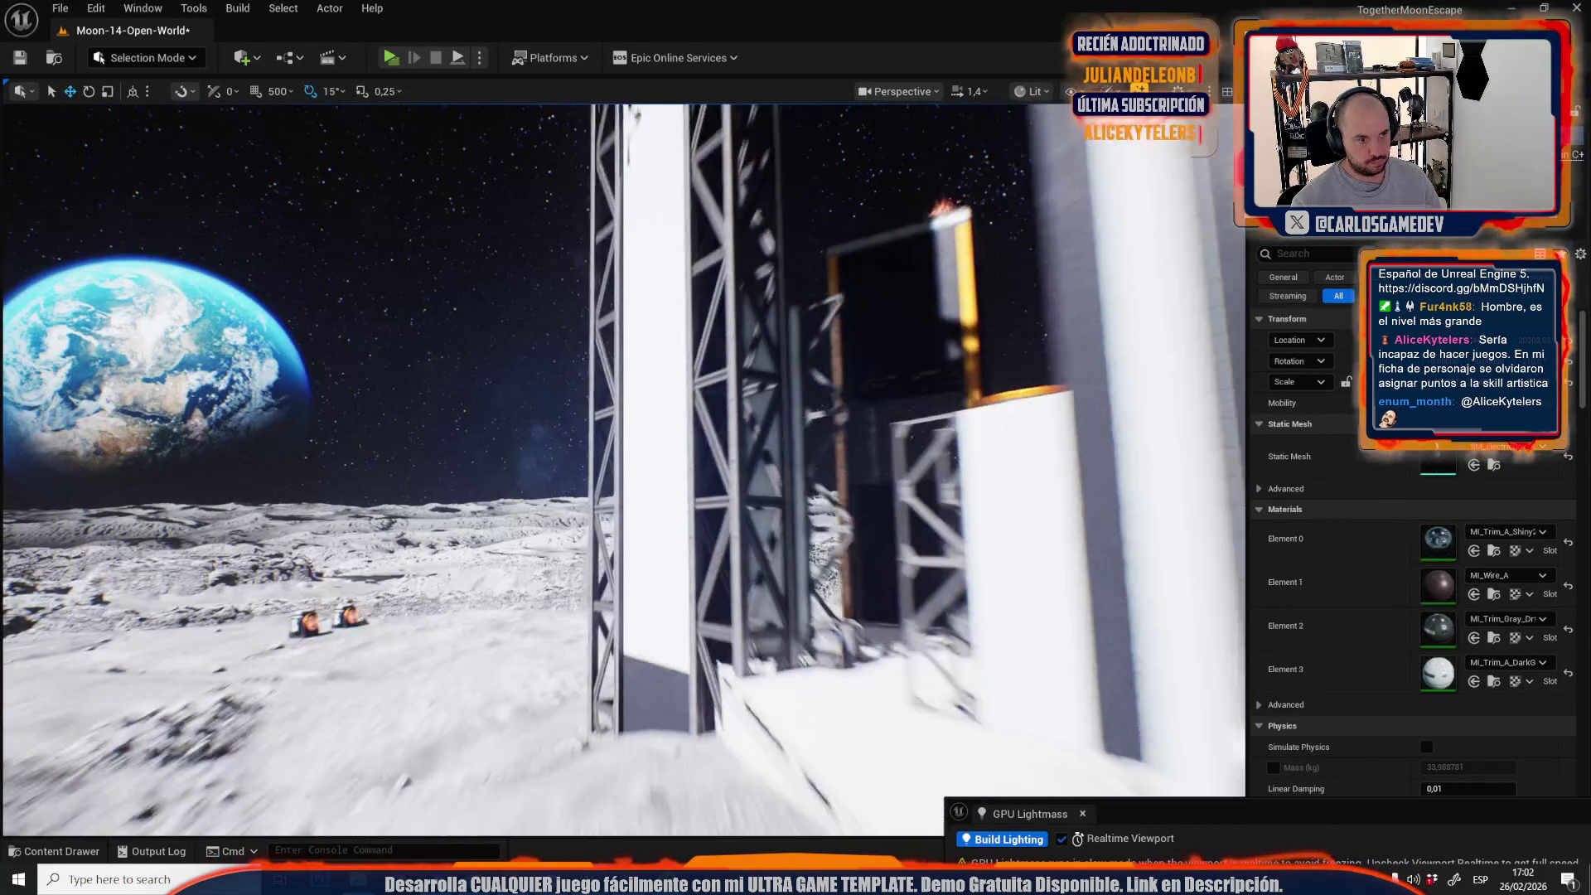
key("g")
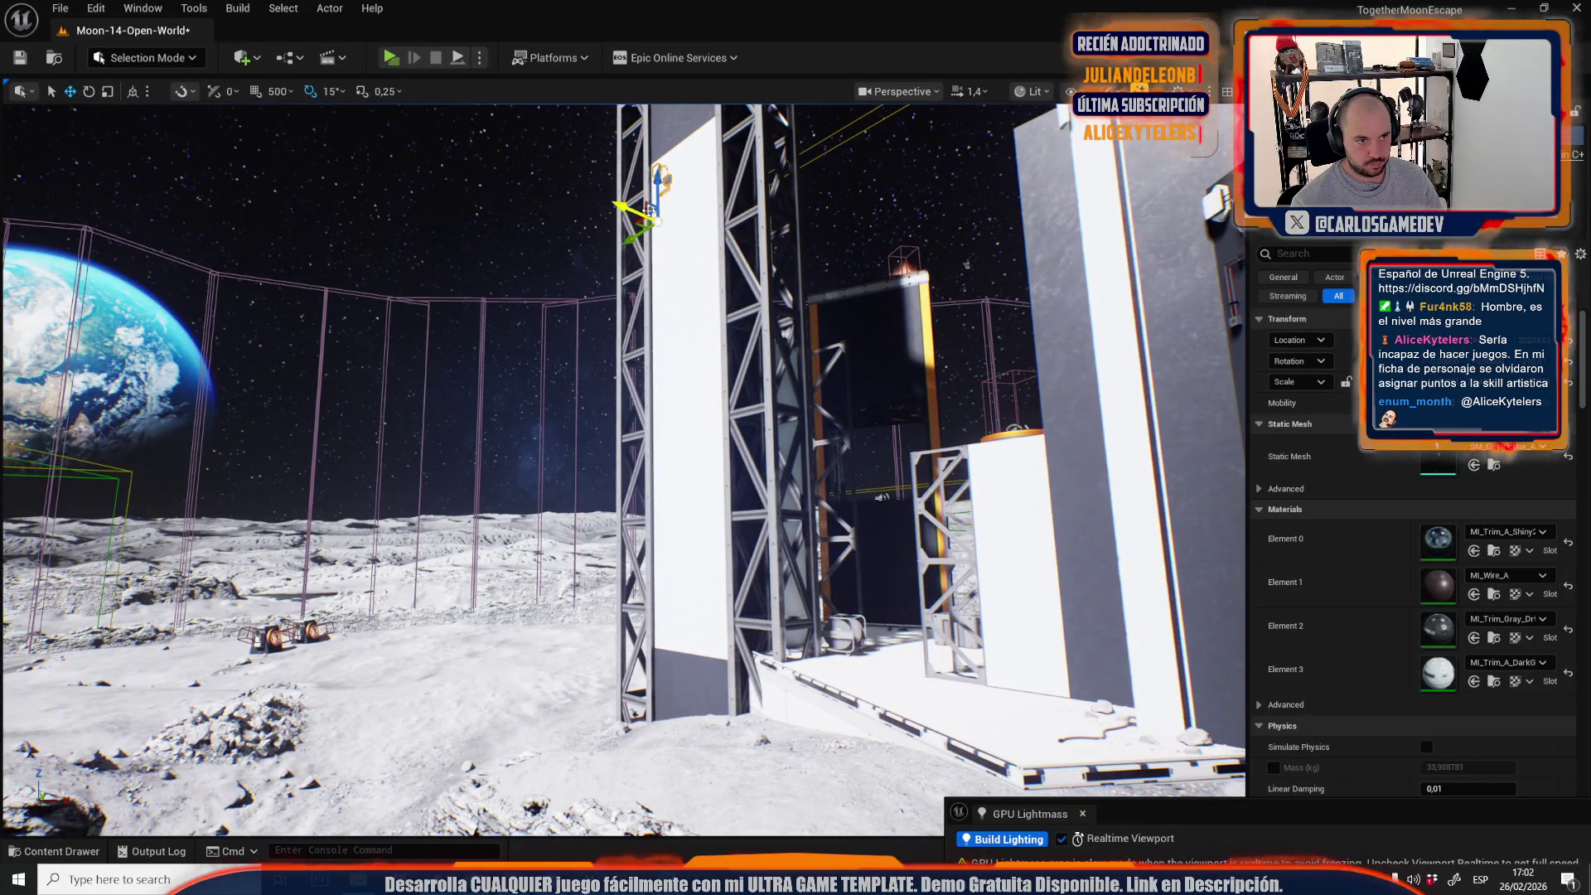
Rotate the cable box by -30 degrees to fit the tower wall.
key("f")
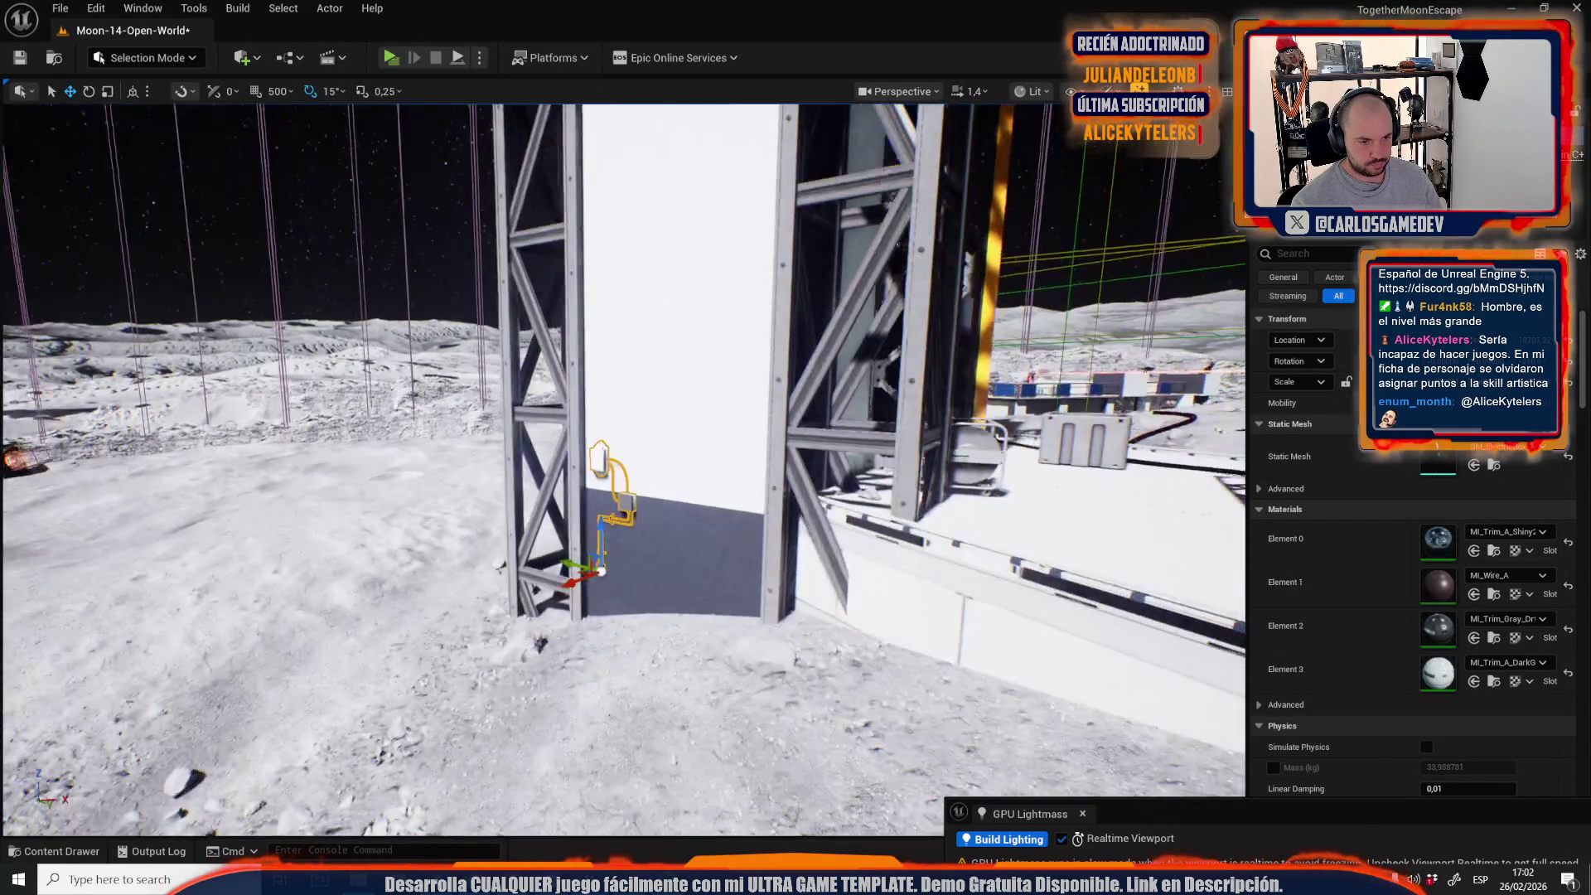
key("e")
mouse_move(610, 541)
left_mouse_down()
mouse_move(655, 580)
mouse_move(663, 504)
left_mouse_up()
key("w")
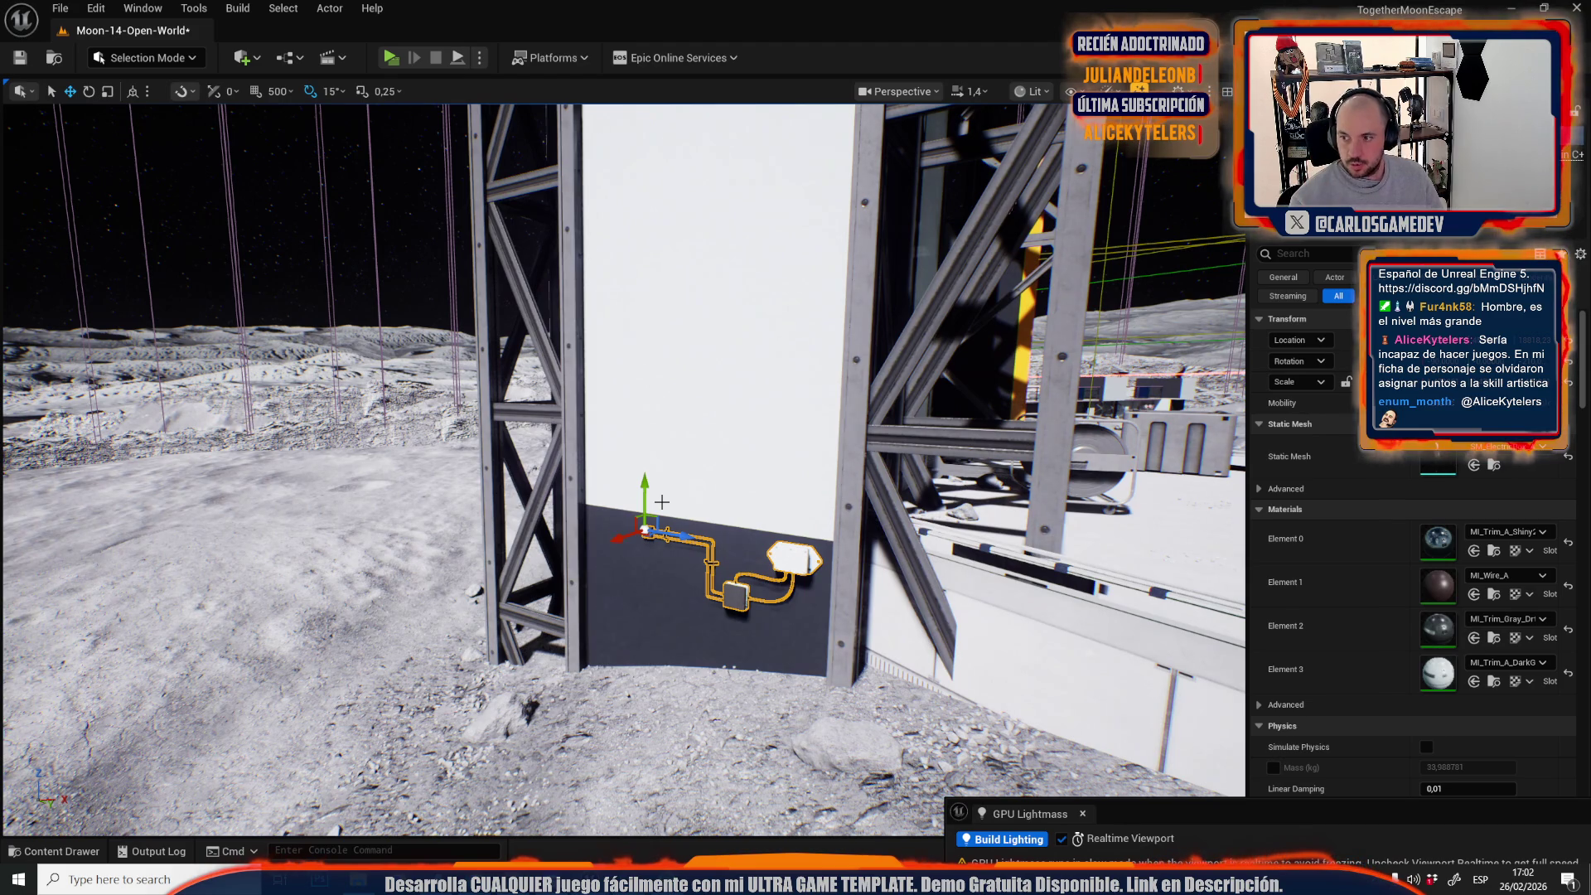
mouse_move(622, 505)
left_mouse_down()
mouse_move(680, 501)
mouse_move(623, 496)
mouse_move(630, 452)
mouse_move(614, 439)
mouse_move(597, 485)
mouse_move(638, 456)
left_mouse_up()
scroll(619, 464, "down", 2)
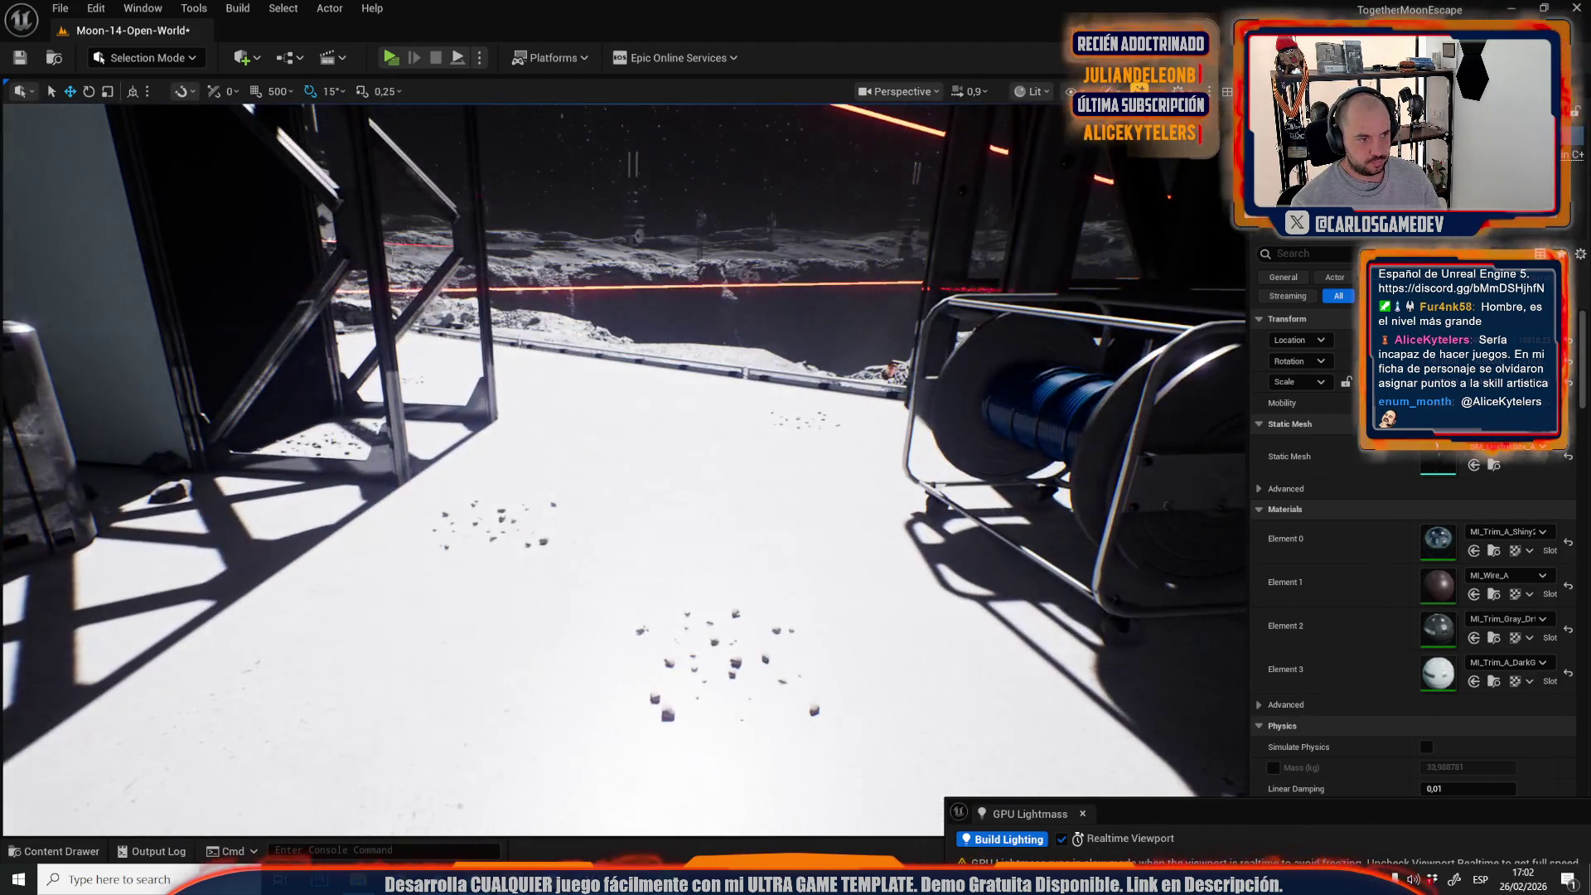
Paint a trail of small rocks across the platform floor near the cable reel in Foliage mode.
left_click(181, 59)
left_click(145, 140)
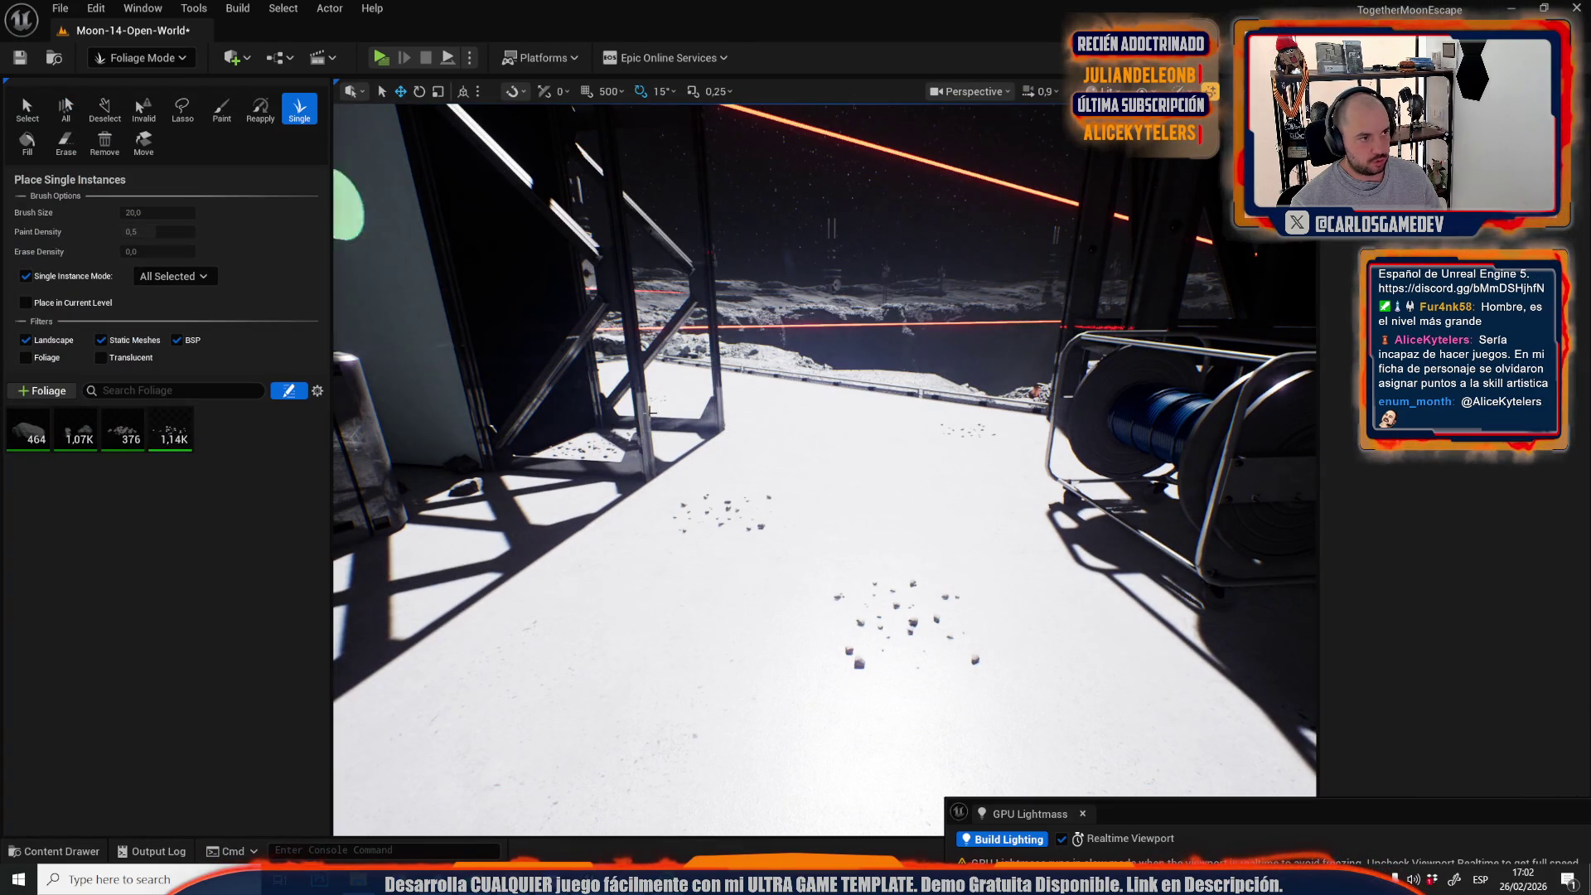
left_click_drag(835, 568, 746, 455)
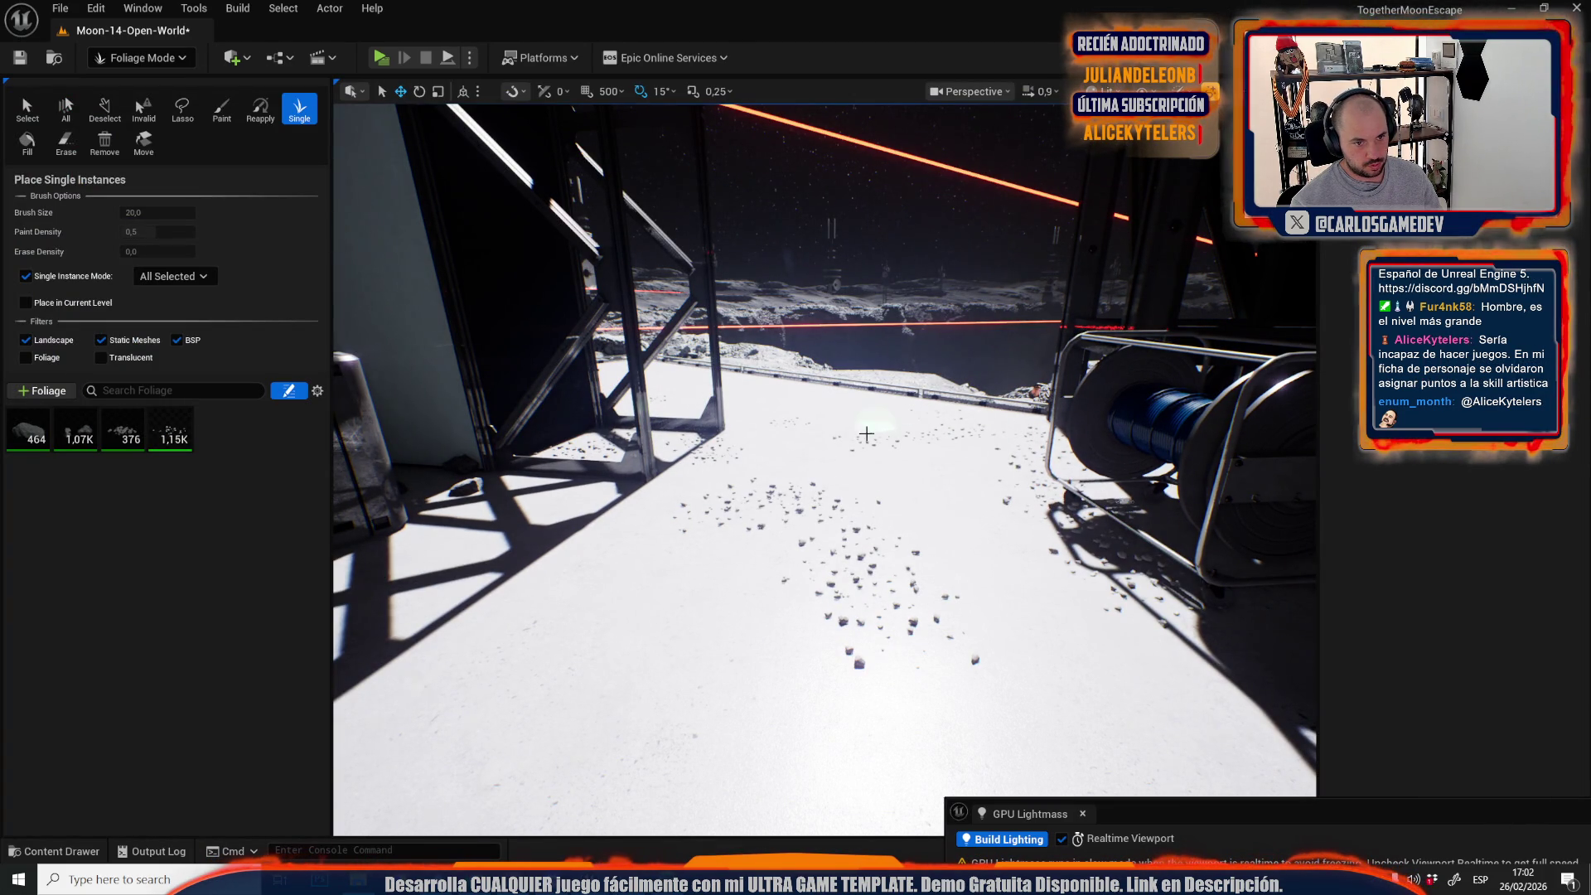
left_click_drag(835, 478, 774, 533)
mouse_move(811, 687)
left_mouse_down()
mouse_move(728, 475)
mouse_move(700, 462)
mouse_move(646, 567)
left_mouse_up()
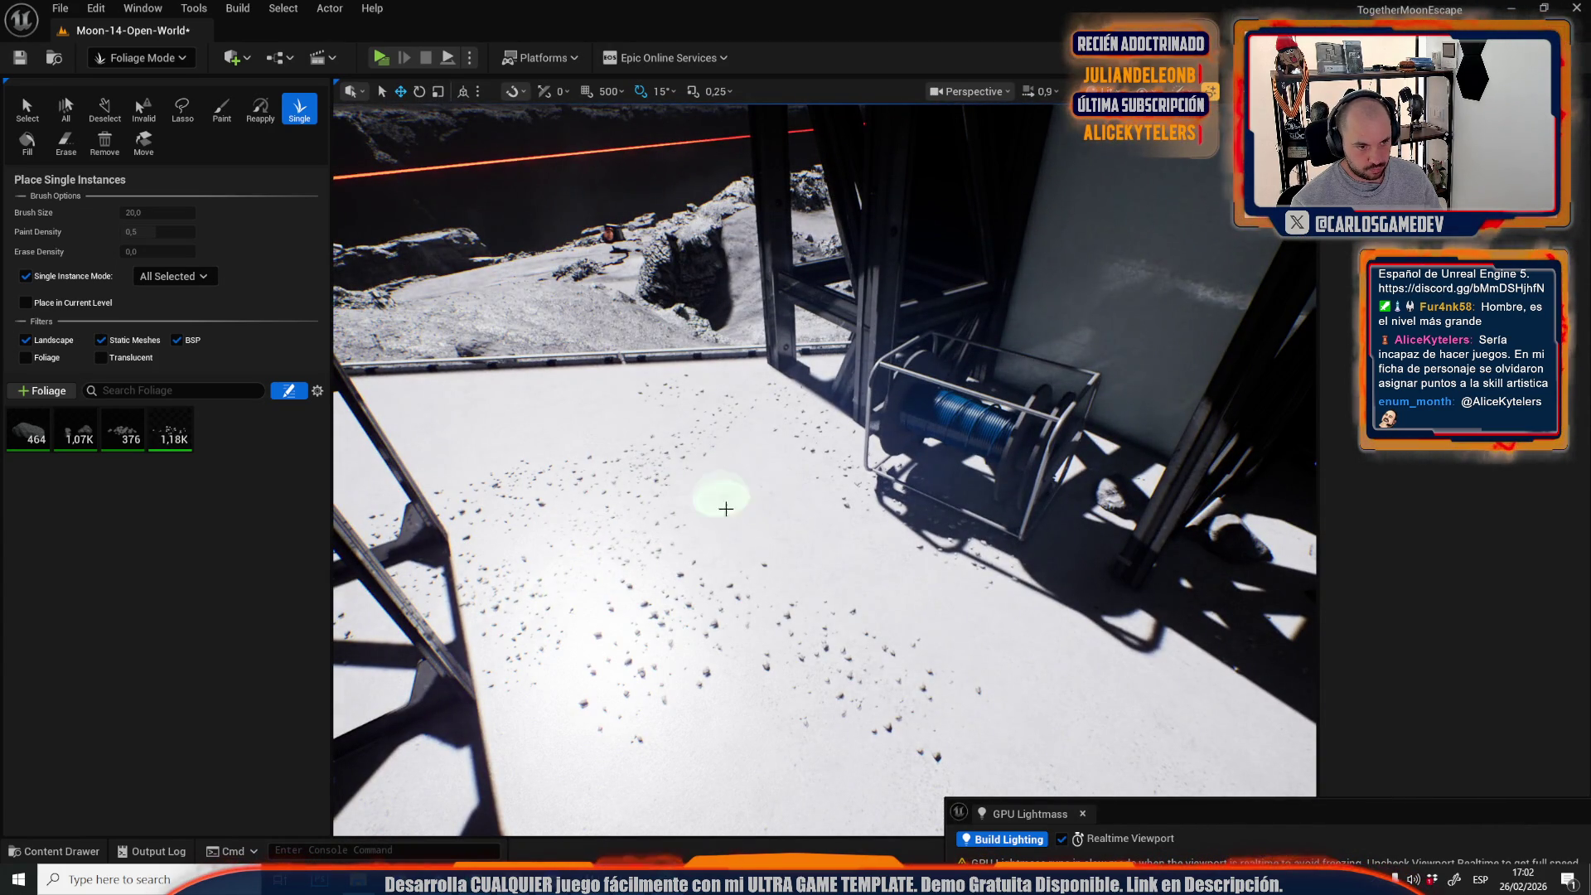
left_click(139, 57)
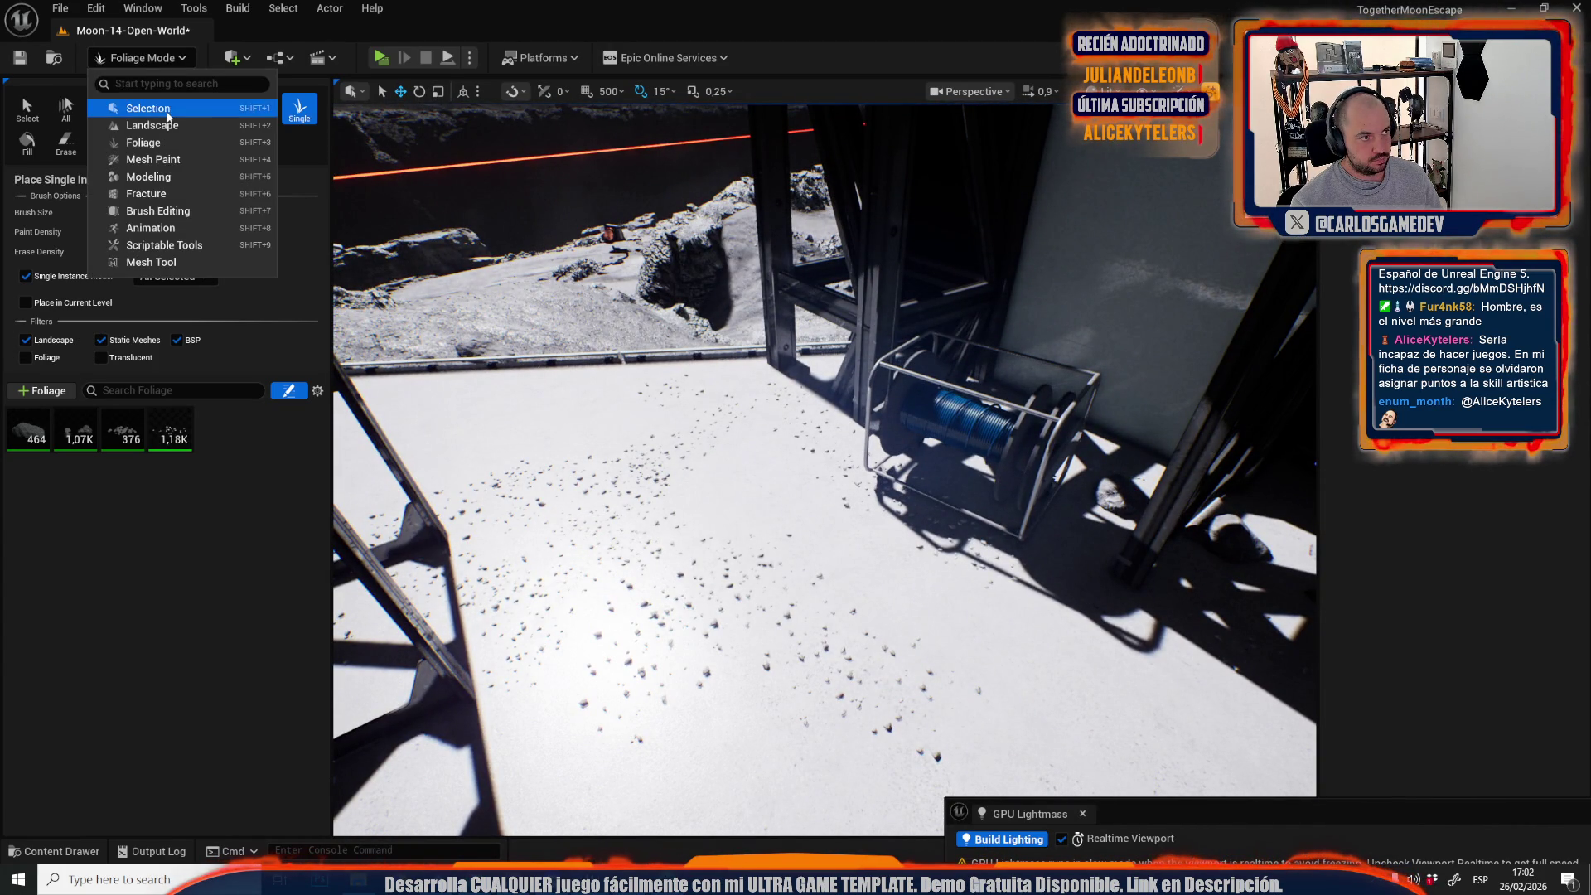
Switch to Selection mode and look over the doorway, base side and railing.
left_click(133, 110)
mouse_move(665, 436)
left_mouse_down()
mouse_move(753, 451)
mouse_move(787, 481)
mouse_move(738, 472)
mouse_move(704, 538)
mouse_move(676, 489)
mouse_move(789, 541)
left_mouse_up()
scroll(701, 531, "down", 2)
scroll(750, 522, "up", 2)
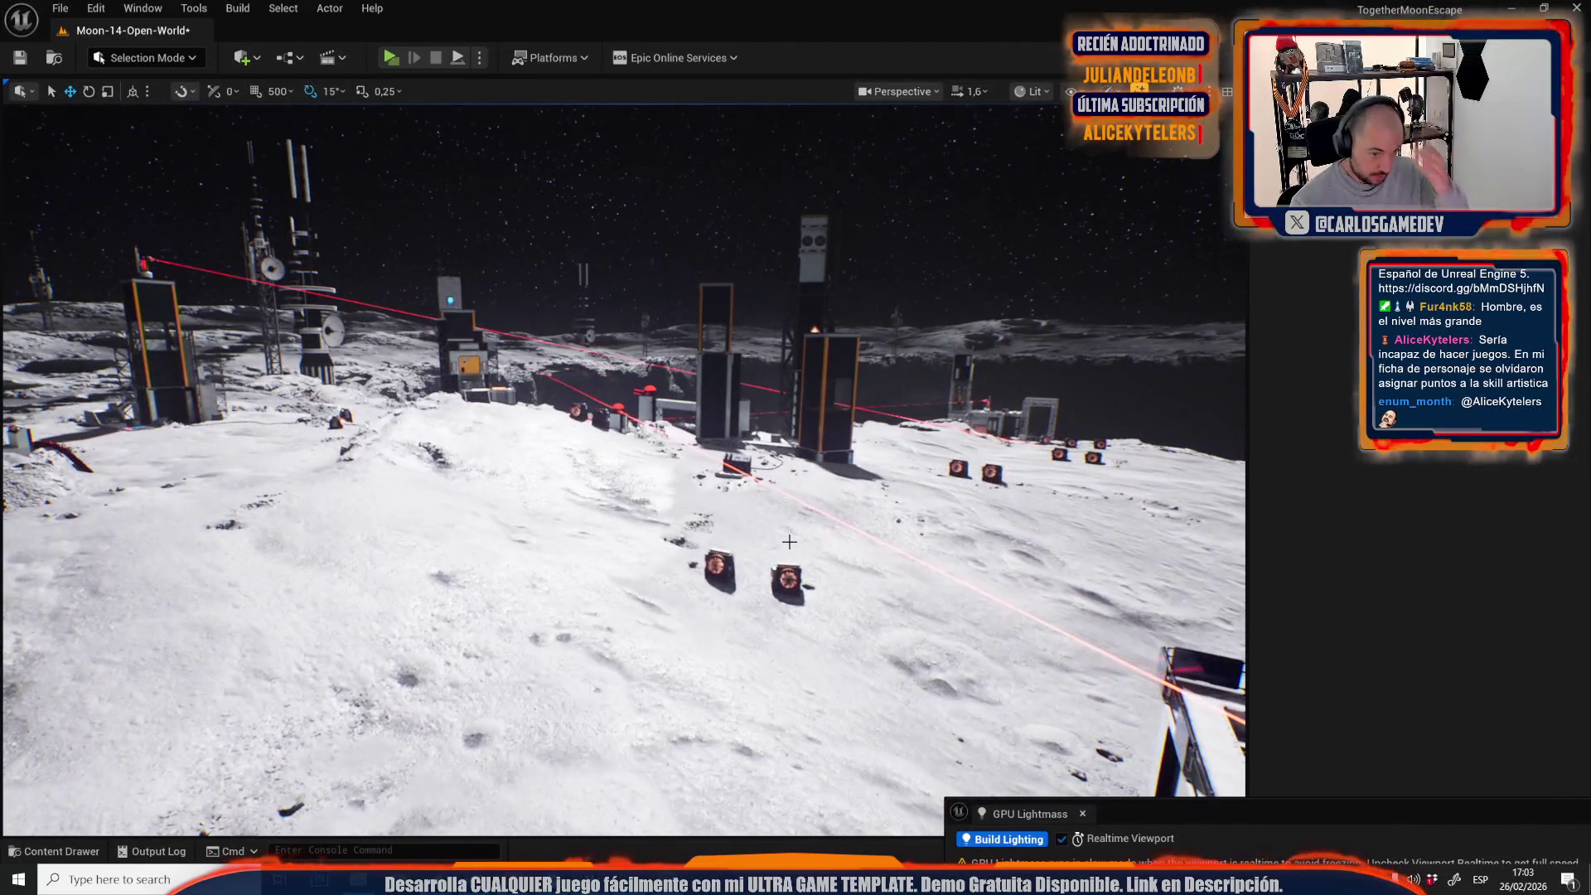
mouse_move(780, 456)
left_mouse_down()
mouse_move(763, 530)
mouse_move(713, 498)
mouse_move(664, 497)
mouse_move(786, 455)
left_mouse_up()
scroll(754, 522, "up", 2)
scroll(705, 498, "down", 2)
scroll(671, 497, "down", 1)
Save the Moon-14-Open-World level from the Save Content dialog.
key("ctrl+space")
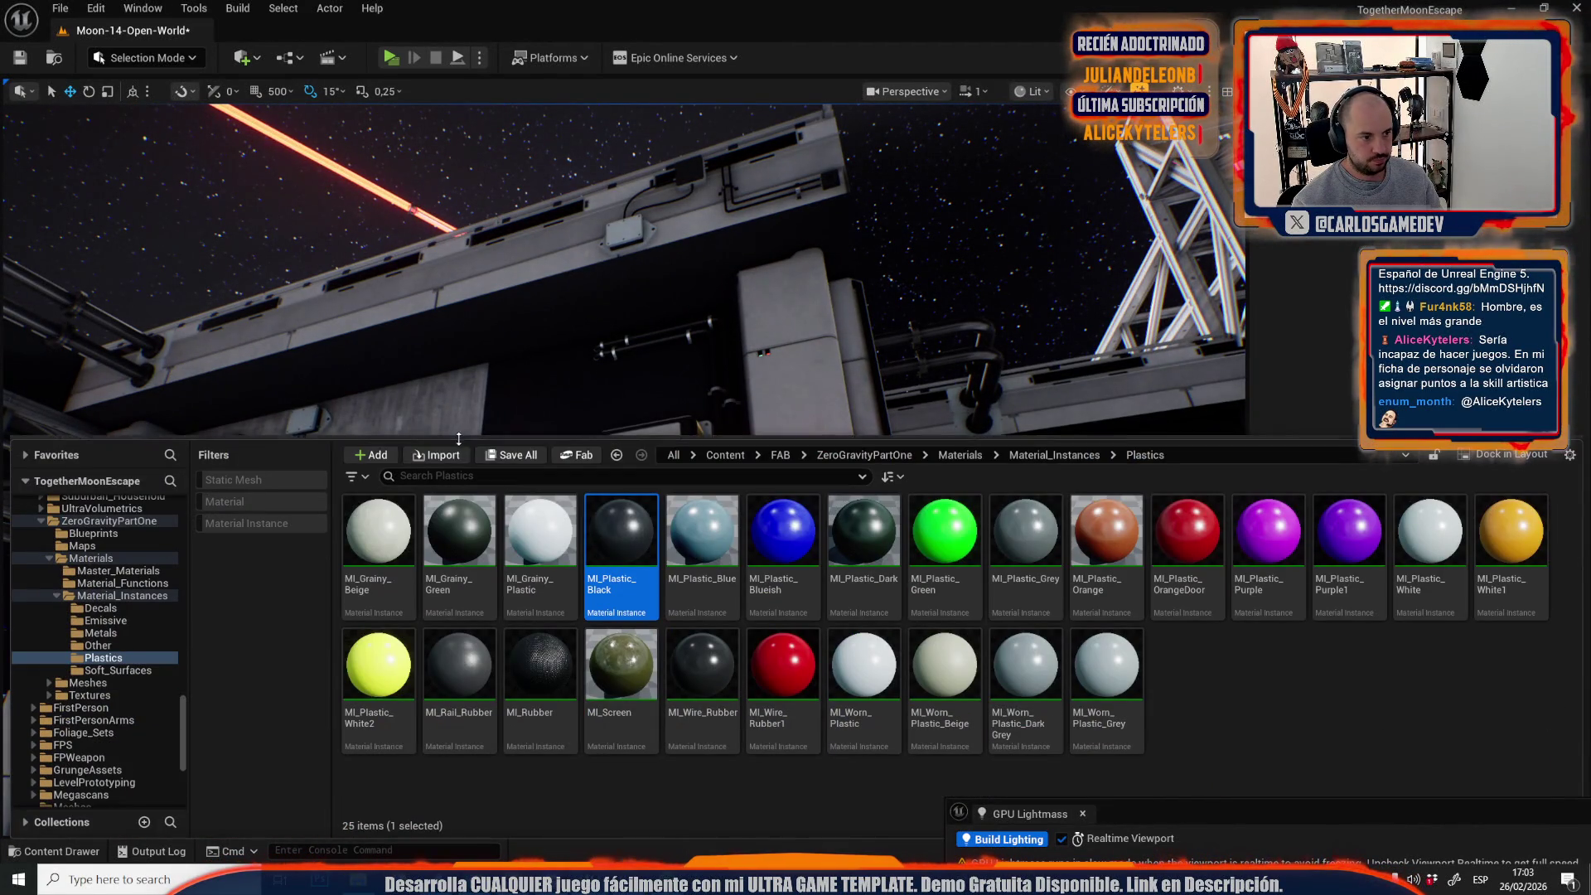
left_click(501, 456)
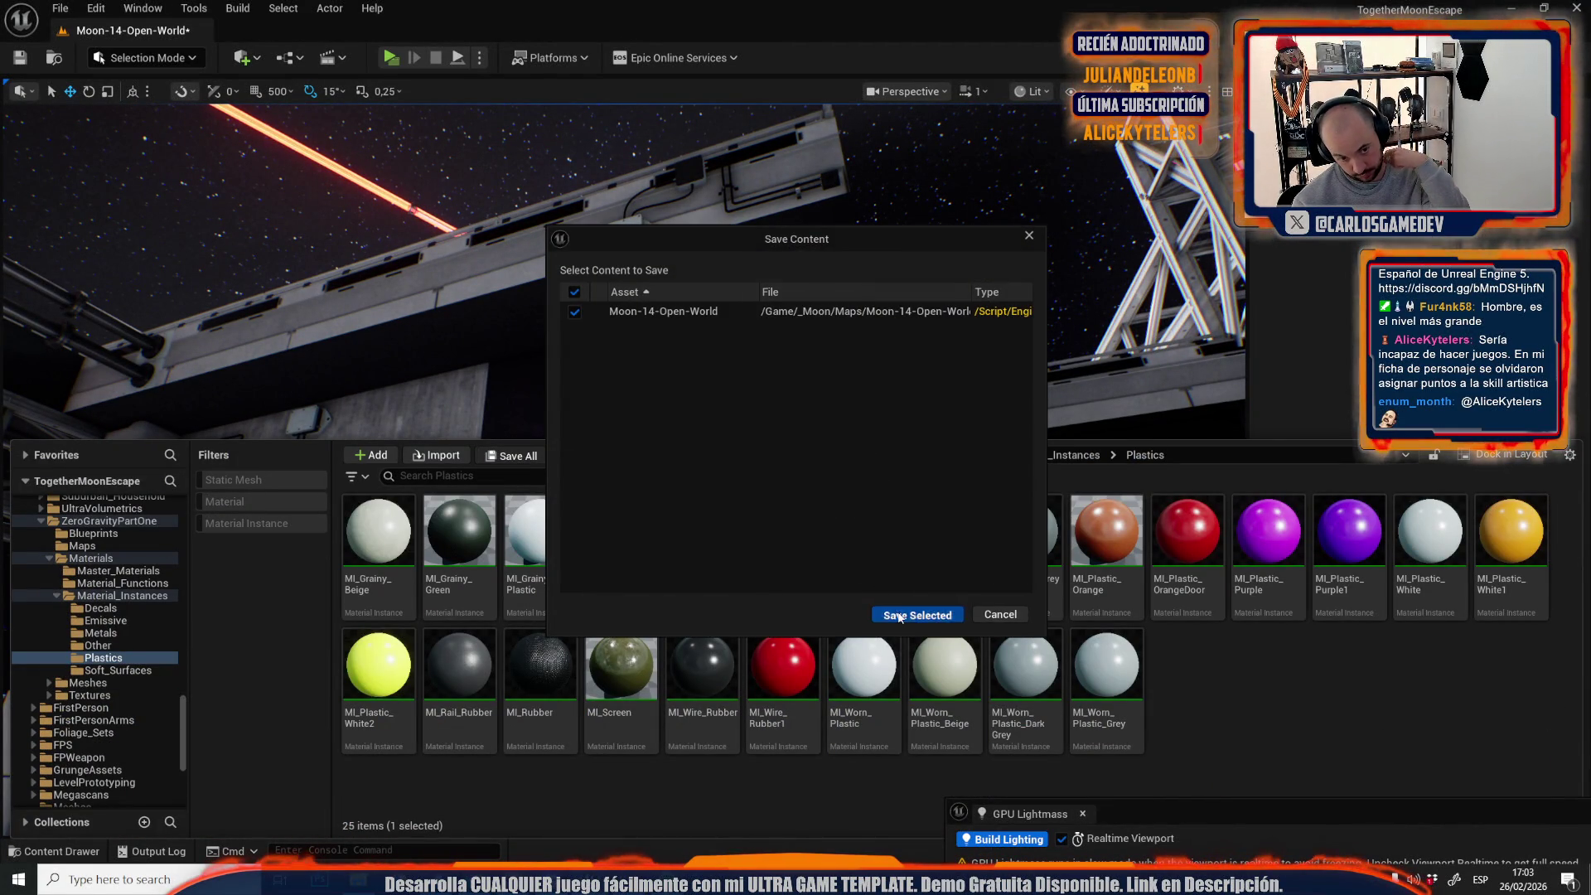
left_click(896, 610)
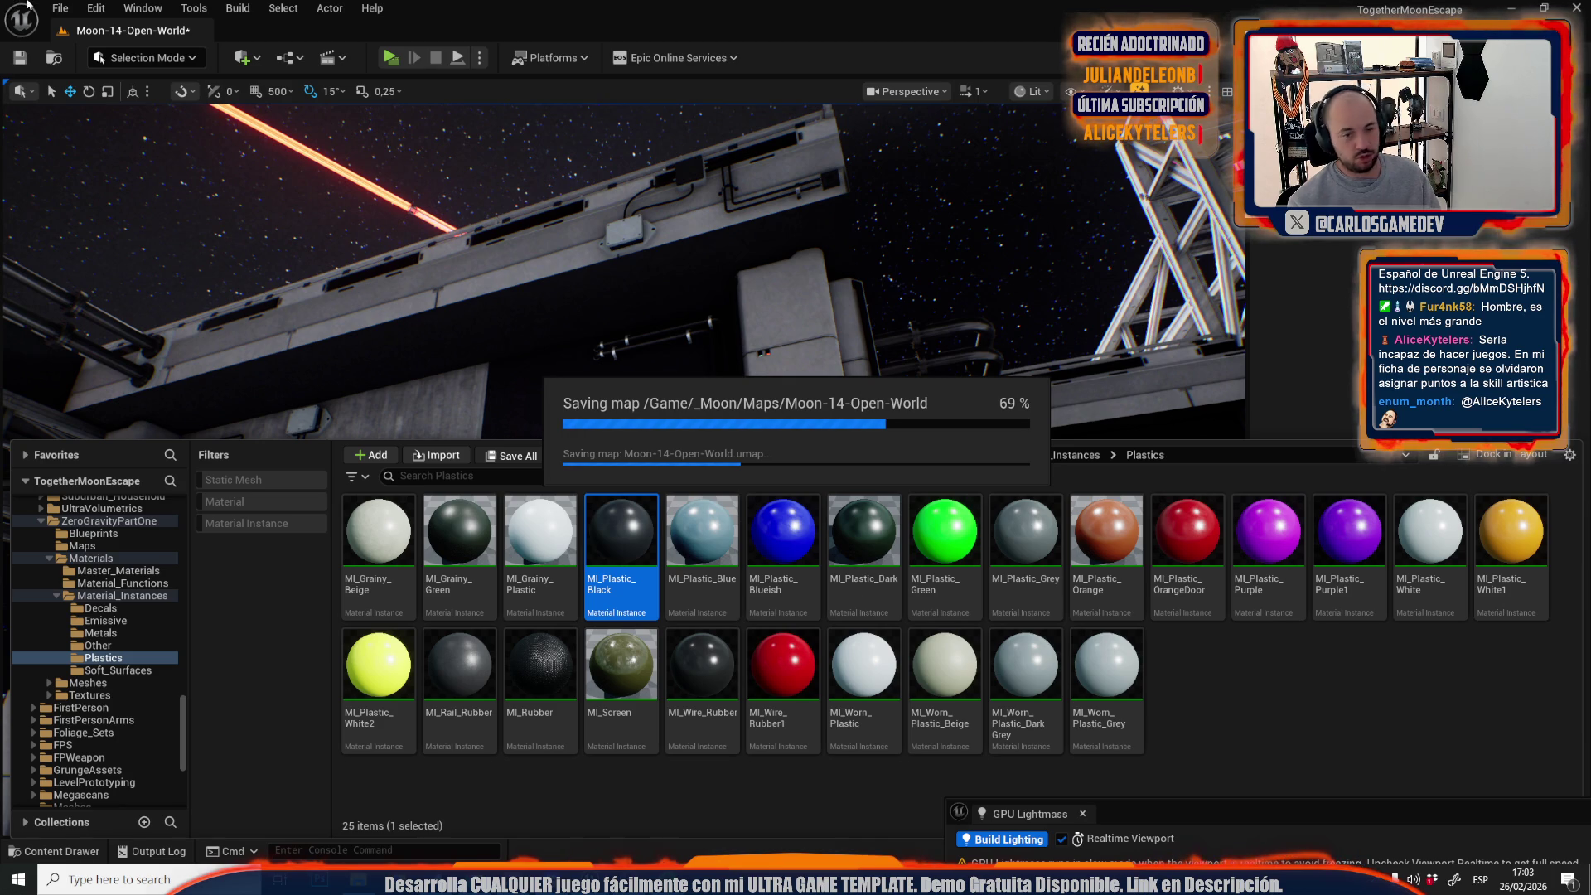
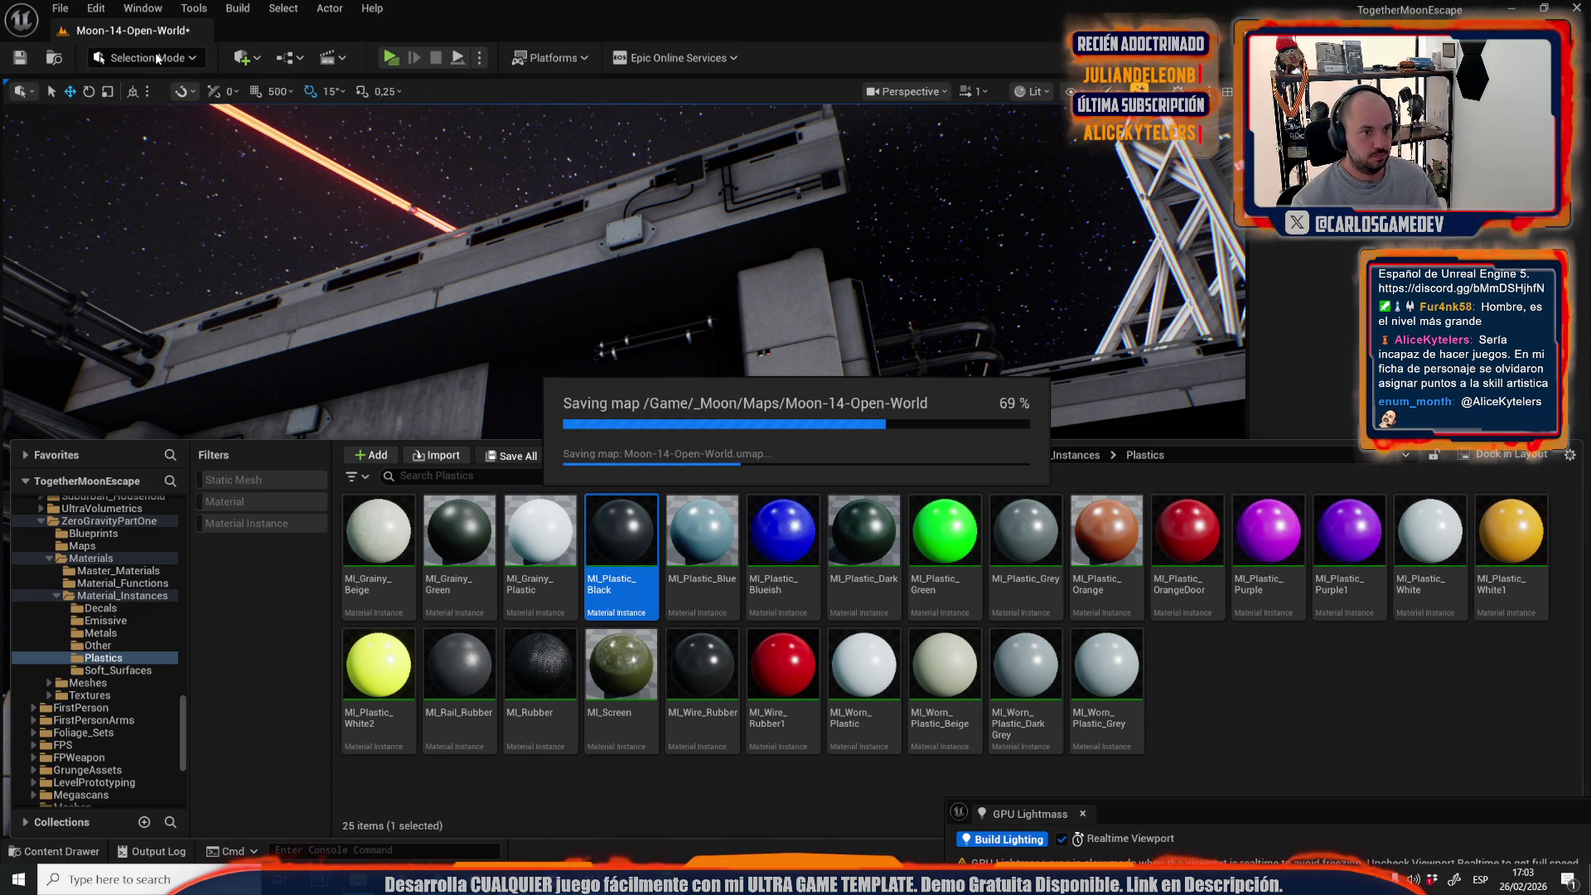
Switch to Scriptable Tools mode and start the Edge Decal Tool.
left_click(155, 56)
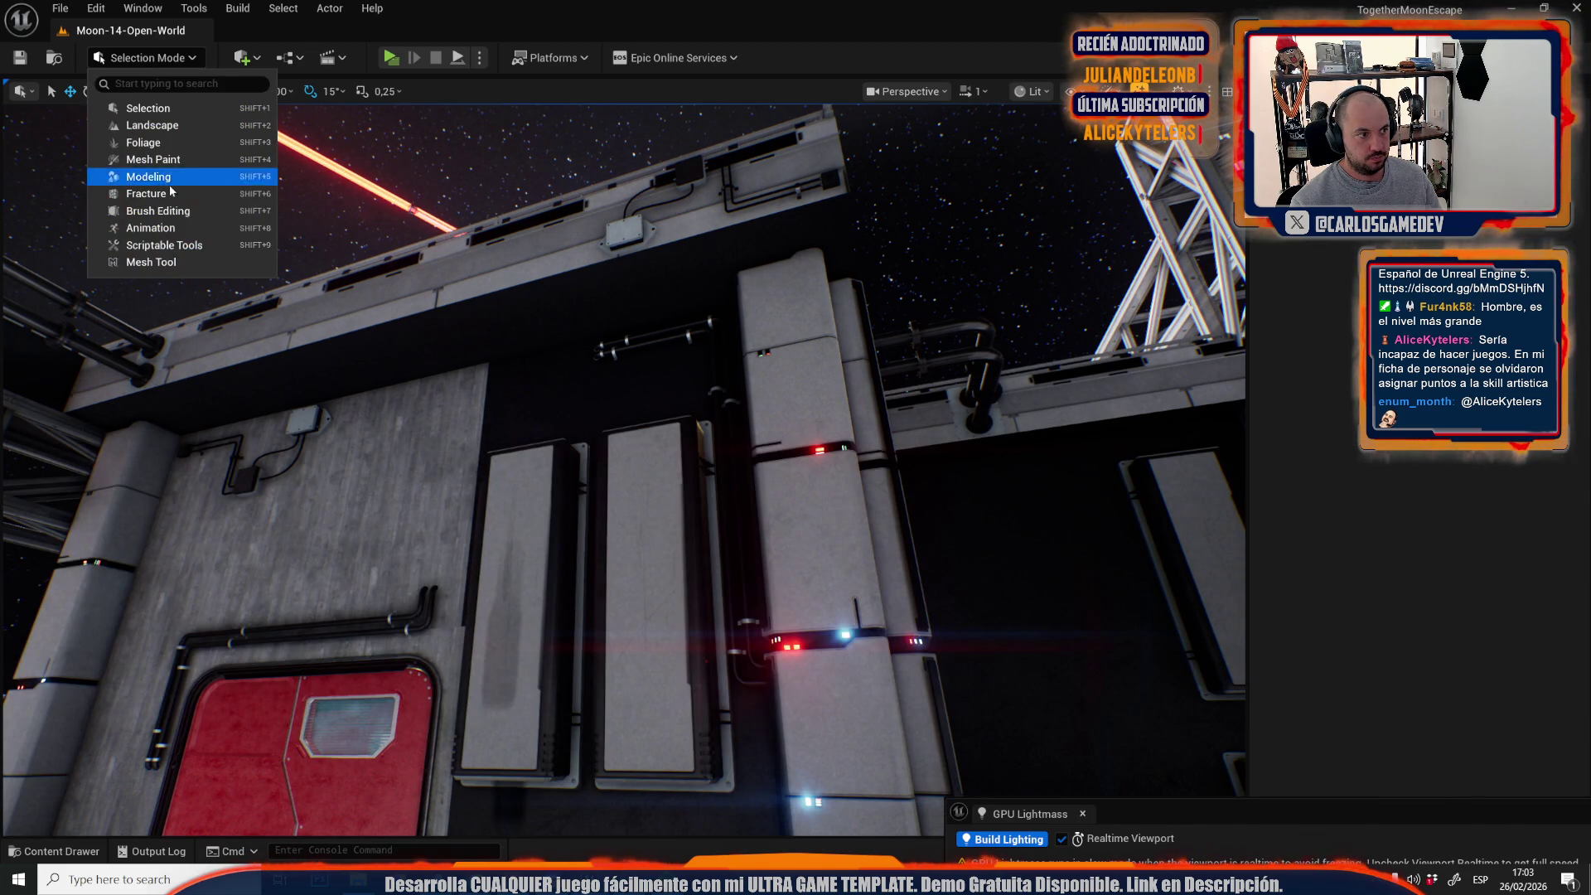
left_click(154, 249)
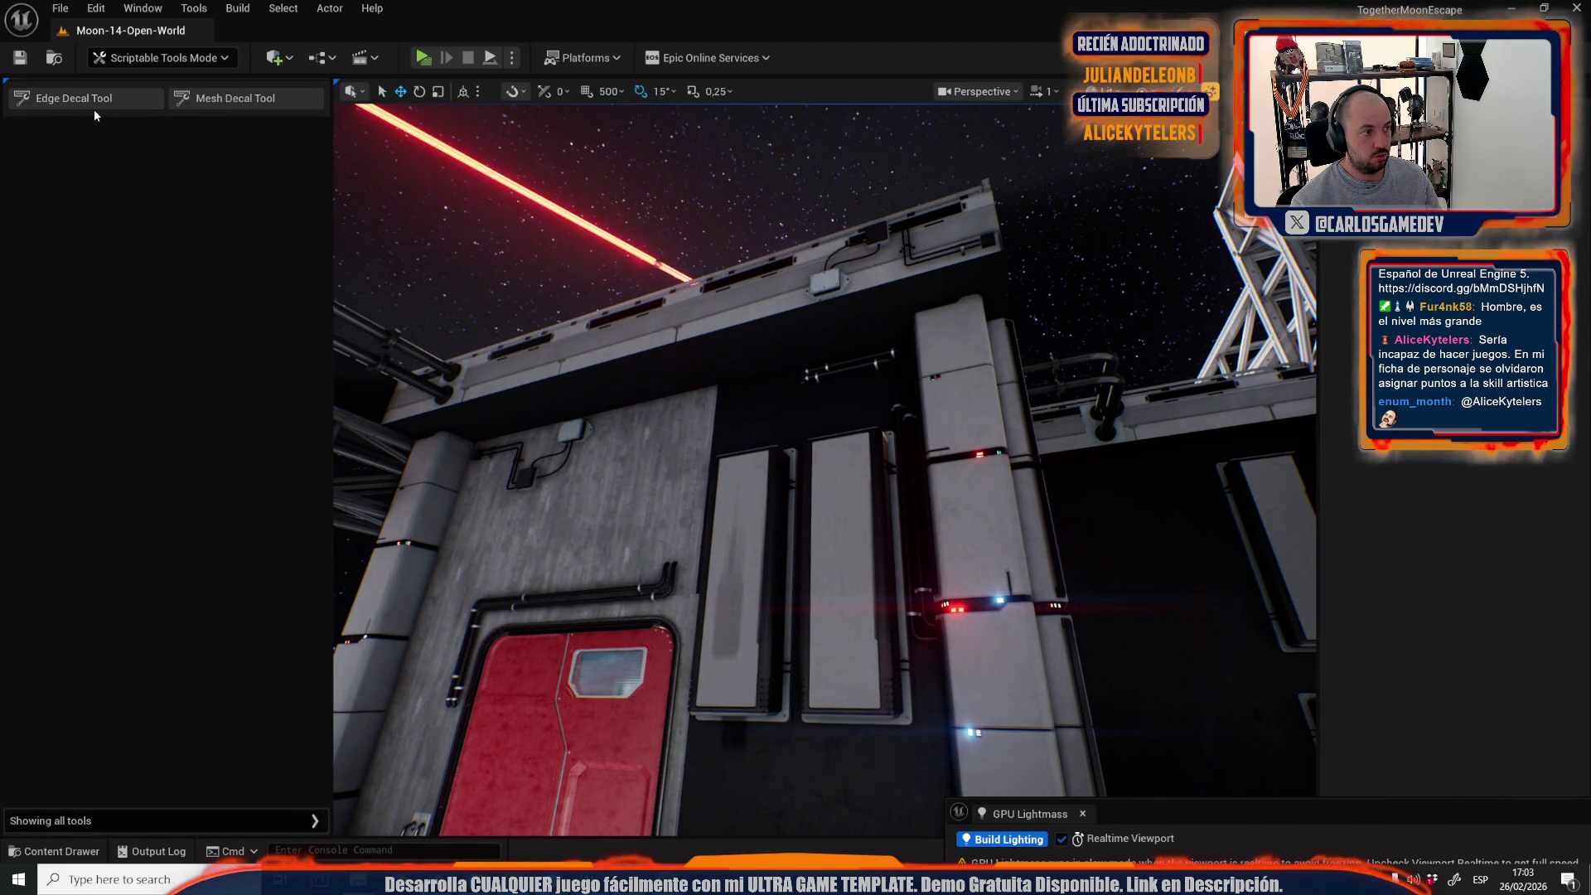
left_click(93, 102)
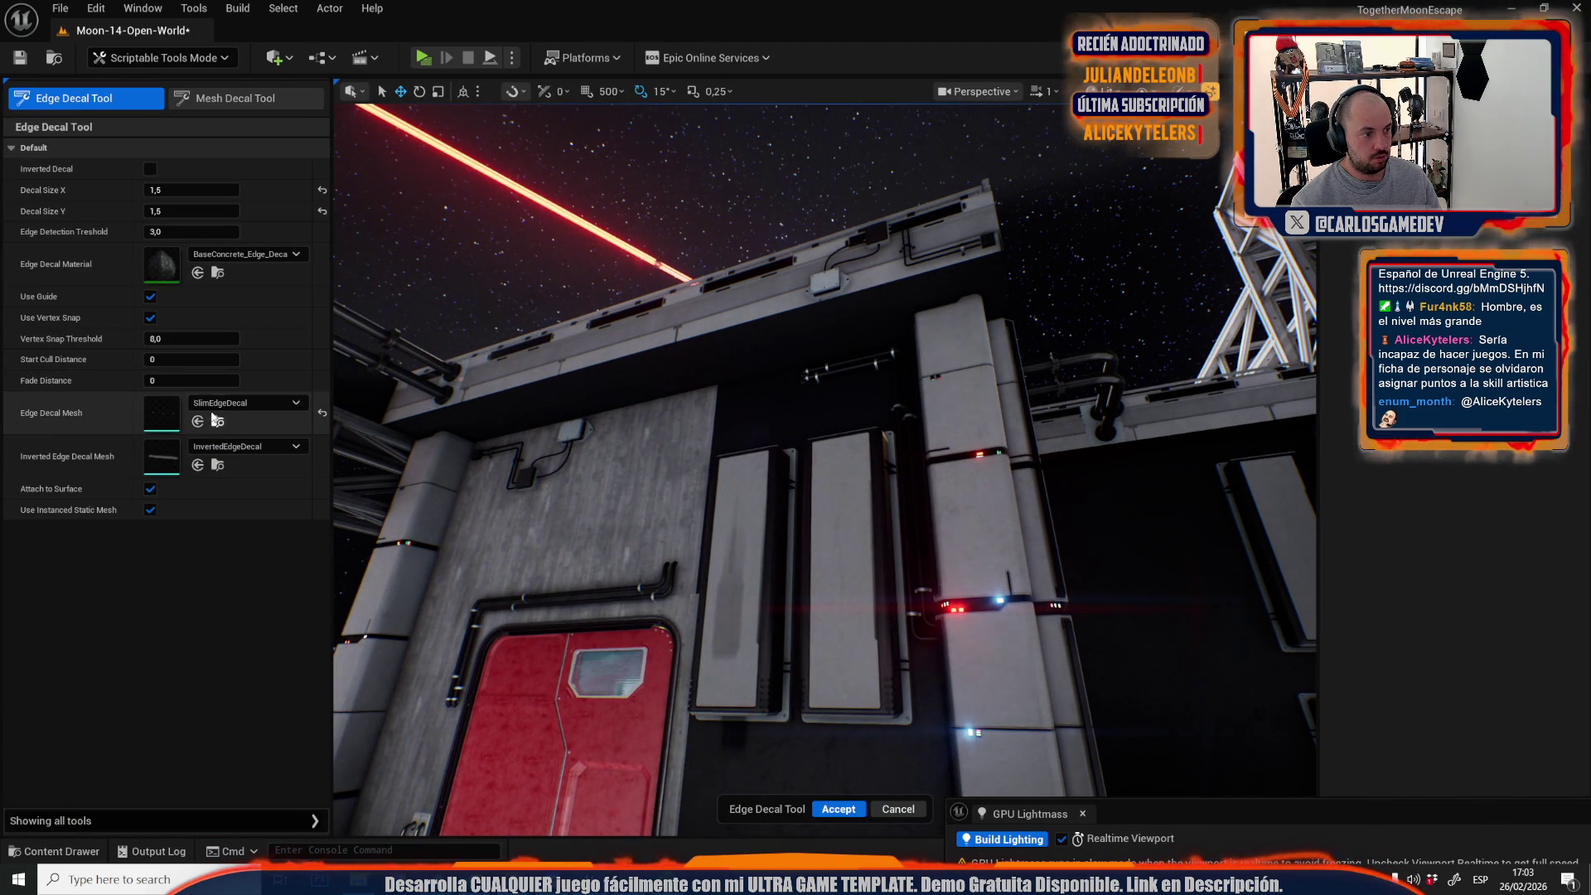
Place a SlimEdgeDecal strip (size 1,5) along the station wall's lower edge and accept it.
left_click_drag(604, 466, 604, 466)
scroll(603, 465, "down", 1)
left_click_drag(816, 471, 816, 472)
left_click_drag(992, 503, 992, 503)
left_click(705, 548)
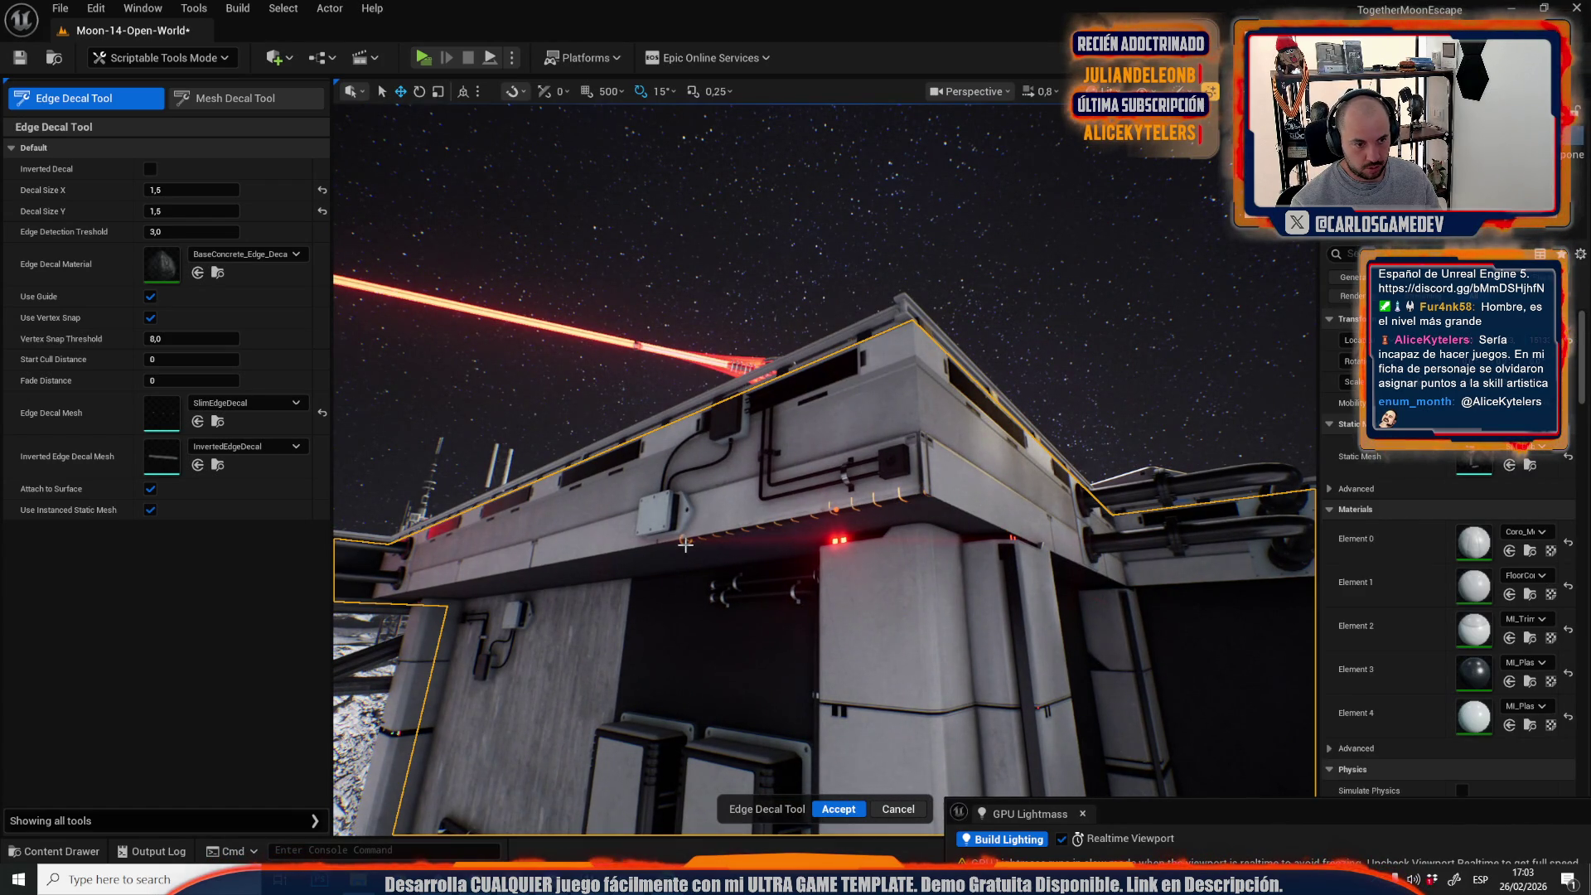
left_click_drag(679, 529, 680, 529)
left_click_drag(551, 416, 551, 417)
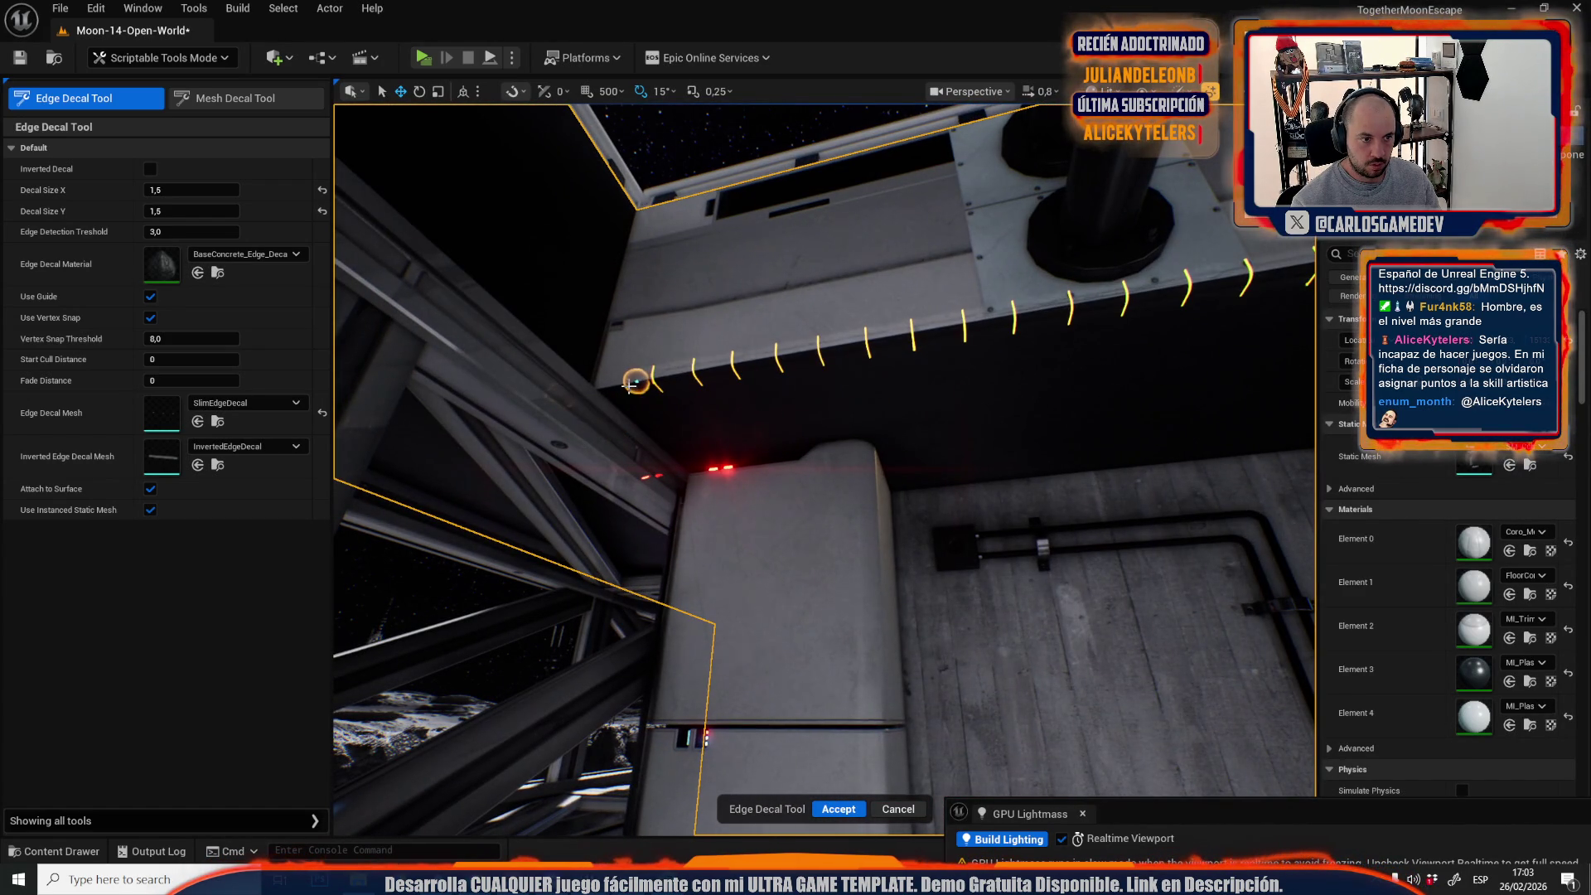
left_click(609, 388)
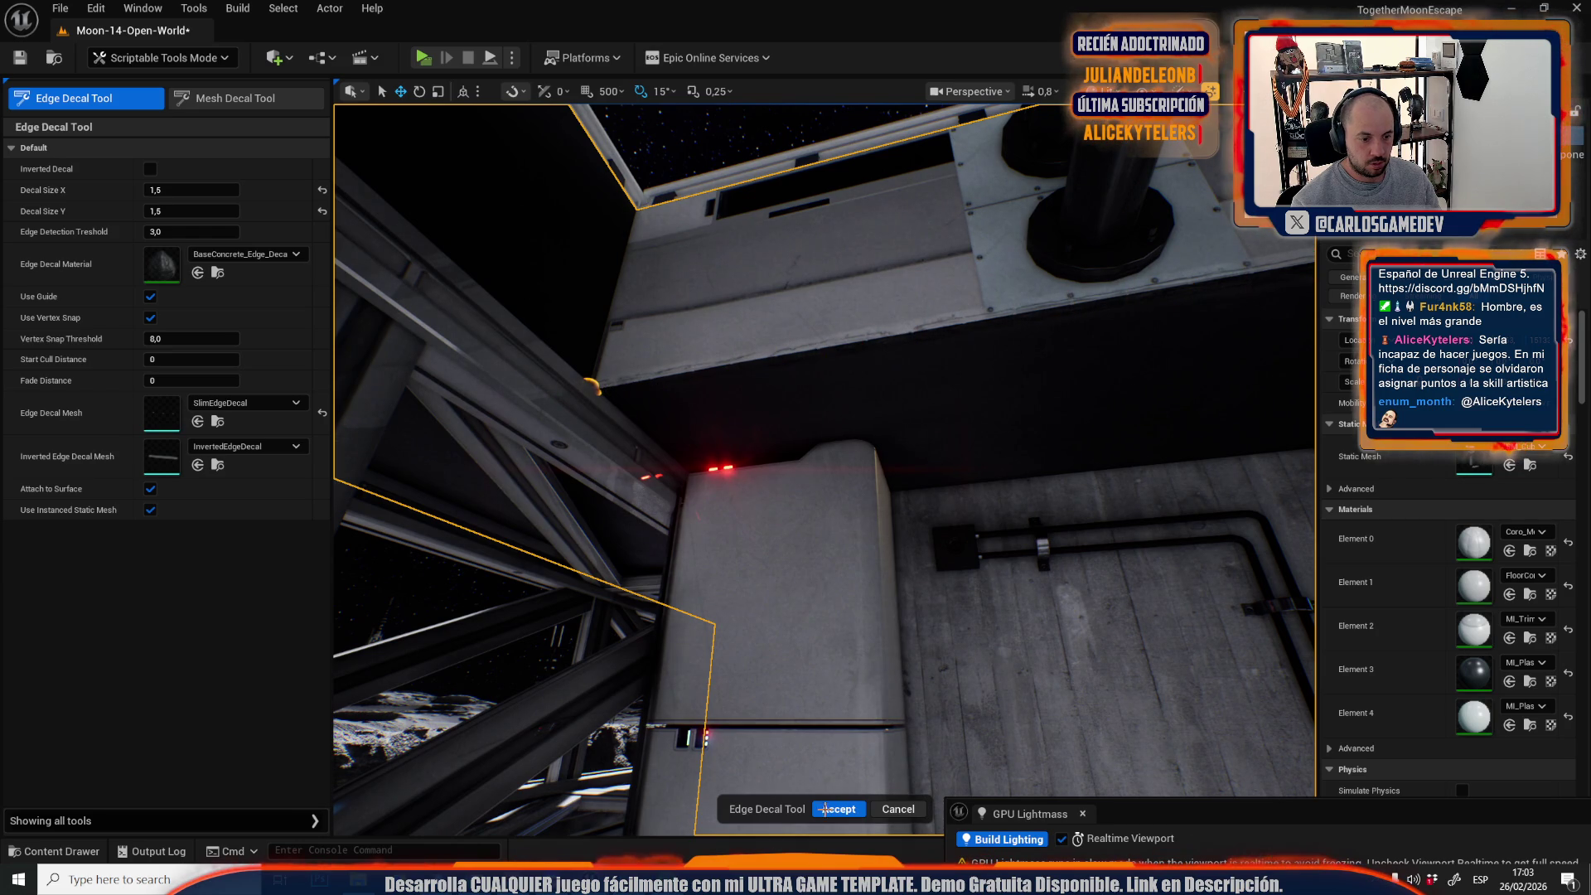
left_click(825, 809)
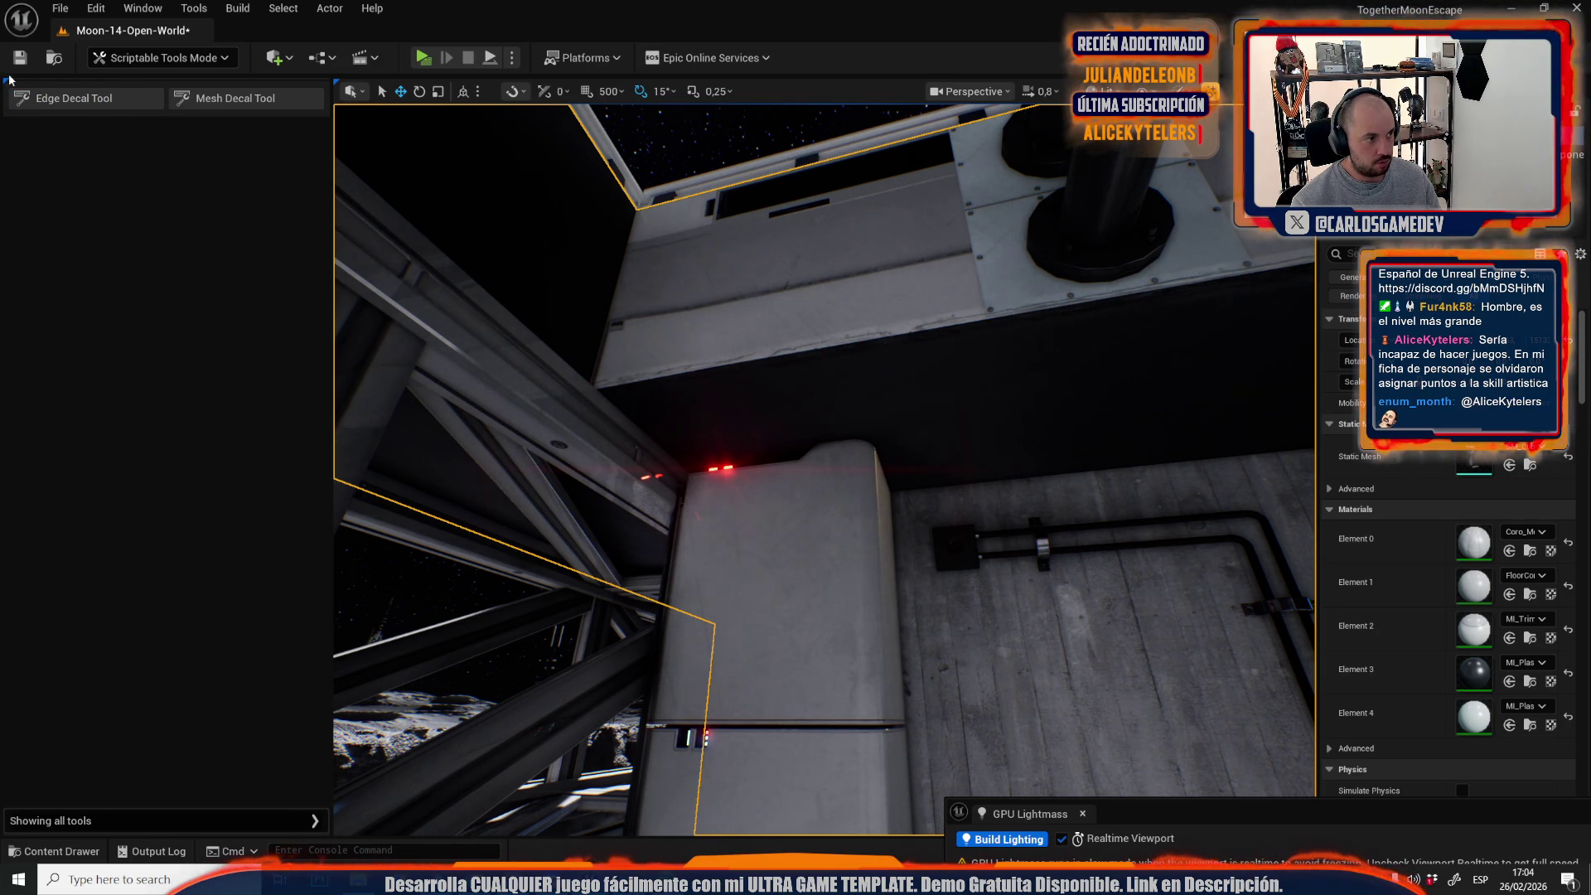
left_click(20, 98)
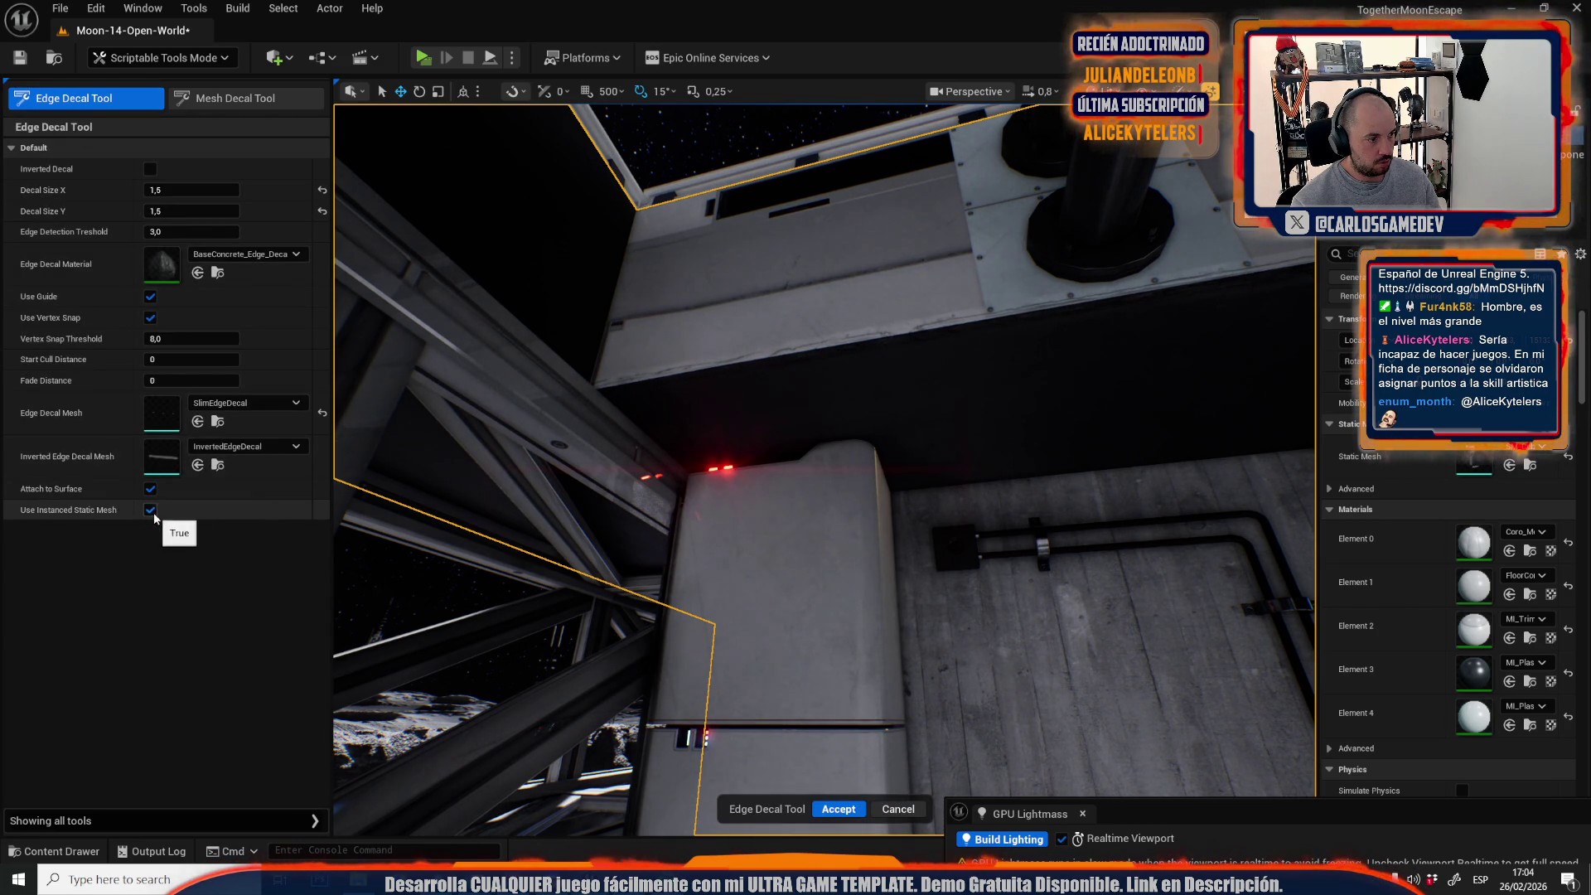
Fly around the station building to inspect its ledge, corners and wall panels.
scroll(710, 463, "up", 1)
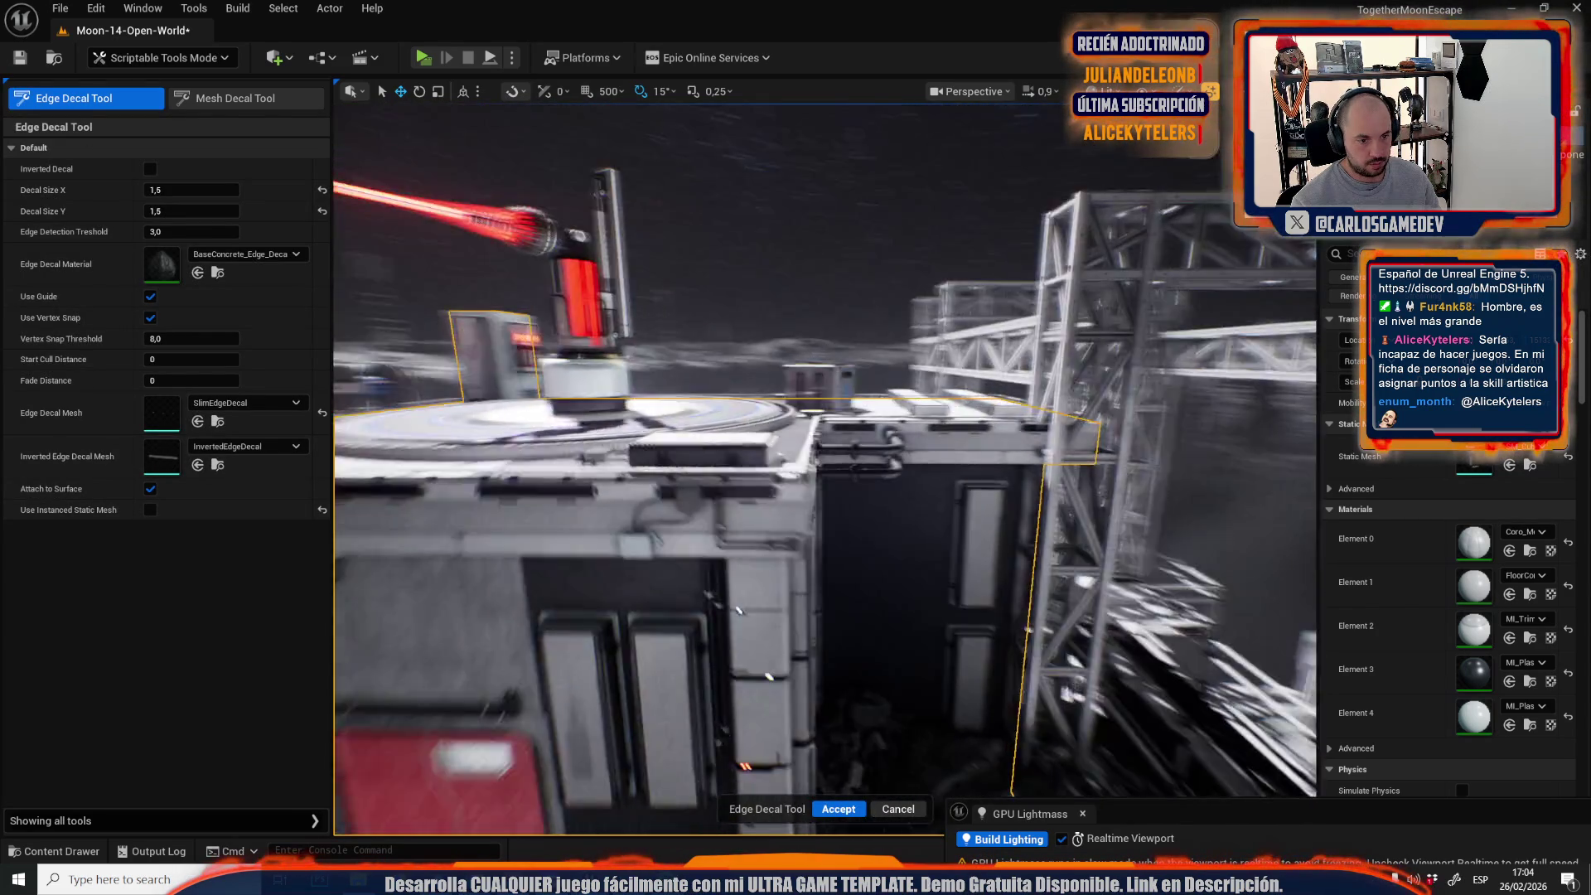
key("w")
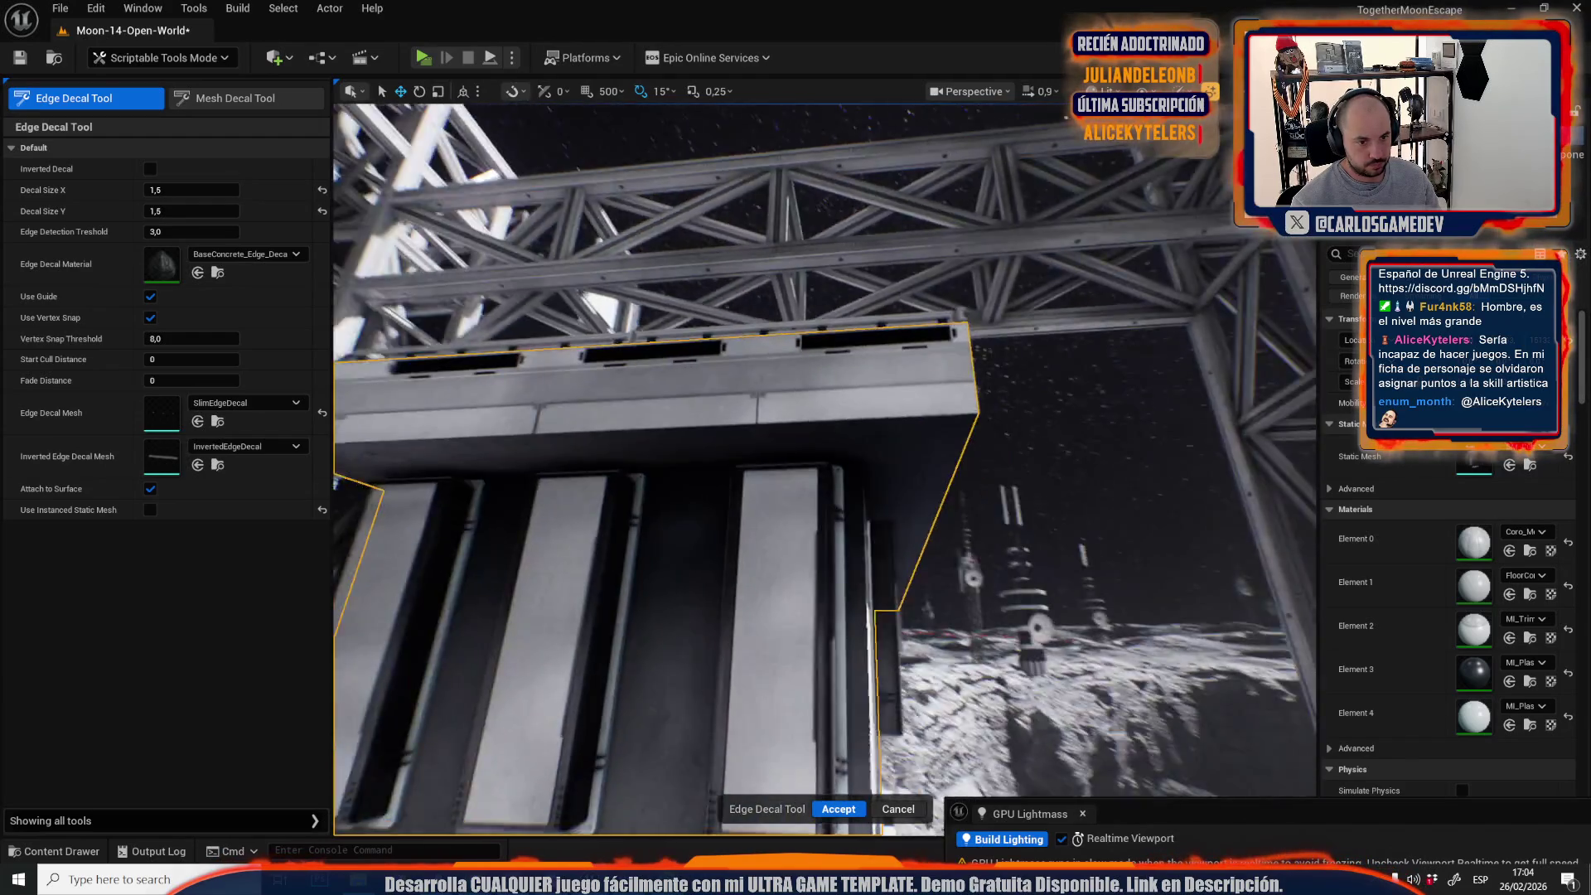
key("s")
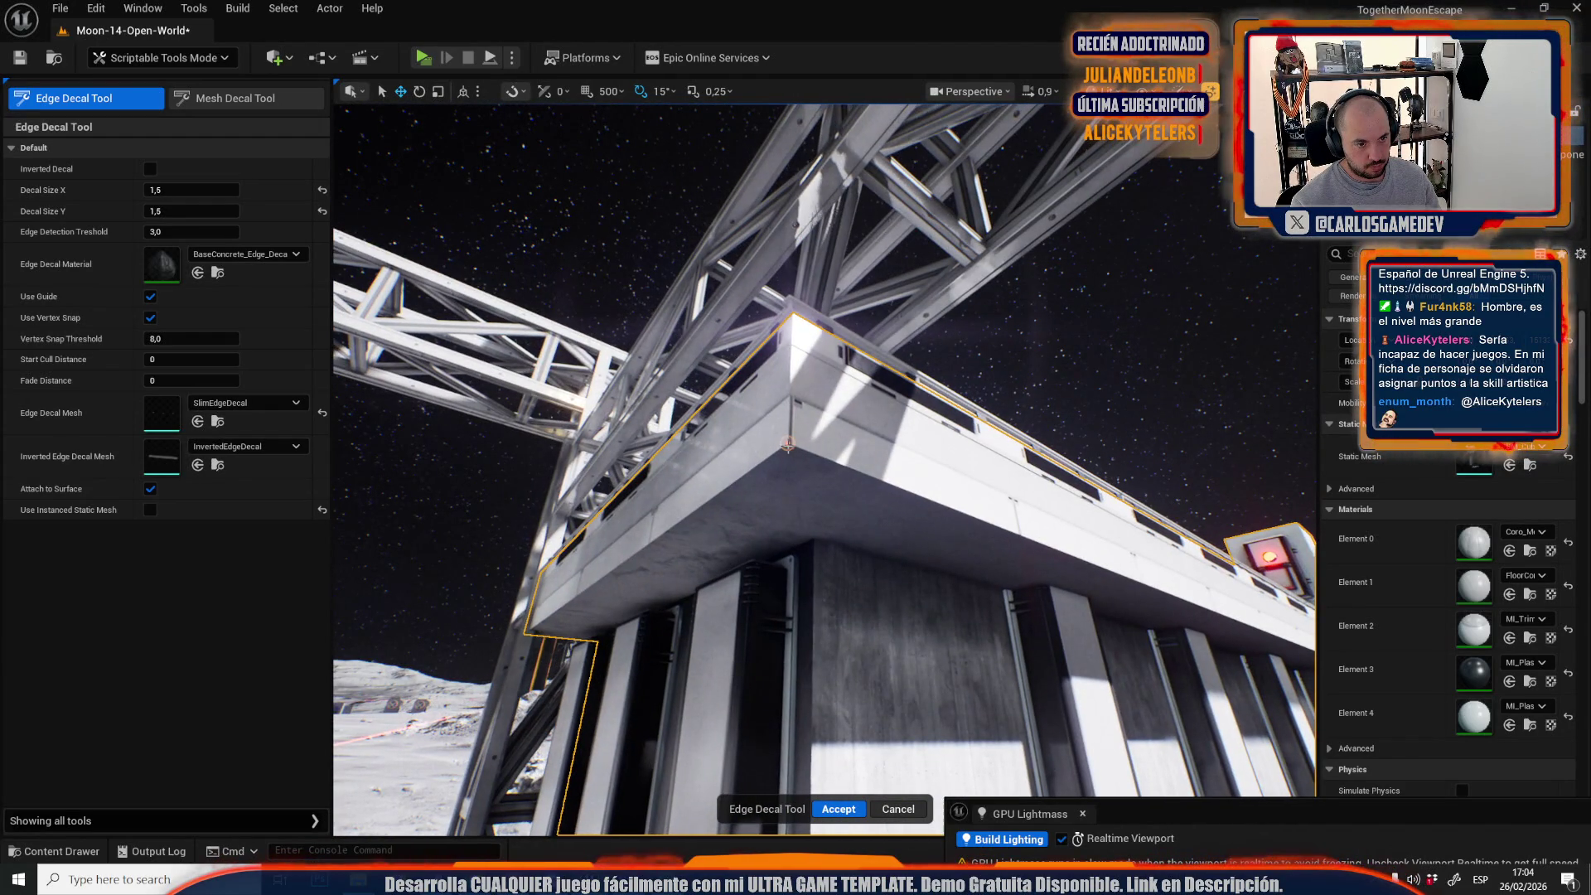
key("w")
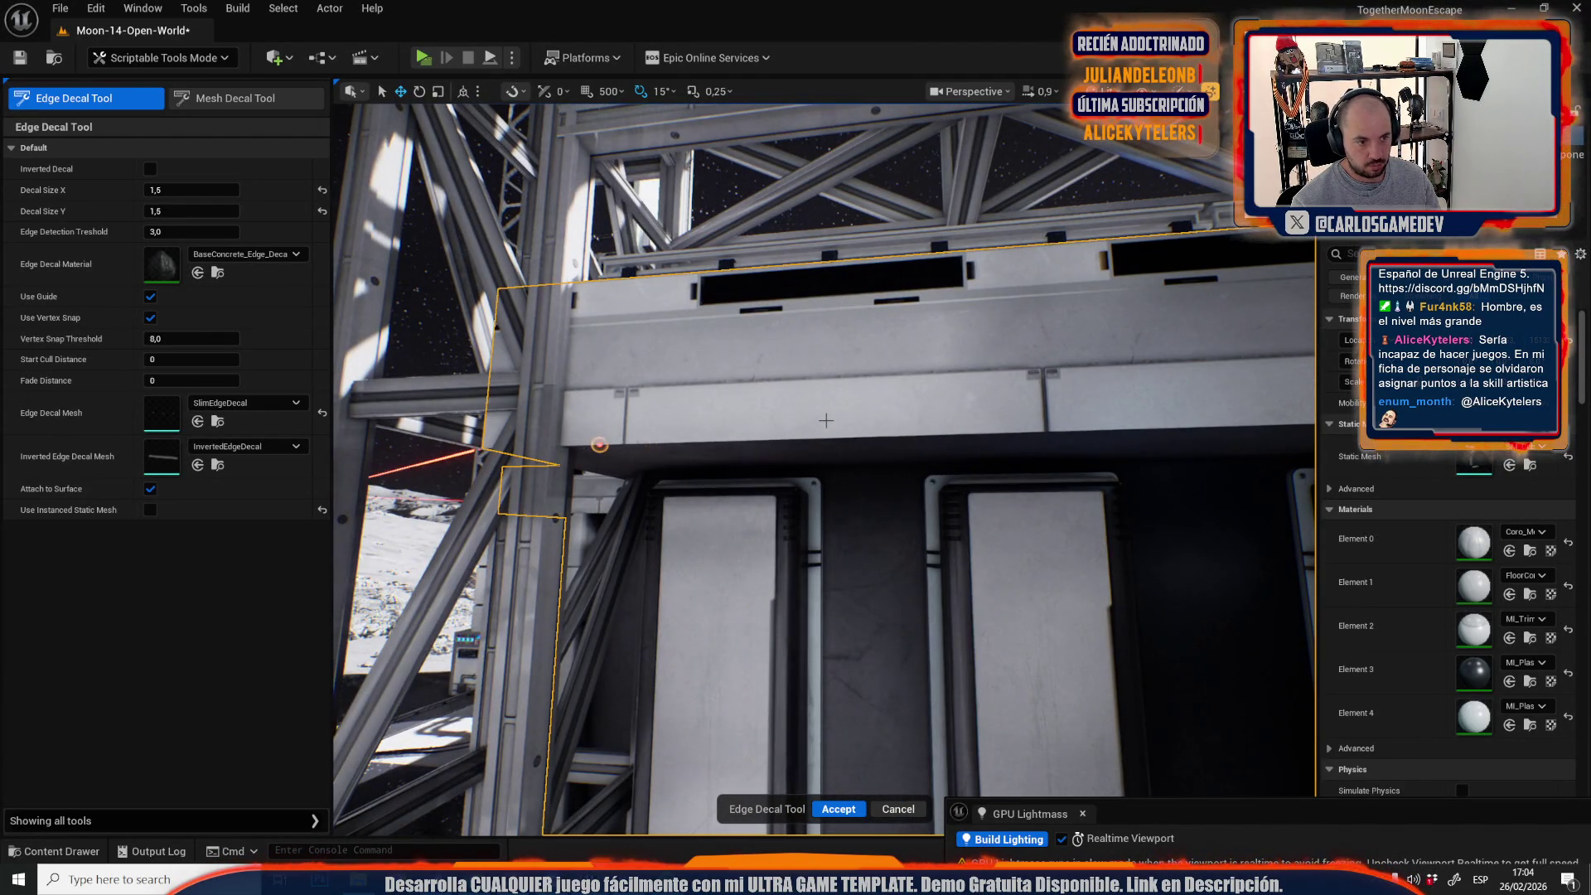
key("s")
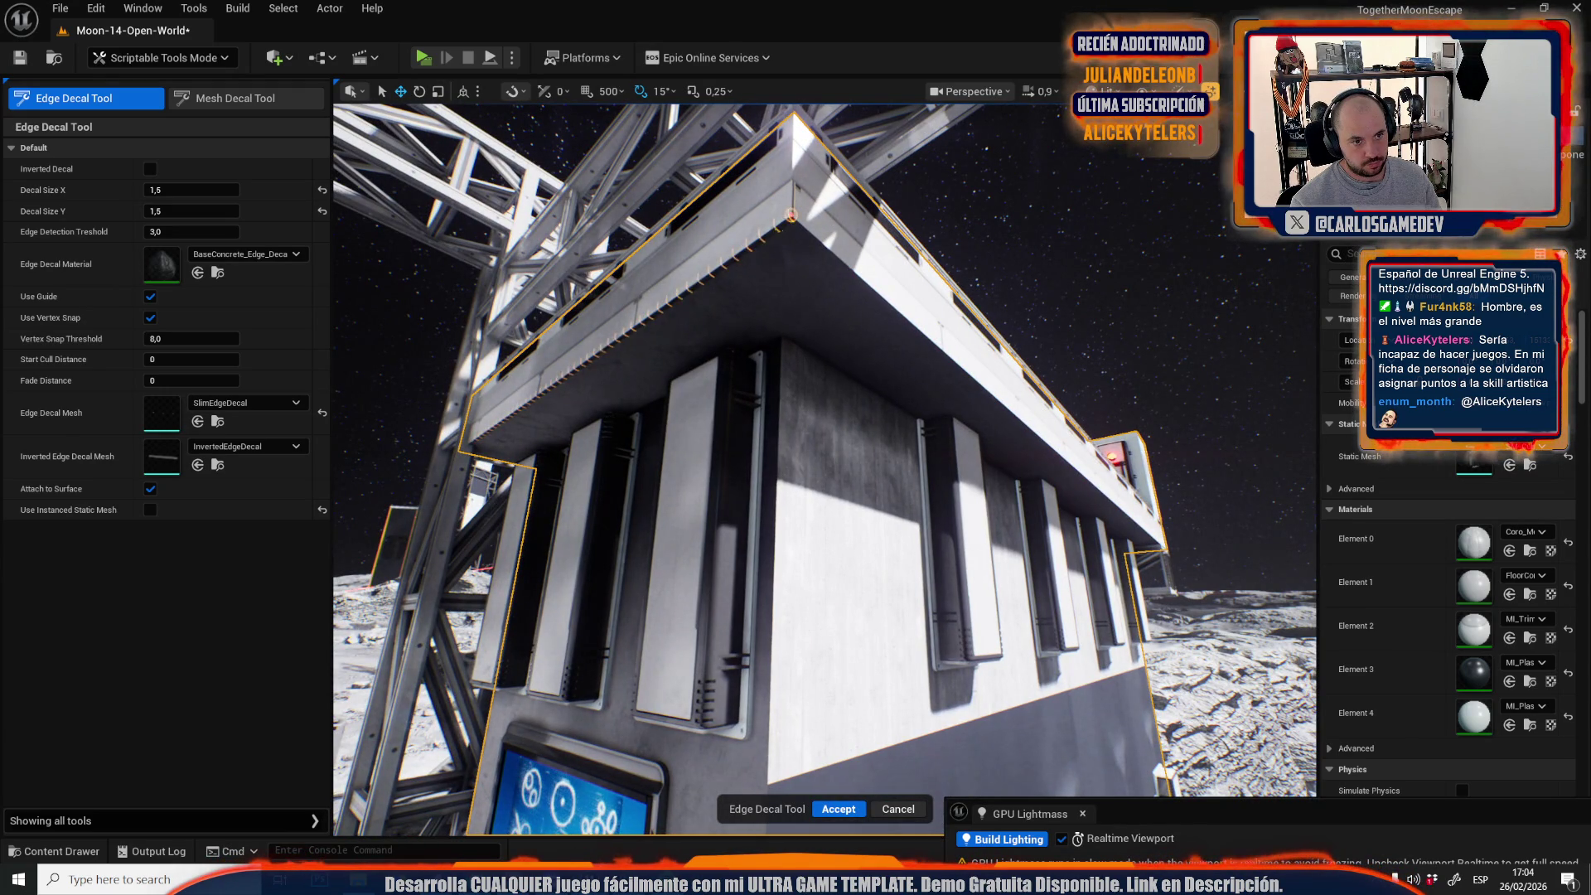
key("w")
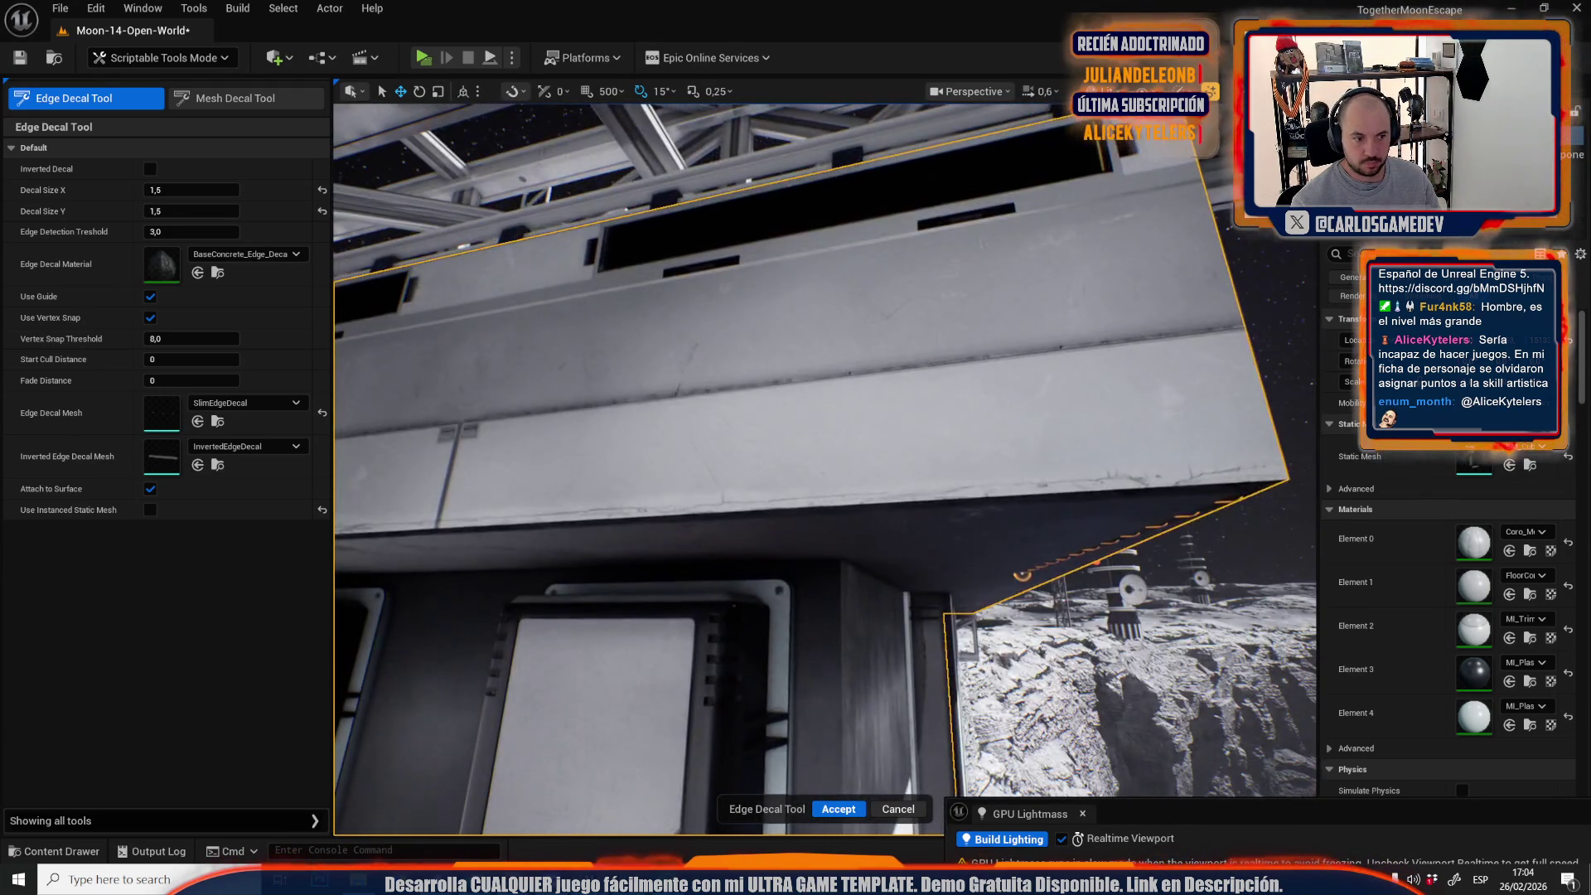
scroll(836, 274, "up", 1)
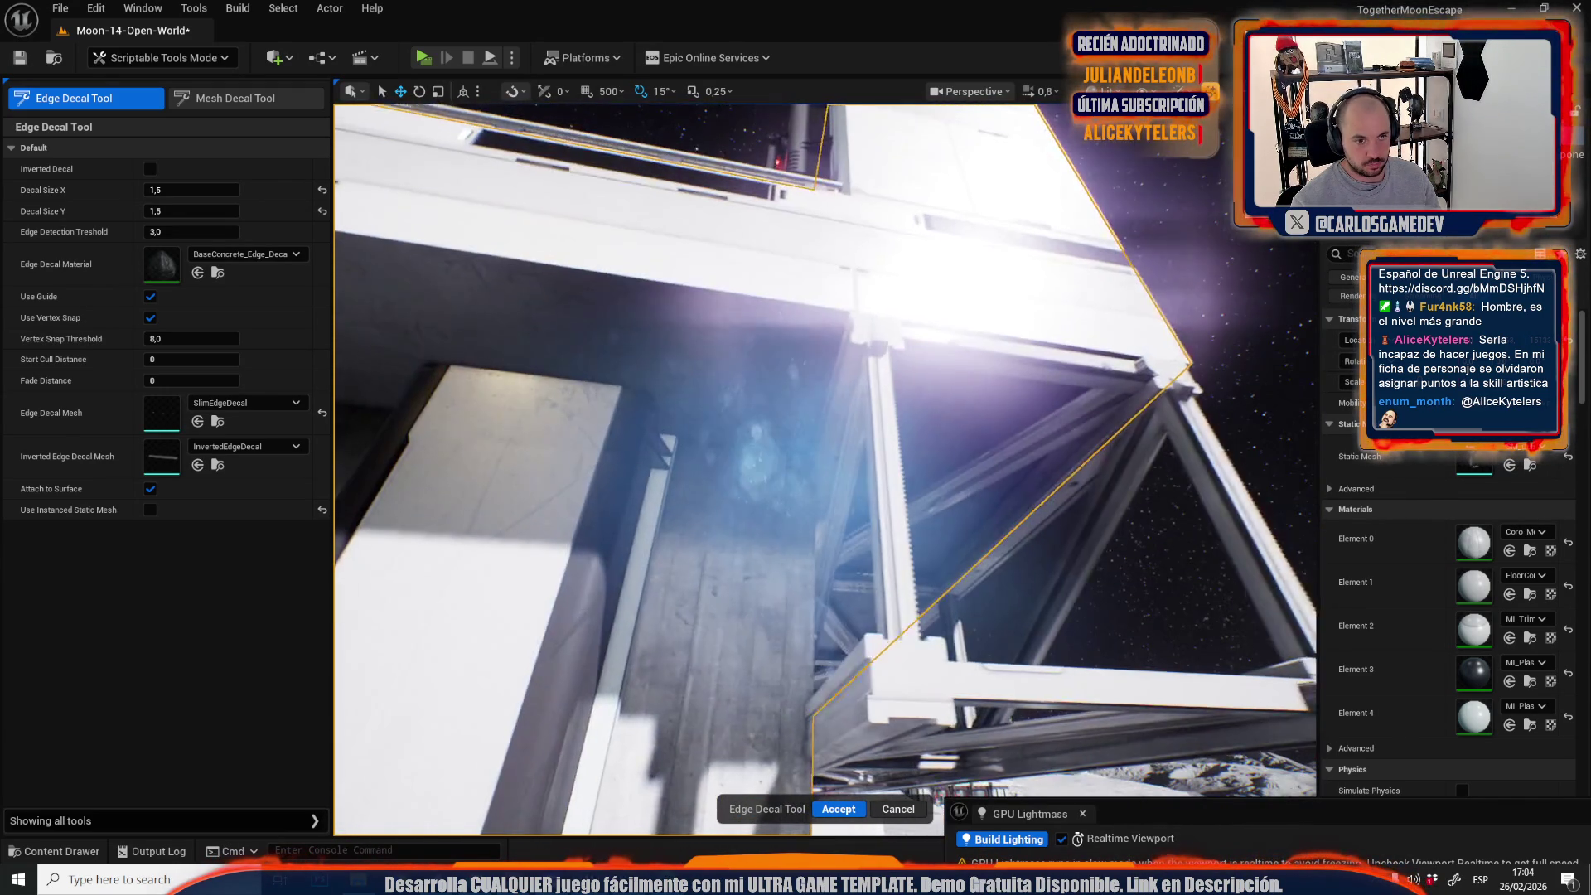
Select the boxy unit beside the tower and focus the view on it.
key("f")
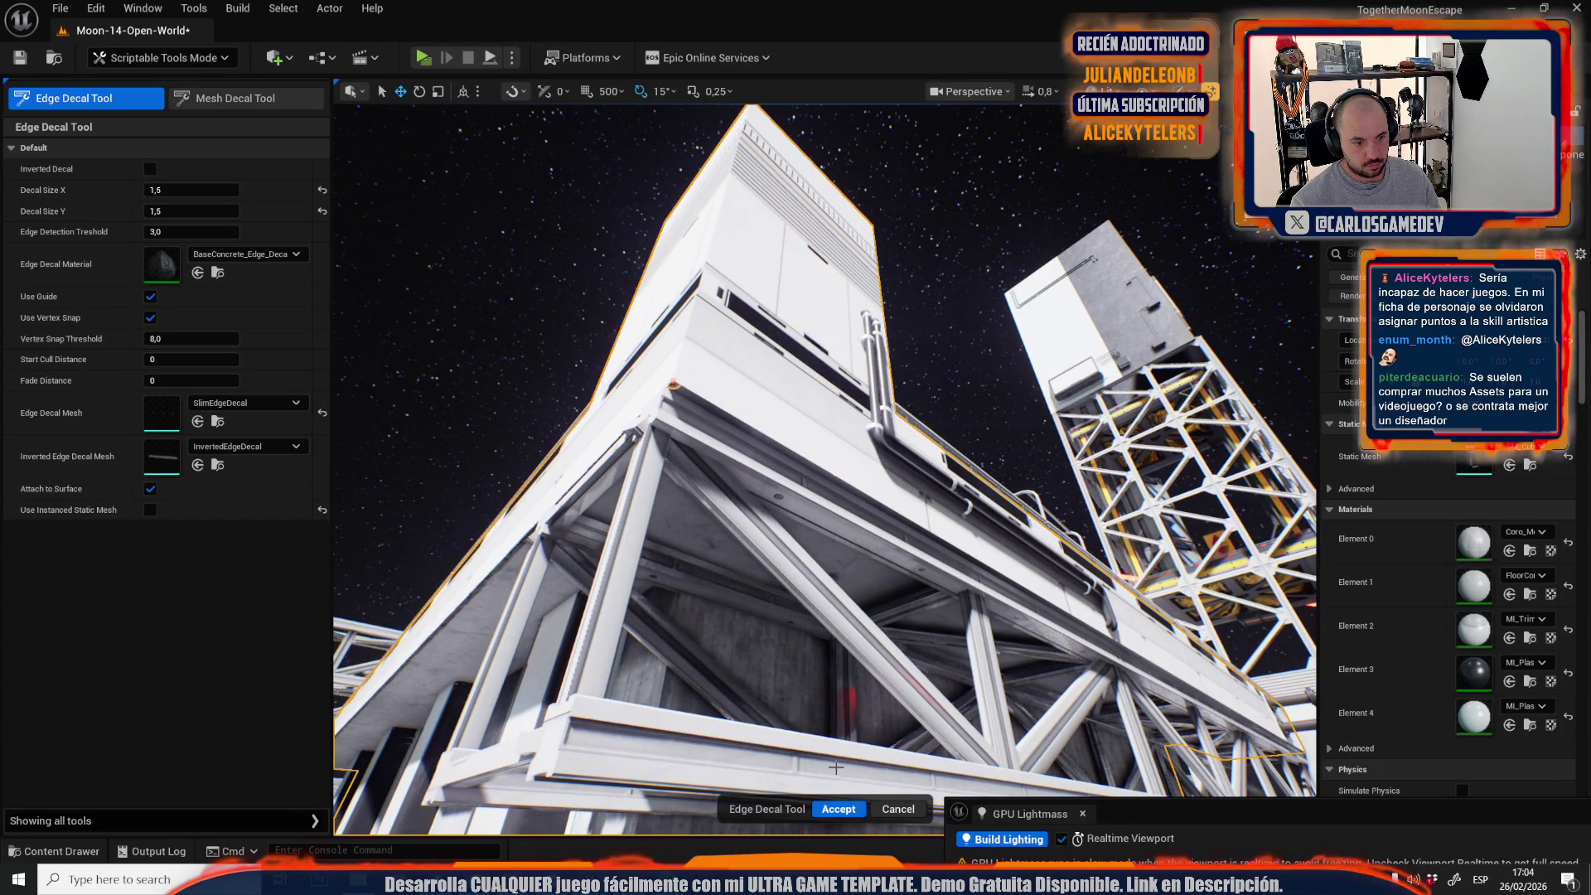
left_click(835, 808)
key("f")
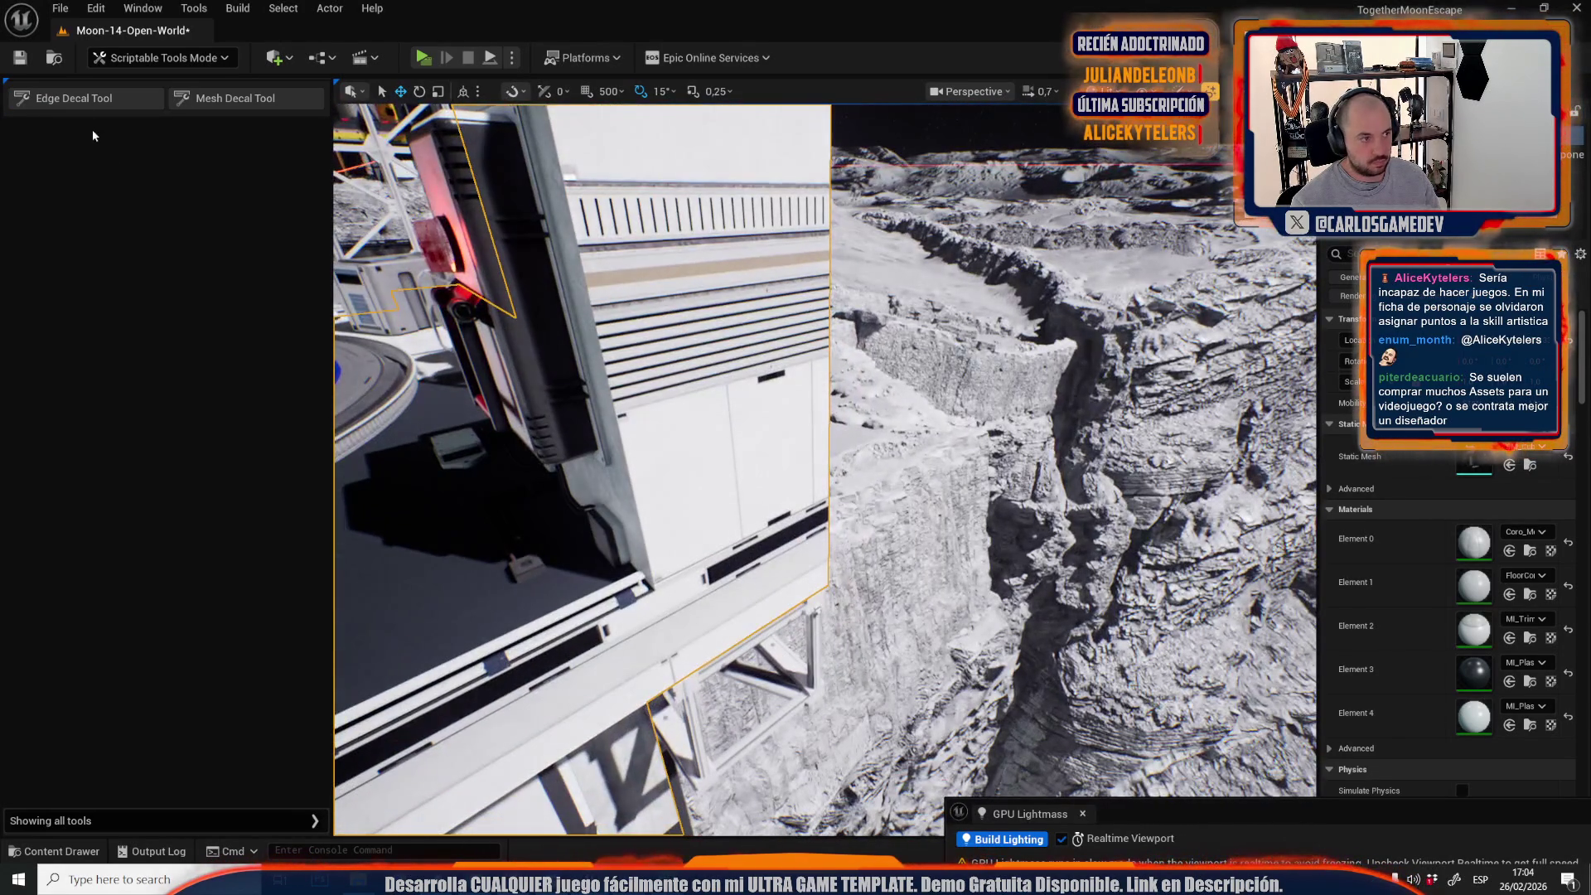
Start an edge decal pass, orbit to the box's red-lit front, then cancel it.
left_click(82, 98)
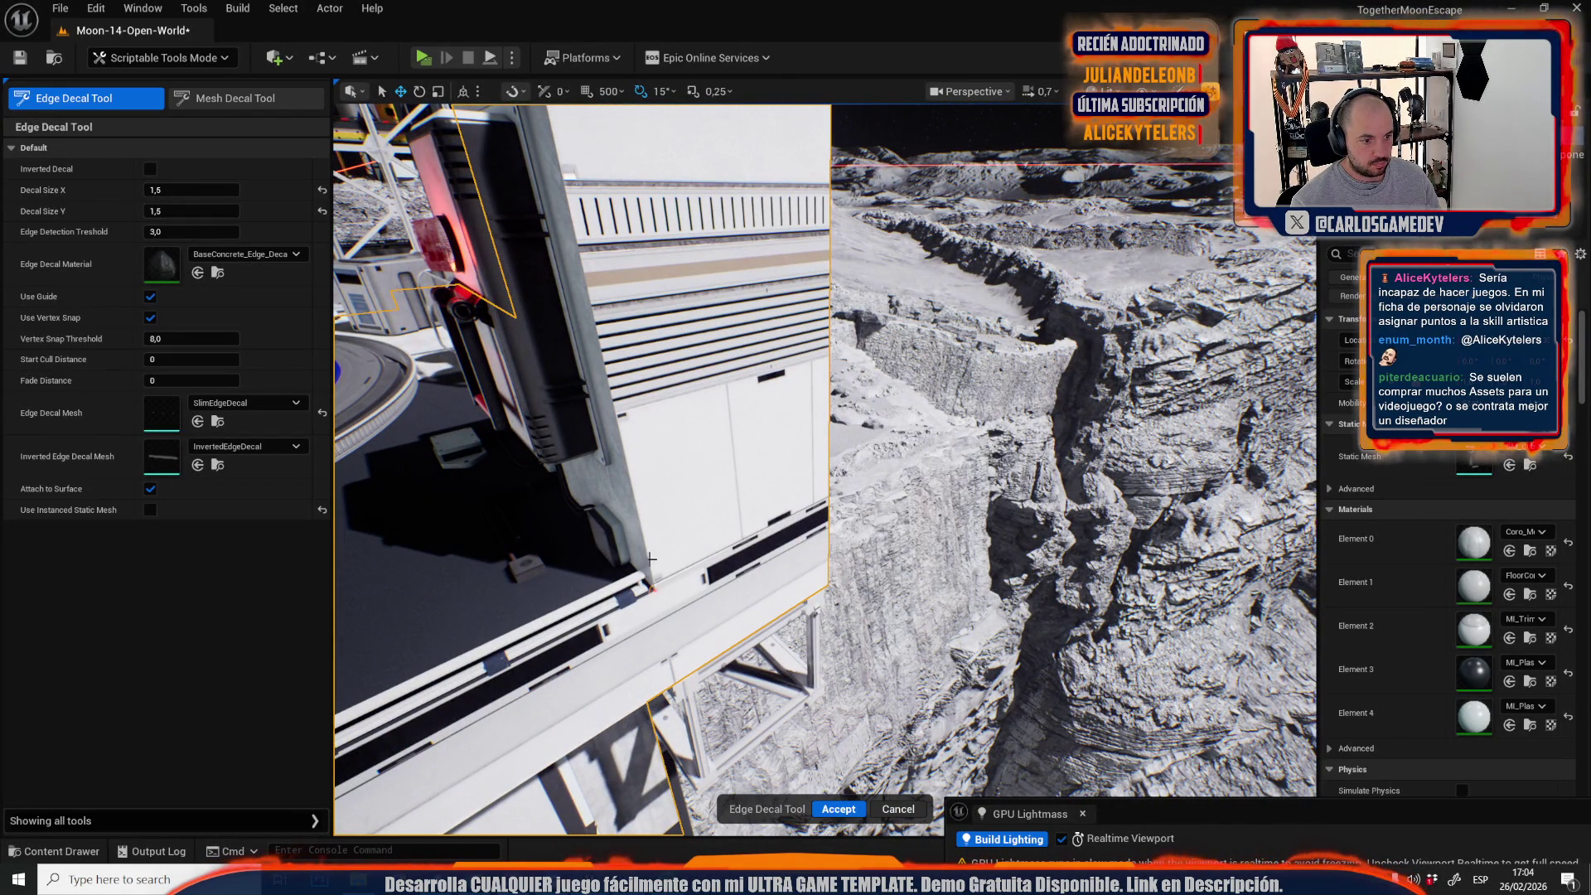
scroll(656, 424, "down", 5)
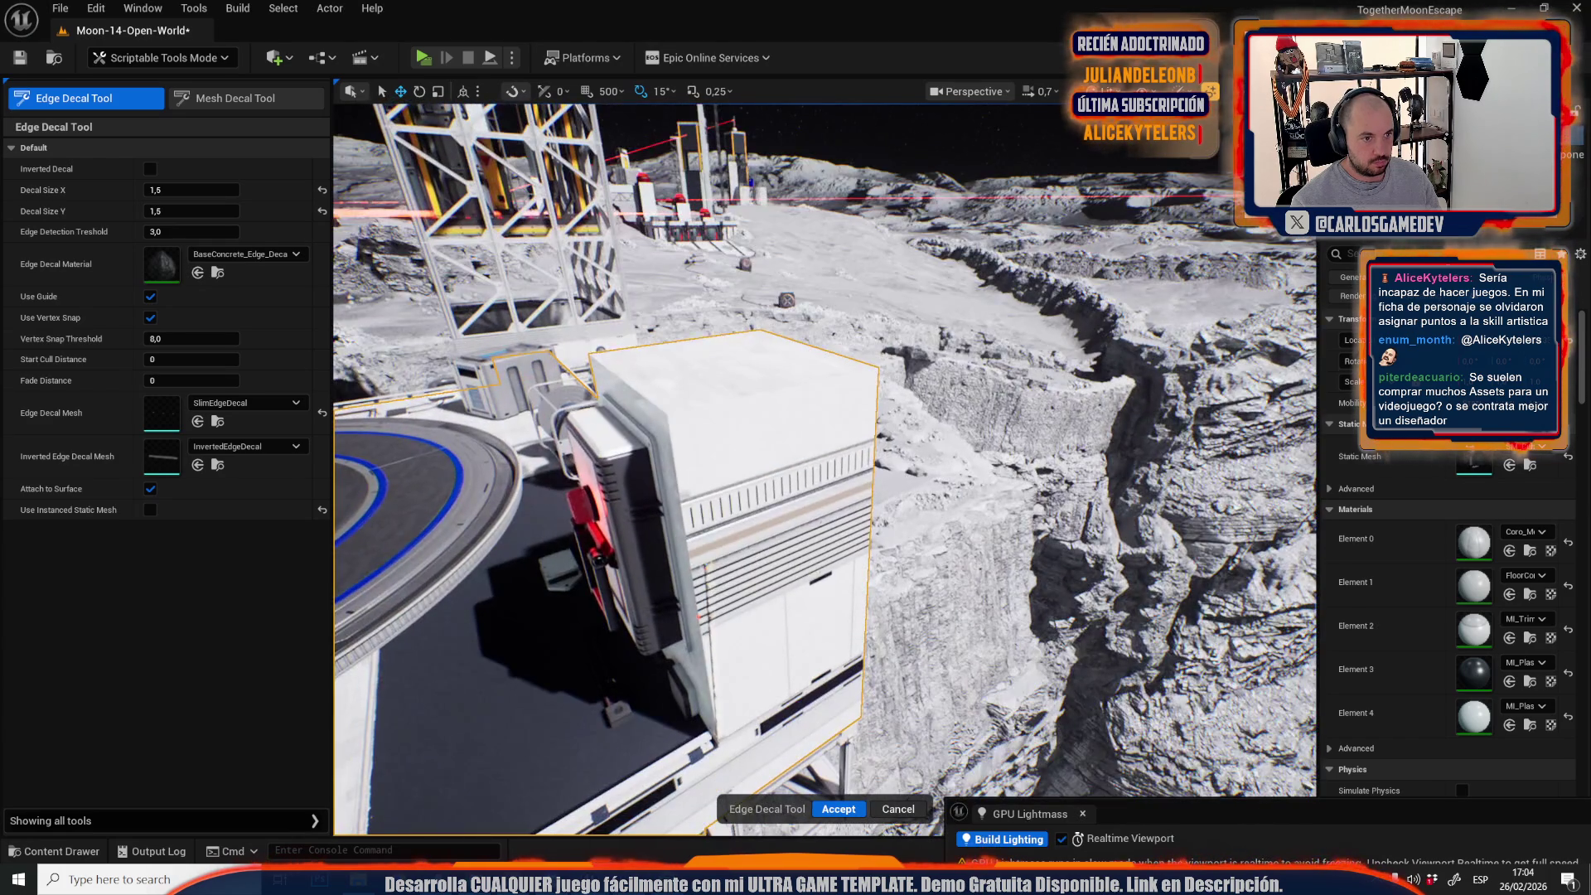
left_click_drag(668, 420, 779, 350)
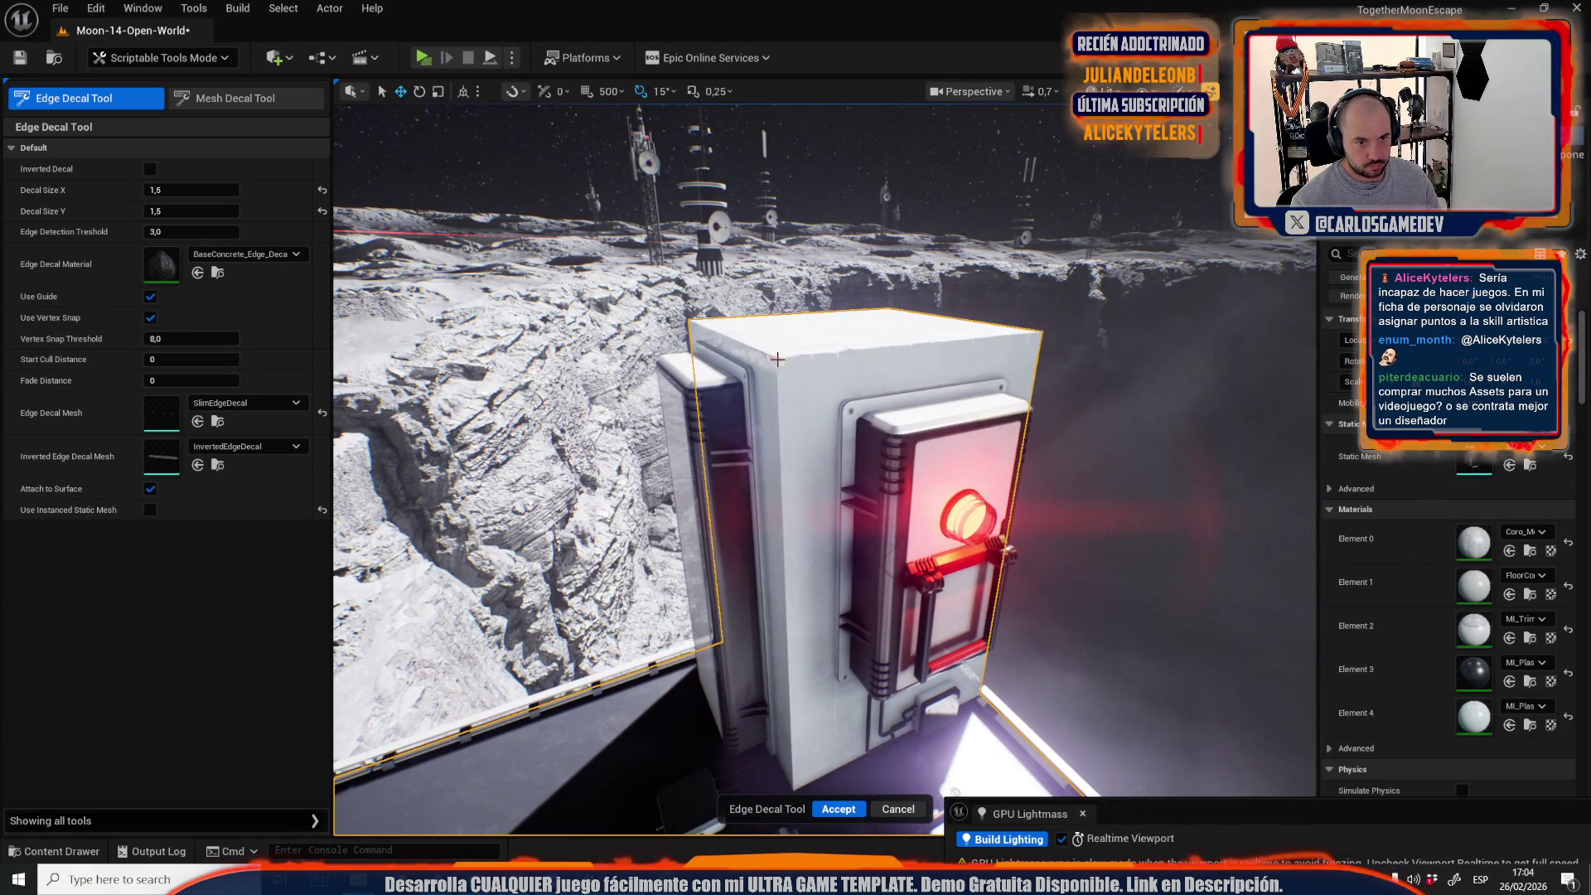
left_click_drag(804, 746, 797, 377)
left_click_drag(797, 459, 799, 454)
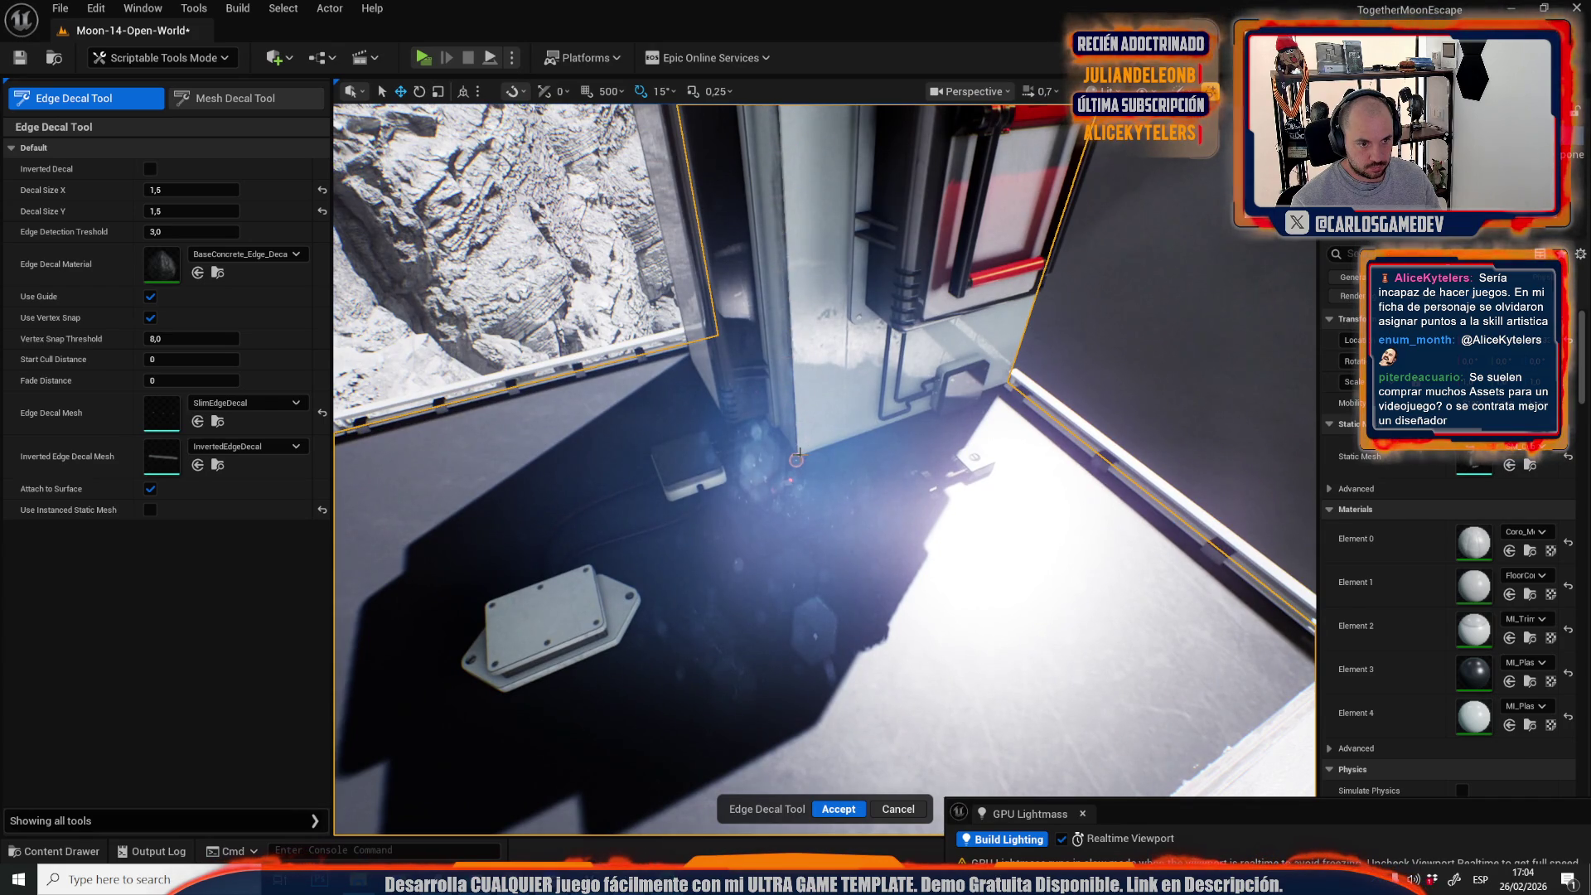
left_click(898, 809)
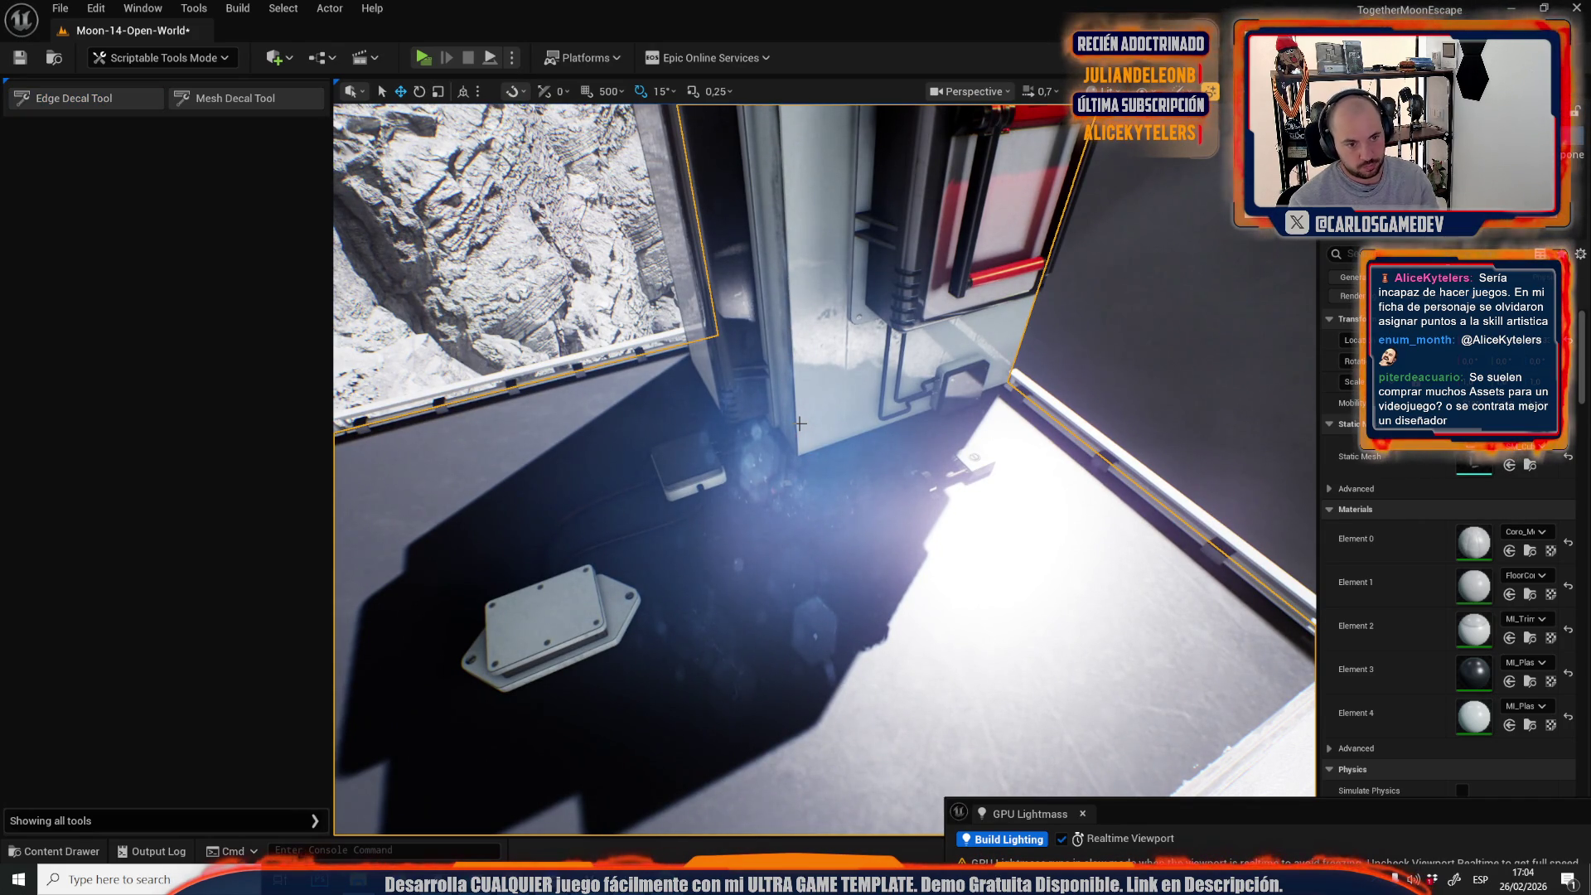
Check the box's corner decal strip, run the tool on the box mesh, accept, and reopen it.
left_click(793, 412)
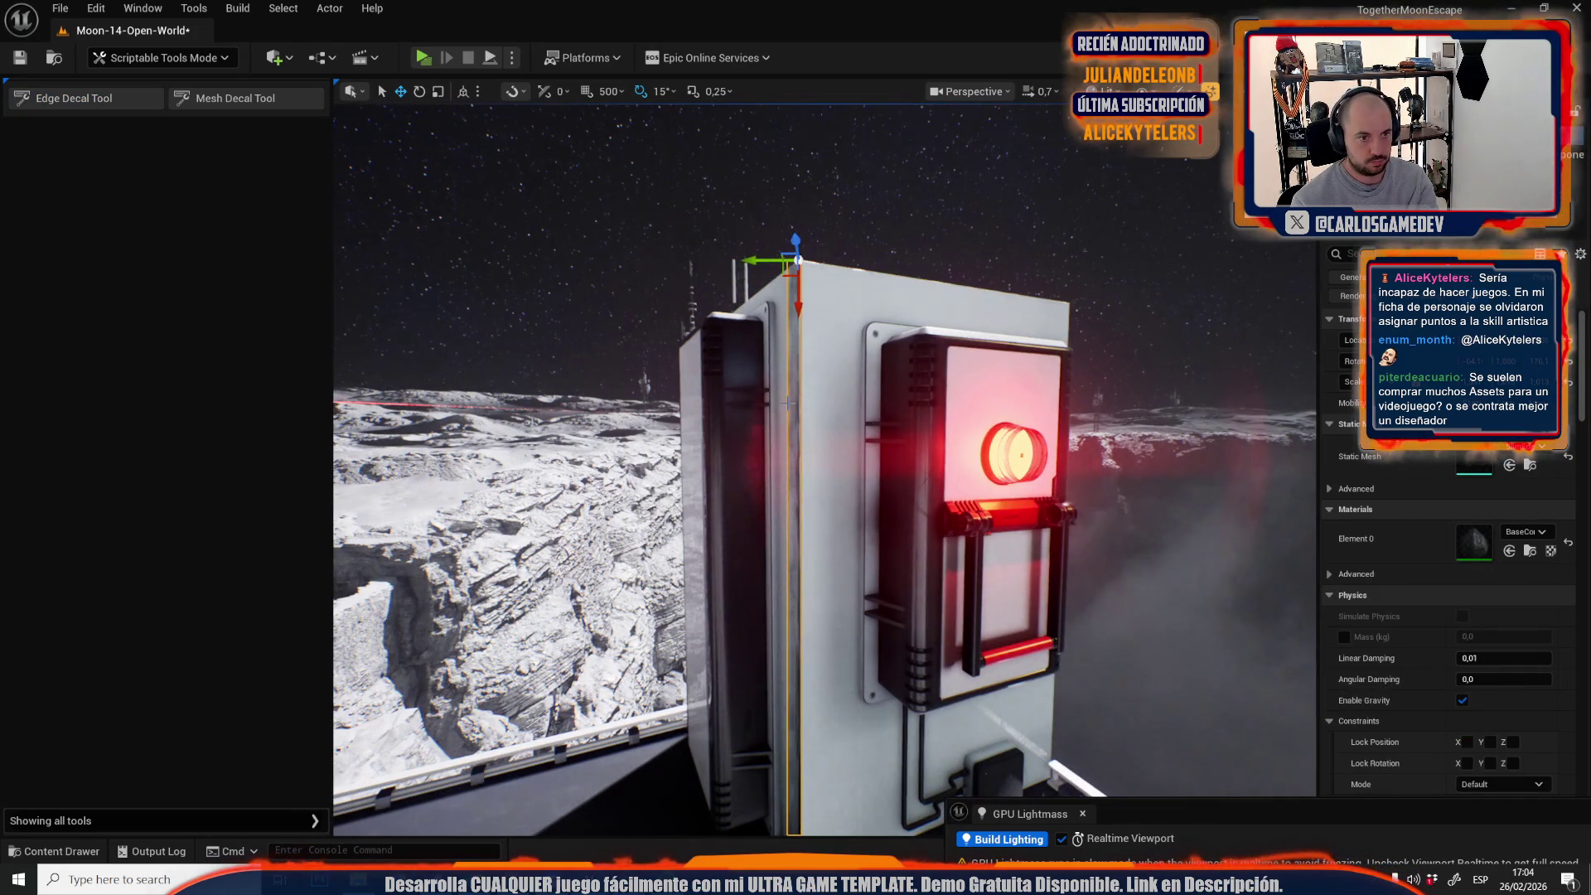
left_click(116, 99)
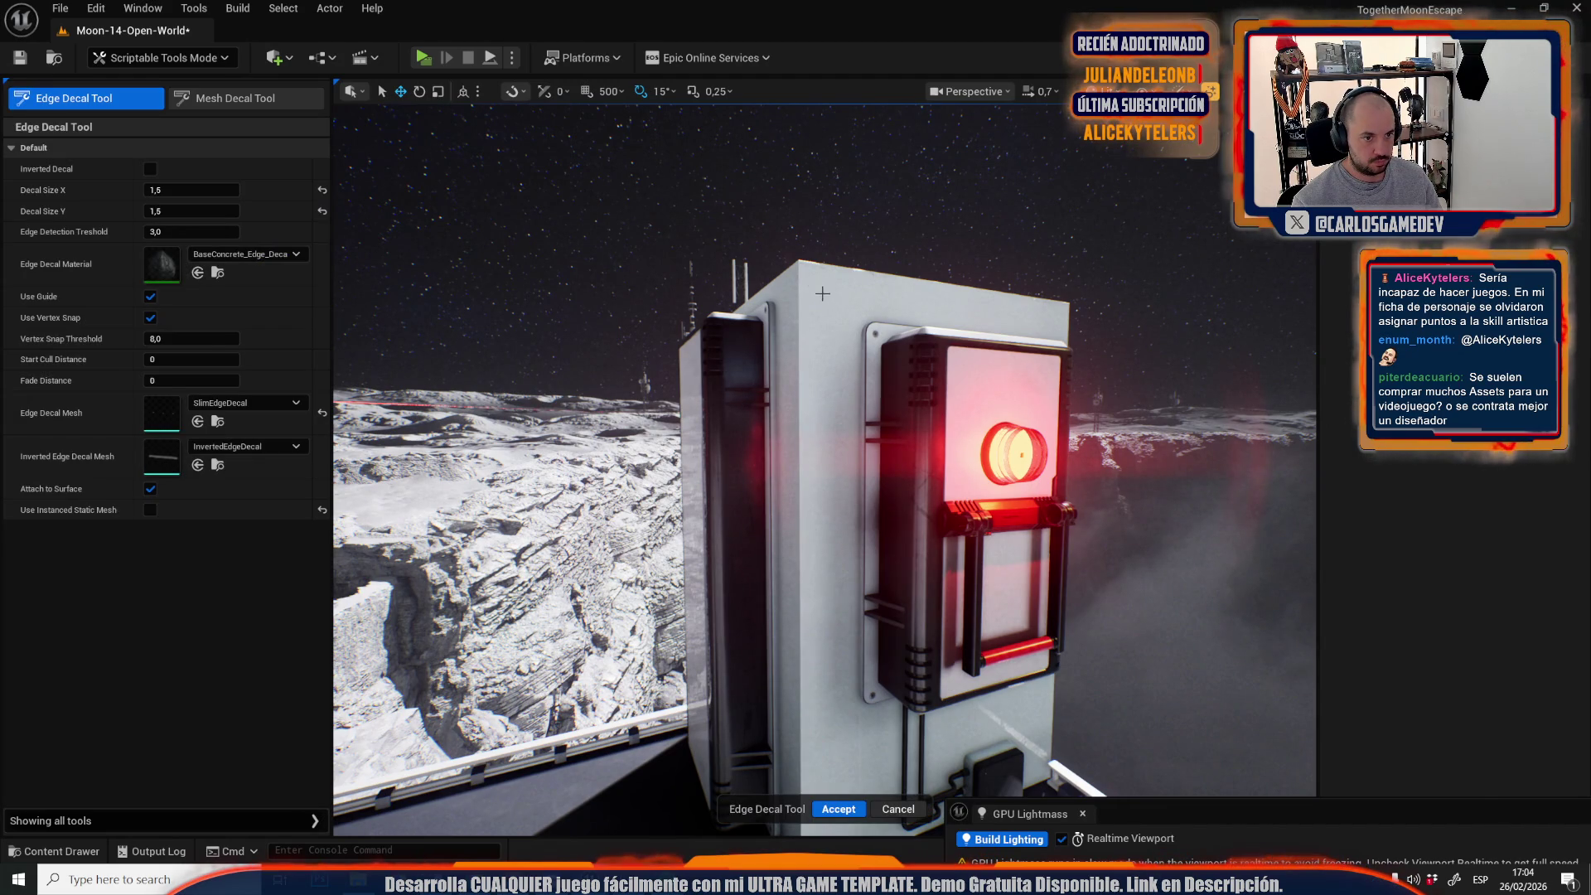
left_click(796, 260)
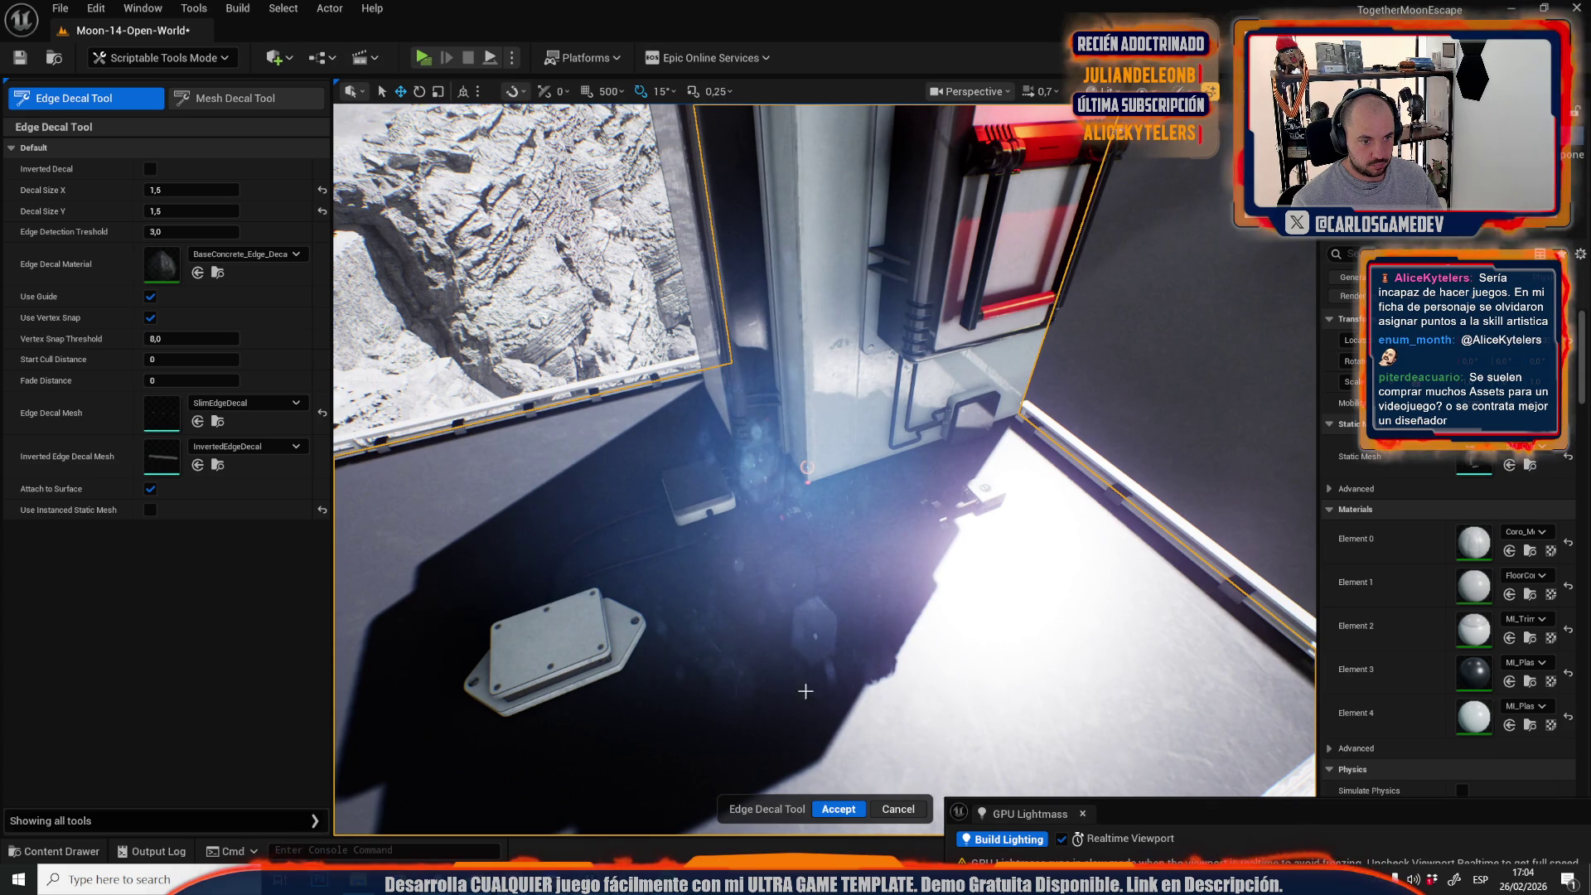
left_click(827, 805)
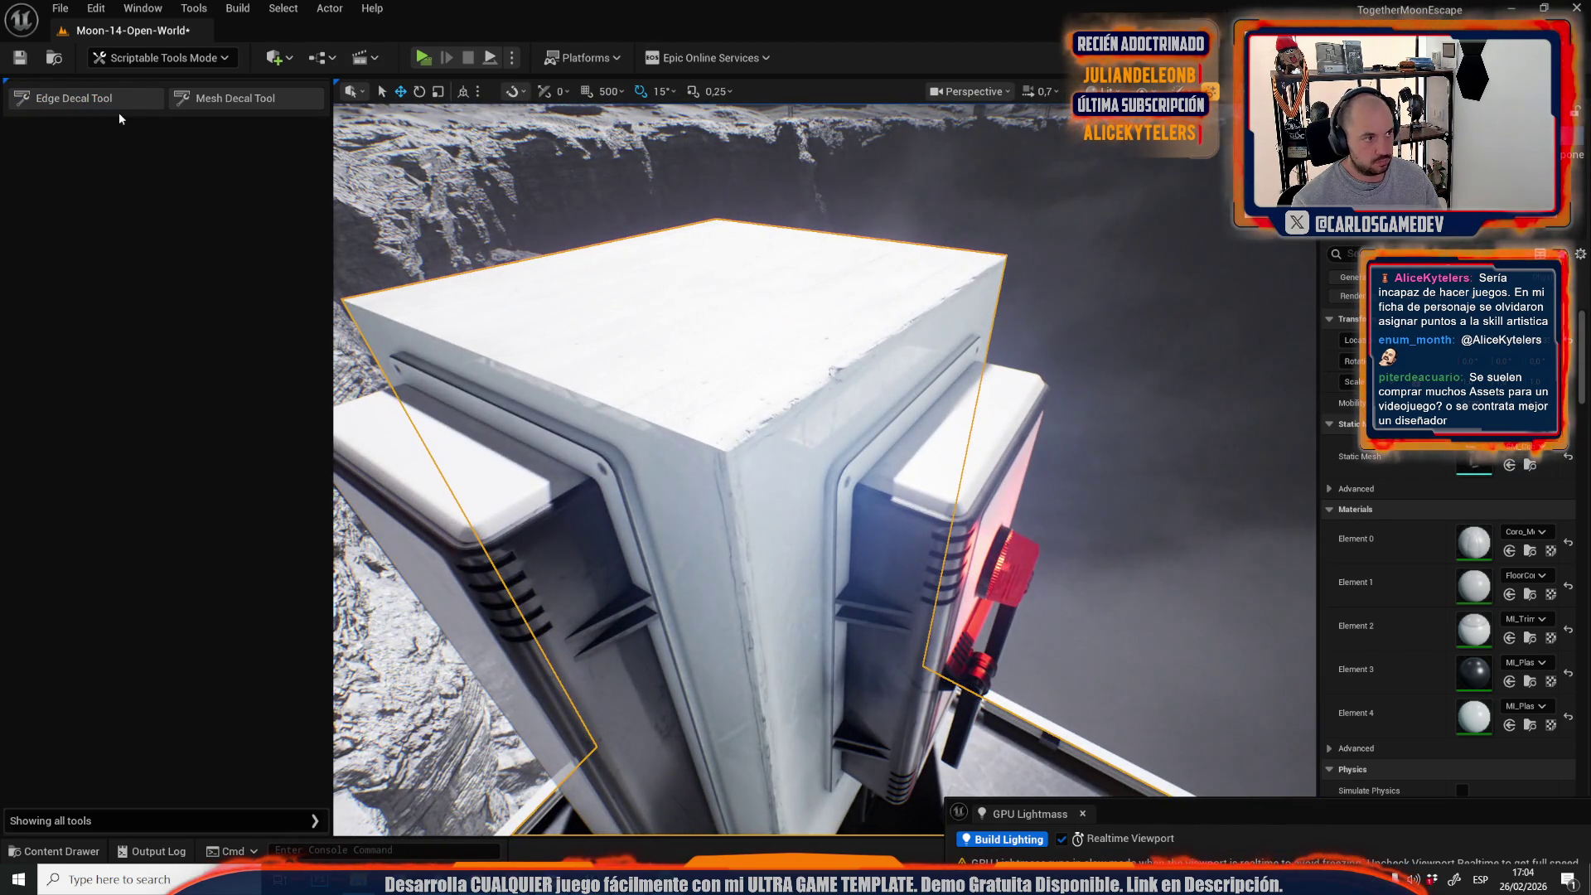
left_click(121, 101)
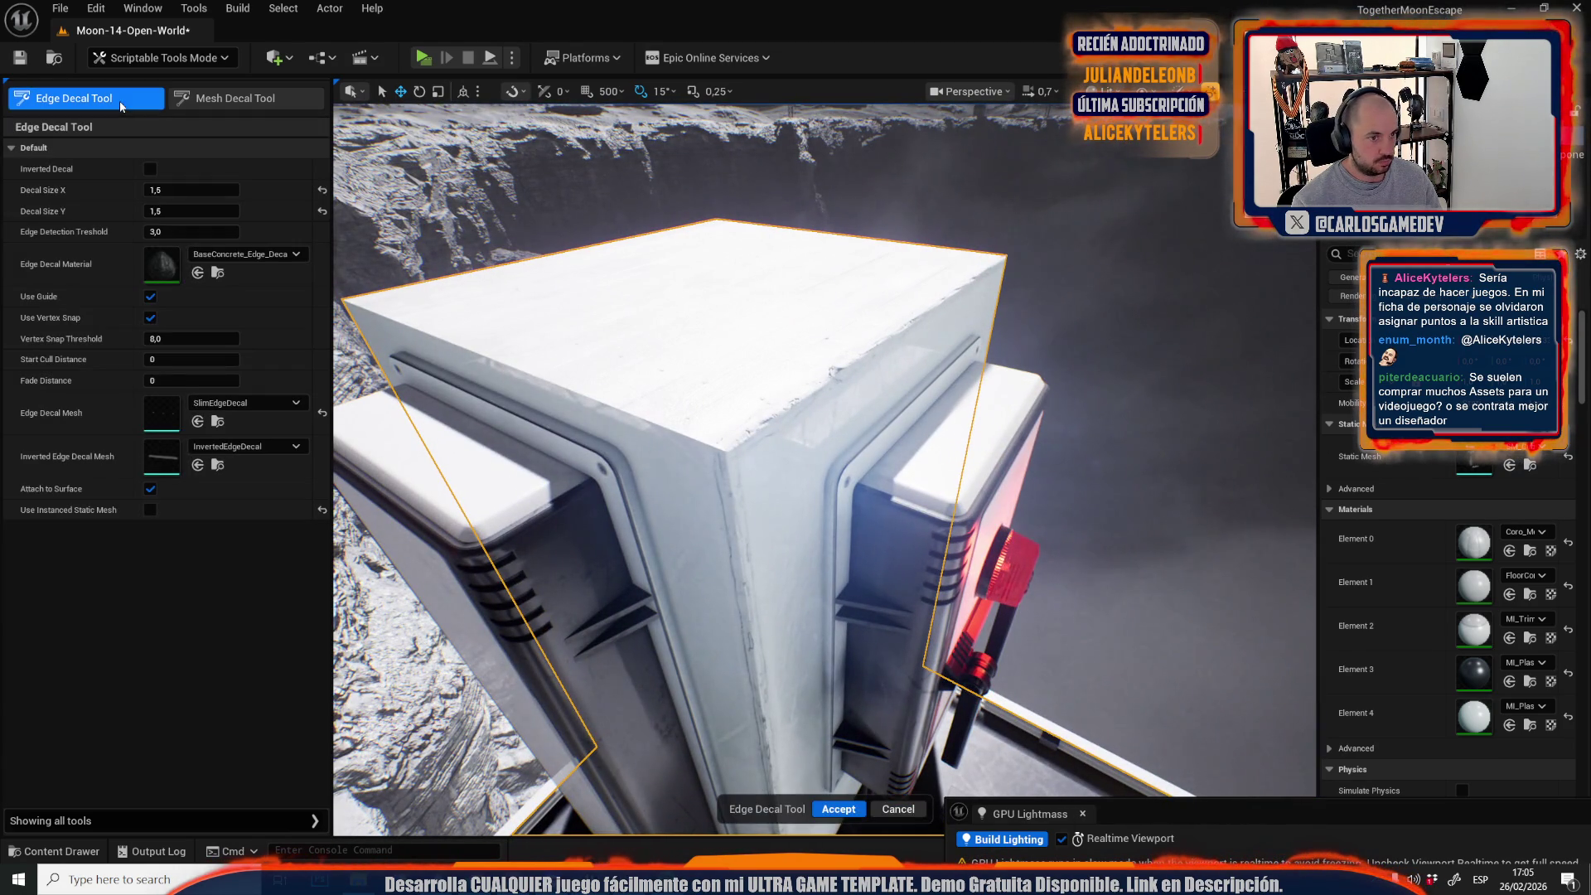
Commit the pillar's edge decal, then add and accept another decal along the pillar's building edge.
left_click(725, 453)
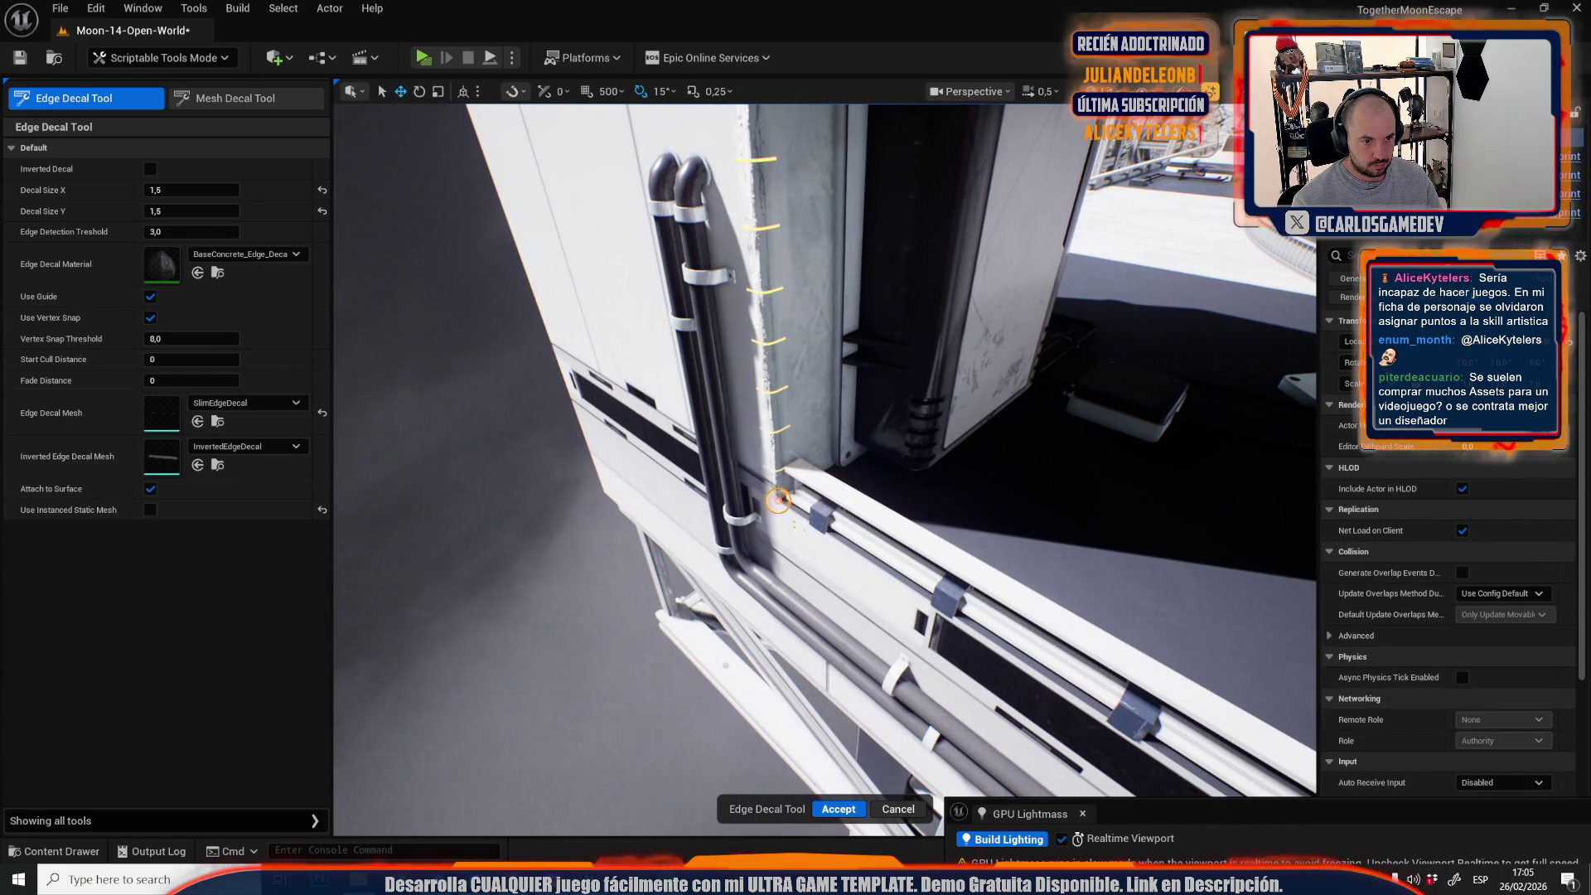
left_click(849, 810)
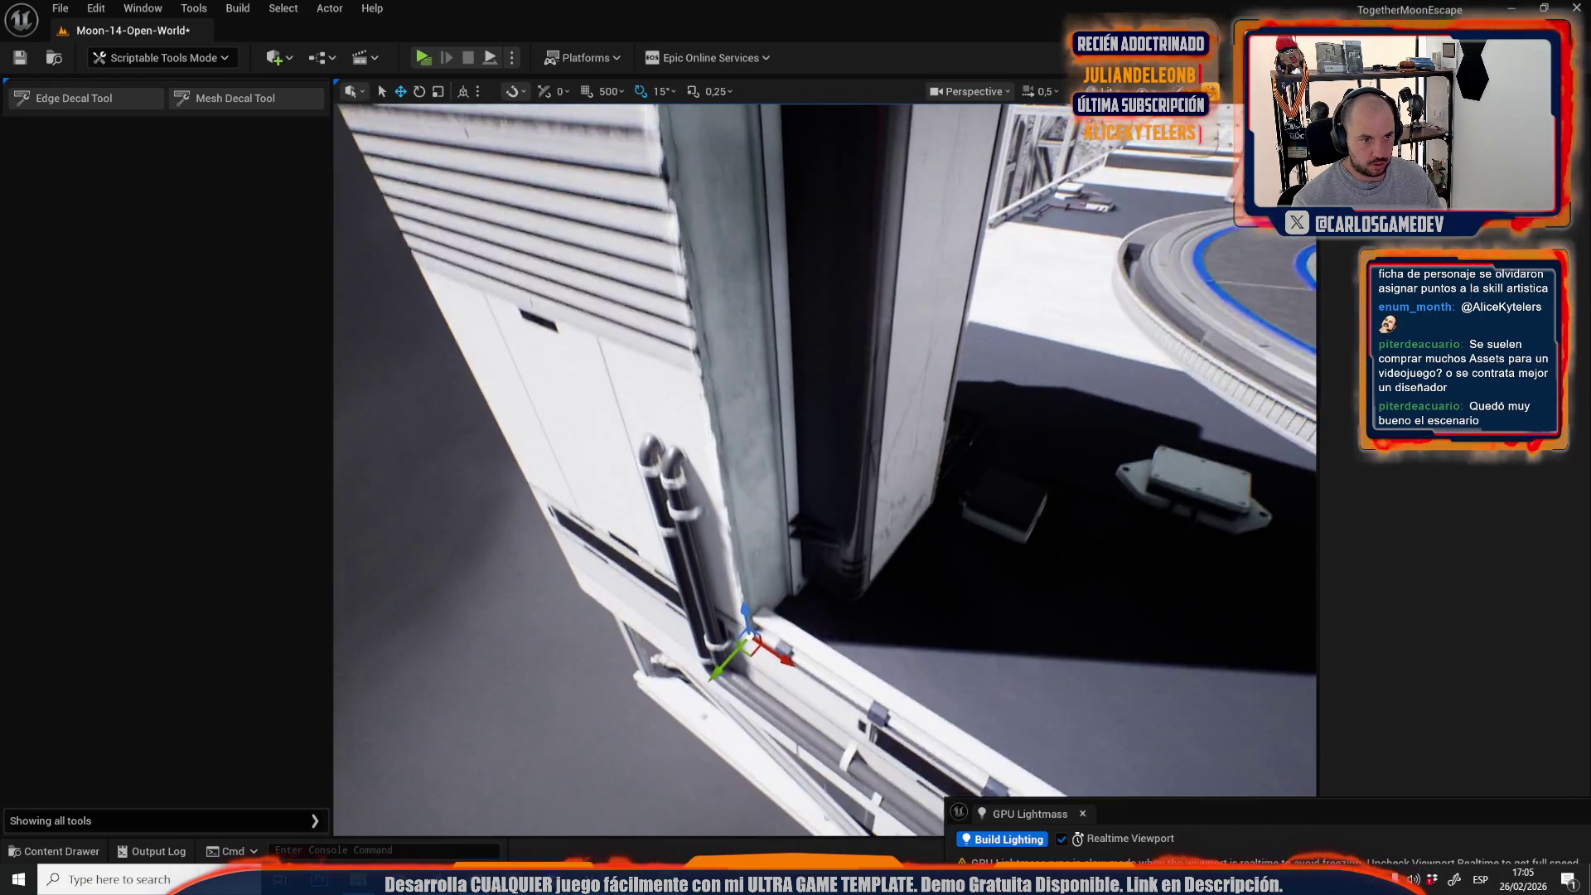
left_click(103, 98)
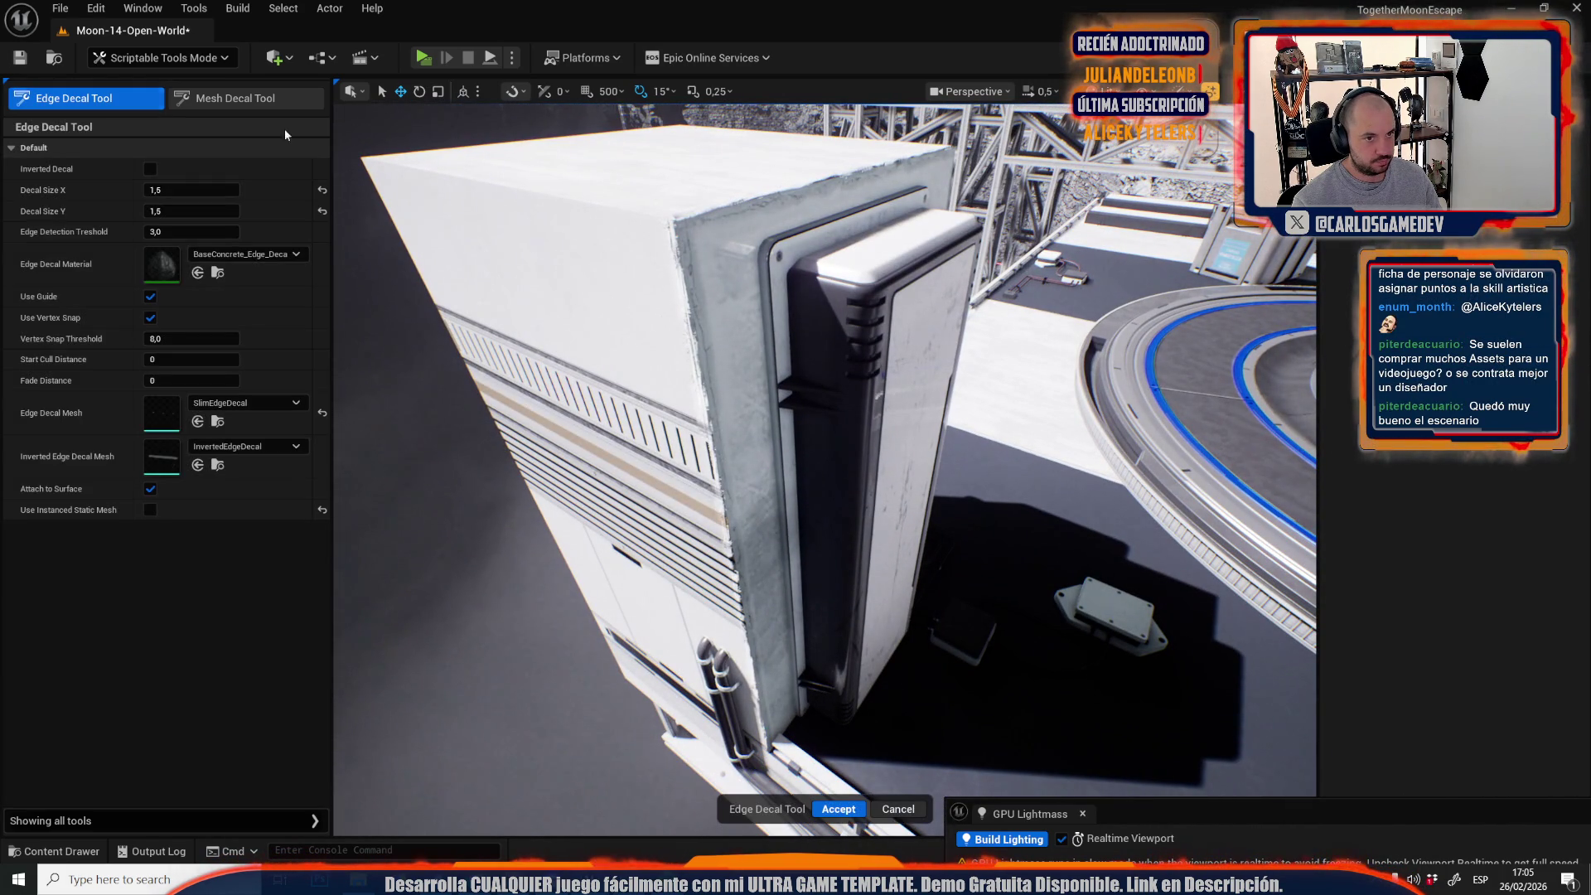
left_click(672, 215)
key("f")
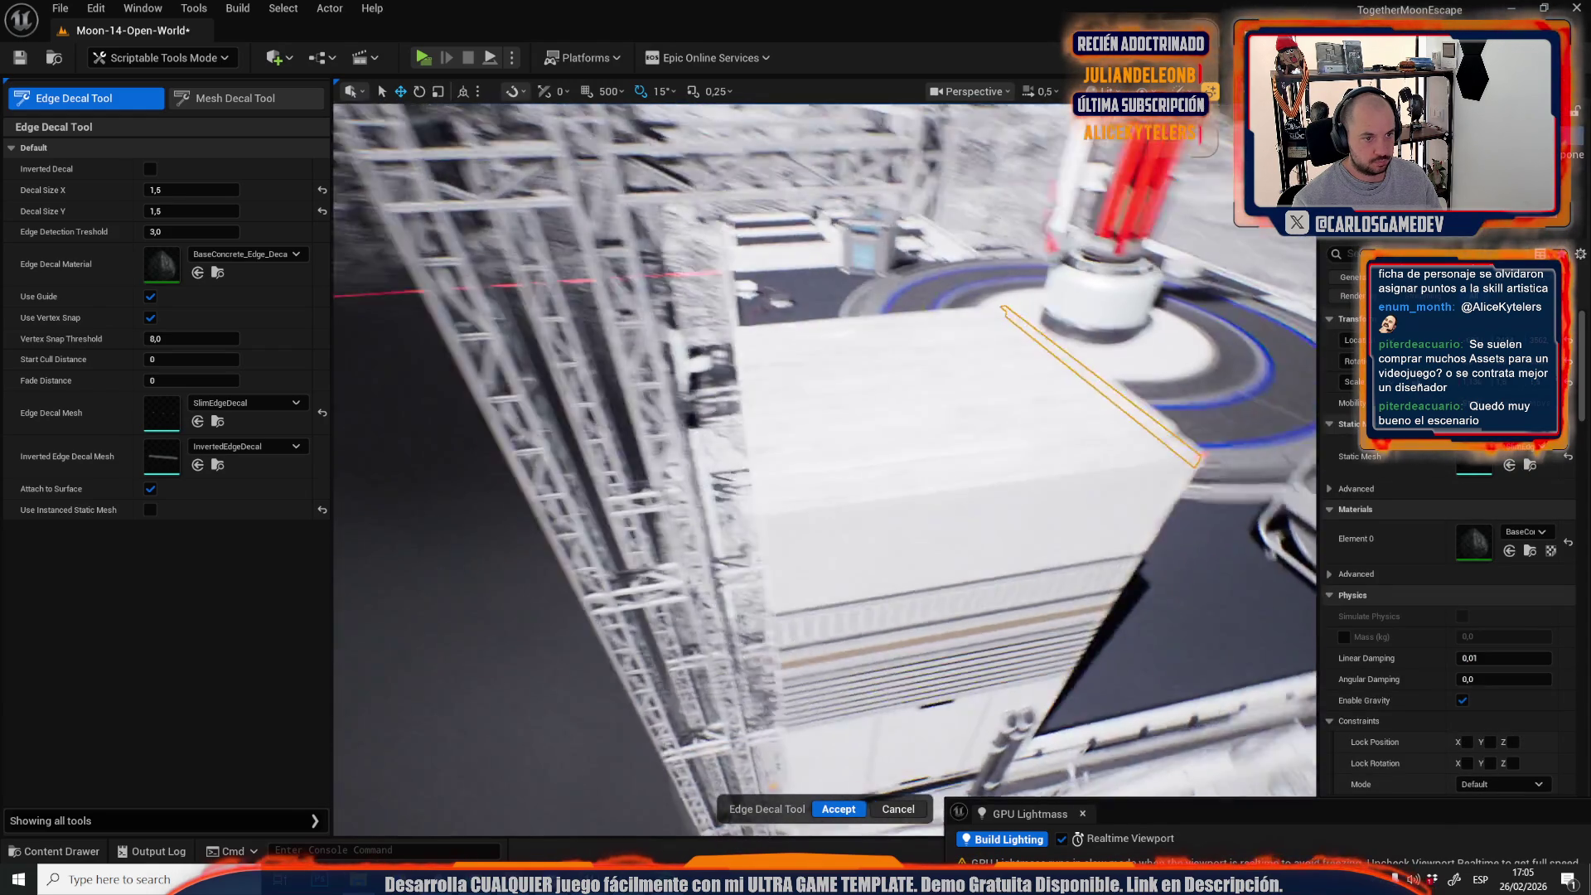
left_click(978, 407)
mouse_move(977, 407)
left_mouse_down()
mouse_move(928, 448)
mouse_move(911, 503)
left_mouse_up()
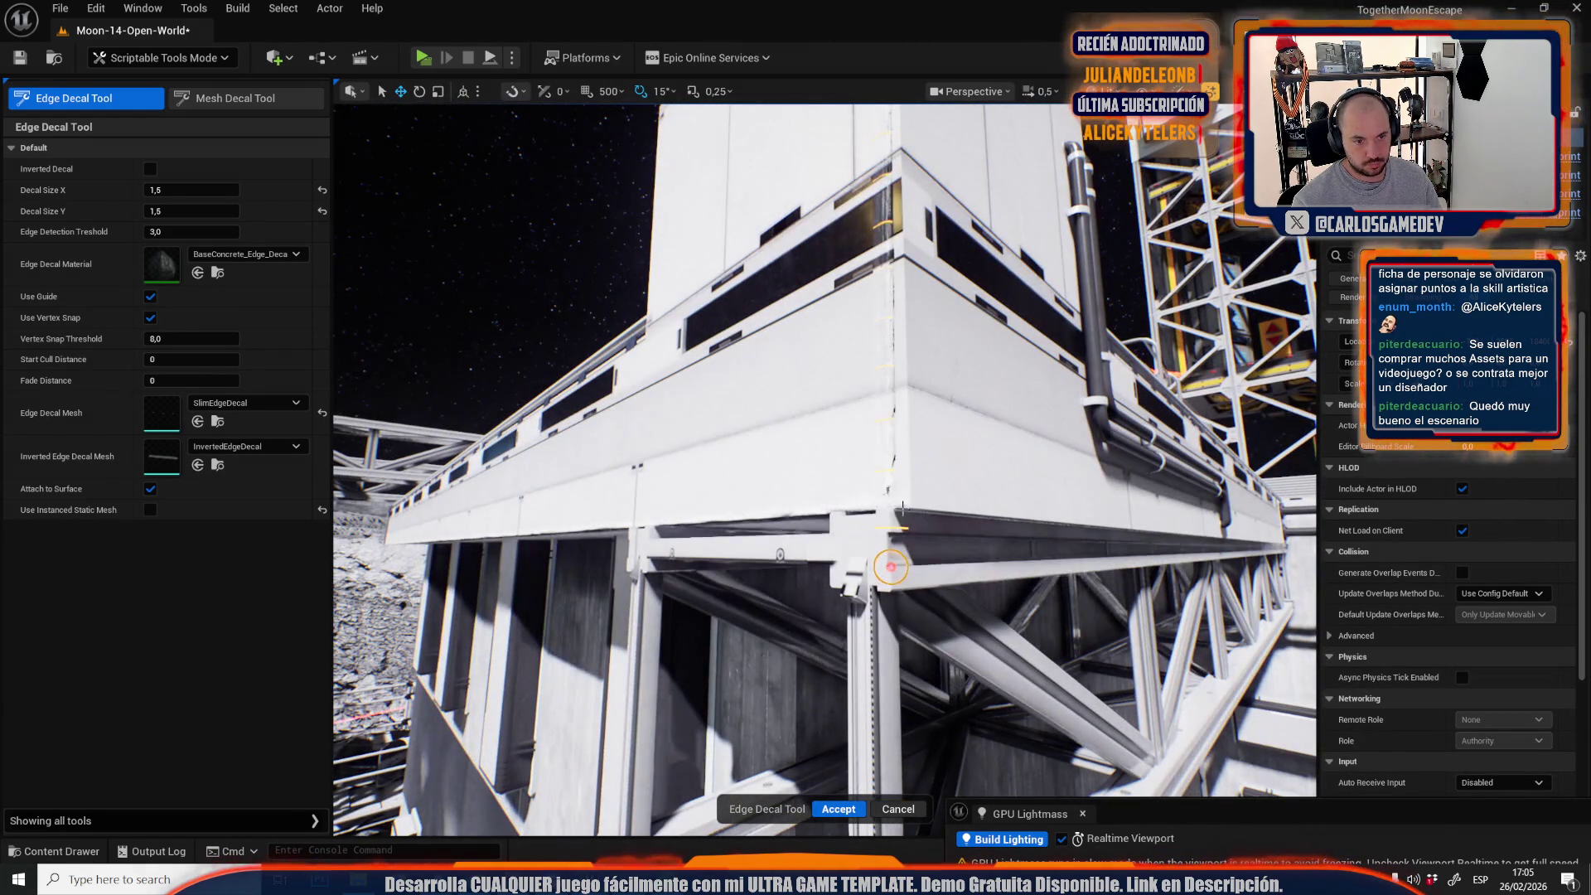
left_click(836, 817)
Add an edge-wear decal along the large box's vertical corner edge.
mouse_move(836, 817)
left_mouse_down()
mouse_move(748, 609)
mouse_move(752, 627)
left_mouse_up()
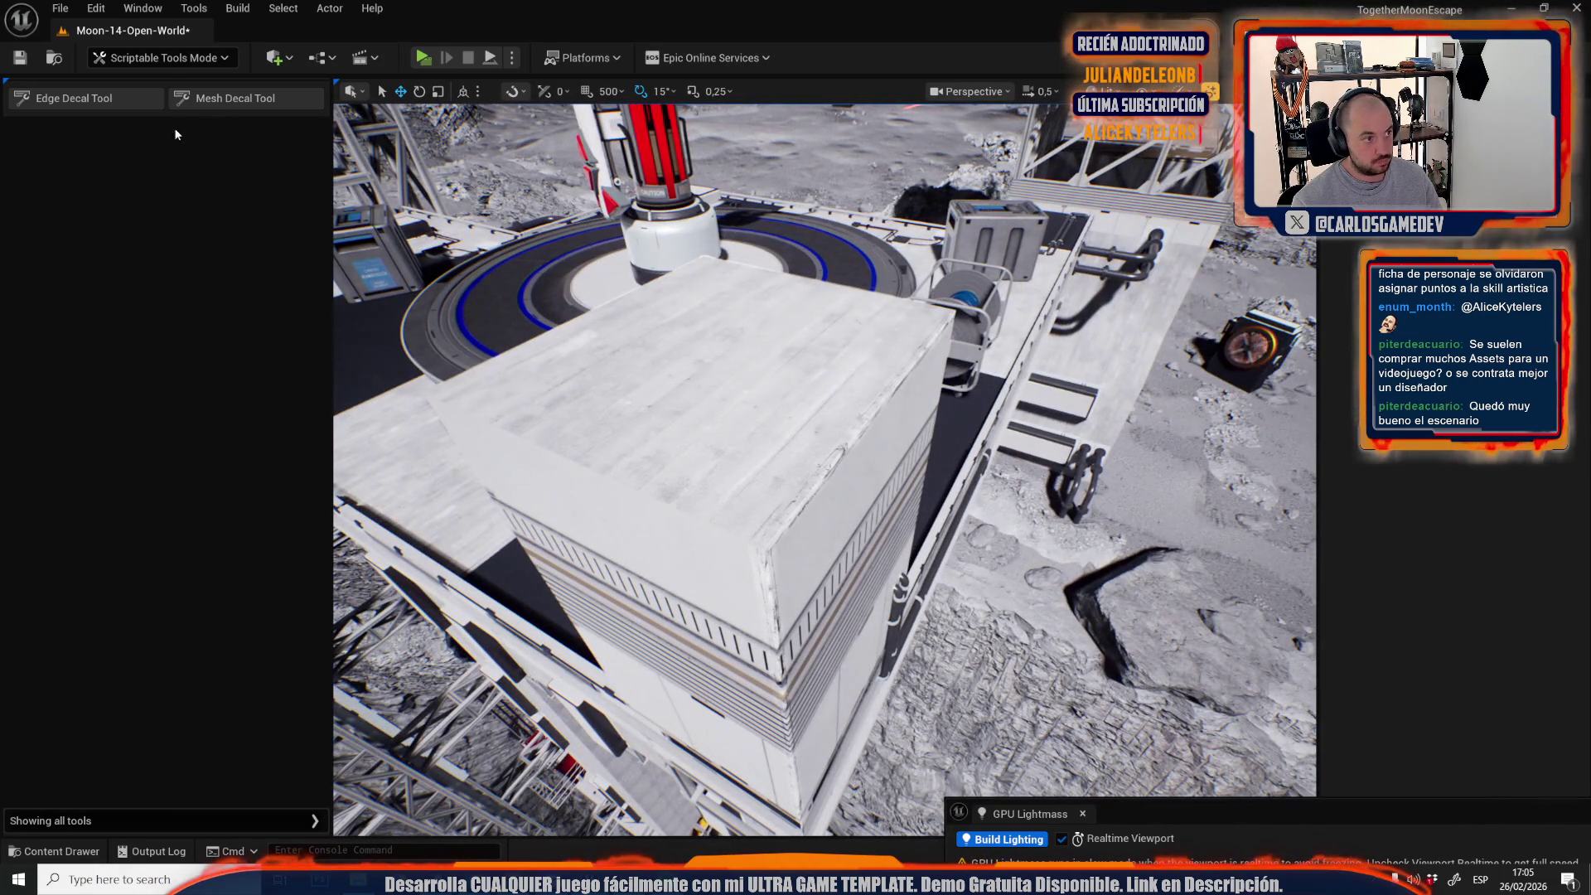
left_click(137, 105)
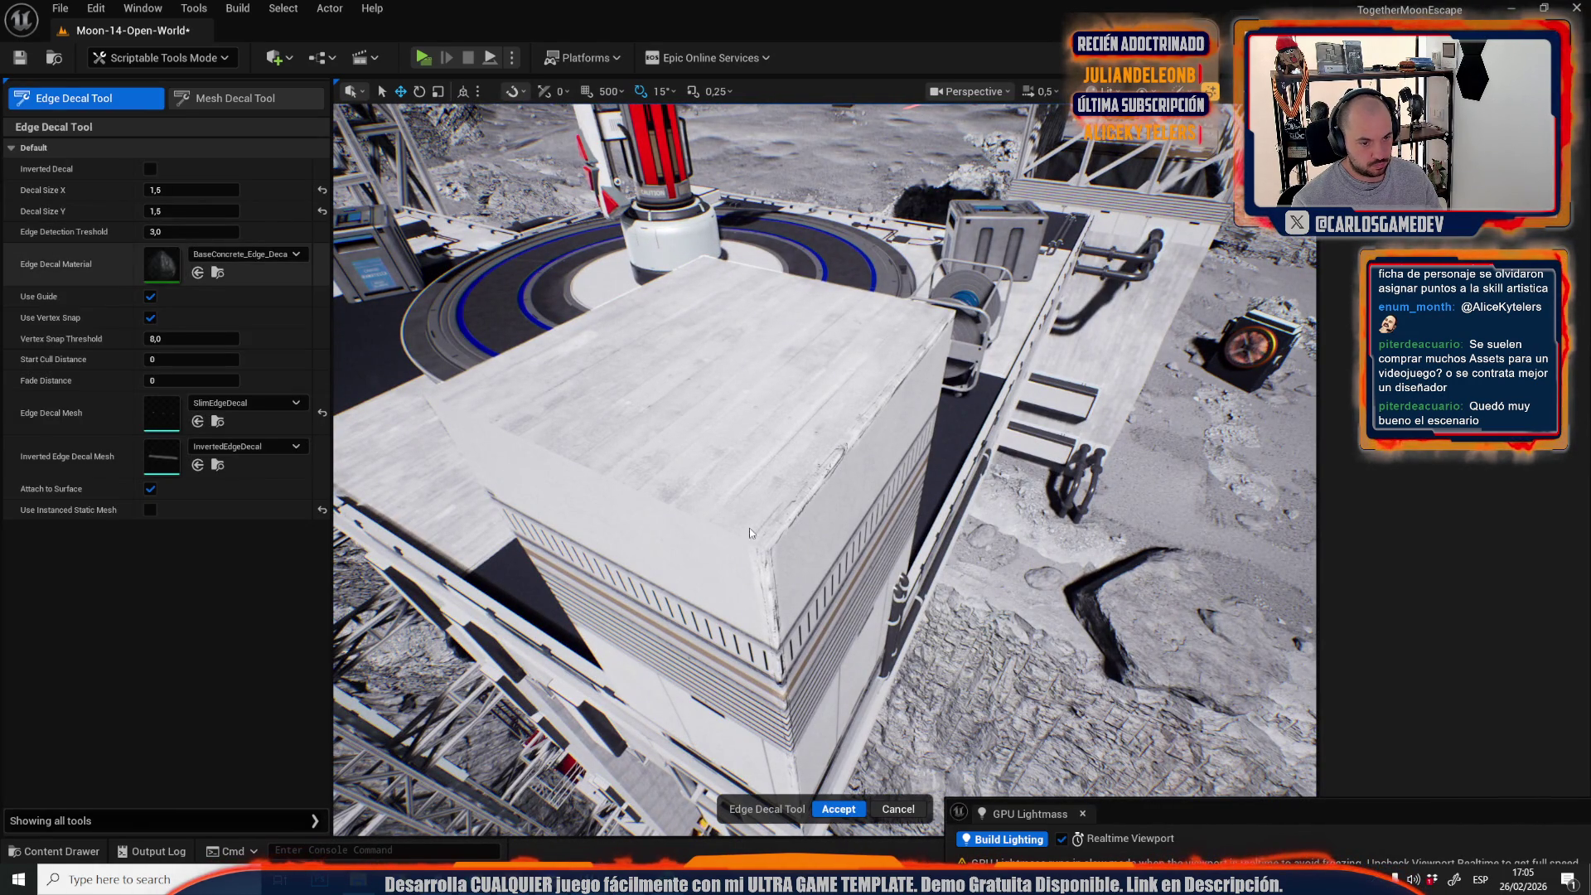
left_click(769, 547)
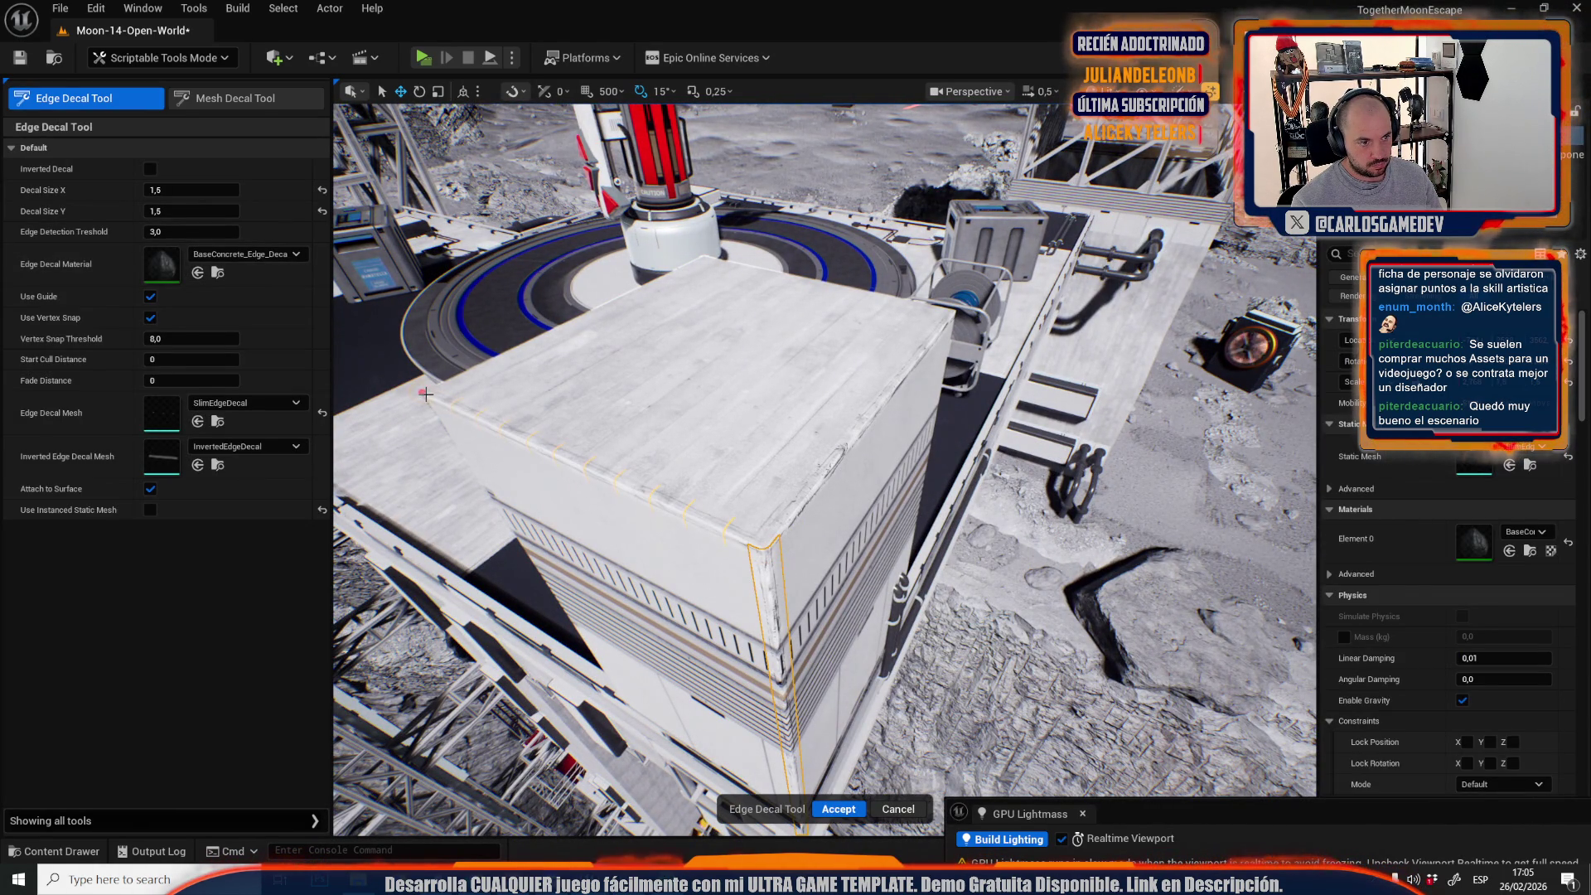
key("Escape")
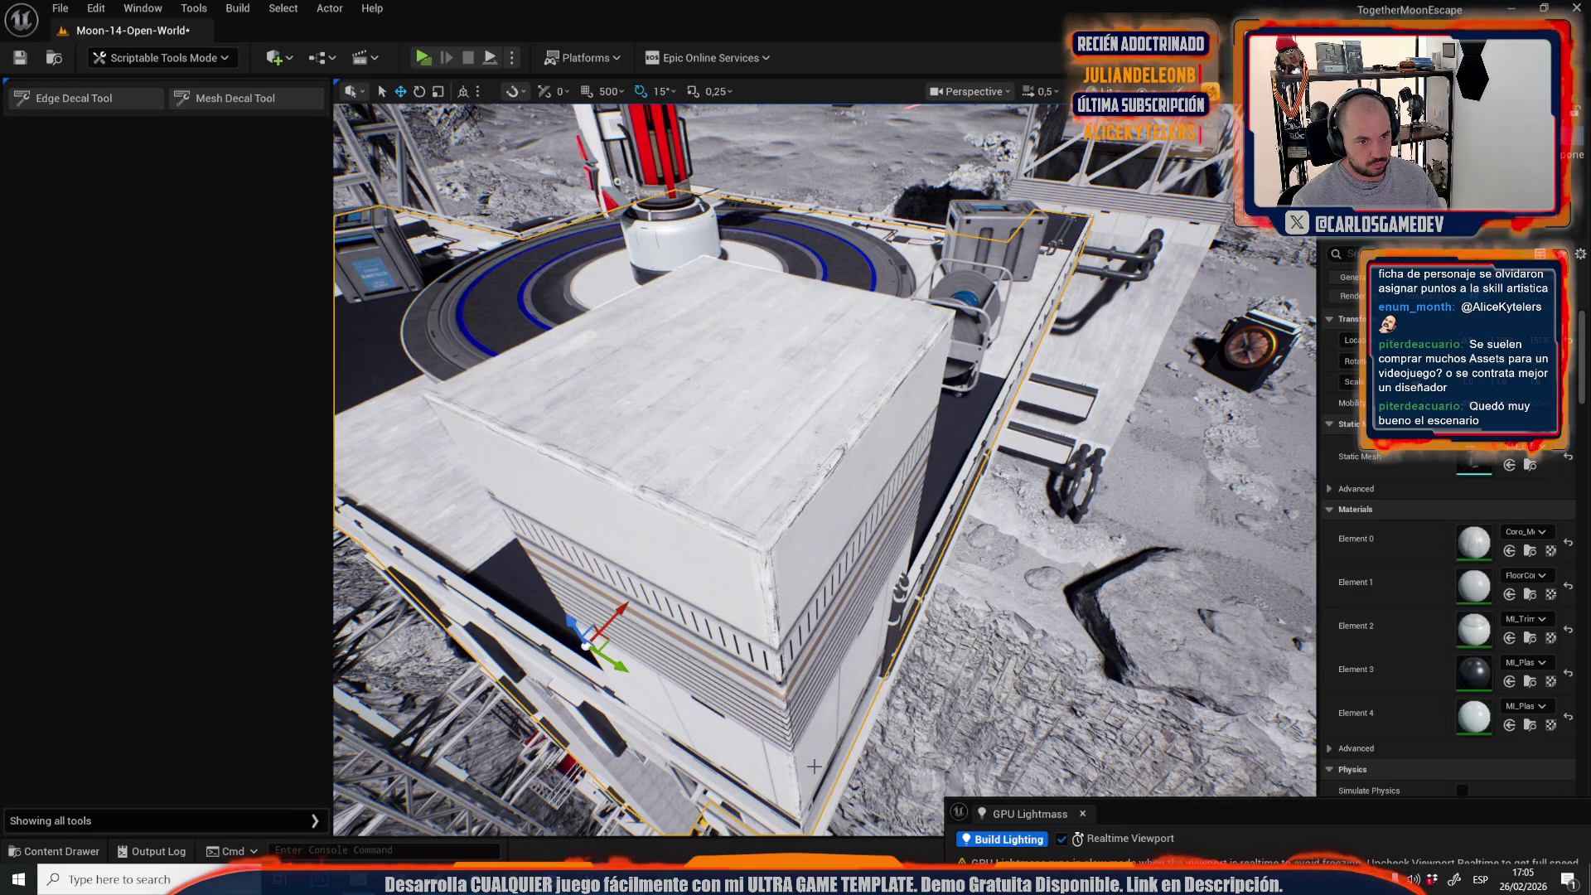
scroll(825, 468, "up", 2)
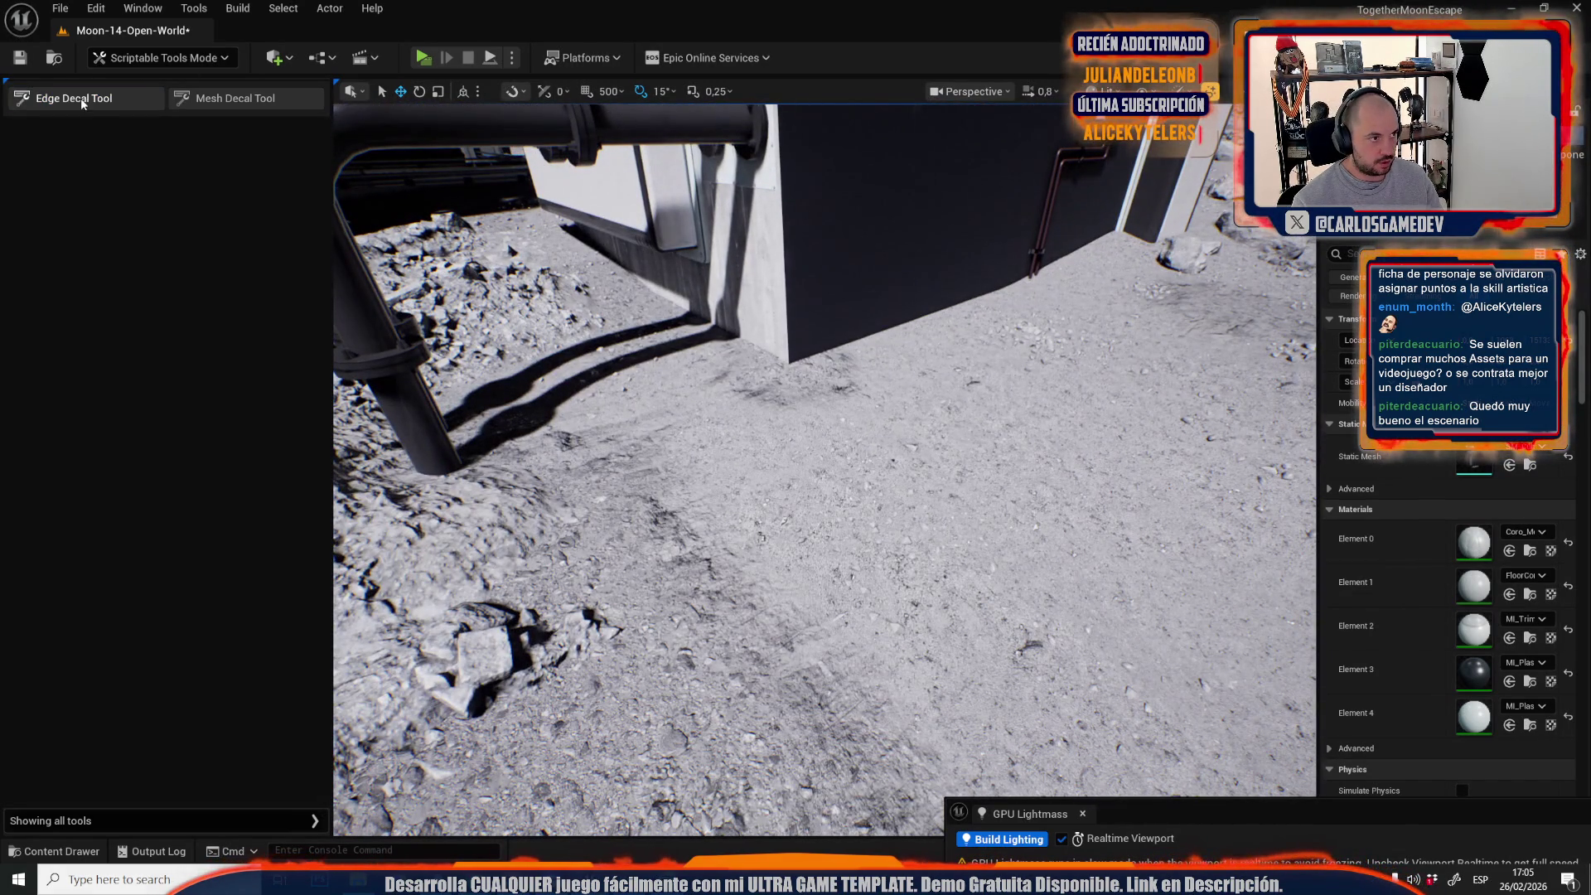
Set the edge detection threshold to 0,3 and accept a decal along the vertical tower edge.
left_click(83, 100)
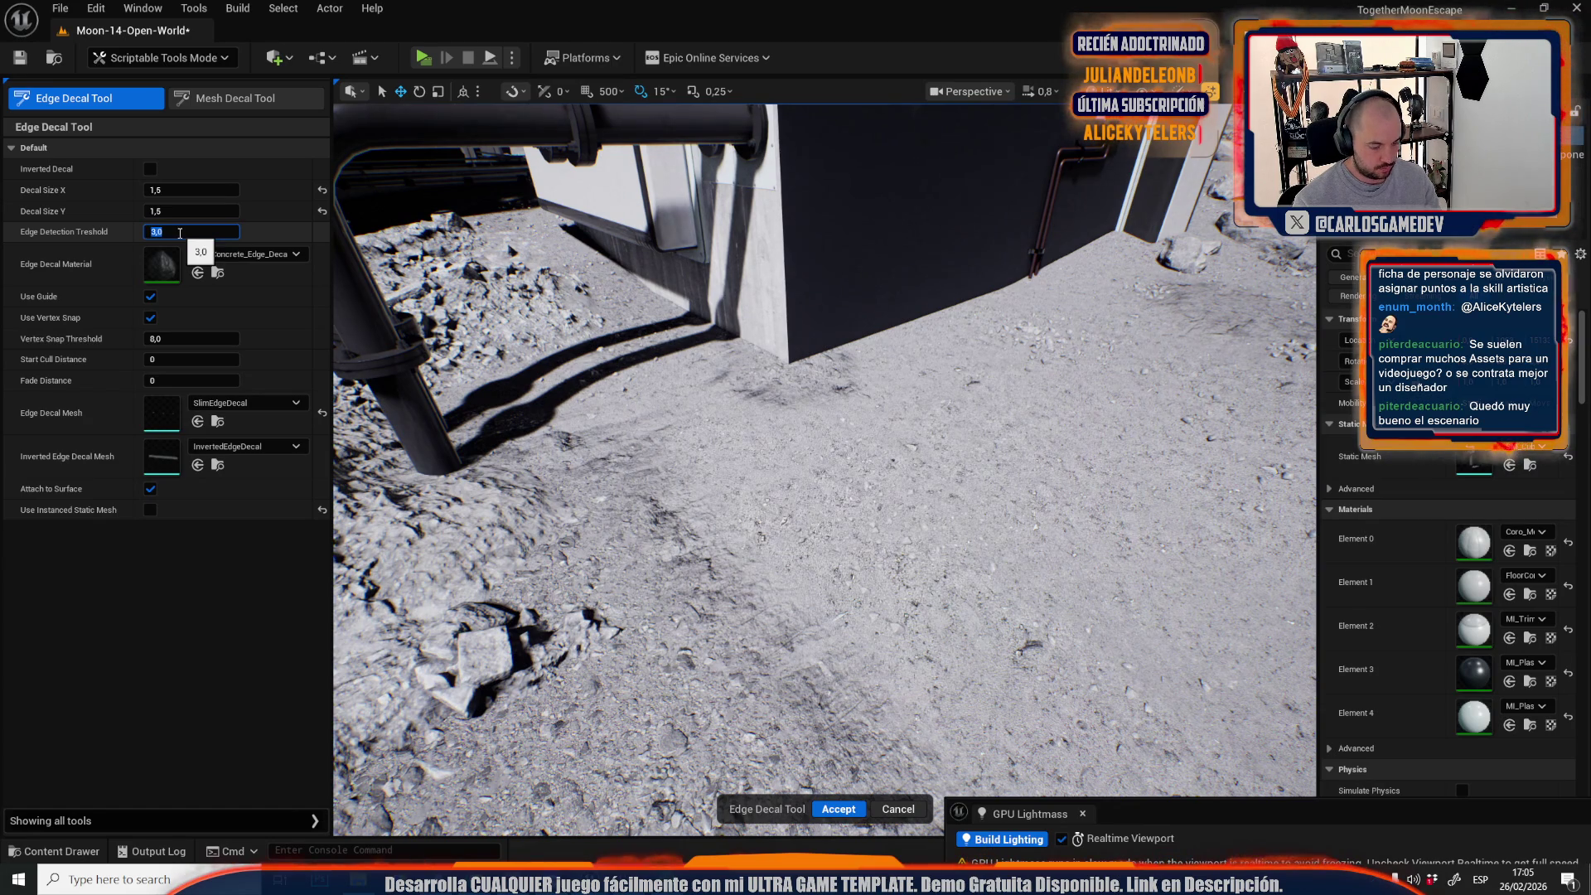
mouse_move(718, 258)
left_mouse_down()
mouse_move(799, 533)
mouse_move(826, 548)
left_mouse_up()
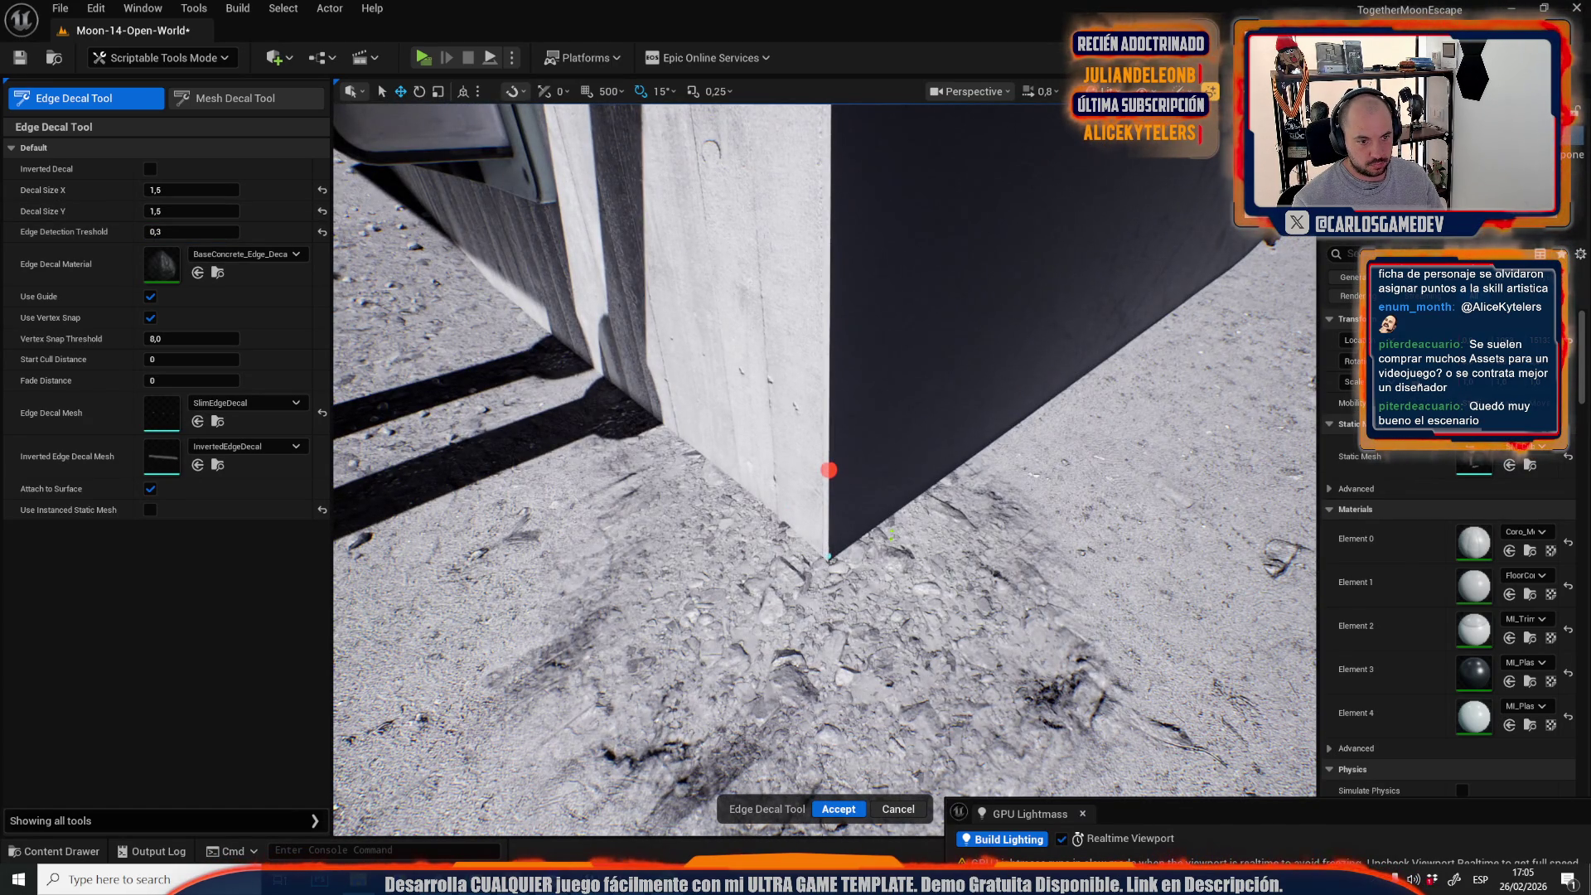
left_click(829, 470)
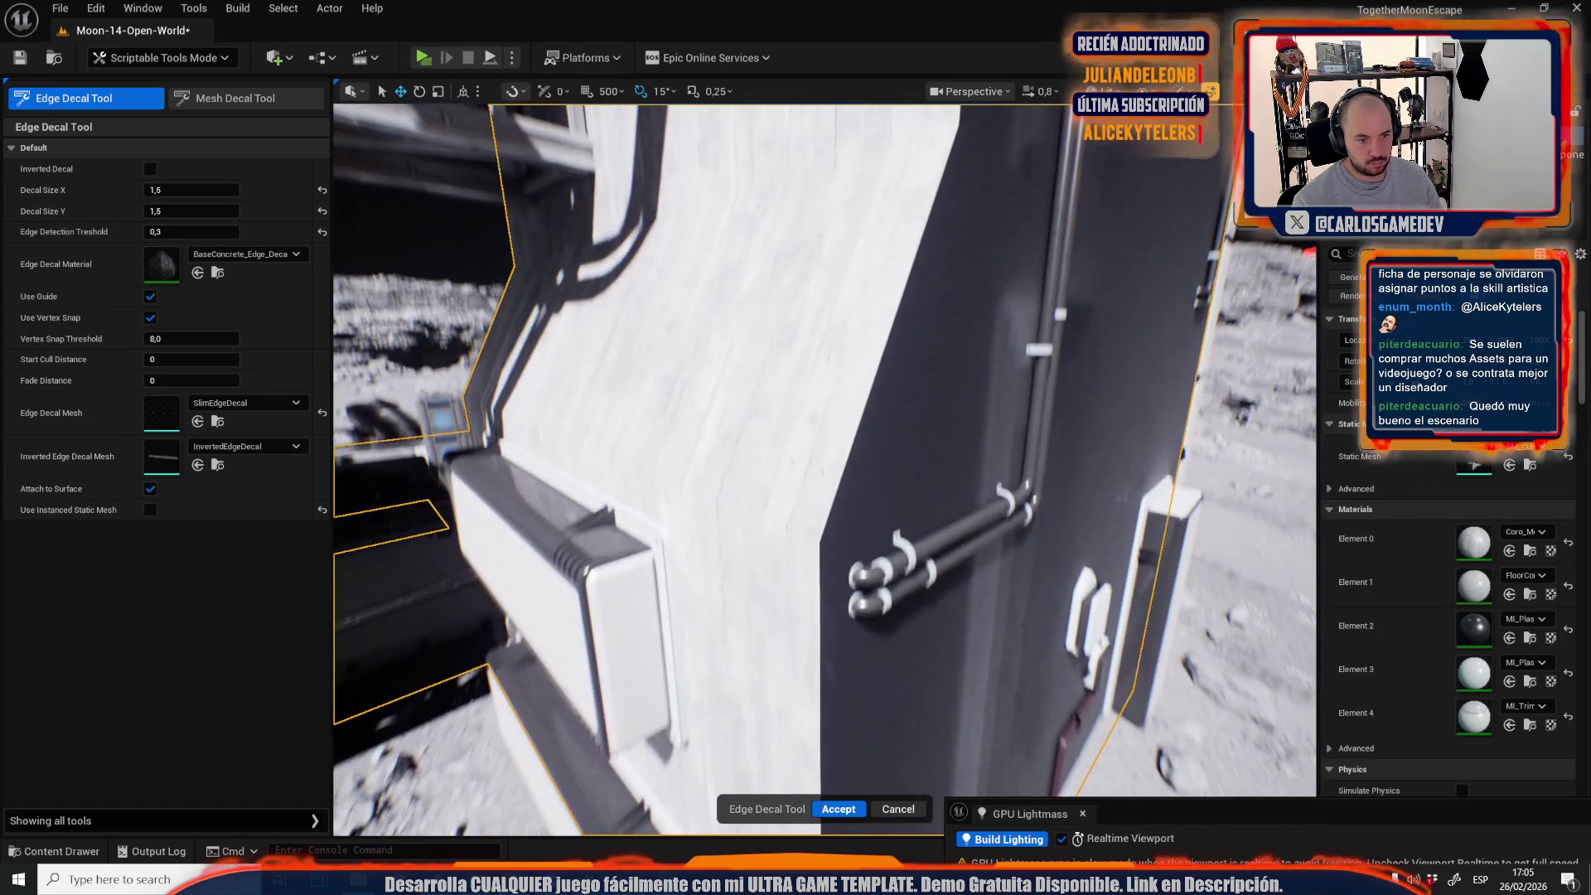
left_click(820, 535)
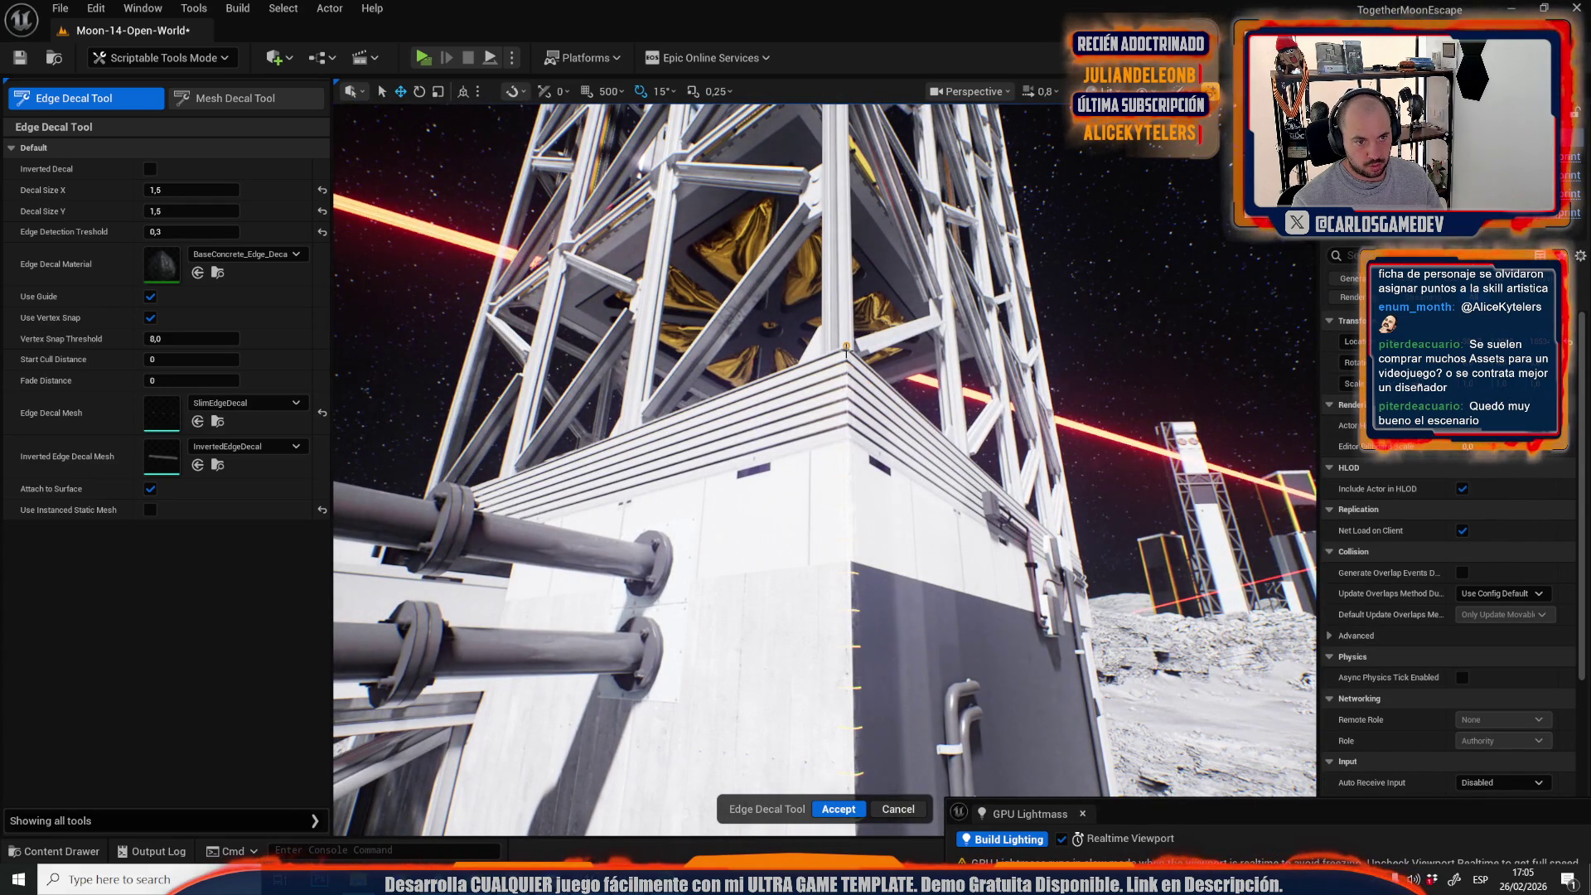
left_click_drag(847, 348, 854, 750)
left_click(837, 808)
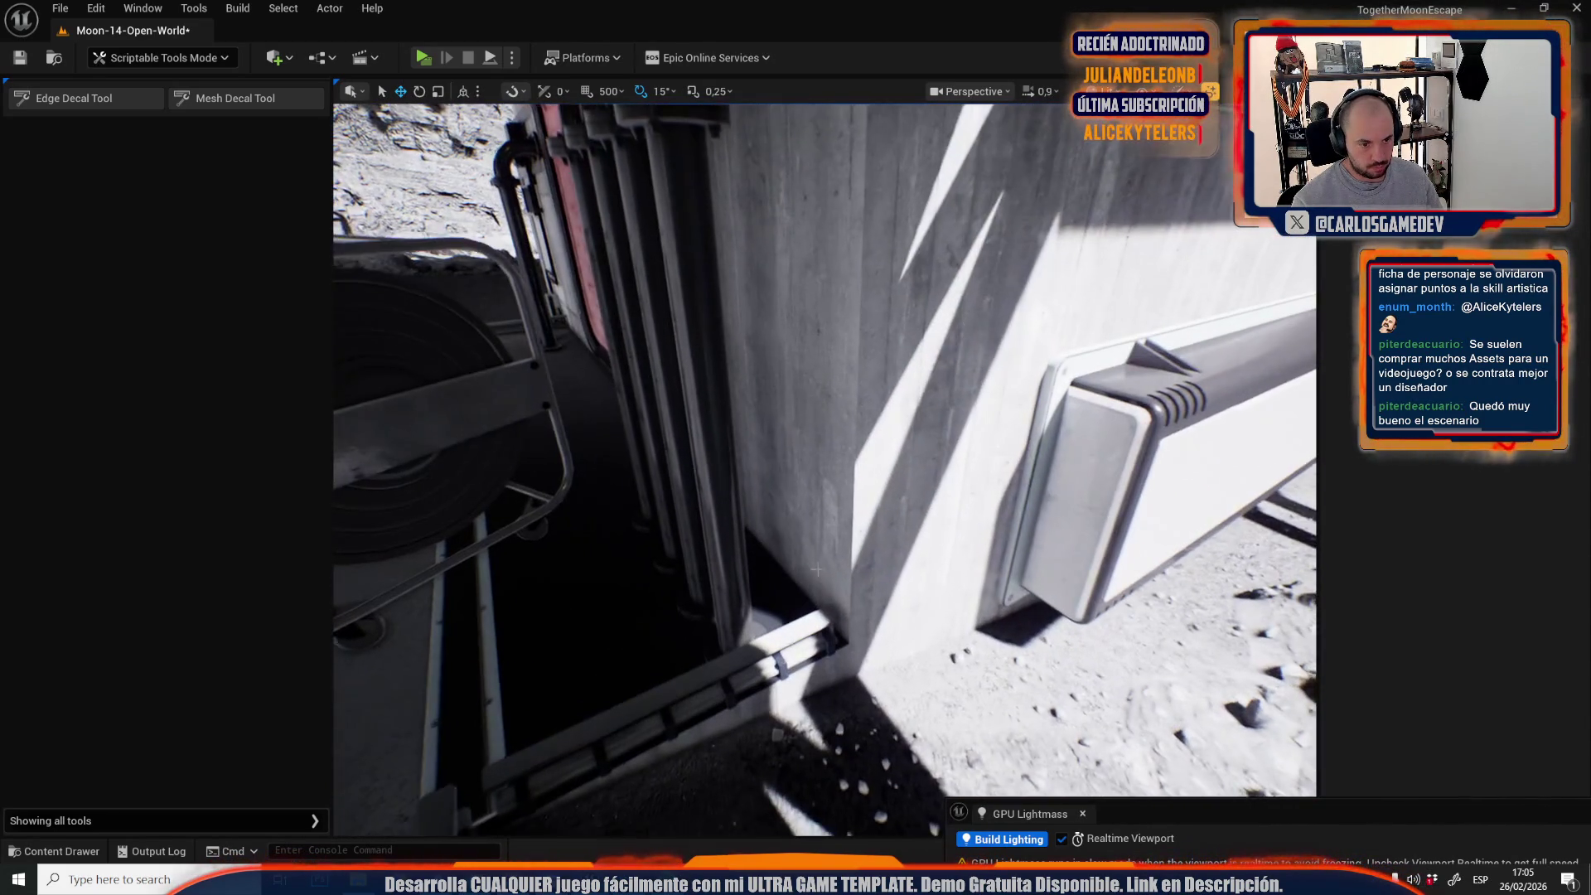
Add edge-wear decals along the wall's diagonal edge near the tower base.
left_click(131, 94)
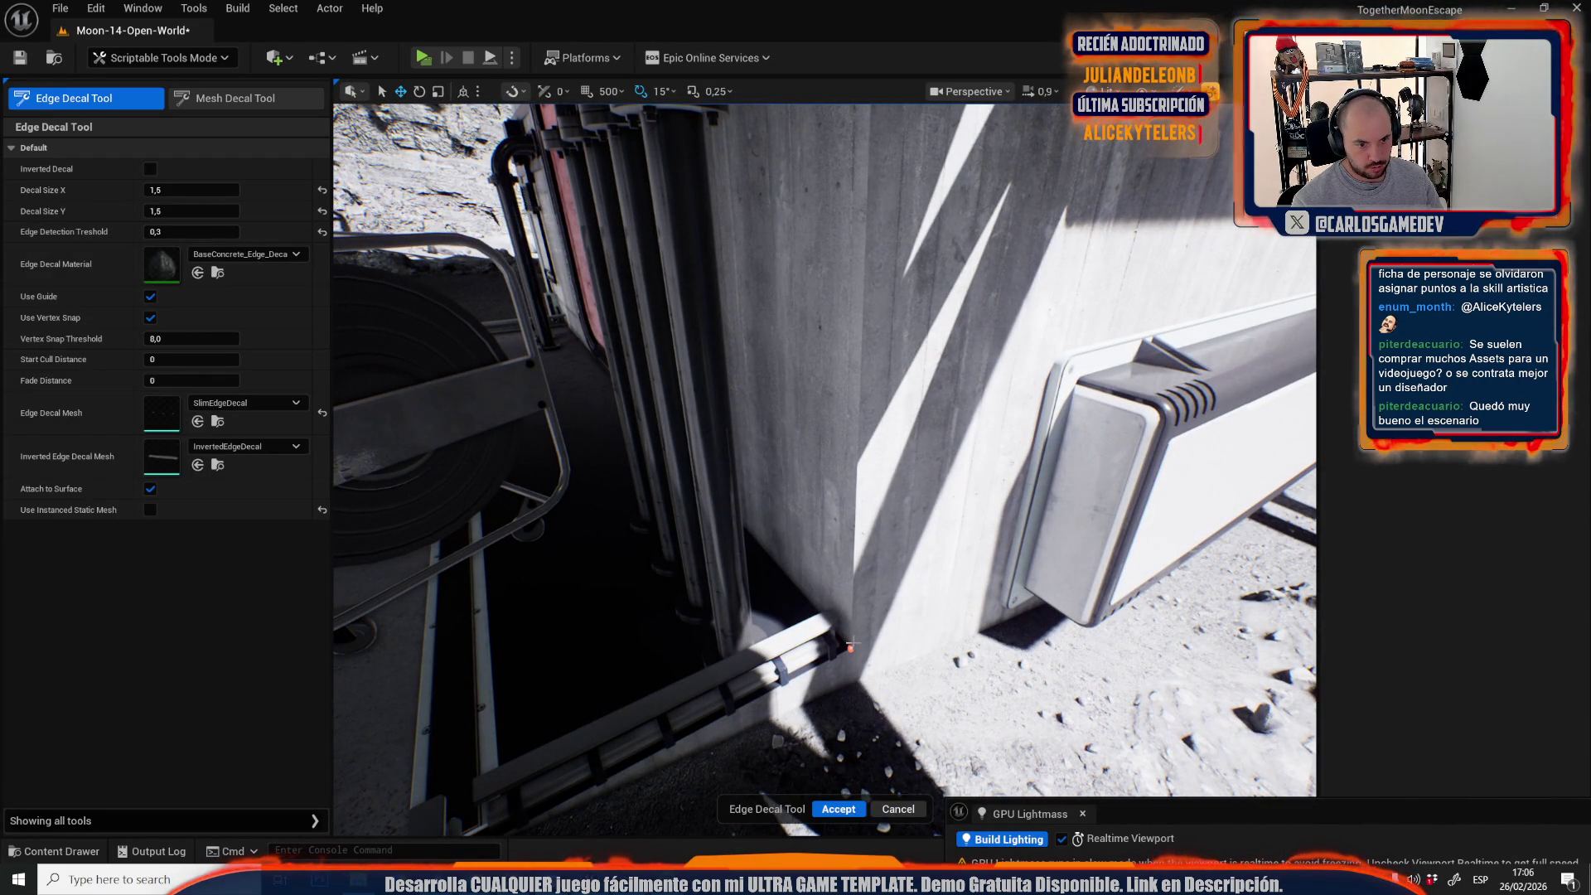
left_click(852, 643)
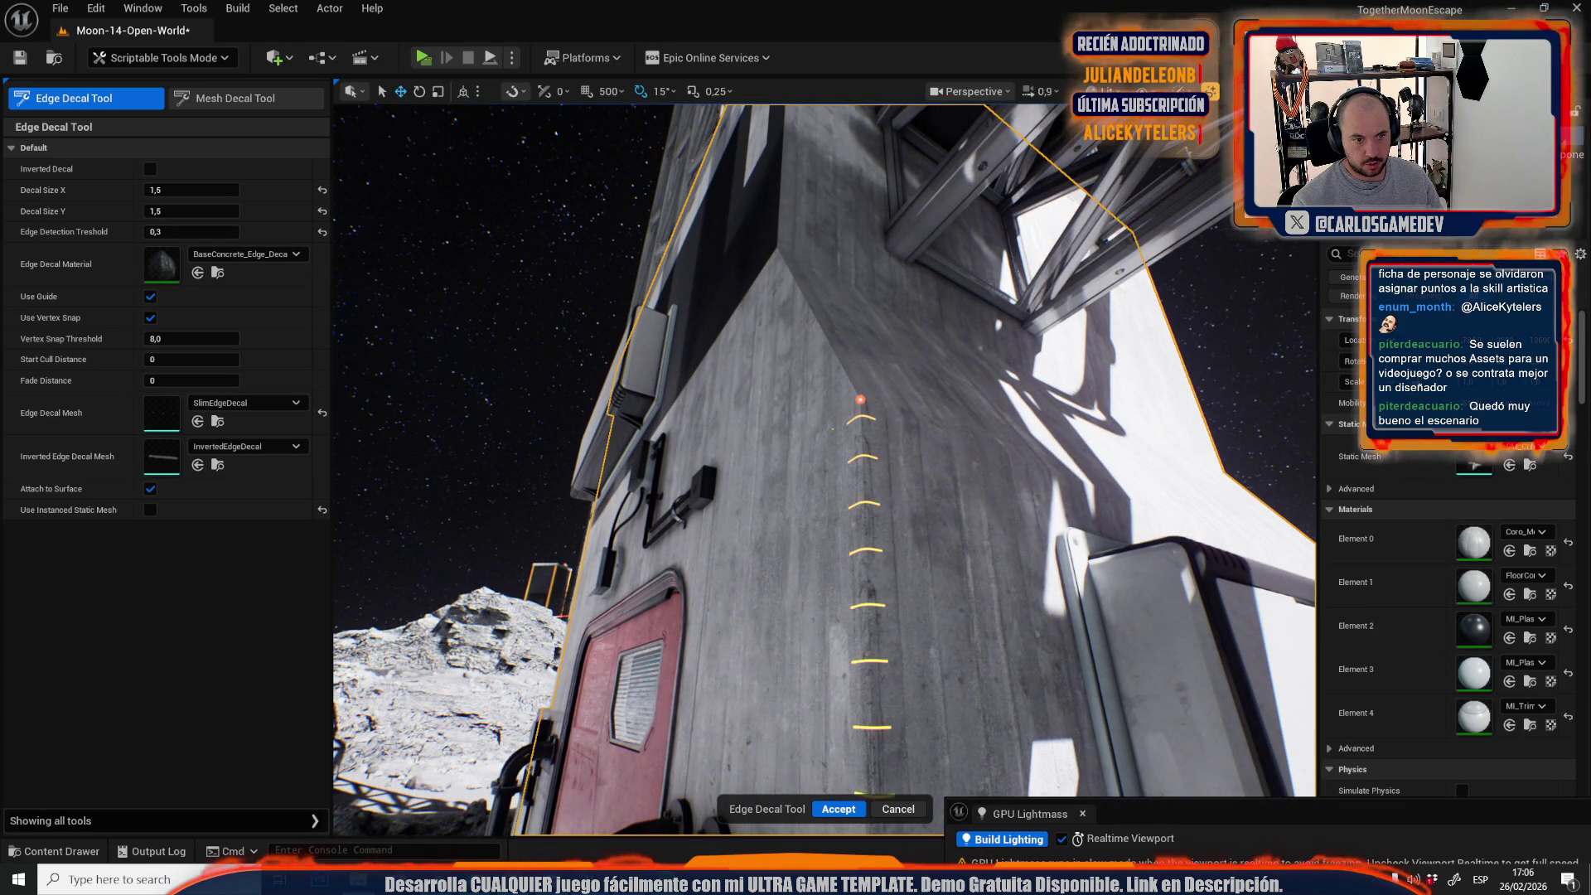
left_click(777, 246)
left_click_drag(776, 246, 671, 444)
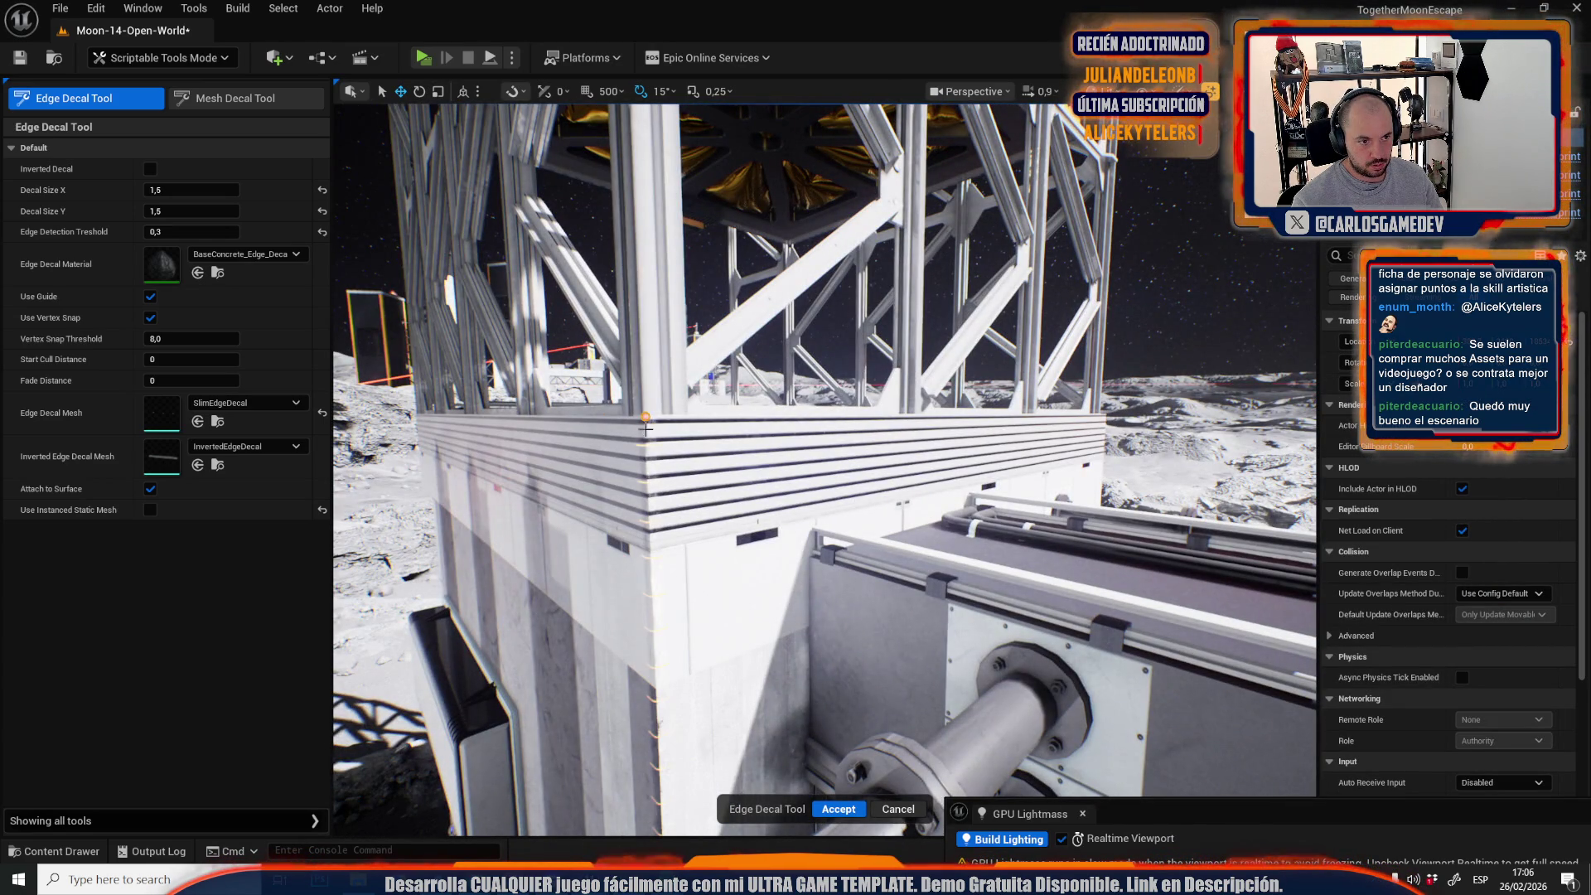
key("Return")
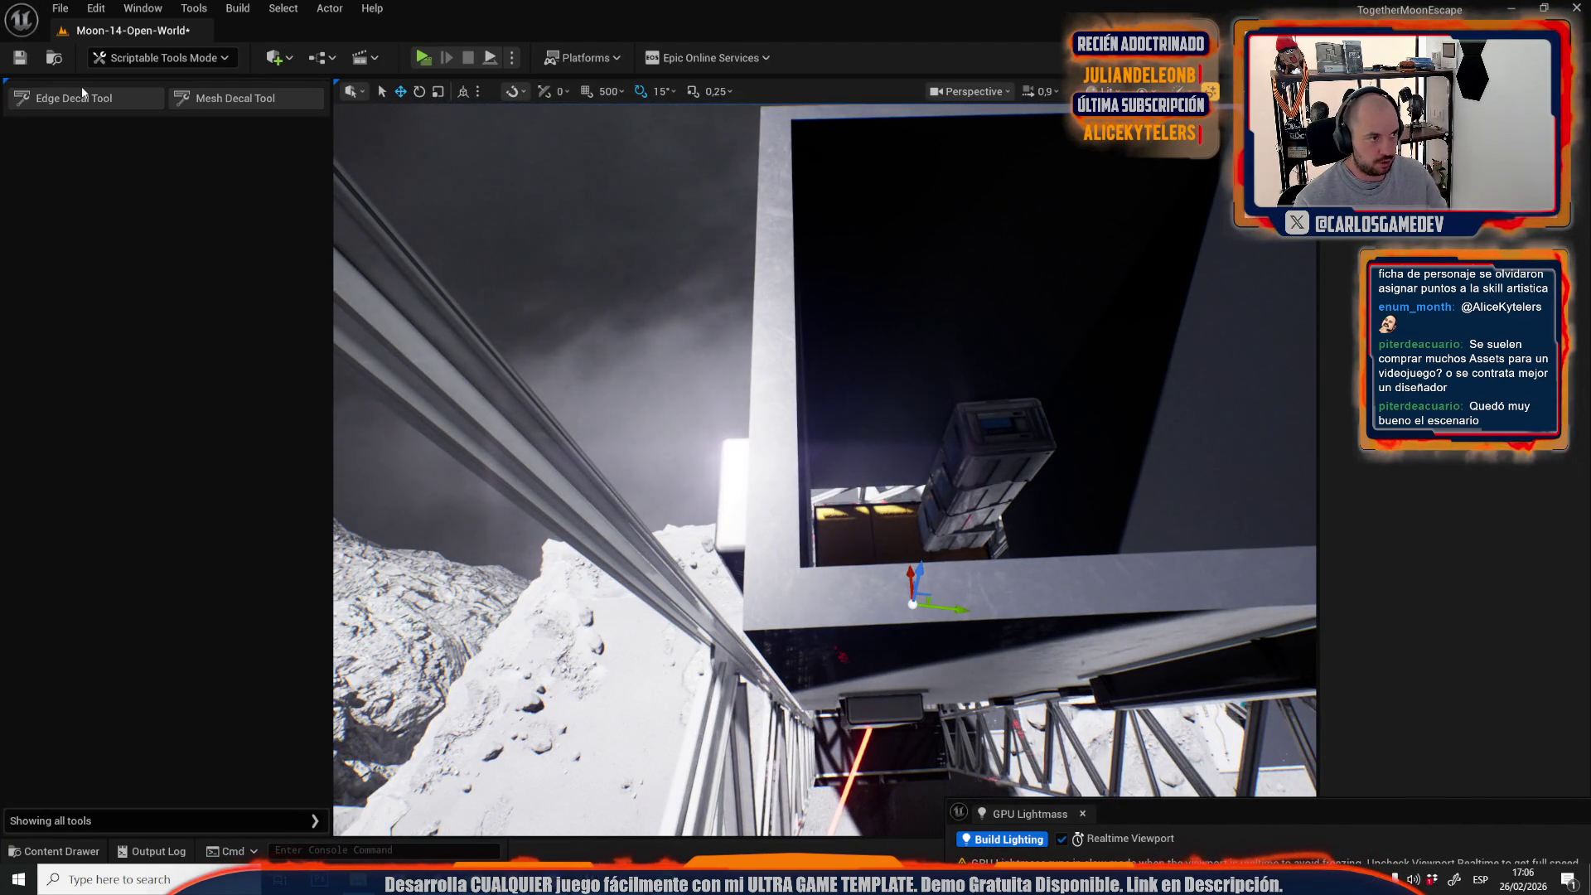
Add edge-wear decals along the shaft frame's top rim.
left_click(81, 96)
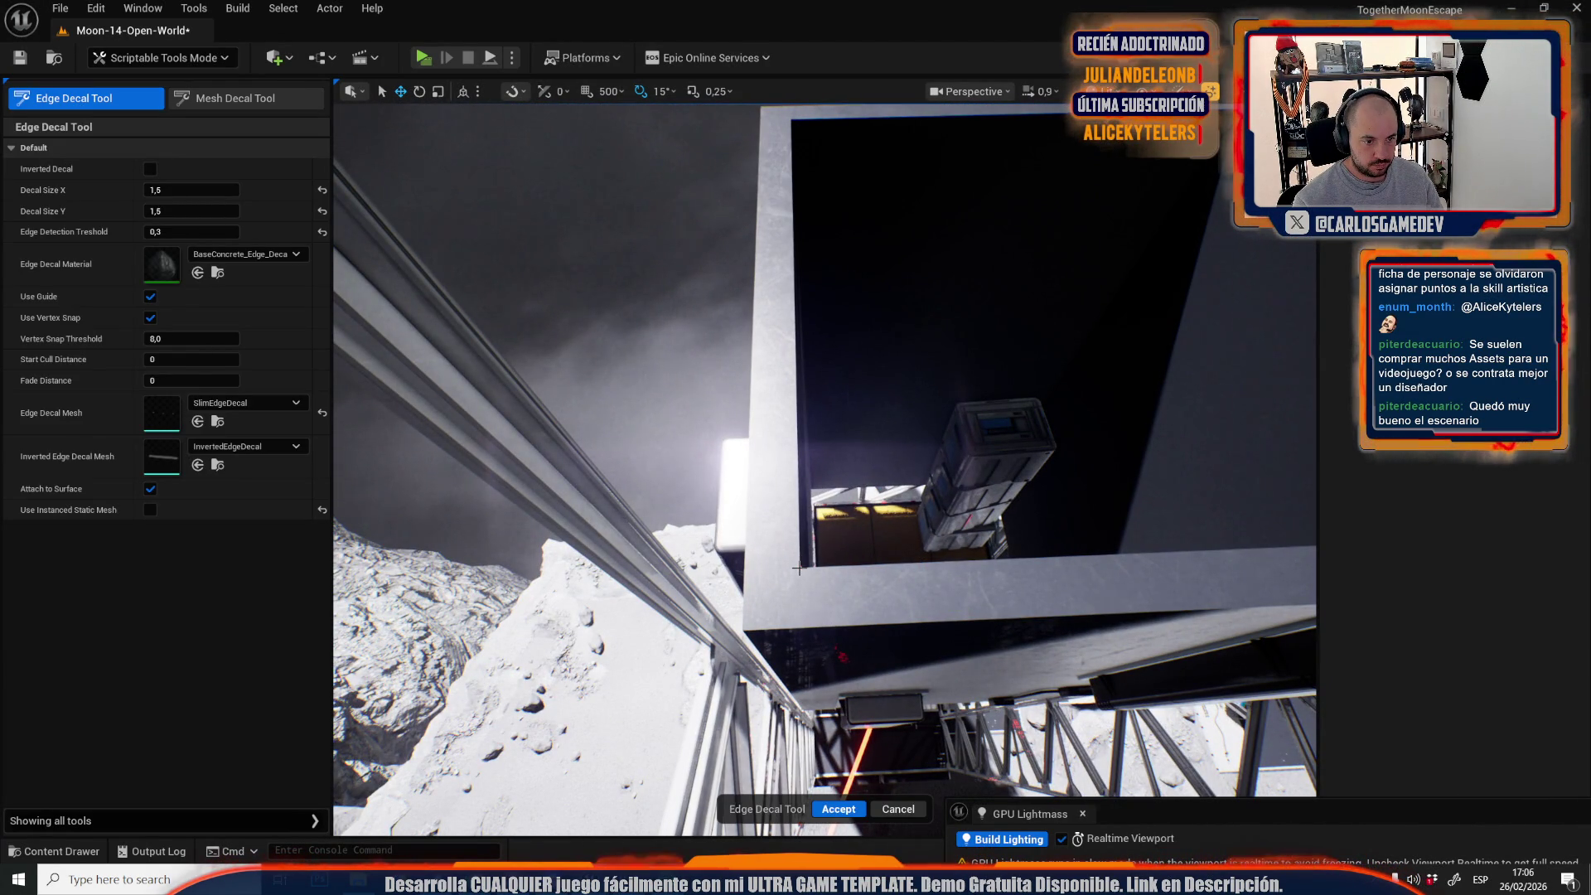
left_click(771, 373)
key("f")
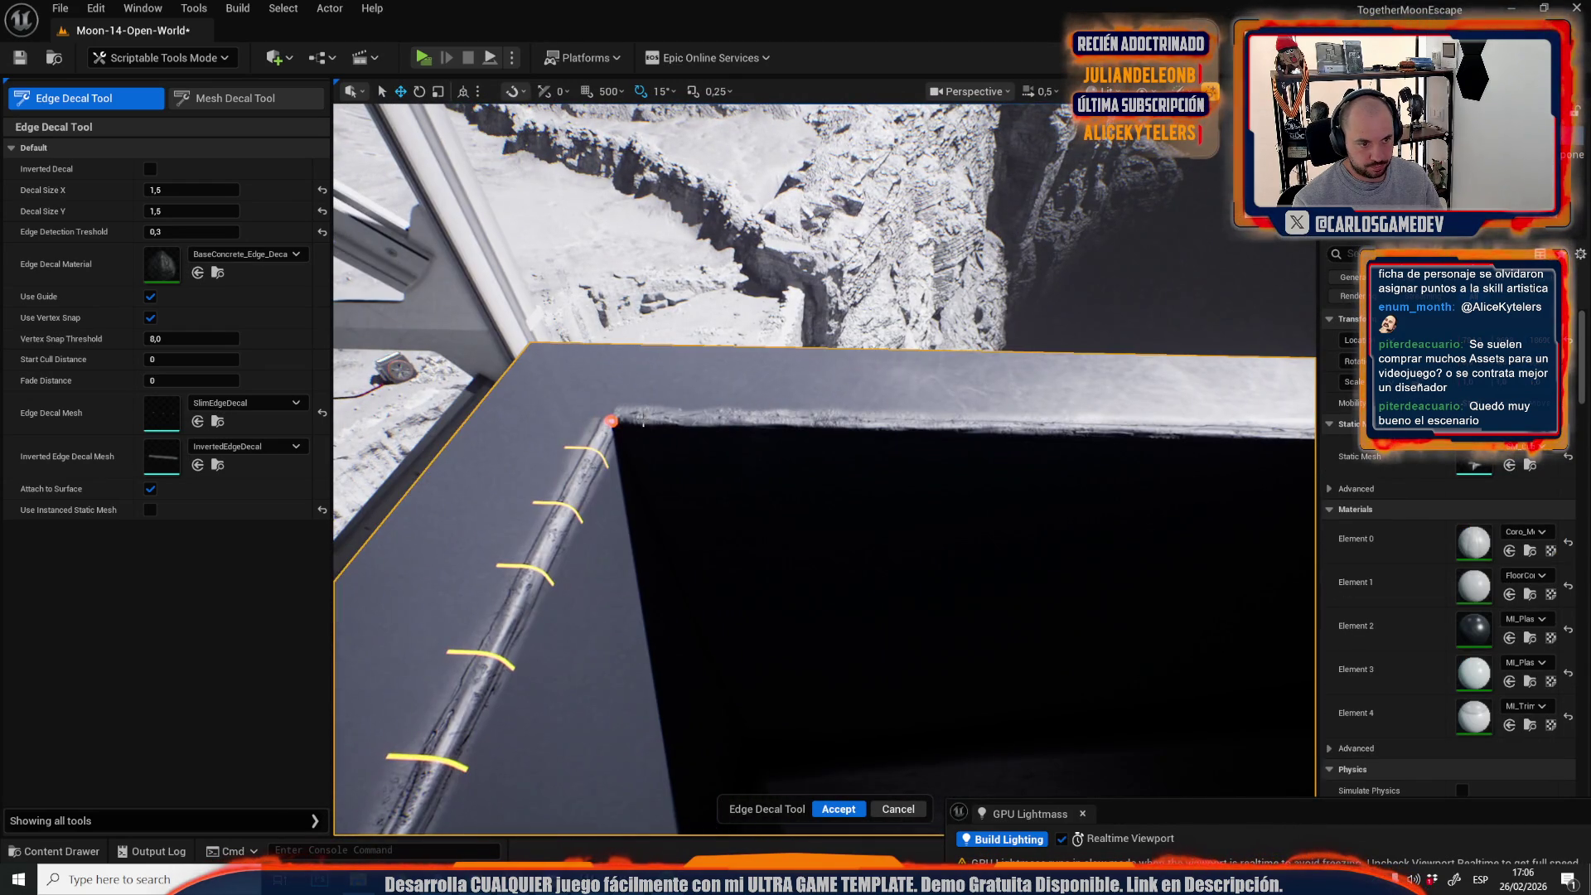
left_click(837, 809)
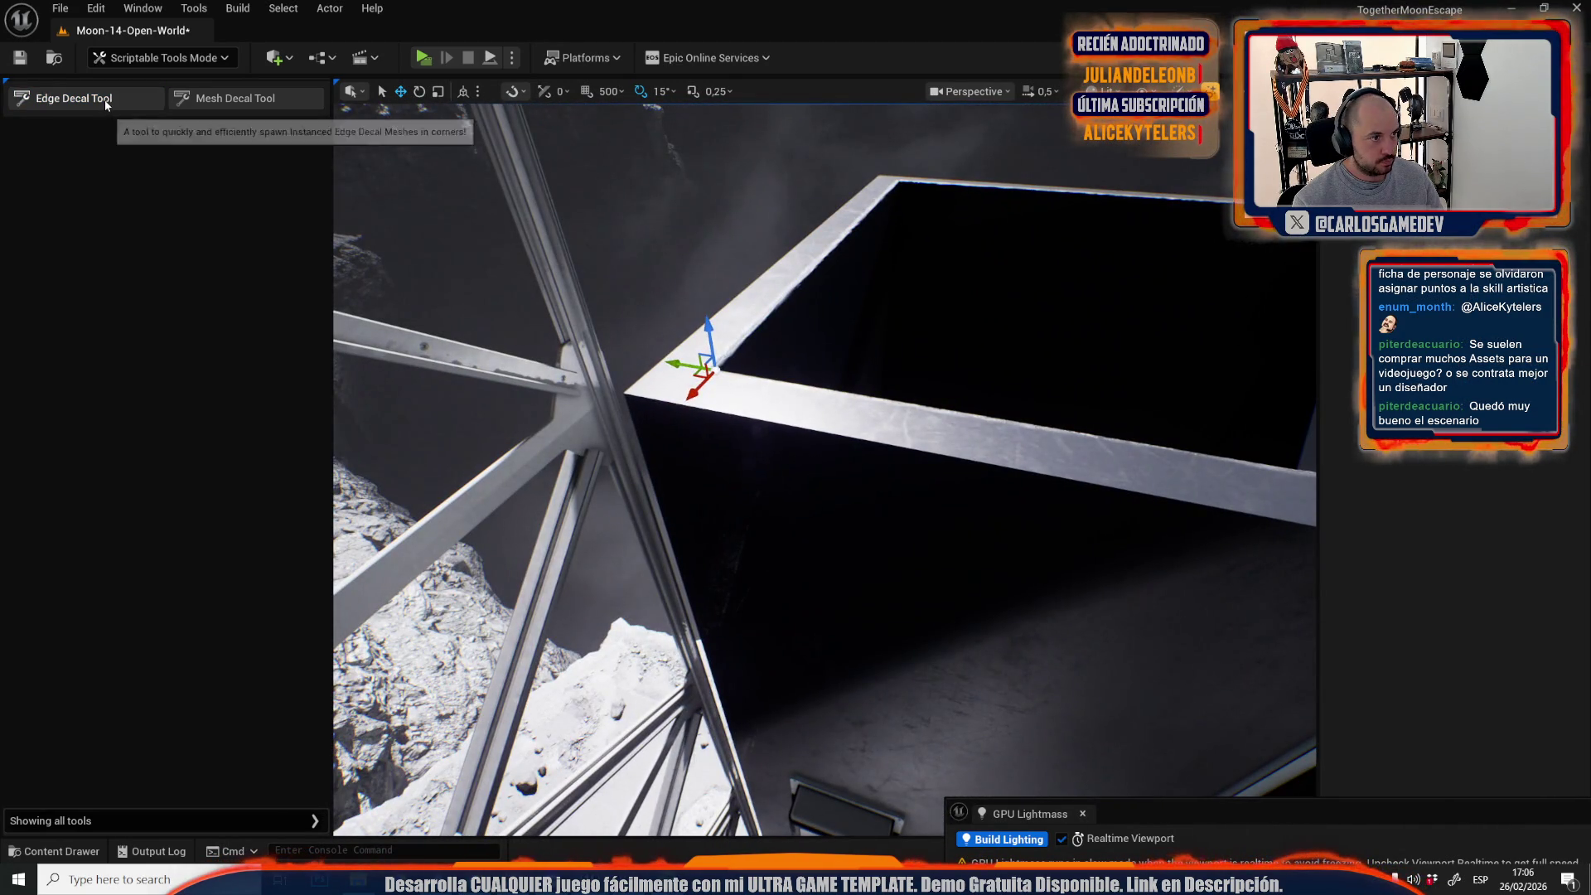
Add an edge-wear decal along the box's edge.
left_click(107, 104)
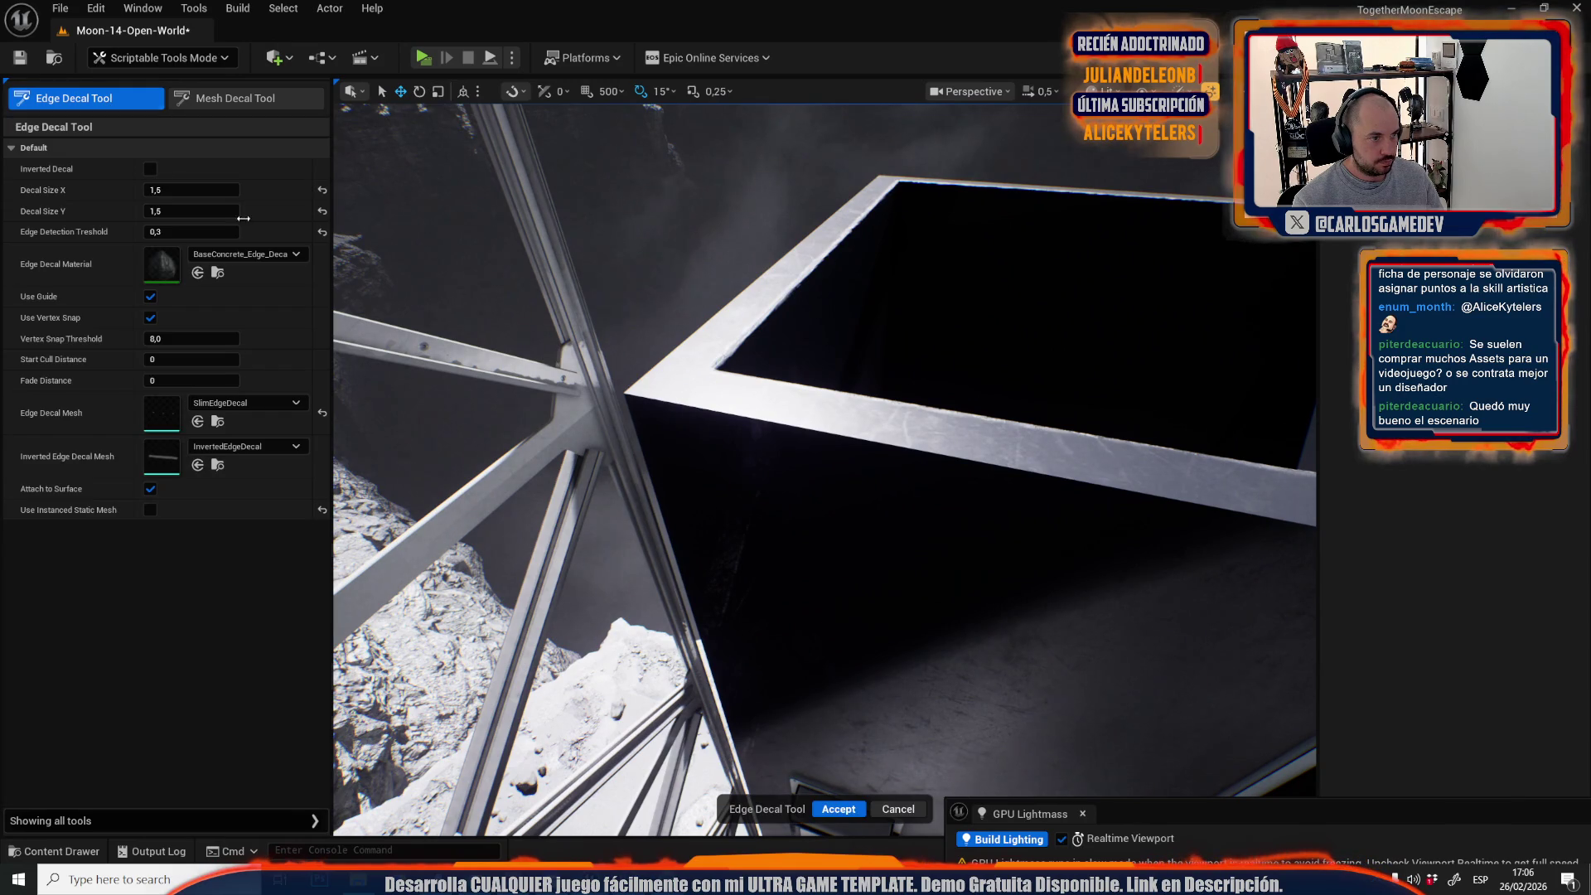
left_click(626, 394)
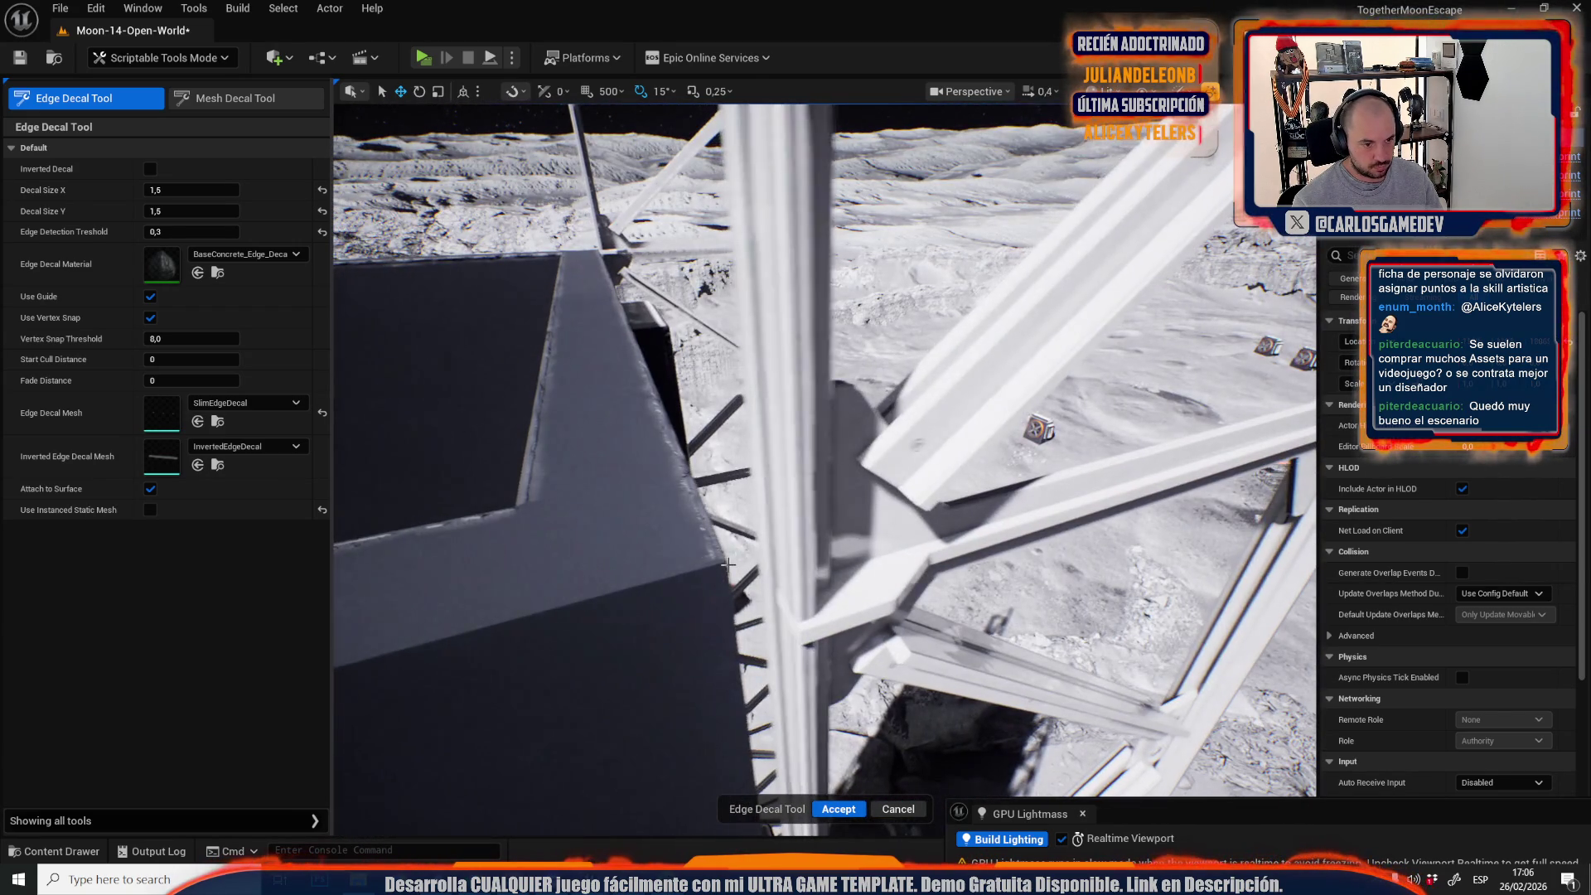
left_click(839, 810)
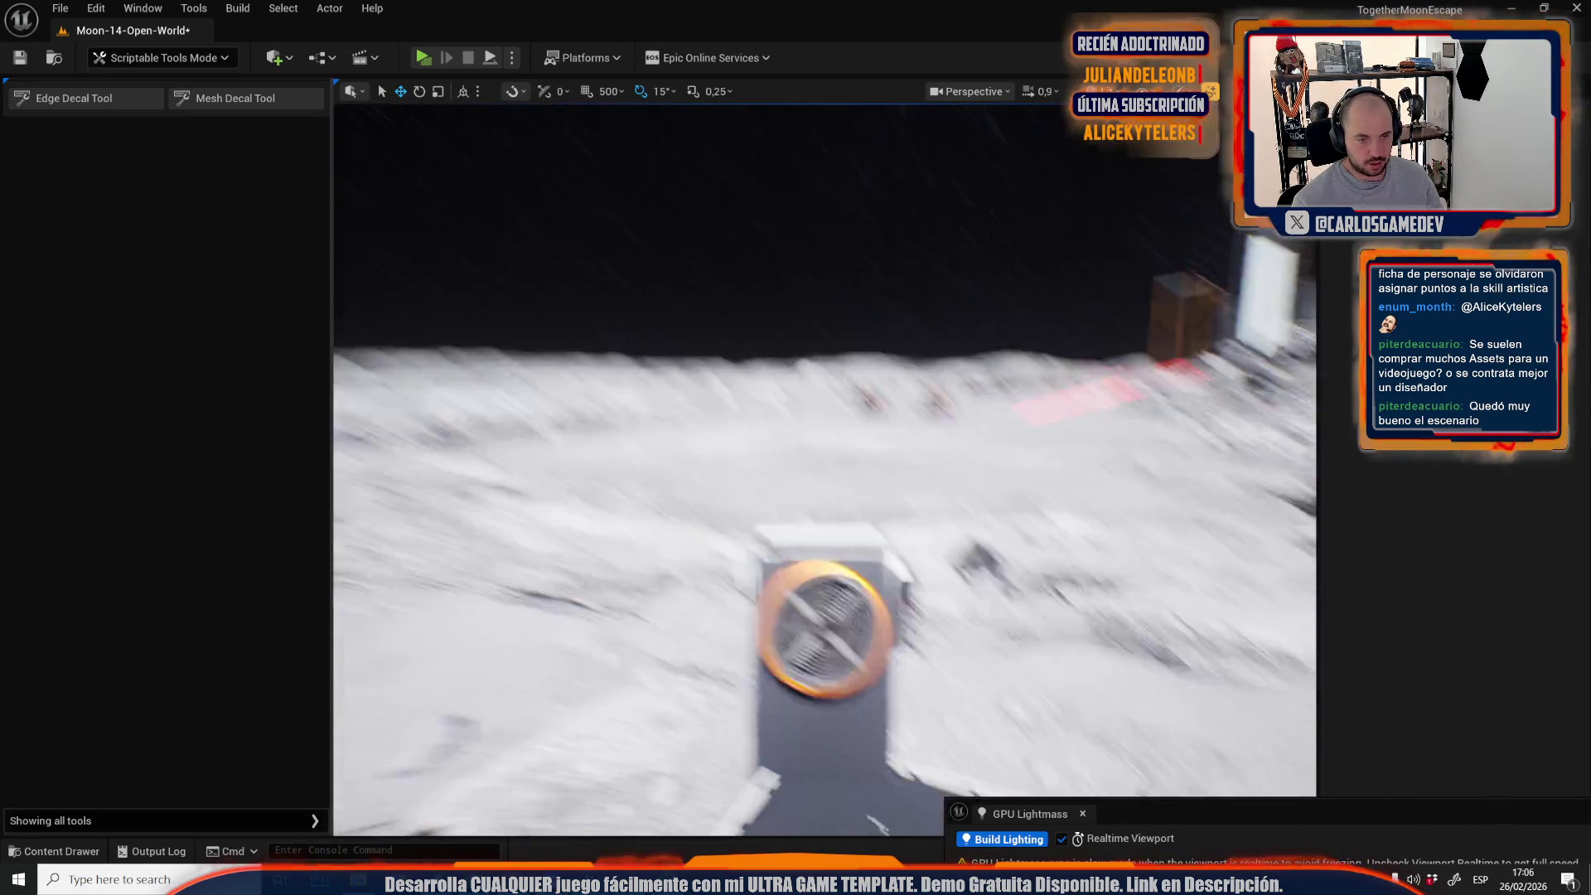
Add an edge decal along the concrete building's lower wall corner.
scroll(825, 469, "down", 1)
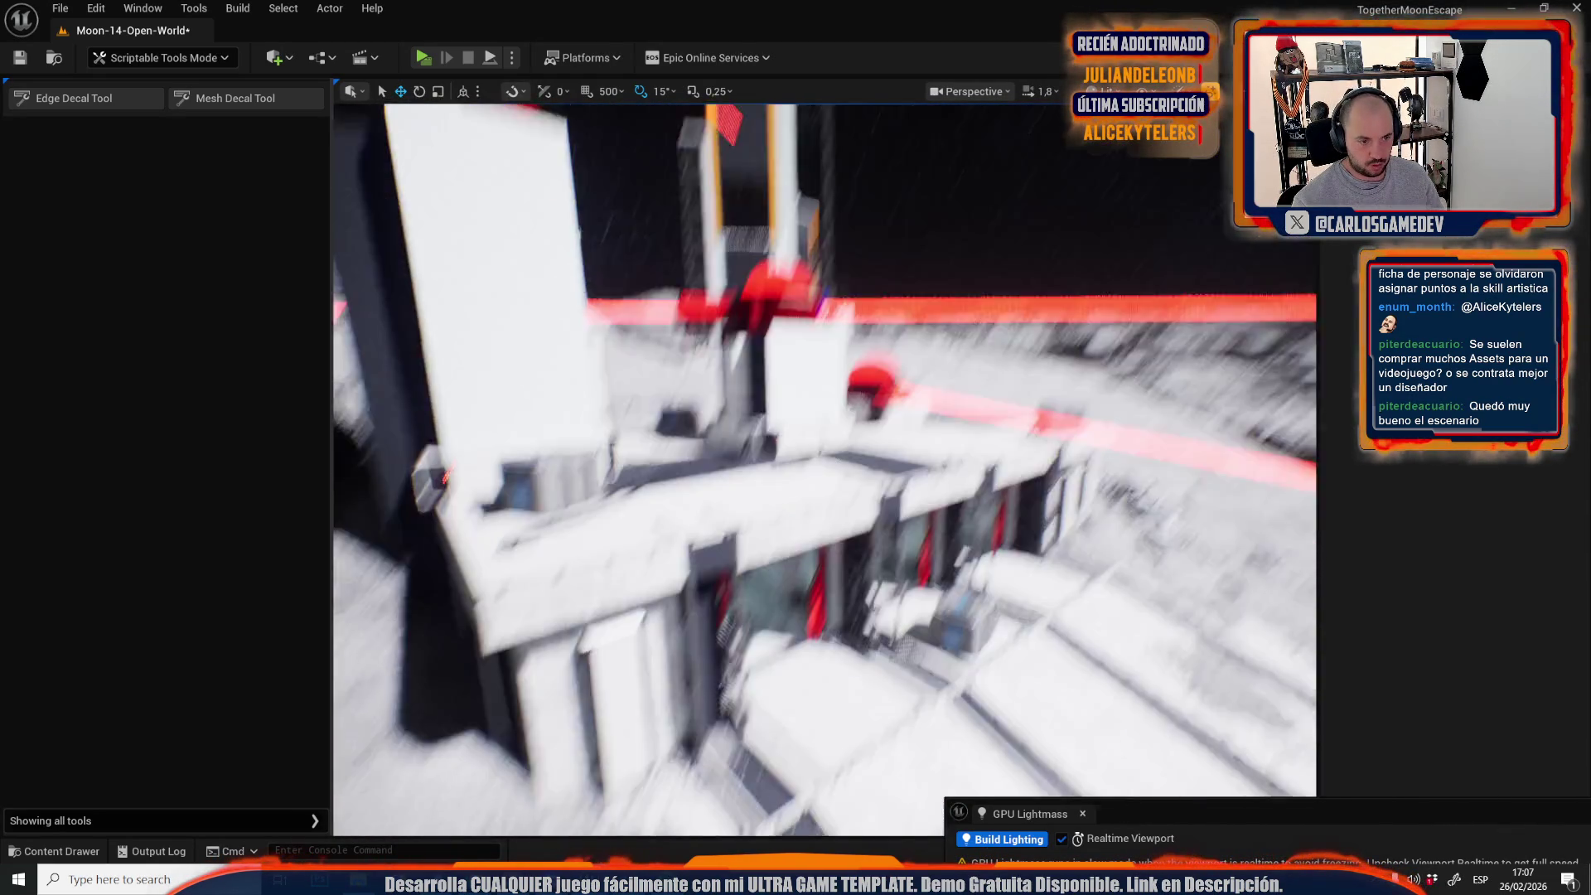
left_click(112, 106)
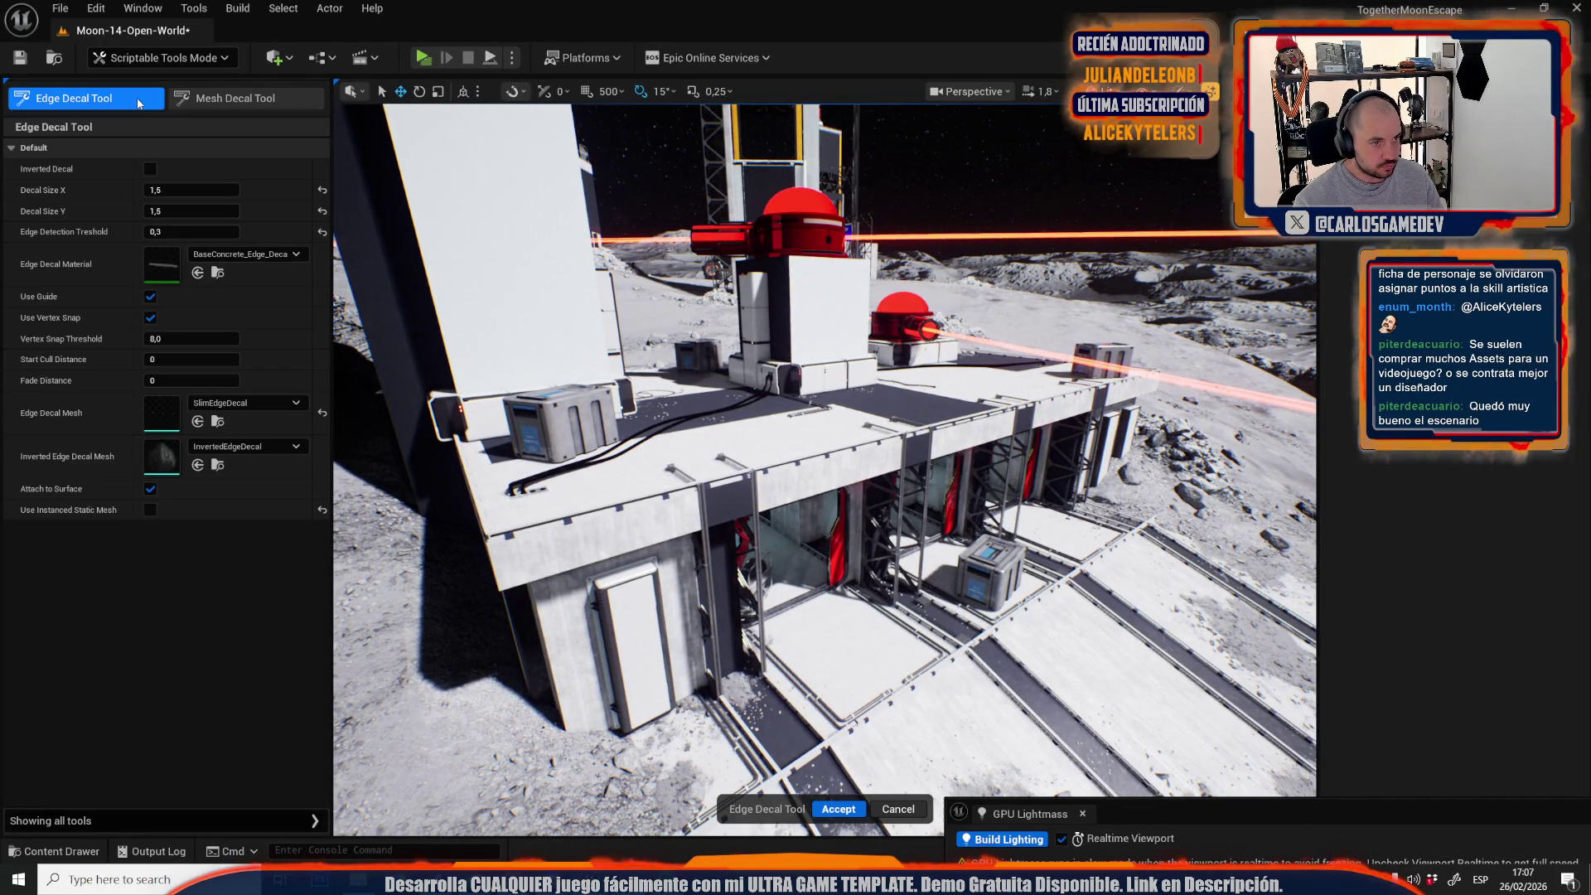
scroll(825, 470, "down", 3)
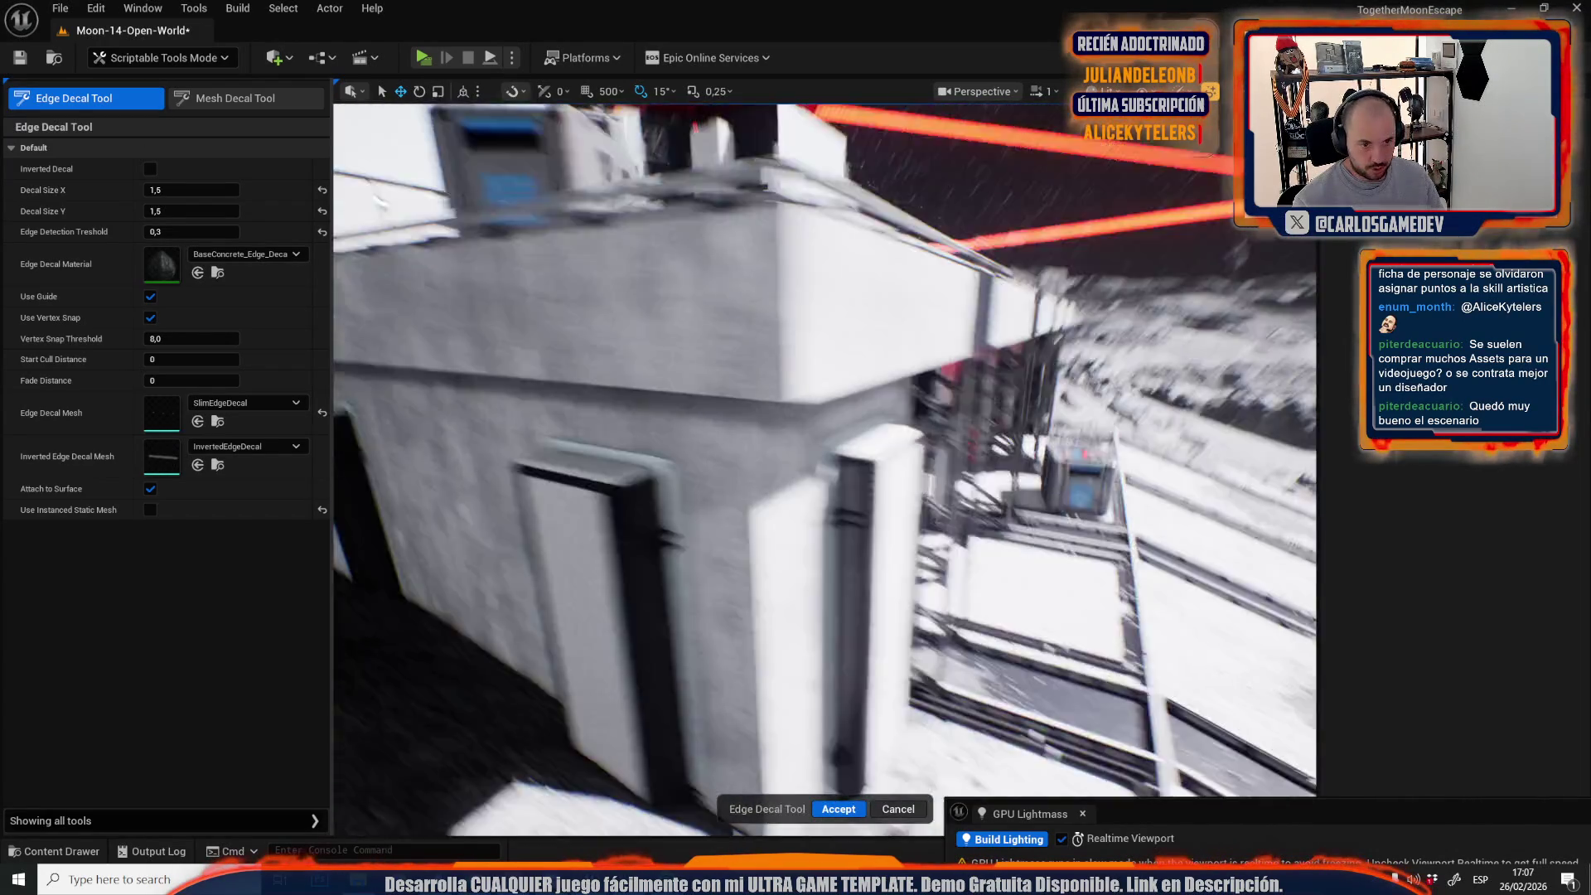
scroll(825, 470, "down", 1)
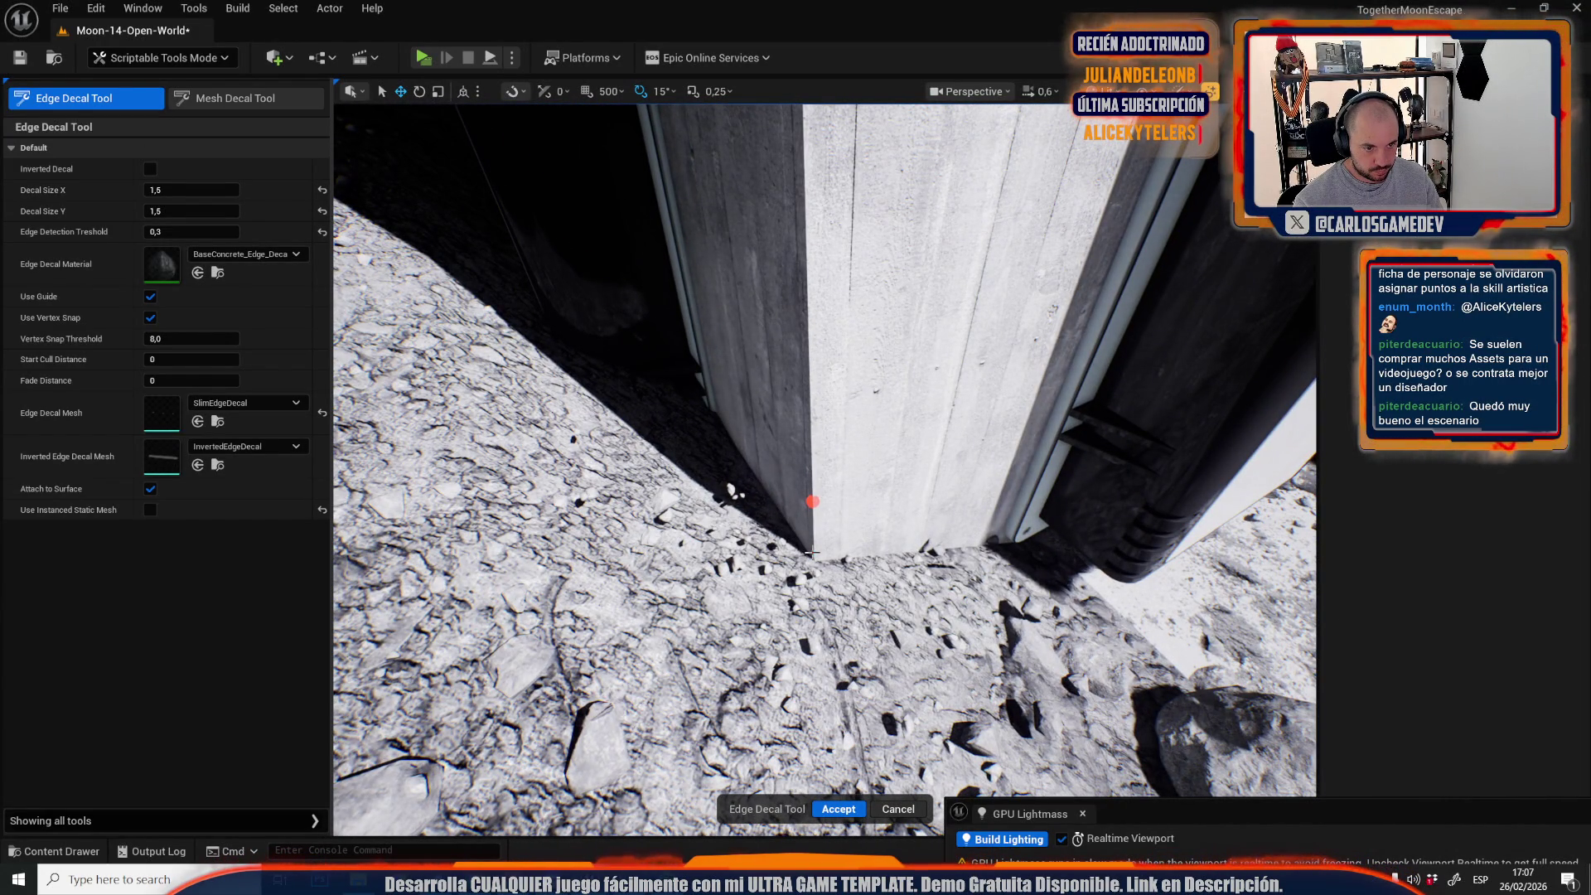
scroll(832, 427, "up", 2)
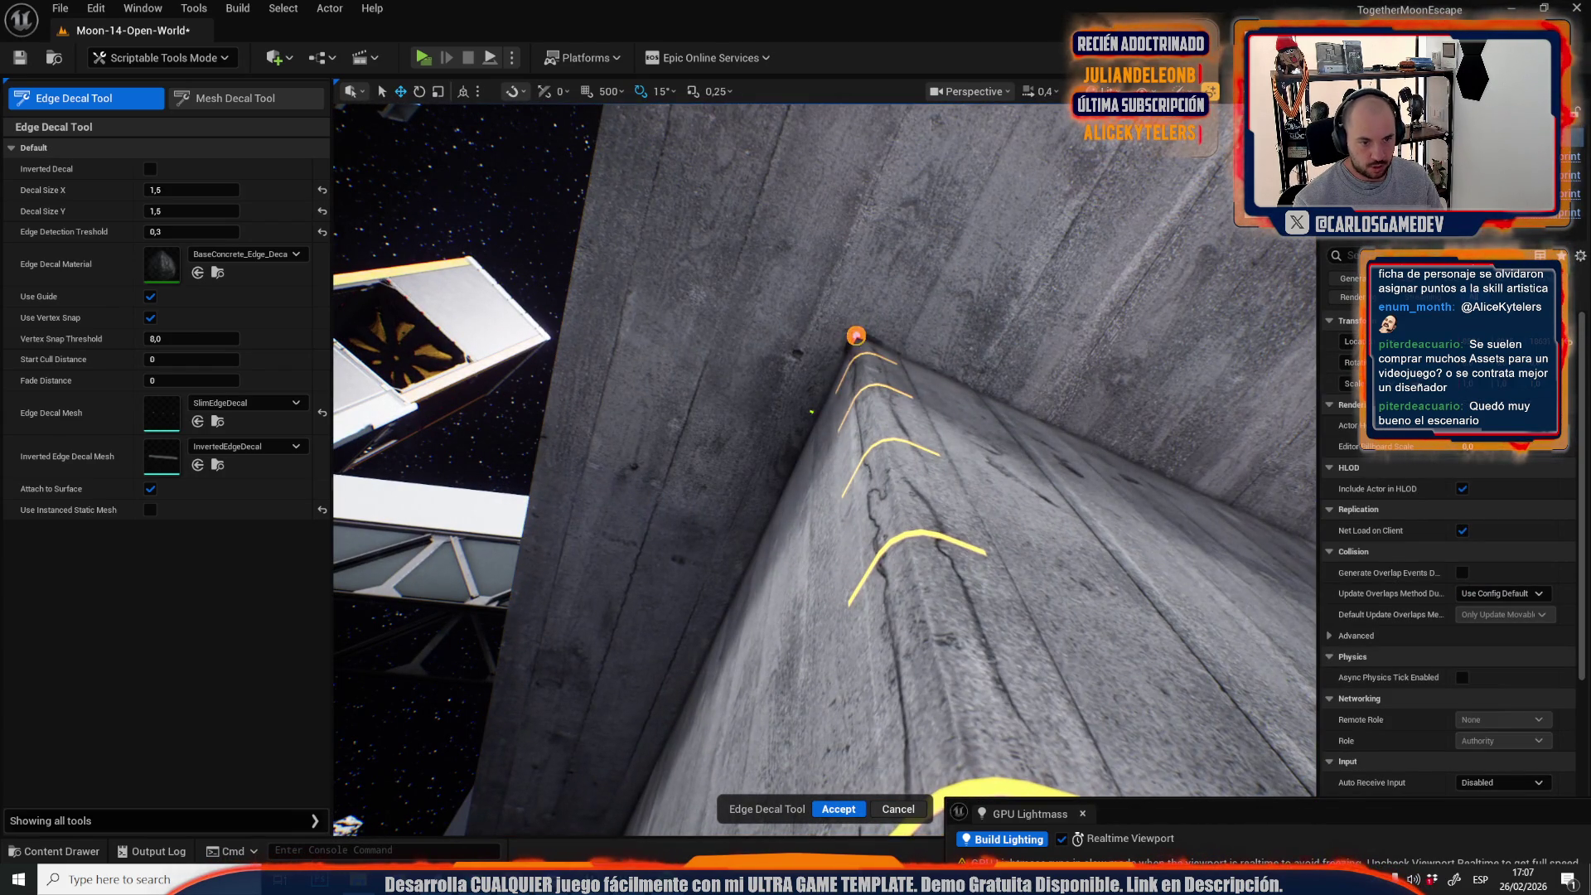
left_click(839, 811)
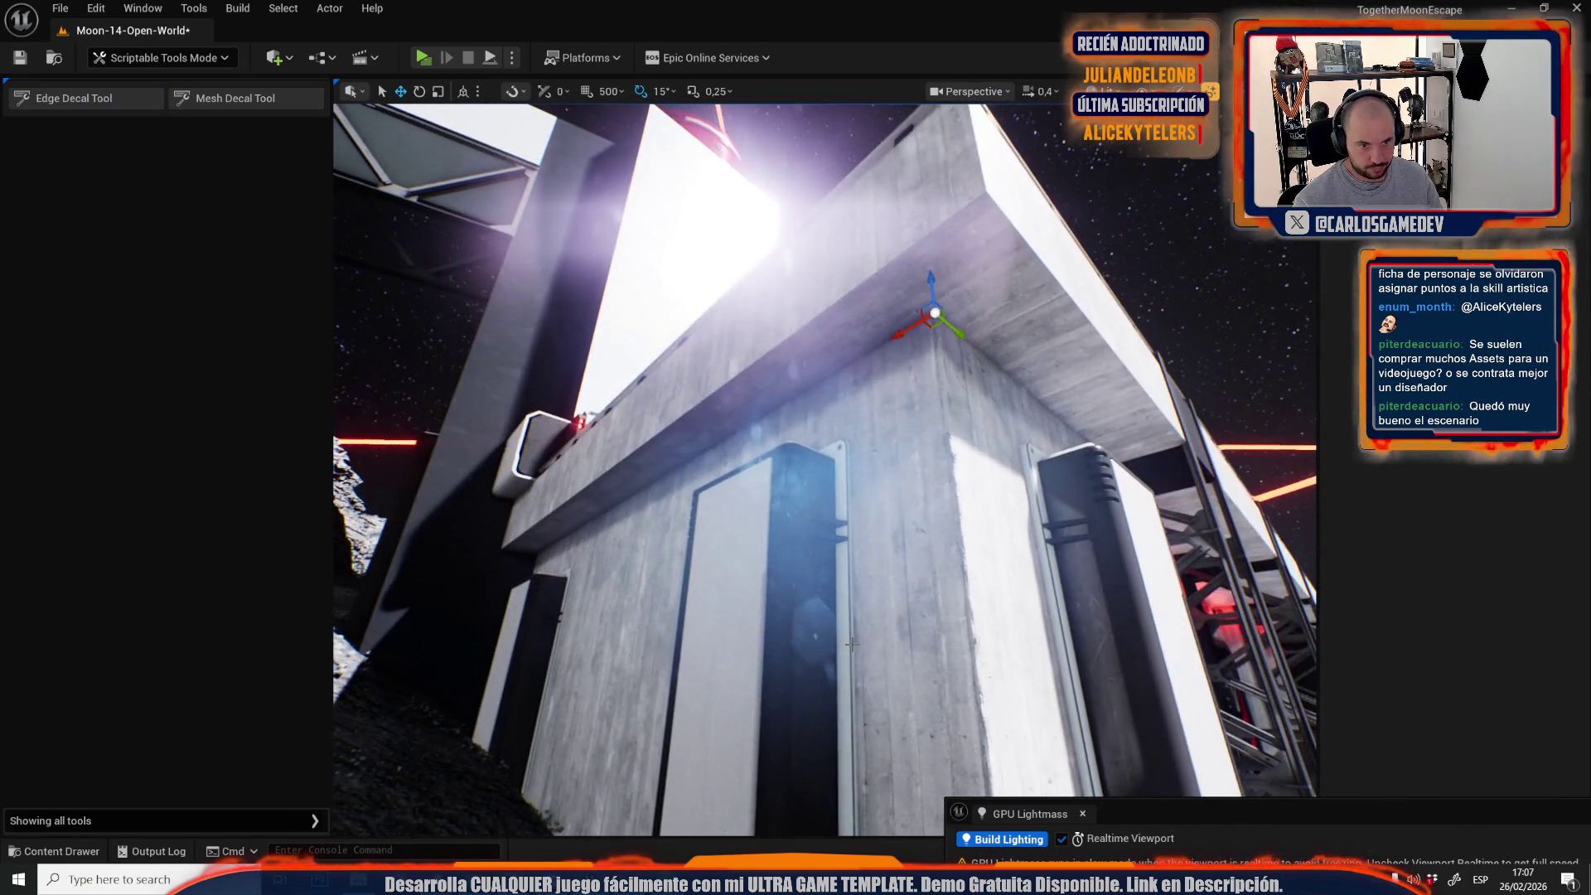
Add further edge-wear decals along the concrete wall edge.
scroll(826, 469, "up", 2)
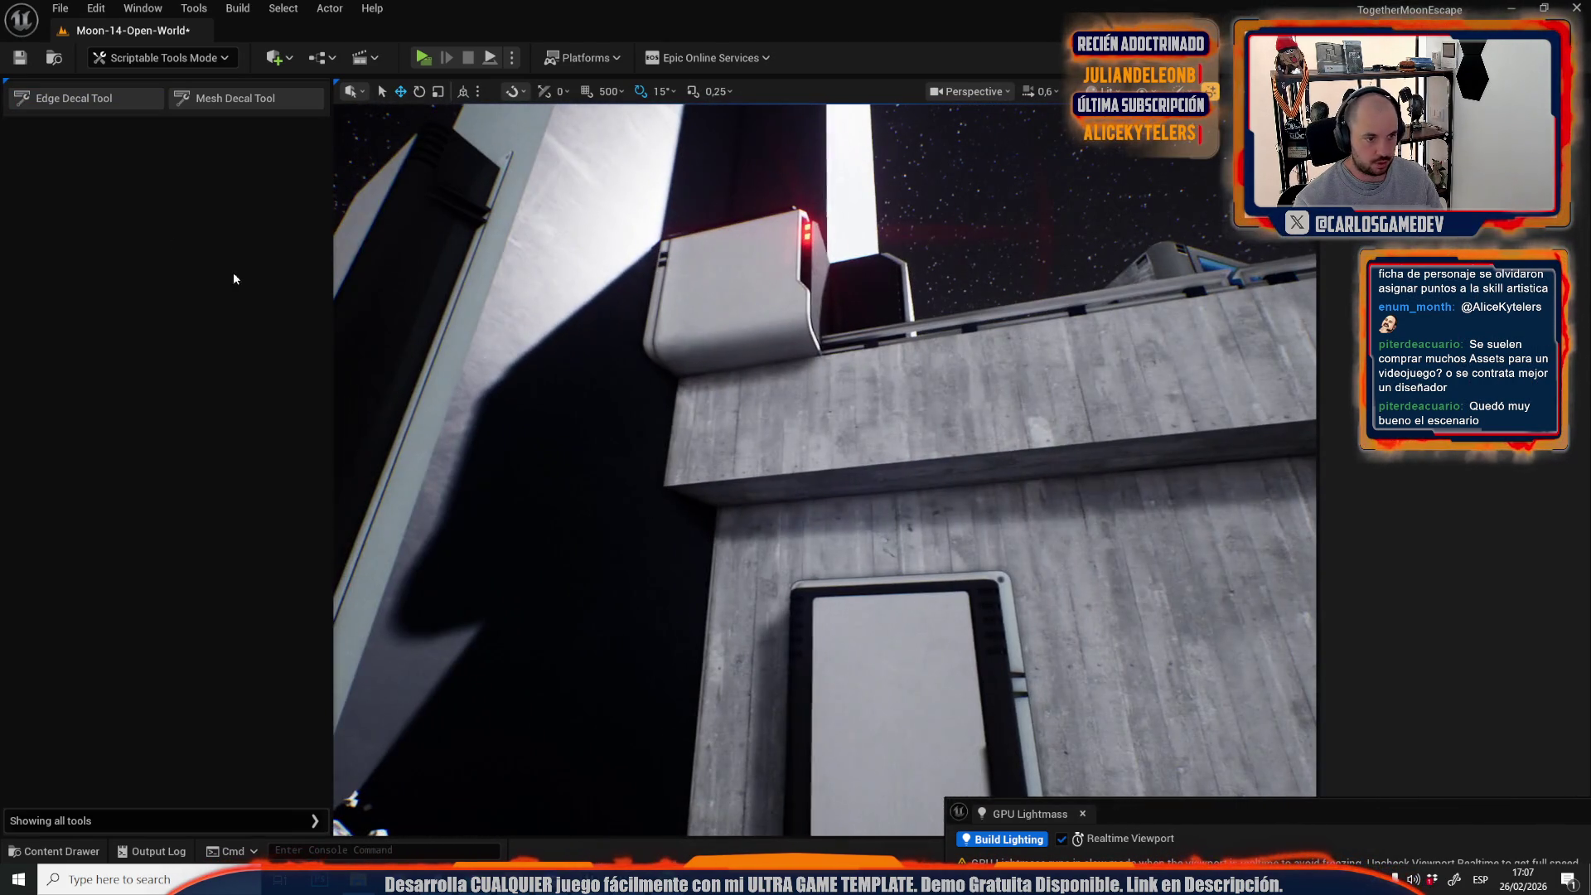
left_click(83, 97)
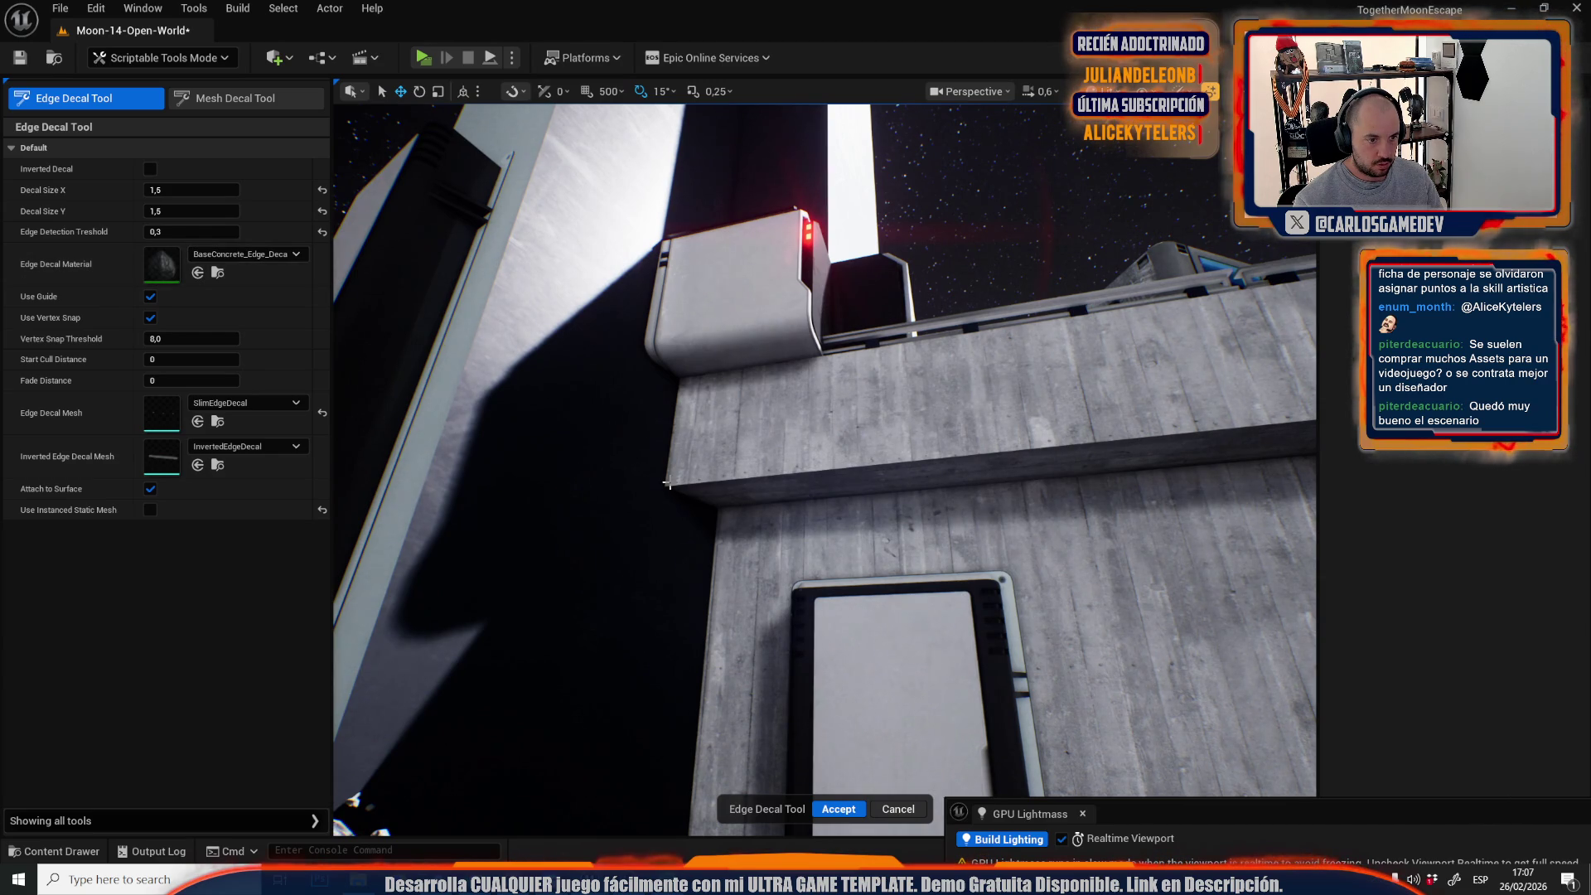
mouse_move(848, 487)
left_mouse_down()
mouse_move(813, 505)
mouse_move(829, 522)
mouse_move(973, 451)
mouse_move(970, 464)
mouse_move(920, 477)
mouse_move(888, 382)
mouse_move(877, 427)
mouse_move(942, 459)
left_mouse_up()
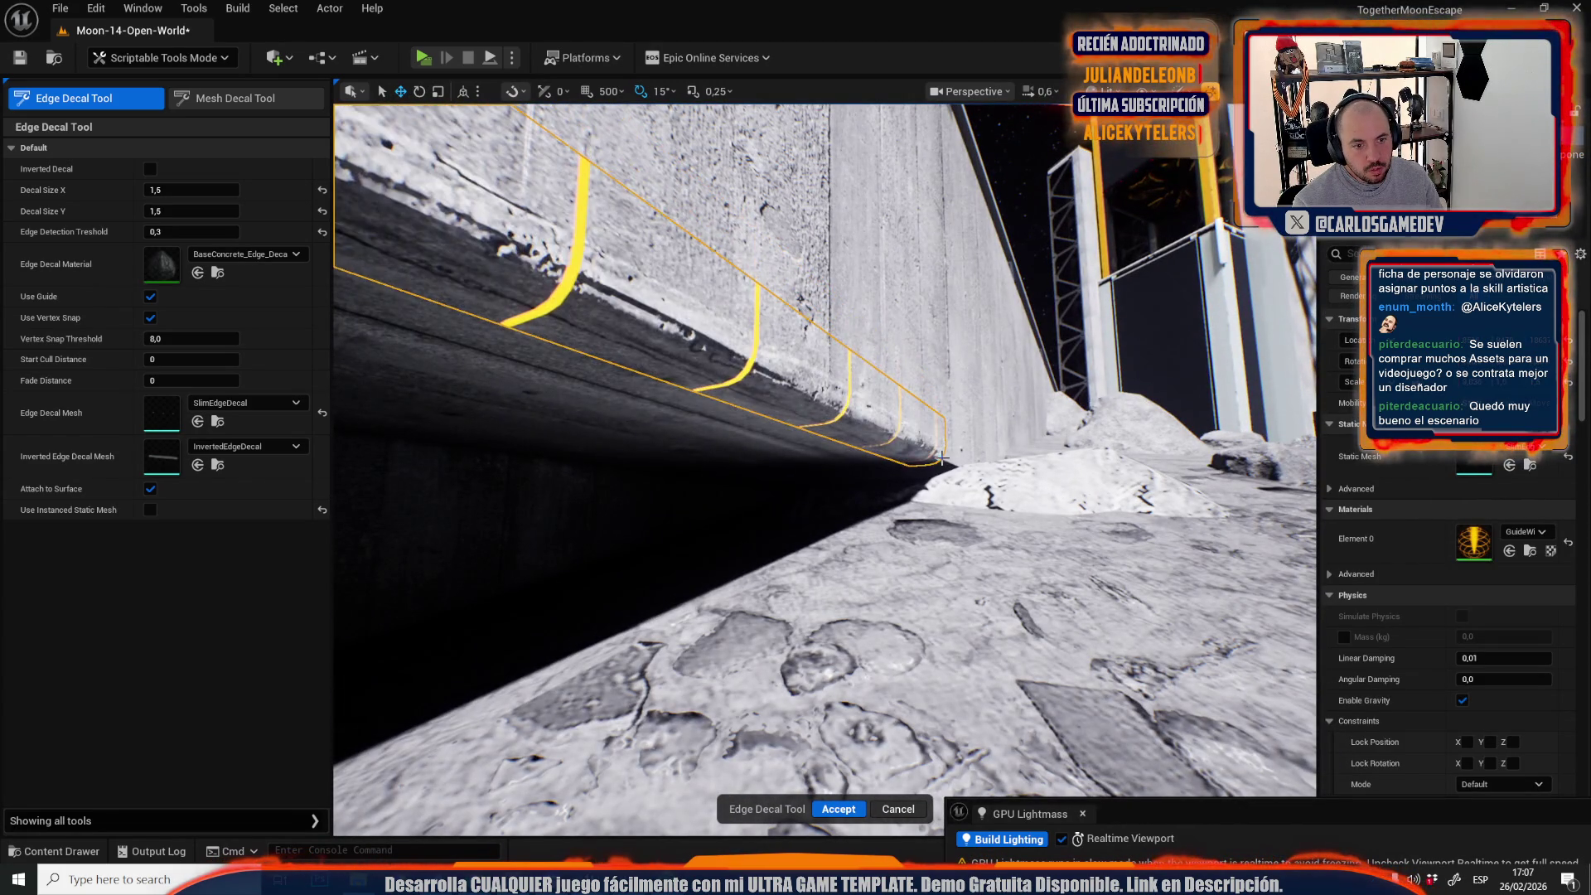
left_click(839, 809)
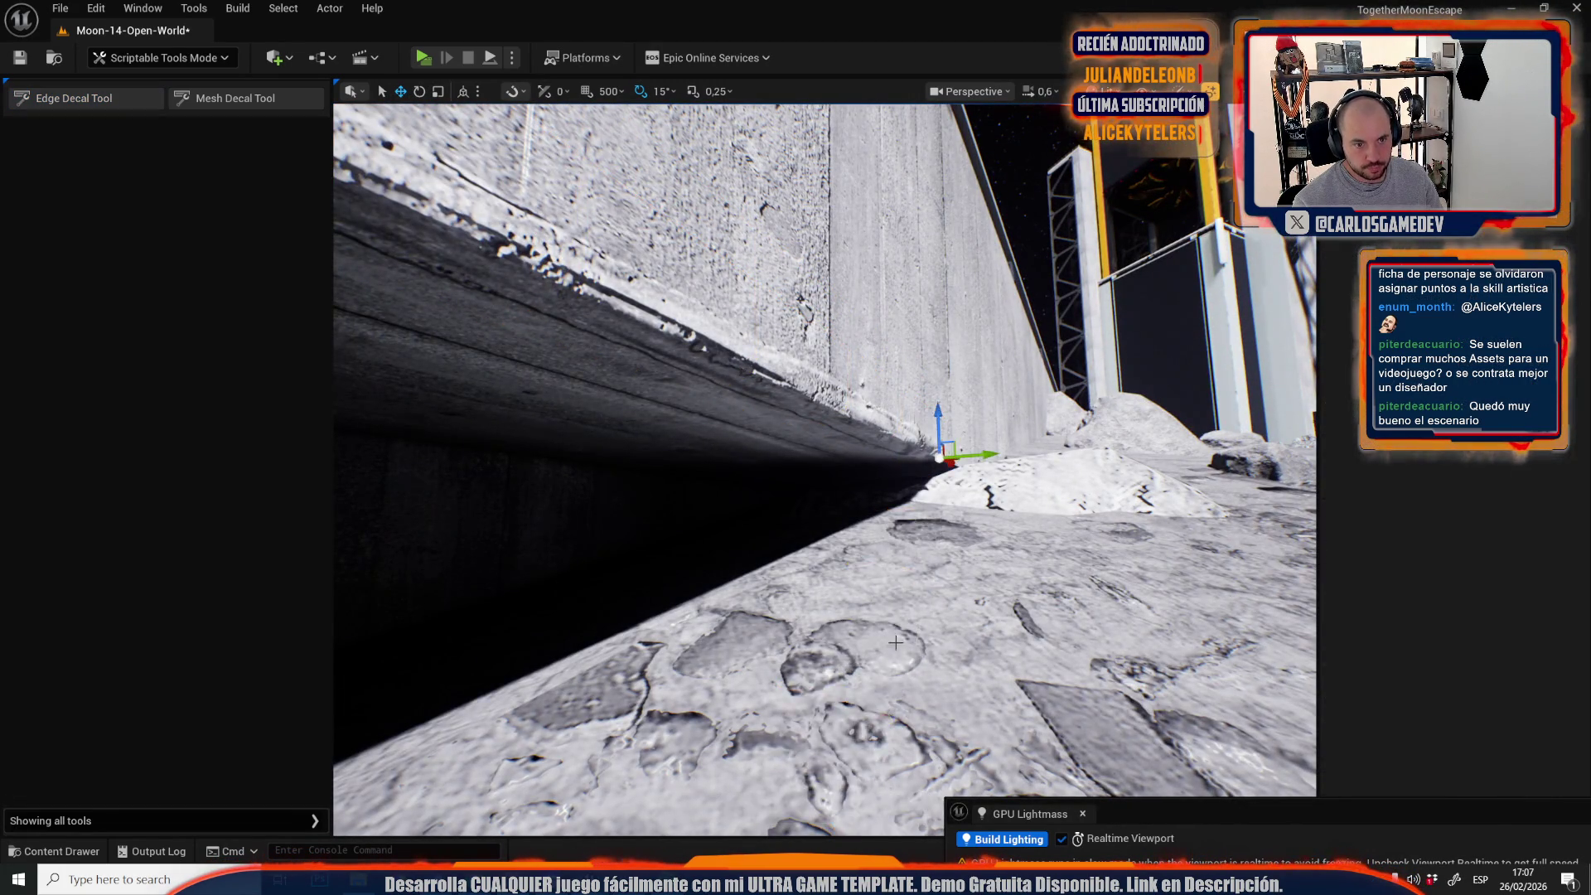
Add an edge decal along the concrete overhang's lower edge.
left_click_drag(779, 816, 812, 796)
left_click_drag(457, 334, 458, 335)
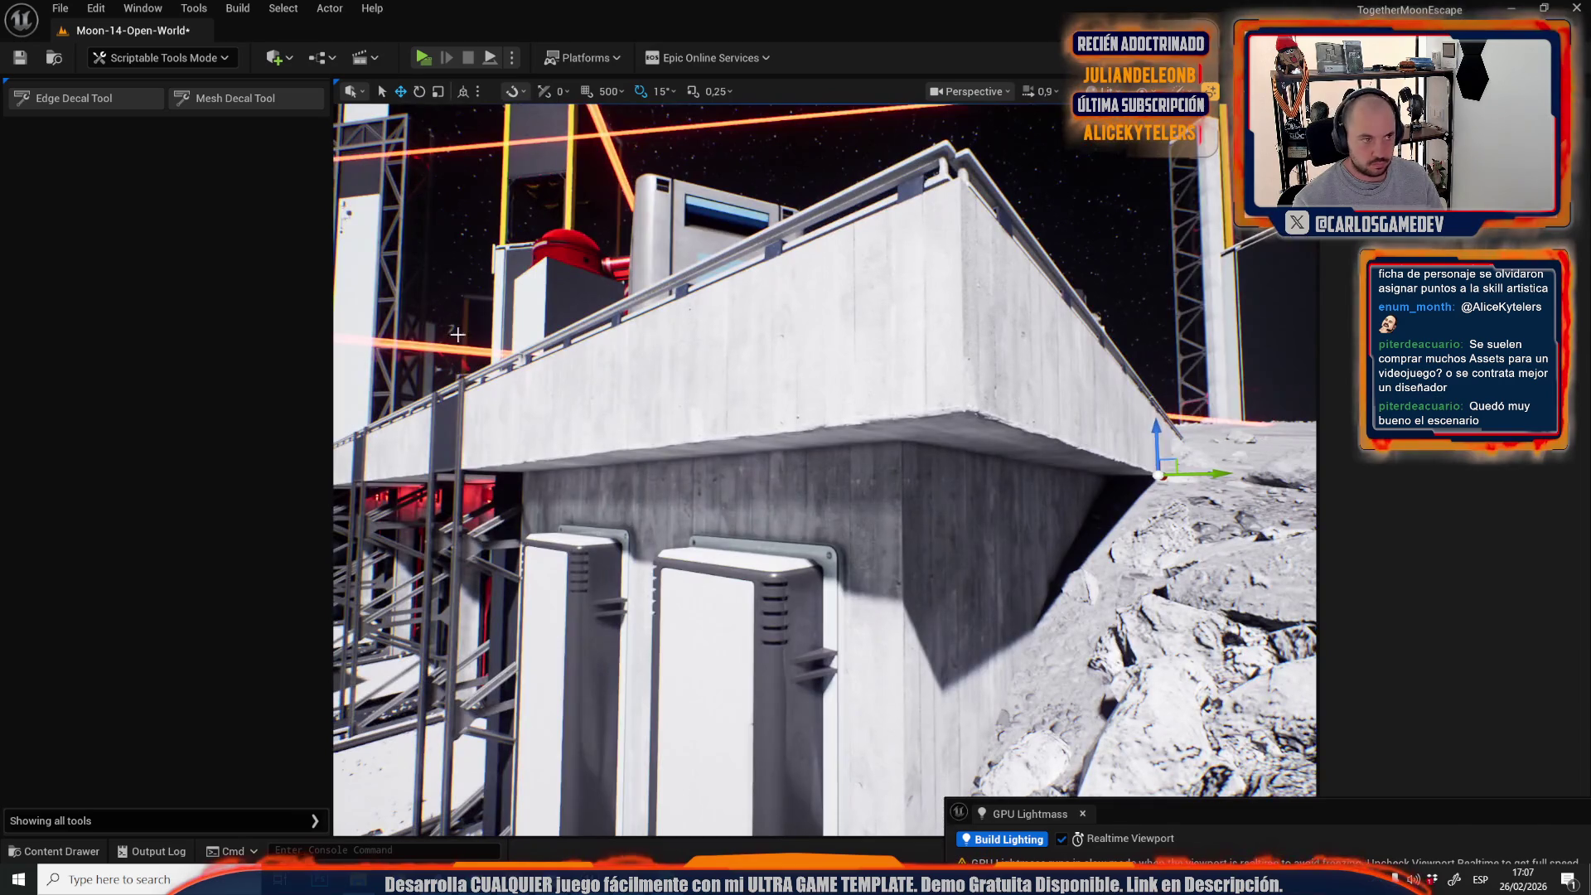
left_click(141, 95)
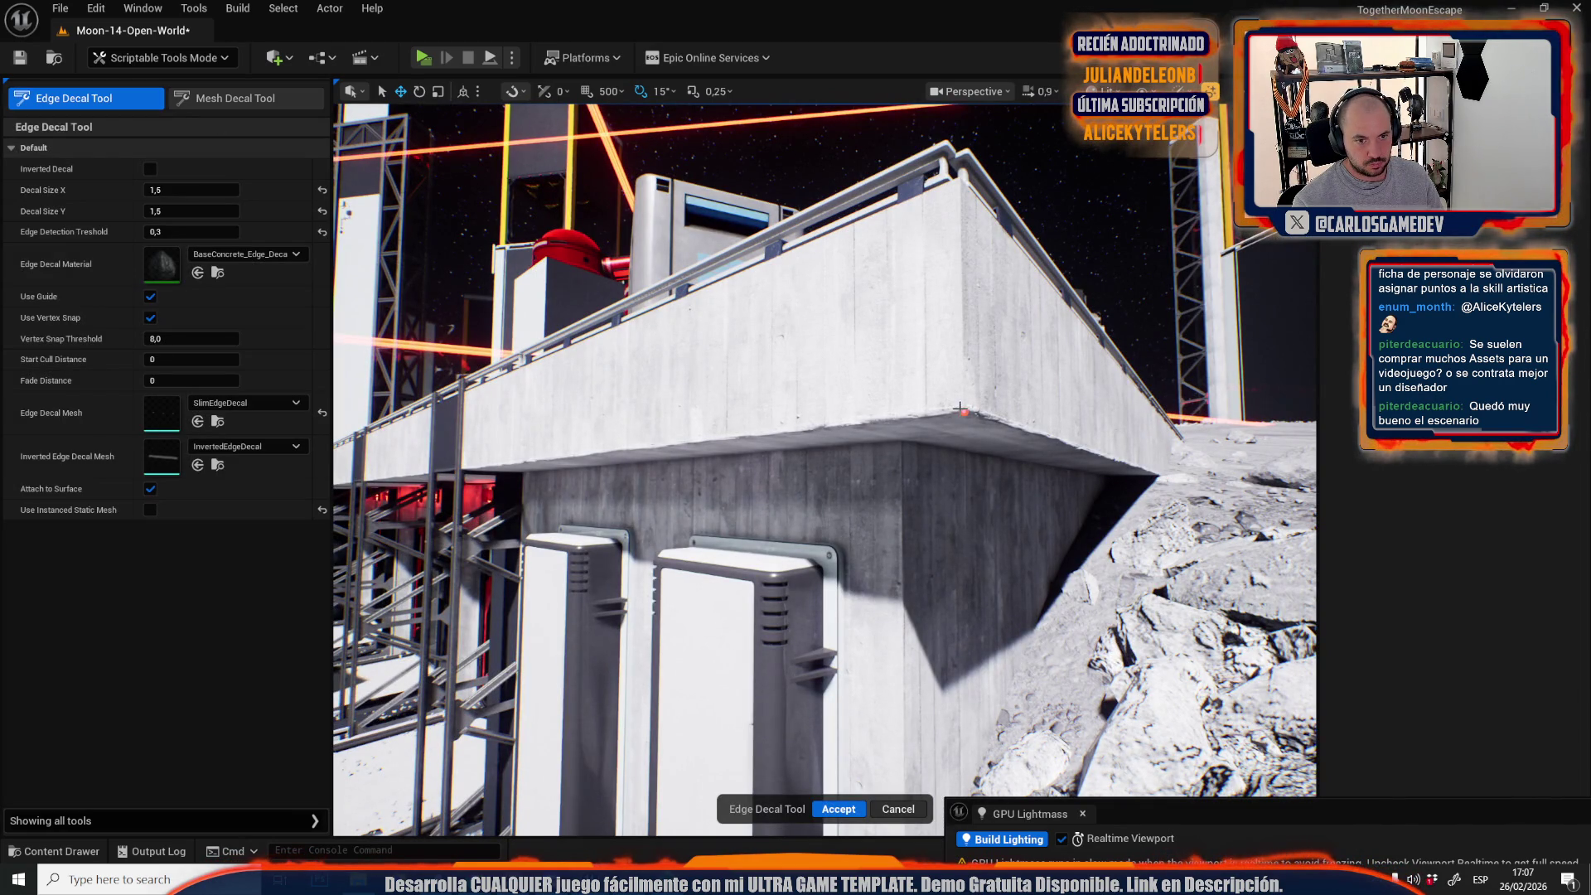
left_click(964, 412)
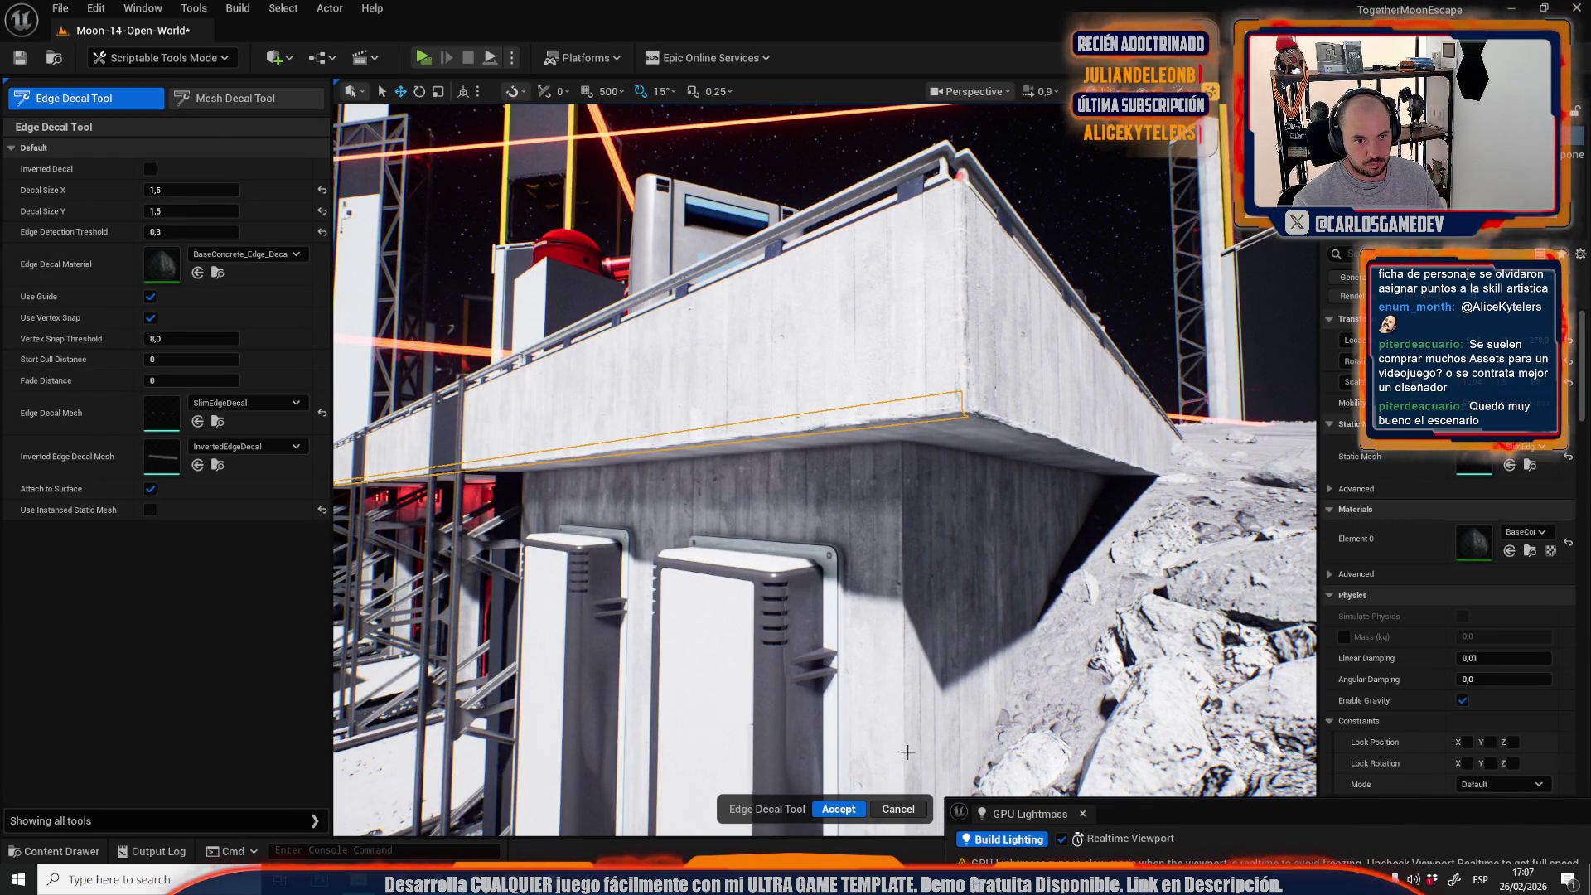
left_click(838, 810)
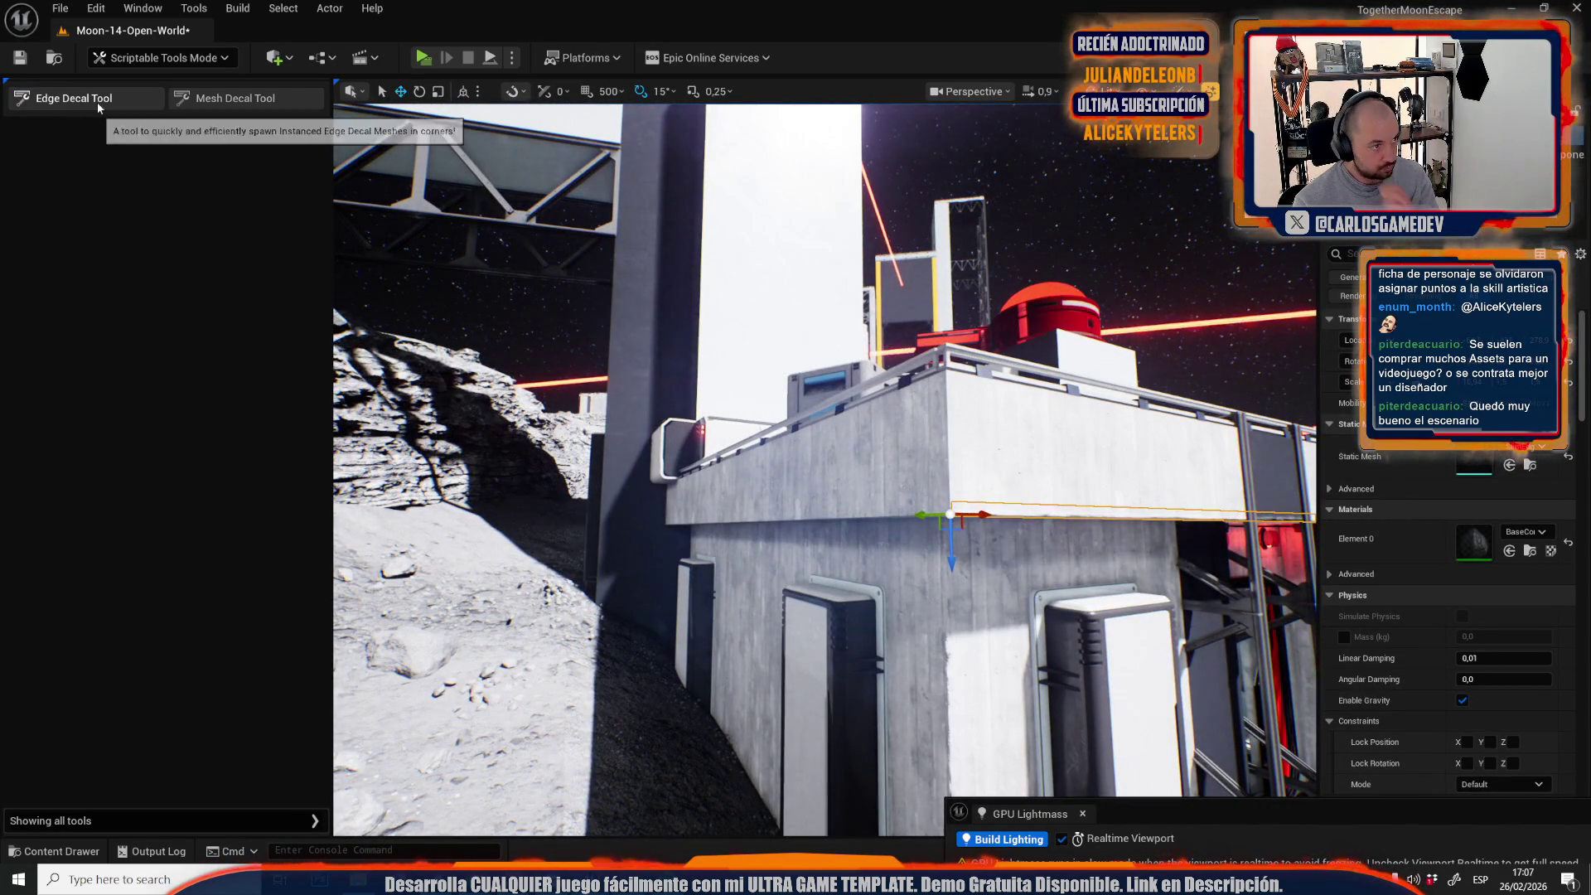
Add edge-wear decals along the building's ledge corners.
left_click(97, 102)
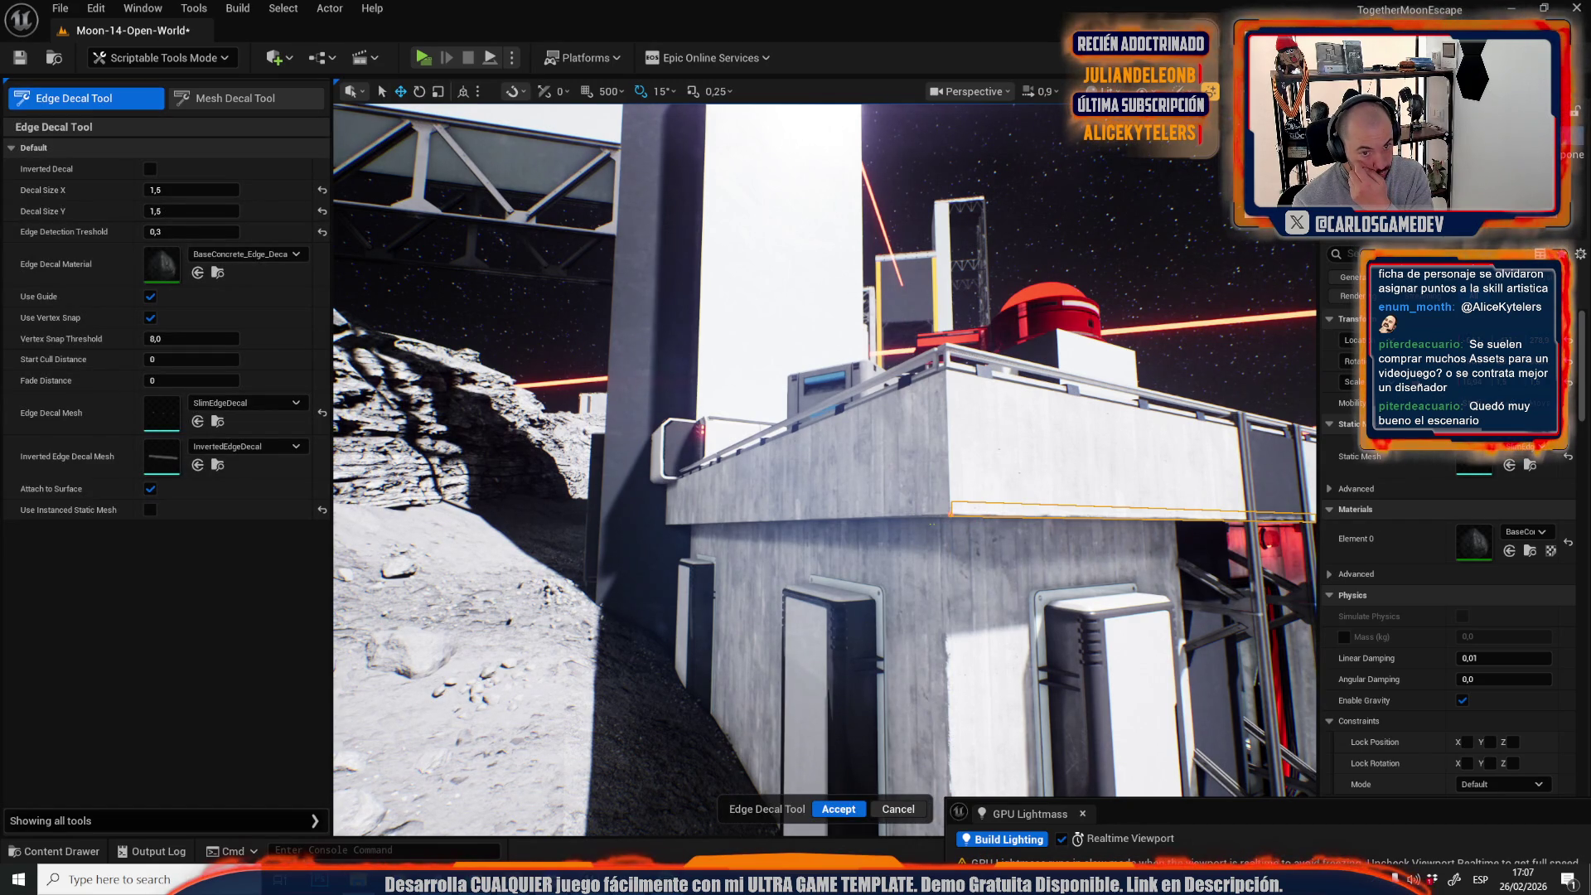
left_click(948, 380)
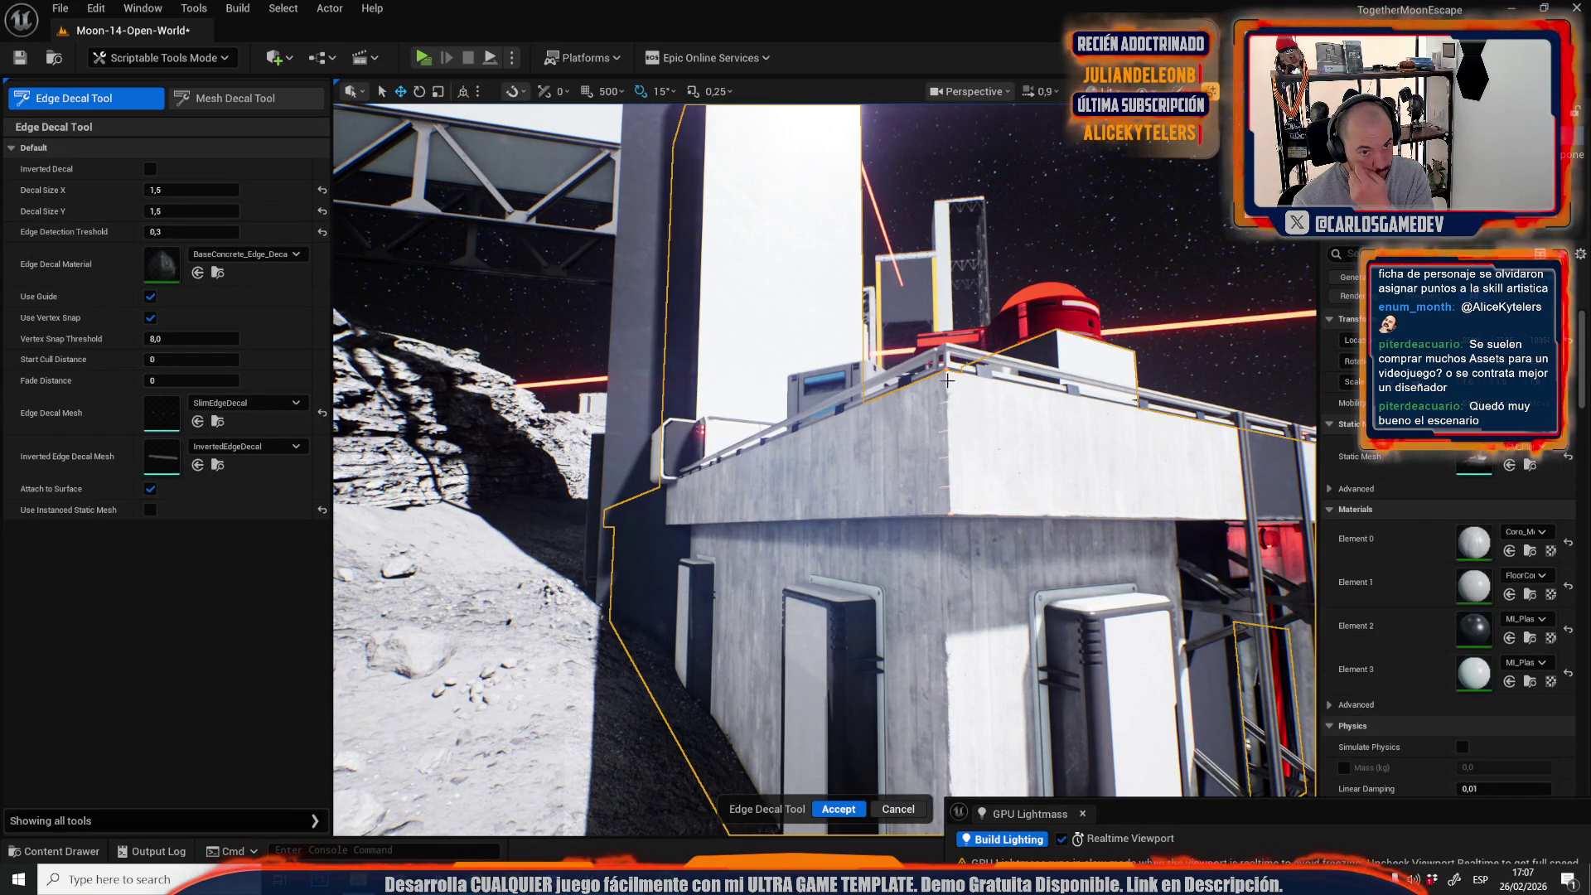
left_click(840, 810)
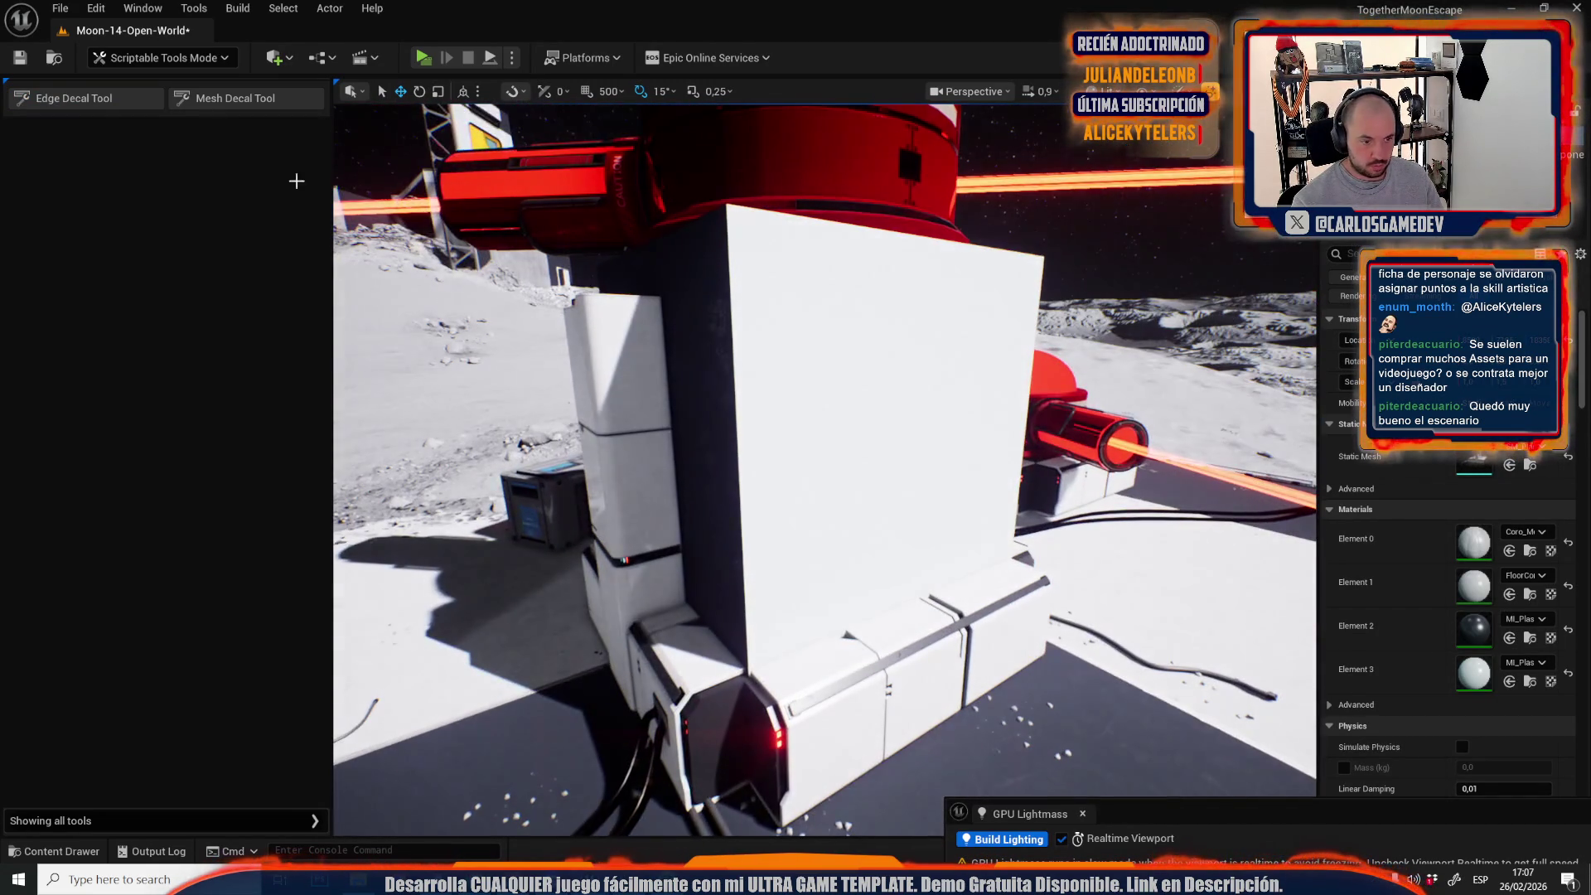
Add edge decals along the white block's edge and vertical corner.
left_click(101, 98)
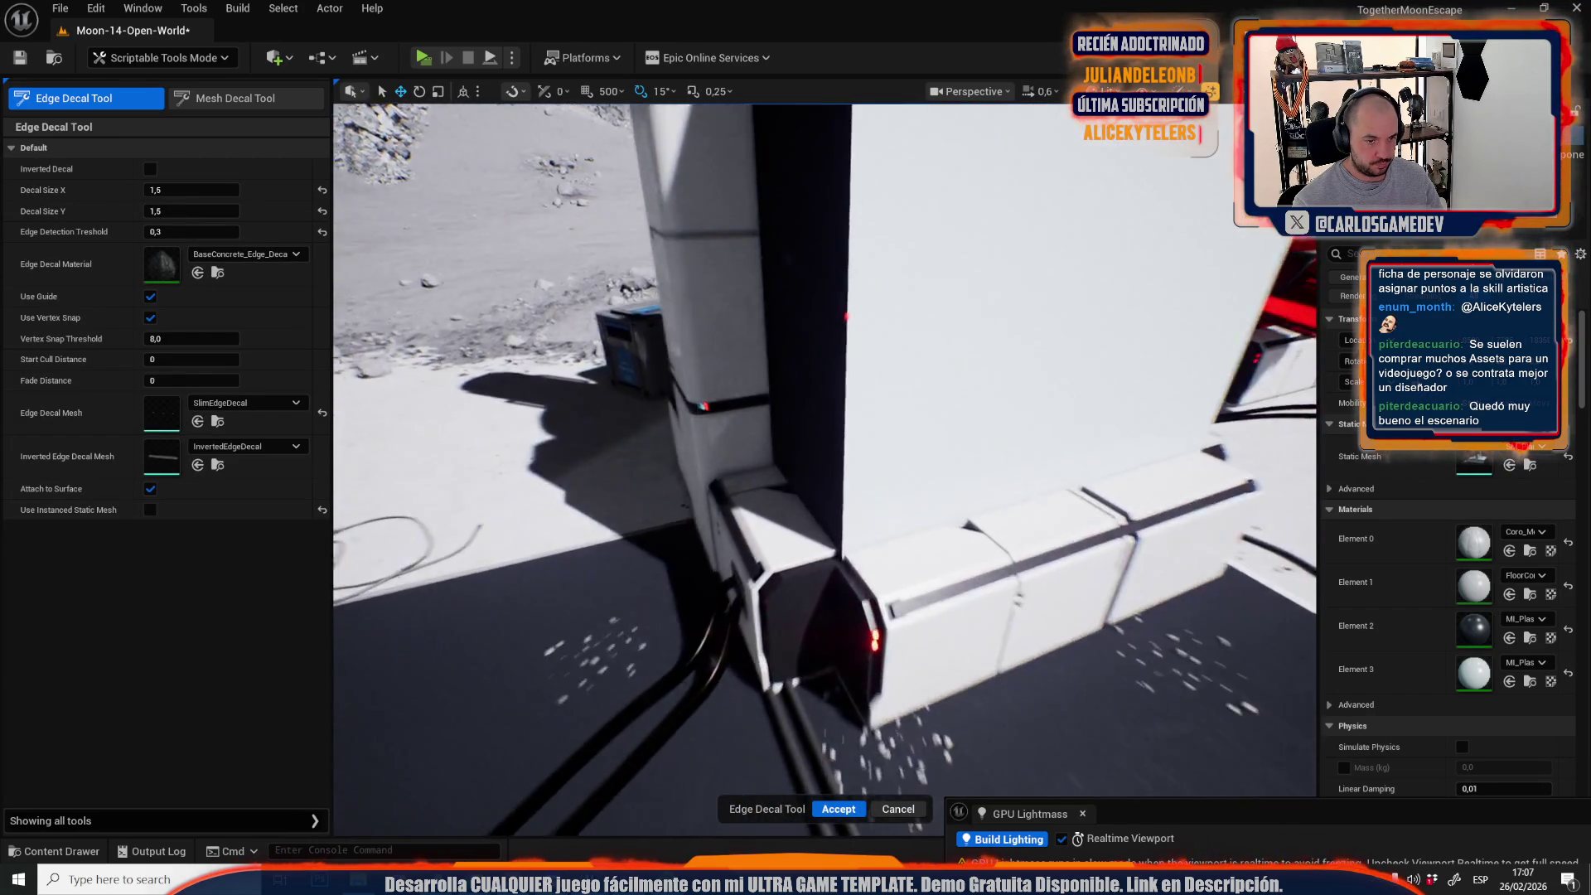
scroll(788, 453, "up", 1)
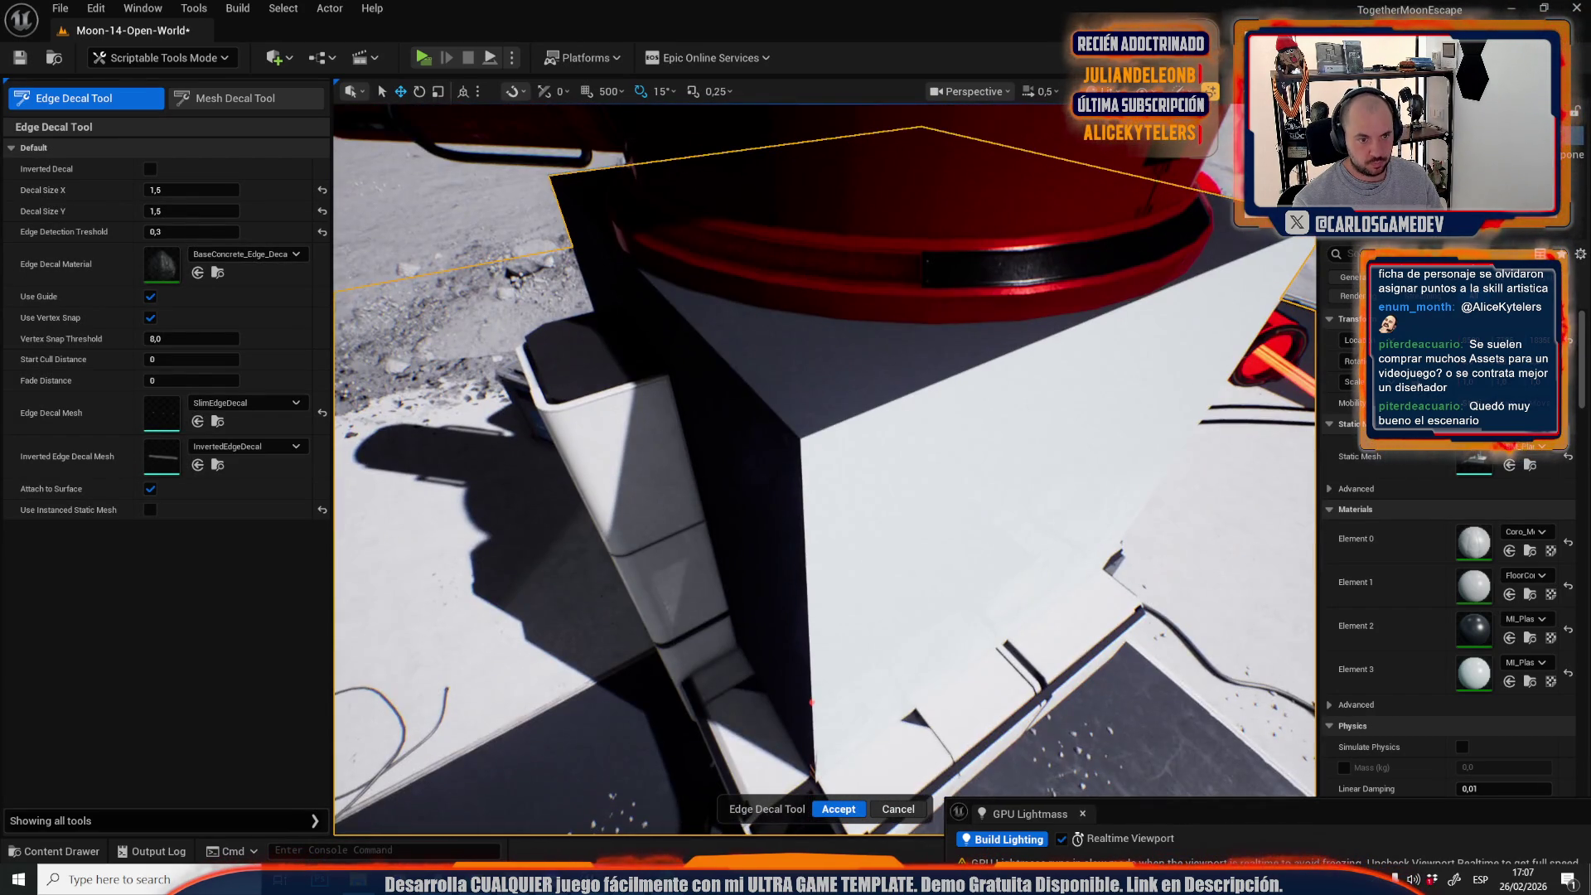
left_click(800, 441)
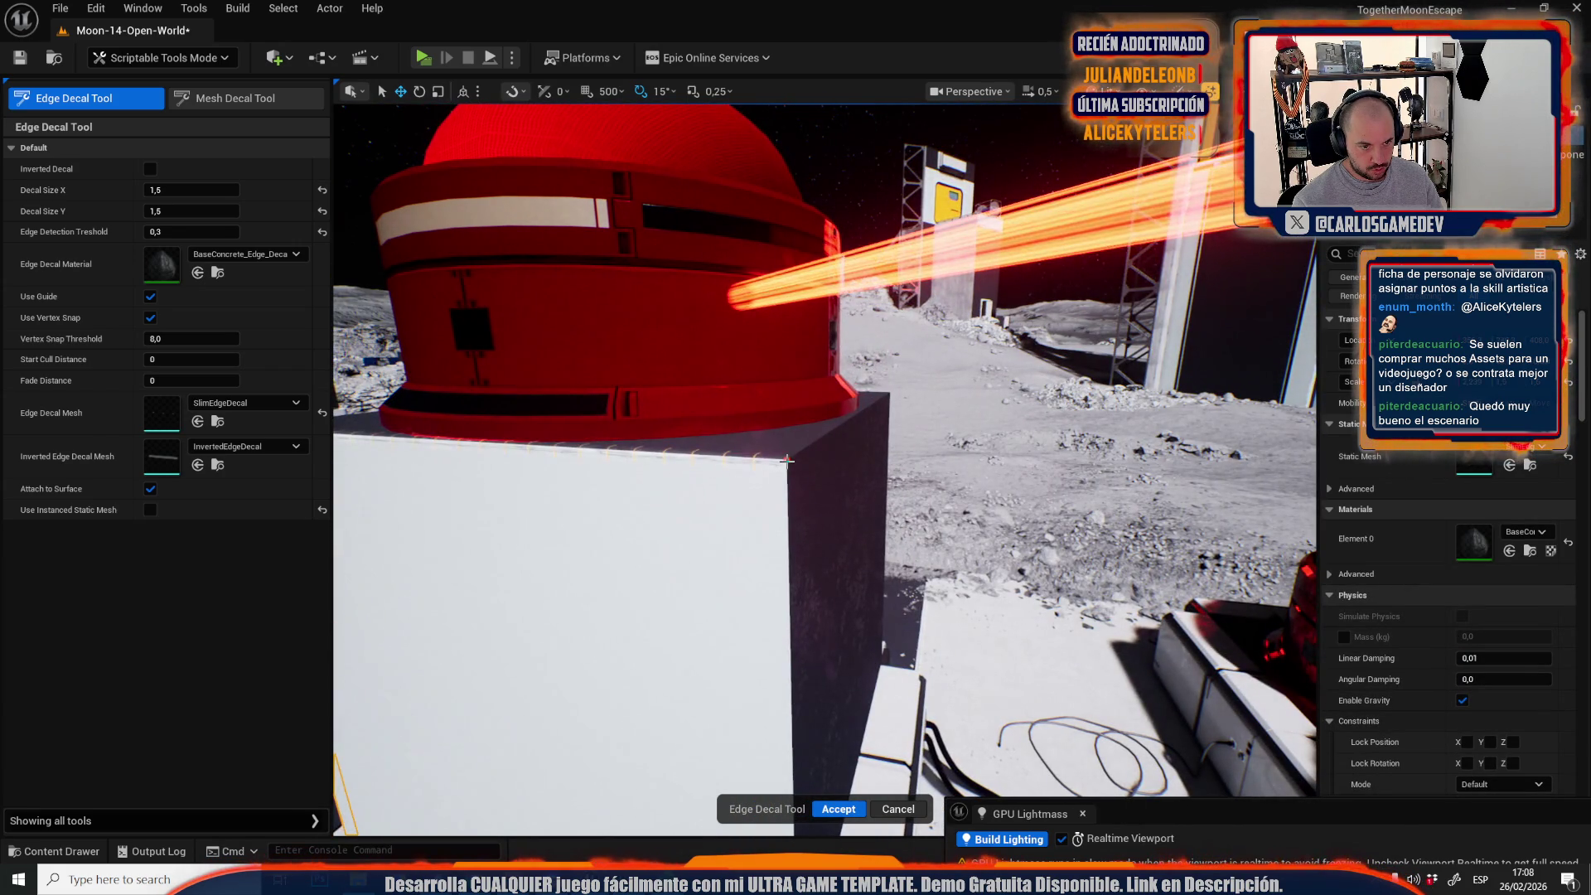
left_click(788, 458)
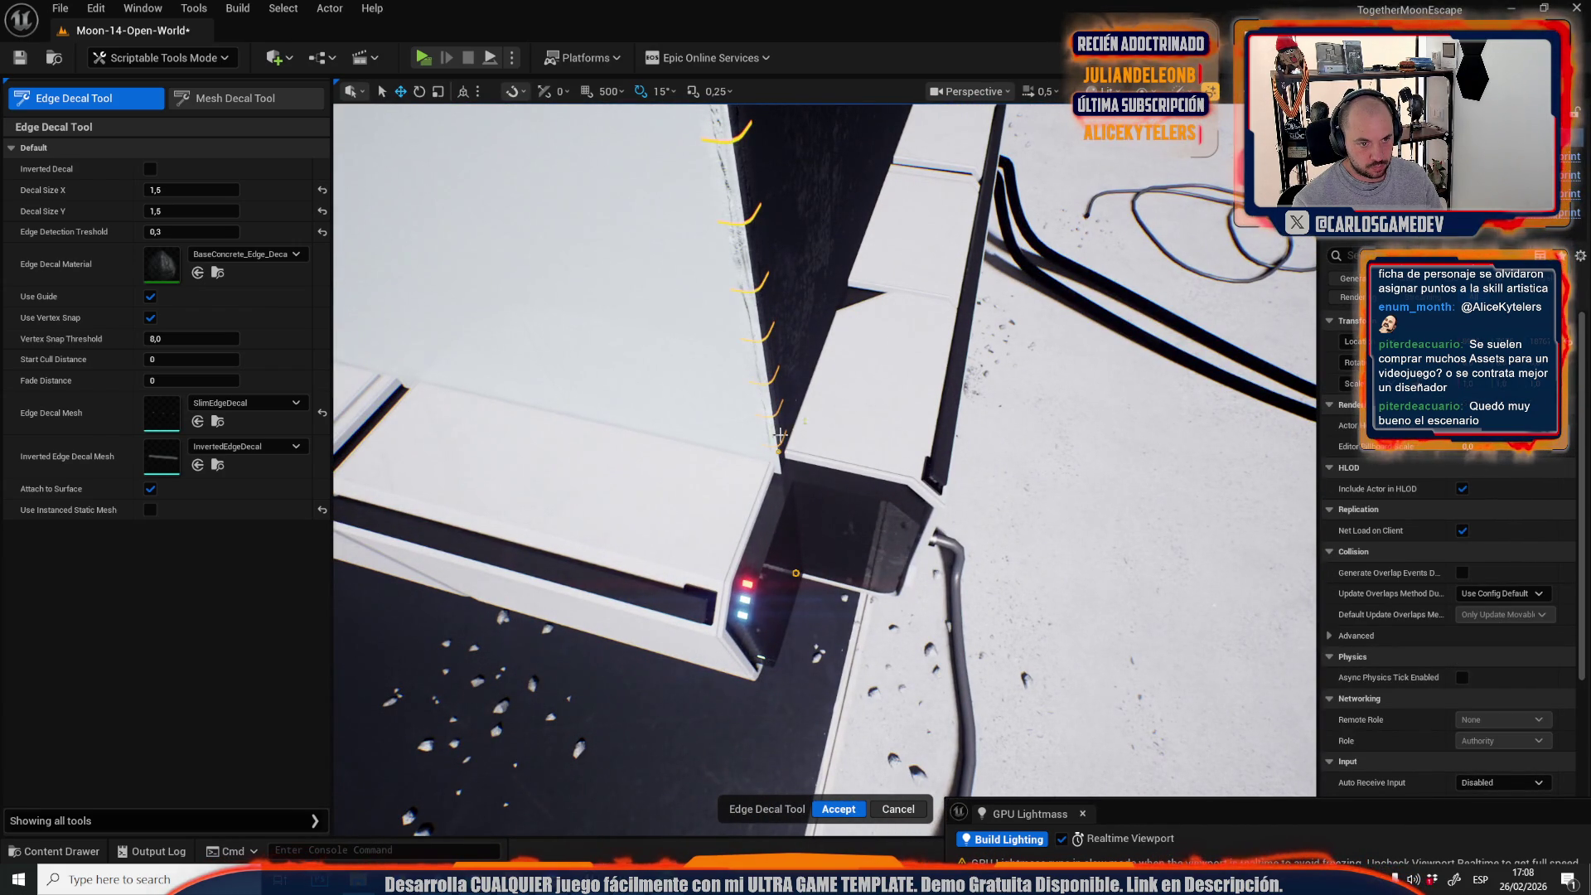
left_click(836, 808)
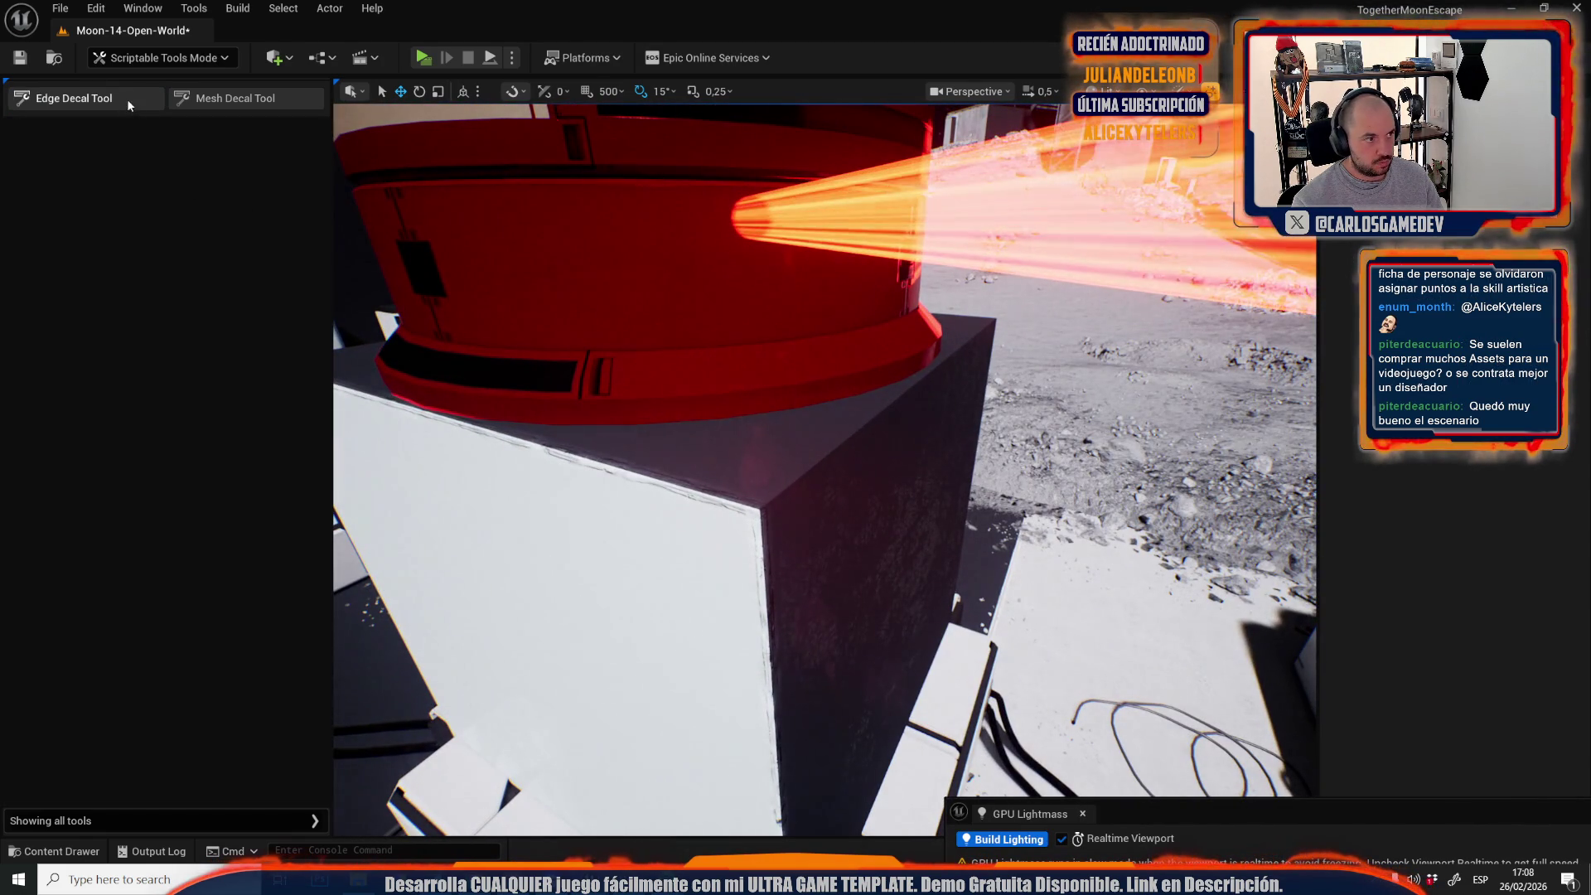
Decal the top edge of the block under the red dome and the neighbouring box's corner.
left_click(127, 103)
left_click(756, 509)
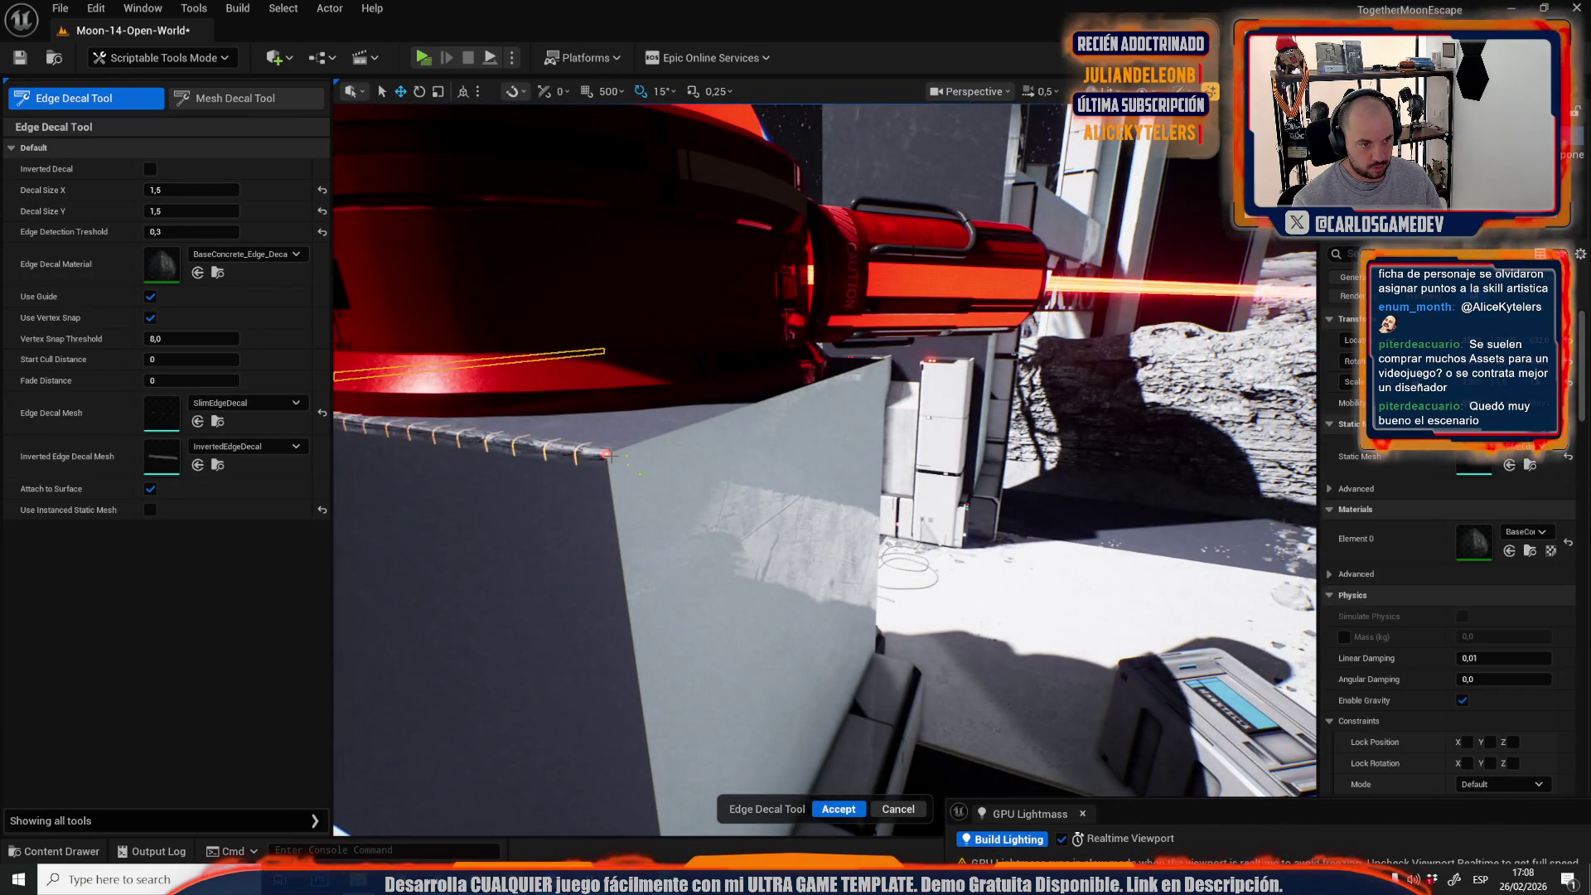
left_click(608, 455)
left_click_drag(730, 580, 711, 537)
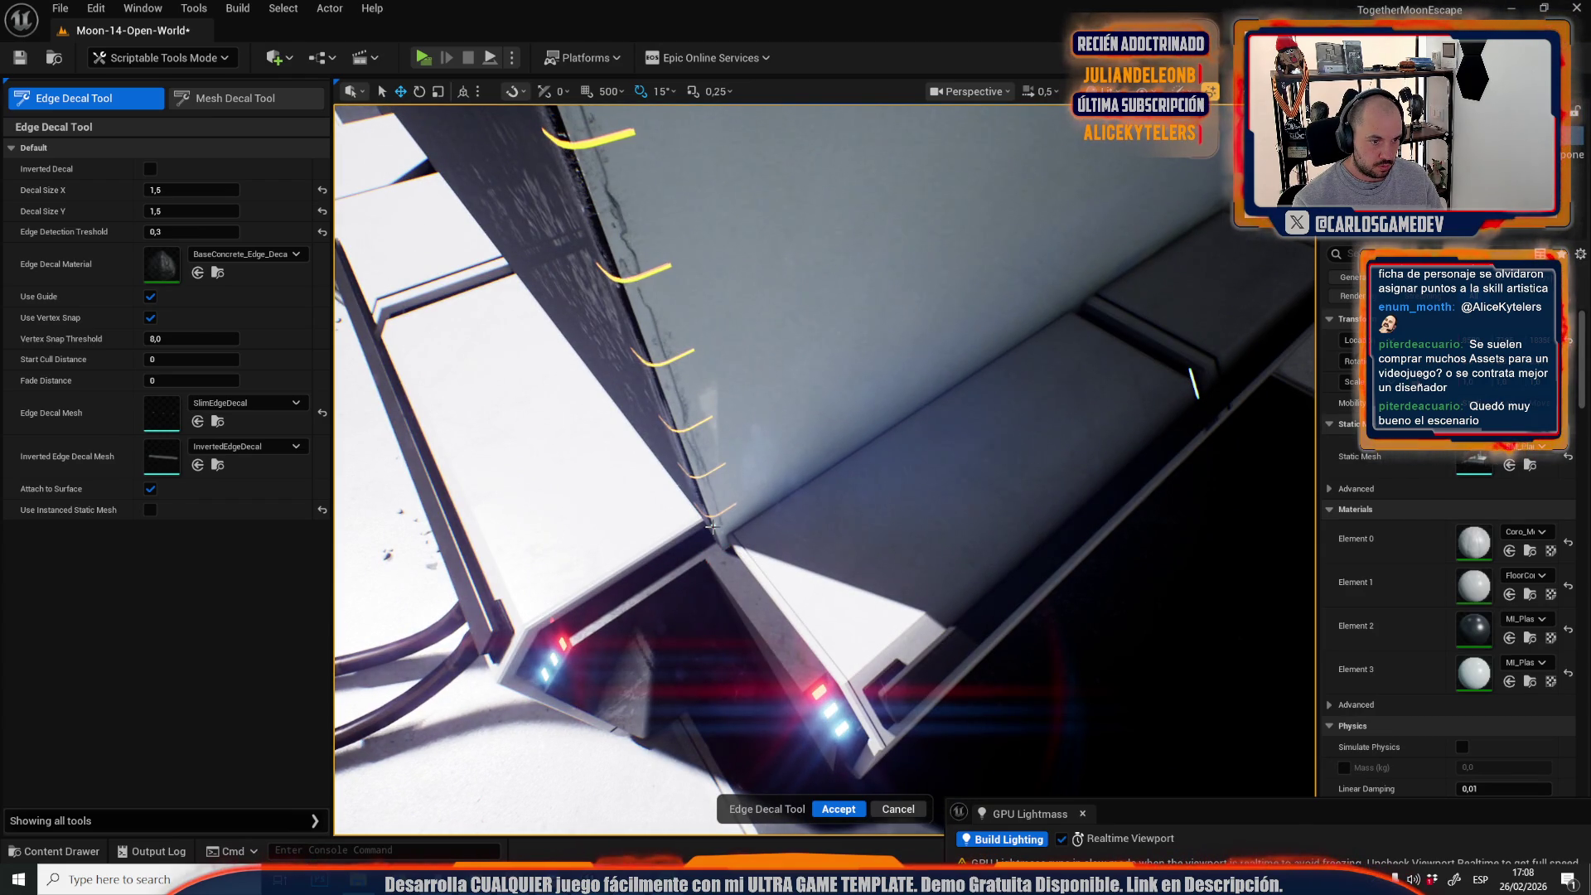
left_click(837, 808)
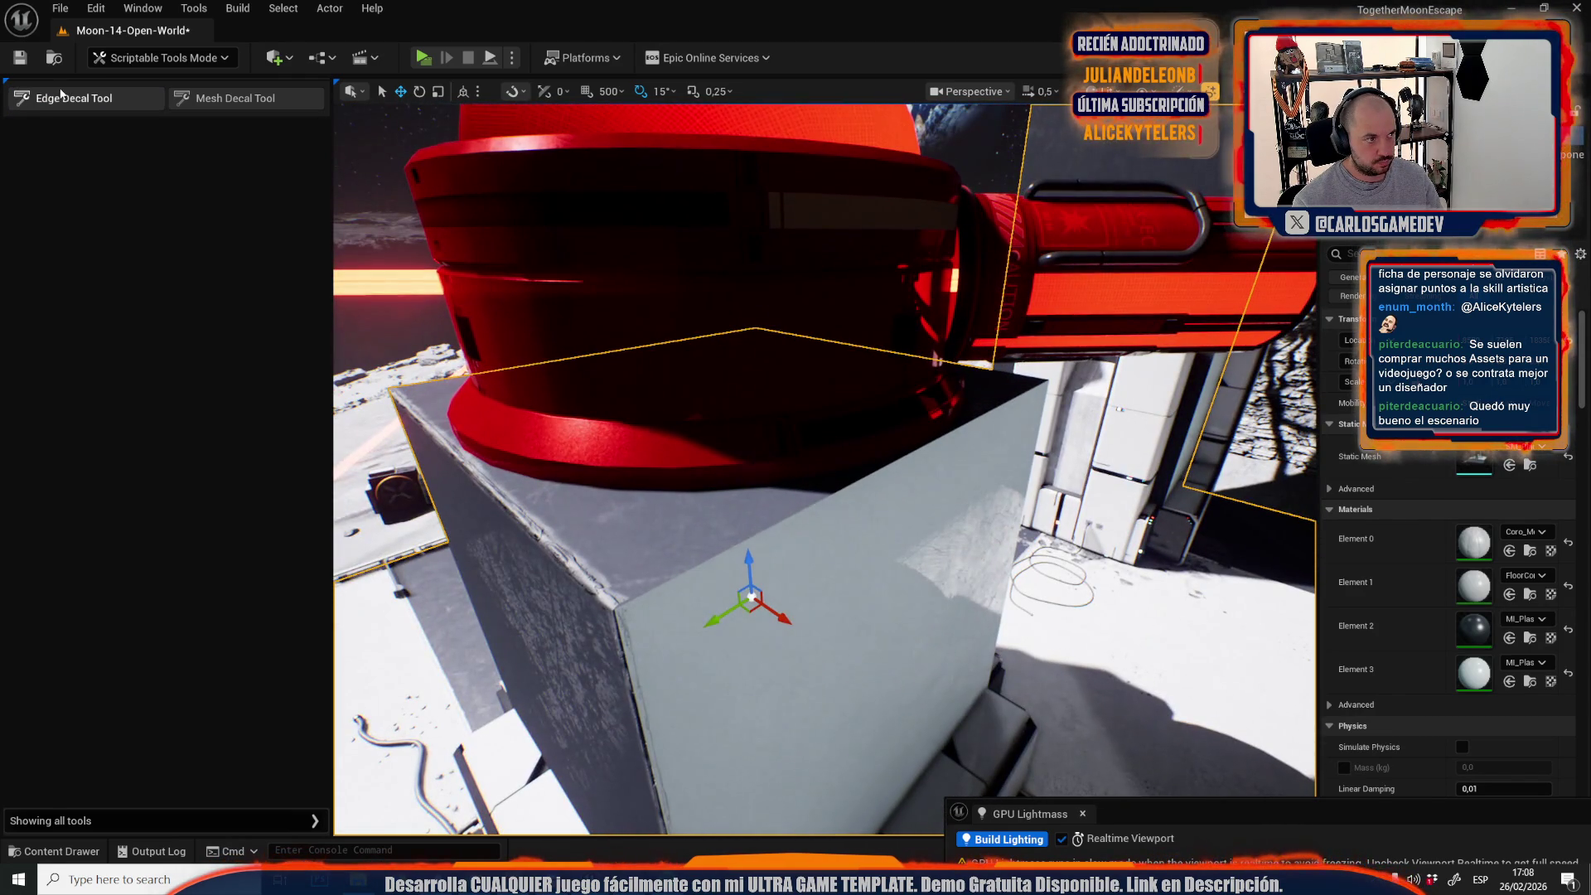
Add edge-wear decals along the dark wall corner.
left_click(61, 97)
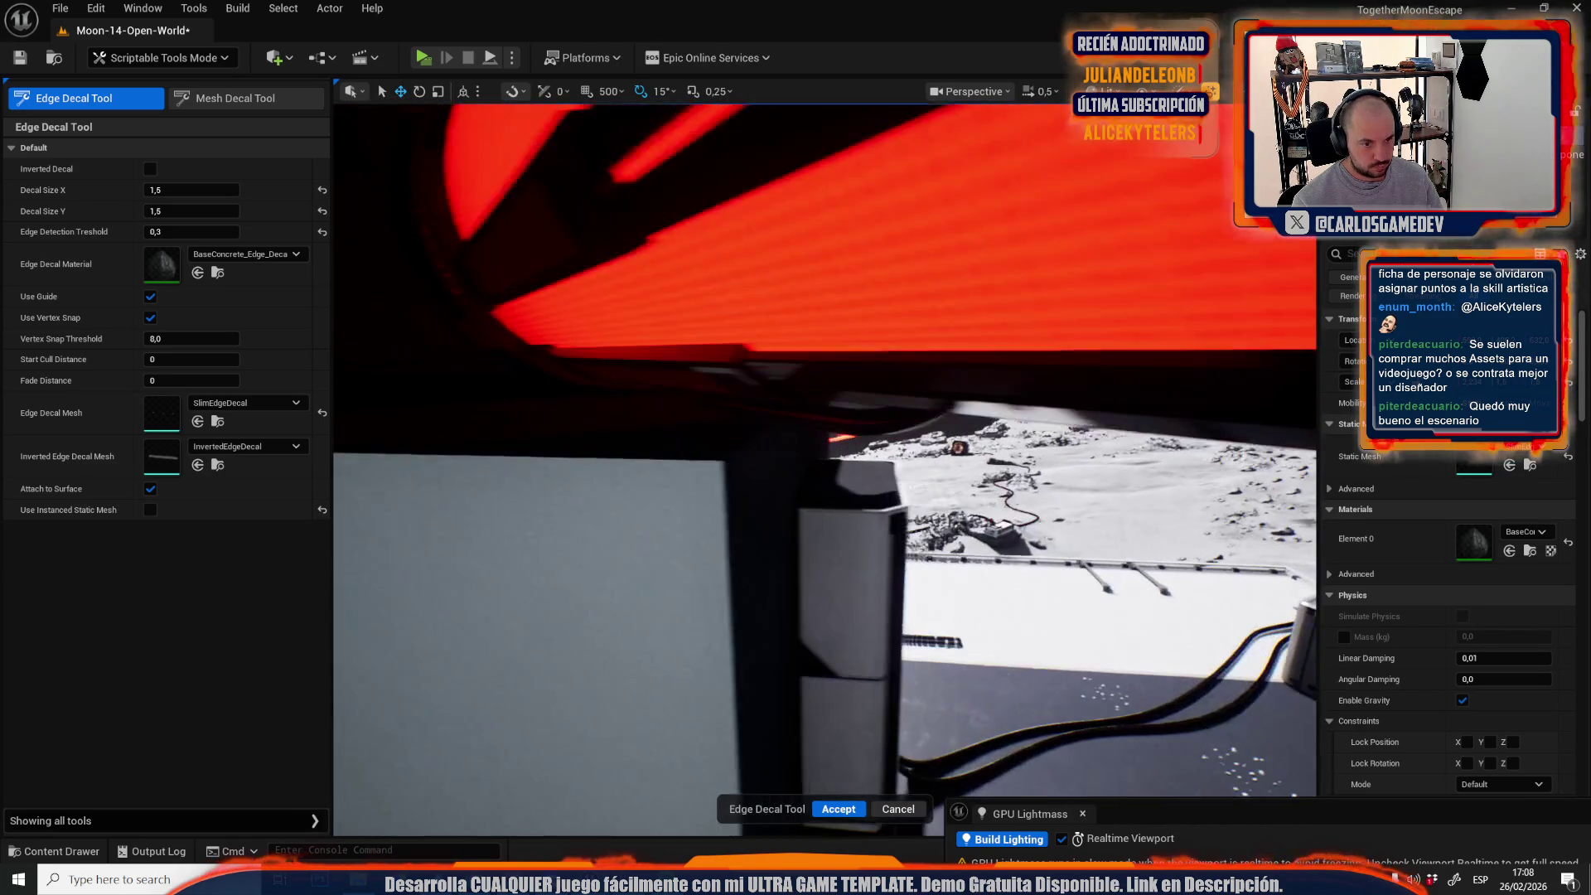
left_click(660, 497)
mouse_move(660, 496)
left_mouse_down()
mouse_move(630, 547)
mouse_move(749, 531)
left_mouse_up()
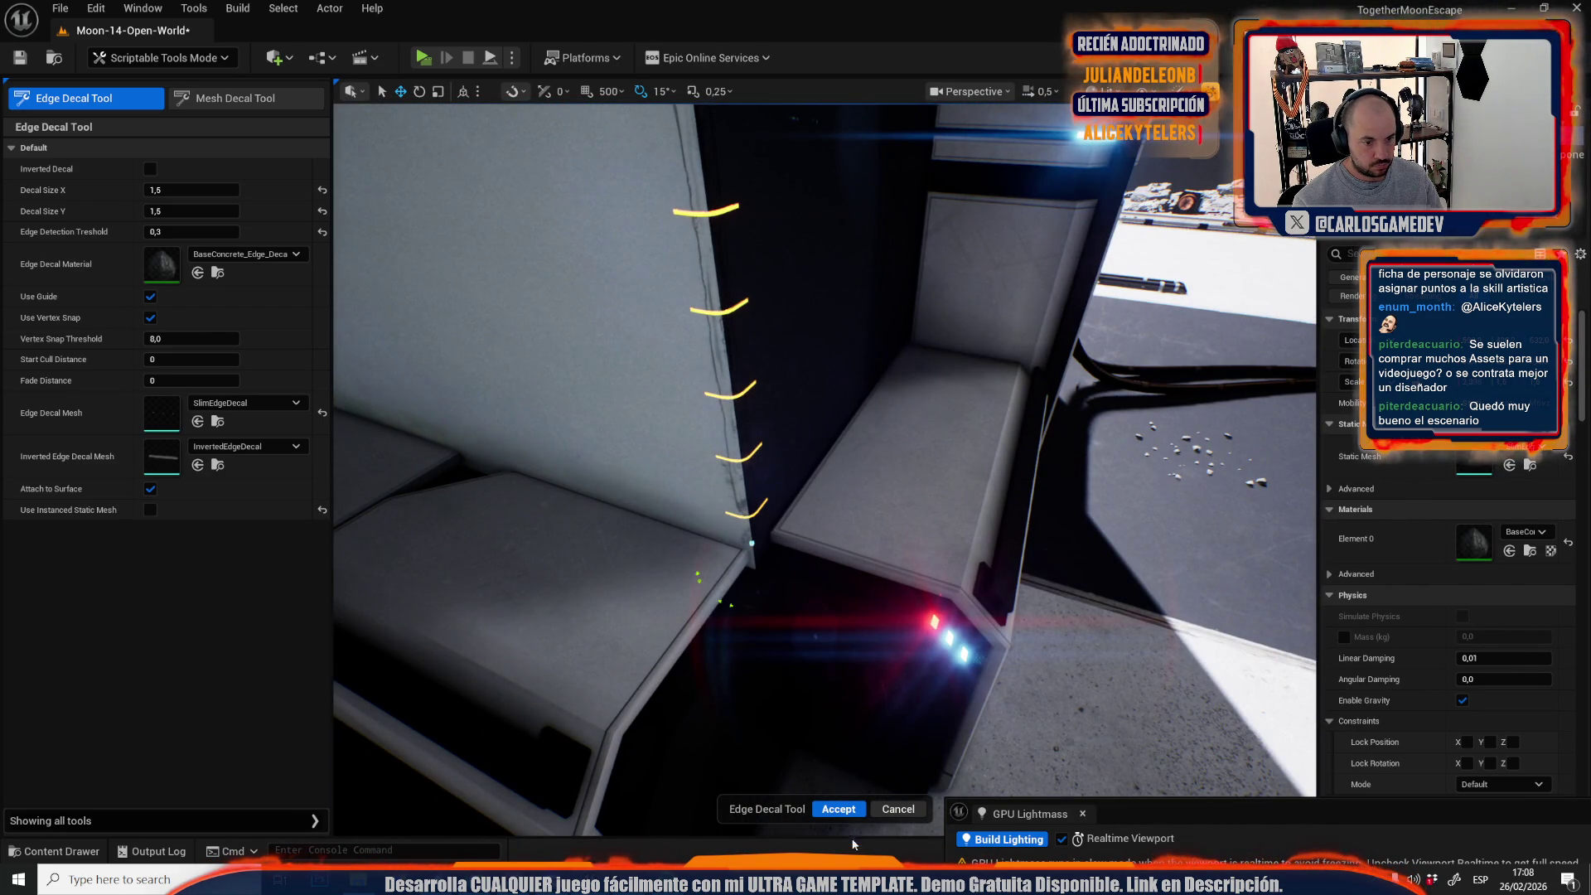
left_click(839, 809)
Add decals along the next box's vertical edge and top edge.
mouse_move(816, 730)
left_mouse_down()
mouse_move(792, 696)
mouse_move(818, 732)
left_mouse_up()
left_click(110, 100)
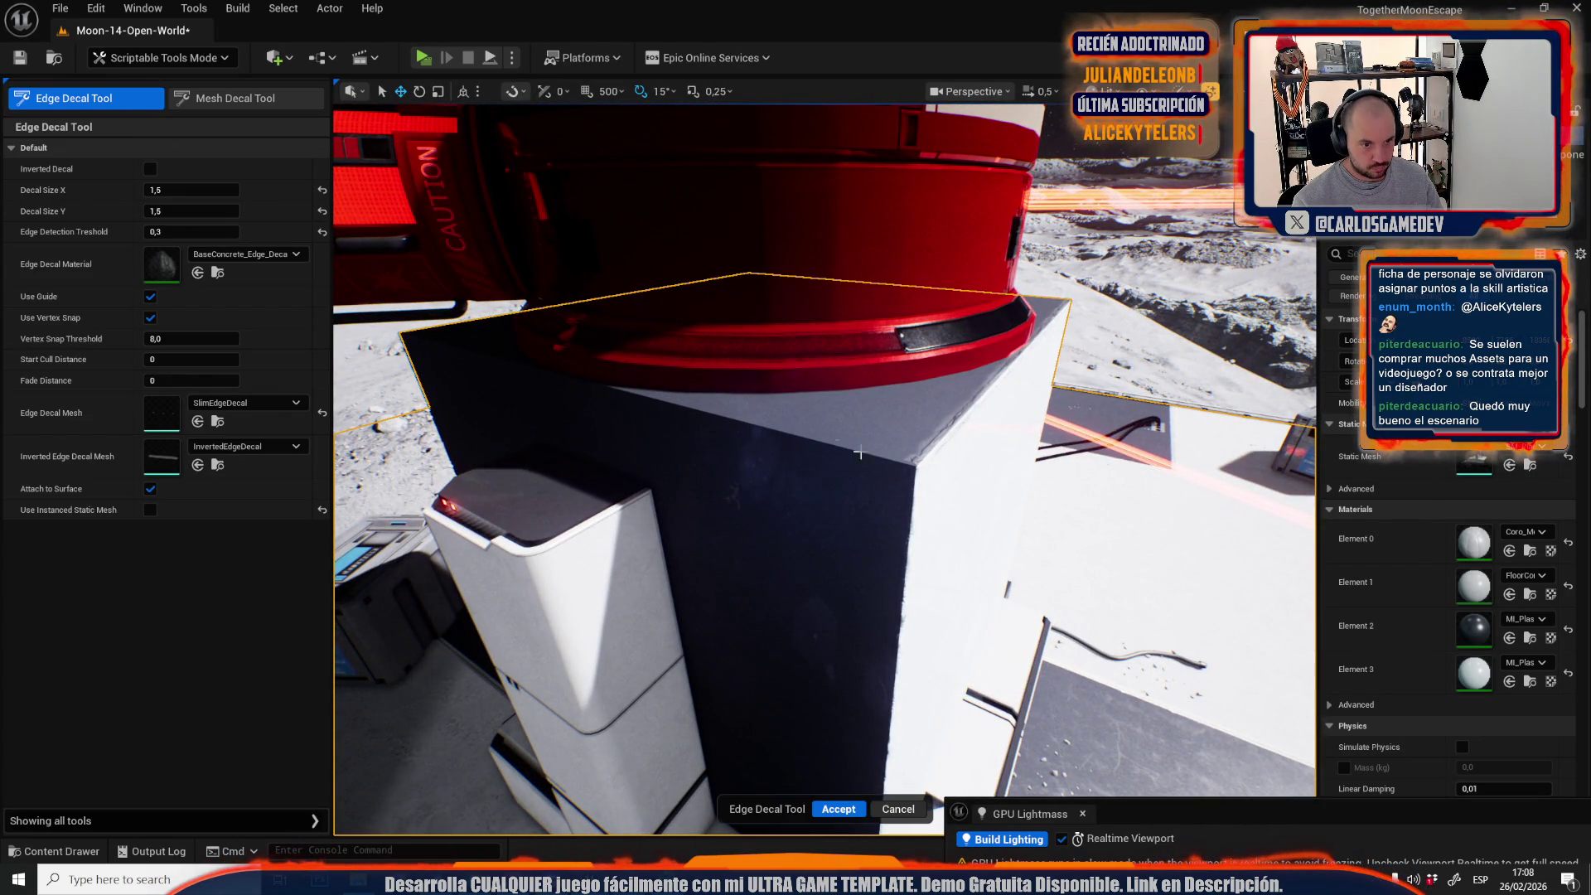
left_click(919, 472)
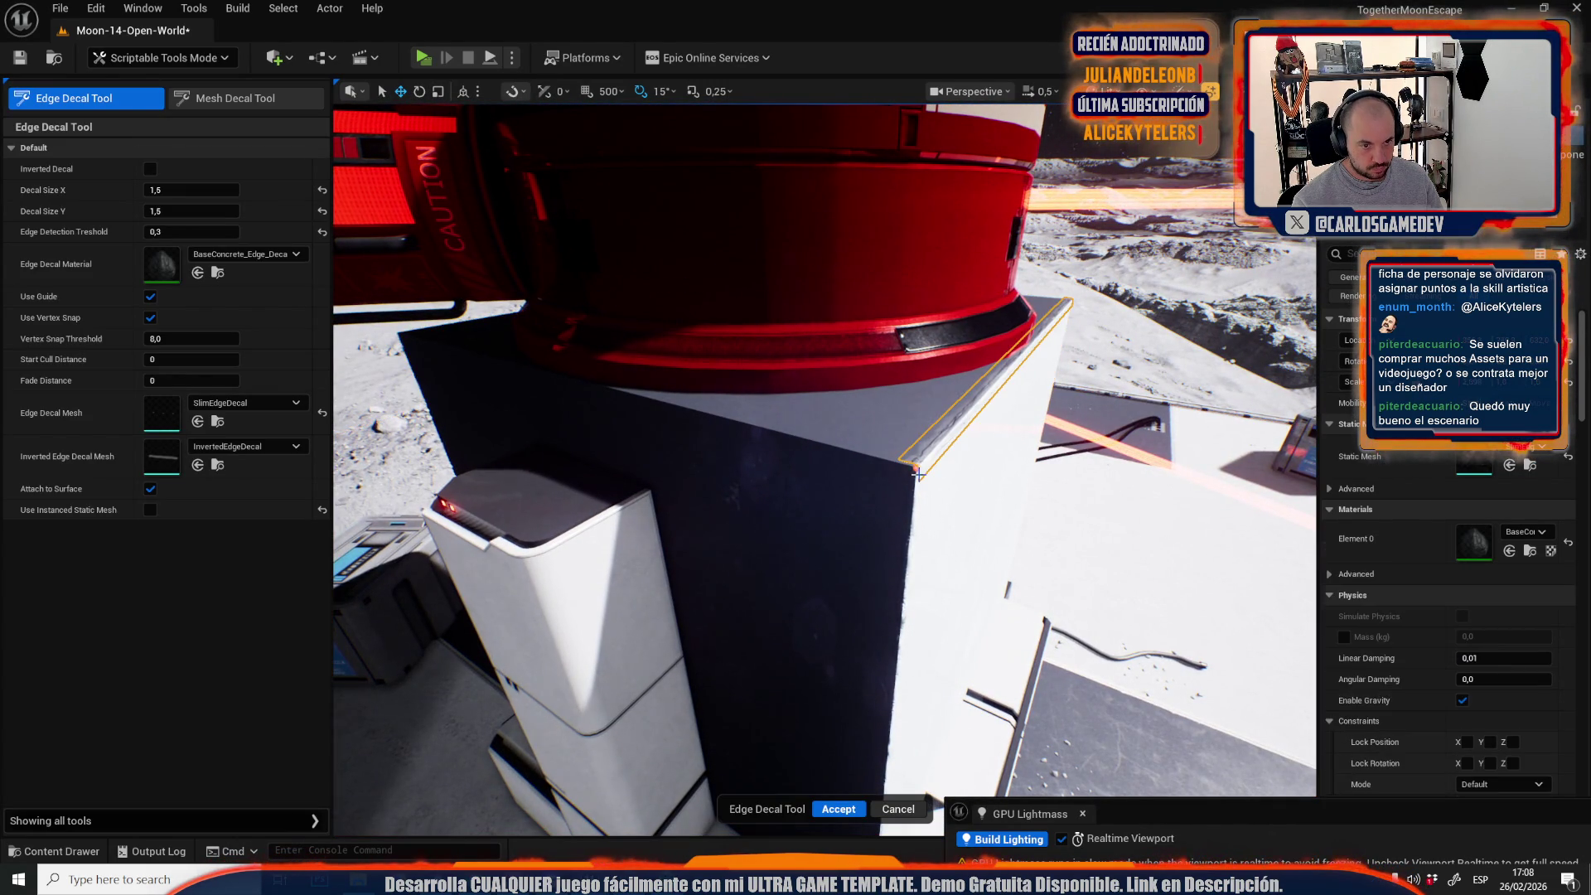
left_click(769, 418)
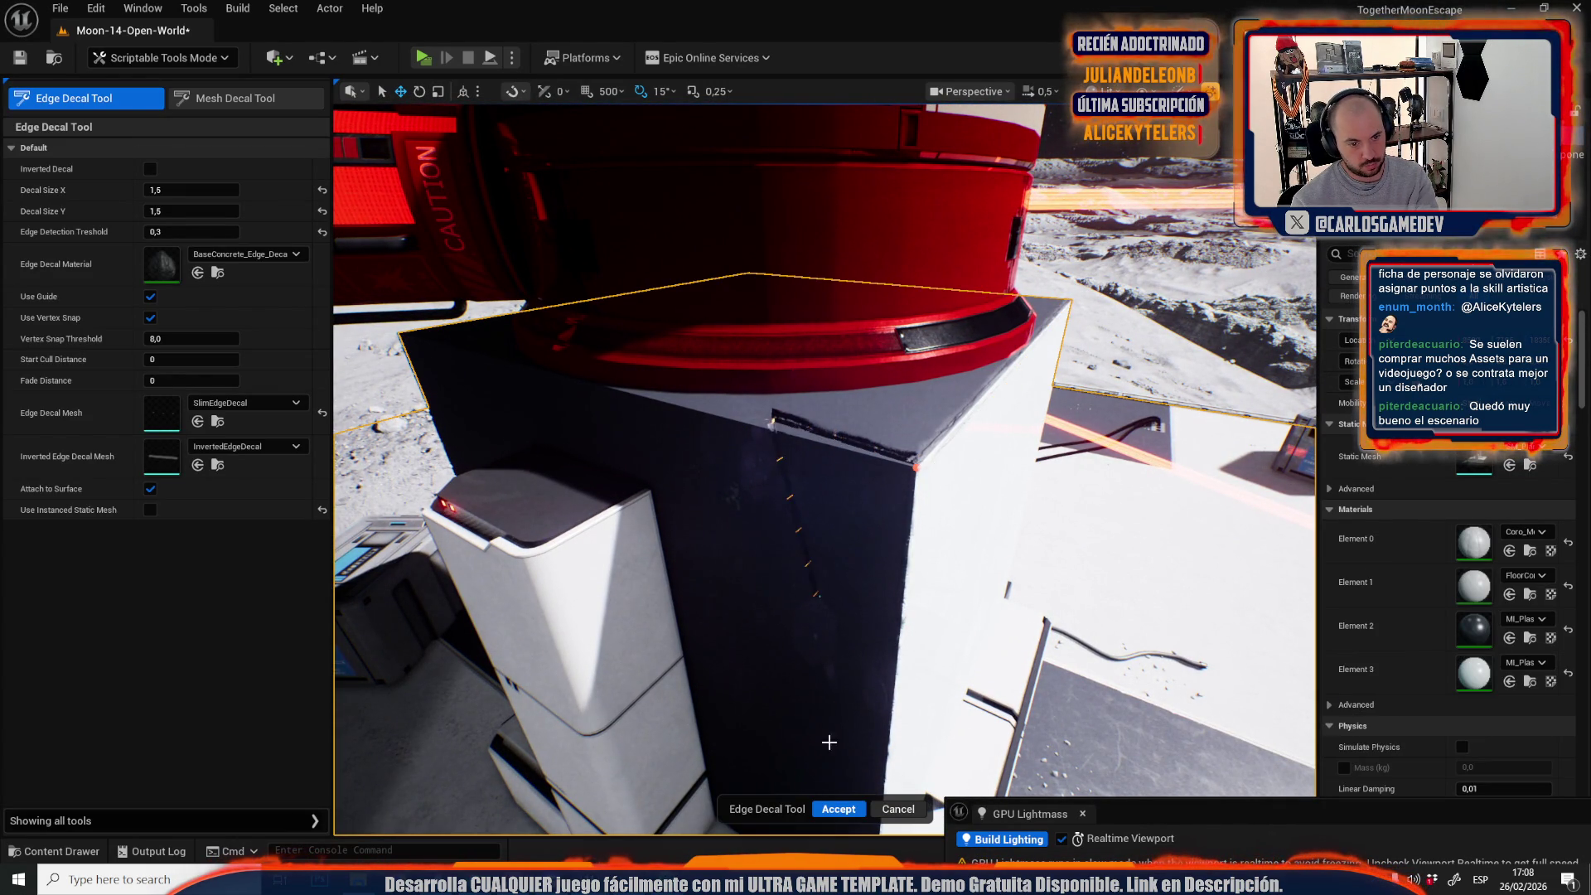
left_click(839, 809)
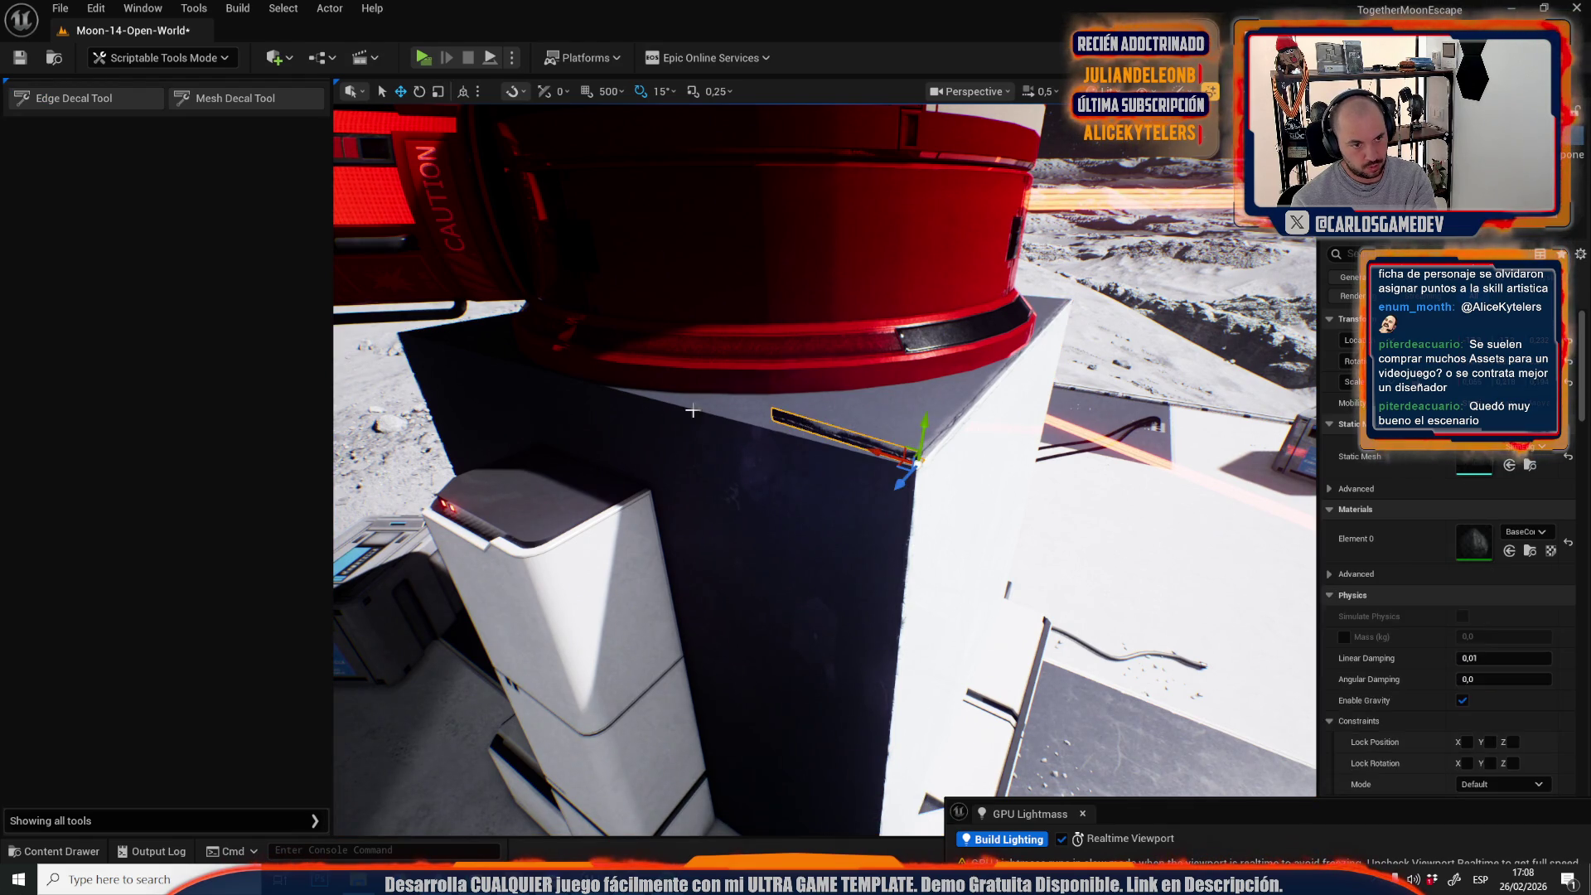
Add an edge decal along the grey panel's top edge.
left_click(137, 102)
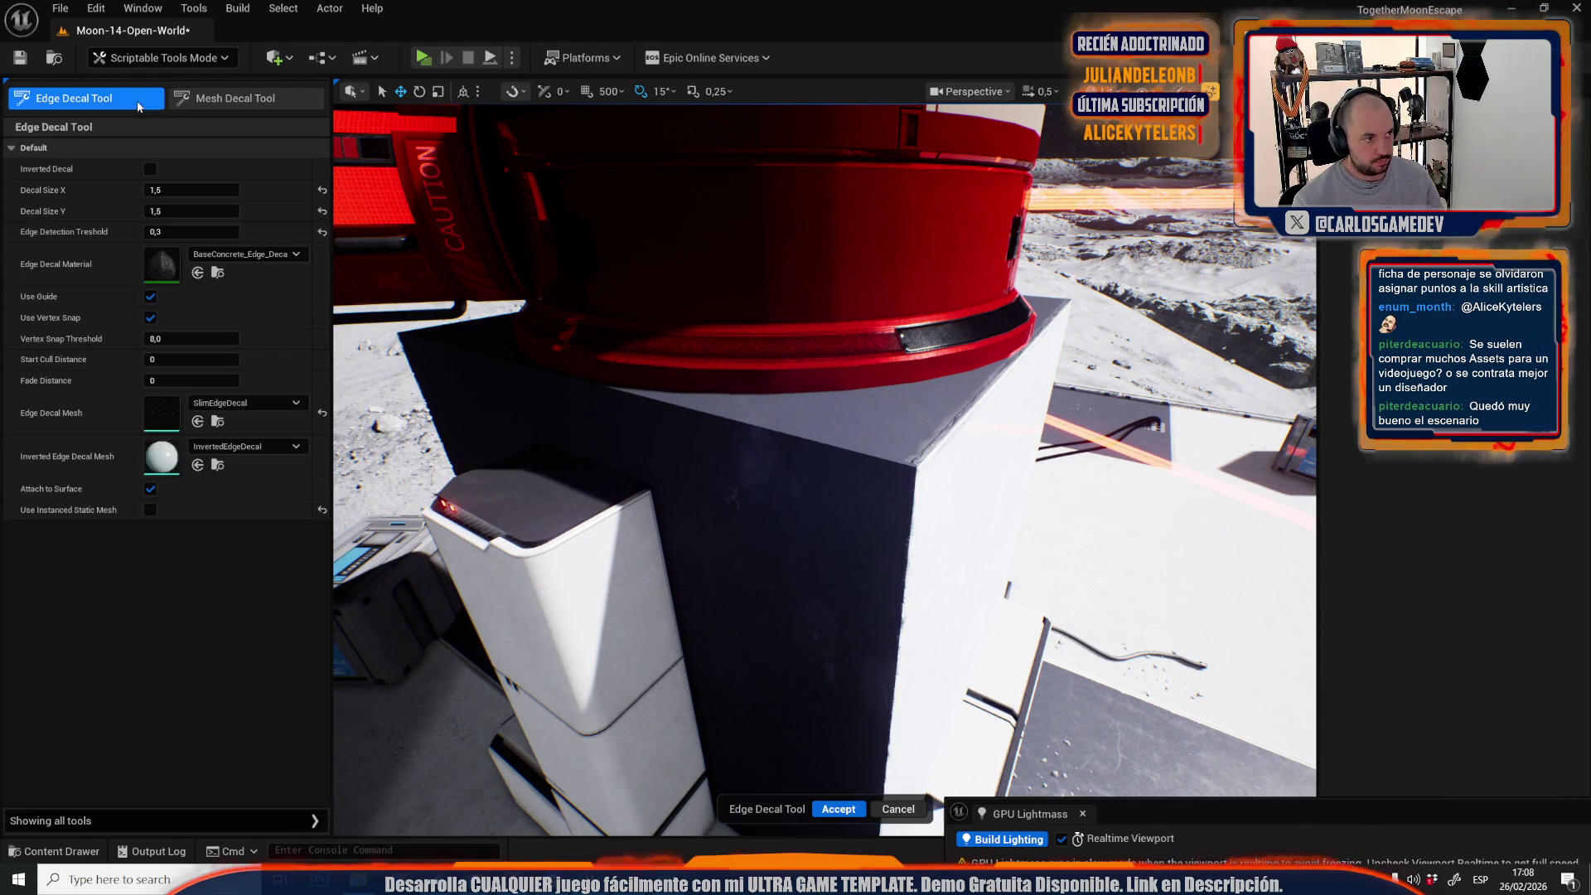
left_click(917, 468)
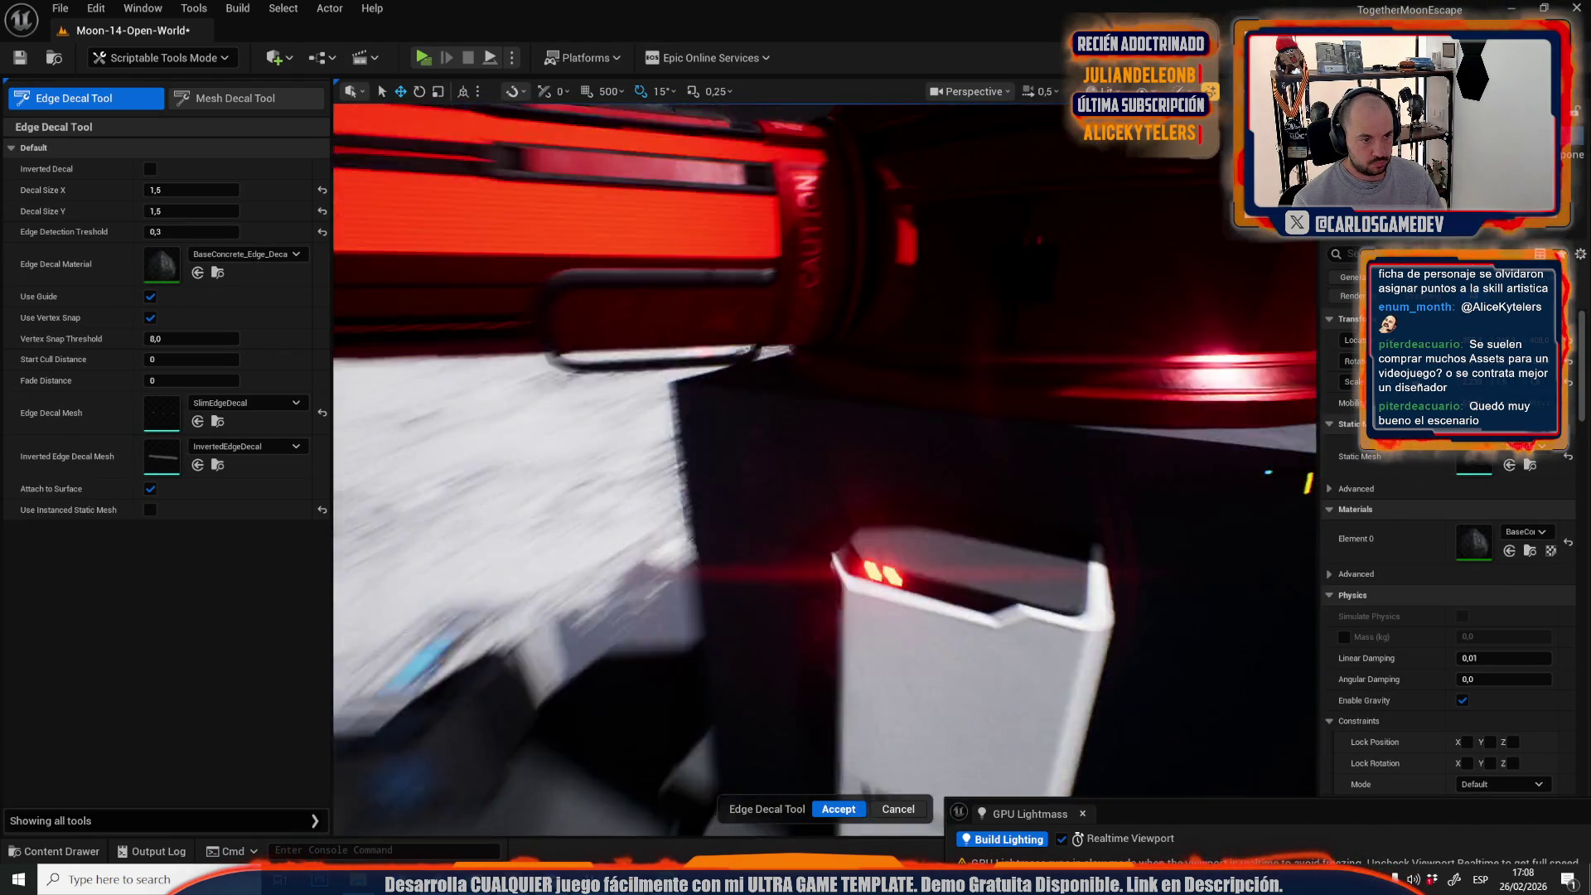
left_click_drag(867, 433, 867, 433)
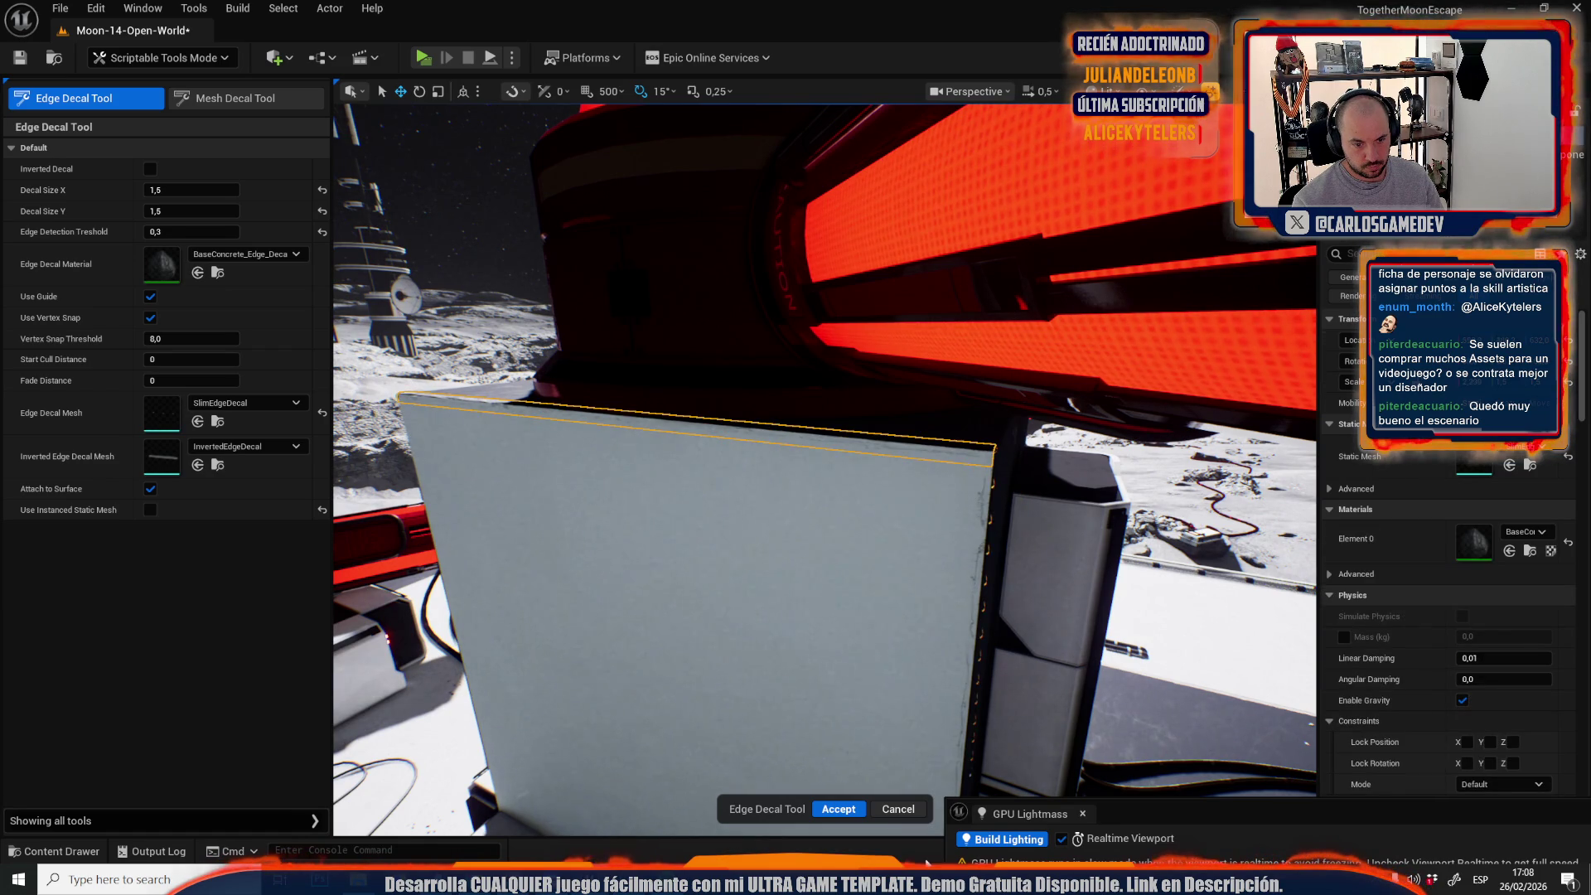
left_click(832, 806)
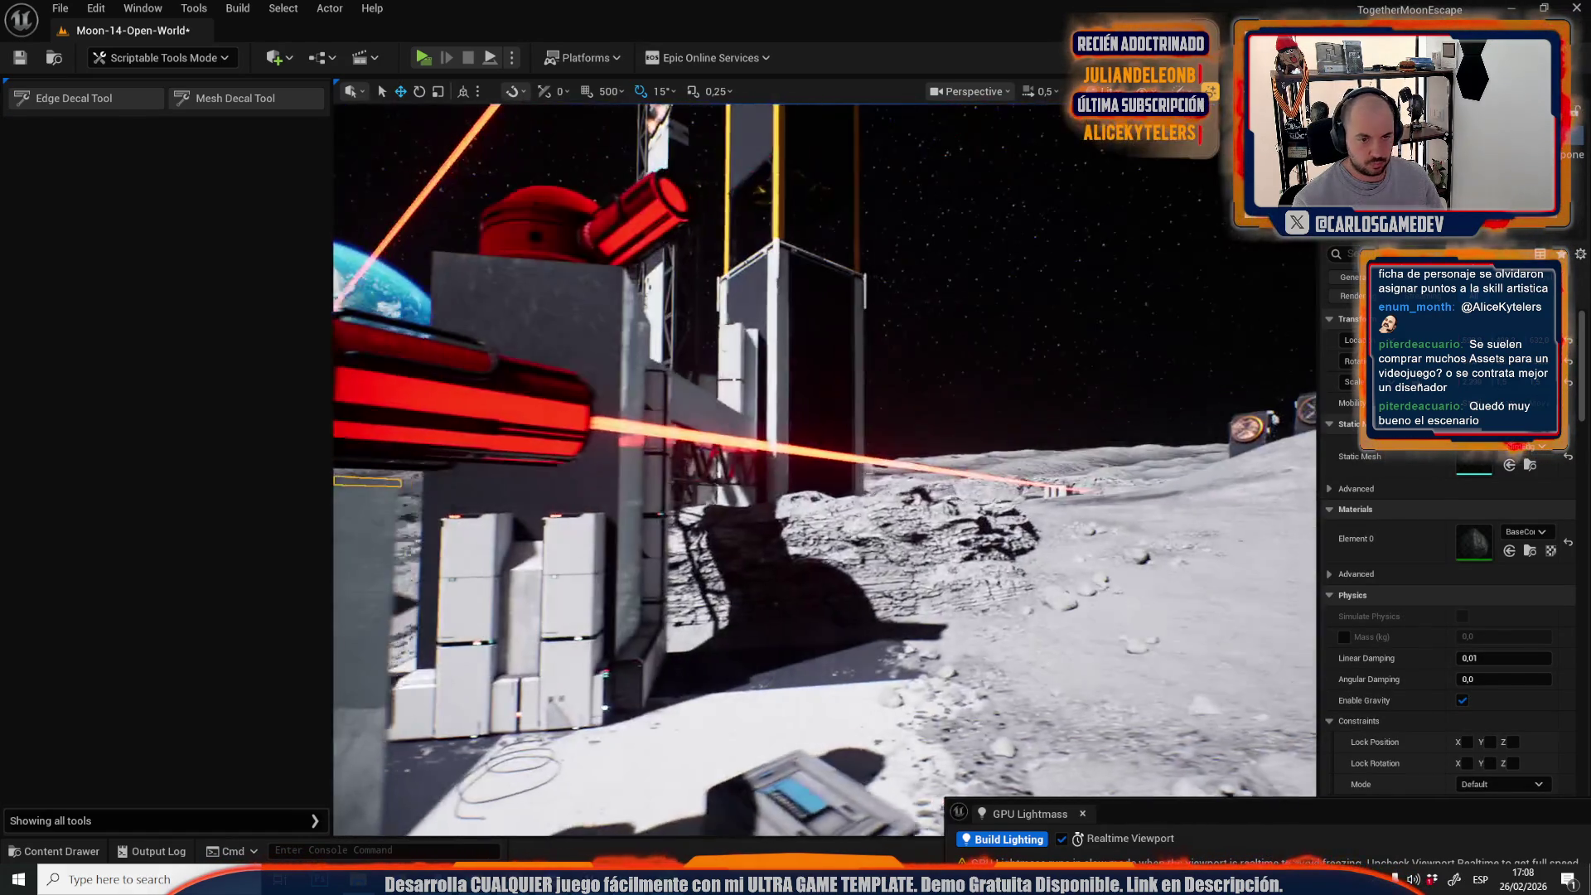
Navigate to the white pillar, select it and frame it in view.
left_click_drag(866, 670, 865, 669)
left_click(153, 103)
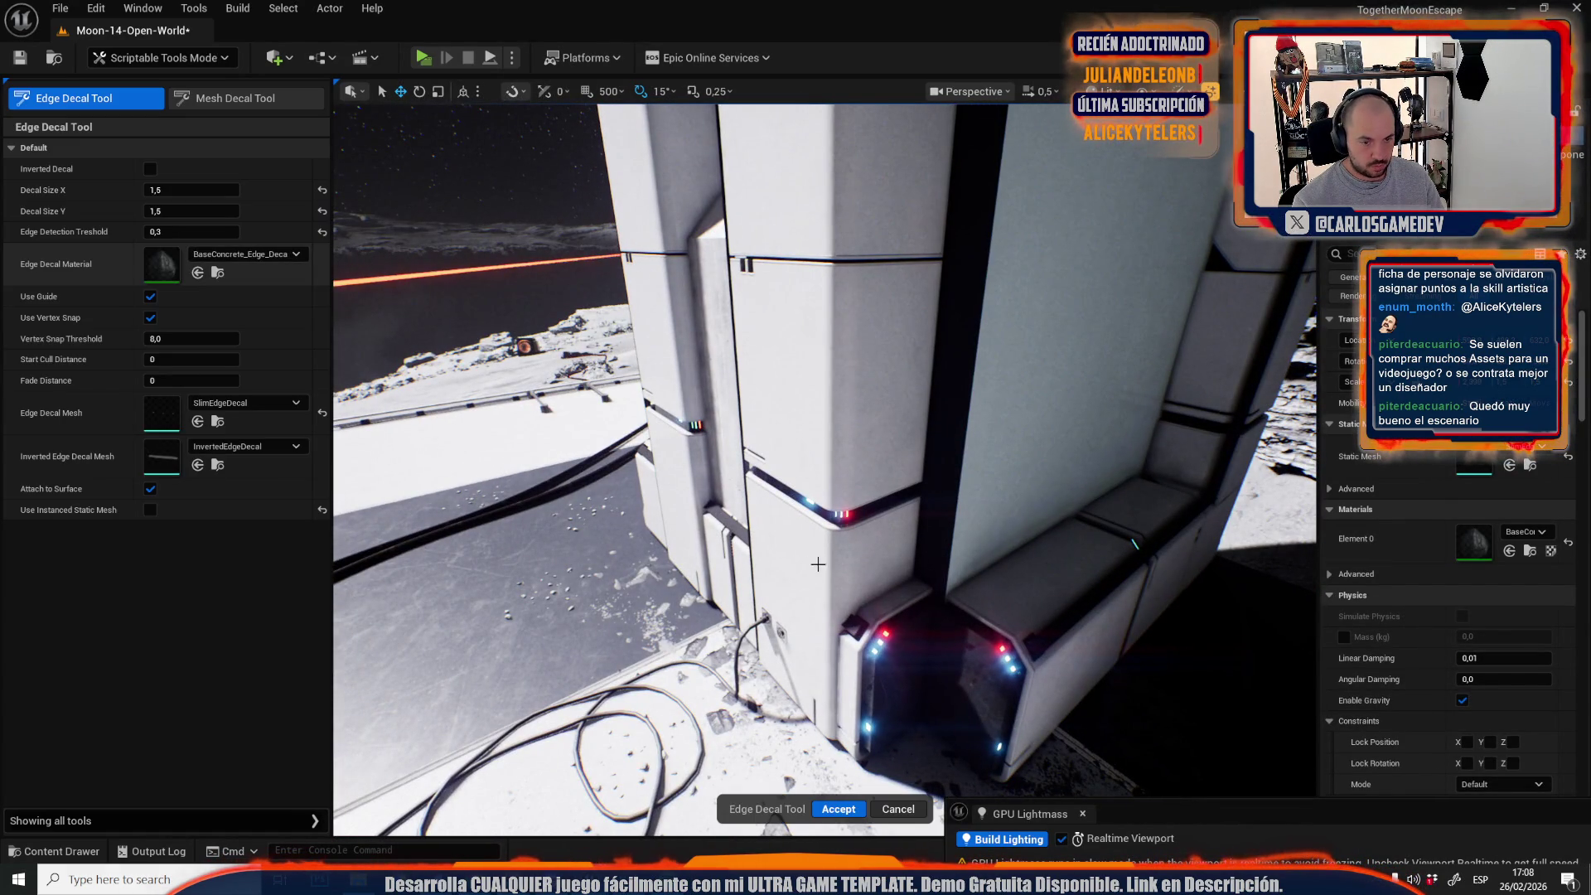
key("w")
scroll(800, 520, "down", 1)
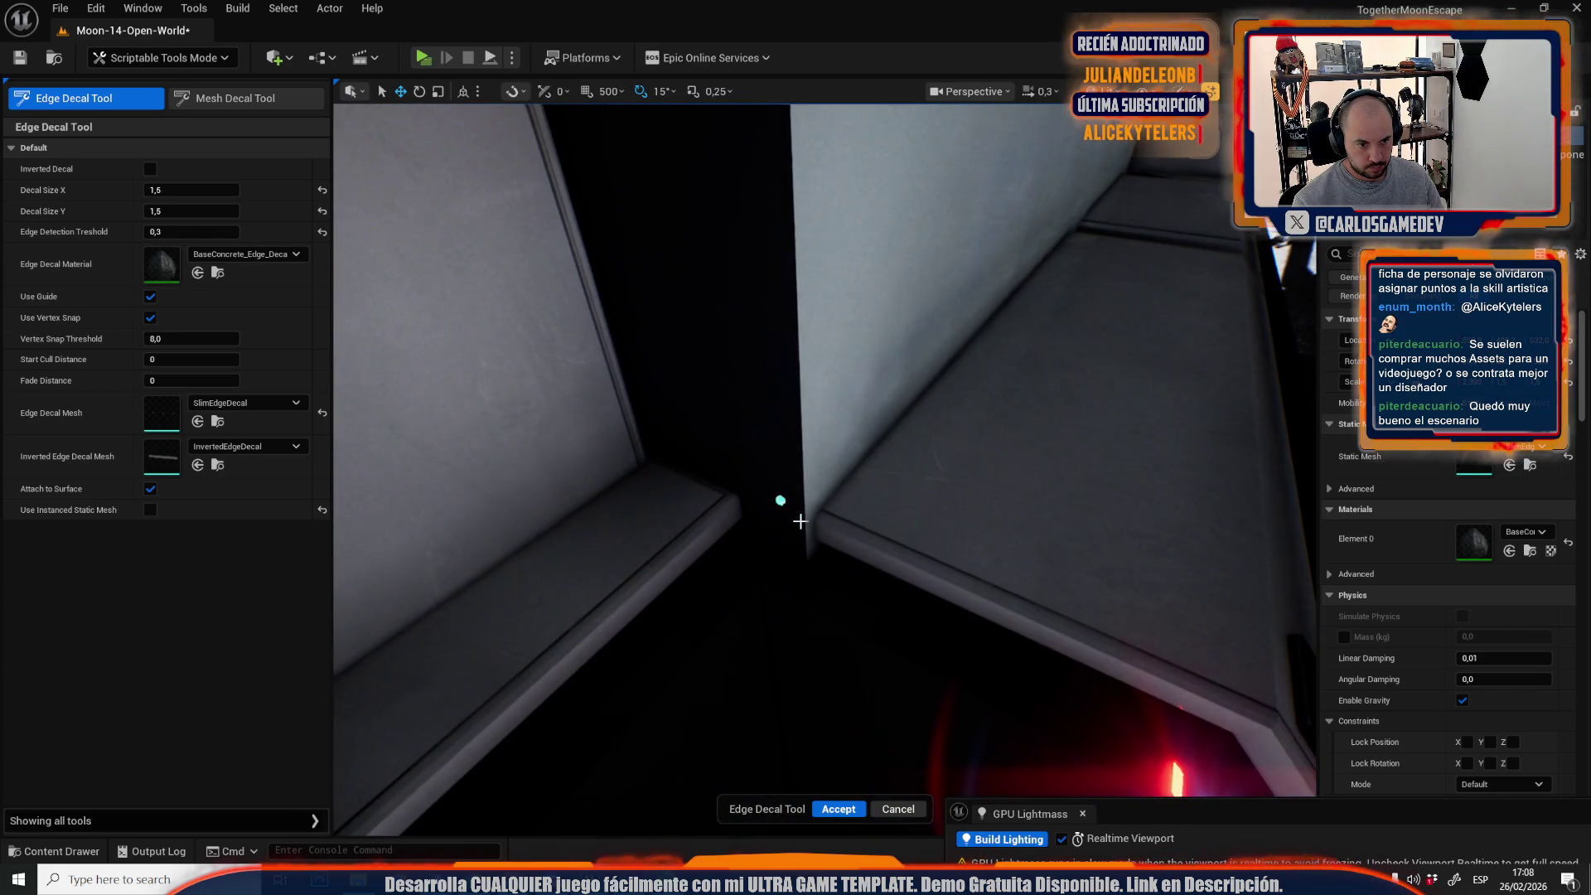
scroll(804, 525, "up", 2)
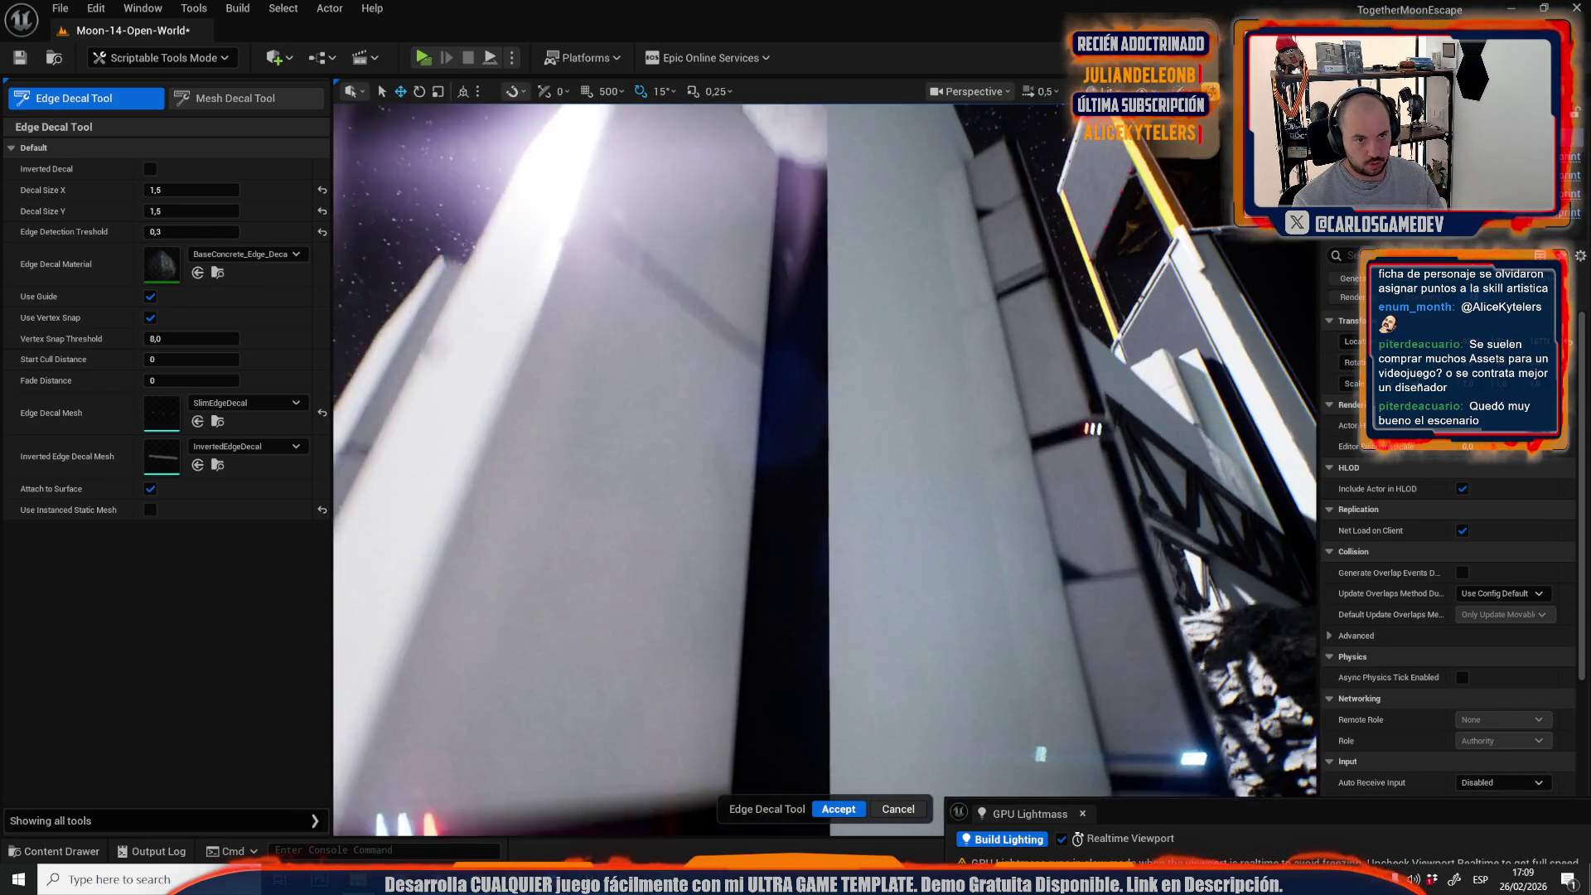
key("s")
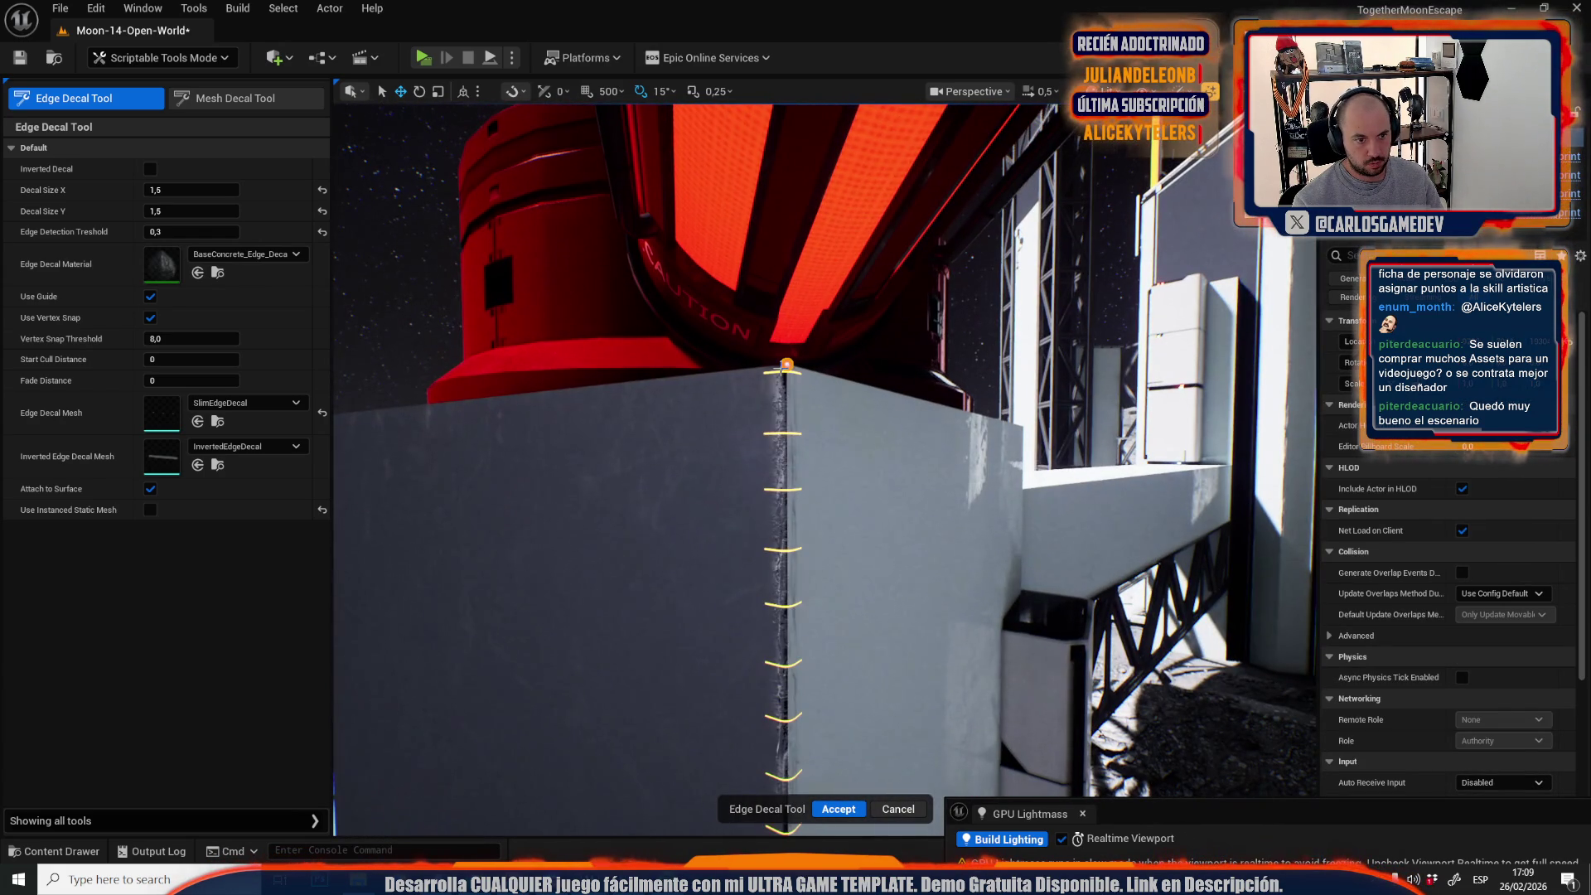
key("d")
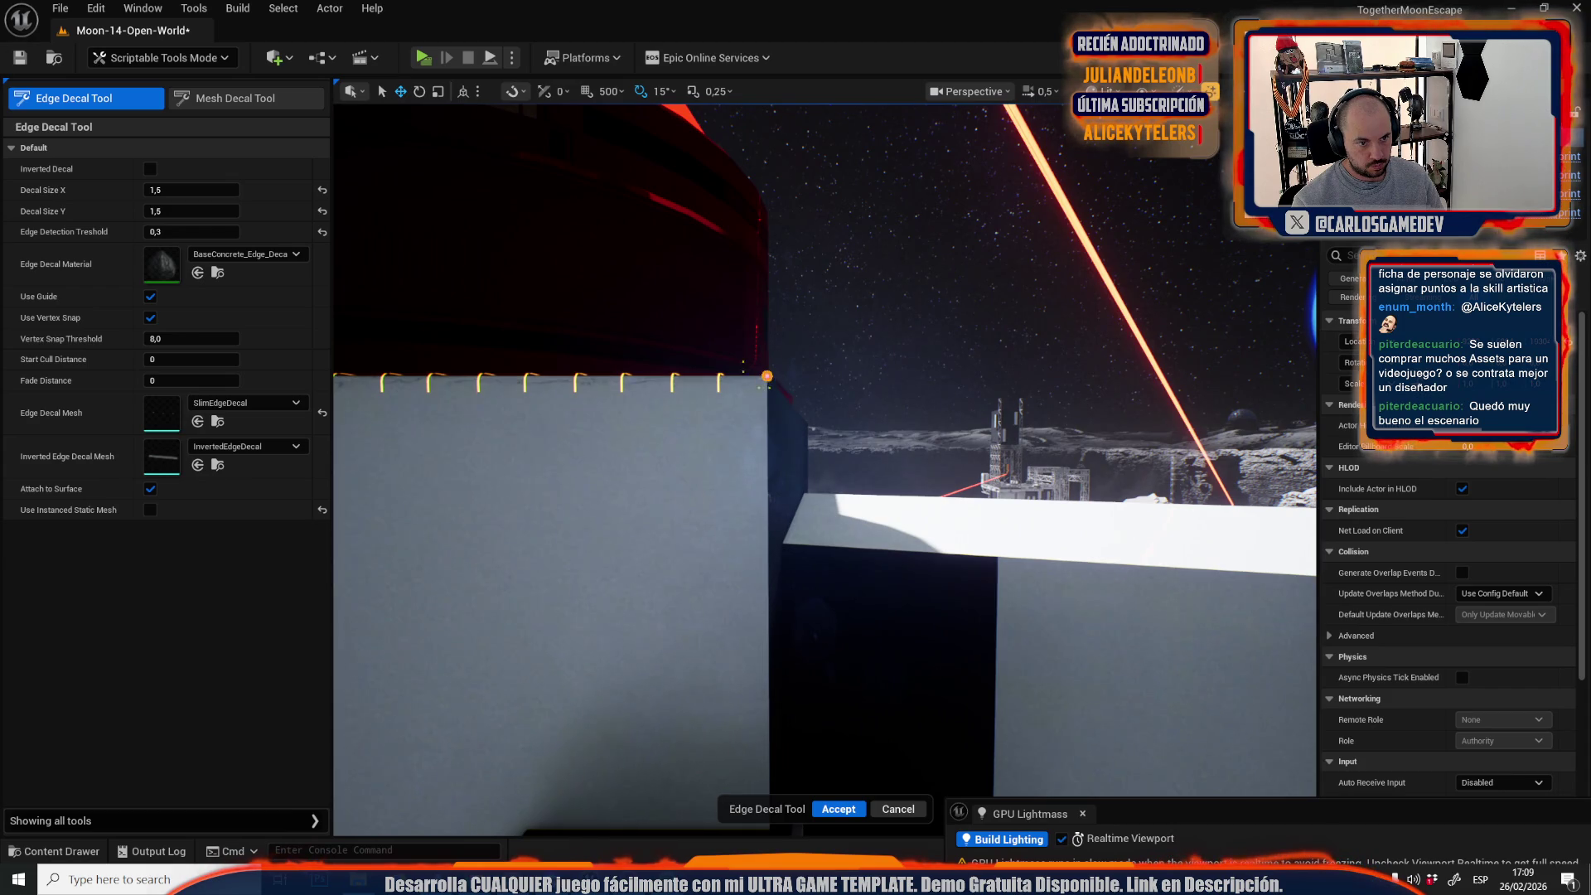
key("w")
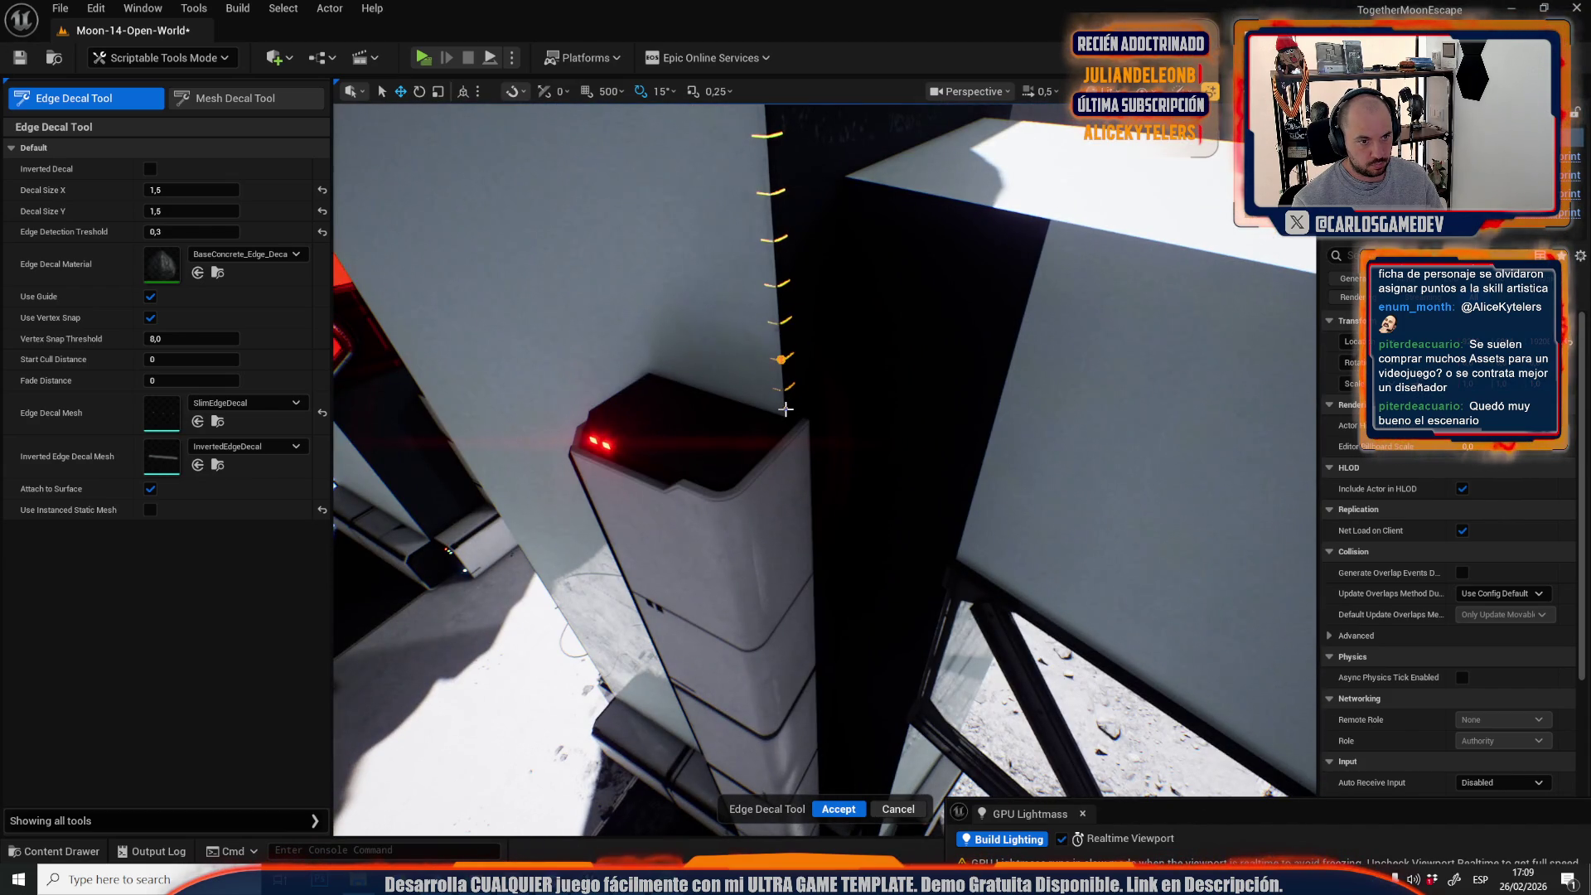
left_click(785, 410)
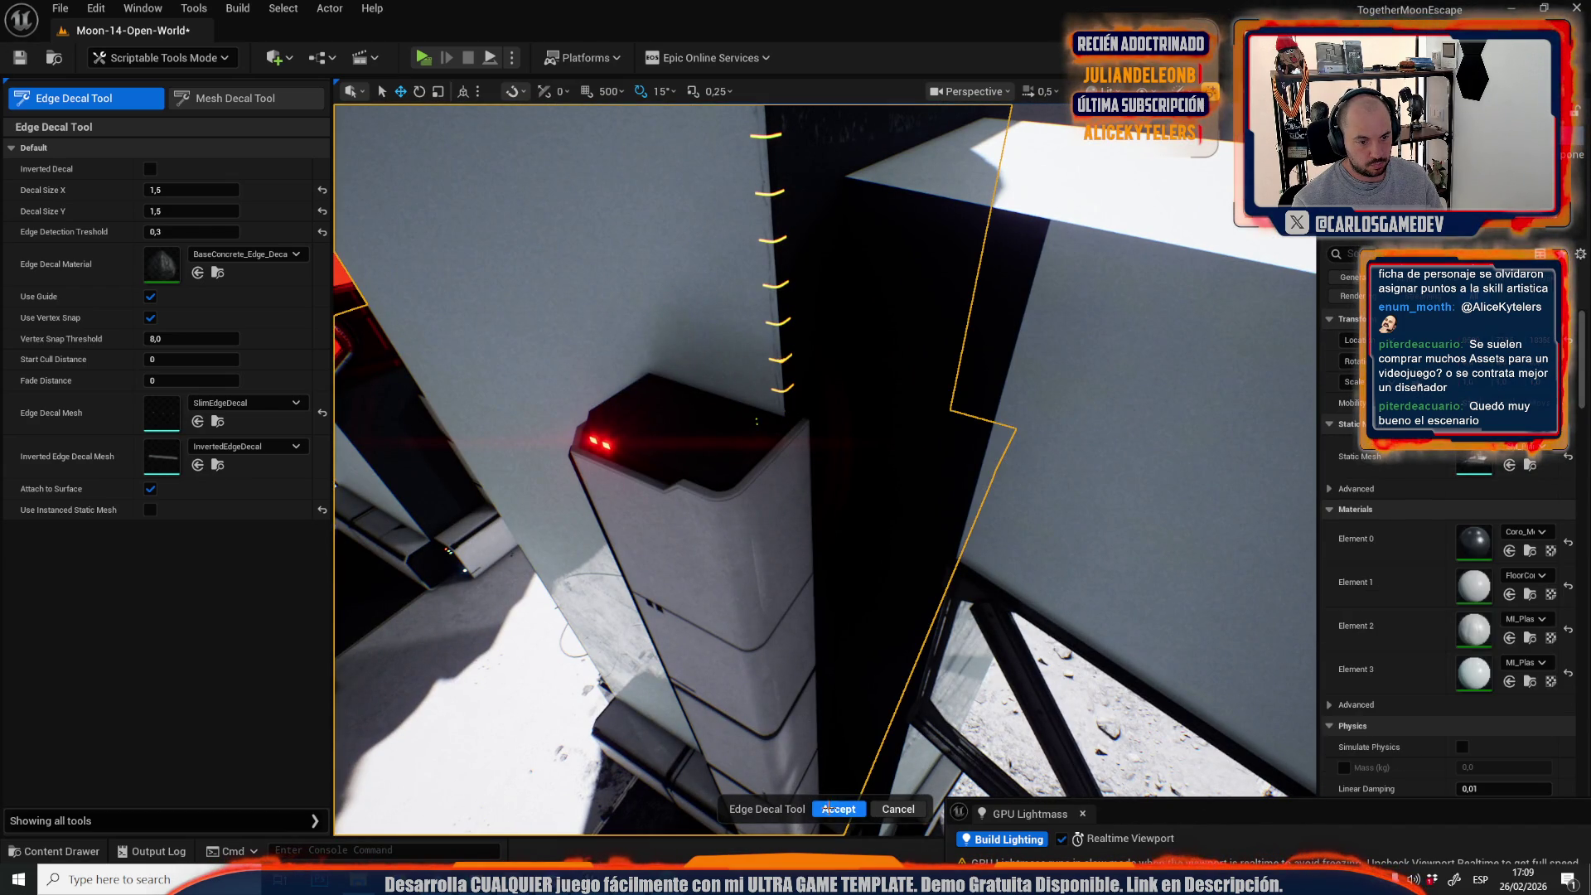
key("Escape")
key("f")
Apply an edge-wear decal along the white pillar's corner.
left_click(83, 98)
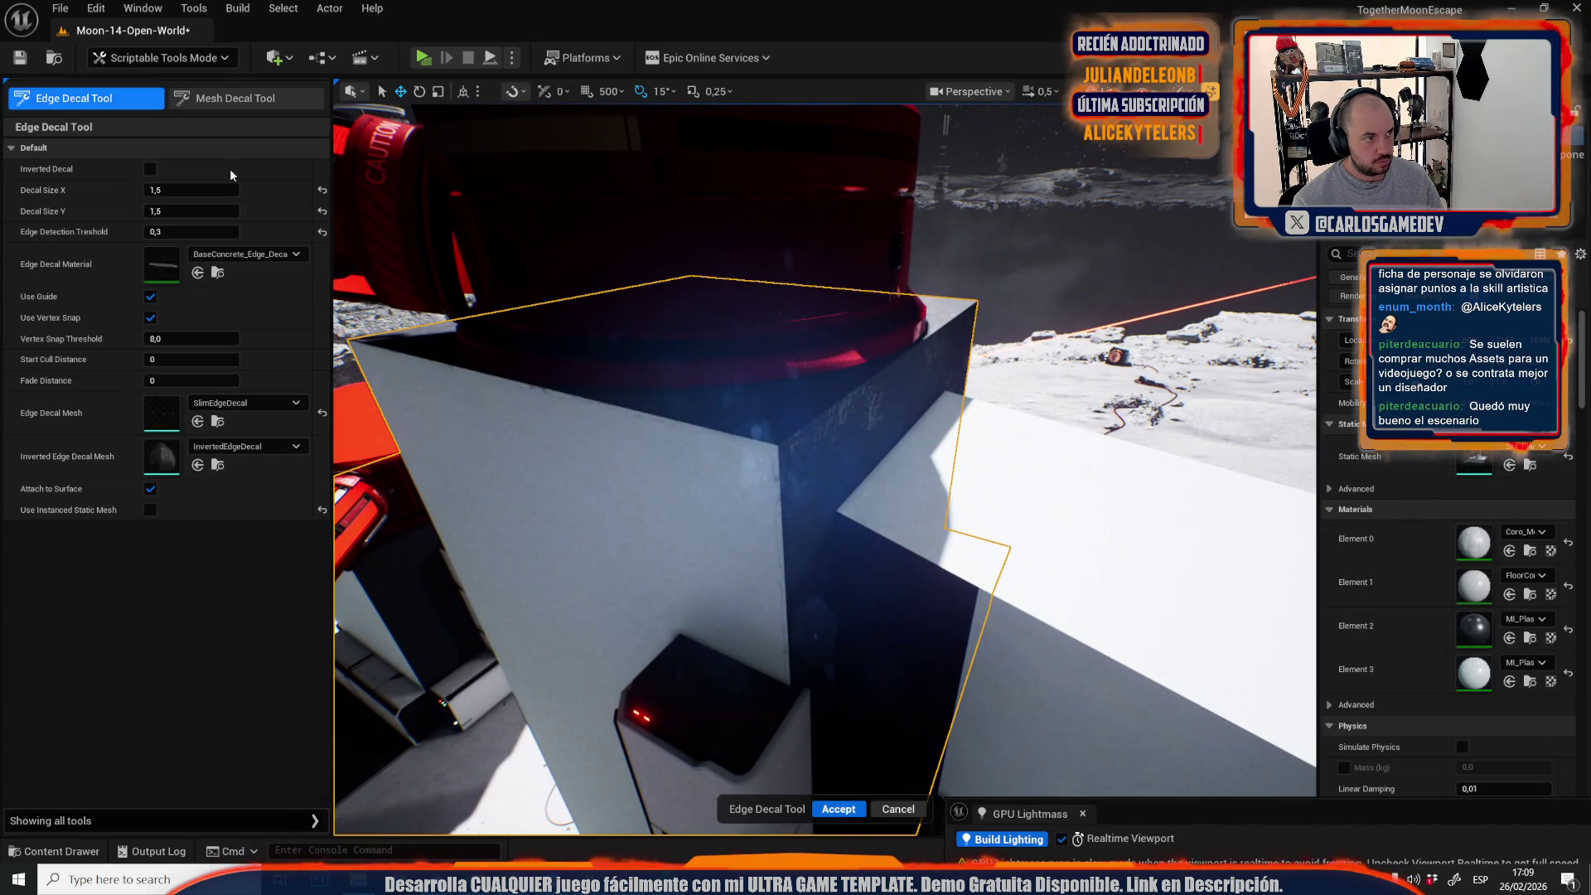
left_click(774, 441)
key("s")
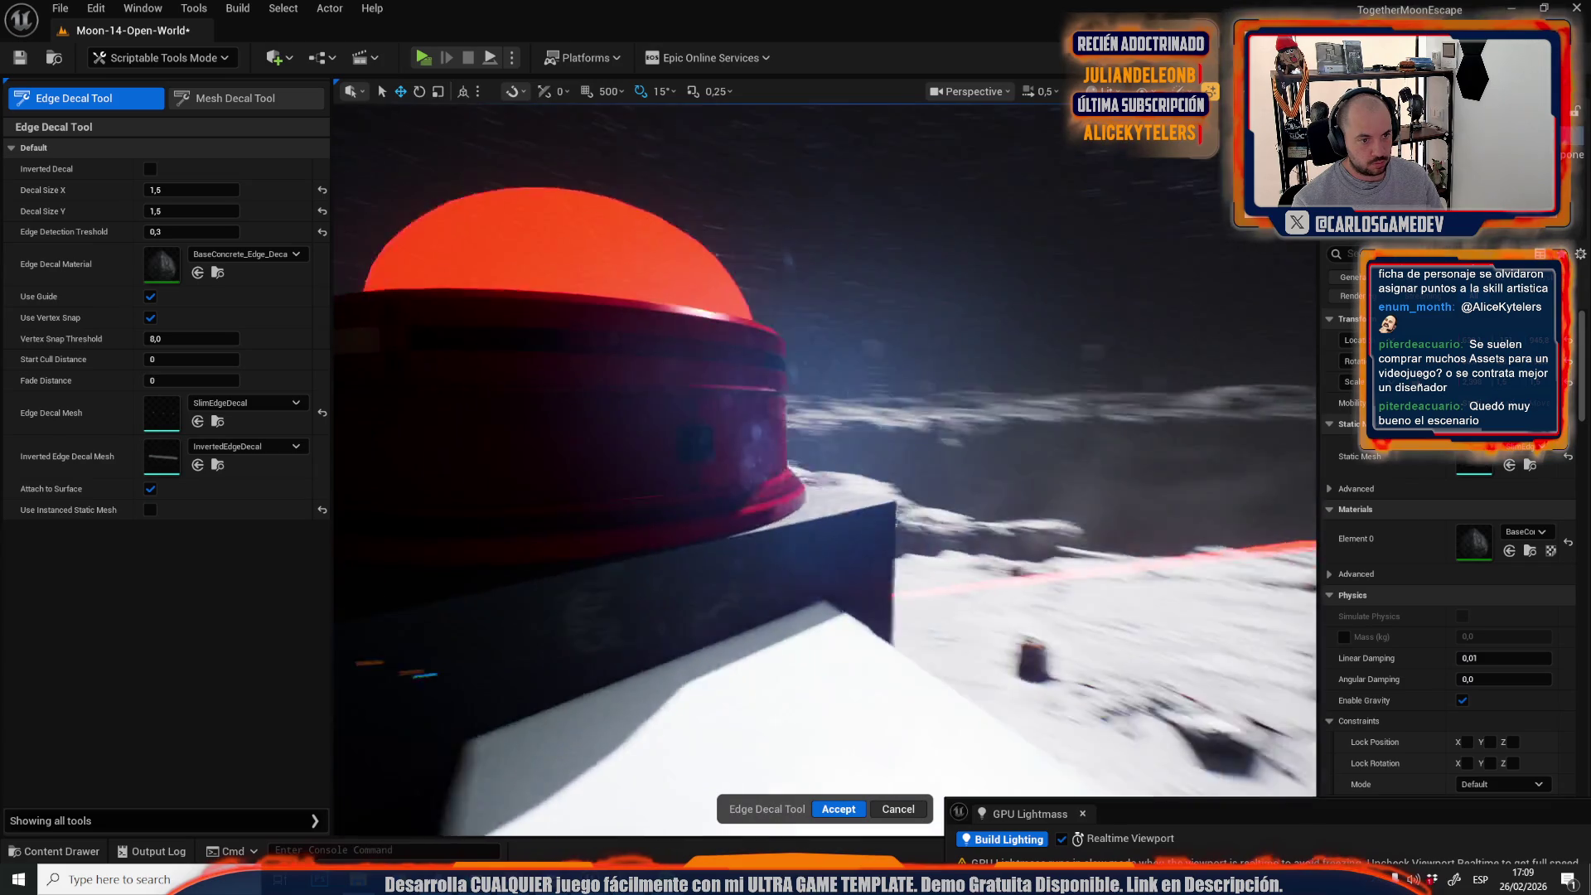
mouse_move(1024, 556)
left_mouse_down()
mouse_move(800, 525)
mouse_move(475, 242)
mouse_move(539, 149)
mouse_move(840, 495)
left_mouse_up()
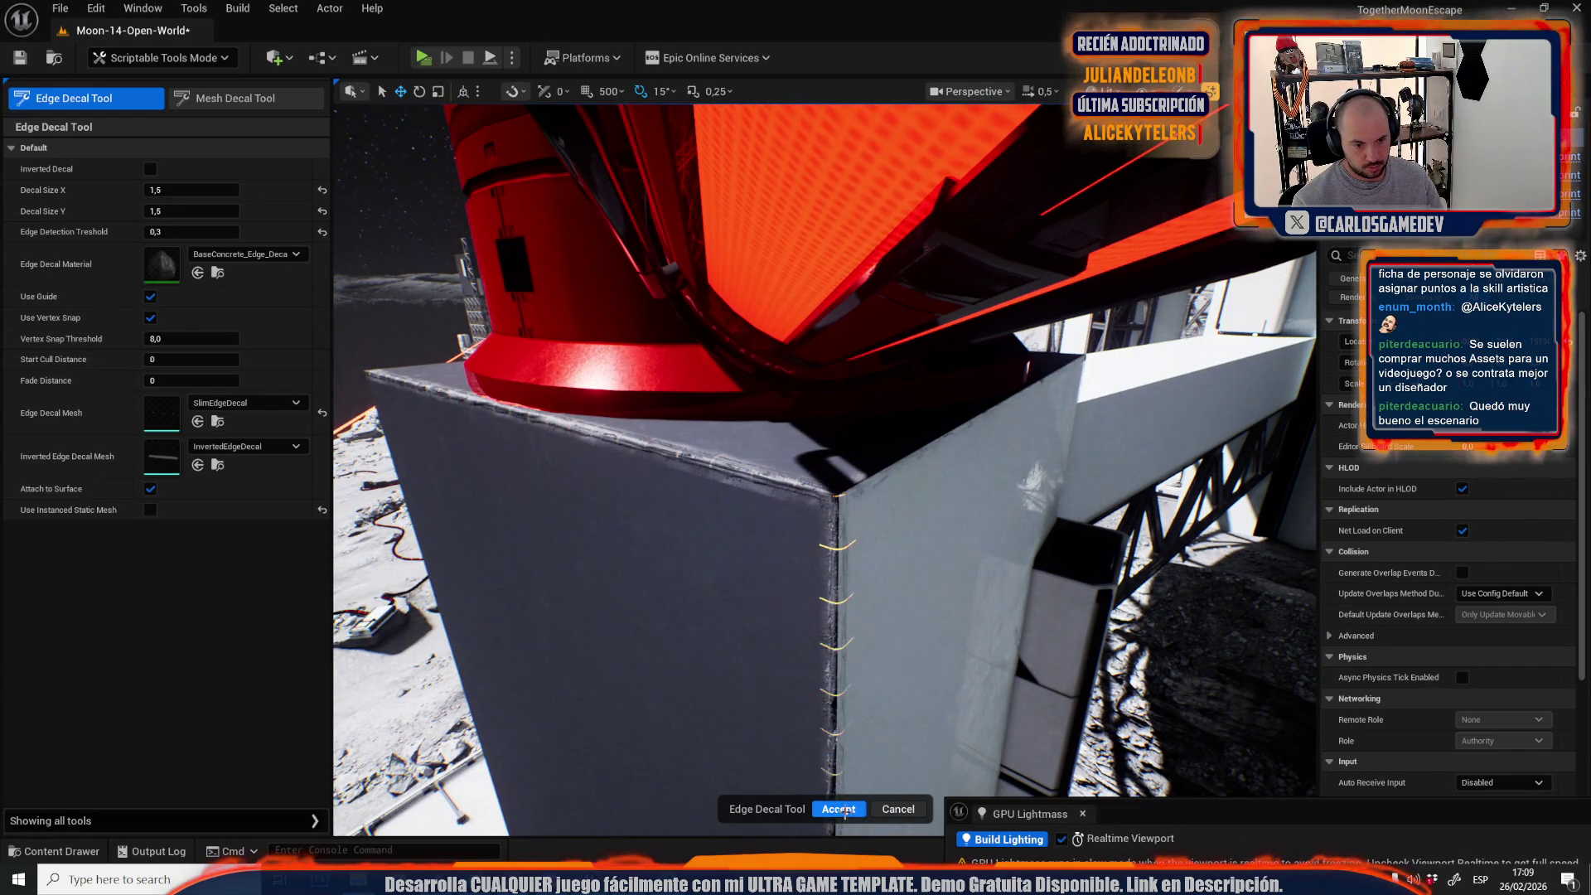
left_click(840, 810)
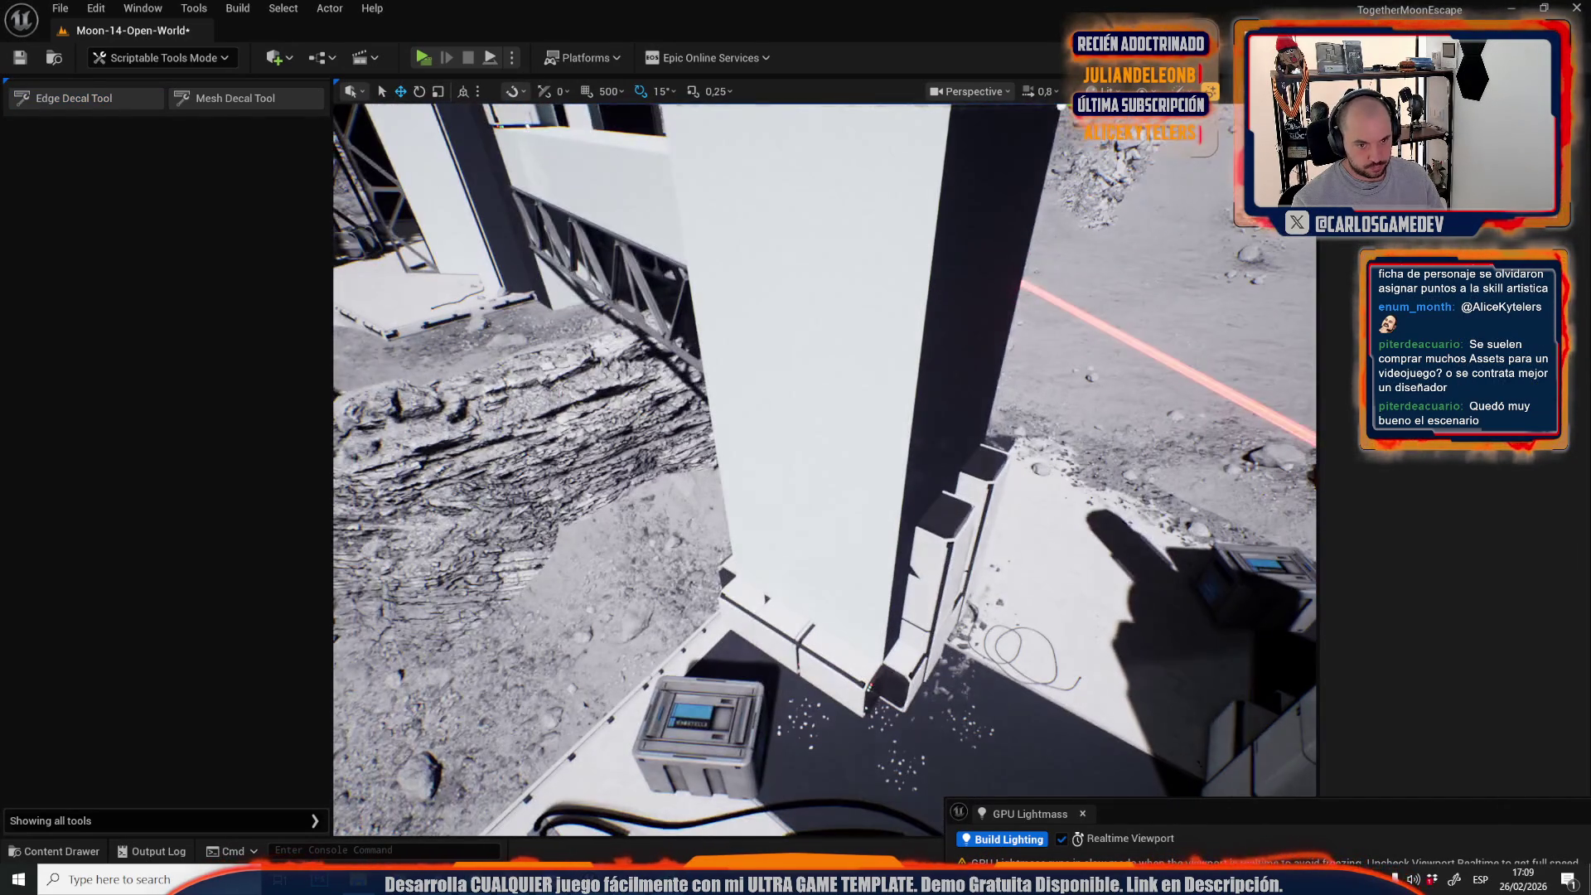
Apply an edge decal along the dark pillar corner.
left_click(106, 100)
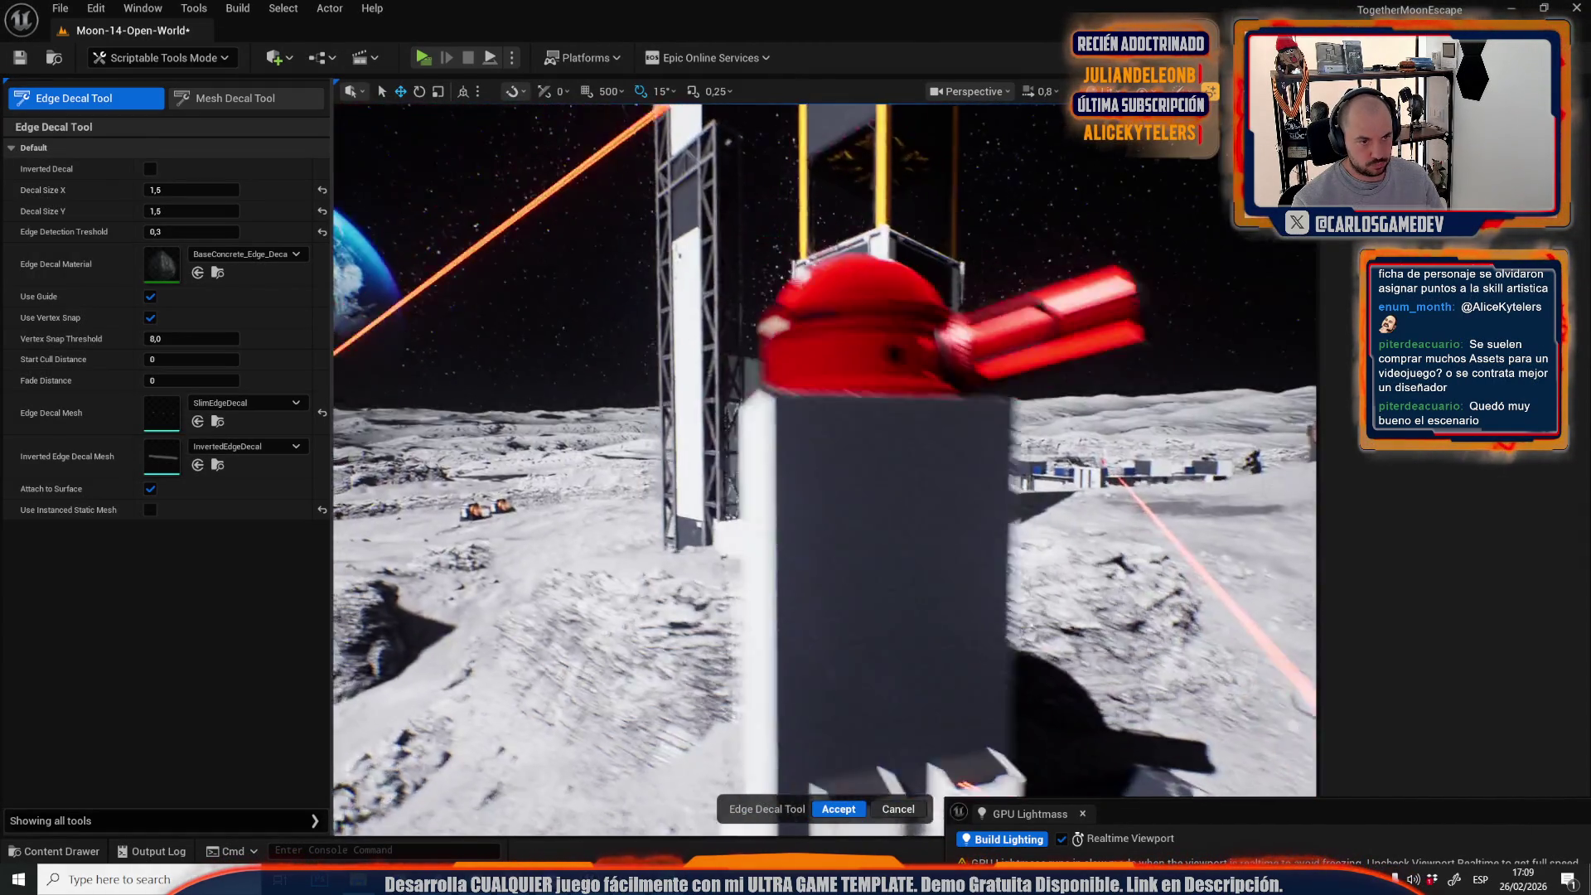
left_click_drag(740, 445, 786, 484)
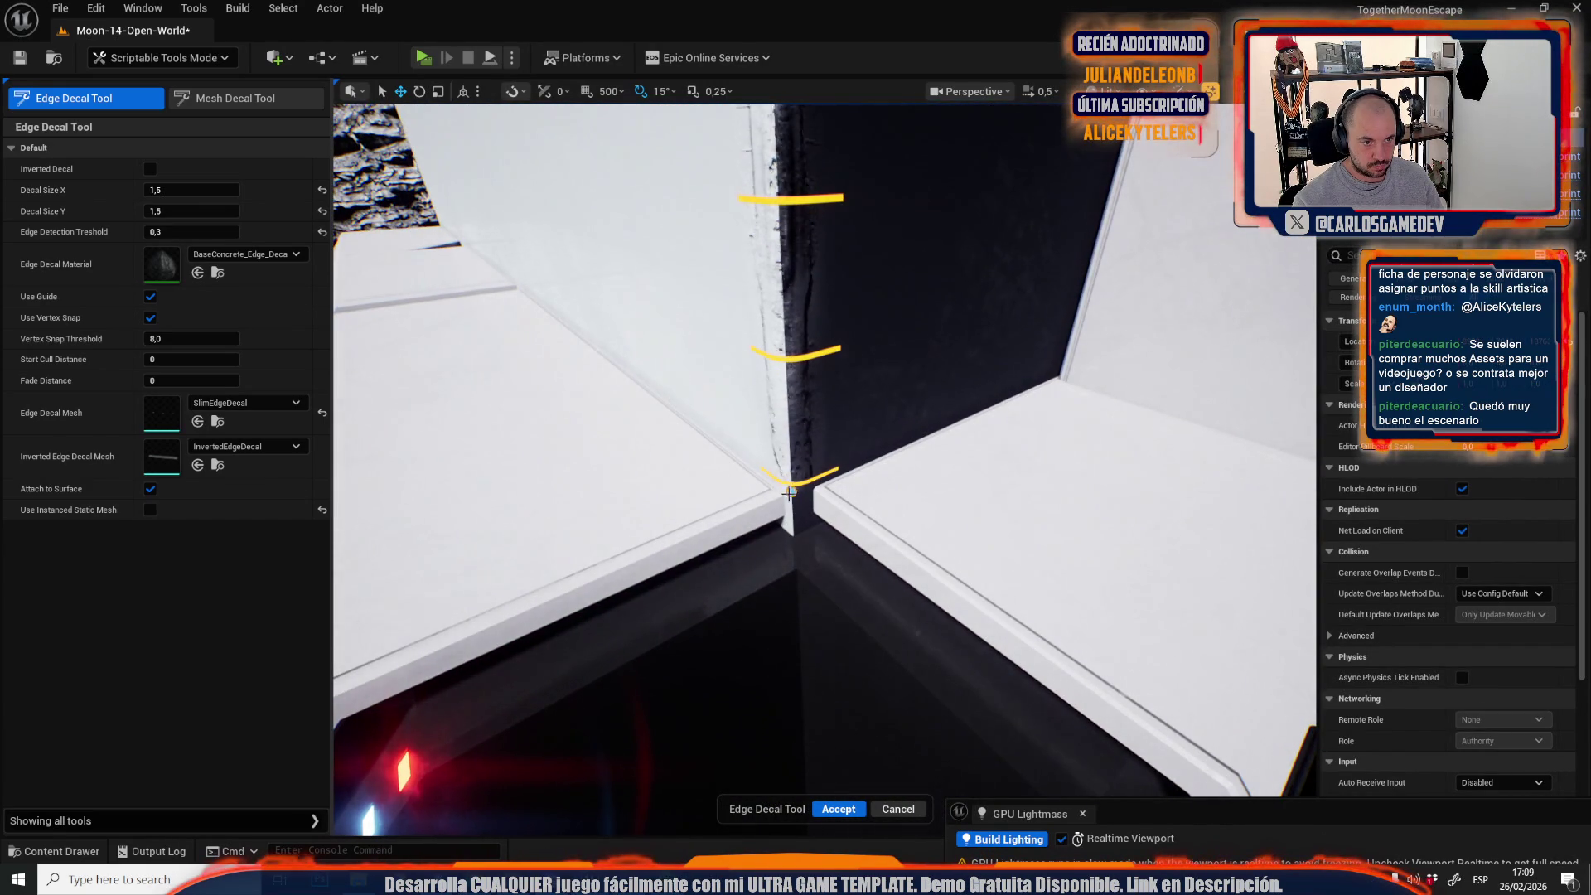
left_click(839, 809)
left_click_drag(796, 580, 796, 580)
left_click_drag(489, 401, 489, 401)
Add an edge decal along the white block's corner.
left_click(137, 101)
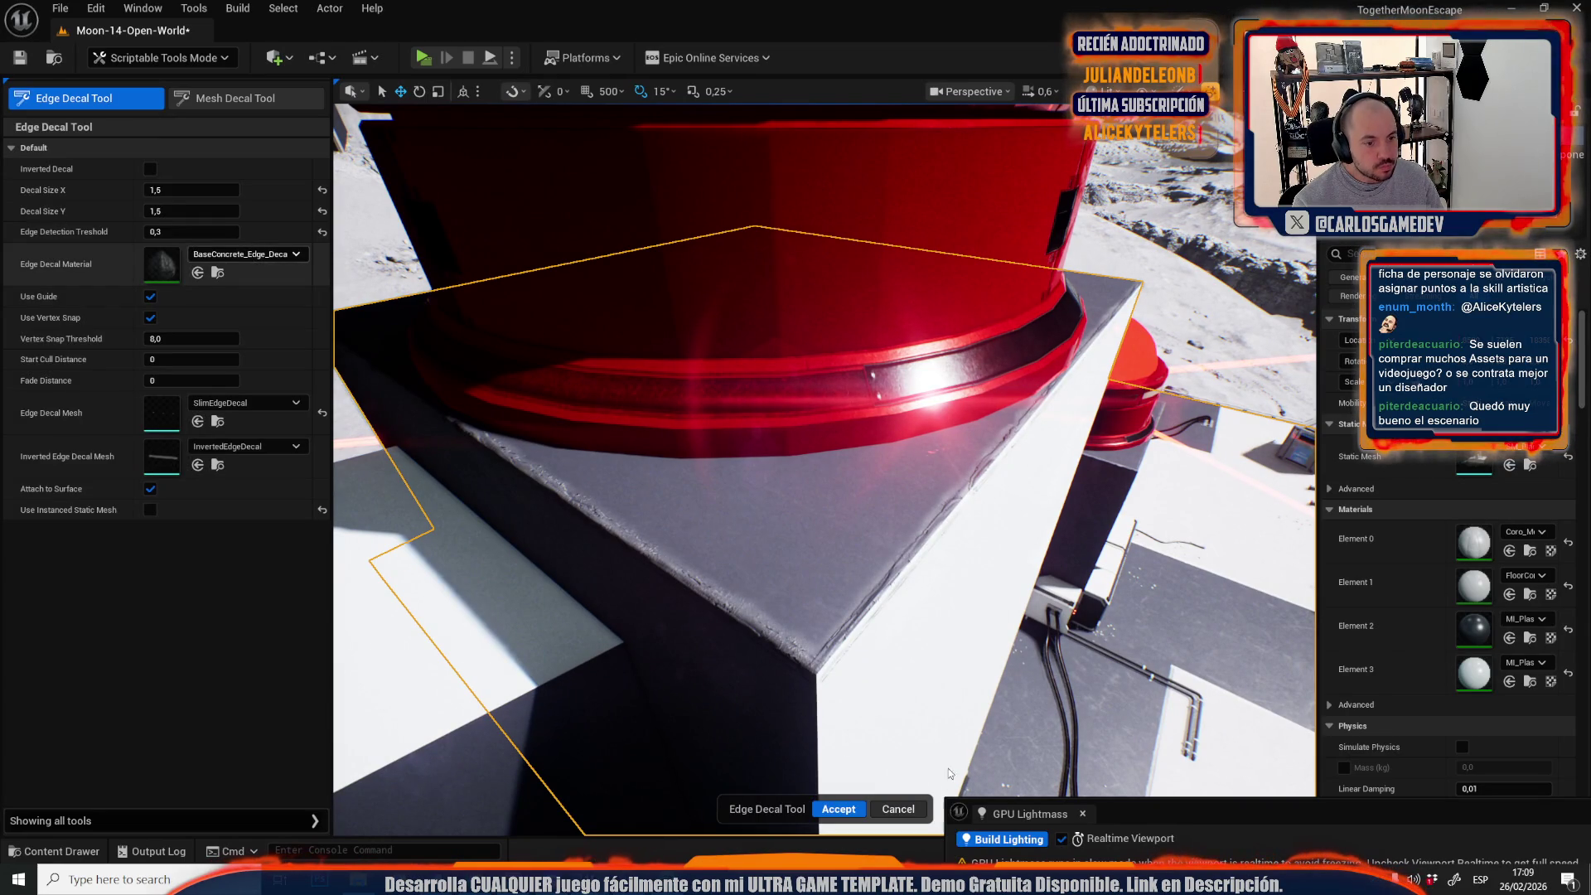
left_click_drag(816, 674, 817, 674)
scroll(803, 336, "up", 2)
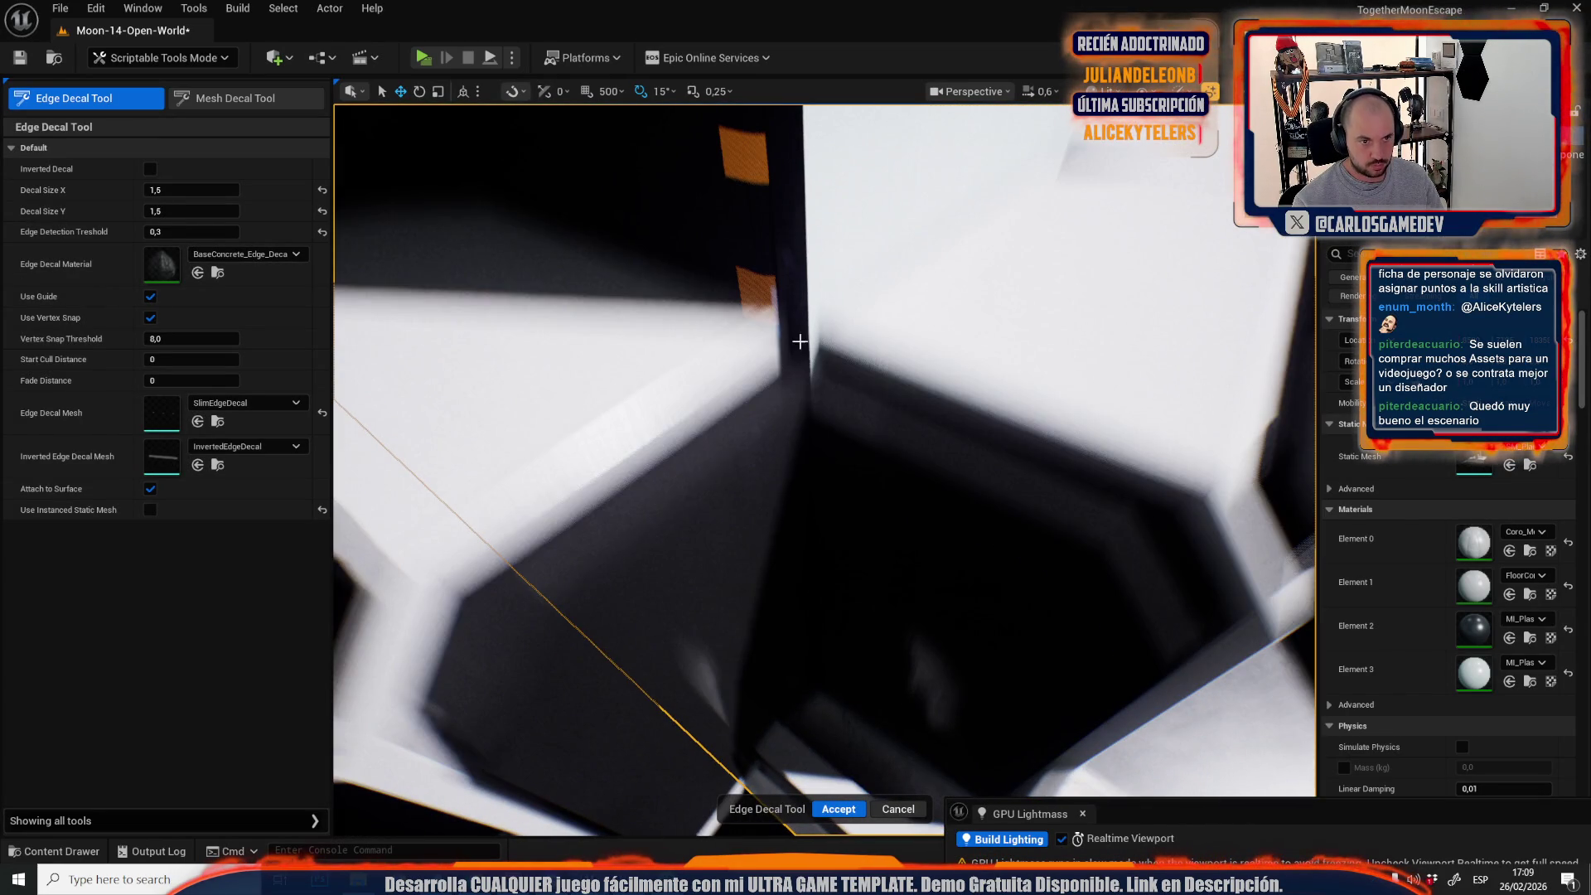
left_click(809, 308)
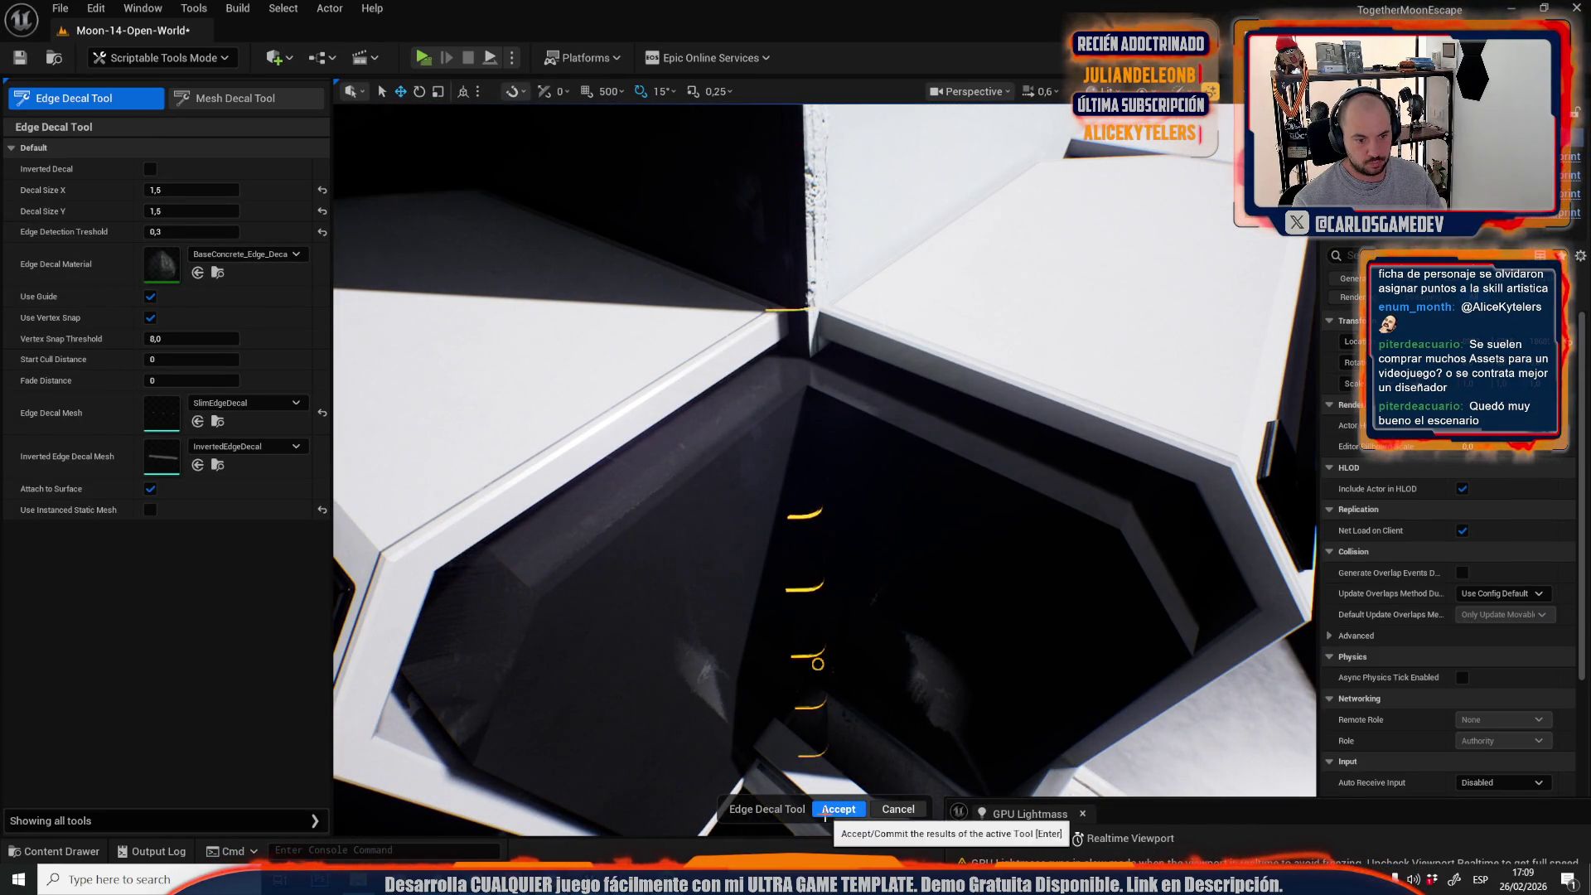
left_click(838, 809)
left_click_drag(821, 693, 821, 693)
Apply an edge decal to the tall white block's corner by the walkway.
left_click(113, 101)
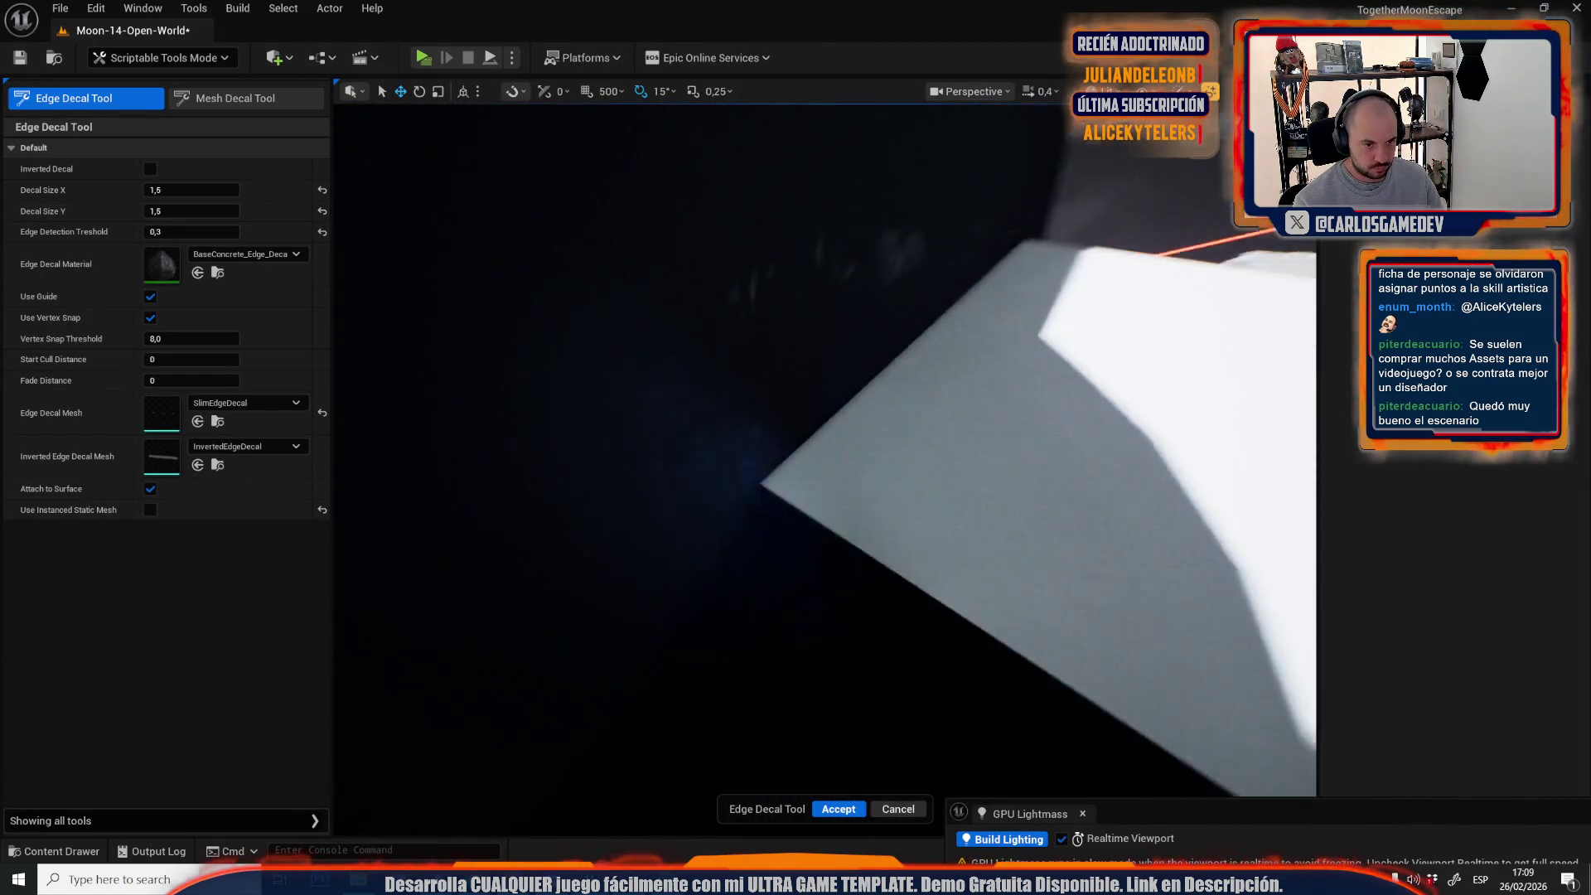
left_click_drag(761, 495, 758, 490)
left_click_drag(867, 564, 868, 563)
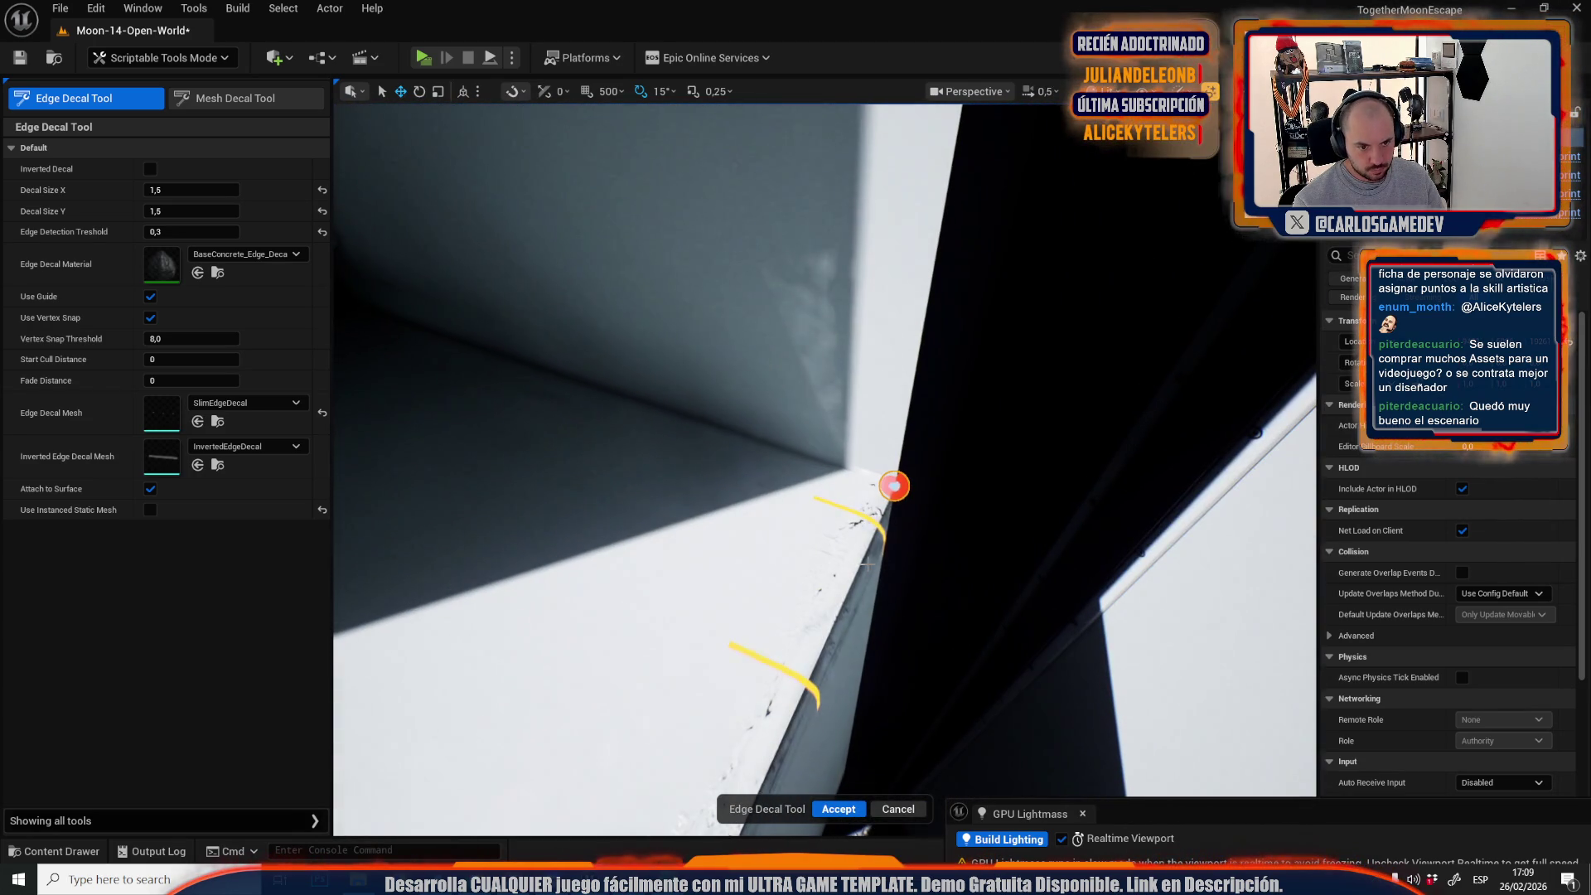
left_click(841, 818)
left_click_drag(838, 497, 838, 497)
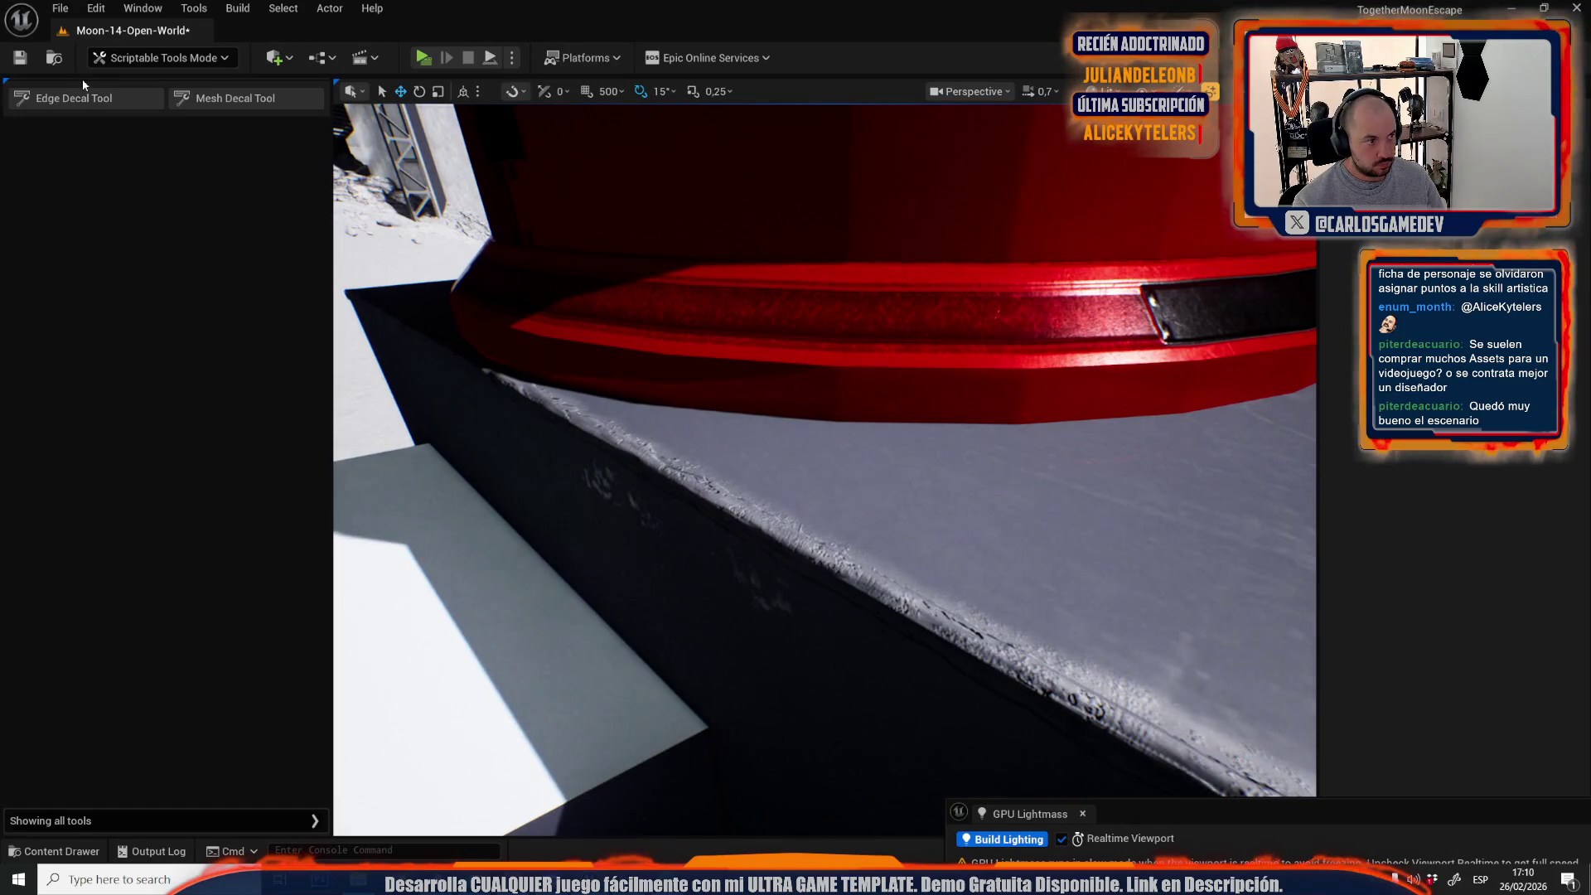
Place an edge decal on the white wall edge, then delete the unwanted strip.
left_click(89, 98)
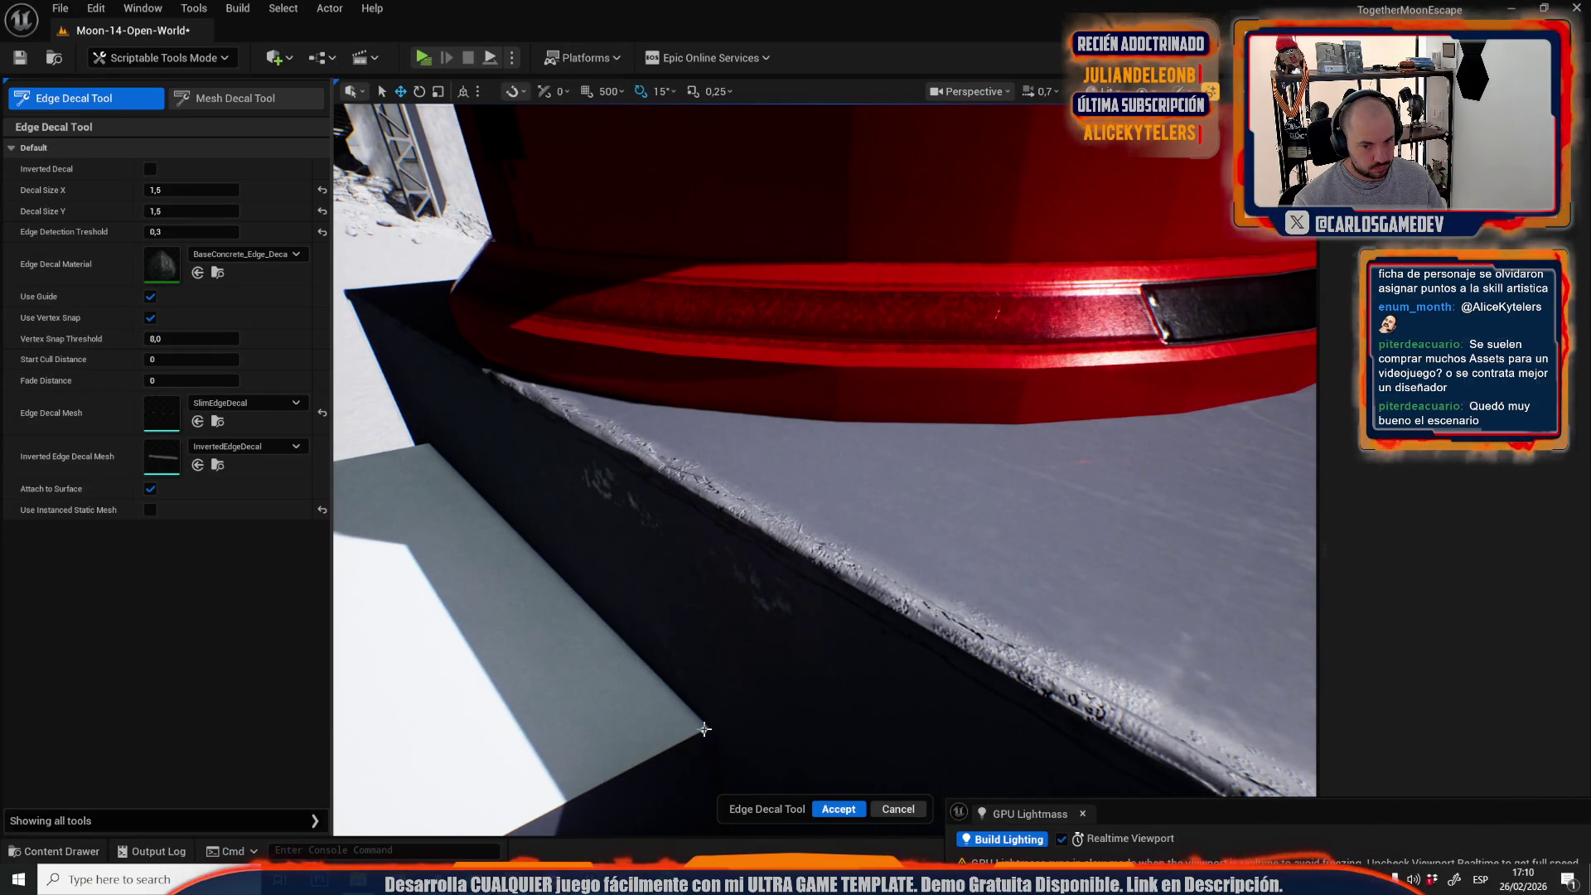
left_click(704, 730)
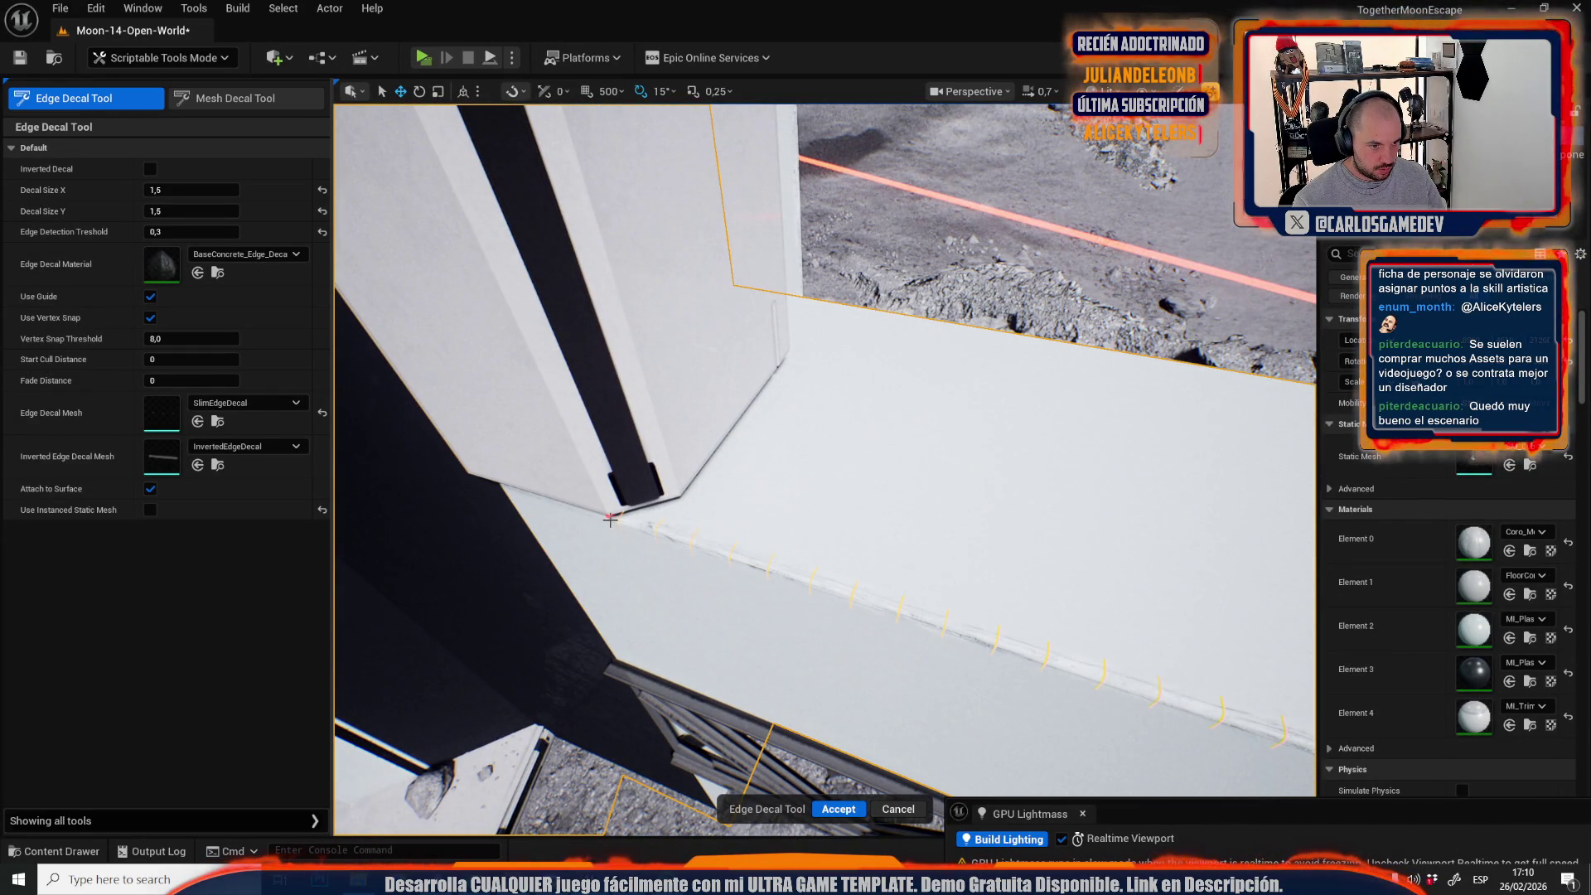
left_click(838, 808)
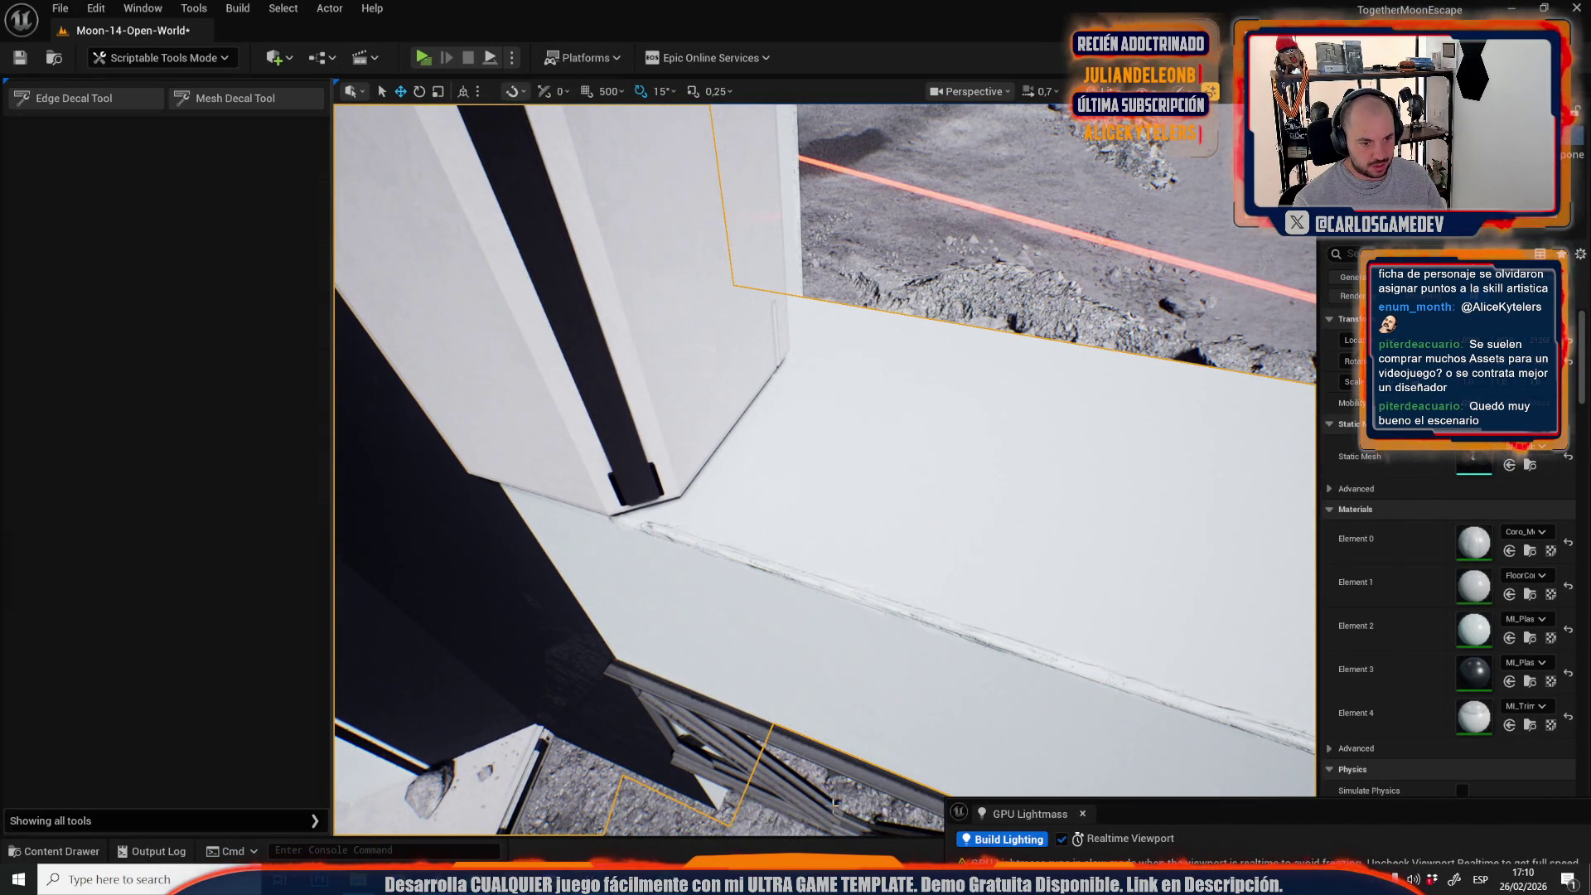
scroll(825, 470, "down", 3)
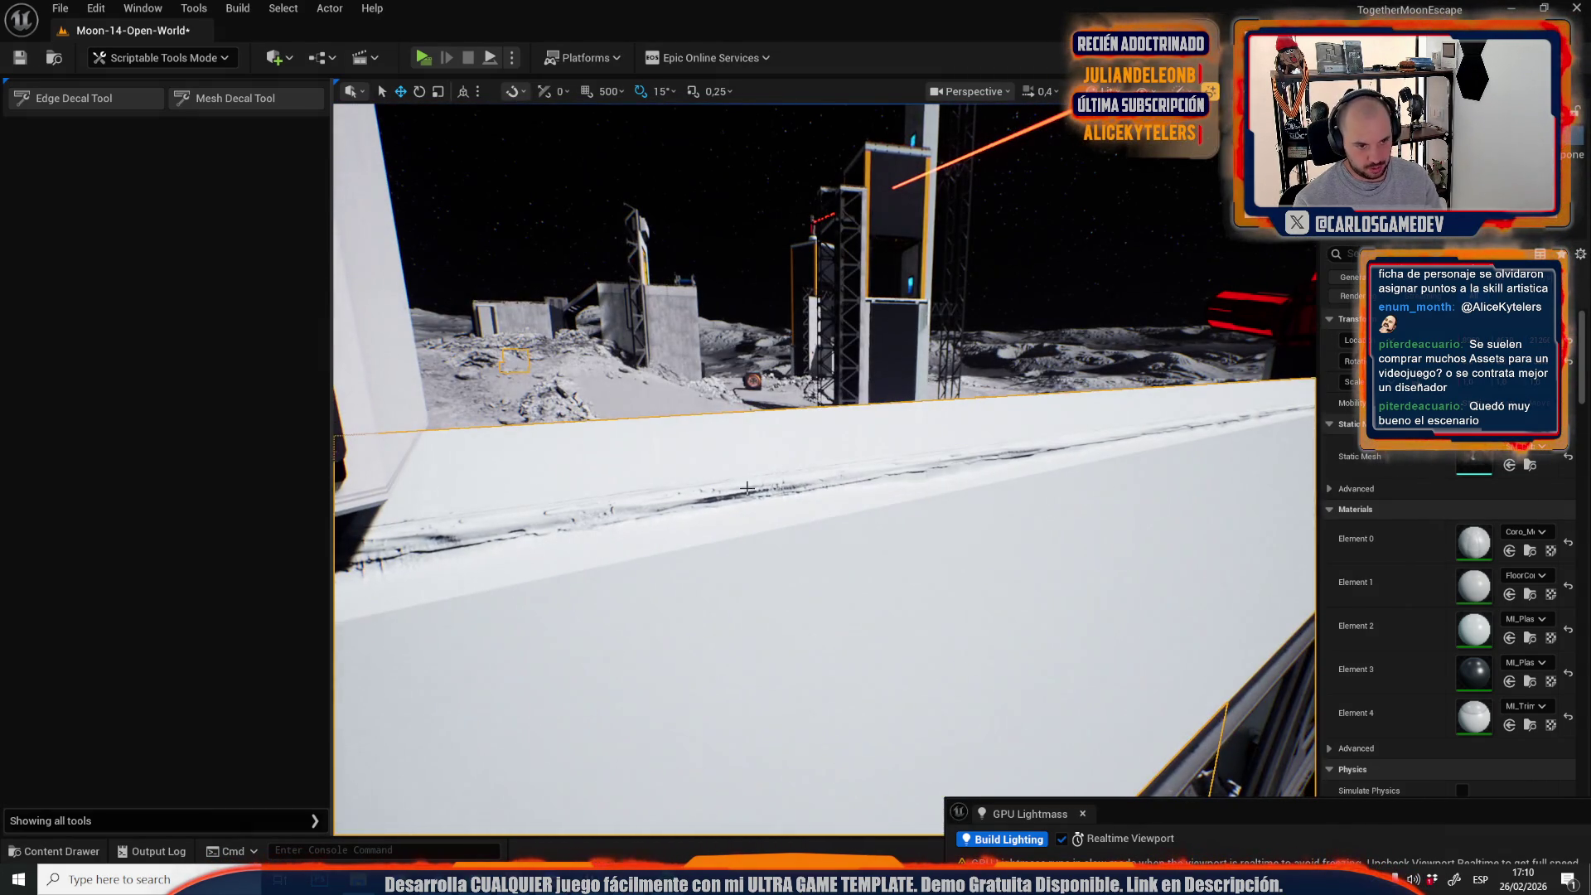
left_click(746, 488)
key("Delete")
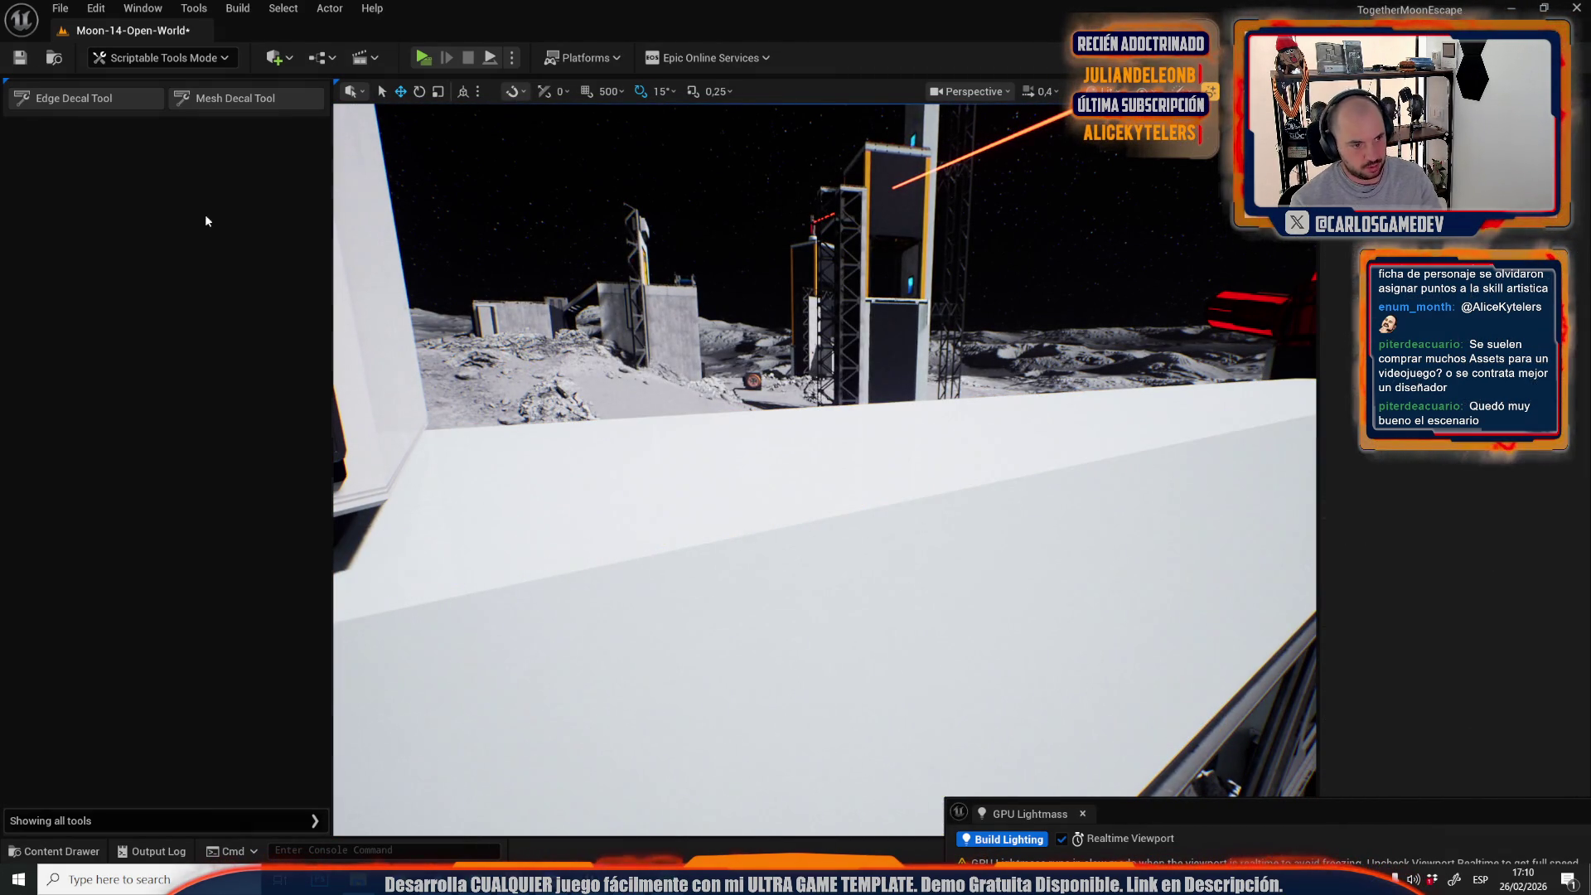
Target the white wall block with a new edge decal, then cancel it.
left_click(69, 98)
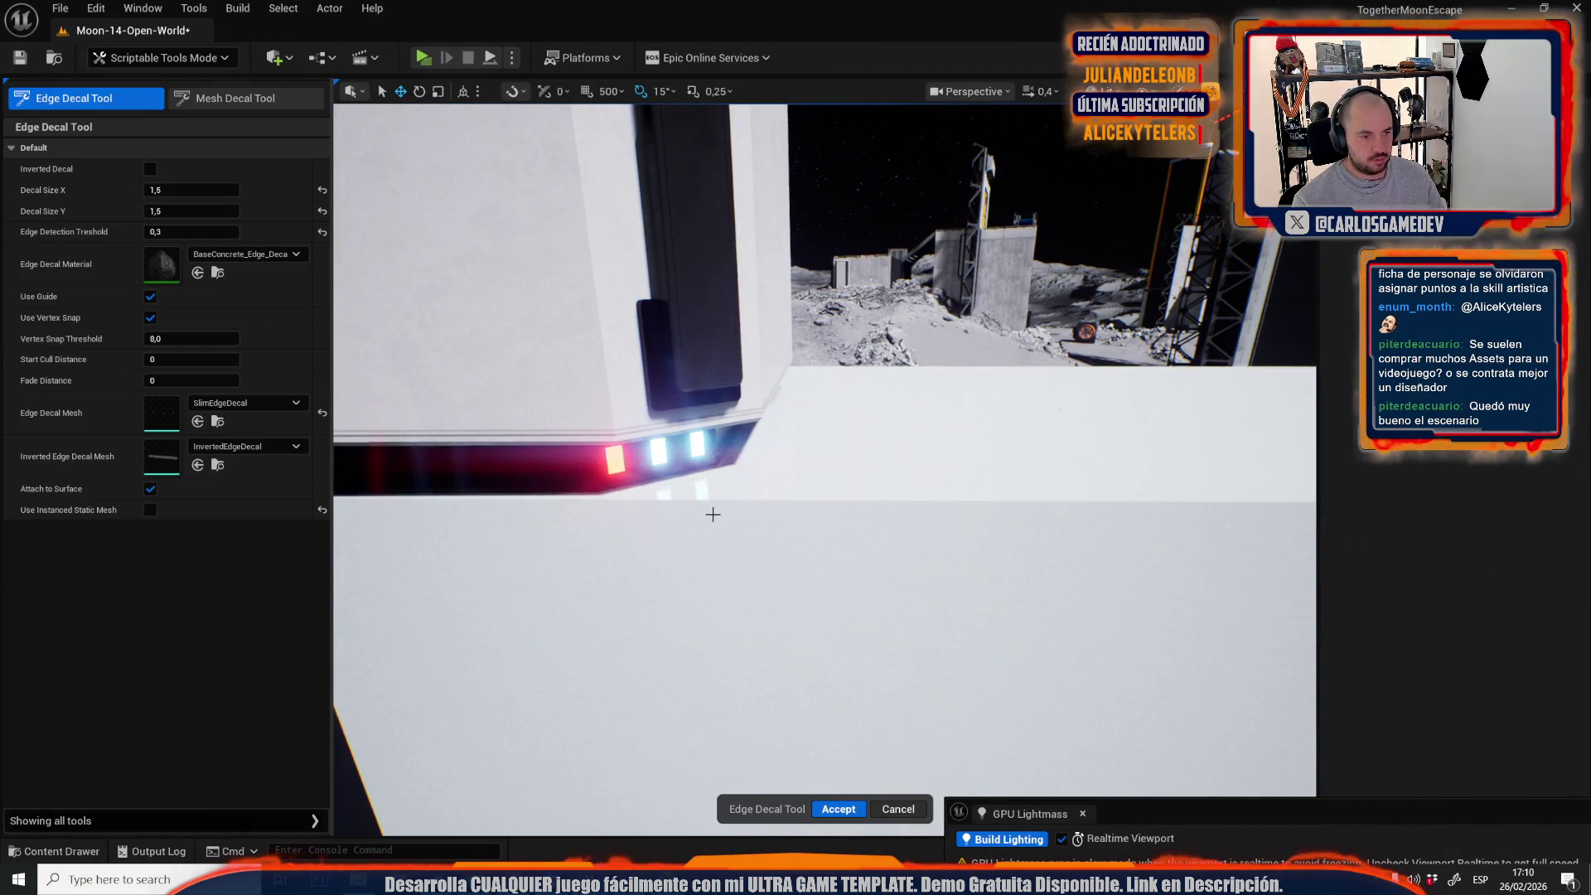
left_click(803, 505)
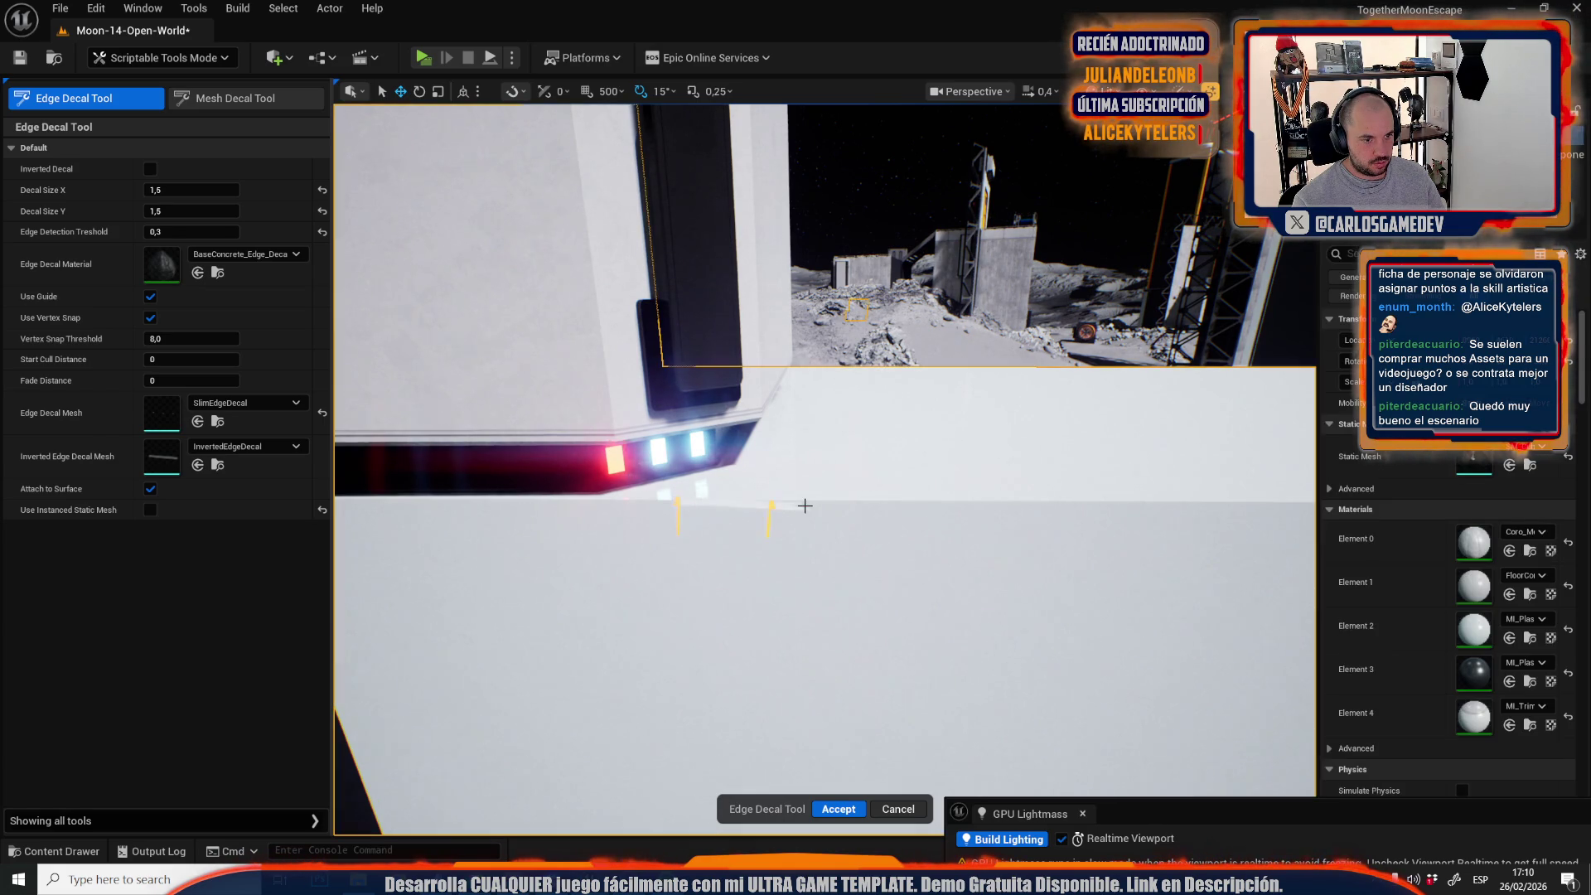
key("f")
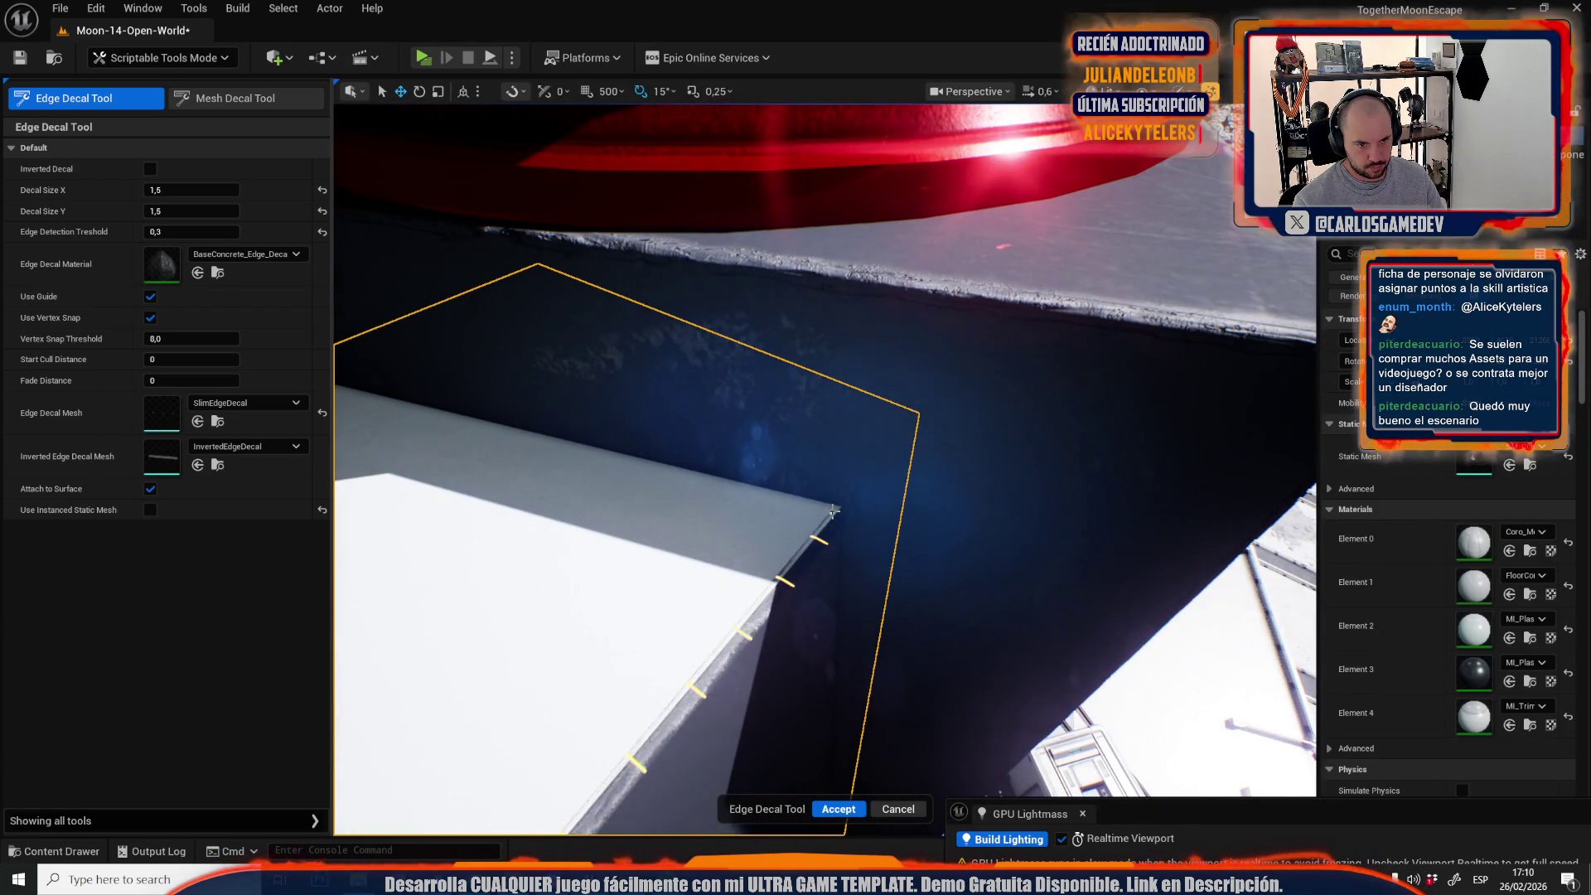
left_click_drag(836, 512, 721, 481)
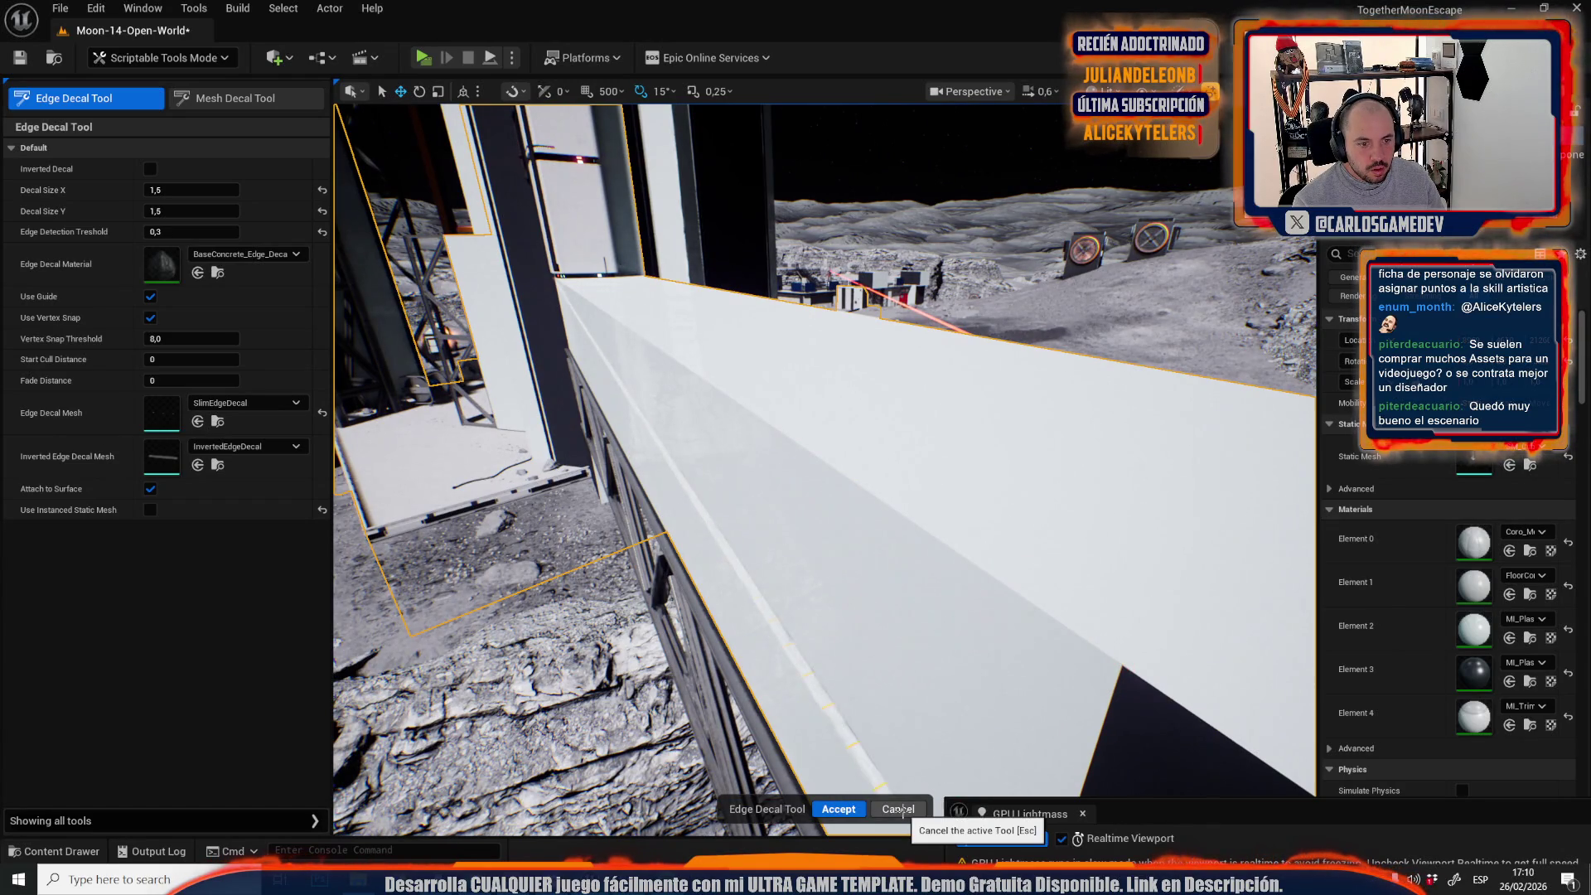
left_click(899, 809)
Place an edge-wear decal along the wall's top edge near the red button and accept it.
left_click(66, 98)
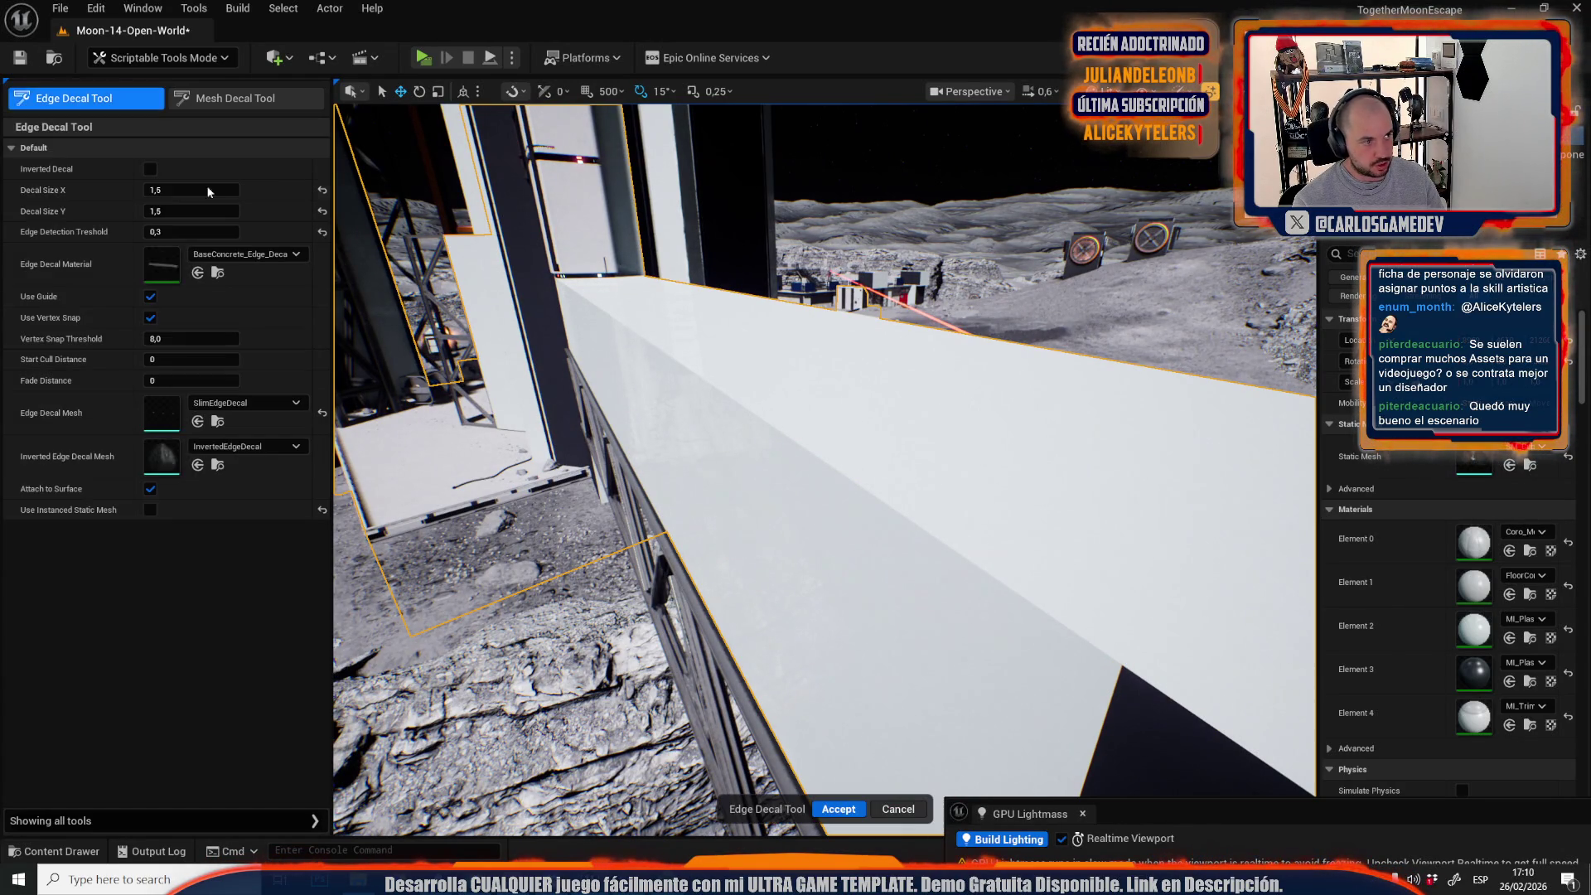
left_click_drag(883, 505, 759, 411)
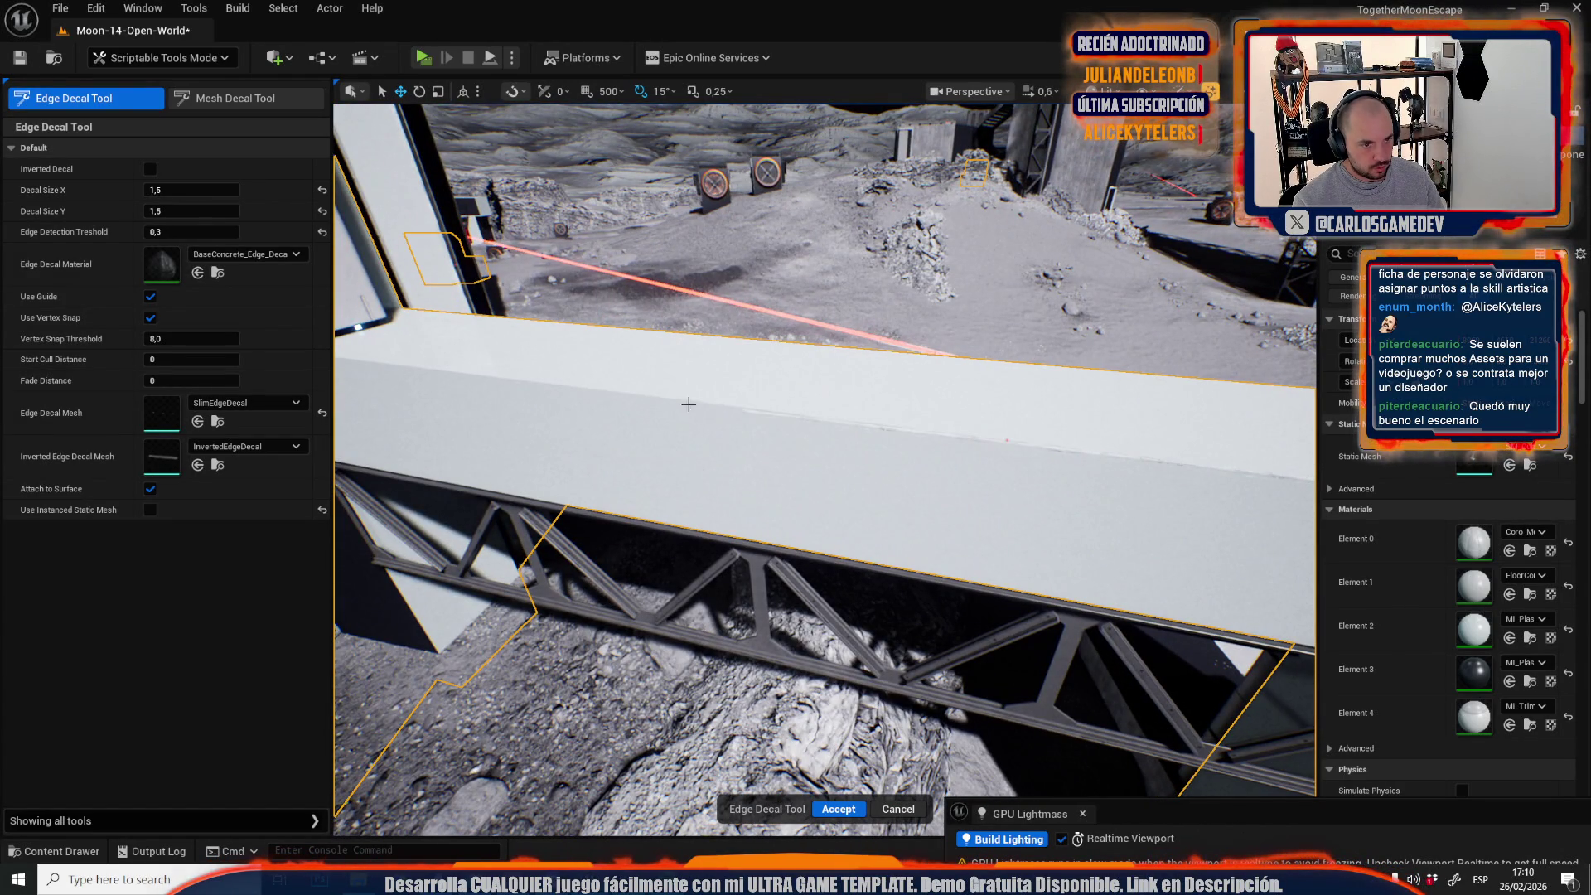
left_click_drag(647, 394, 633, 348)
mouse_move(682, 472)
left_mouse_down()
mouse_move(678, 435)
mouse_move(682, 473)
mouse_move(947, 804)
left_mouse_up()
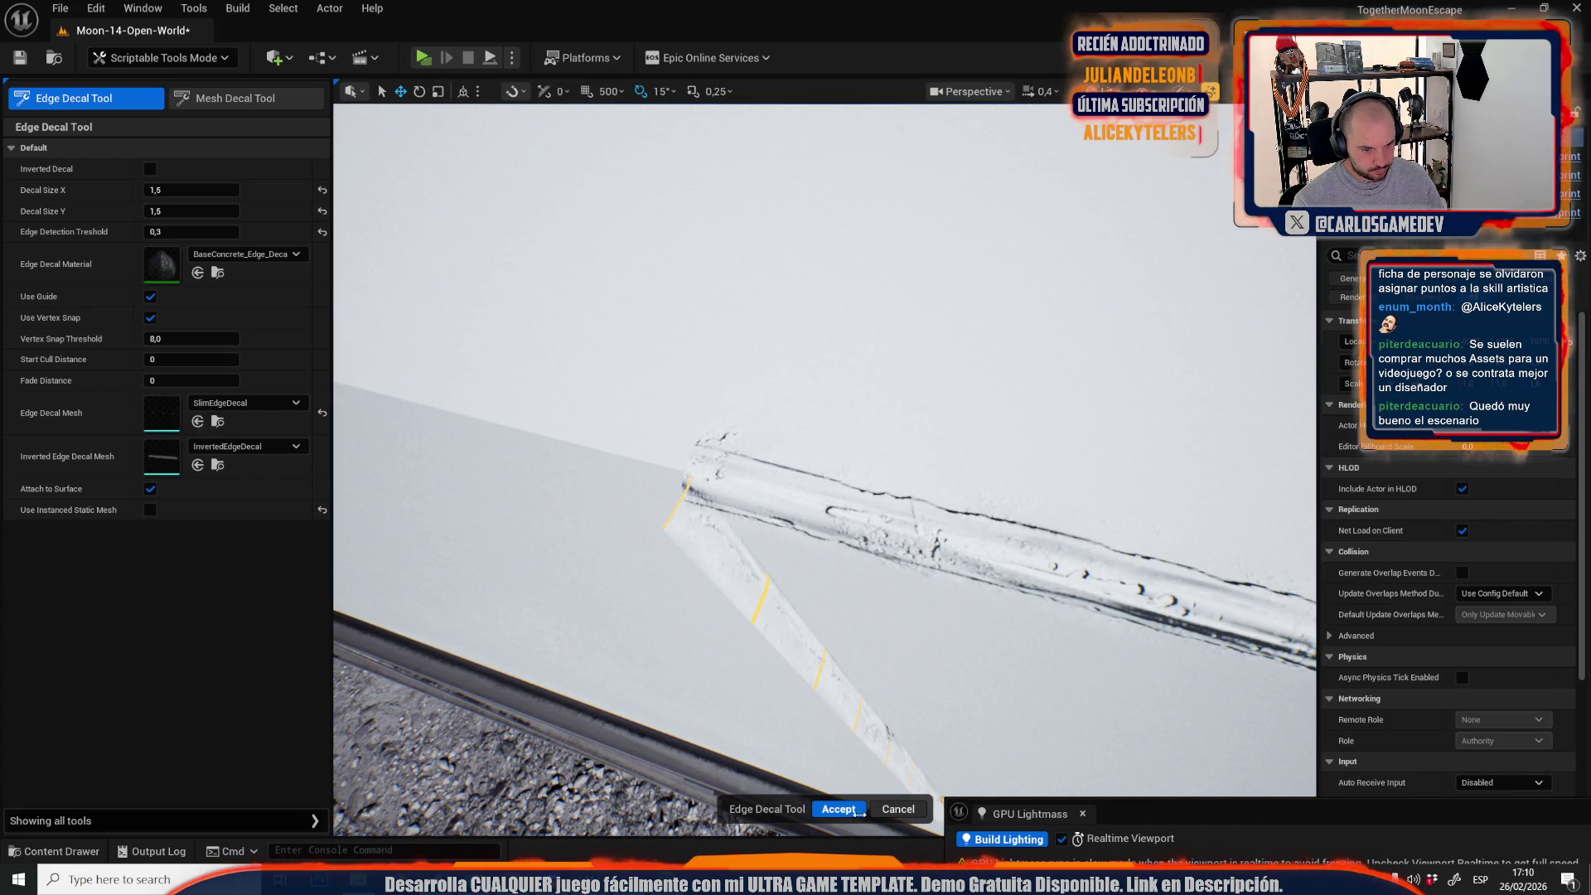
left_click(857, 810)
scroll(819, 485, "down", 10)
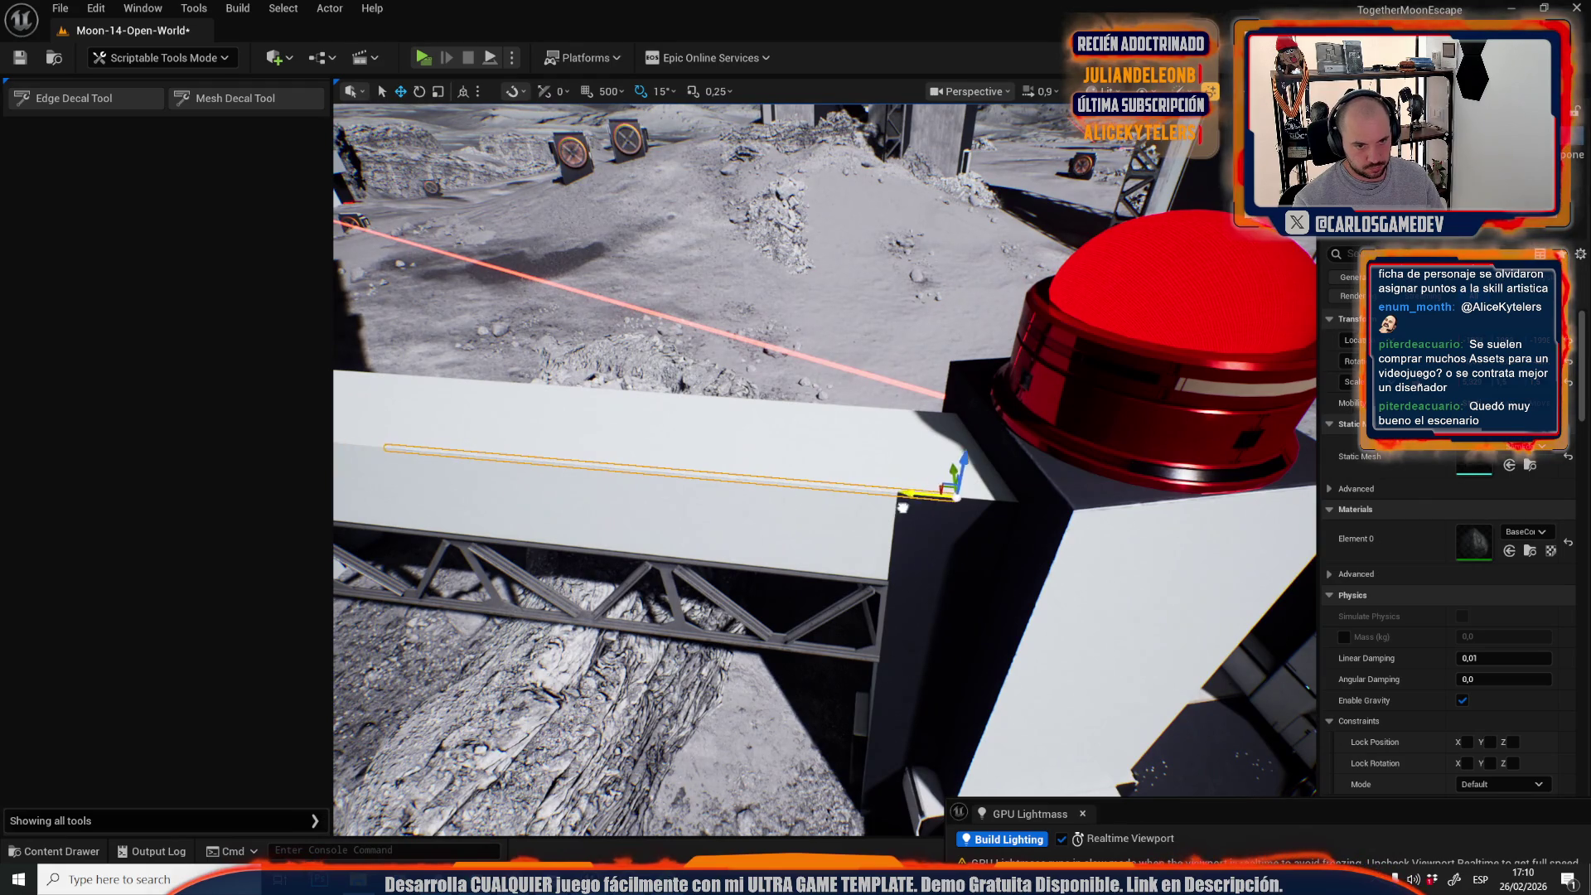
Accept edge-wear decals on the wall mesh and its adjoining piece beside the dark block.
scroll(949, 517, "down", 6)
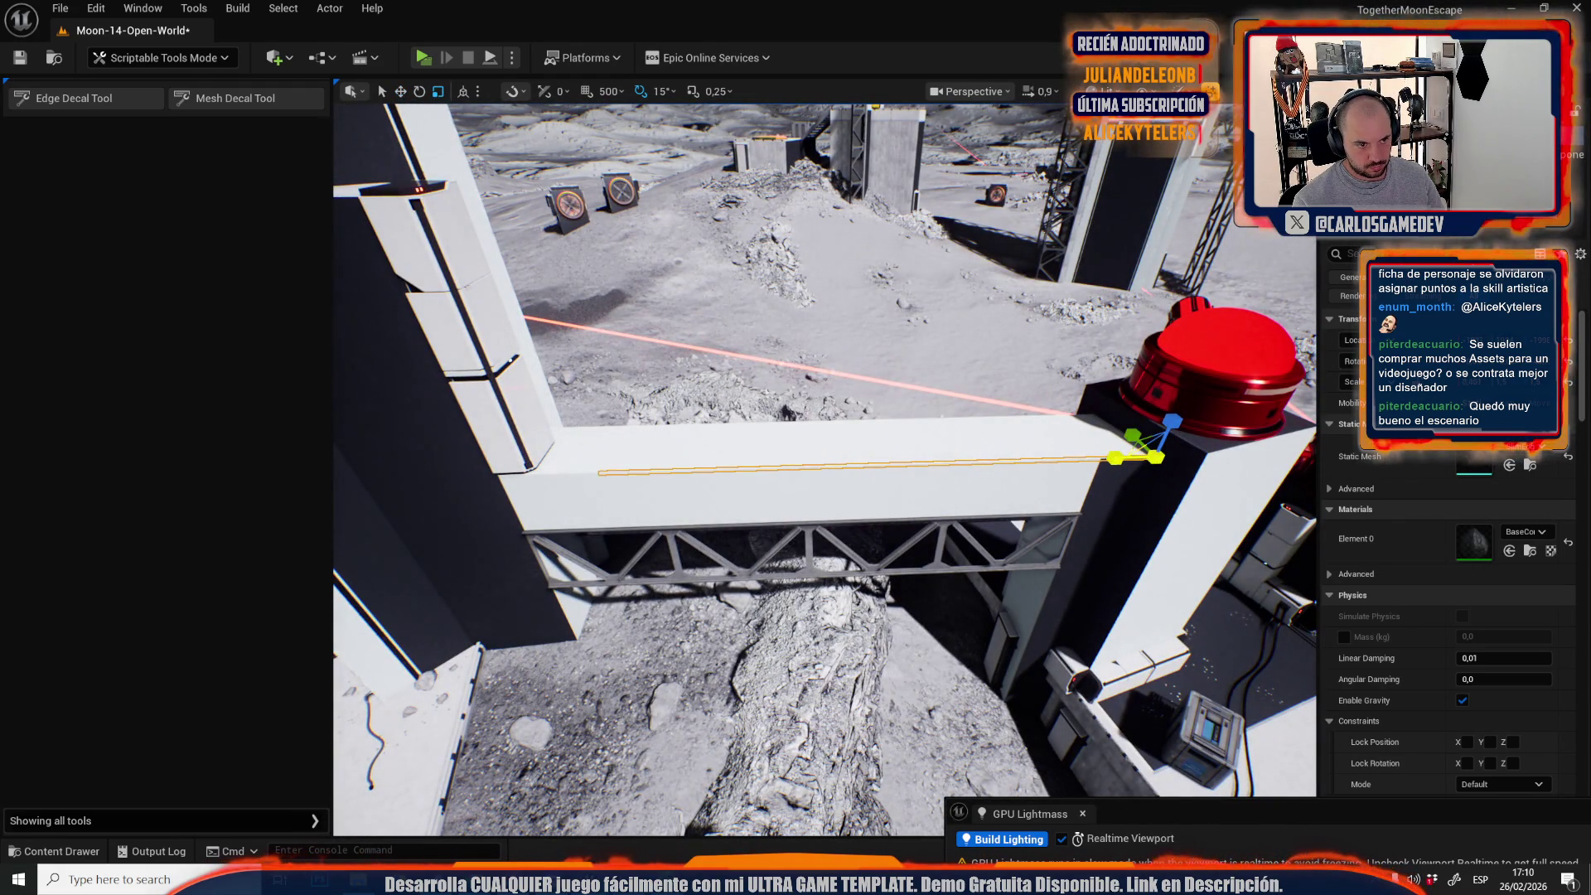
scroll(982, 526, "up", 10)
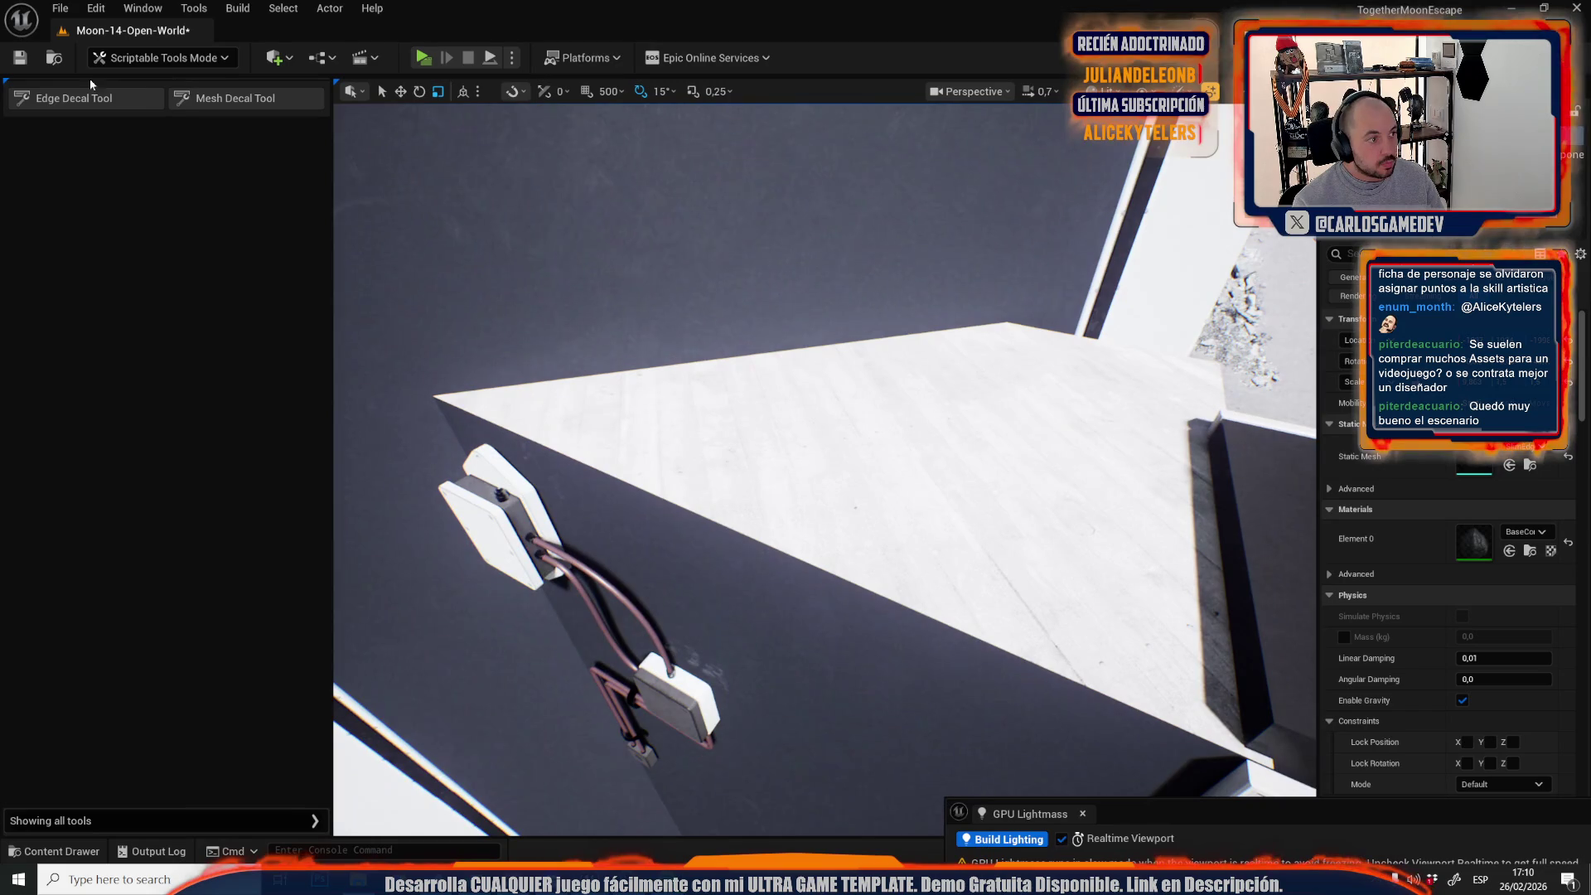
left_click(77, 98)
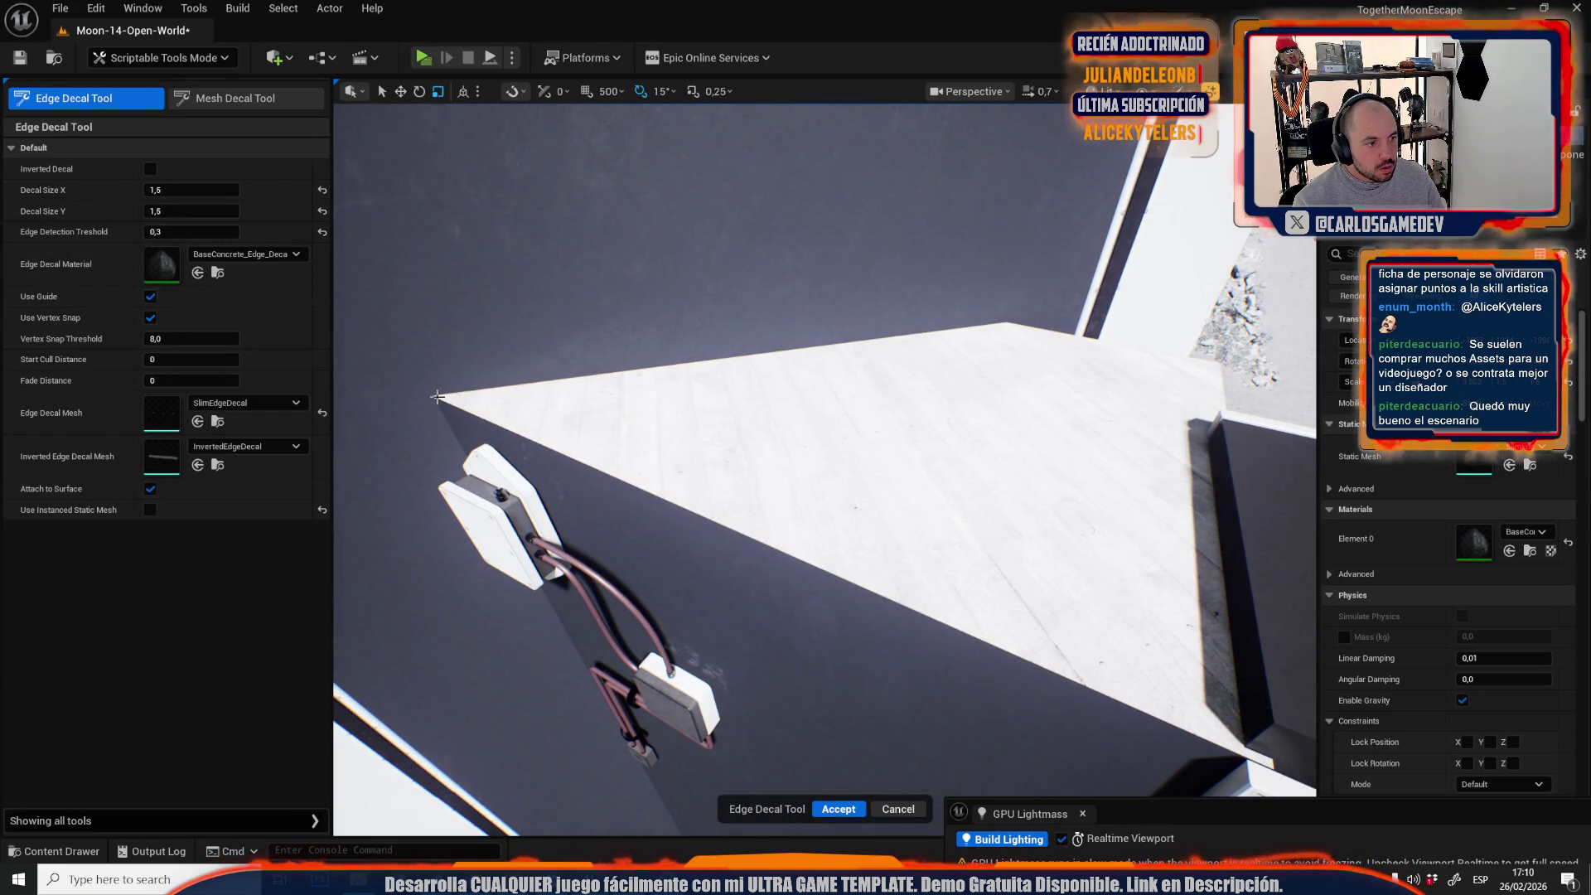
left_click(796, 464)
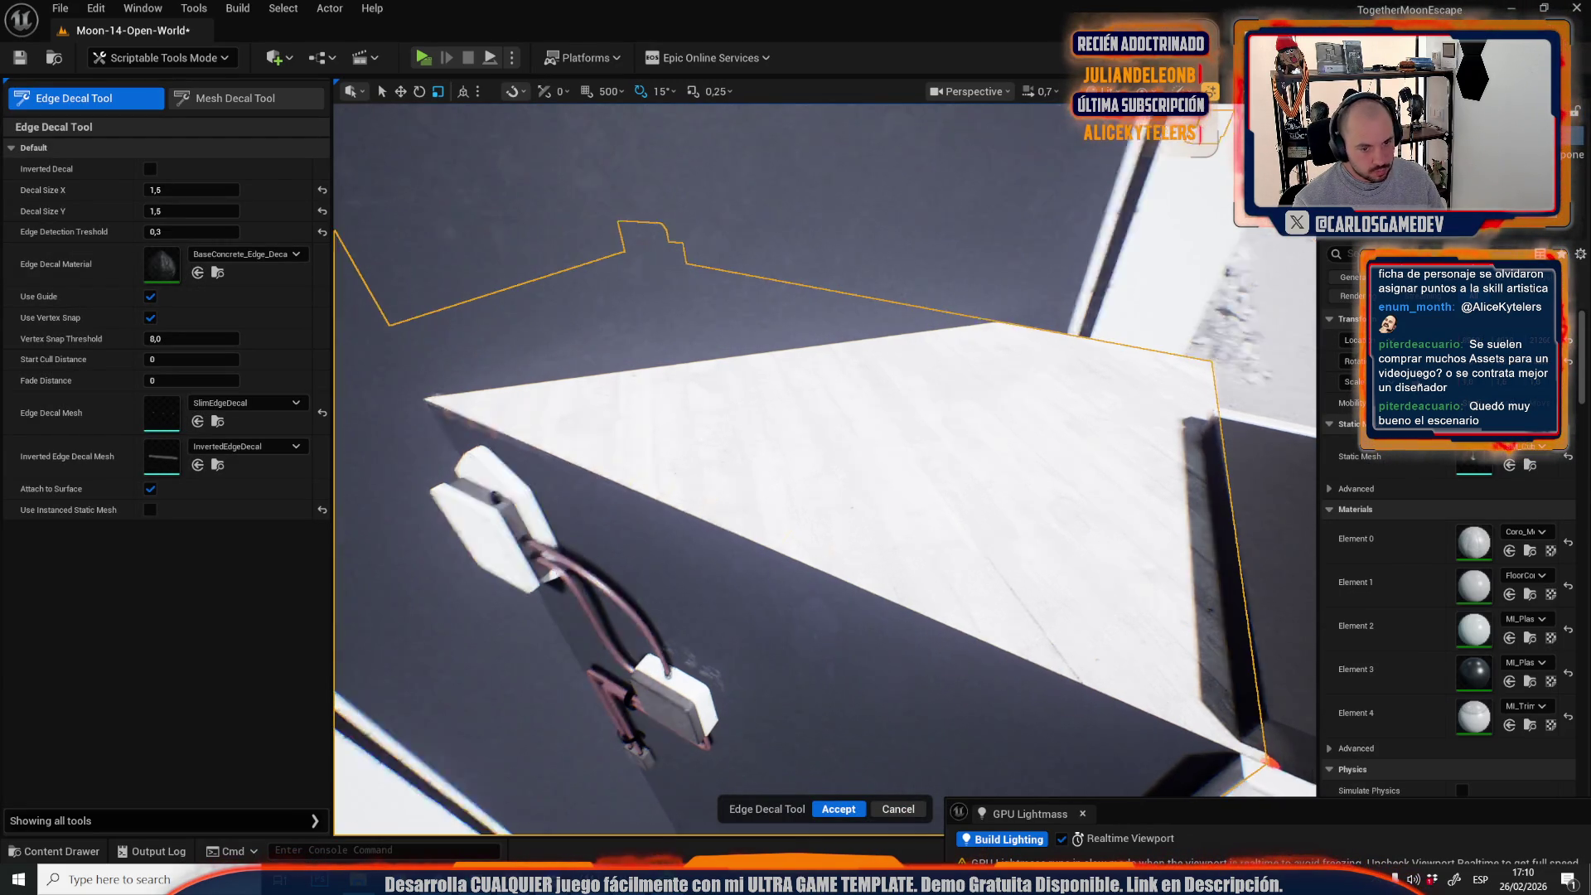
scroll(826, 469, "down", 1)
scroll(939, 521, "down", 1)
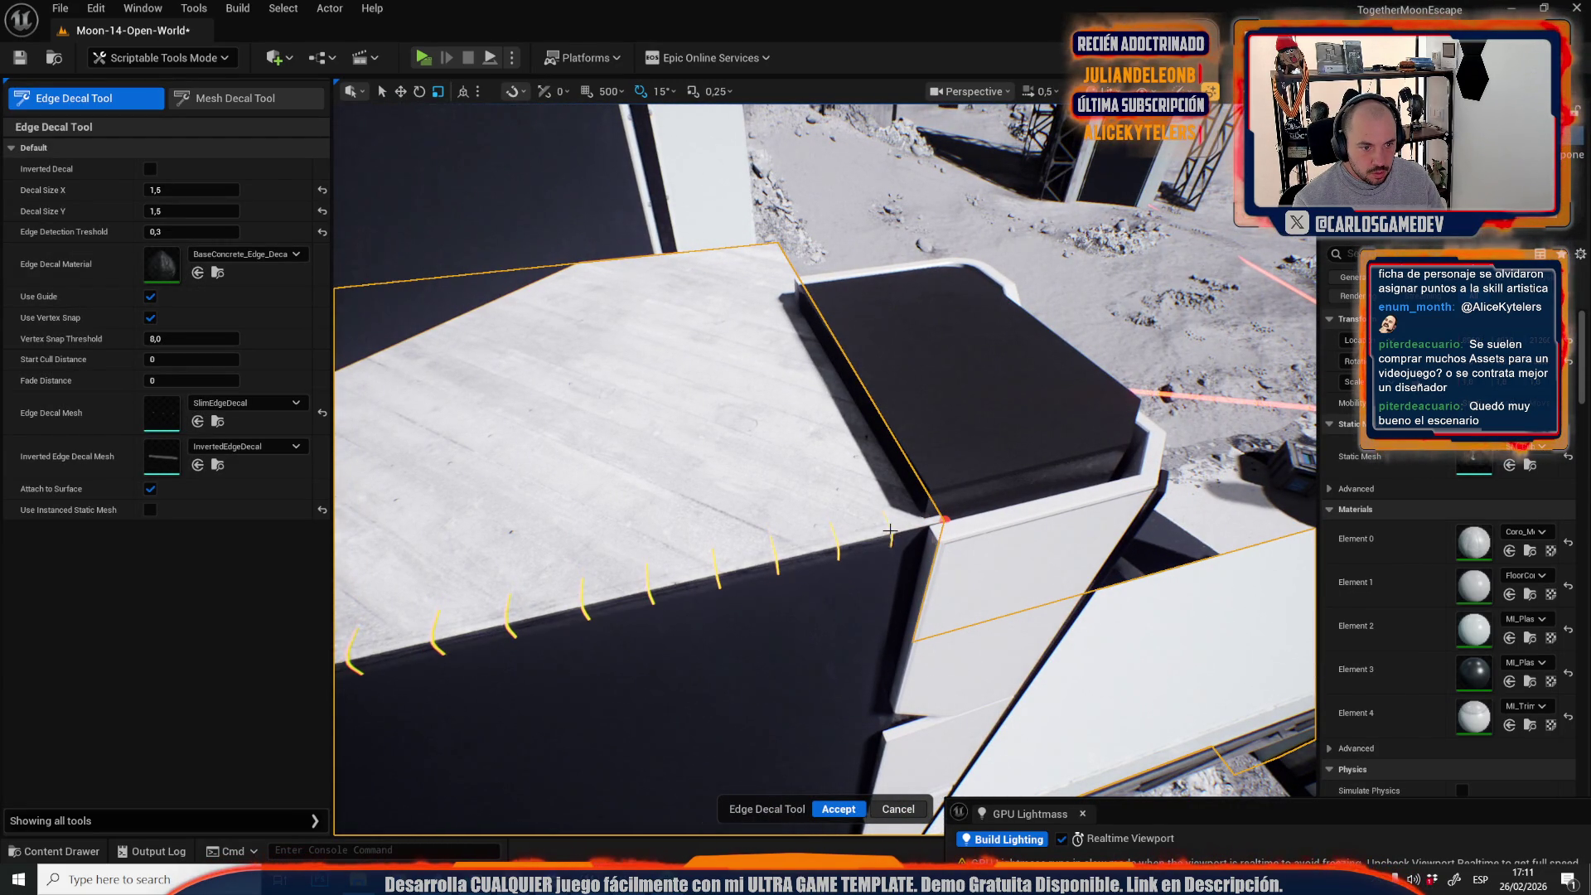
left_click(879, 586)
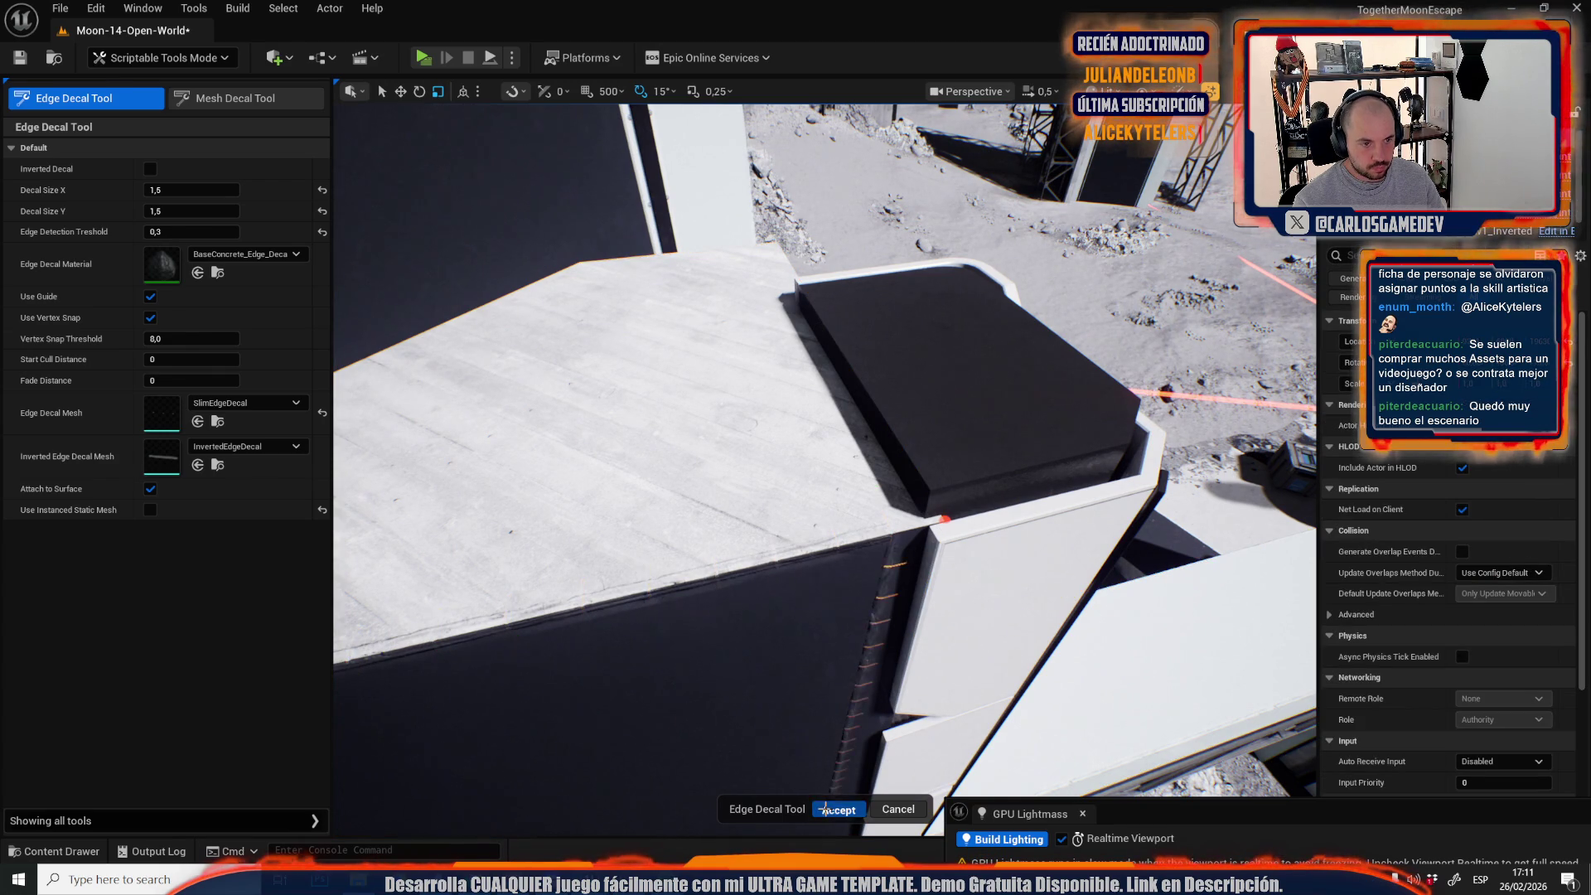
left_click(838, 809)
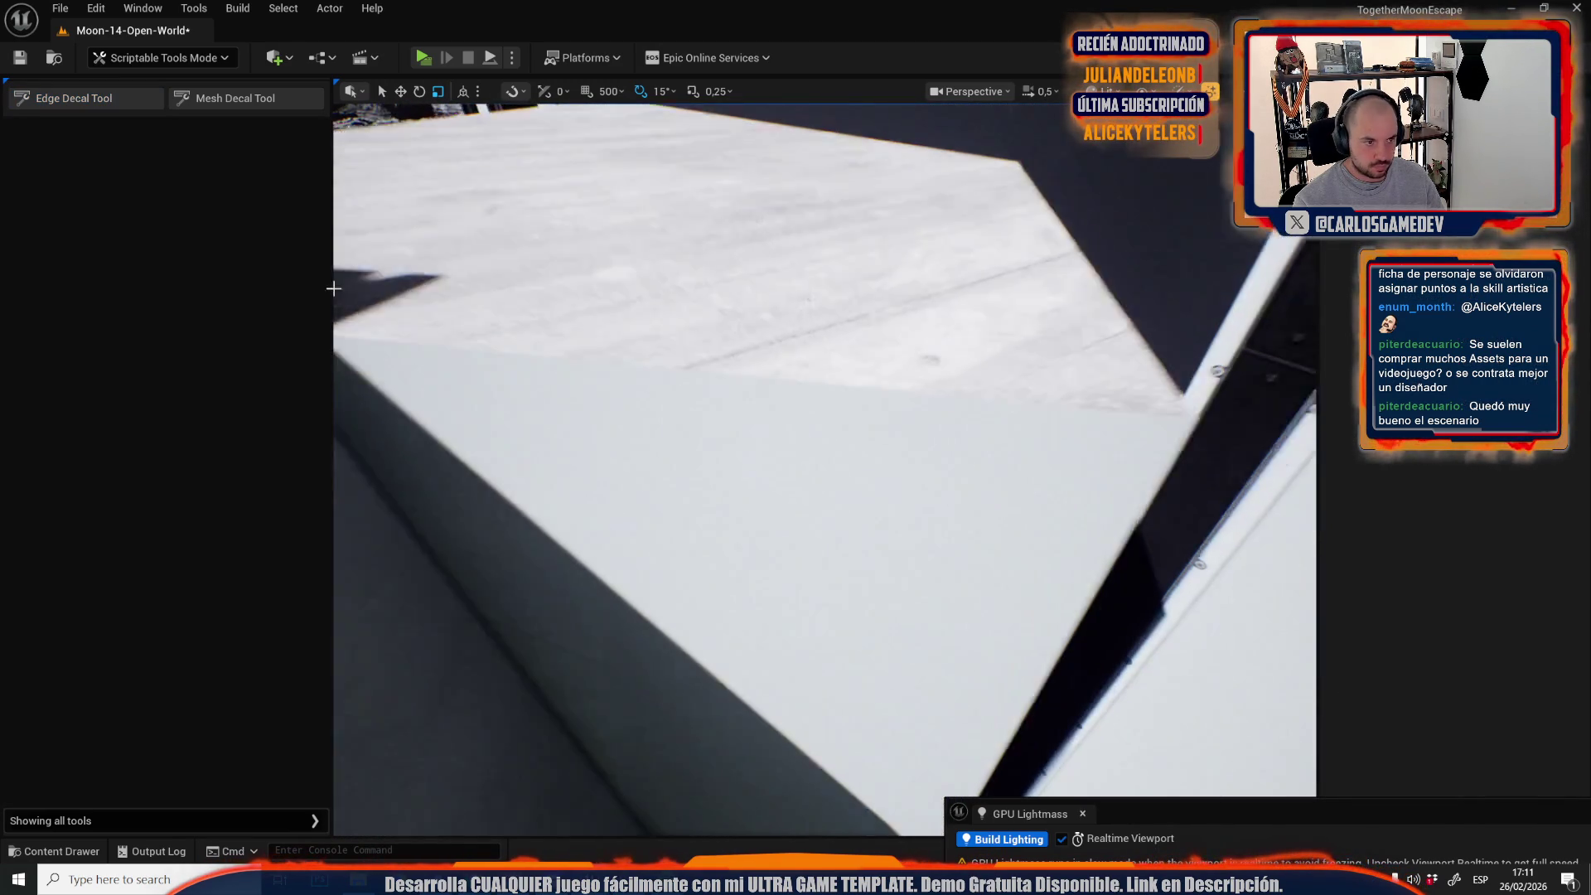
Place edge-wear decals along the wall's edge and accept them.
left_click(88, 98)
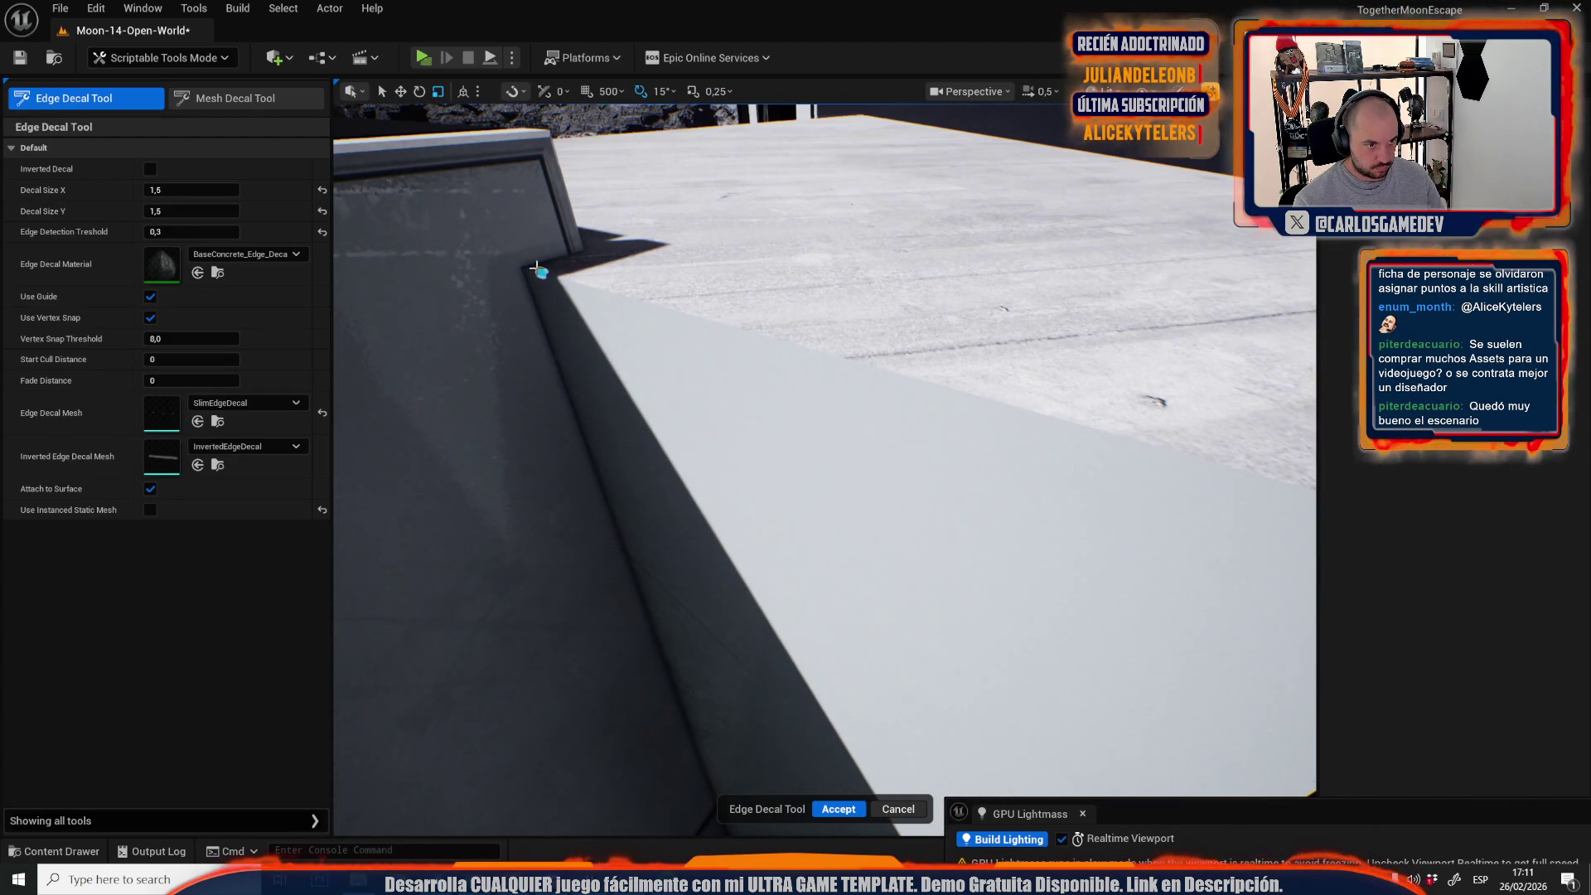
left_click(660, 322)
mouse_move(660, 321)
left_mouse_down()
mouse_move(943, 317)
mouse_move(878, 278)
mouse_move(750, 452)
mouse_move(757, 402)
left_mouse_up()
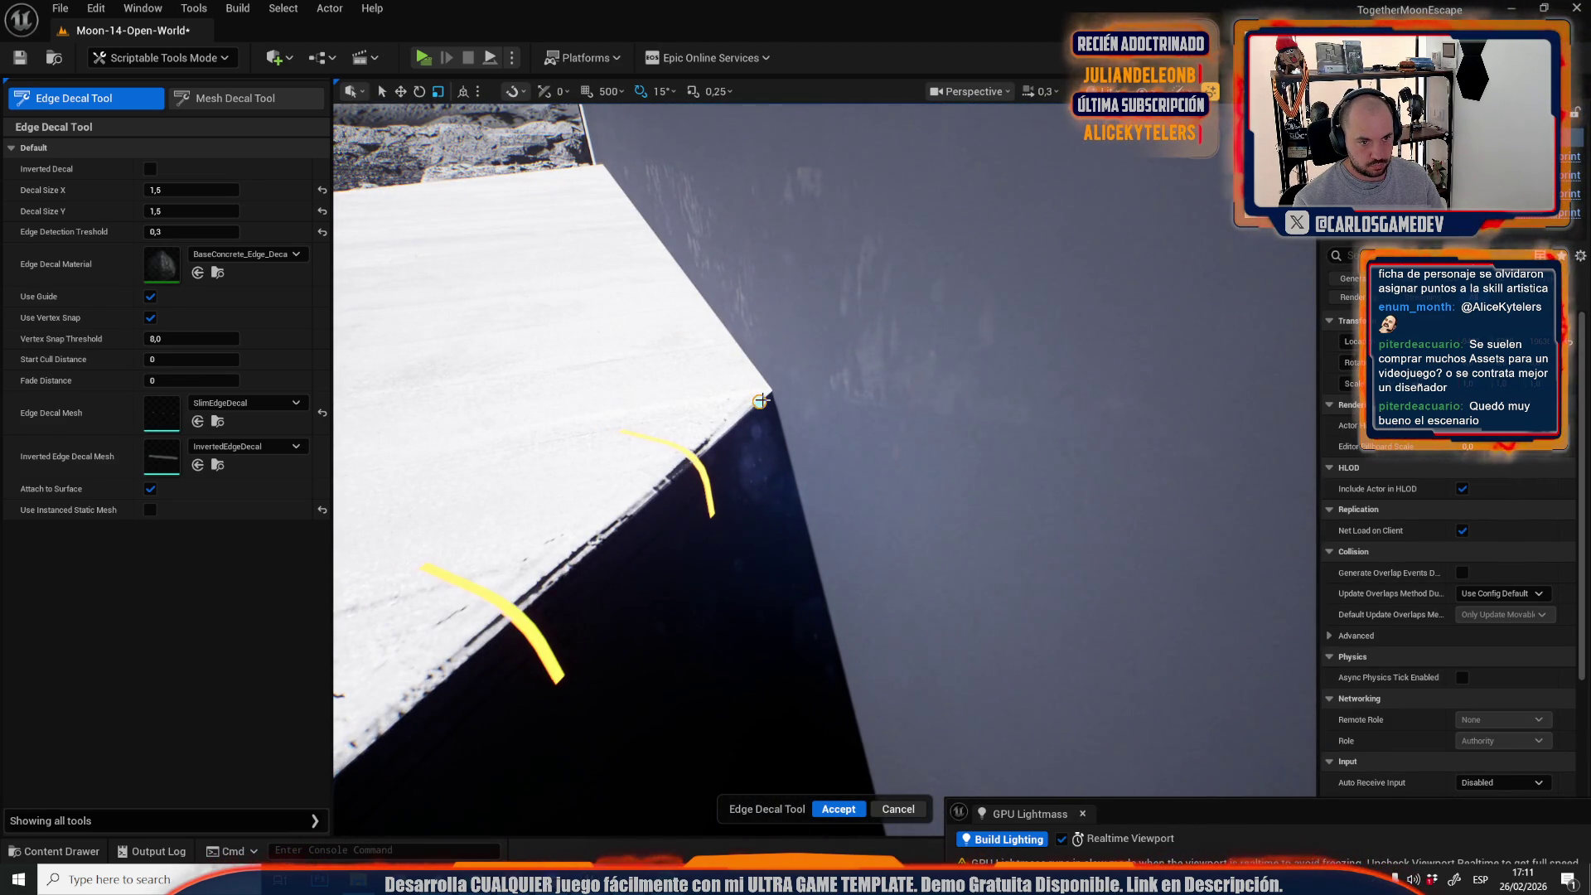
left_click(761, 401)
left_click(832, 809)
Add edge-wear decals along the white box's edges by the platform and accept them.
left_click_drag(838, 810, 838, 810)
left_click_drag(455, 220, 455, 220)
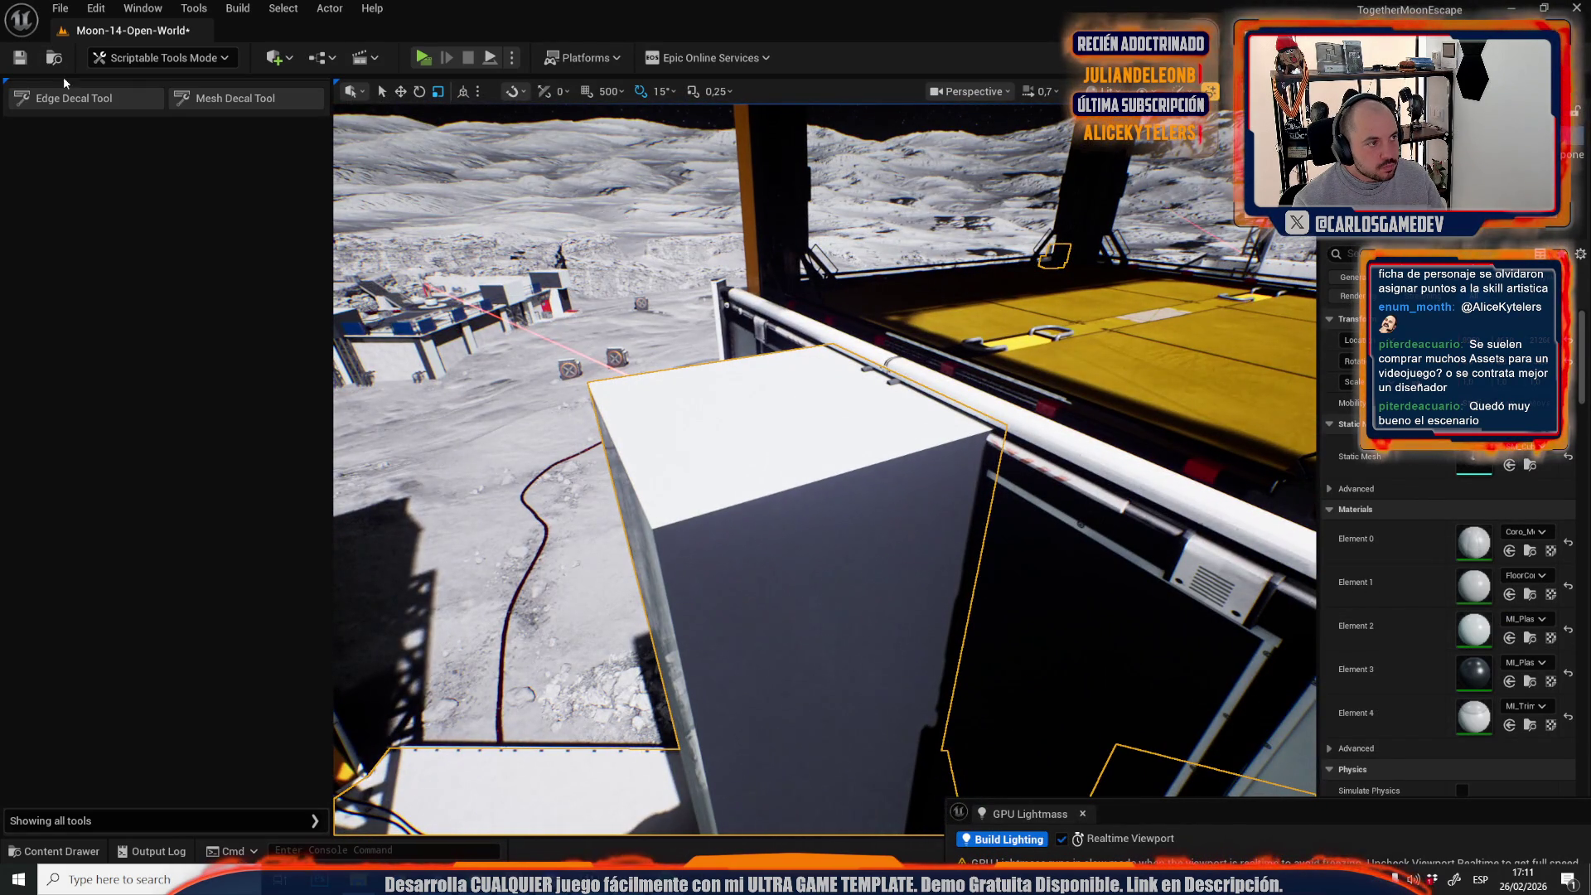
left_click(65, 100)
left_click_drag(957, 445, 632, 572)
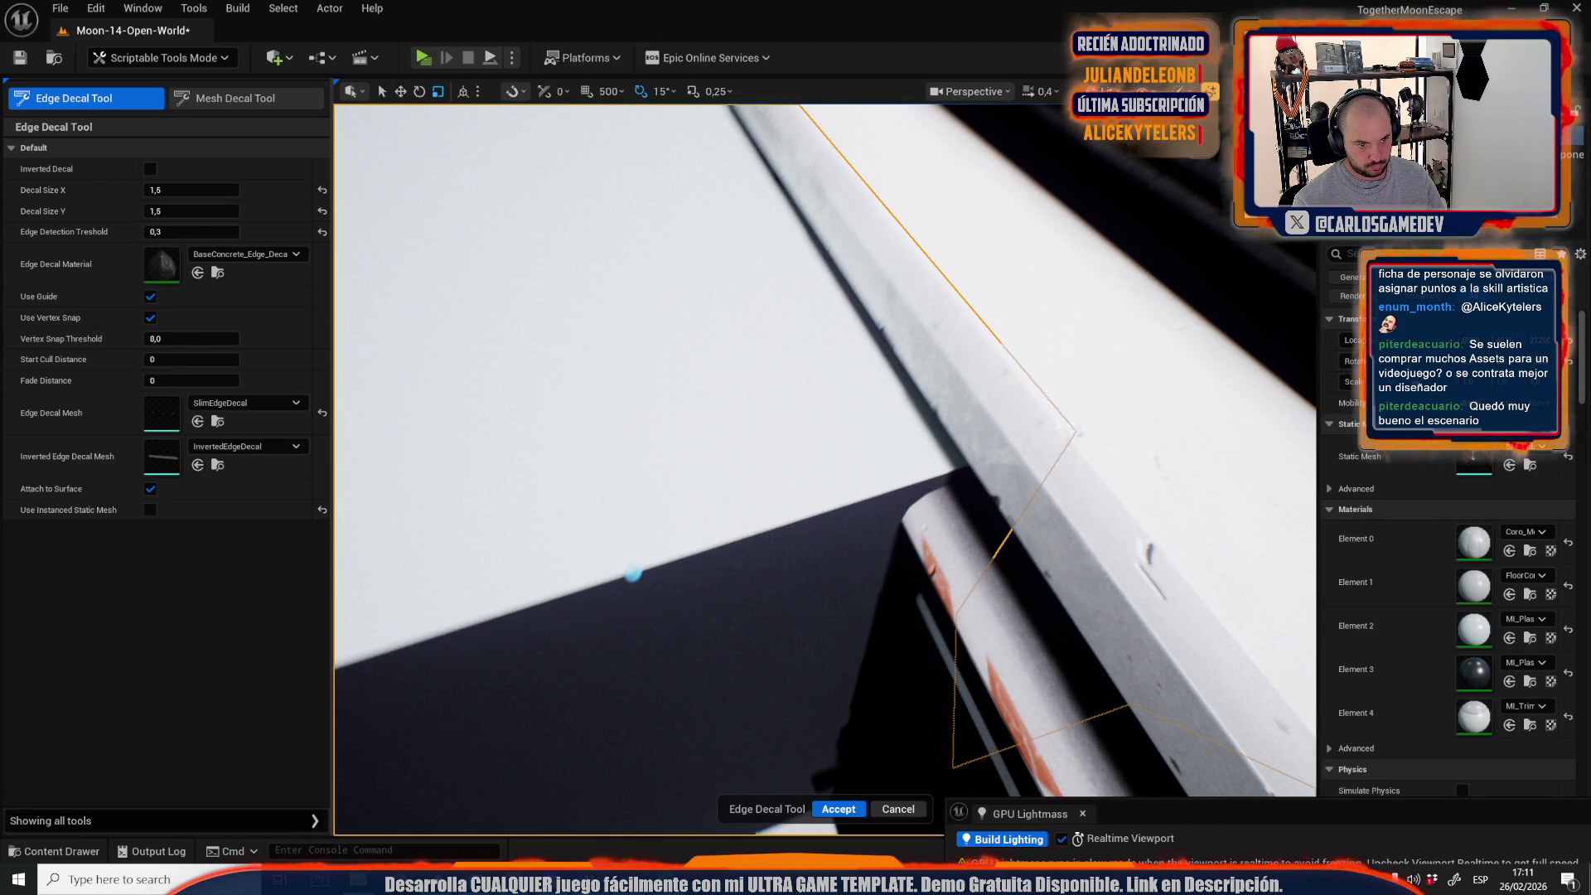
left_click_drag(633, 572, 682, 257)
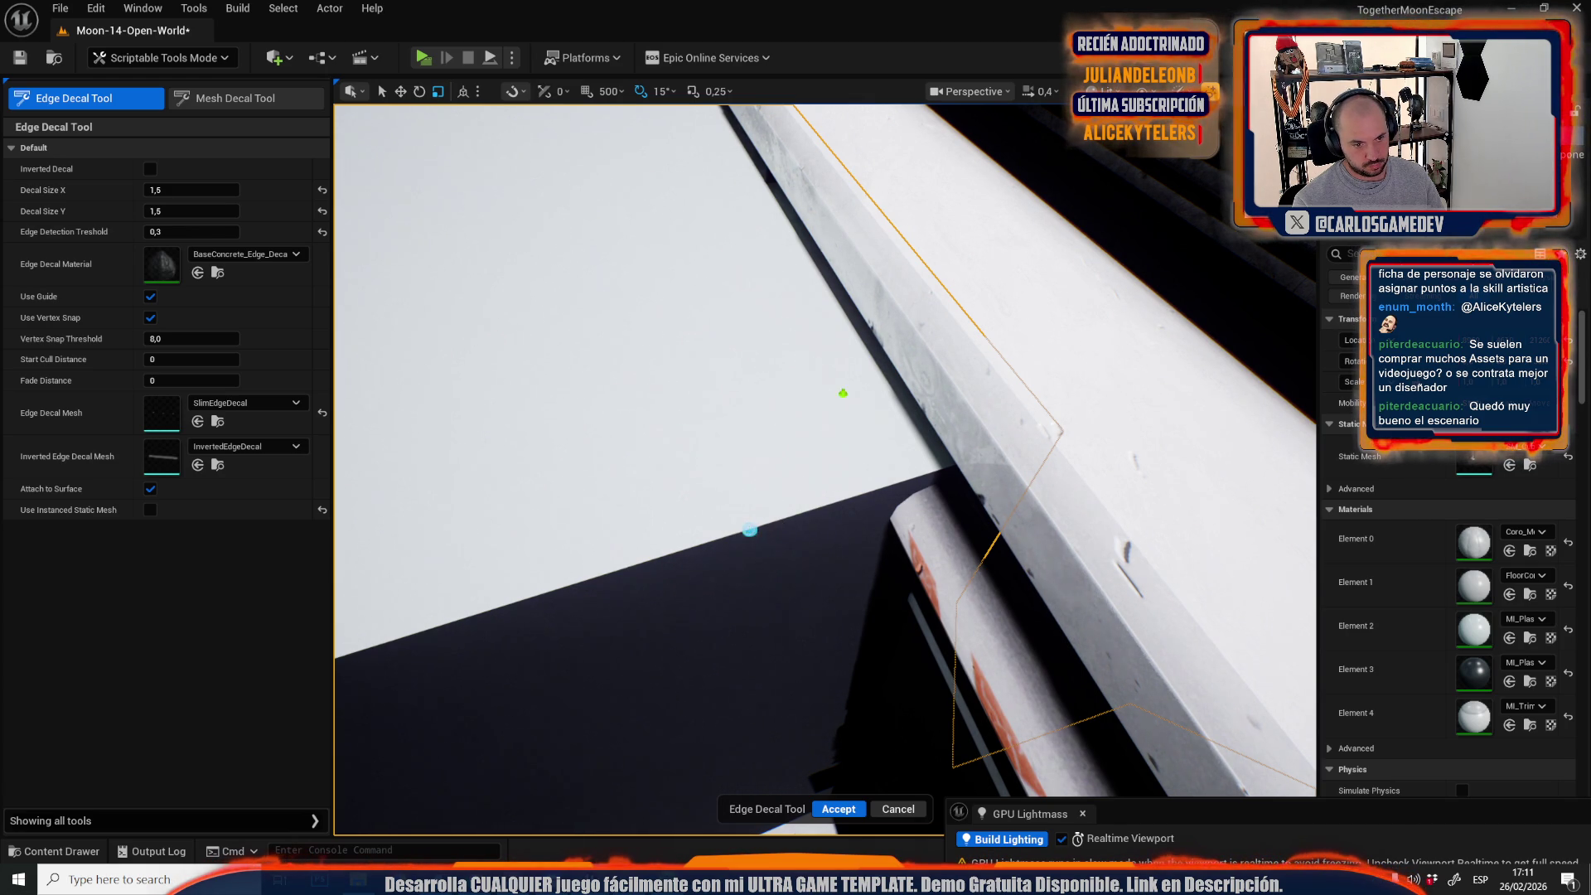
scroll(861, 512, "down", 10)
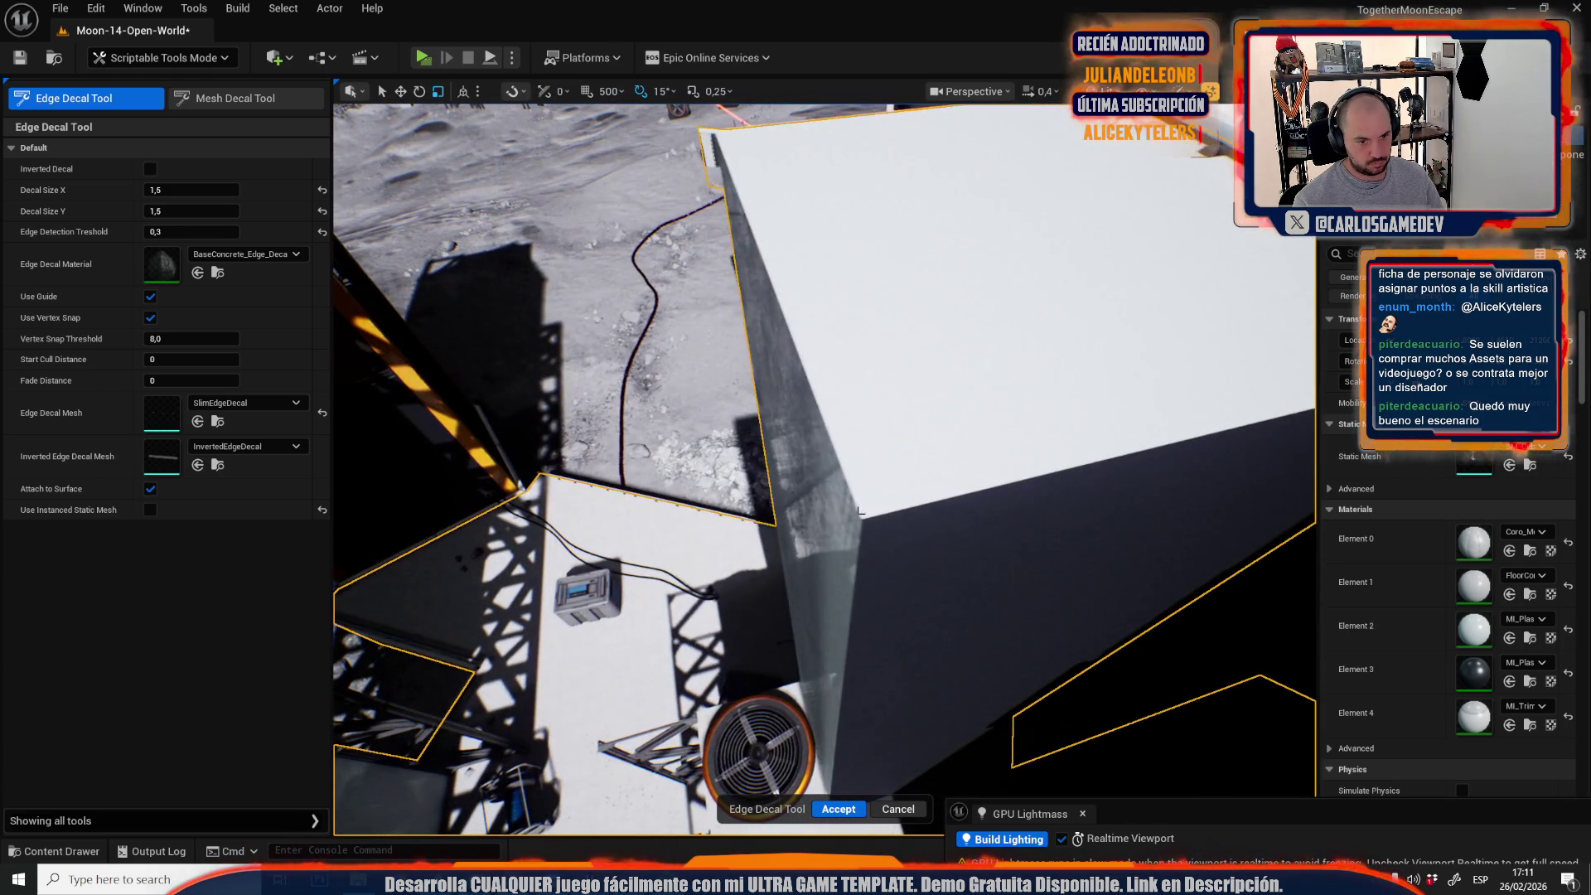
left_click(860, 513)
key("f")
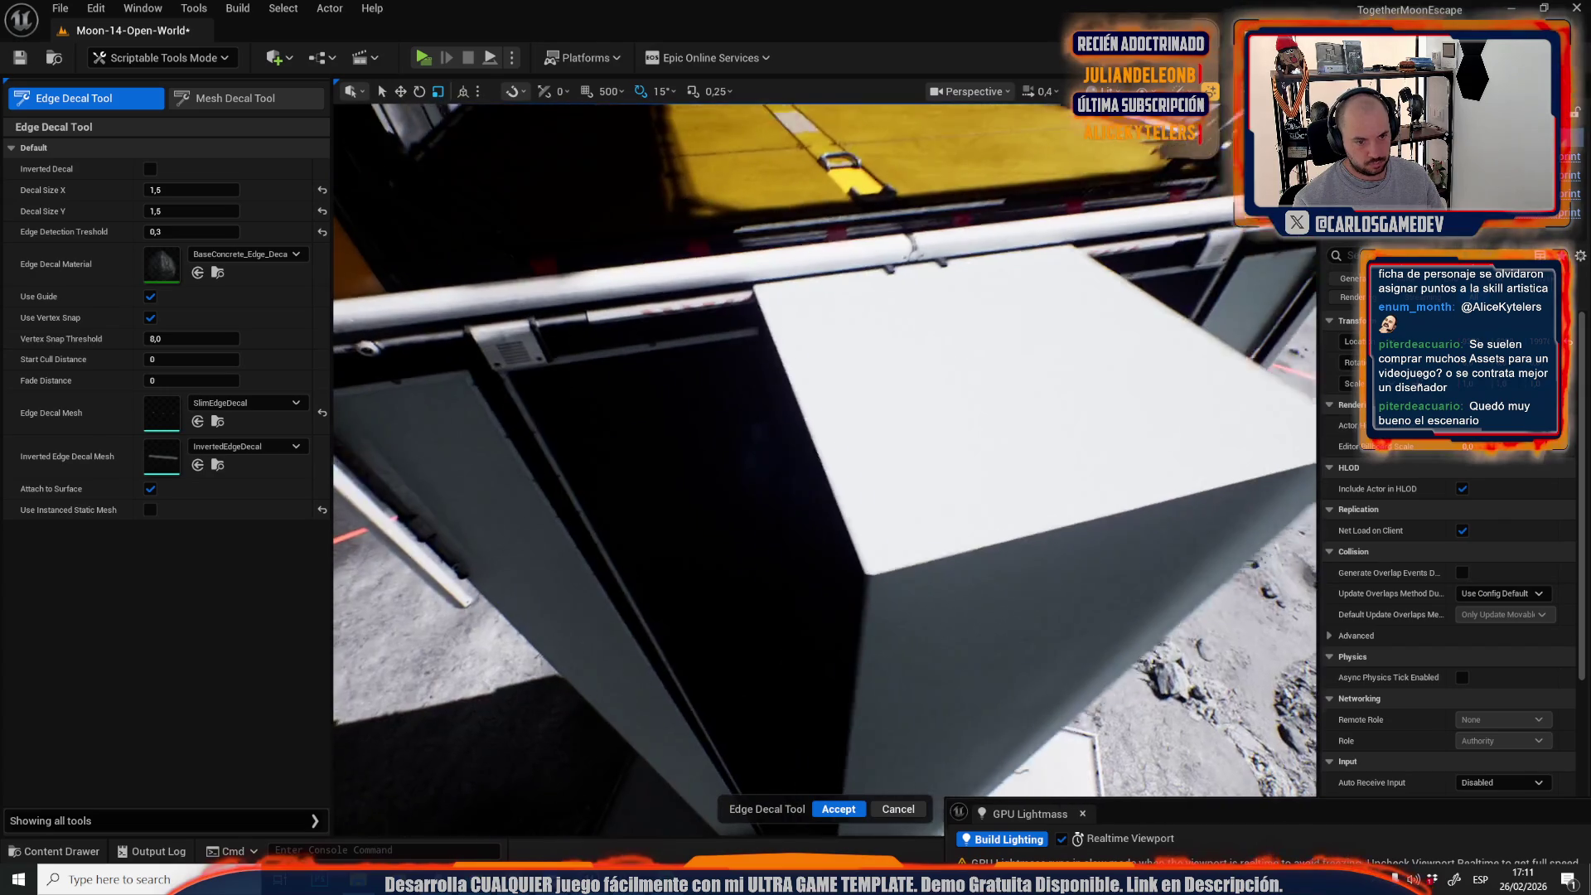
left_click(927, 583)
key("f")
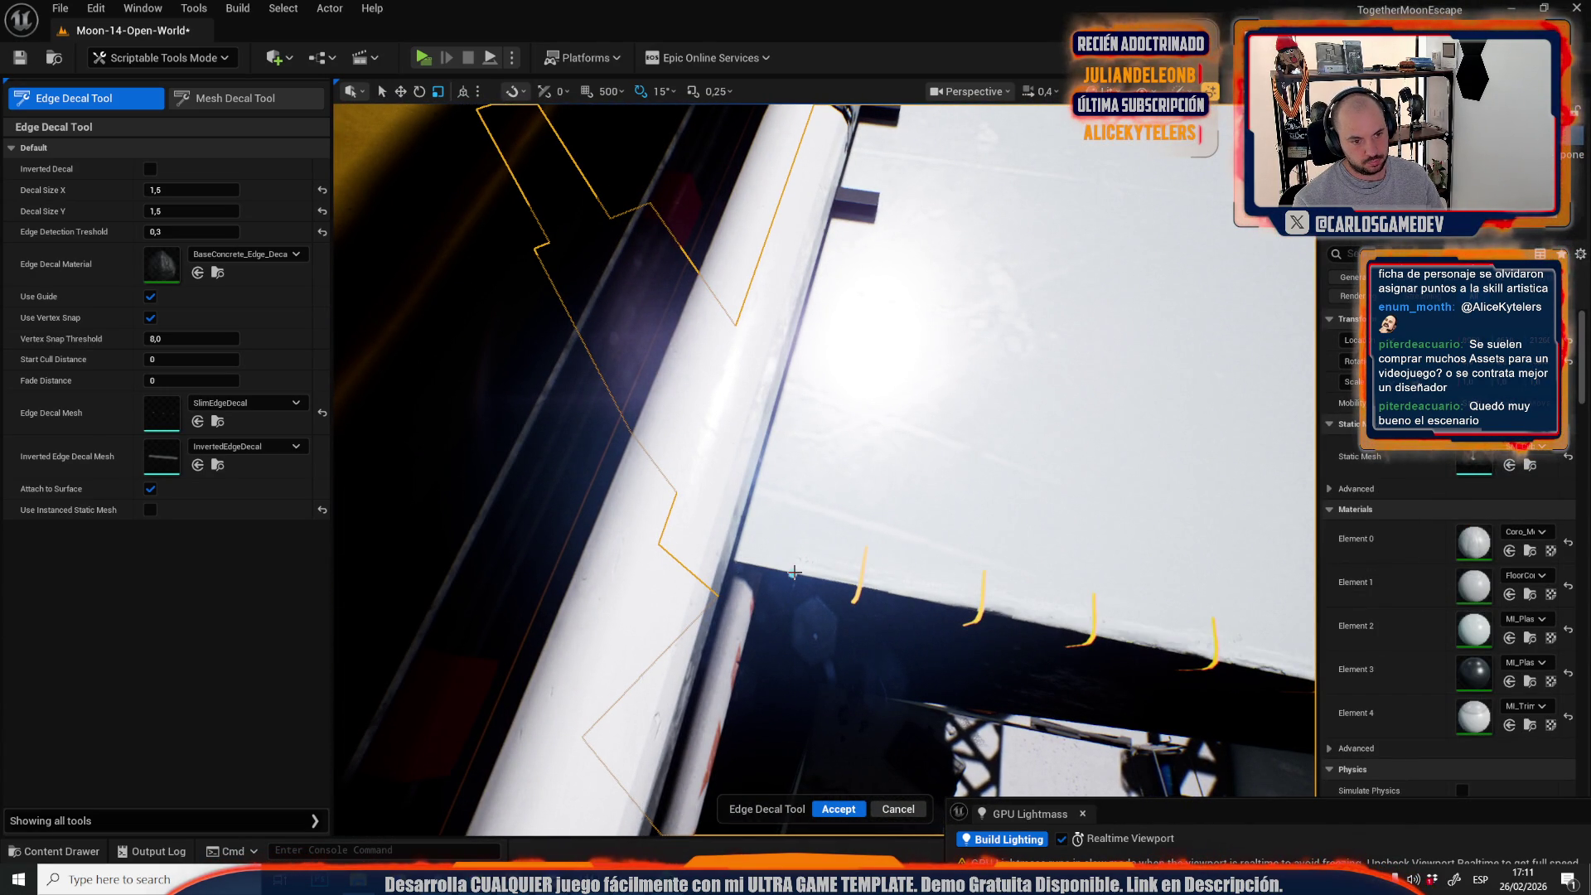
left_click(839, 809)
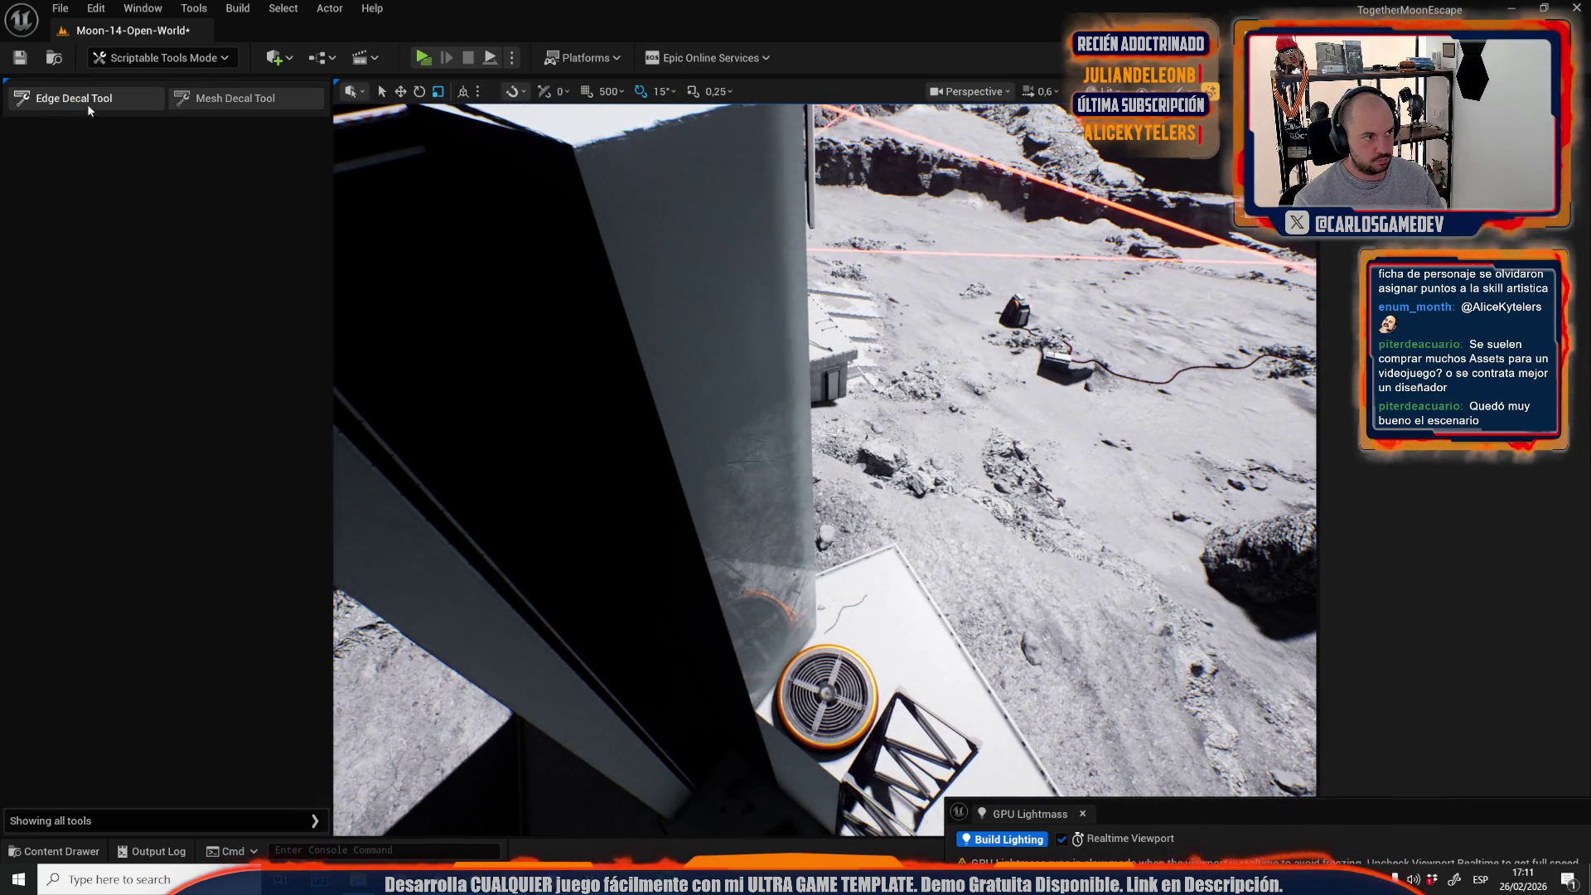
Switch the editor mode back to Selection Mode.
left_click(87, 100)
left_click_drag(604, 222, 777, 285)
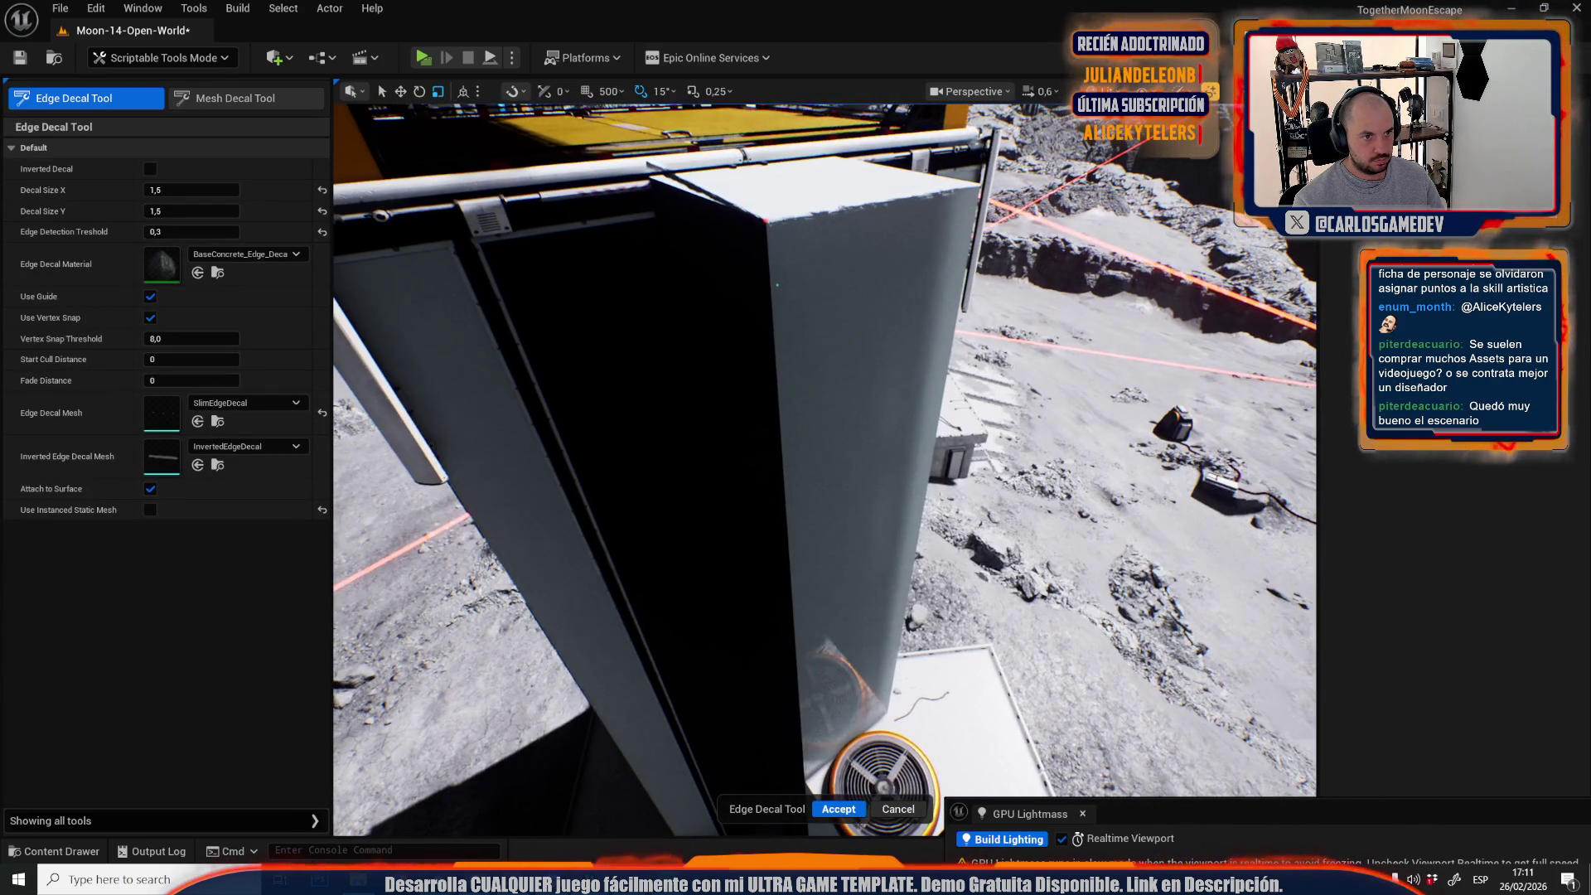
left_click(162, 57)
left_click(132, 111)
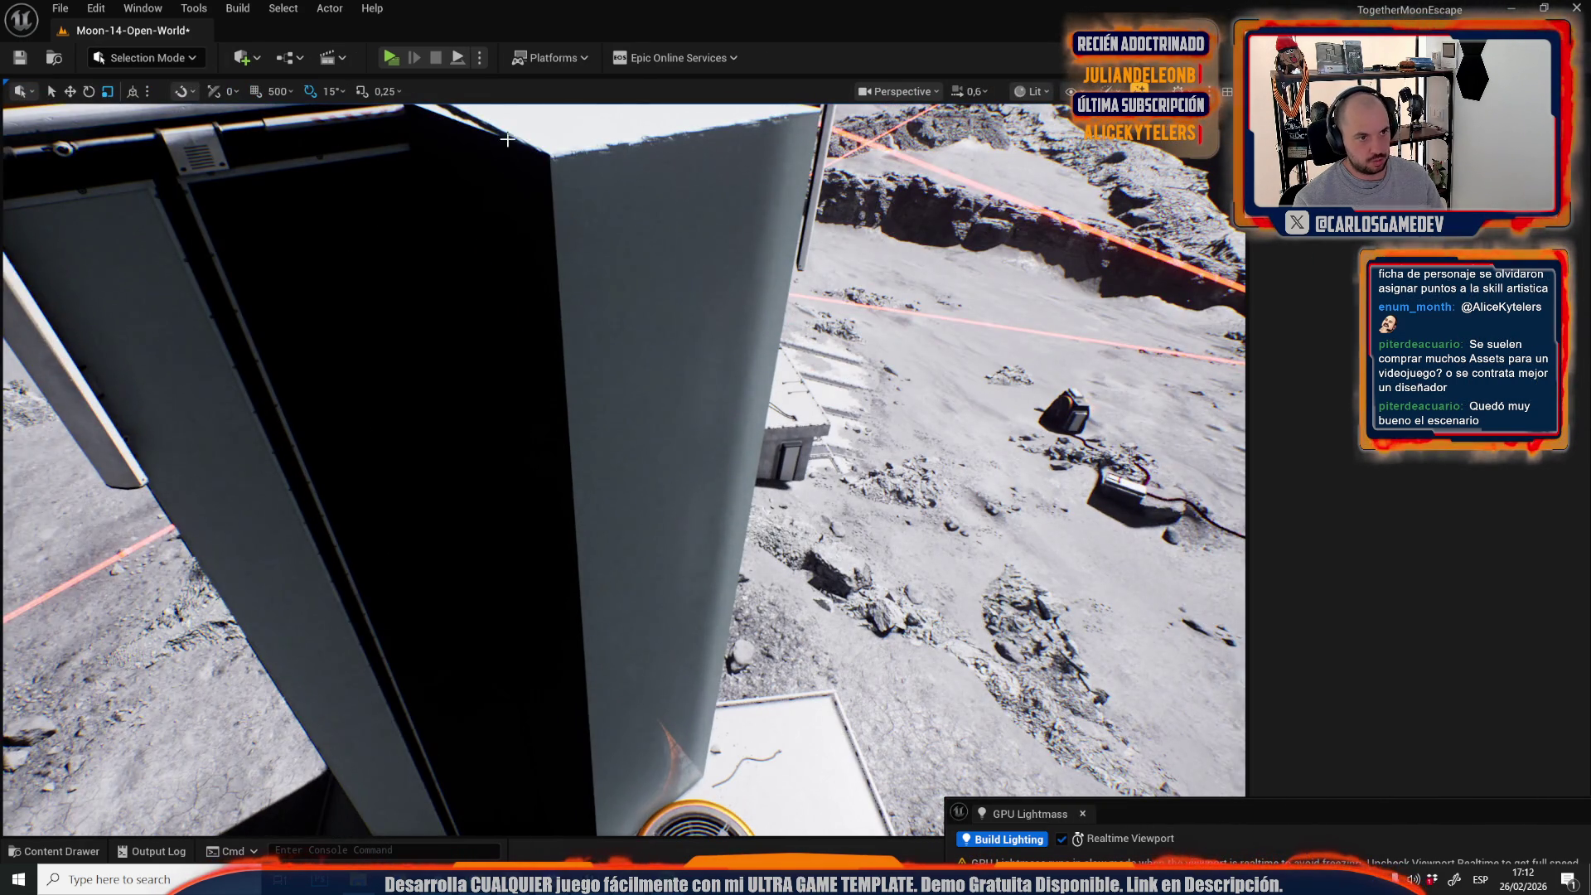
Slide the thin edge decal along the white box's top edge and save the Moon-14-Open-World map.
key("Escape")
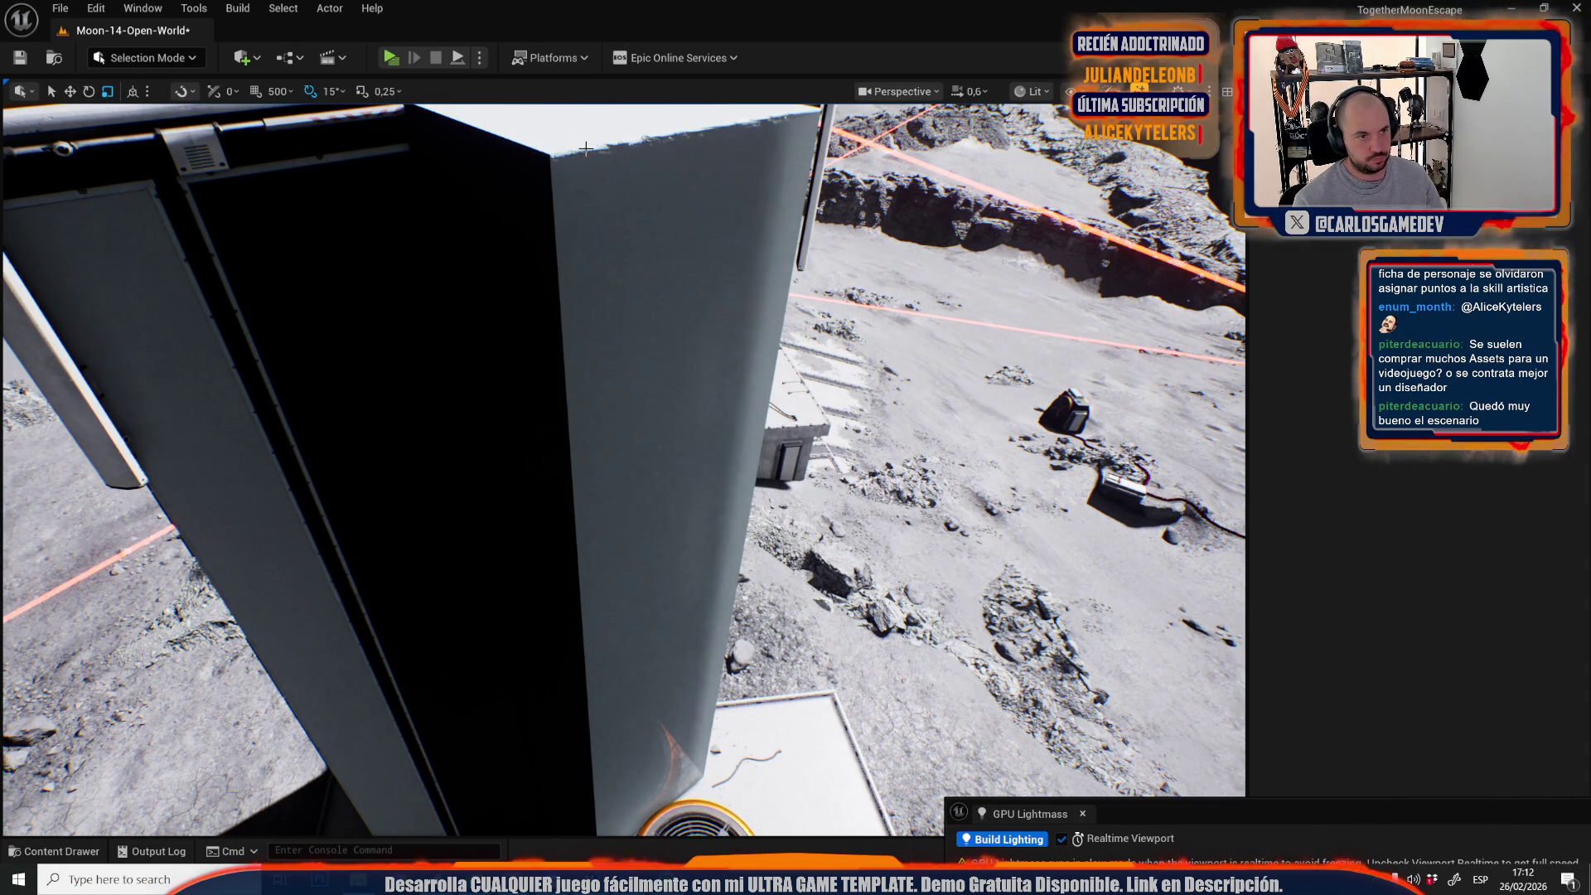
left_click(586, 147)
key("f")
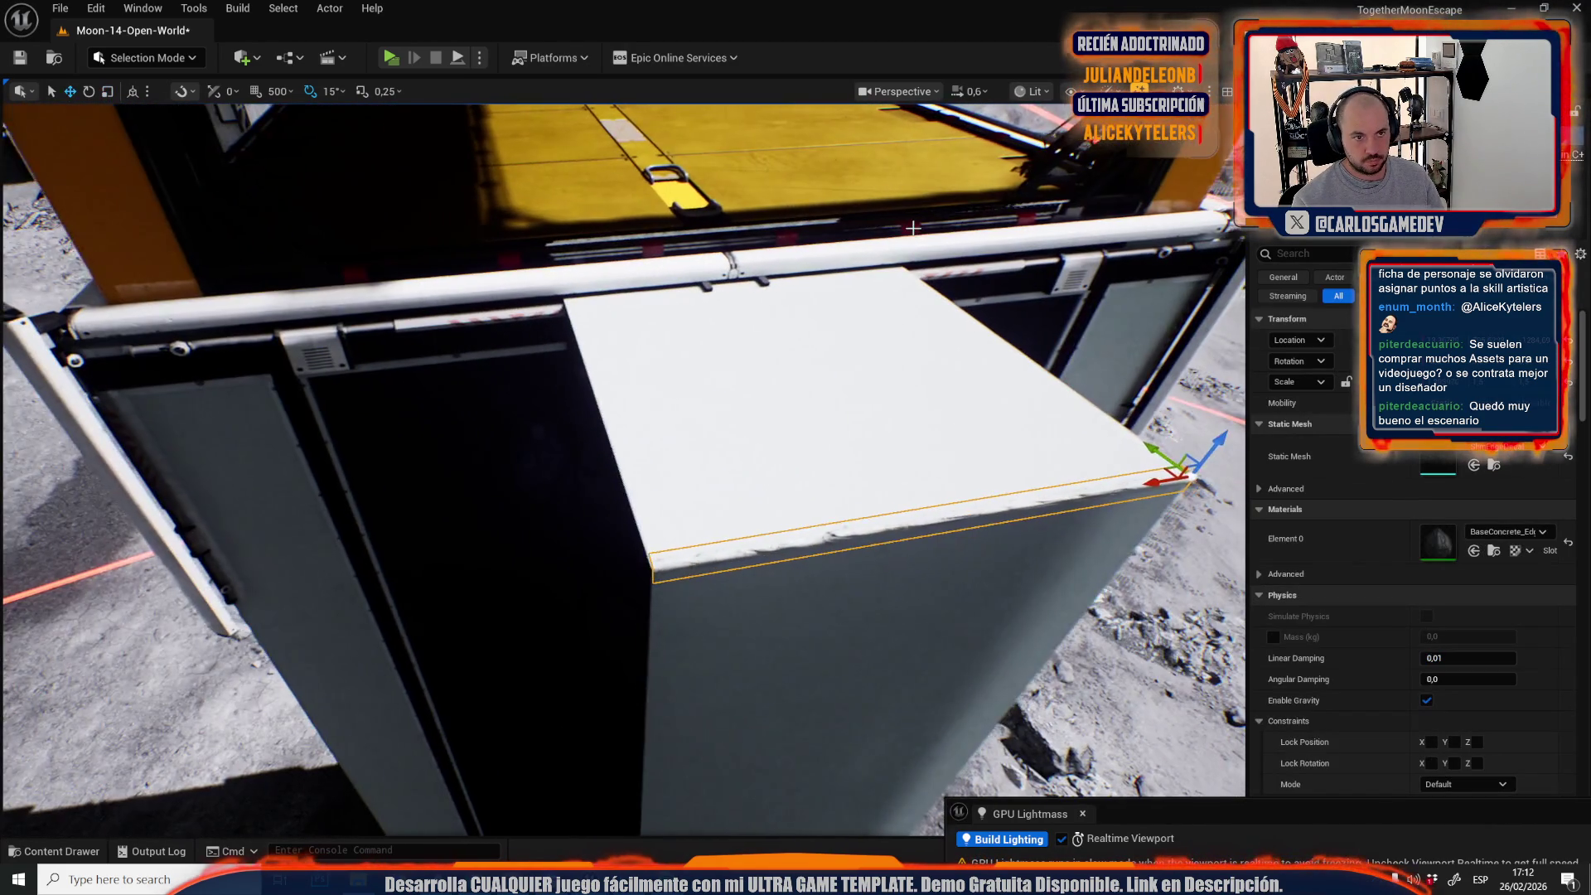
mouse_move(1150, 476)
left_mouse_down()
mouse_move(619, 614)
mouse_move(605, 572)
left_mouse_up()
scroll(622, 469, "down", 2)
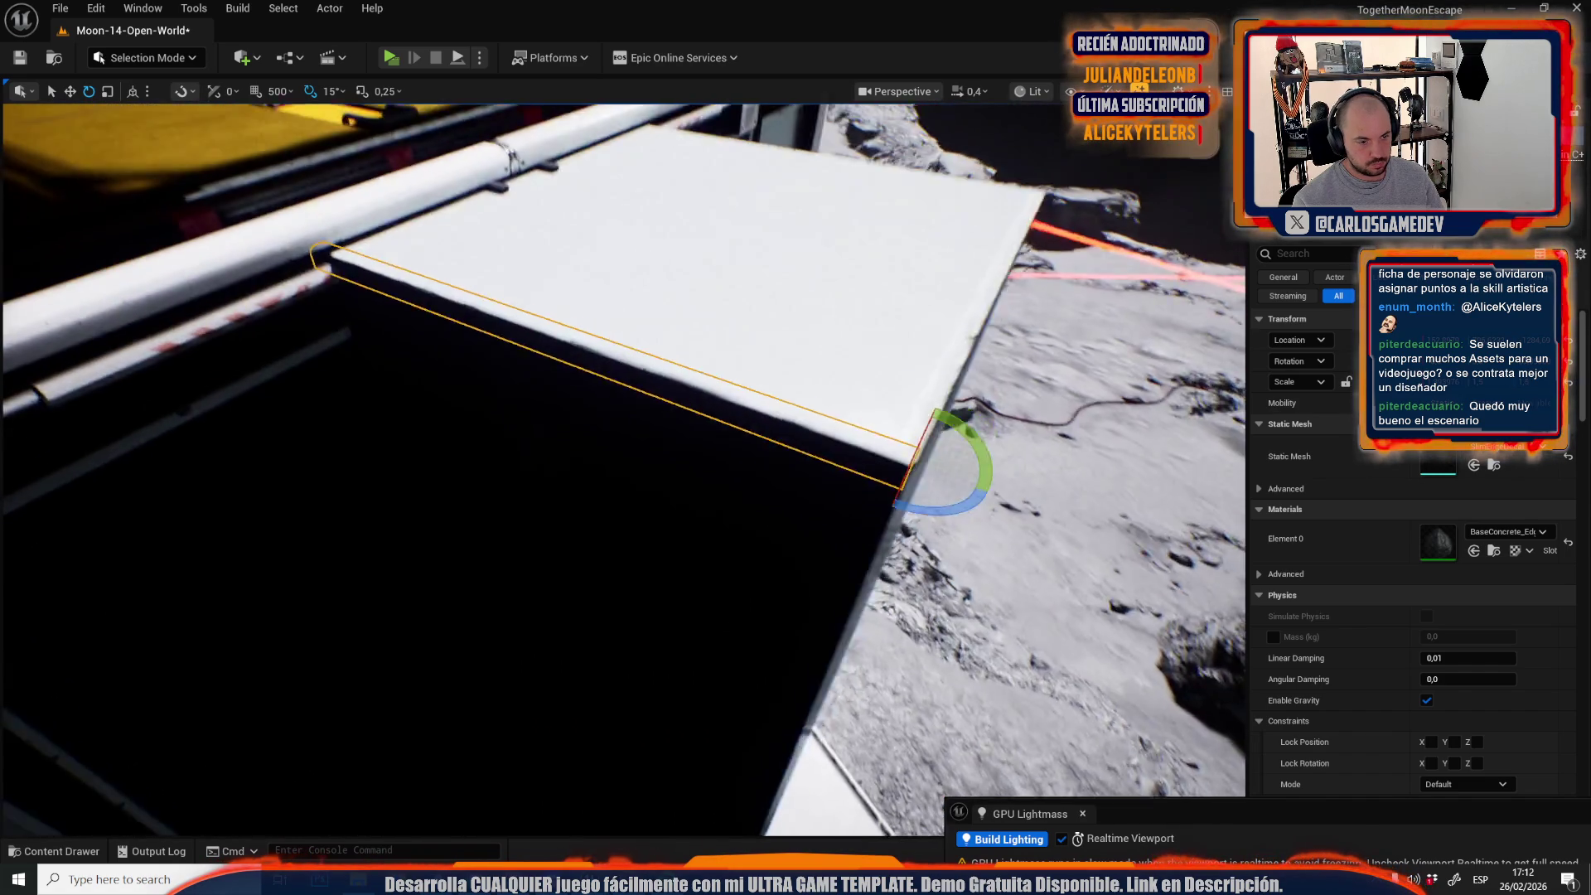
key("Escape")
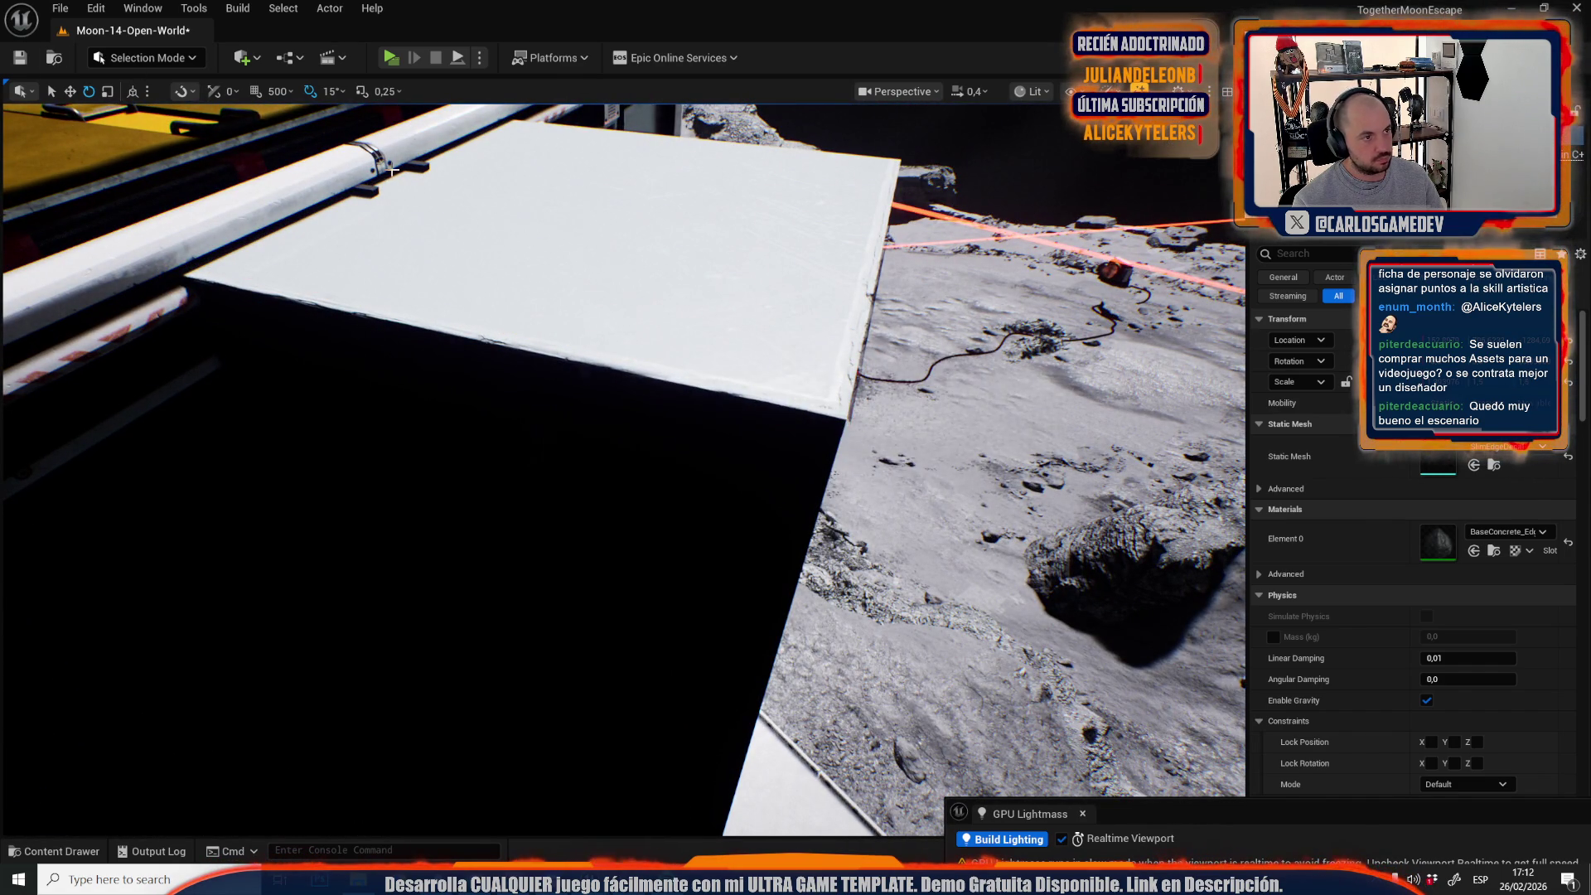
key("ctrl+s")
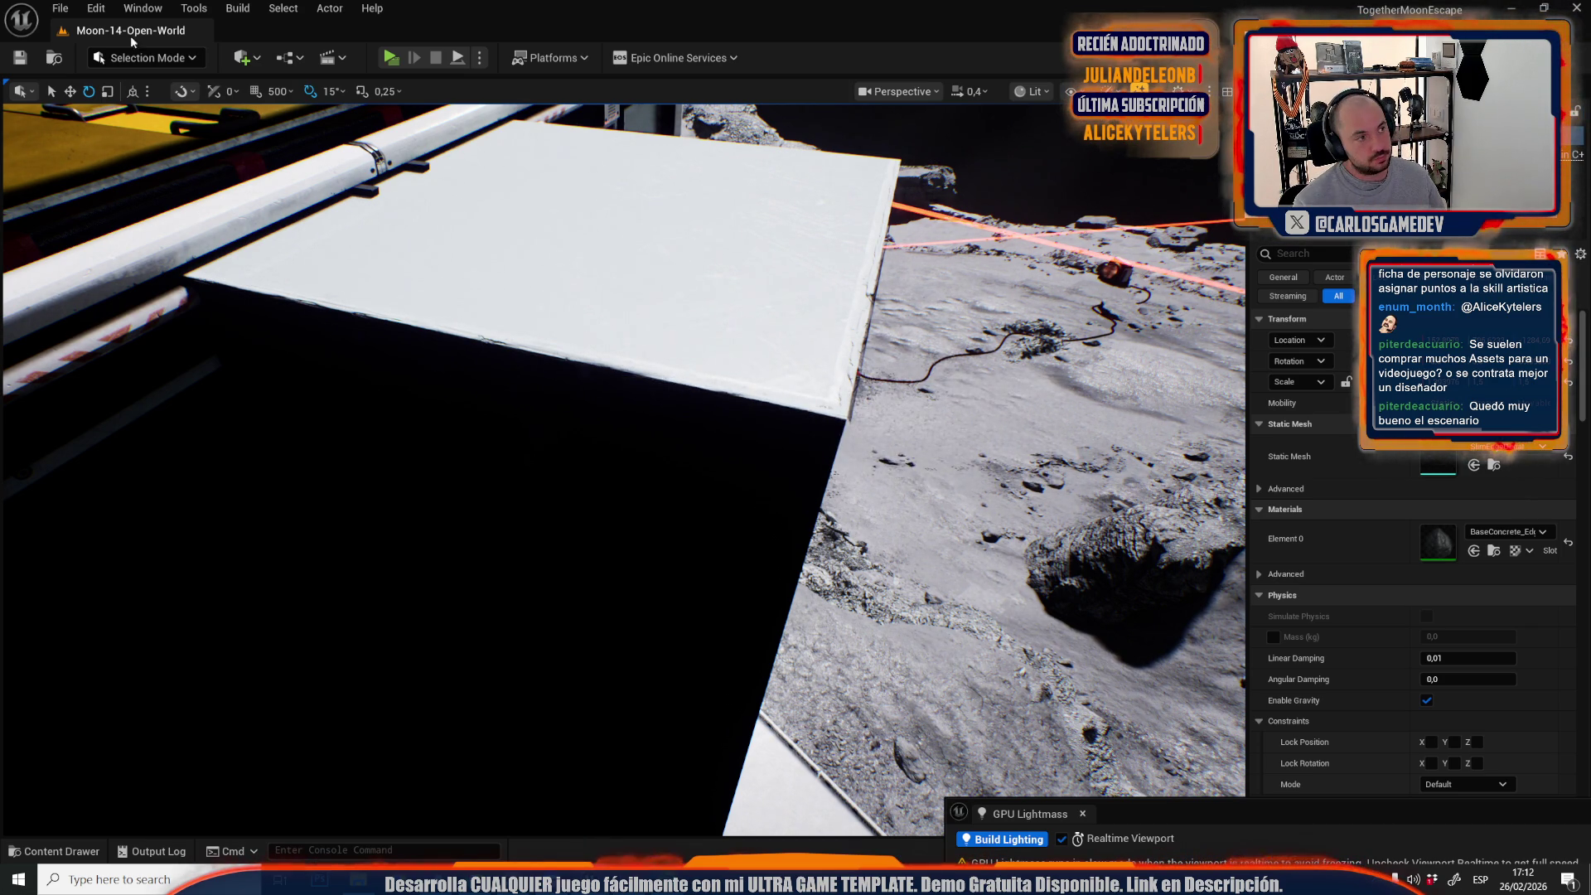
Switch to the scriptable decal tools mode and start the Edge Decal Tool.
left_click(105, 51)
left_click(164, 232)
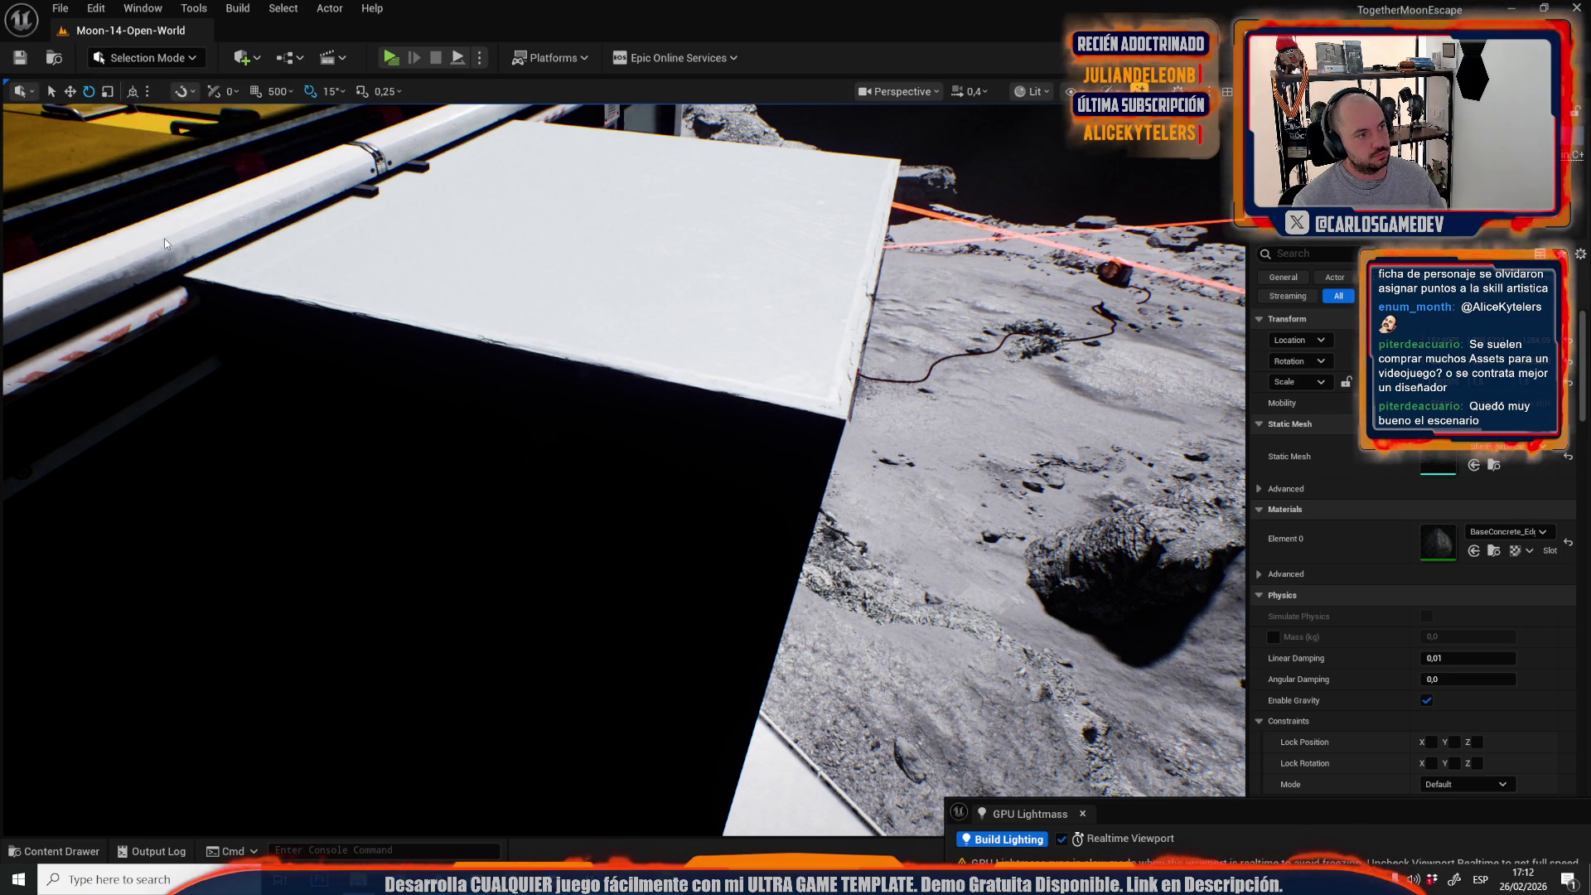
left_click(131, 100)
Place an edge-wear decal on the metal frame and accept it.
left_click_drag(857, 406, 782, 444)
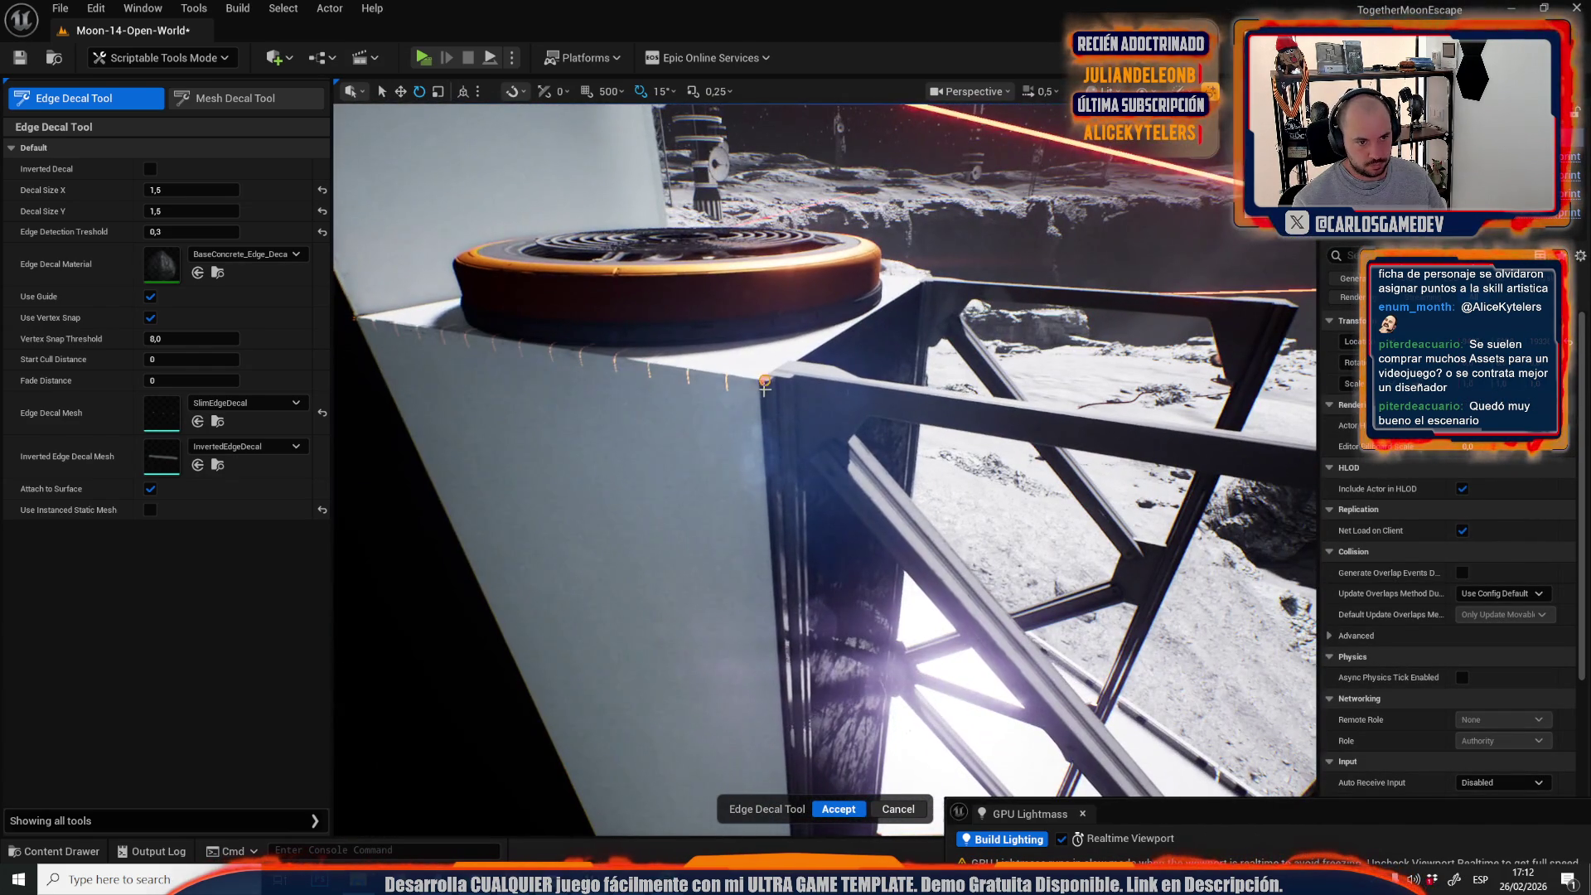
left_click(760, 378)
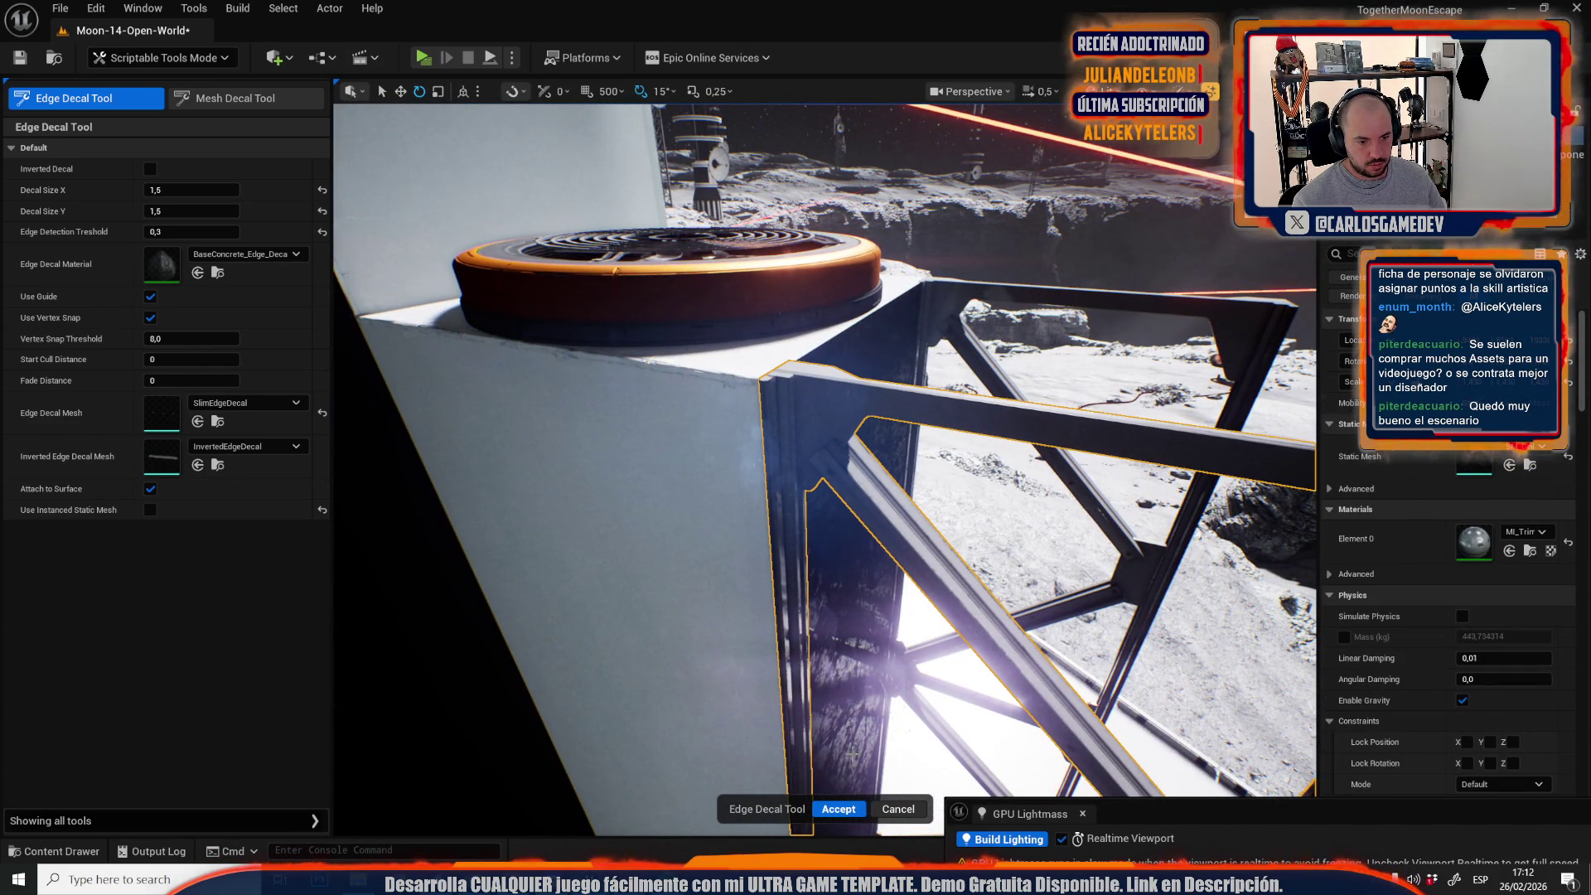
left_click(840, 806)
Add an edge-wear decal on the white box corner and commit it.
left_click_drag(478, 498, 478, 498)
left_click(71, 103)
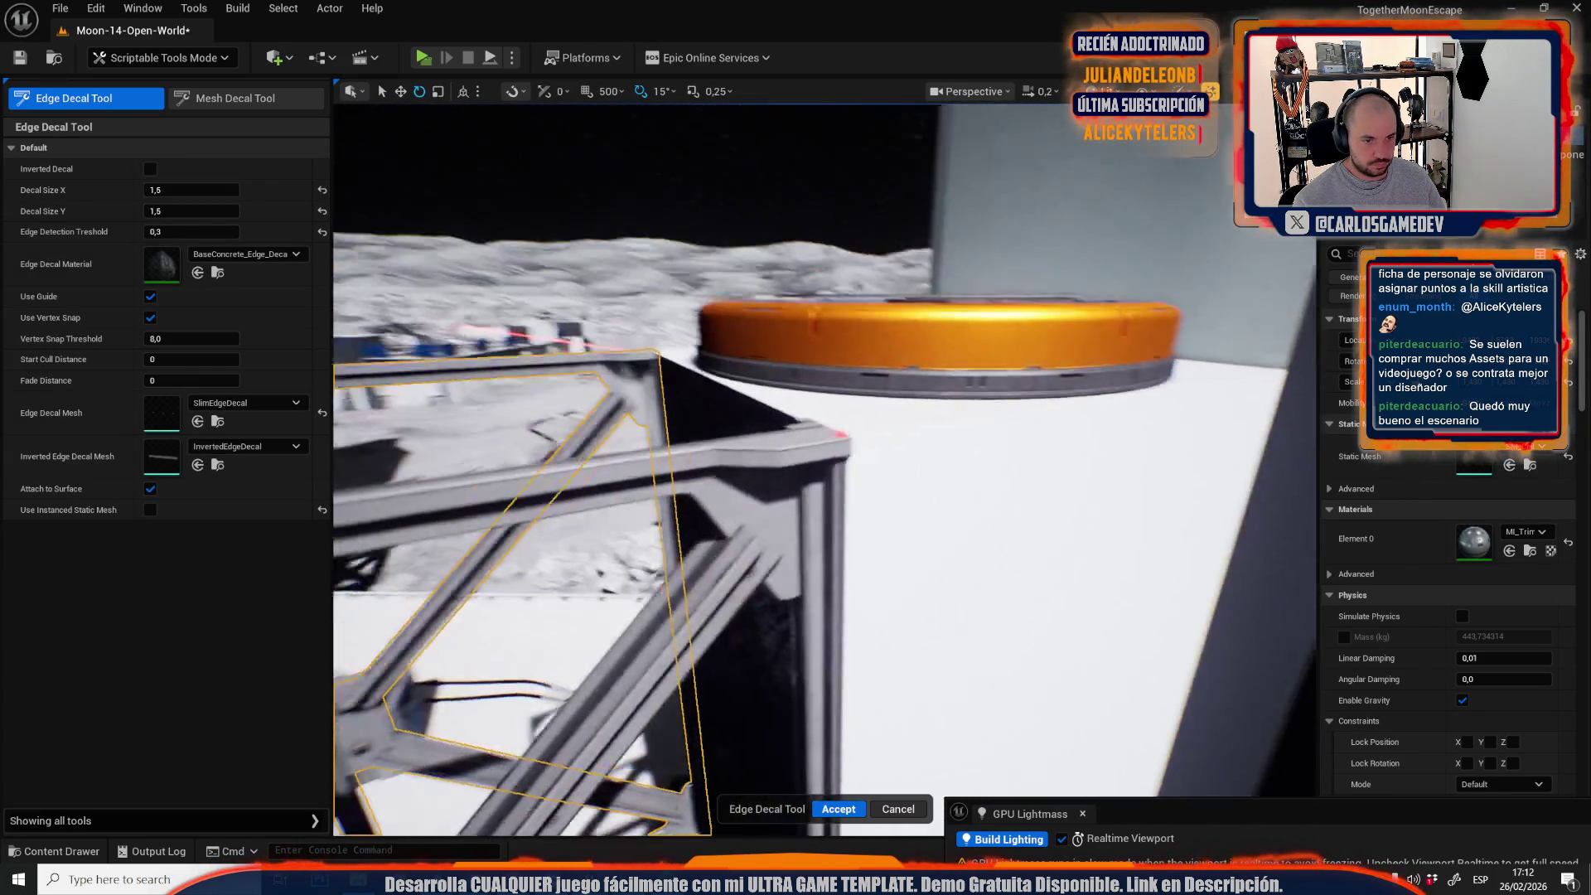
left_click_drag(669, 351, 670, 351)
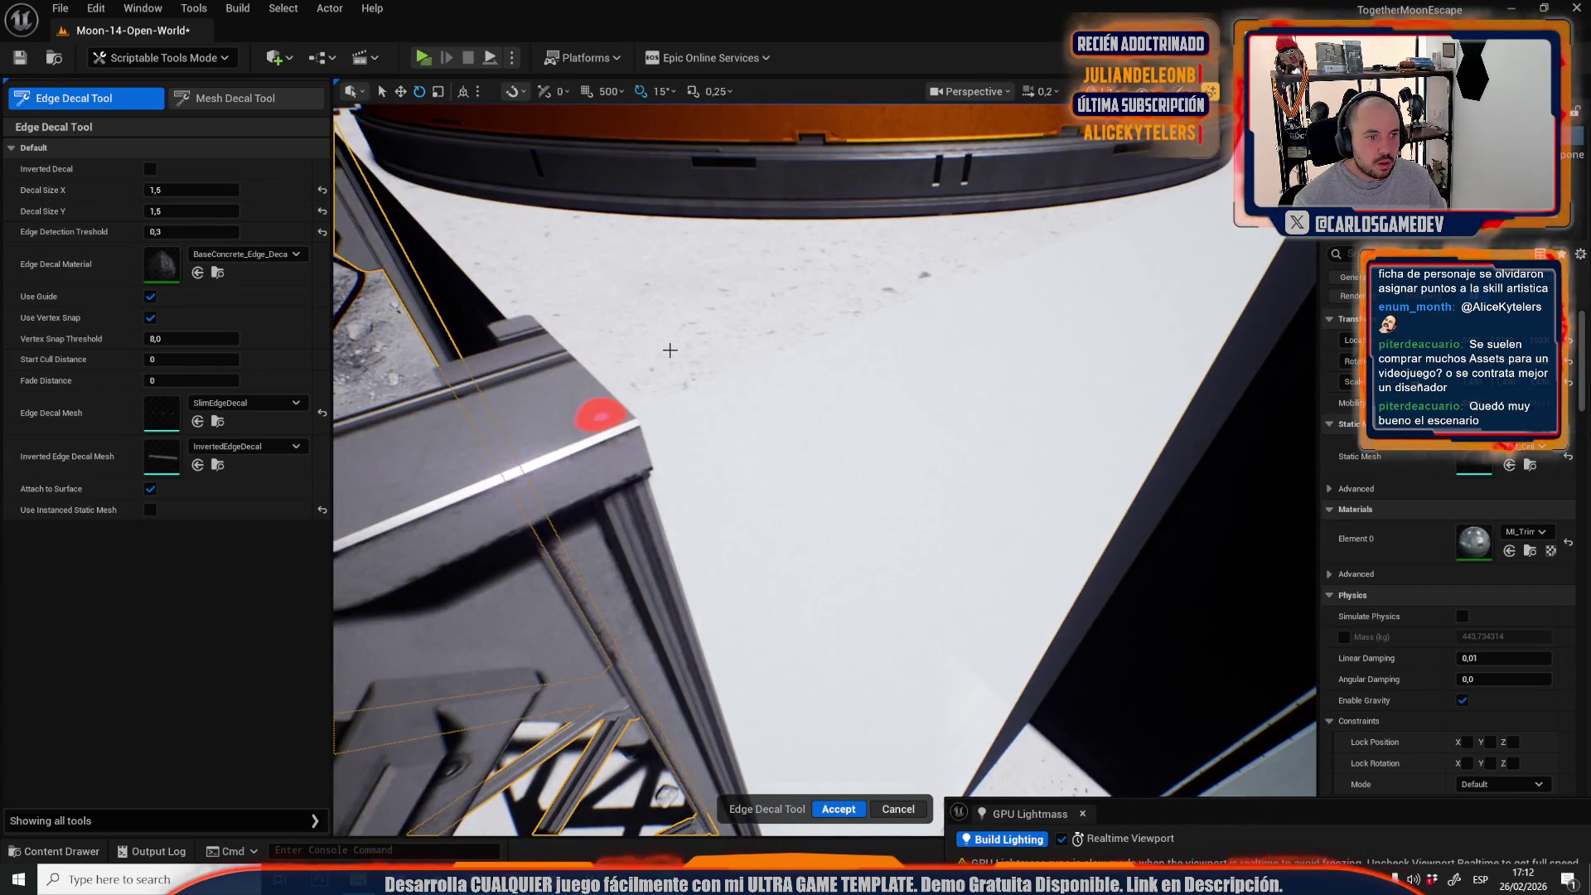
left_click_drag(685, 295, 686, 295)
scroll(686, 295, "up", 1)
left_click_drag(826, 480, 868, 506)
scroll(826, 480, "up", 4)
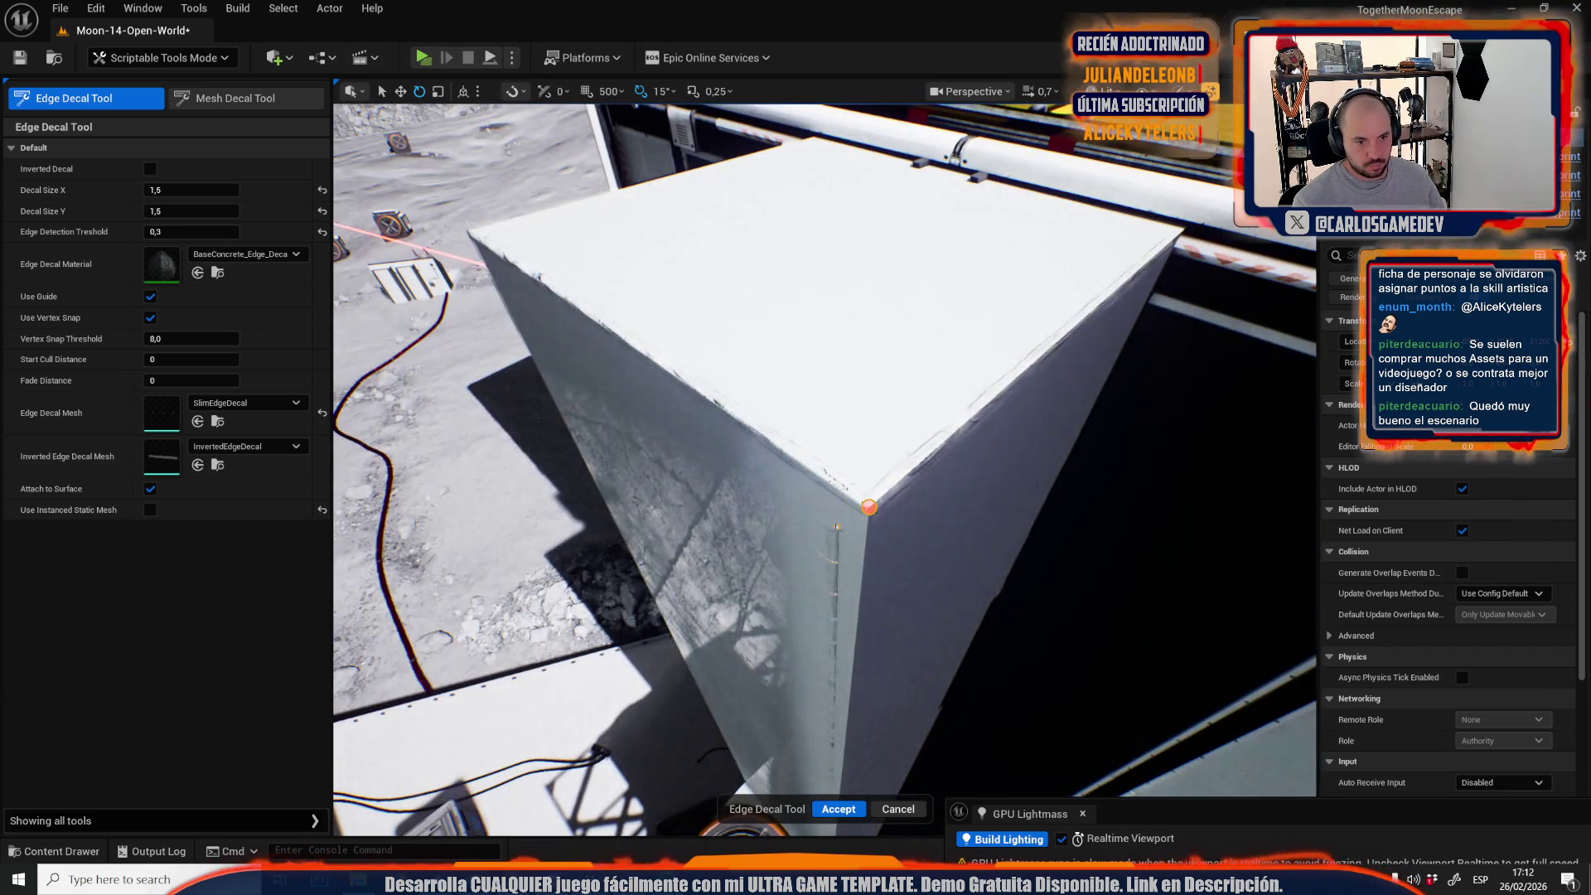
left_click(839, 809)
Add edge-wear decals along the tall tower's diagonal corner edge and accept them.
mouse_move(839, 809)
left_mouse_down()
mouse_move(849, 650)
mouse_move(923, 555)
left_mouse_up()
scroll(924, 555, "up", 1)
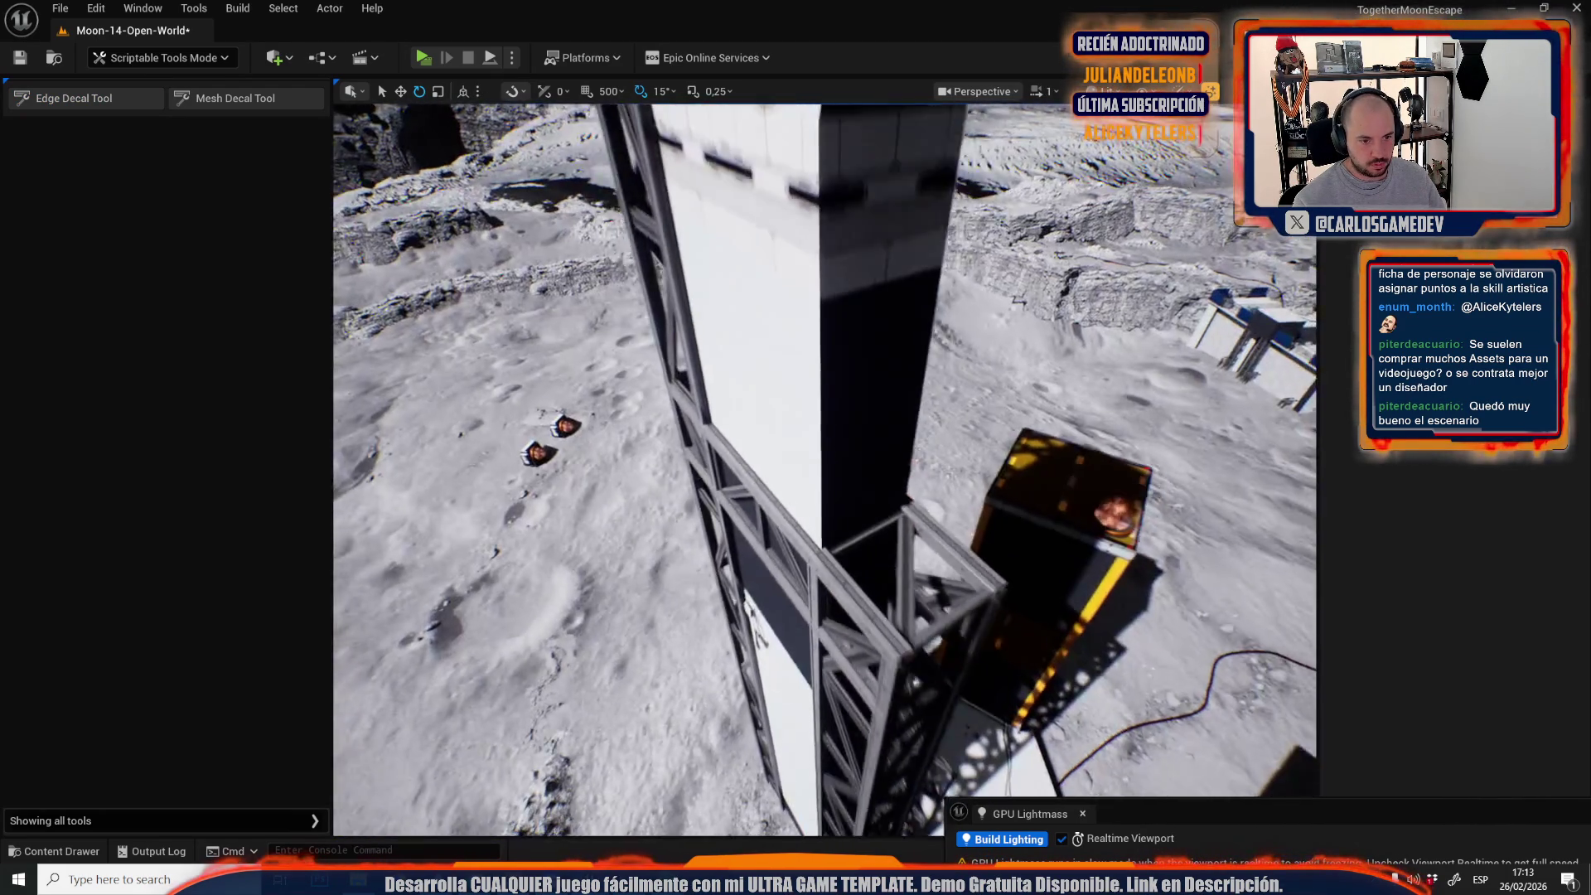
left_click(73, 98)
left_click_drag(806, 554, 806, 554)
scroll(806, 553, "down", 1)
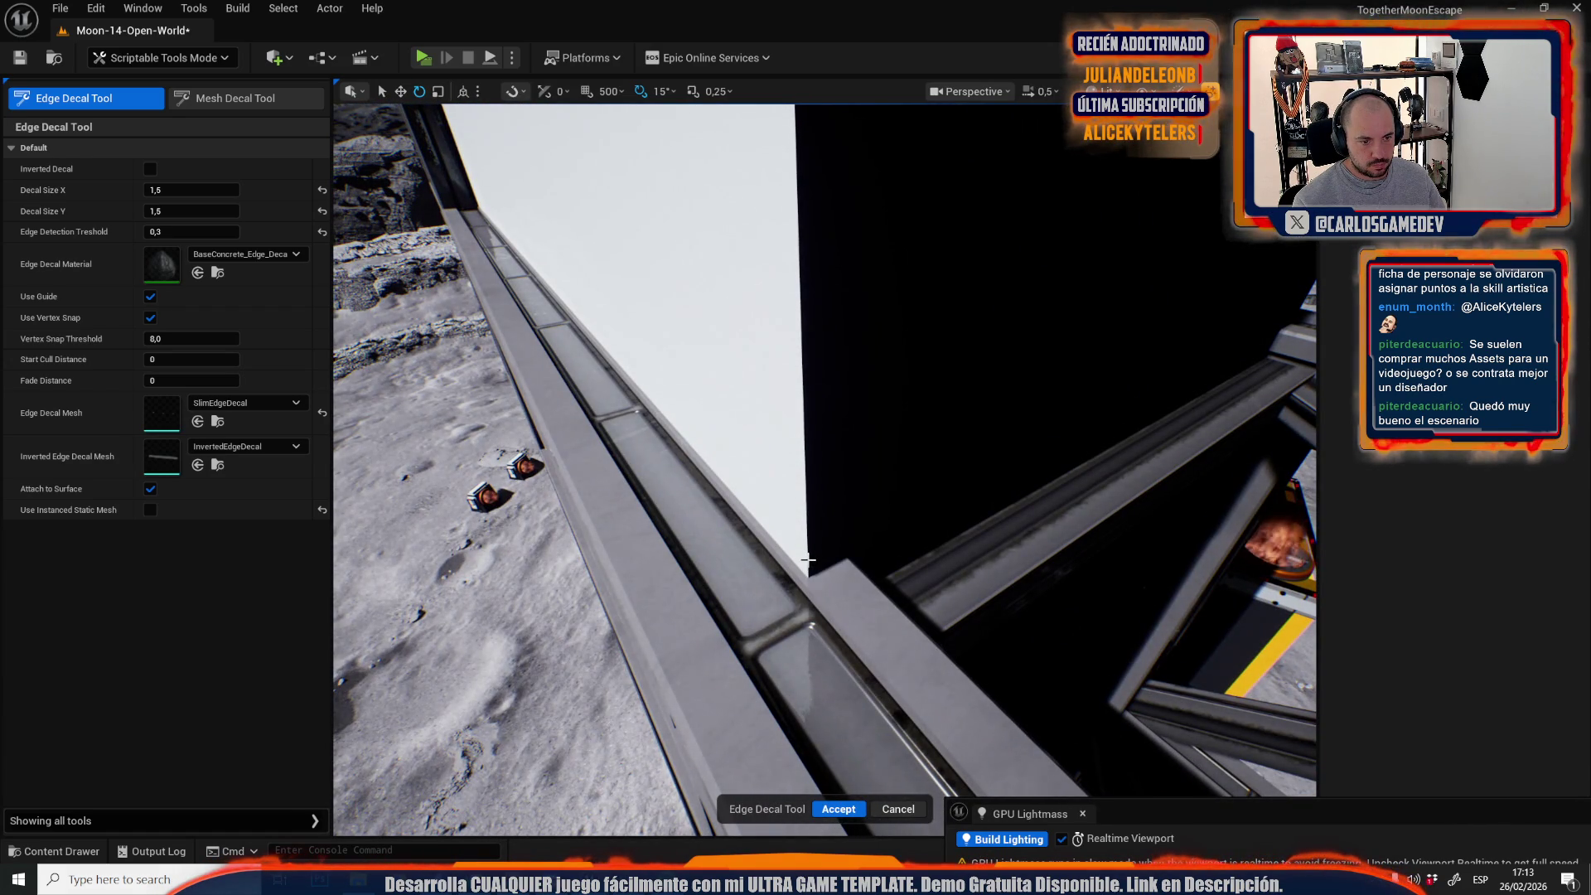
left_click_drag(805, 399, 805, 398)
left_click_drag(794, 560, 794, 561)
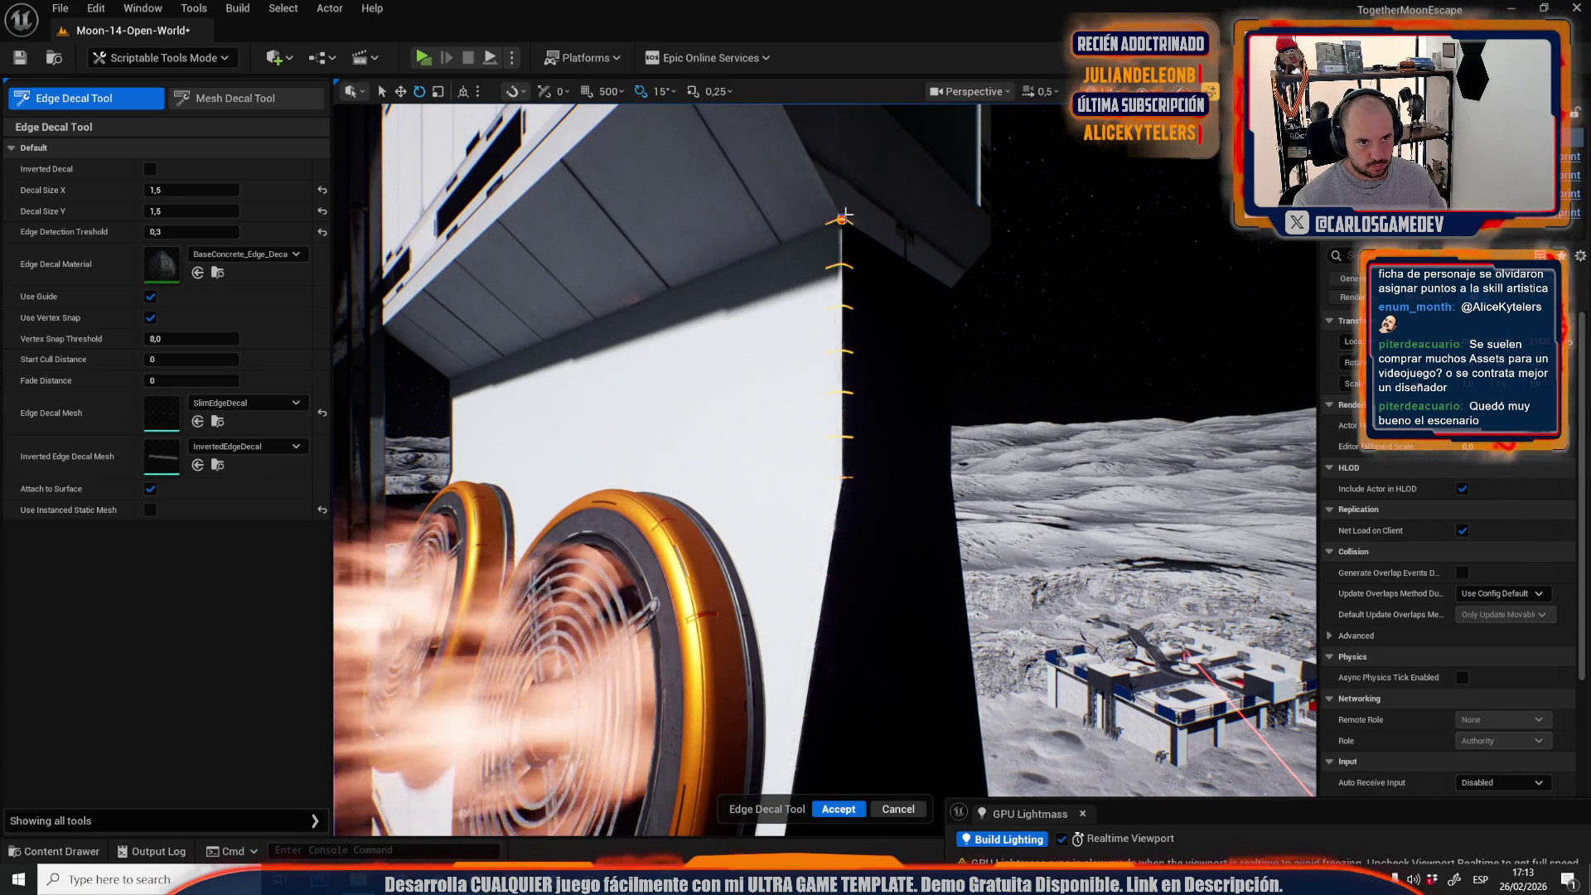
mouse_move(841, 220)
left_mouse_down()
mouse_move(835, 319)
mouse_move(751, 375)
mouse_move(782, 376)
left_mouse_up()
left_click(812, 430)
left_click_drag(813, 429, 804, 448)
mouse_move(811, 600)
left_mouse_down()
mouse_move(805, 307)
mouse_move(799, 542)
mouse_move(779, 415)
mouse_move(788, 498)
left_mouse_up()
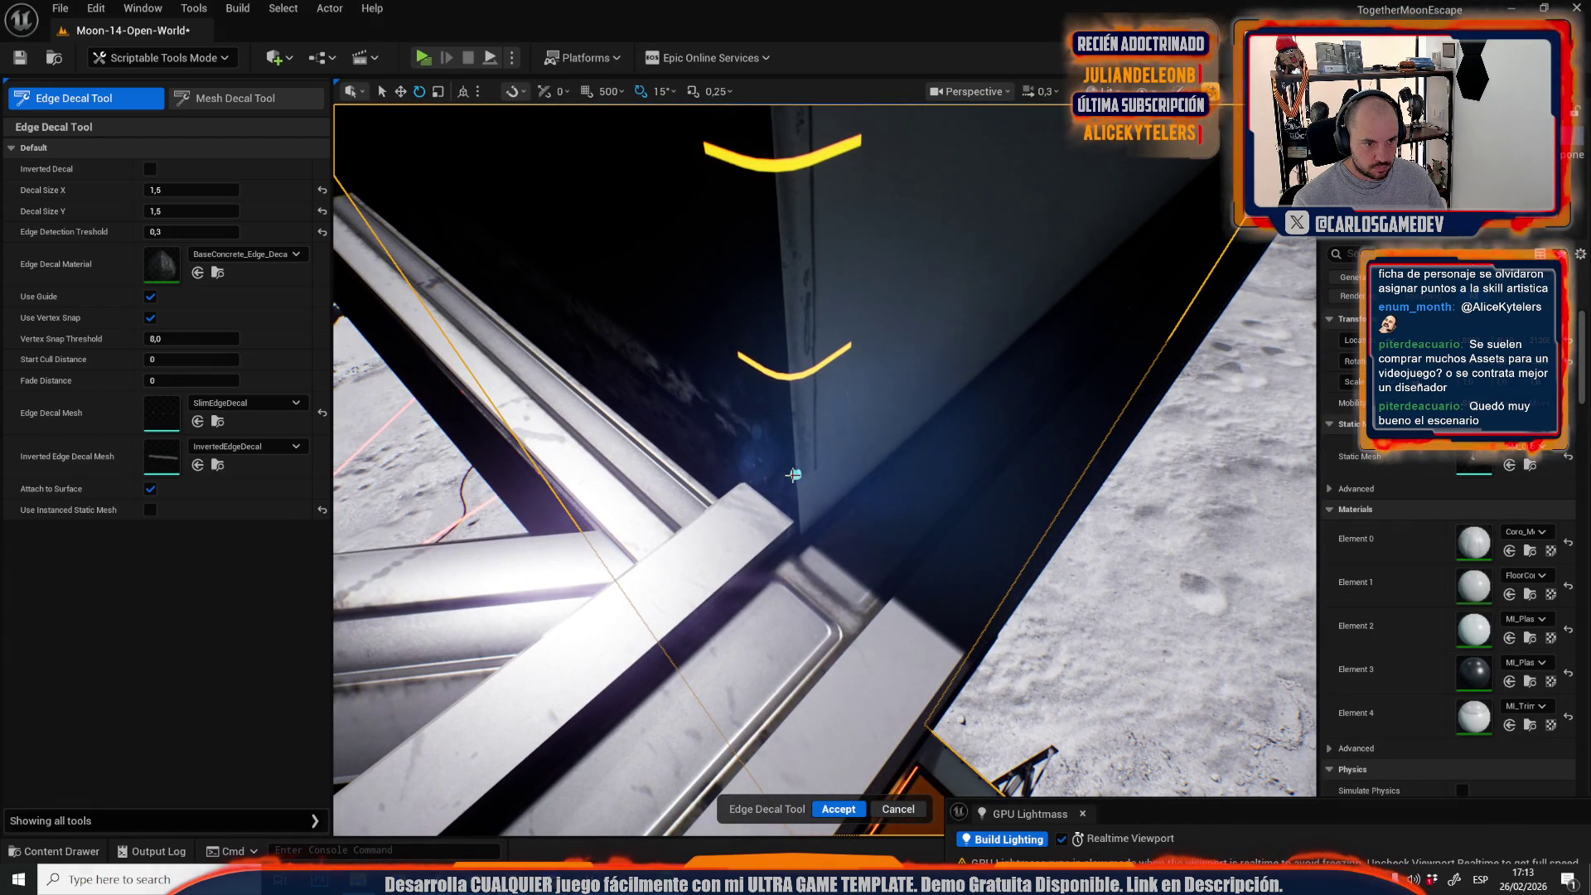
left_click(794, 474)
left_click(833, 808)
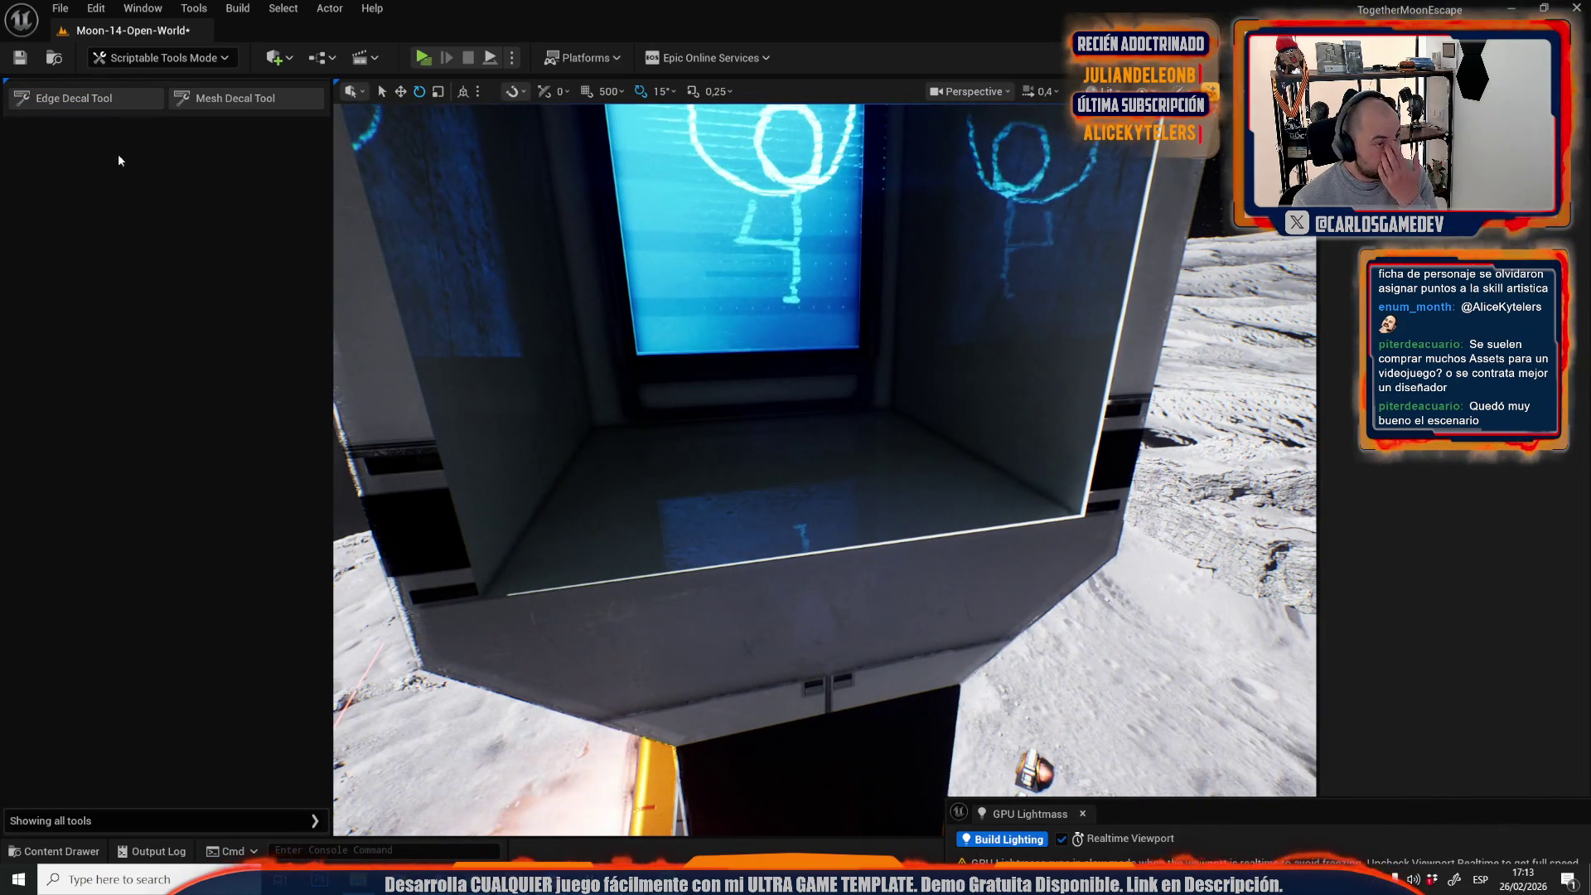
left_click(83, 98)
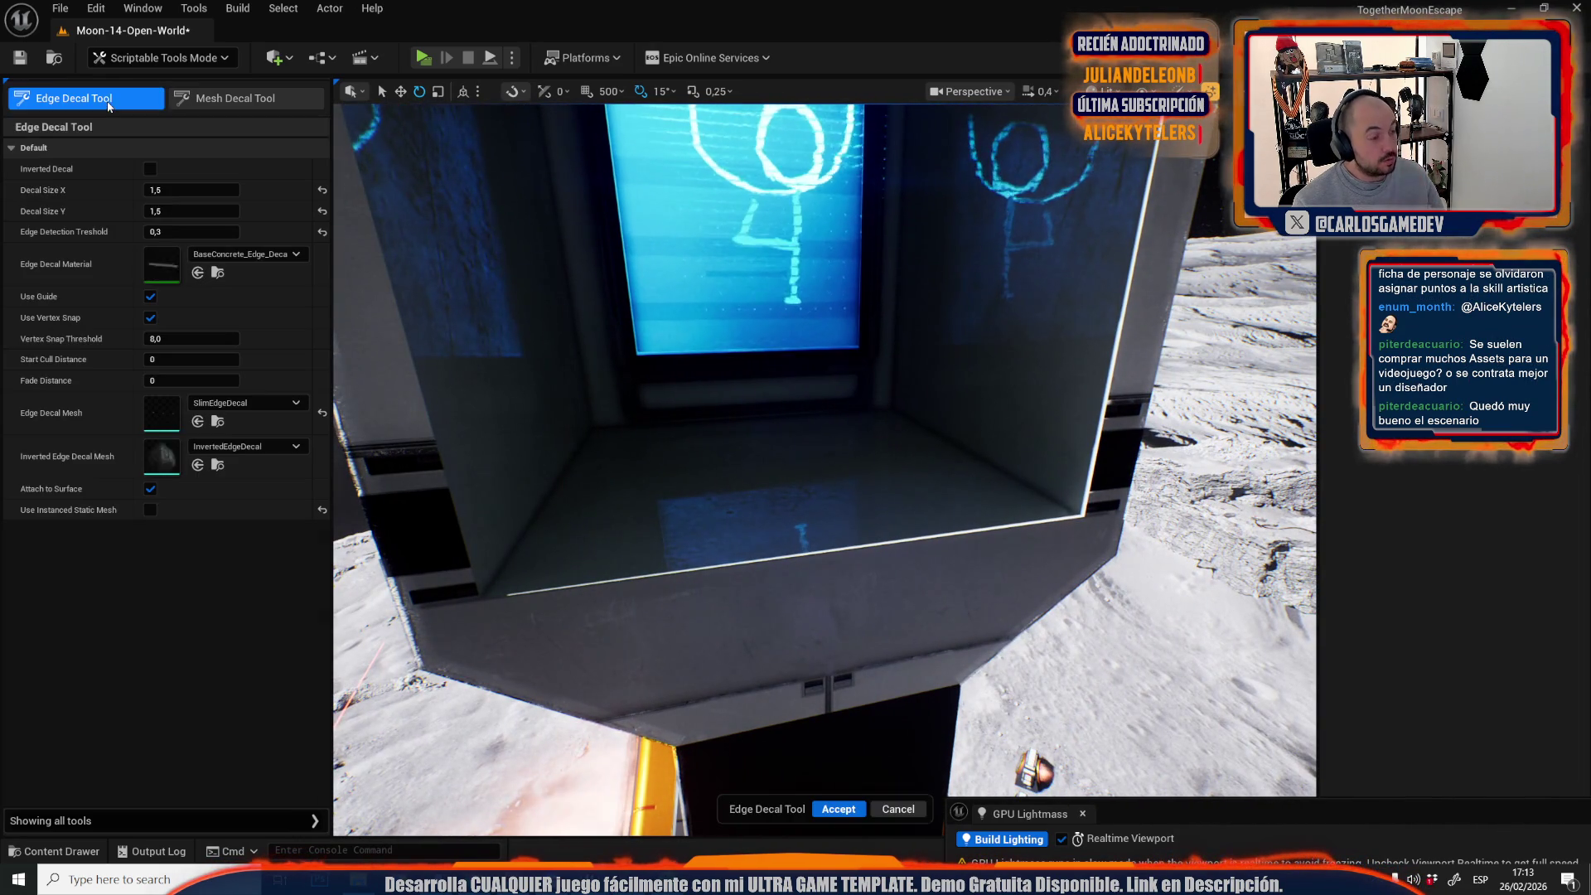
Place edge-wear decals along the kiosk roof edge and commit them.
left_click(480, 599)
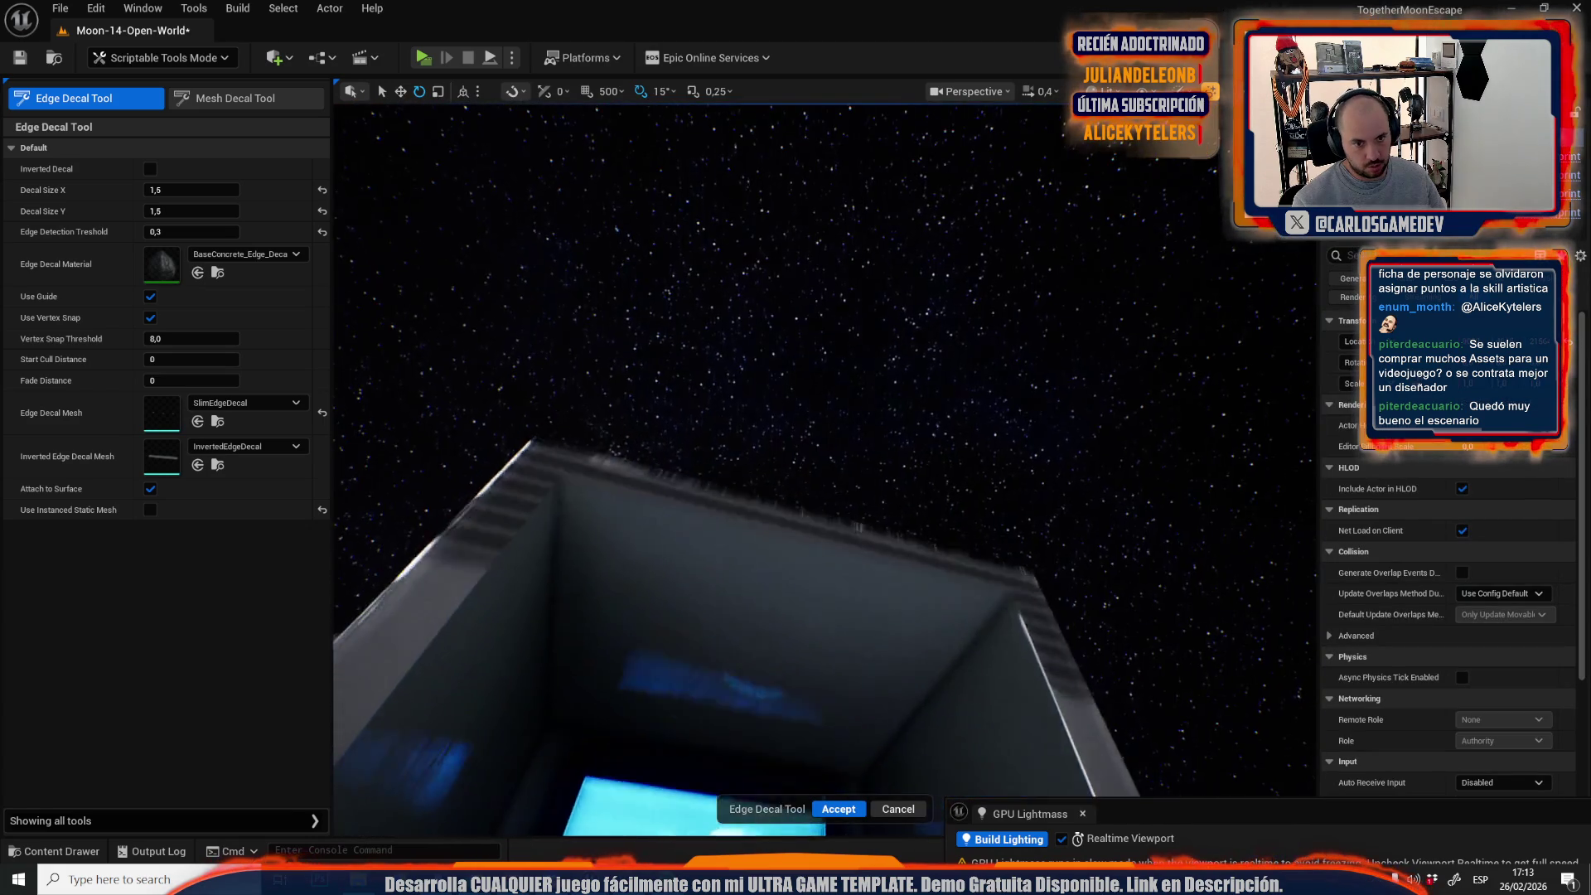
left_click_drag(959, 568, 959, 524)
left_click_drag(495, 584, 495, 584)
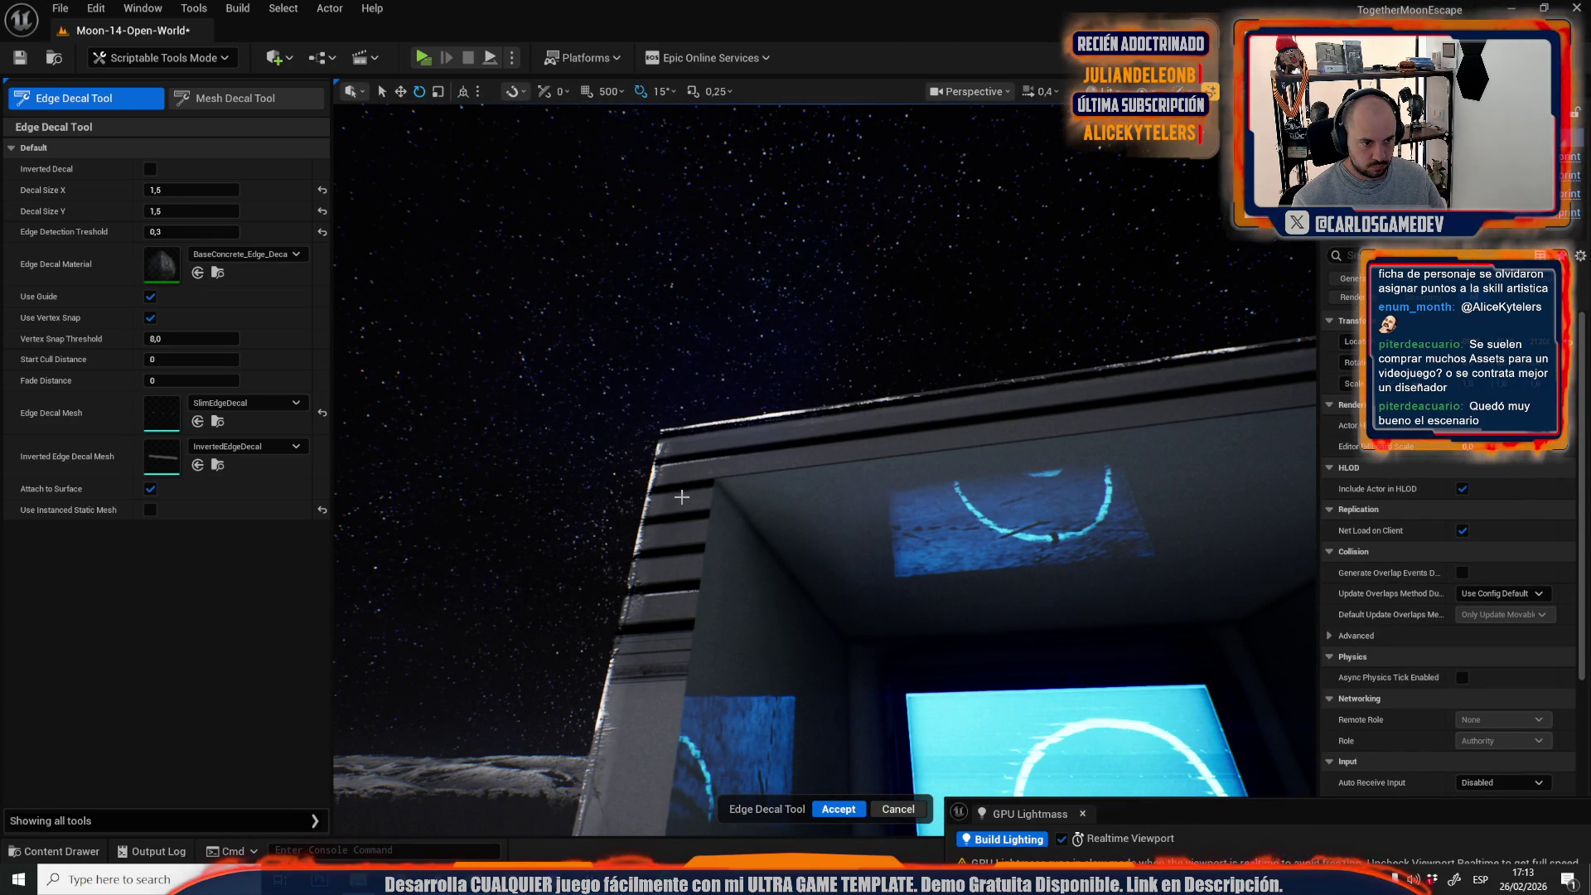
left_click_drag(719, 478, 702, 545)
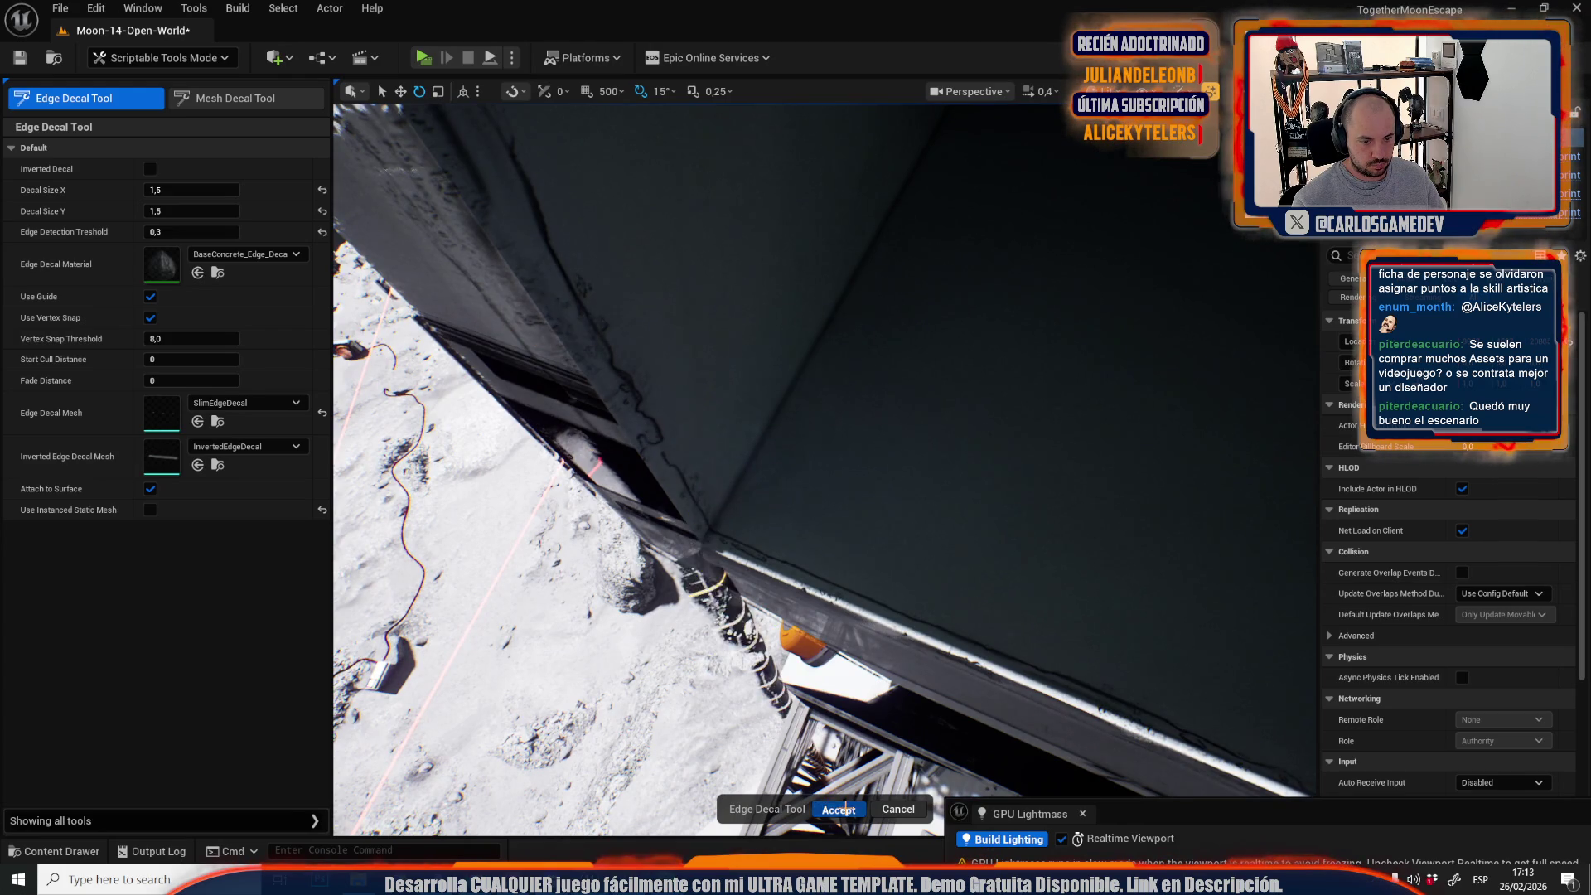
left_click(843, 808)
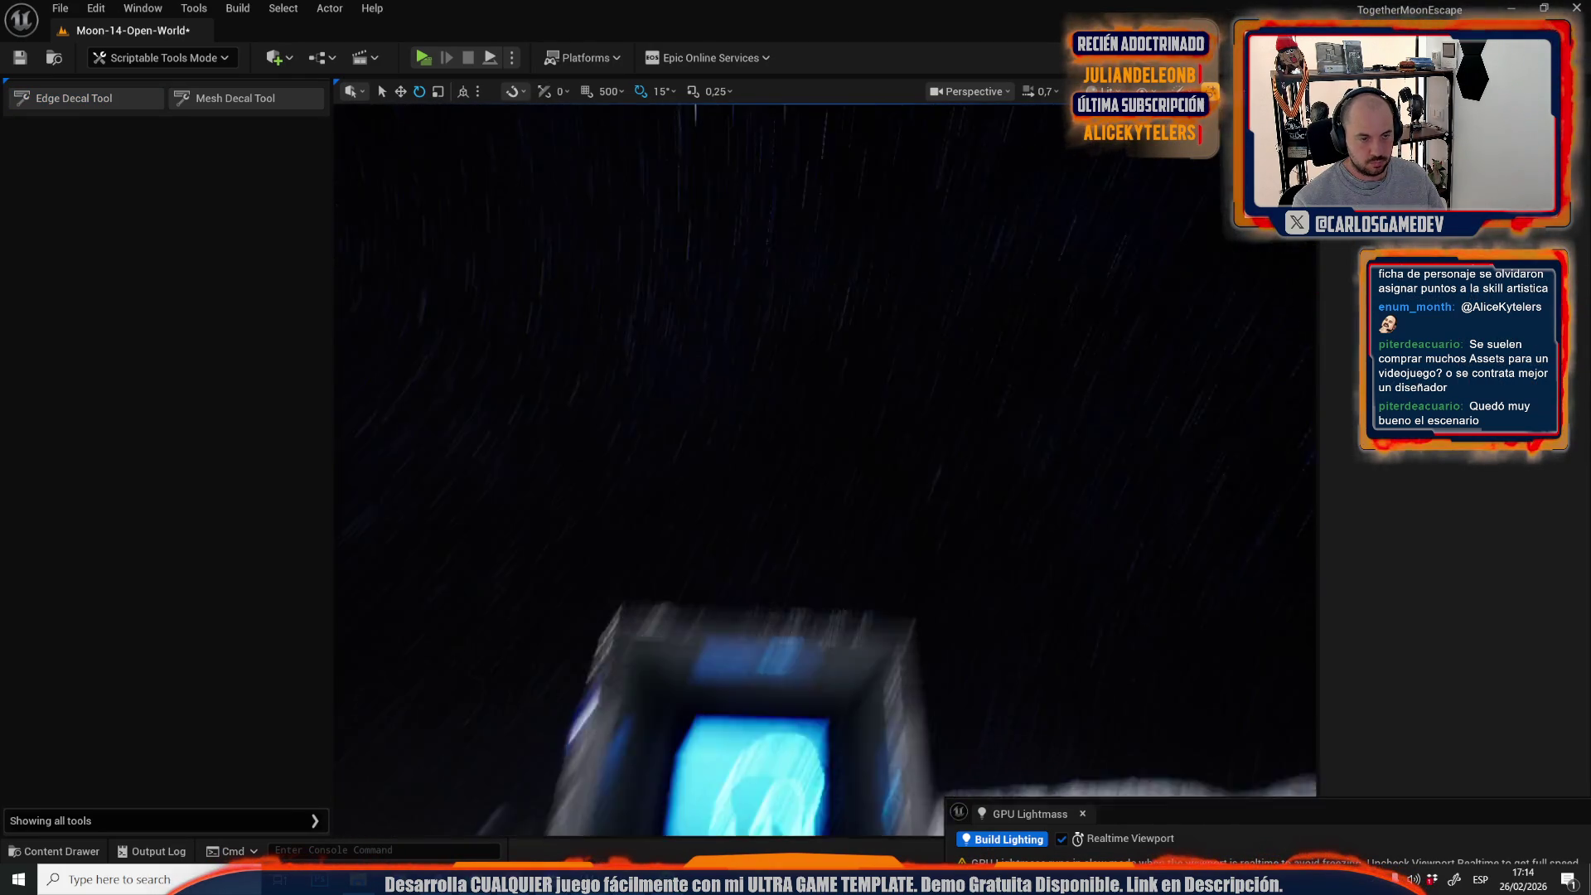
Add an edge-wear decal on the white truss wall's edge.
left_click_drag(859, 426, 866, 427)
scroll(867, 428, "up", 2)
scroll(867, 427, "down", 1)
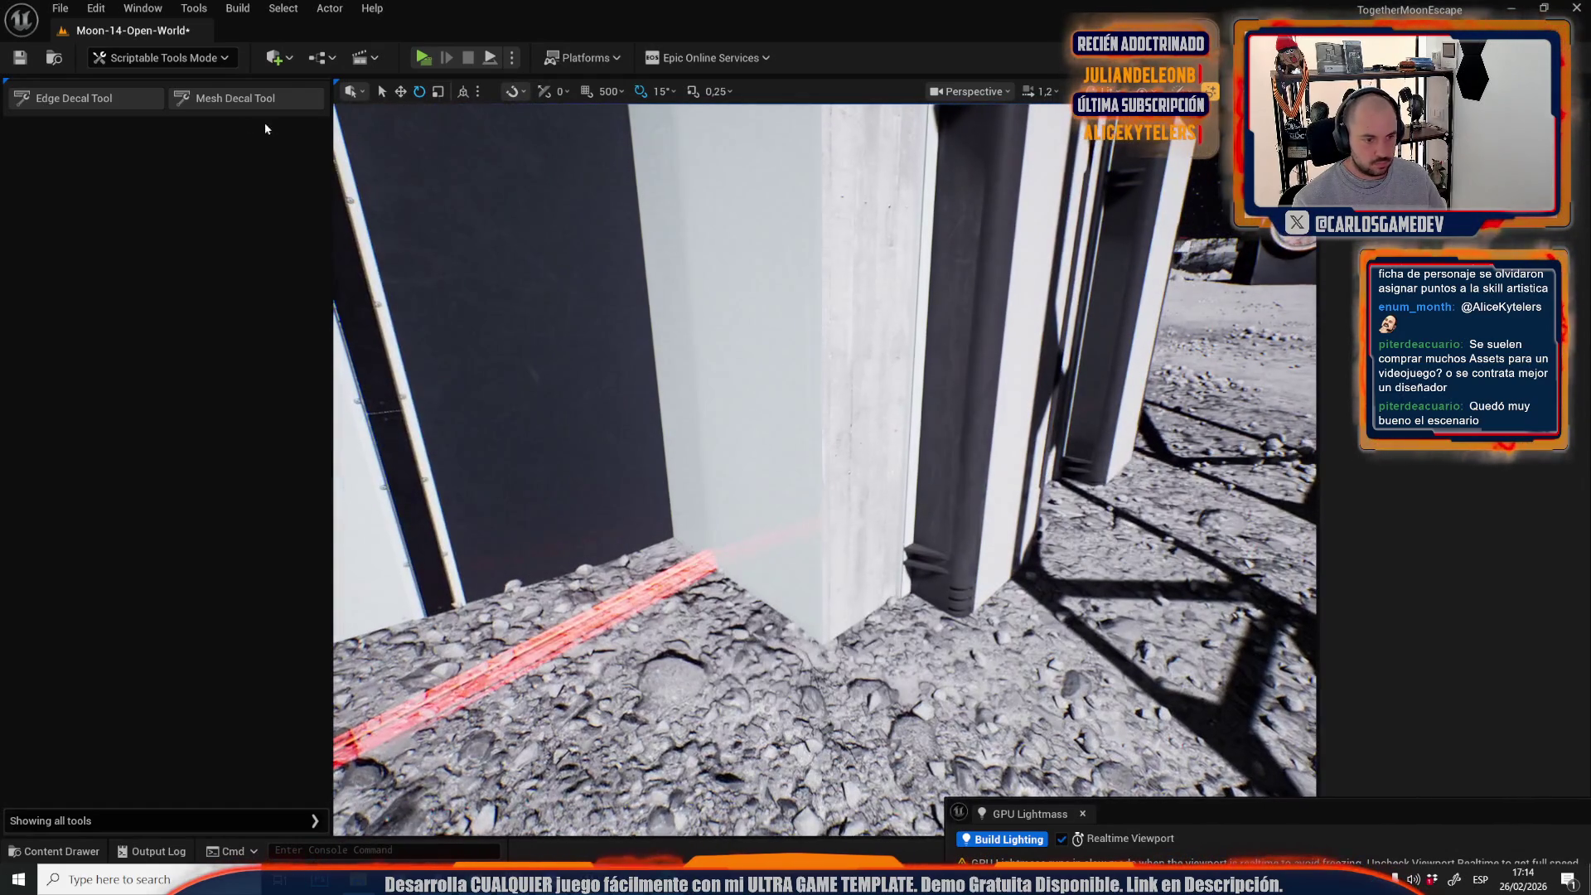
left_click(82, 102)
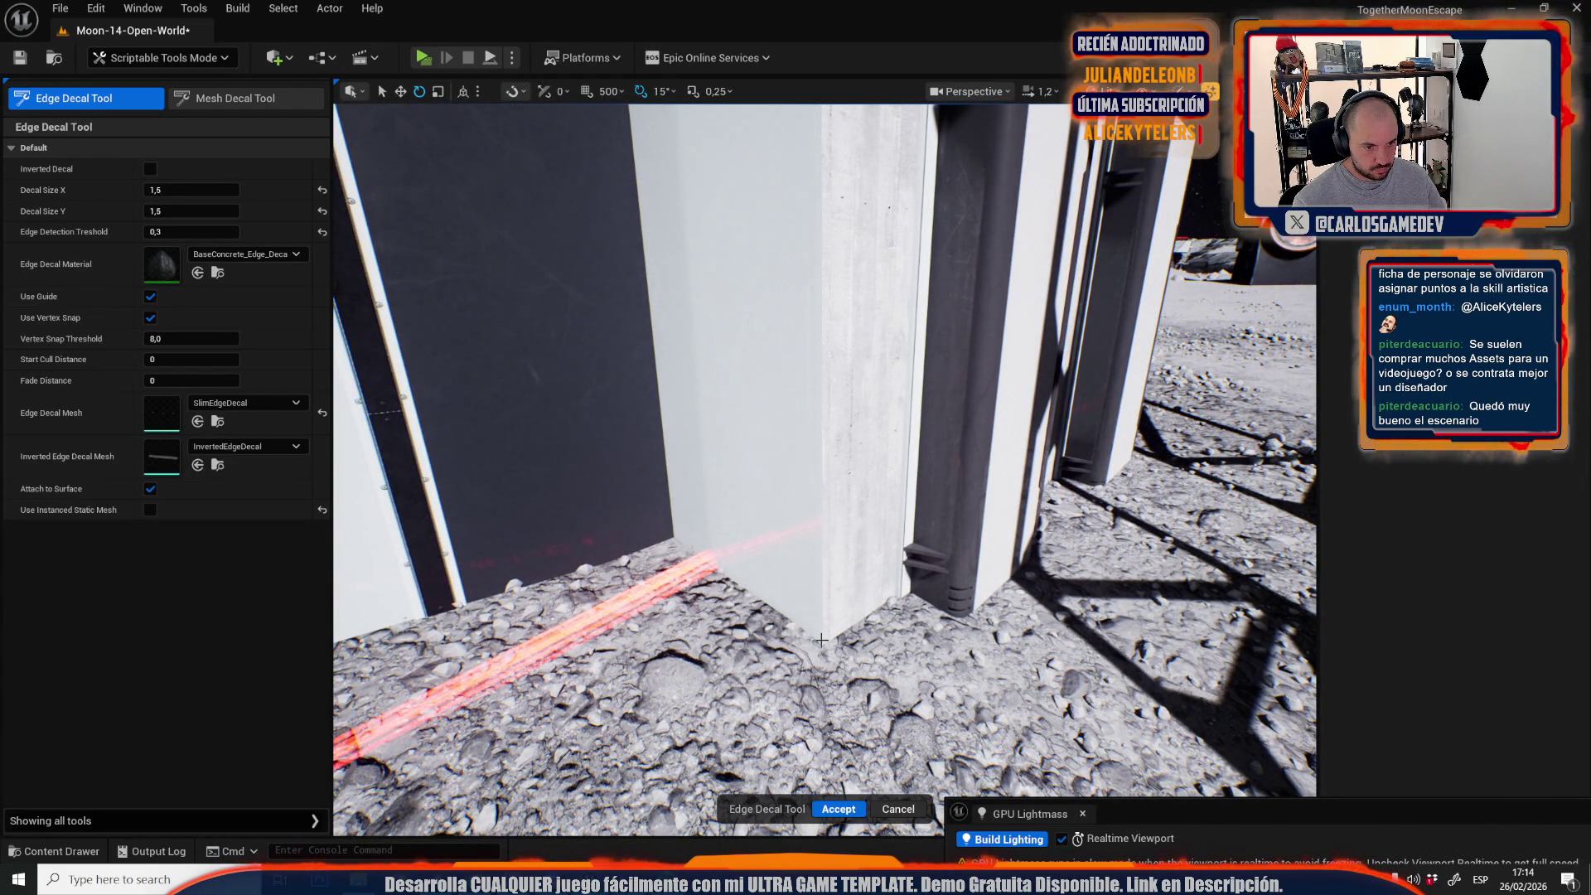
left_click_drag(820, 553, 820, 553)
left_click_drag(835, 391, 835, 392)
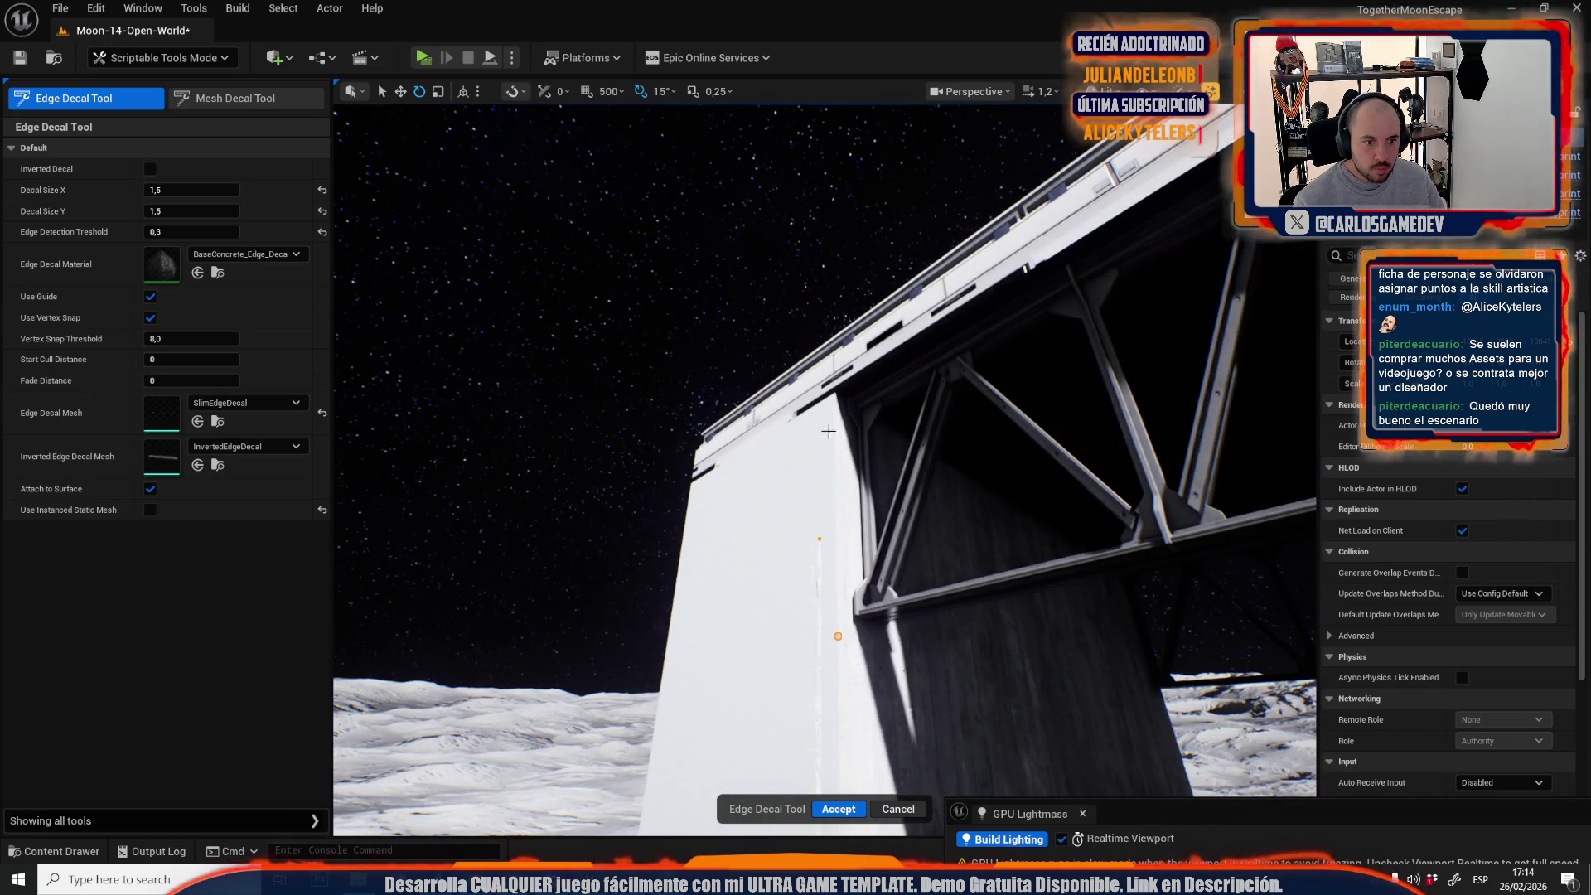
left_click(820, 639)
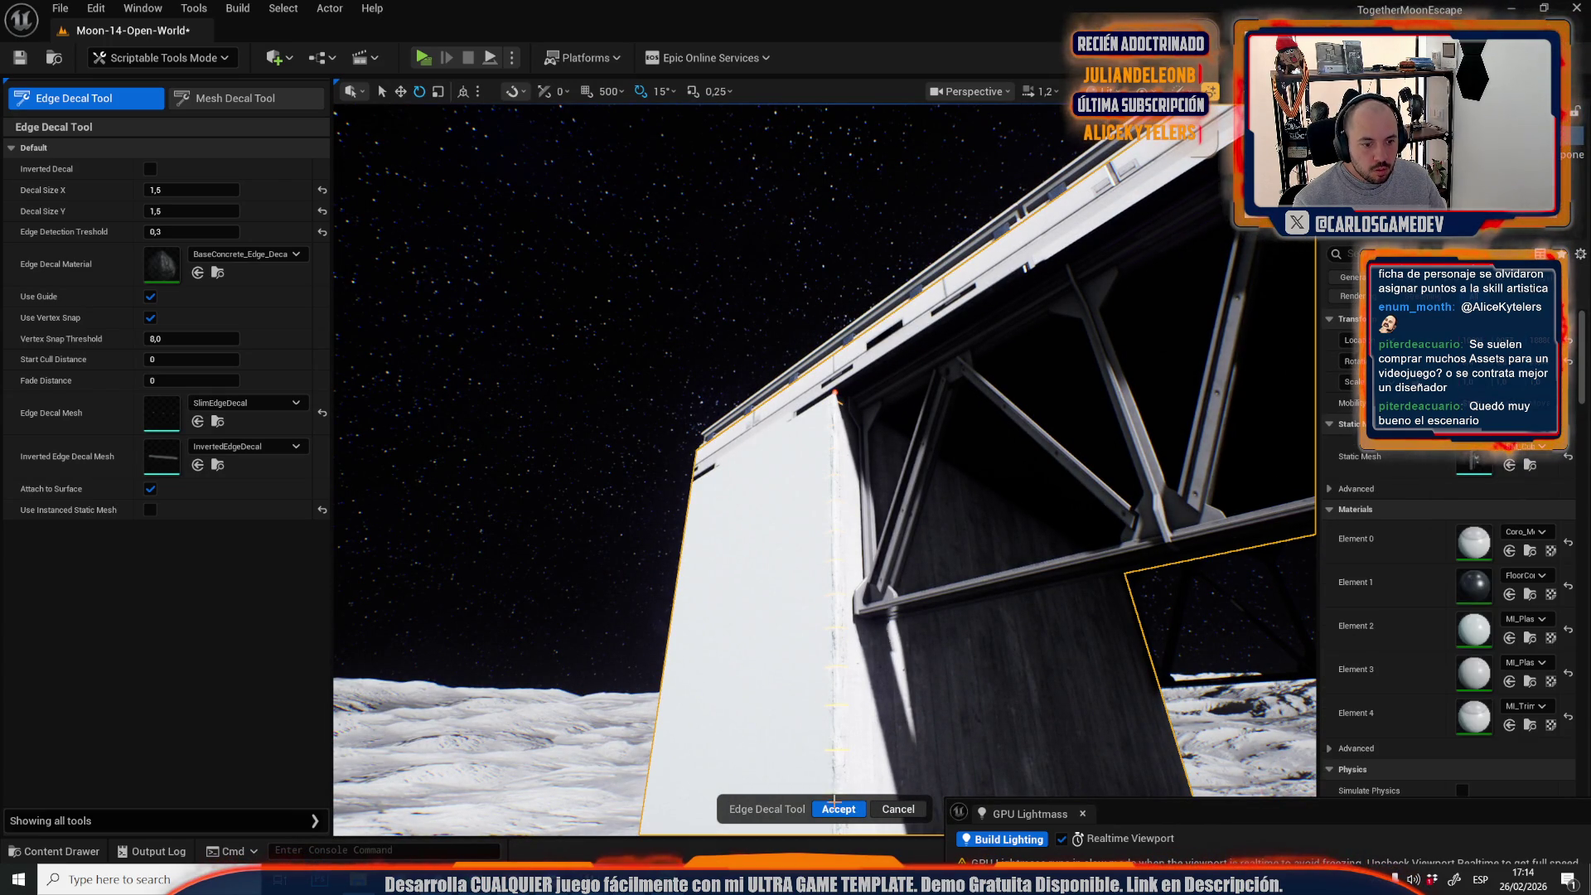
left_click(839, 809)
left_click_drag(821, 789, 783, 654)
Add an edge-wear decal along the ledge corner by the truss and commit it.
left_click(129, 103)
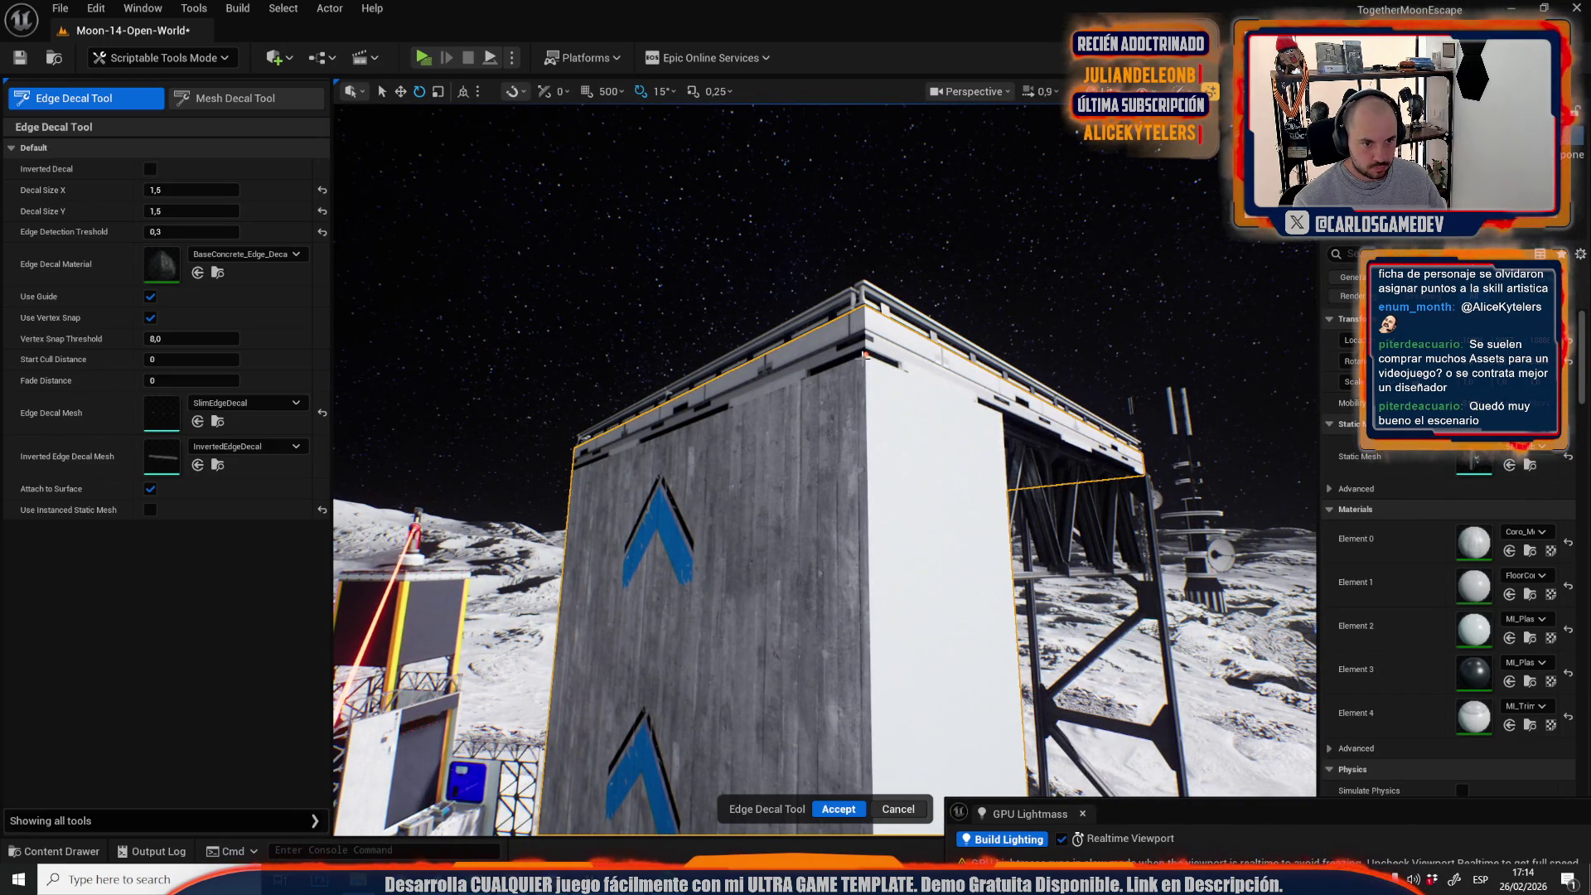
left_click_drag(865, 355, 865, 355)
scroll(865, 355, "down", 1)
scroll(866, 354, "down", 1)
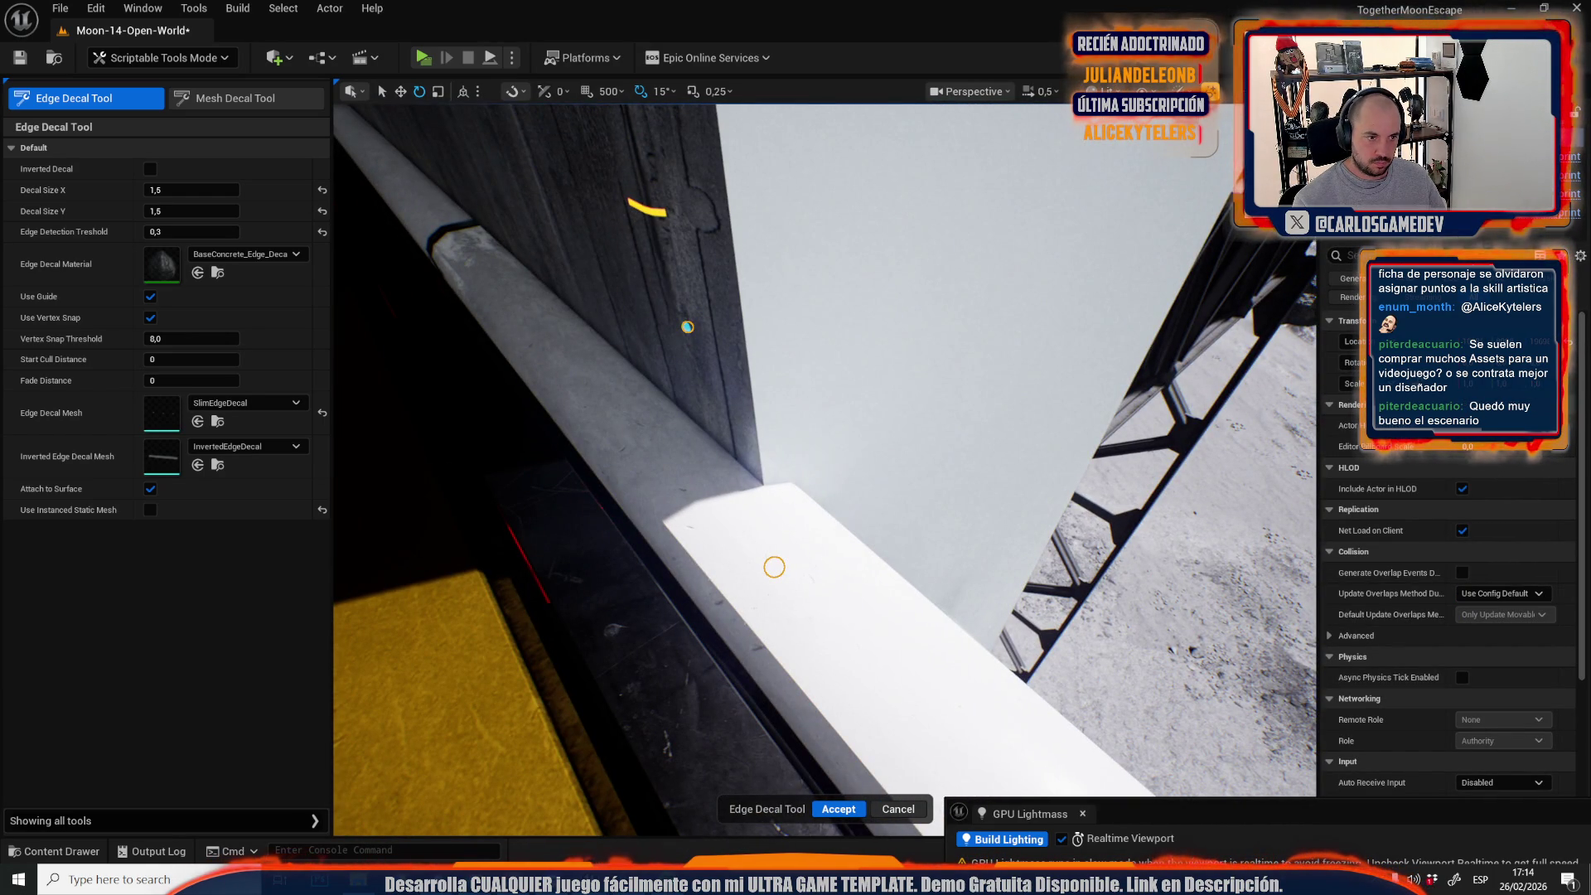
left_click_drag(687, 327, 644, 180)
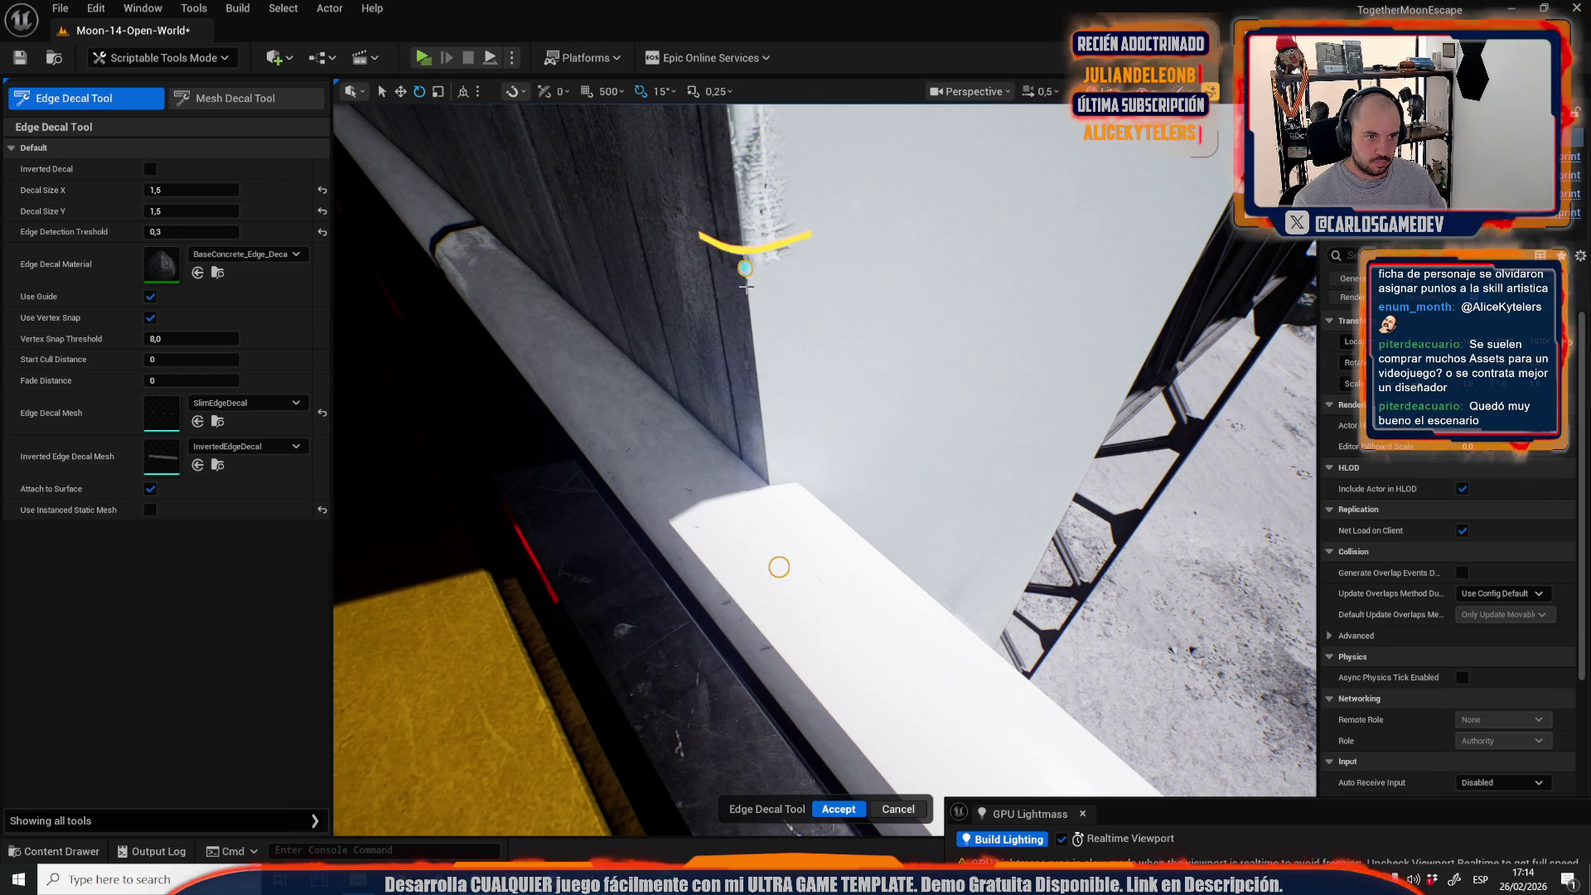
left_click(837, 809)
Commit another edge-wear decal on the white booth's wall corner.
left_click_drag(817, 768, 818, 767)
left_click_drag(825, 469, 826, 532)
scroll(825, 469, "up", 3)
left_click(111, 102)
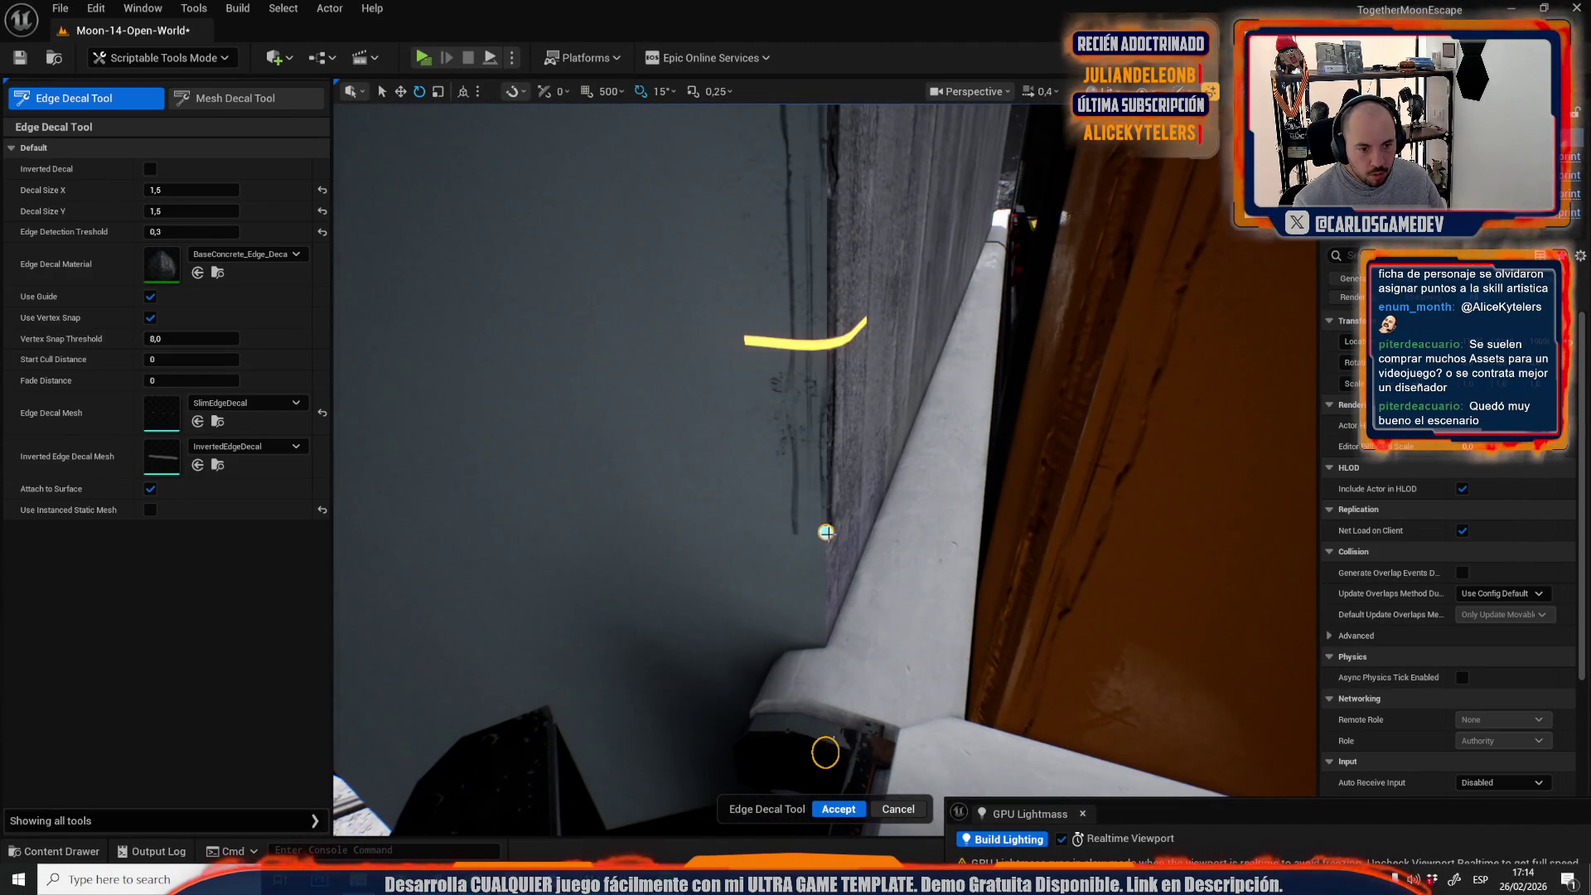
left_click(847, 819)
left_click_drag(823, 522, 823, 522)
scroll(823, 522, "down", 1)
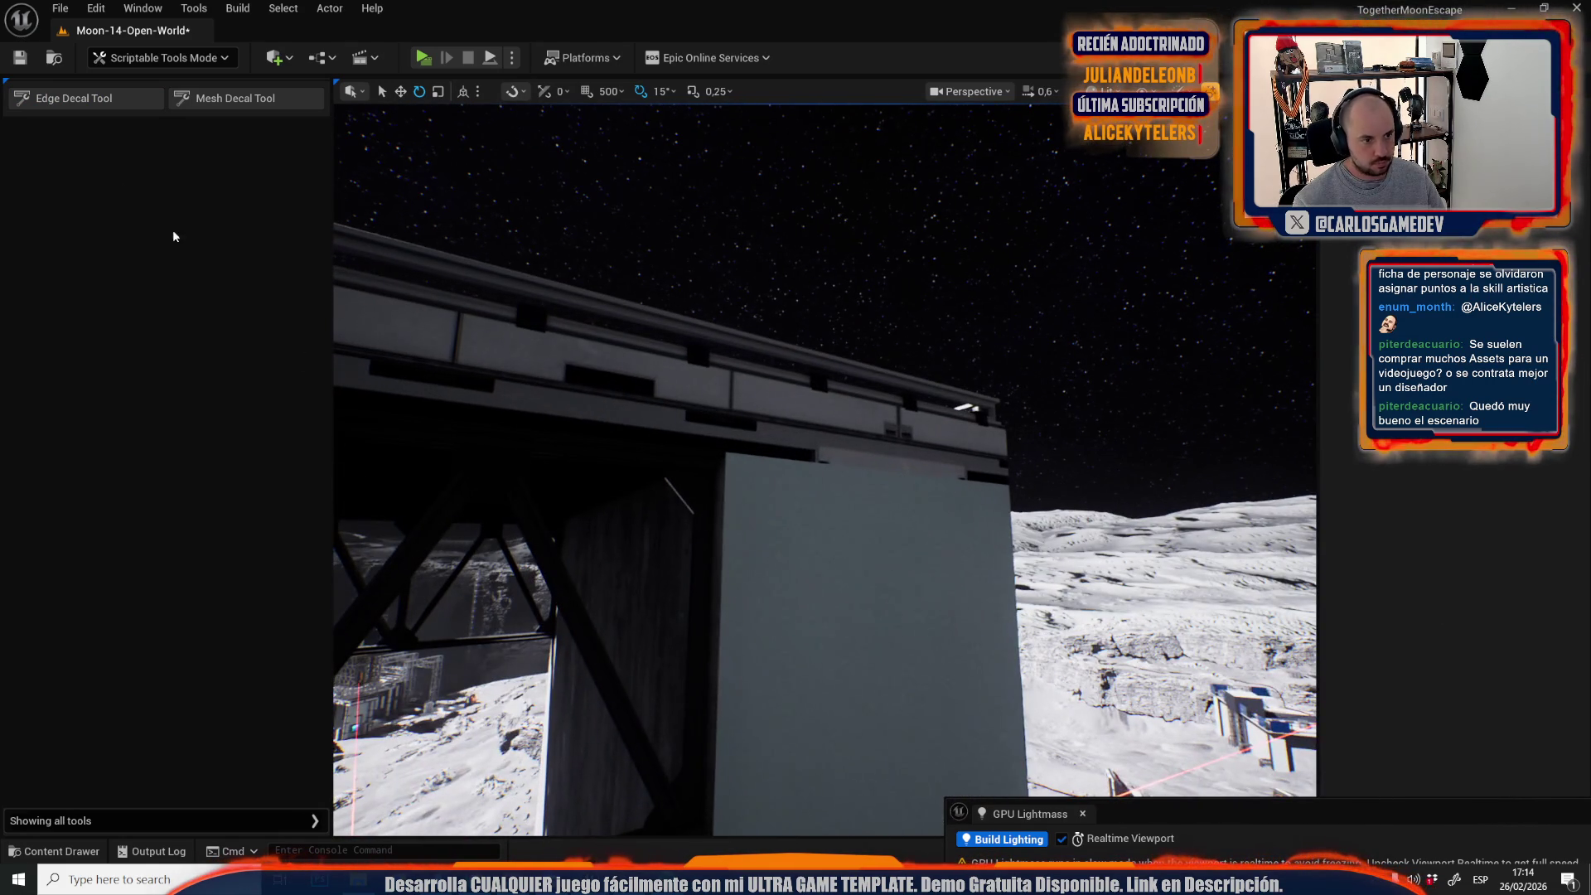
Add an edge-wear decal along the doorway wall corner.
left_click(131, 103)
left_click_drag(726, 451, 726, 450)
scroll(726, 450, "up", 3)
scroll(726, 450, "down", 3)
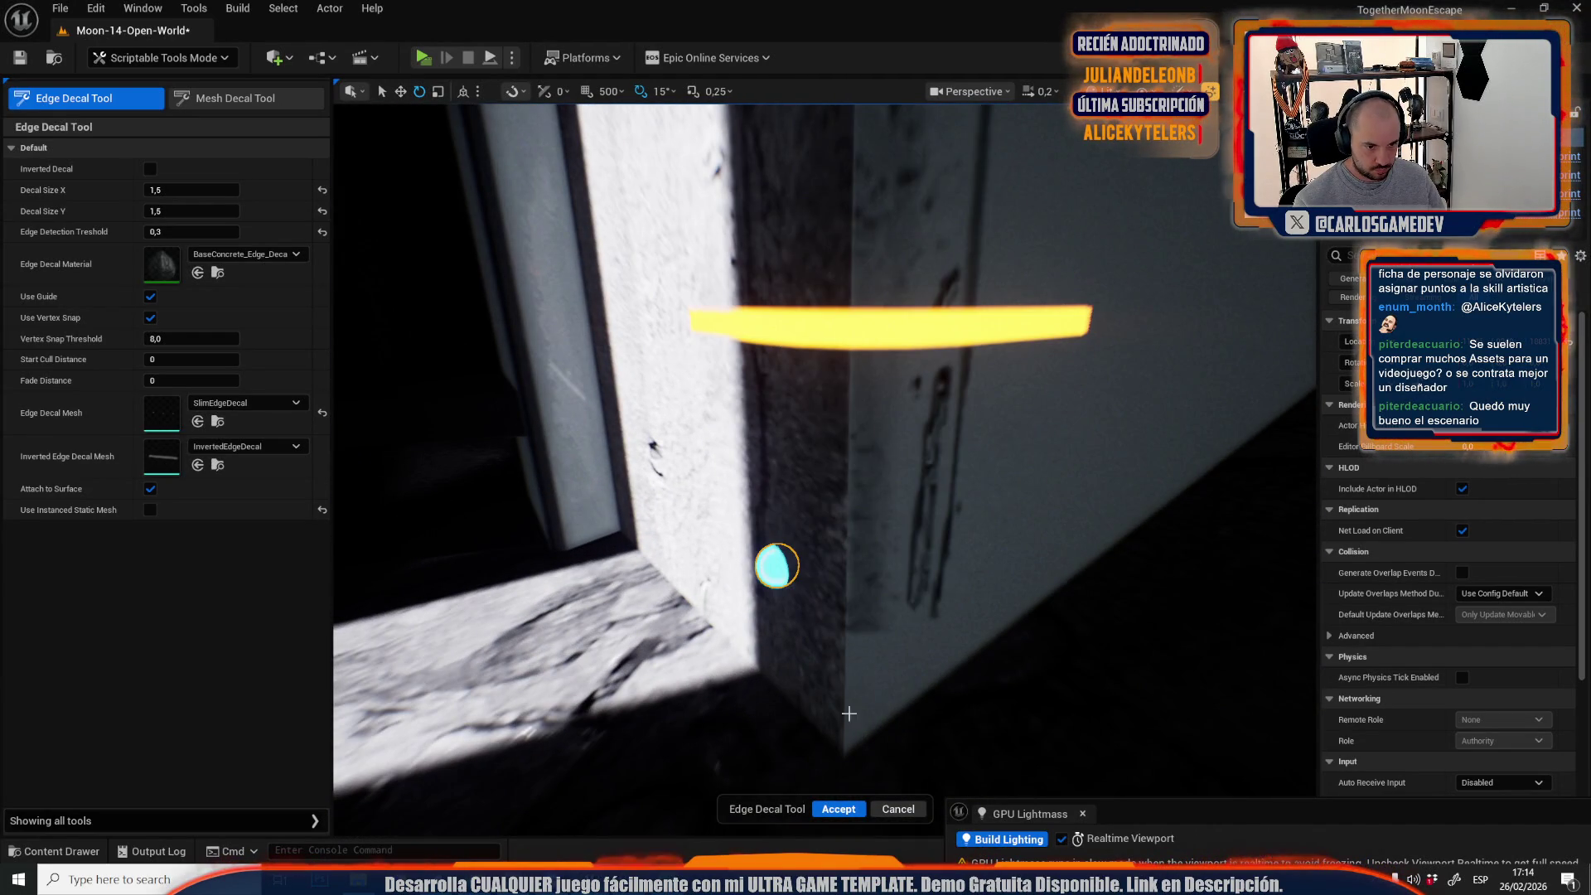
left_click(841, 809)
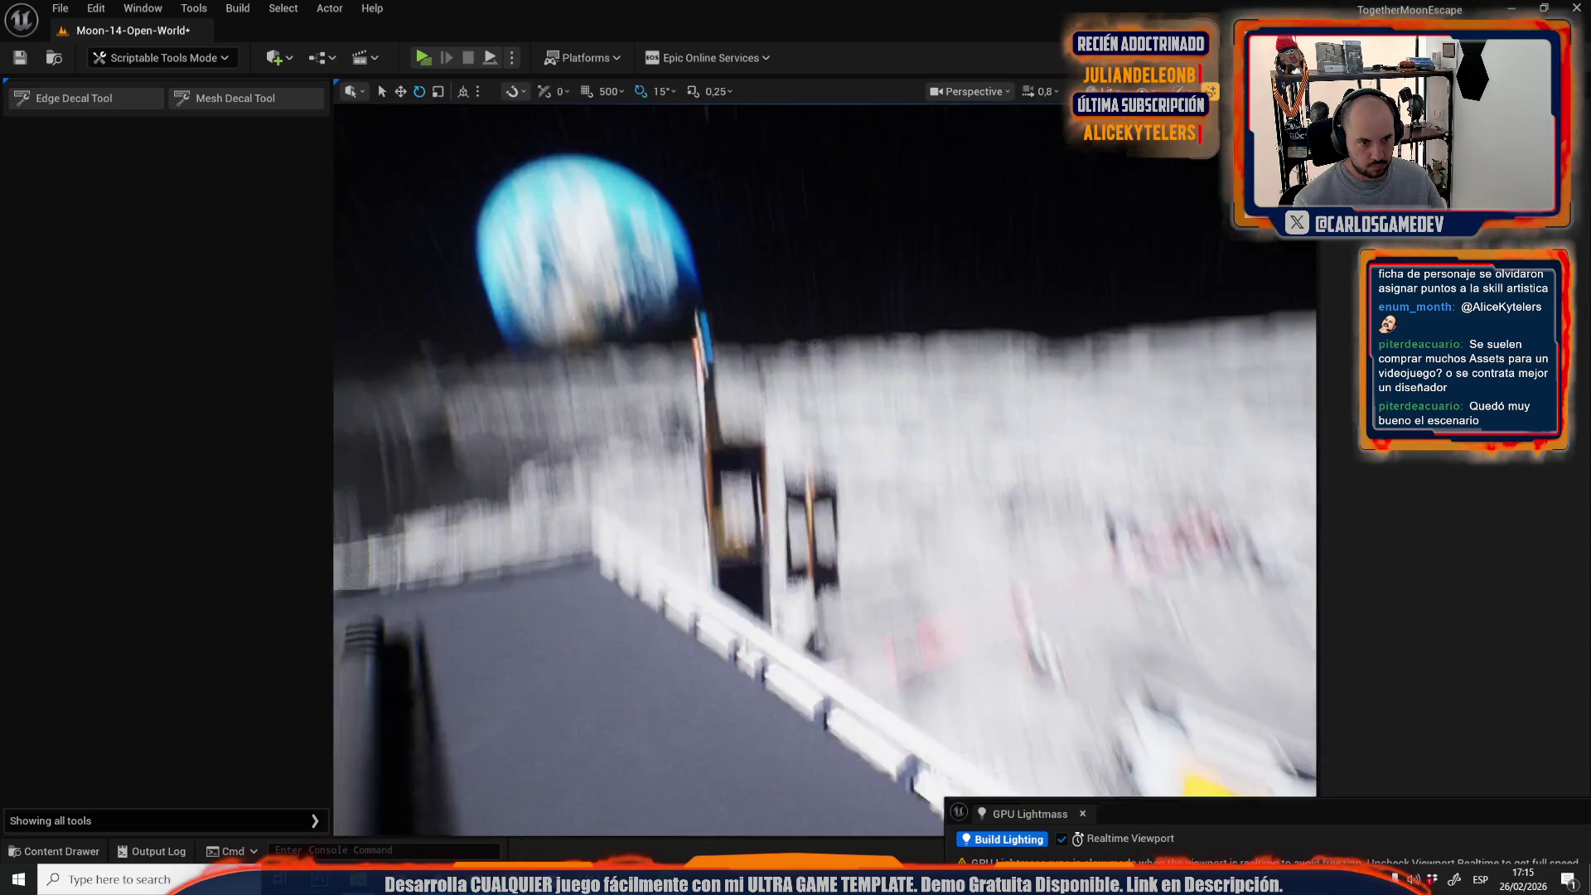
scroll(825, 470, "up", 1)
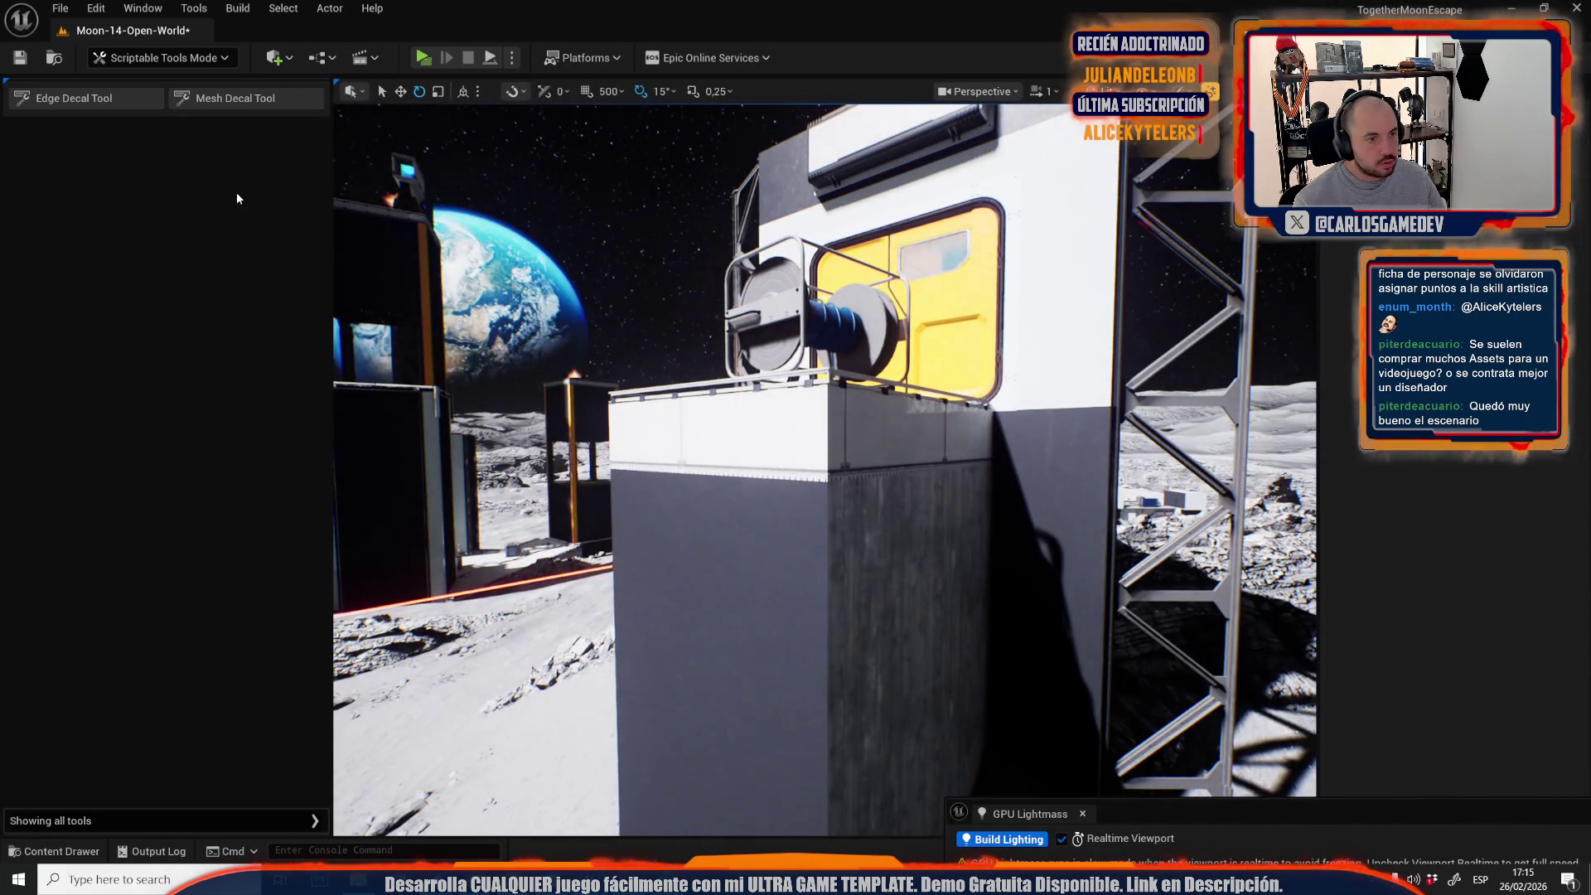
Place edge-wear decals on the floor corner and on the container.
left_click(121, 97)
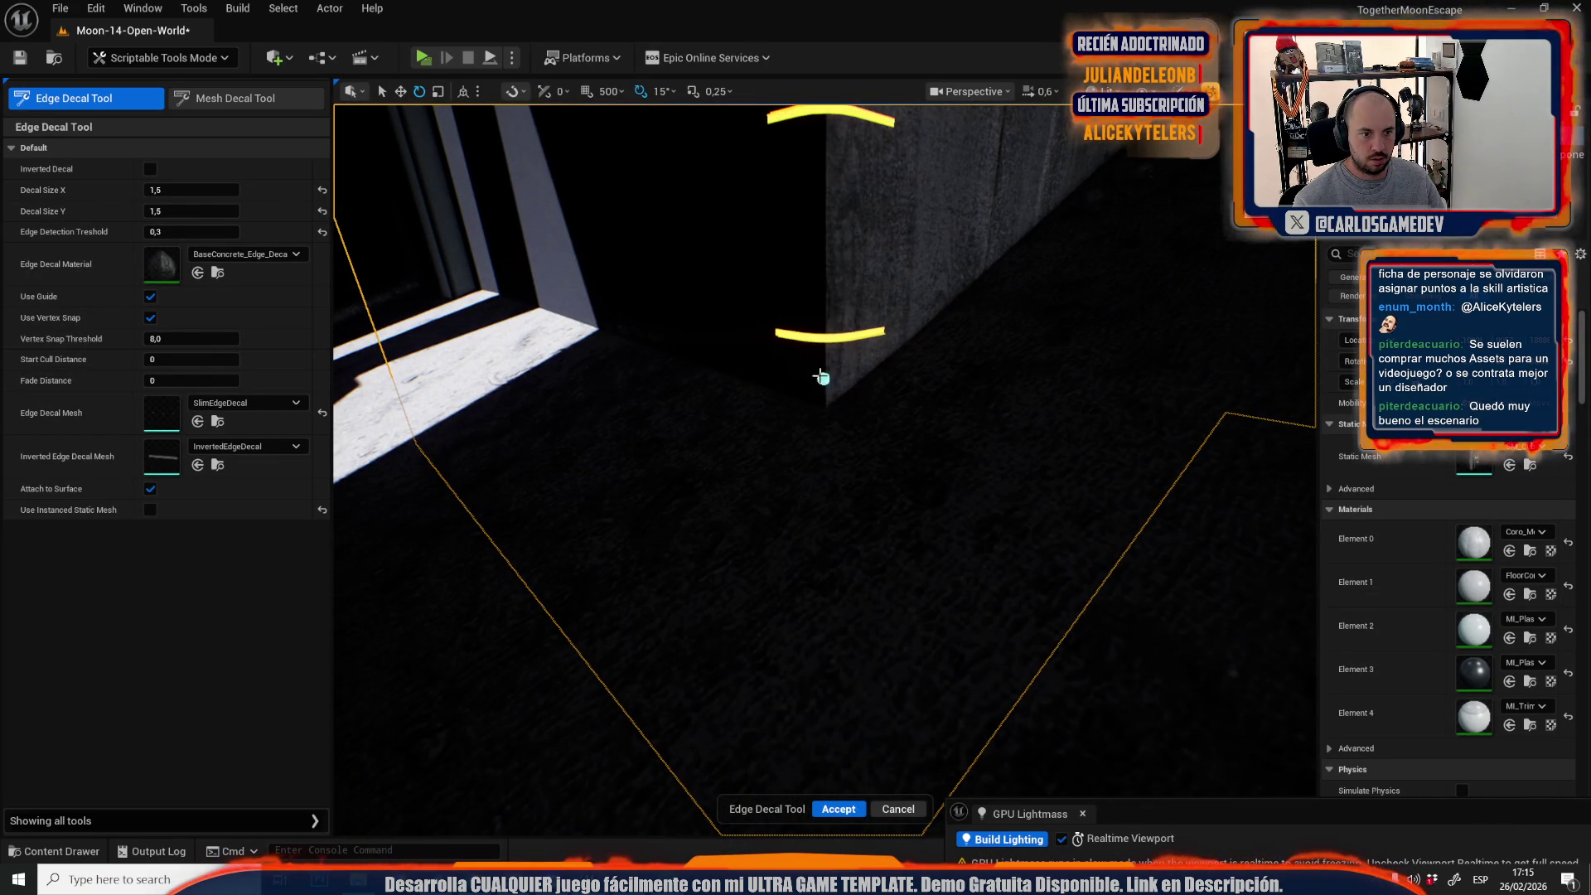
left_click(823, 370)
left_click(837, 808)
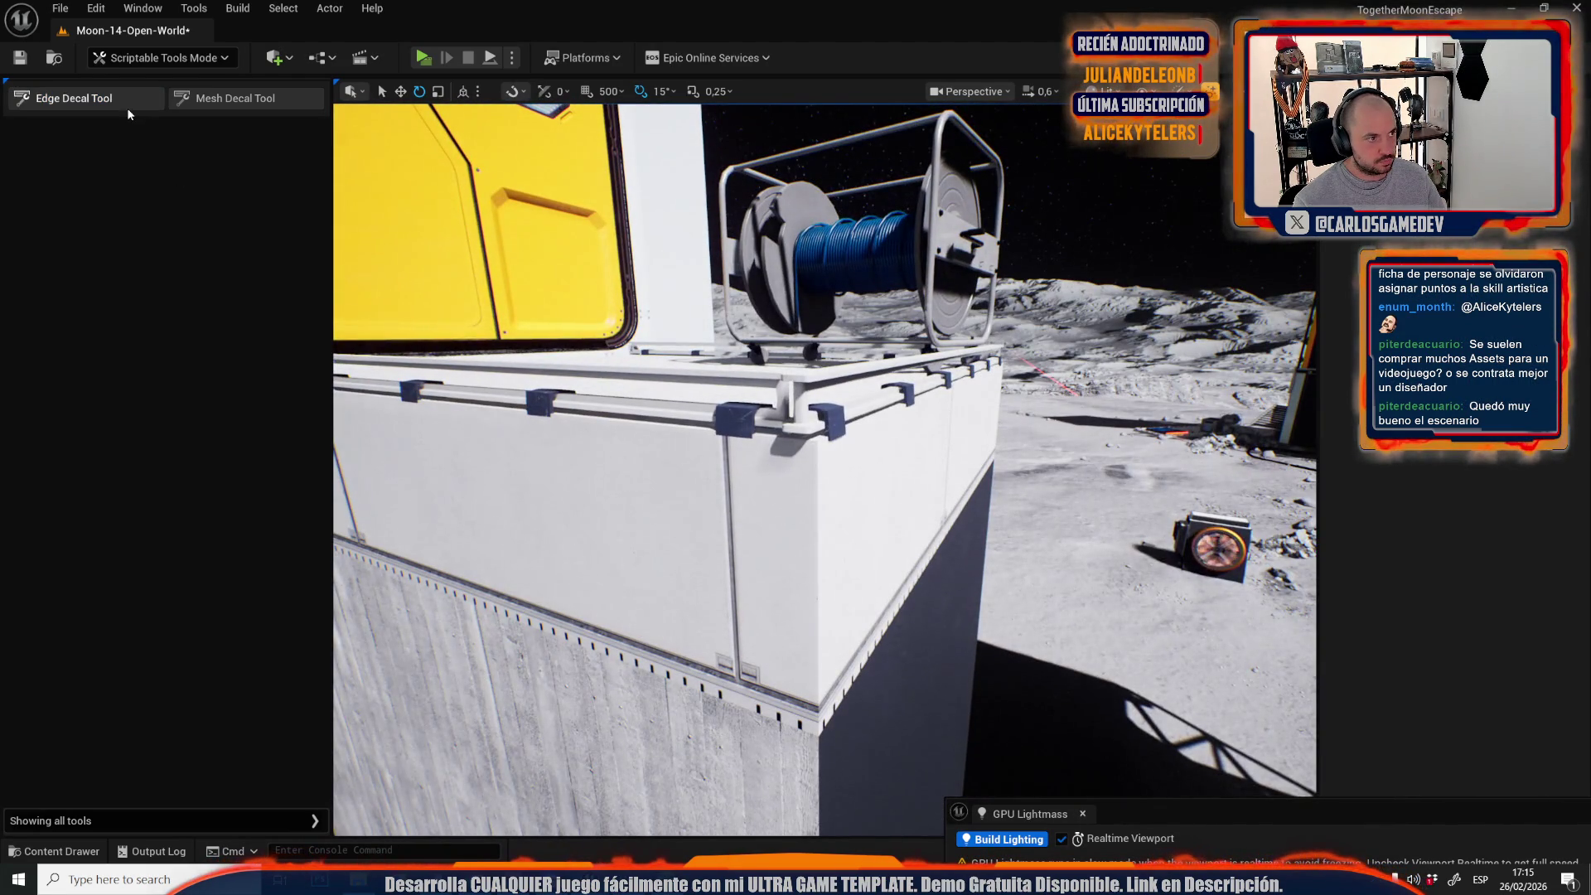
left_click(128, 112)
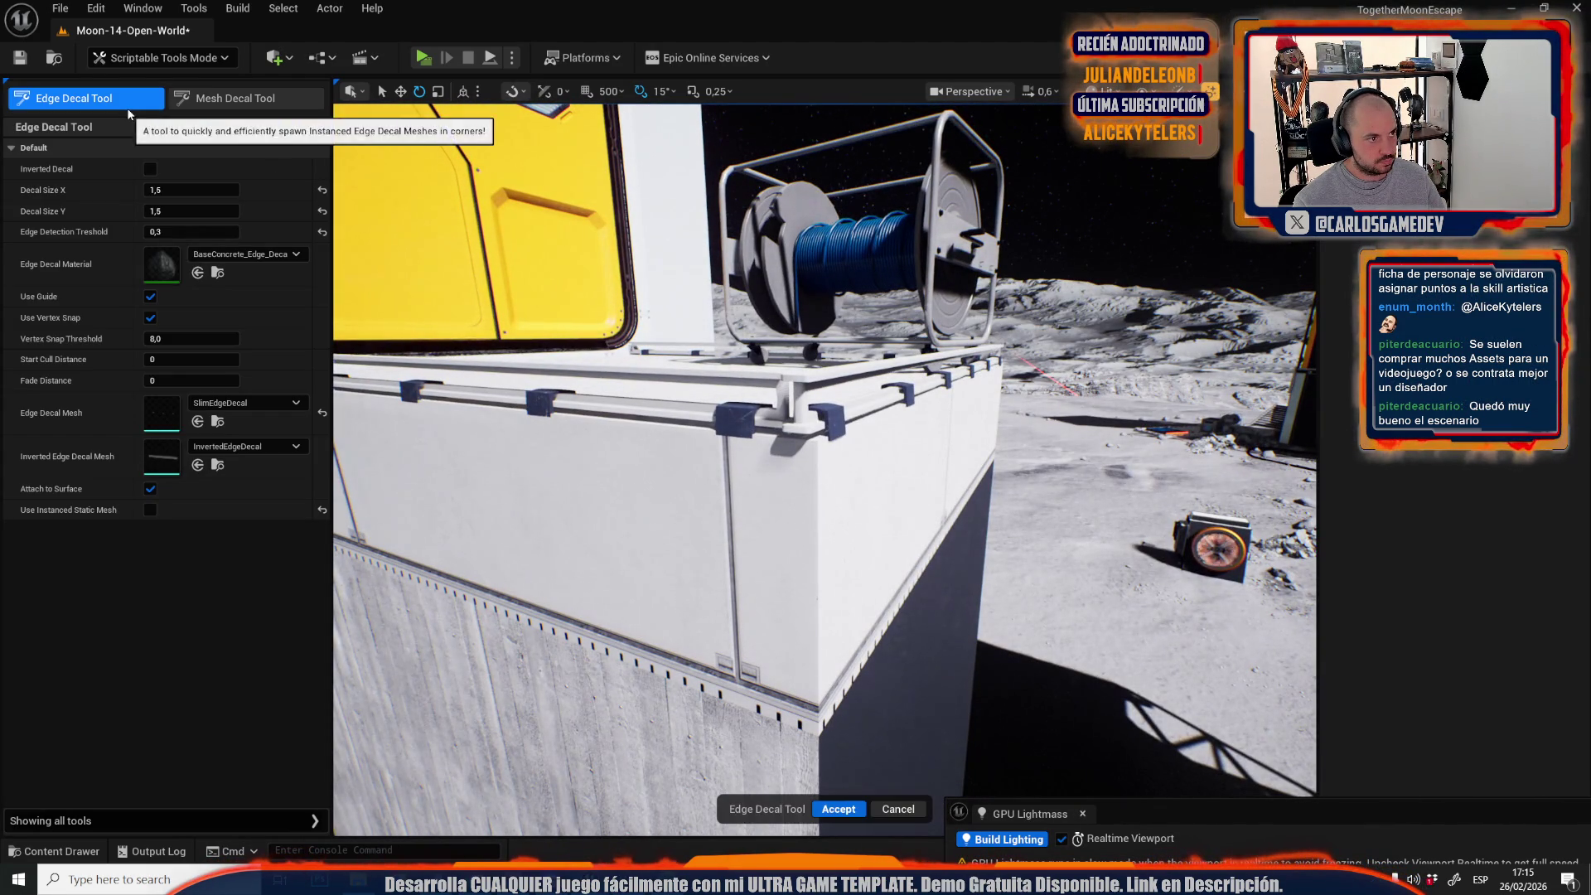
left_click(816, 446)
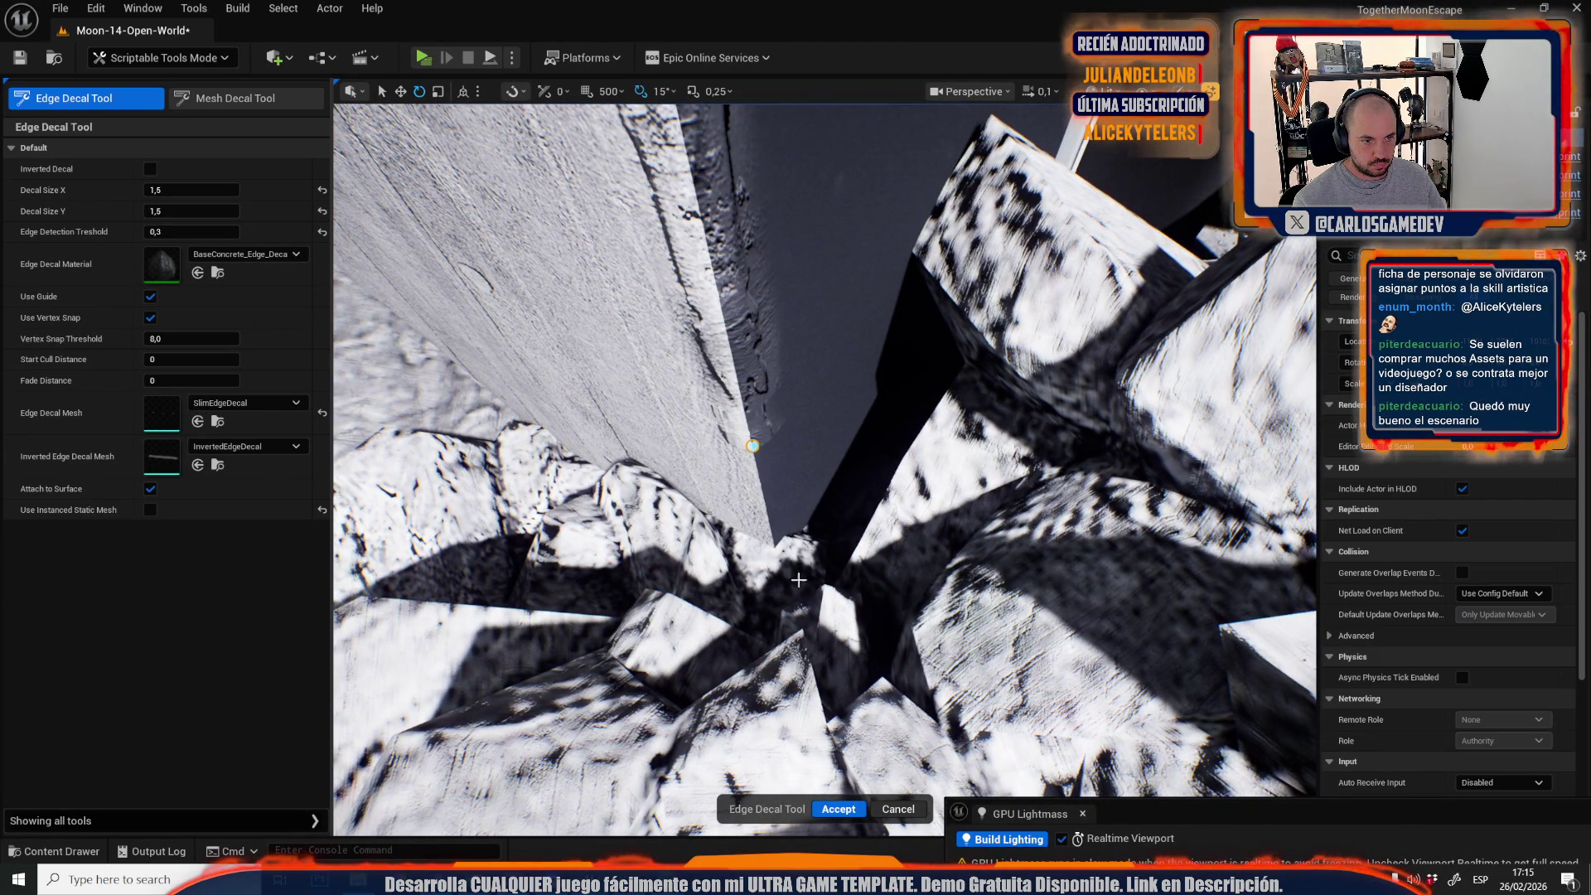
left_click(825, 804)
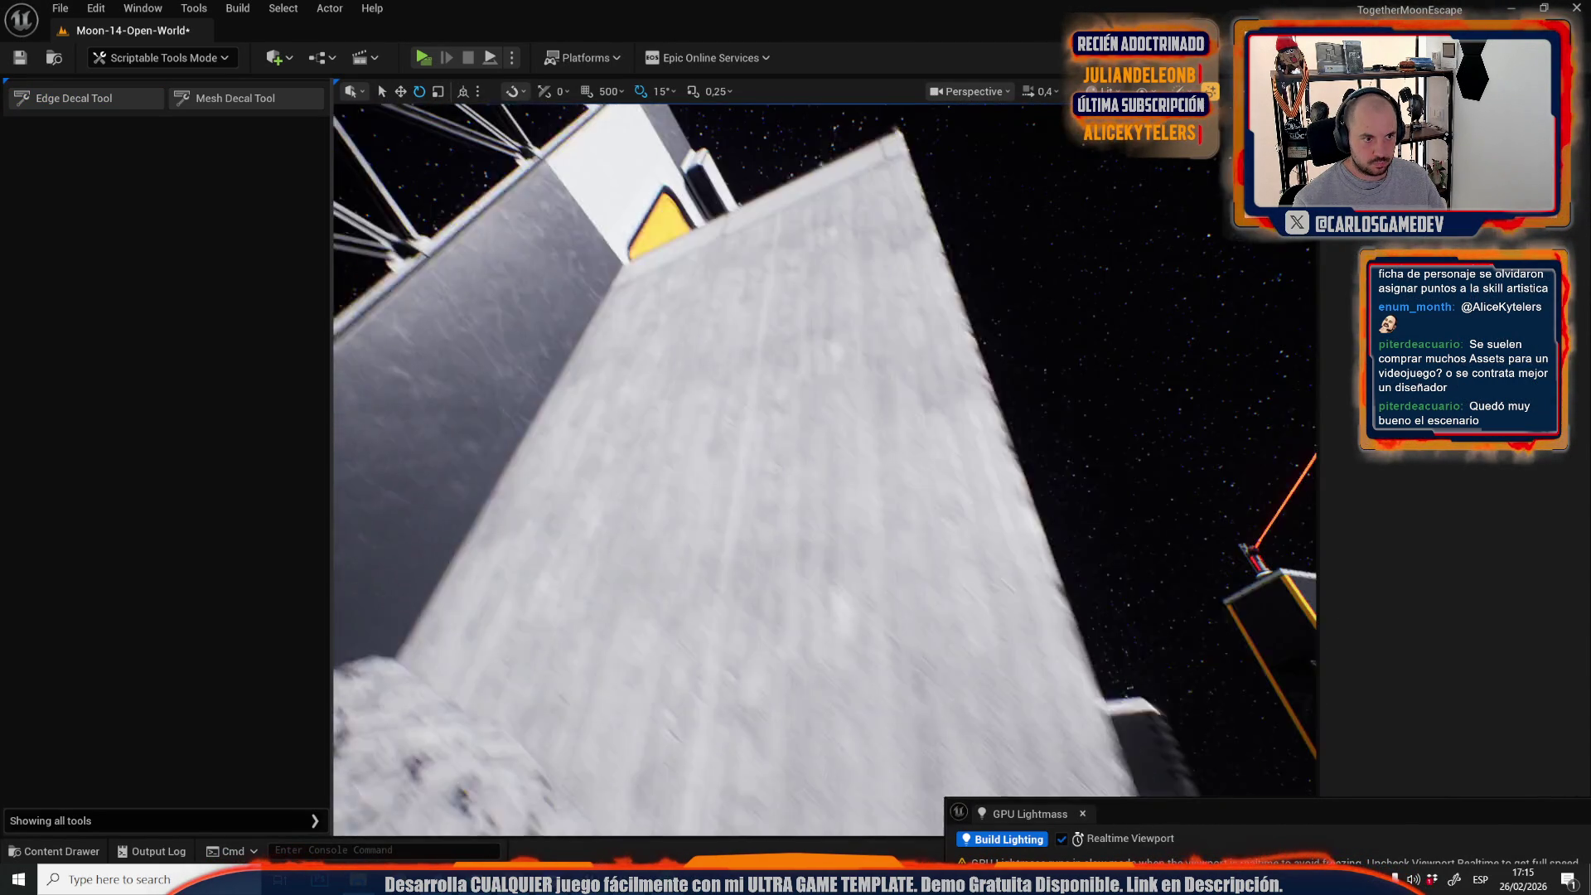
Fly toward the container, then start and cancel an edge-wear decal placement.
scroll(825, 468, "up", 3)
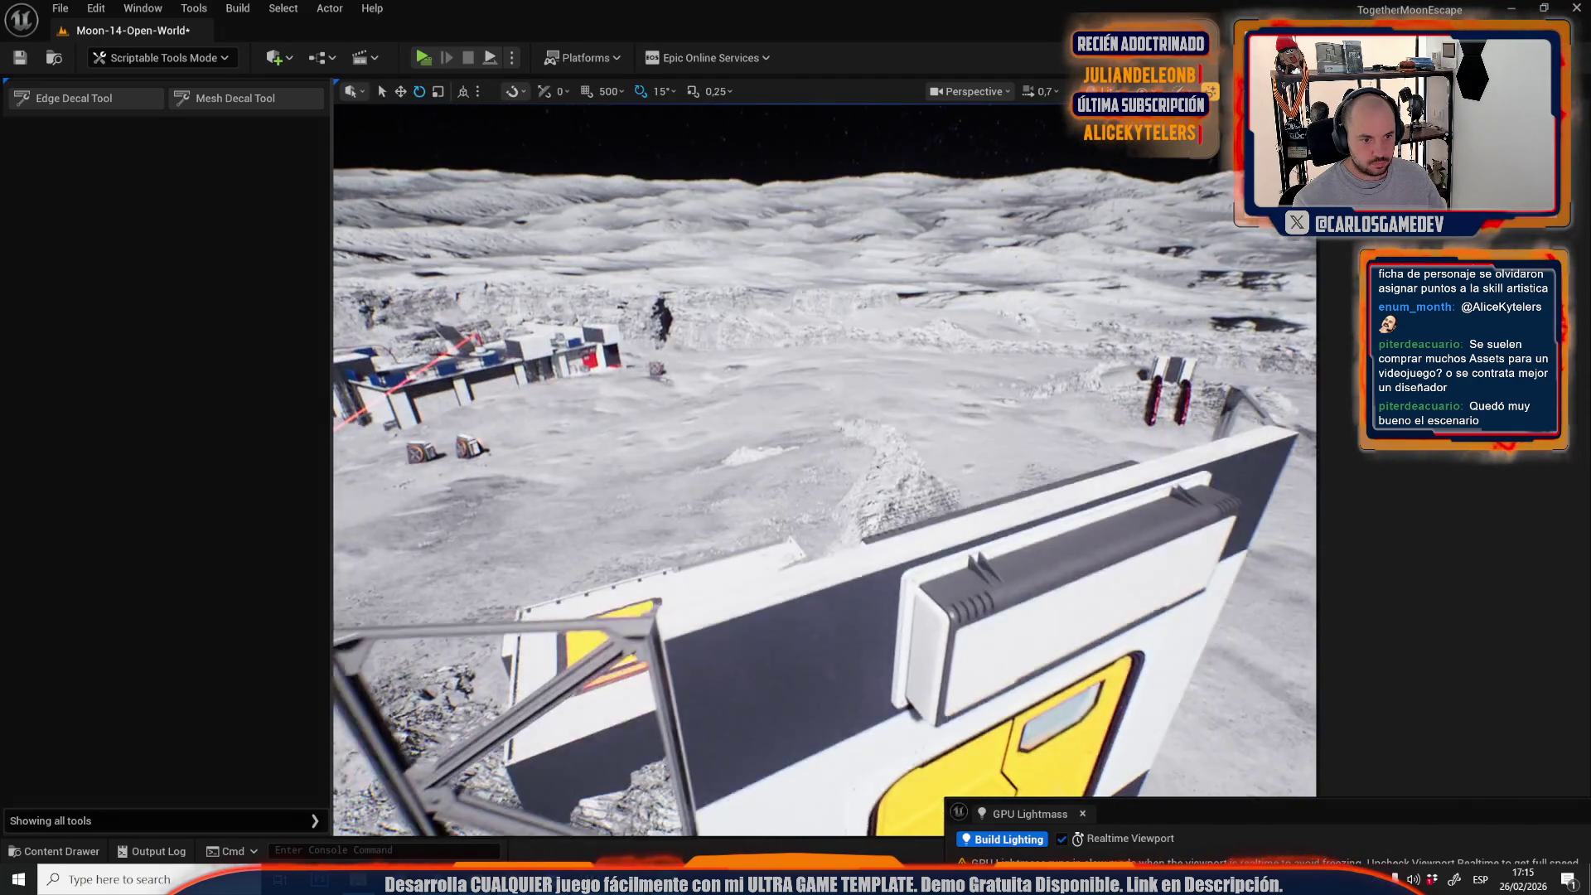
key("w")
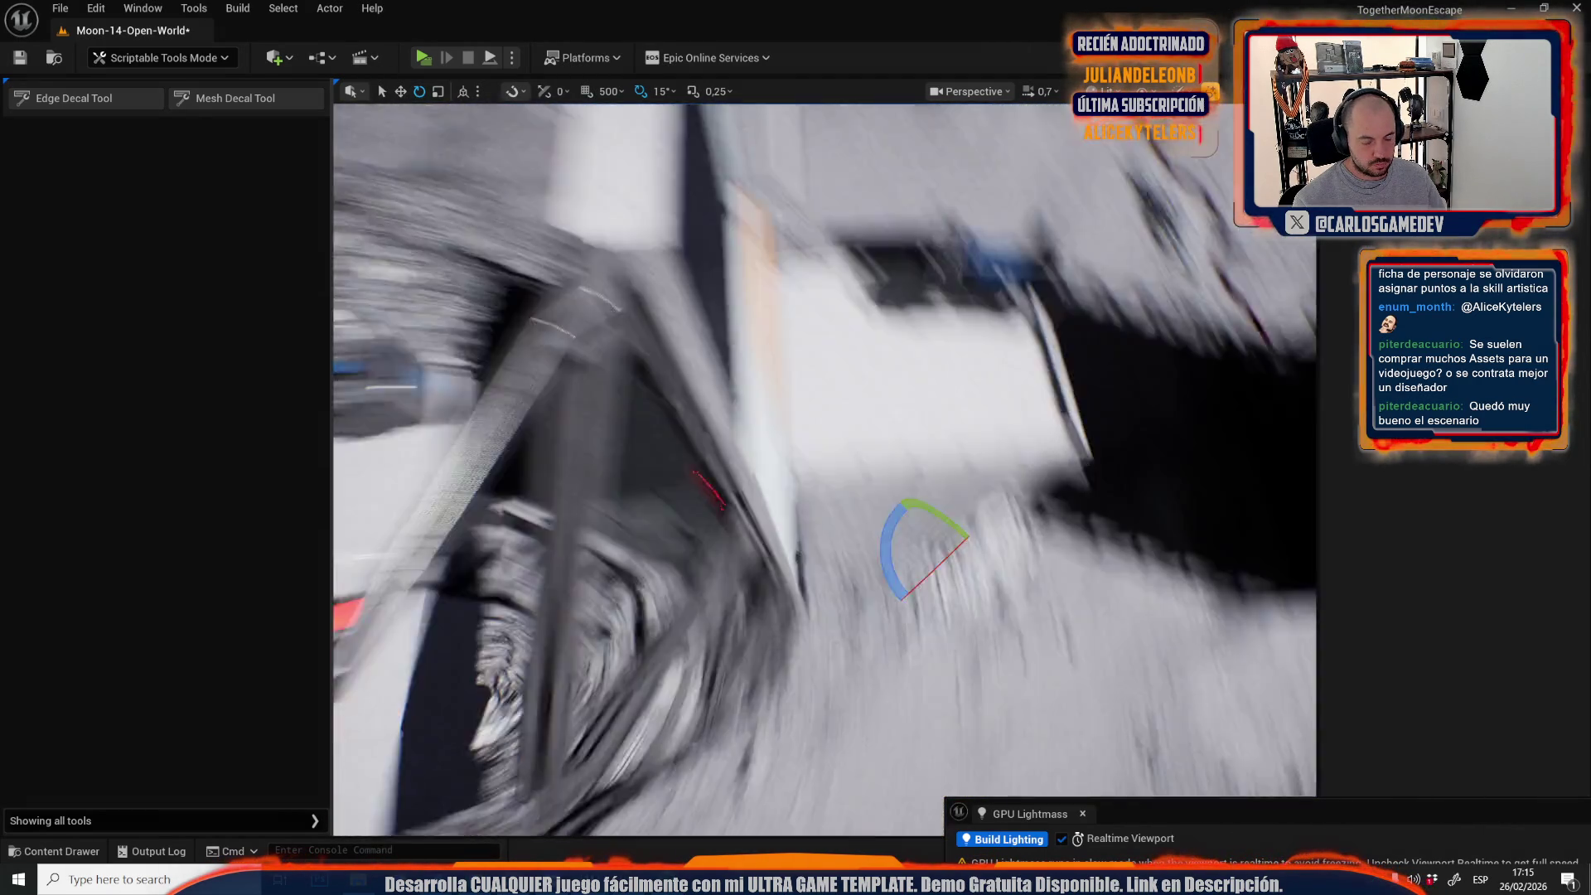
scroll(825, 468, "down", 3)
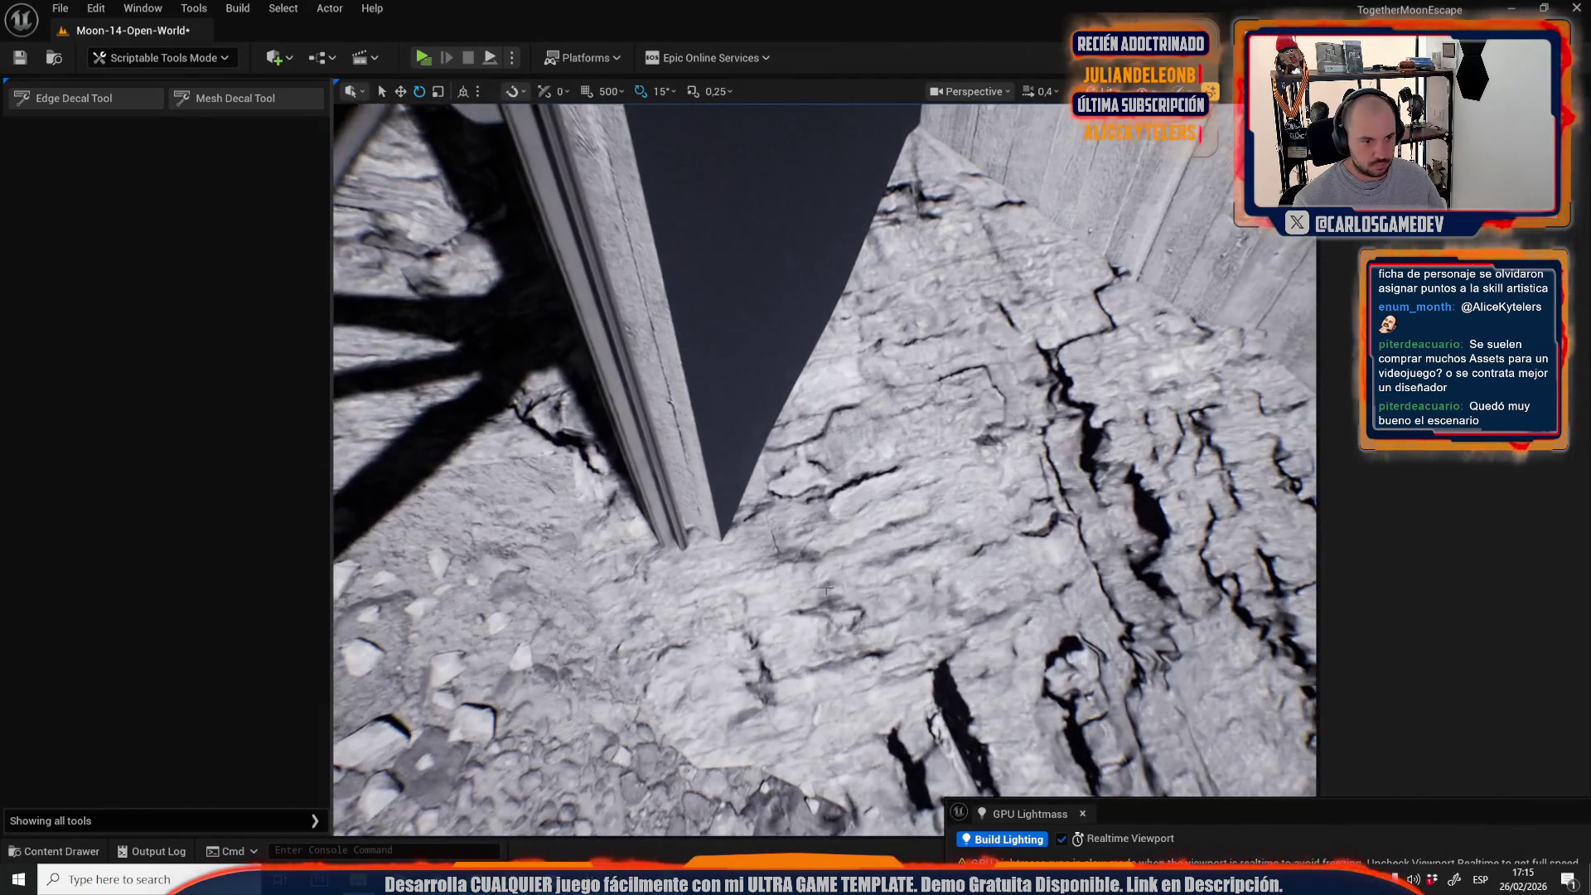
left_click(128, 97)
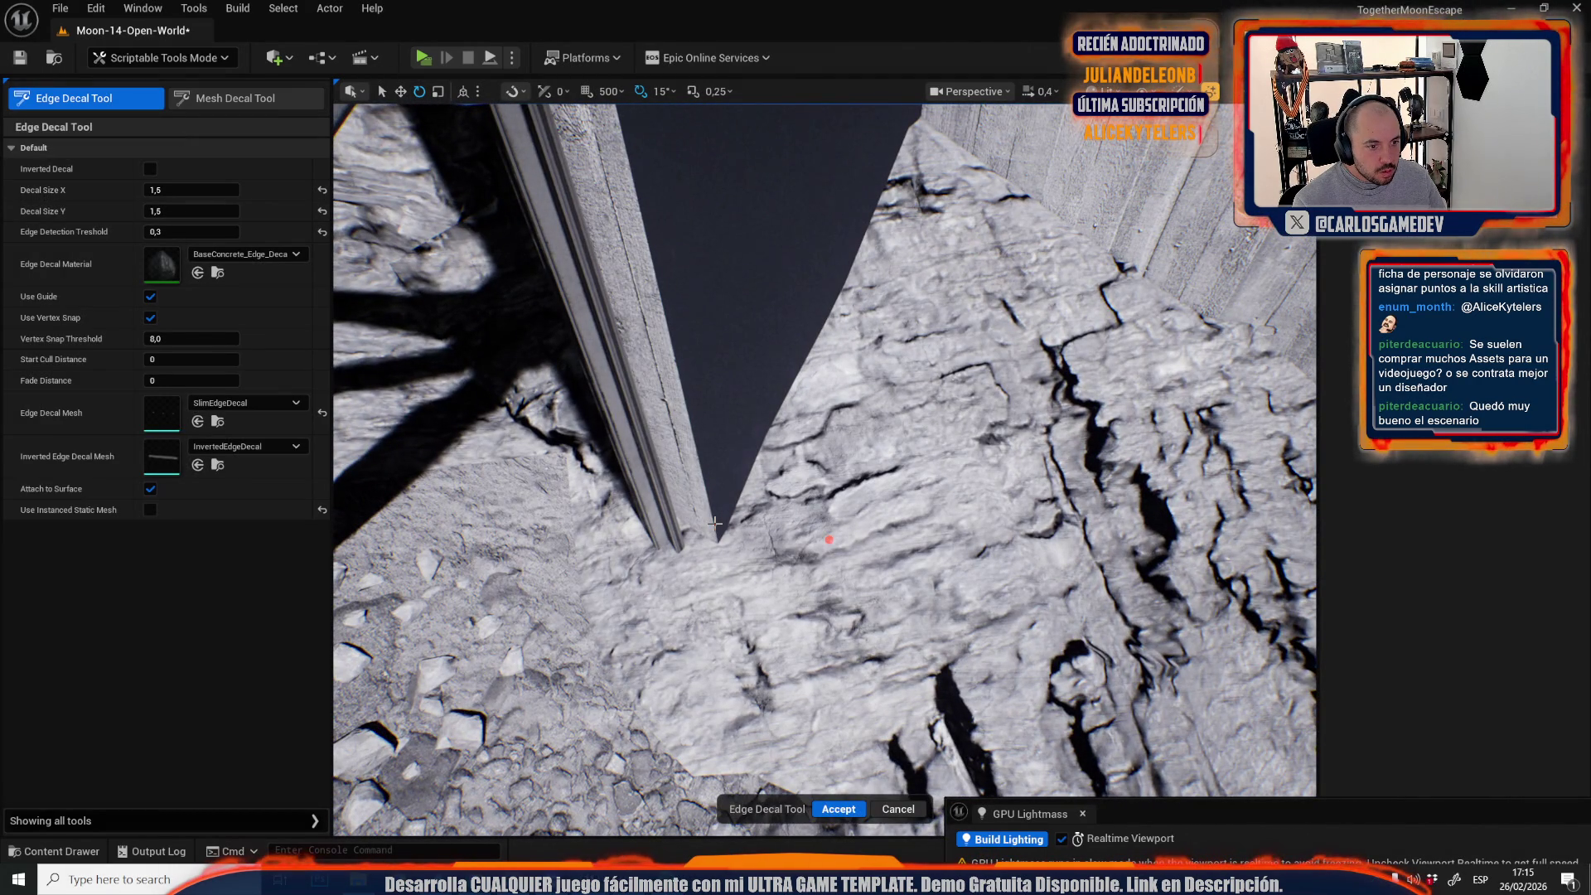
scroll(698, 413, "up", 3)
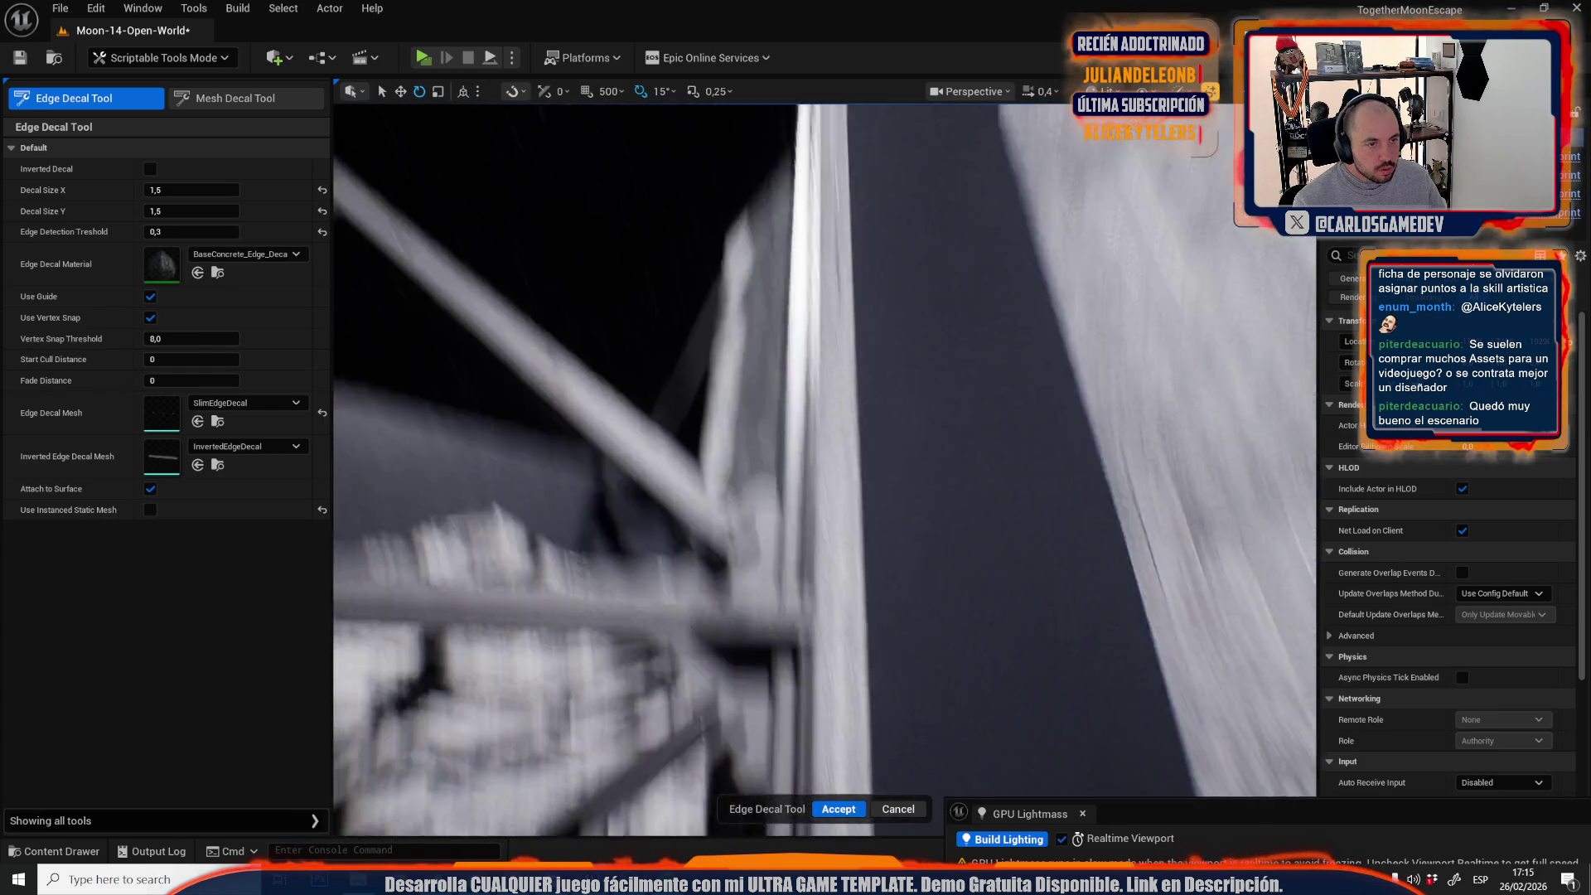
scroll(762, 469, "down", 3)
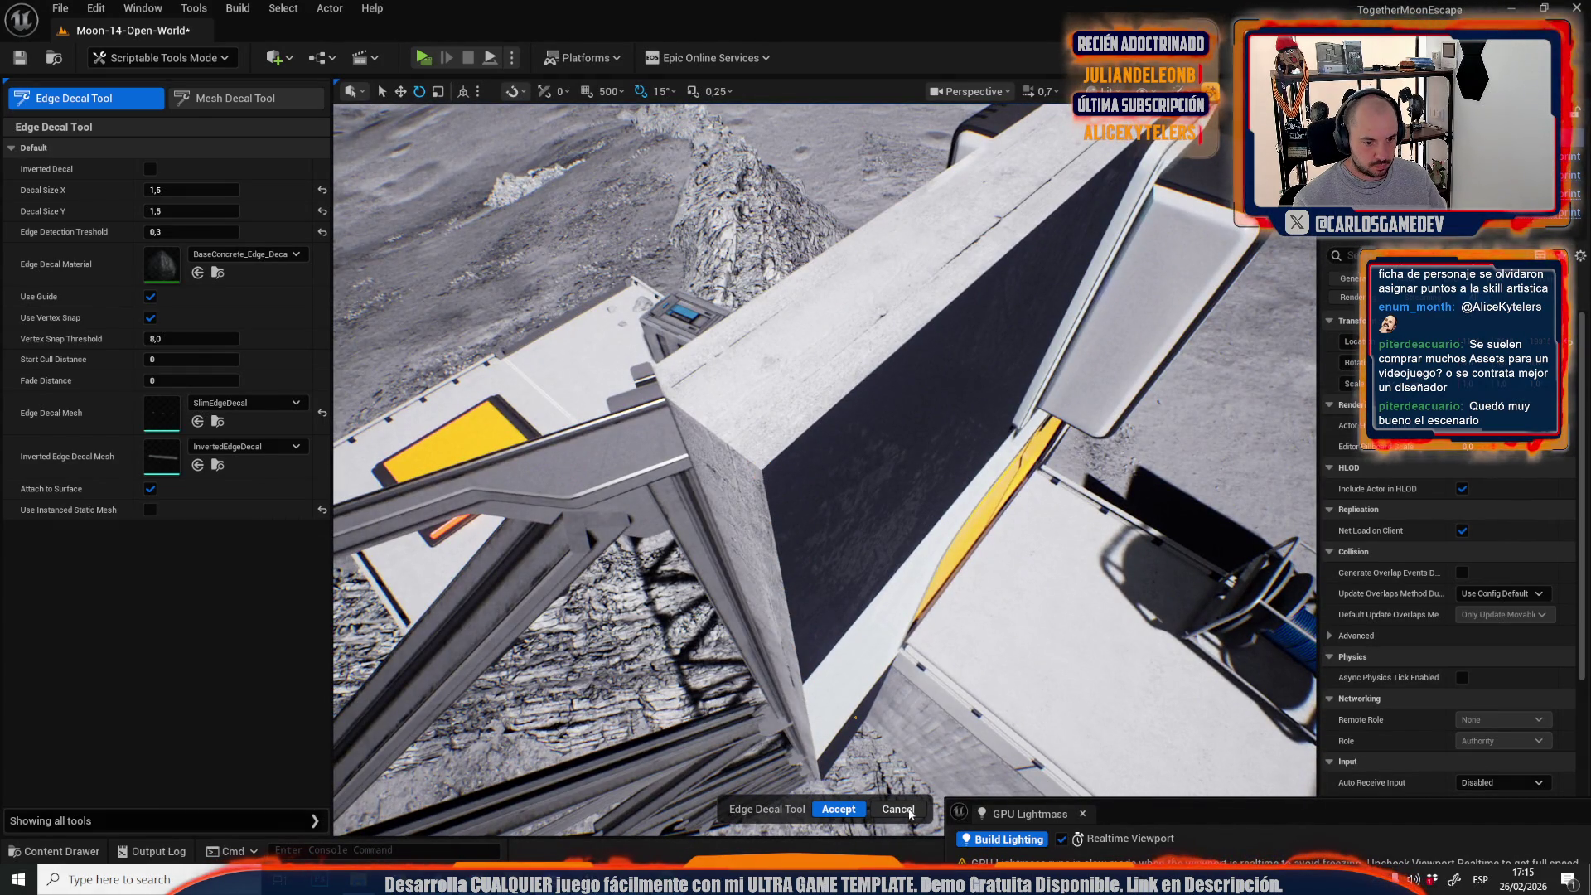
left_click(898, 809)
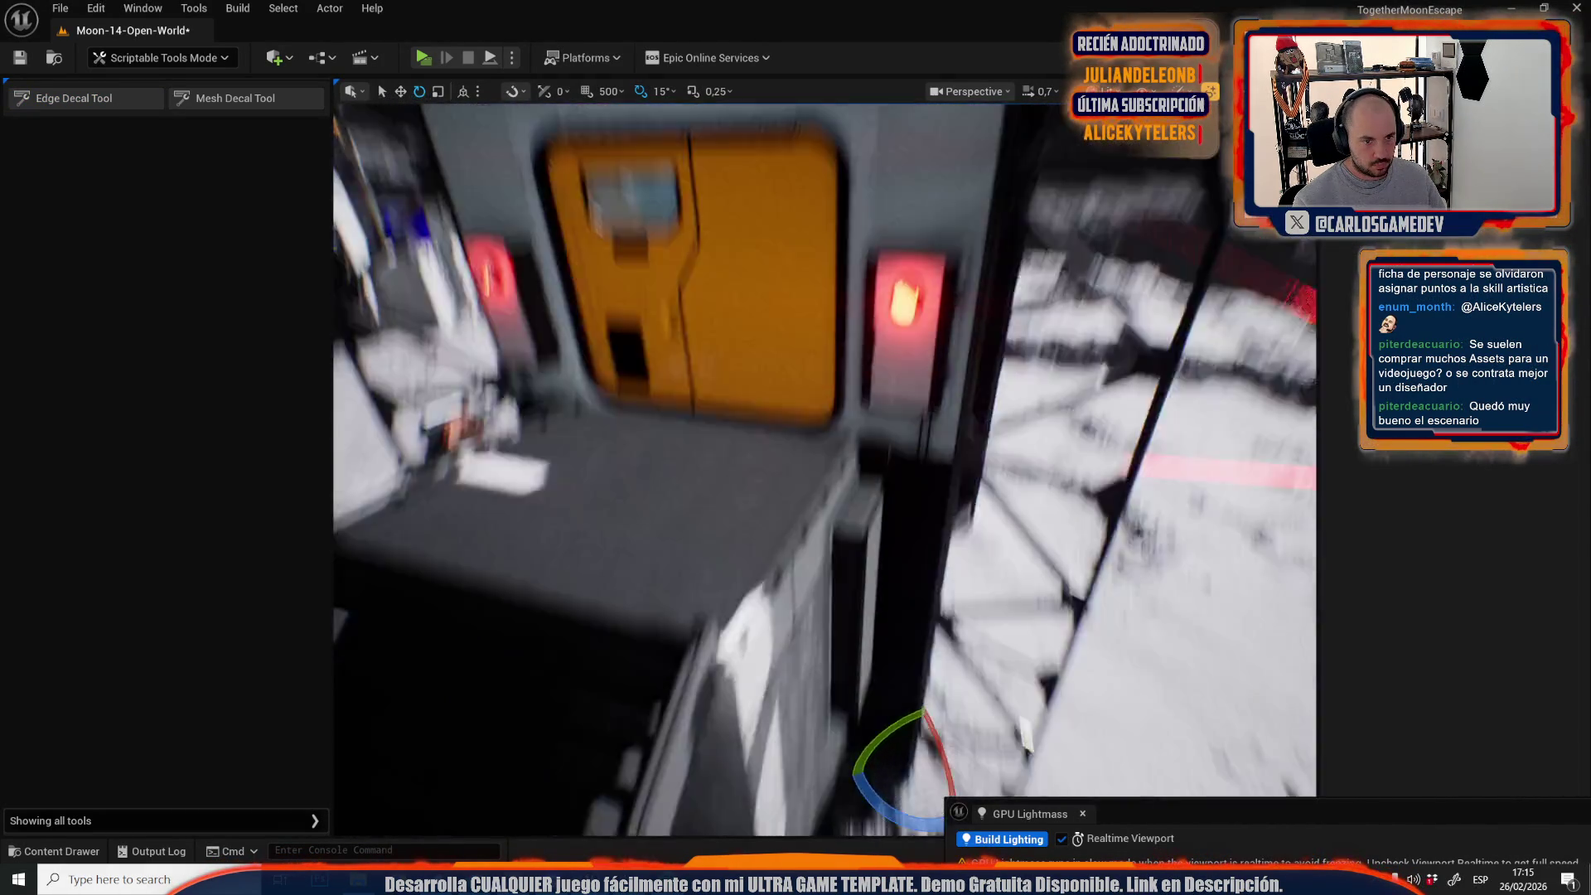
scroll(825, 468, "up", 2)
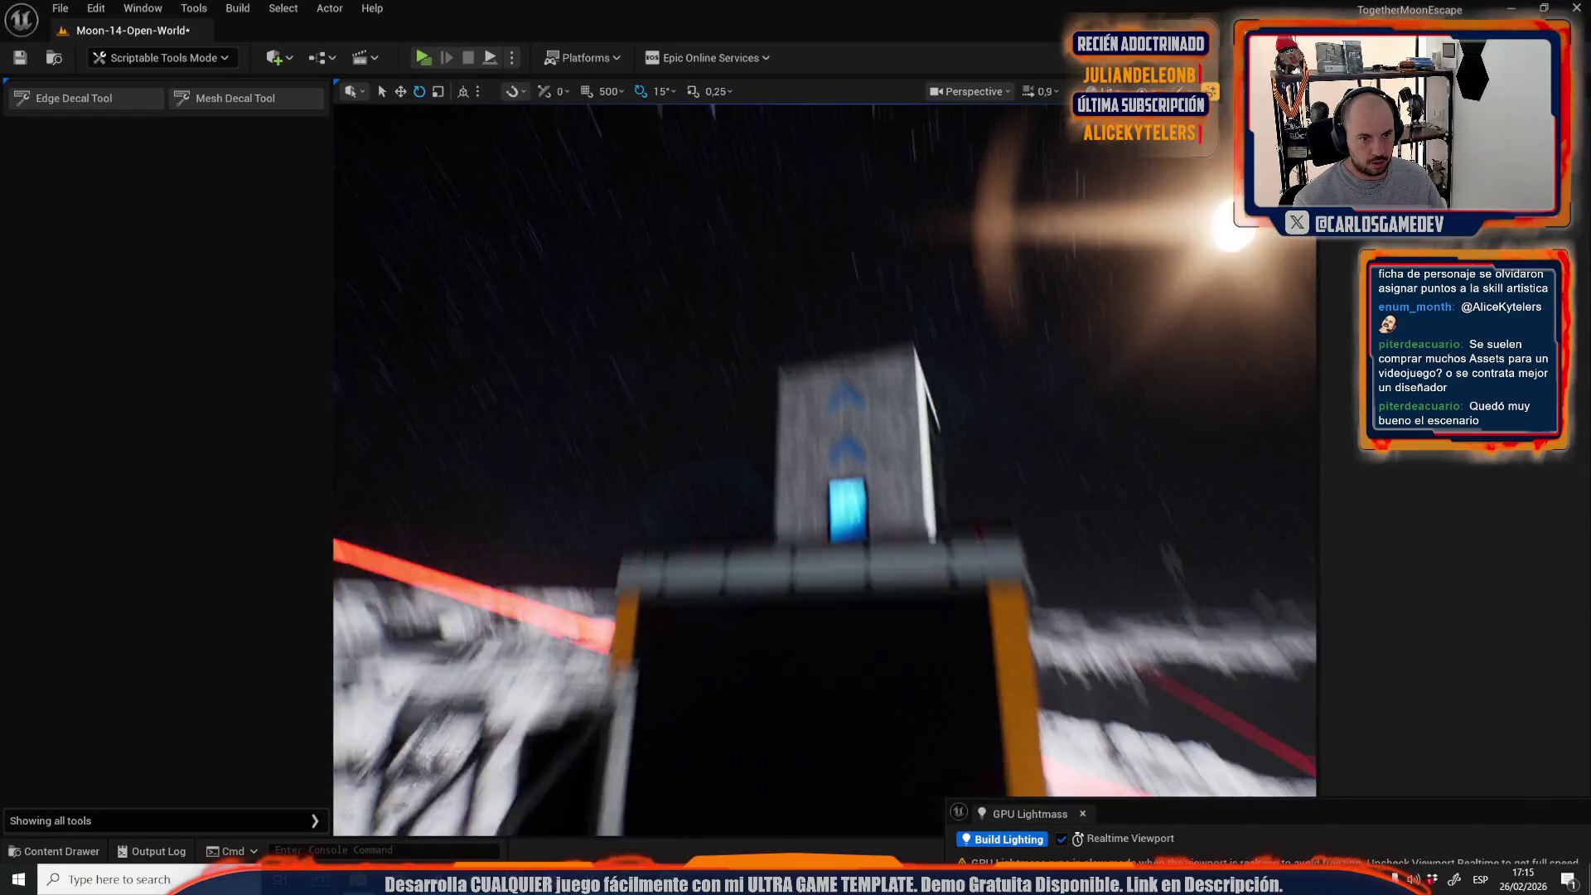
scroll(824, 468, "up", 3)
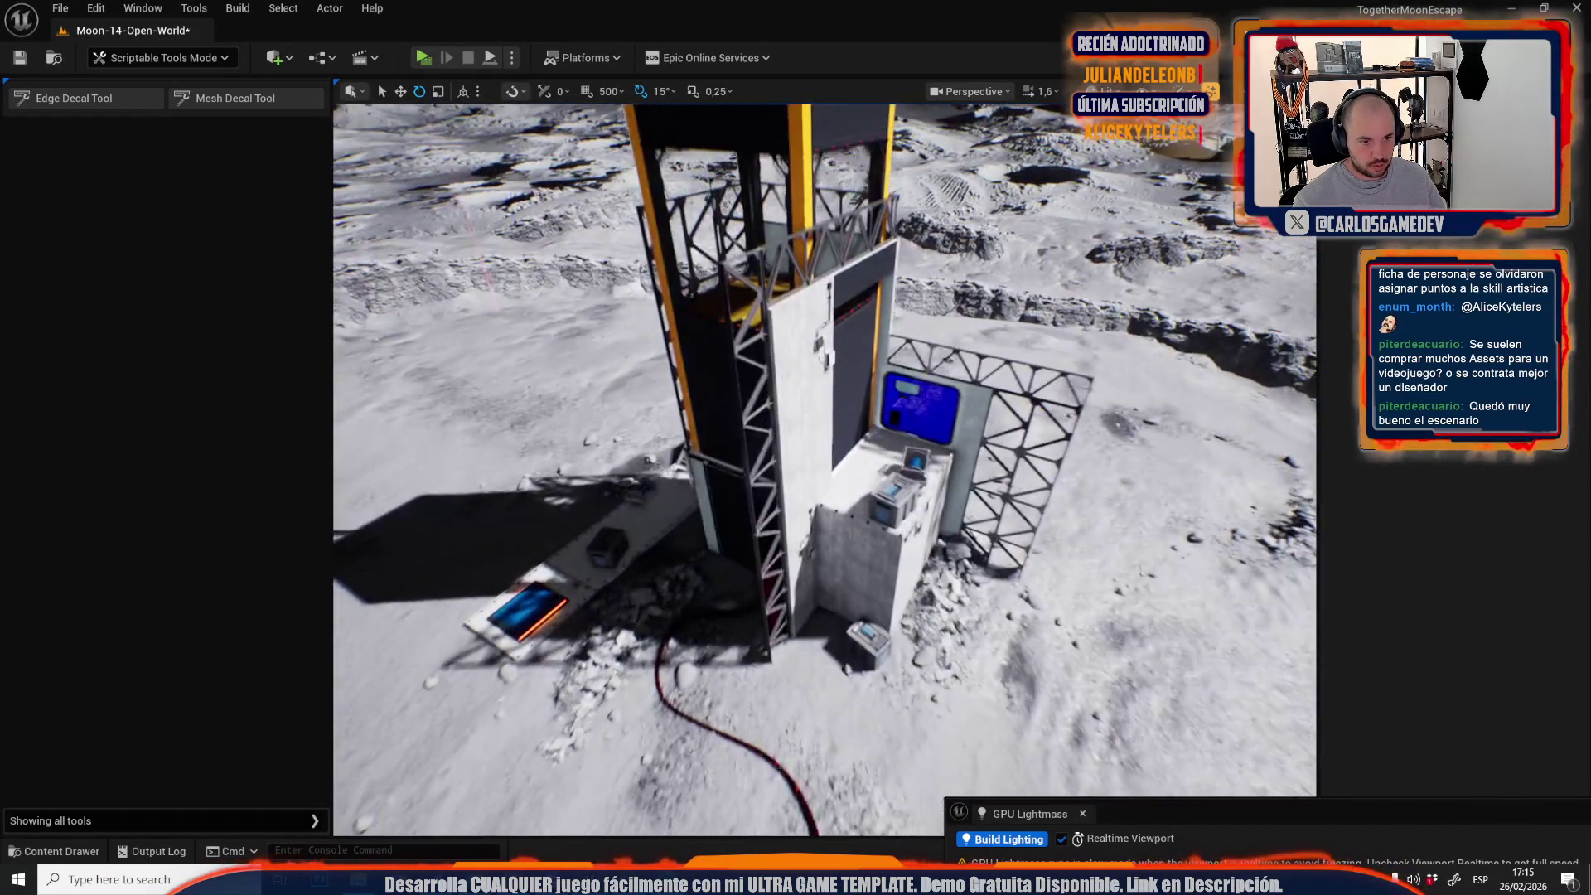
scroll(825, 469, "down", 3)
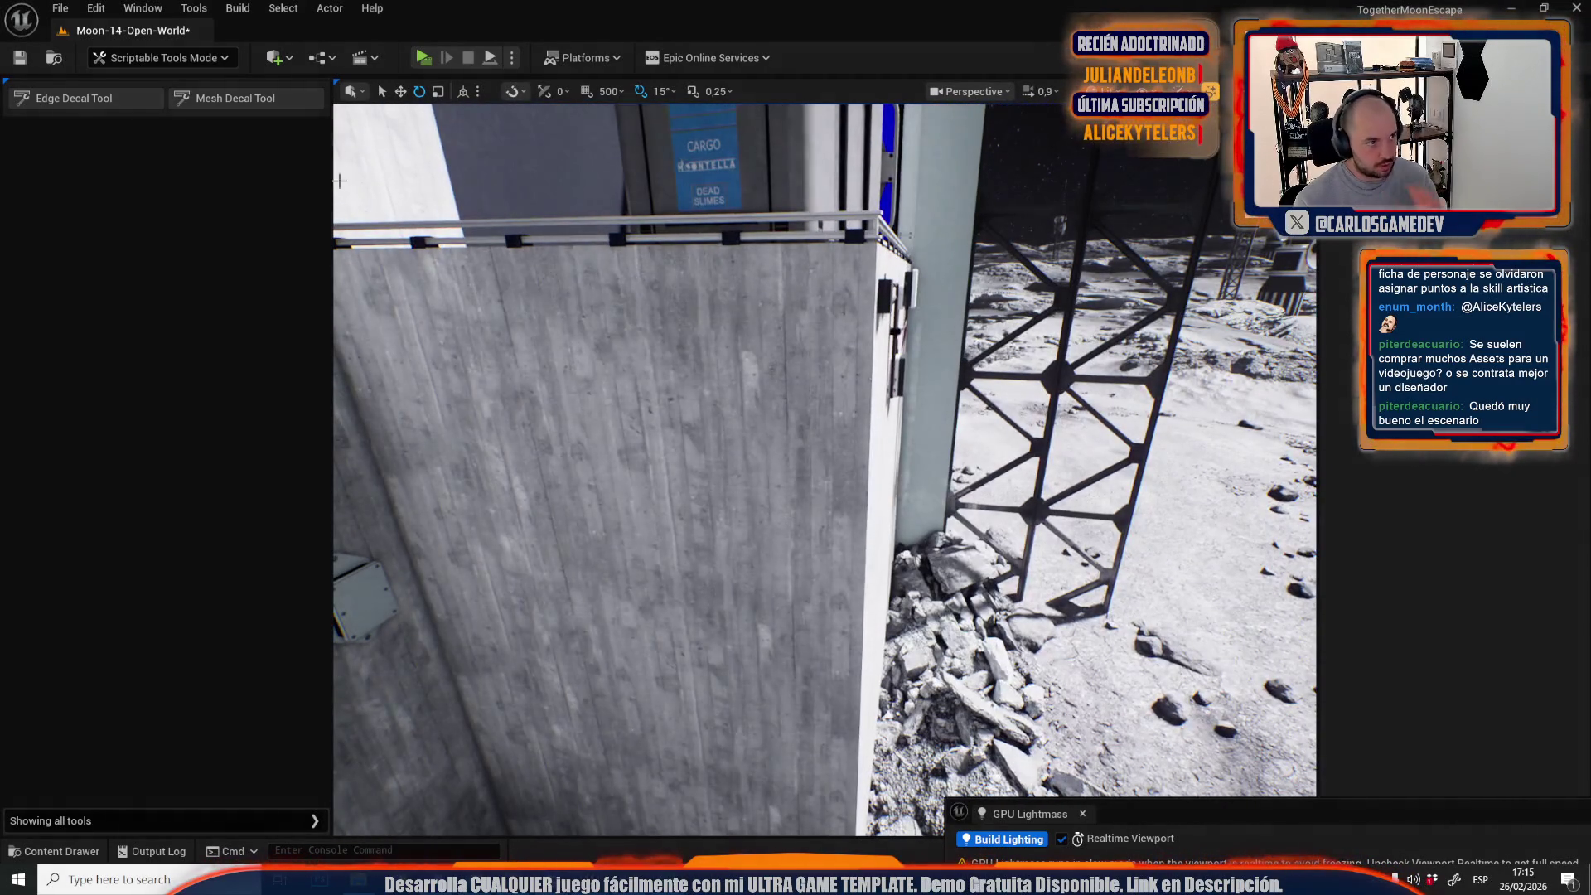
Add edge-wear decals along three container wall corners, including the lit corner.
left_click(116, 98)
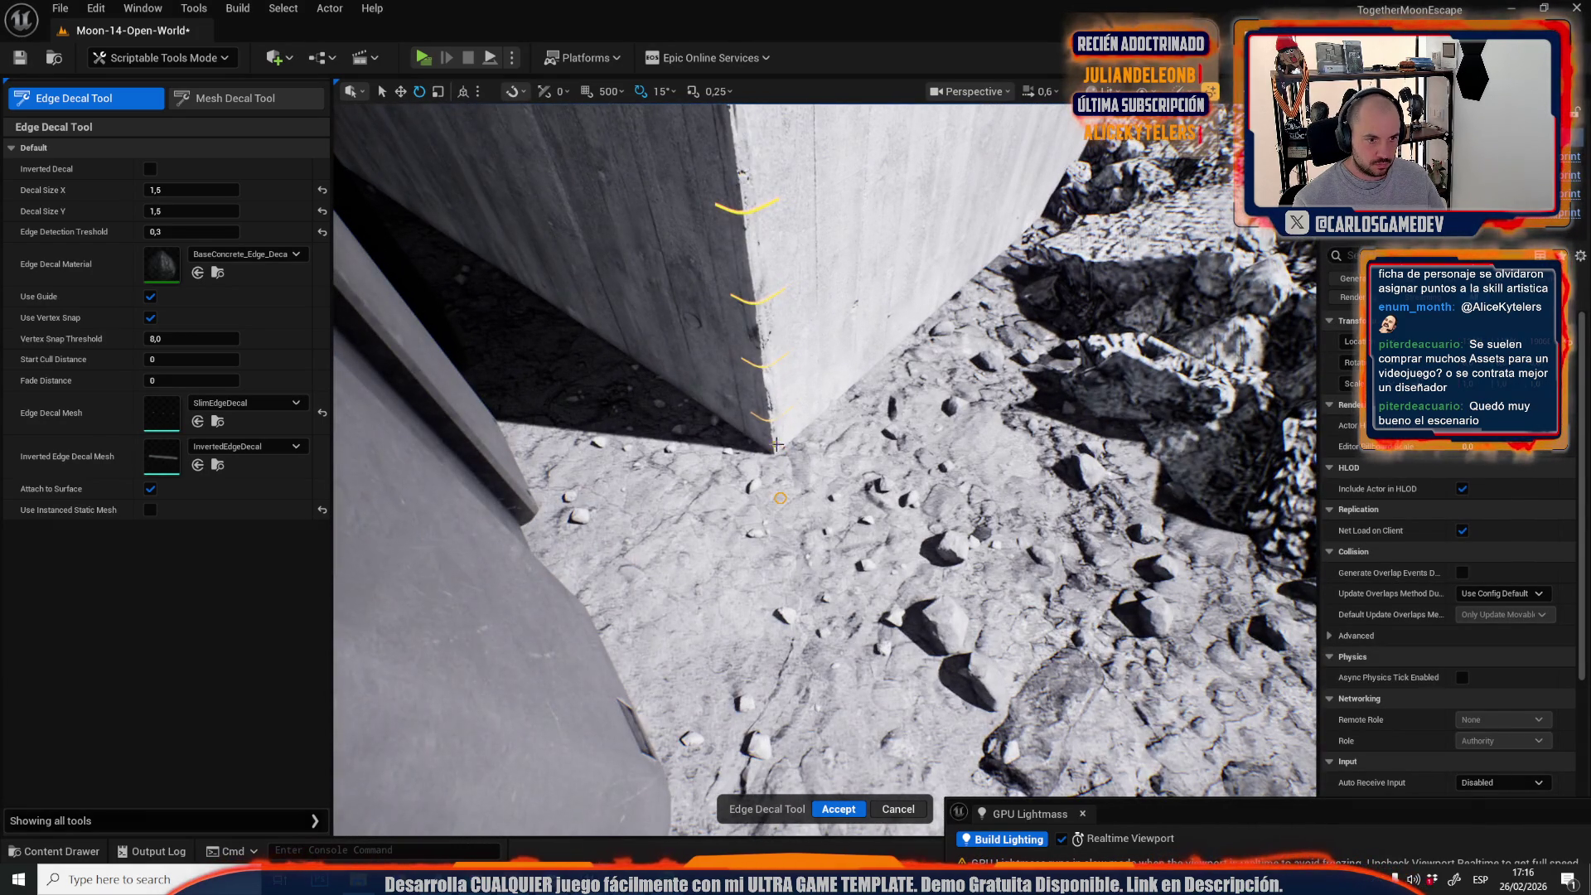
left_click(851, 808)
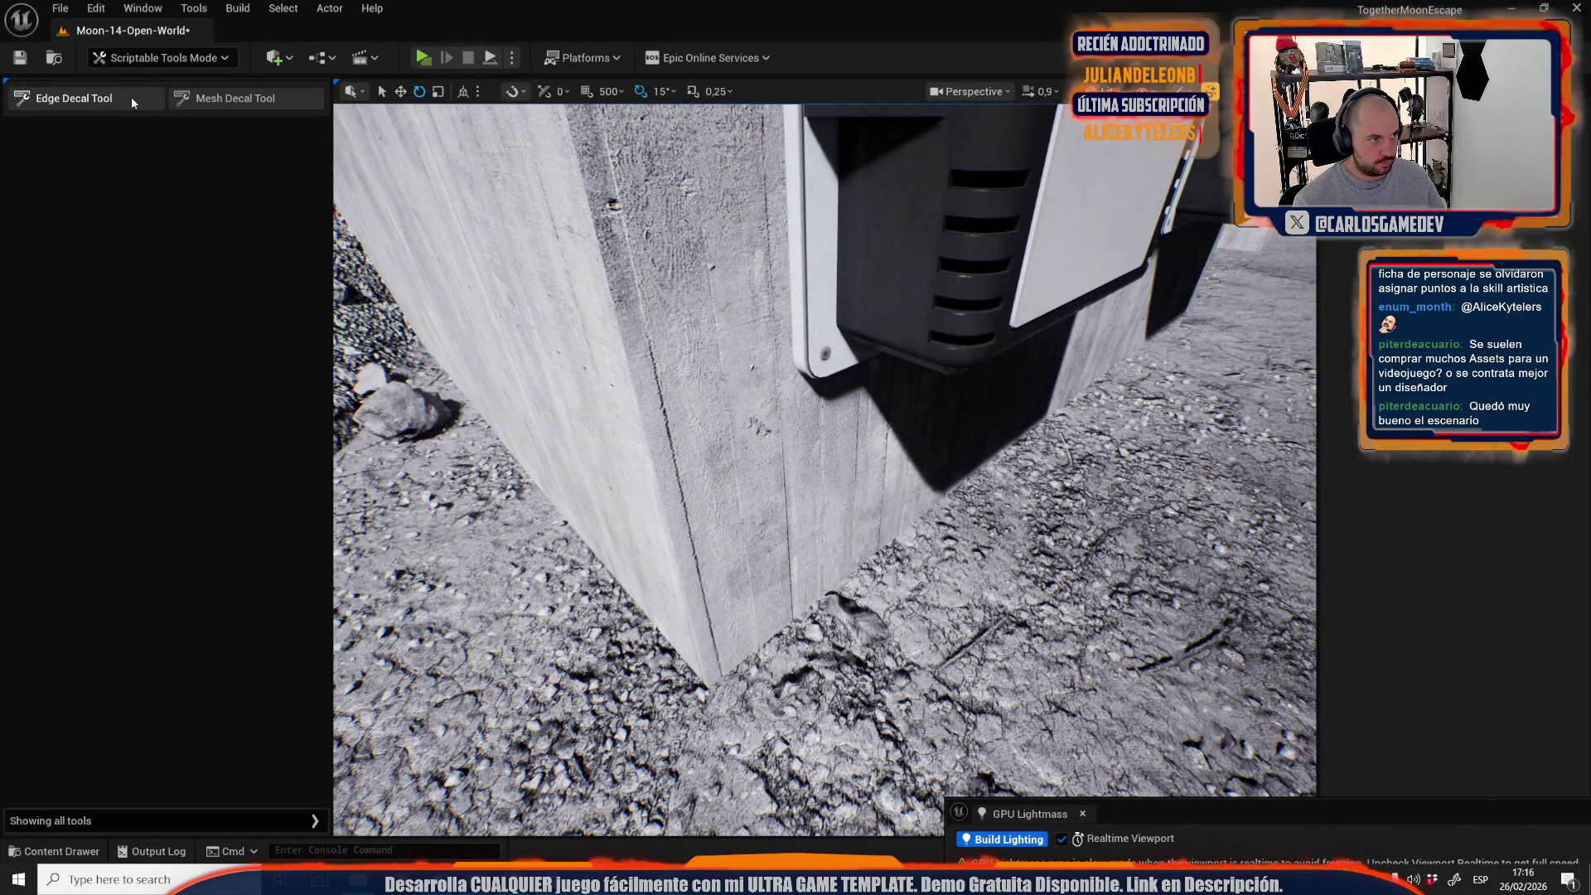
left_click(132, 98)
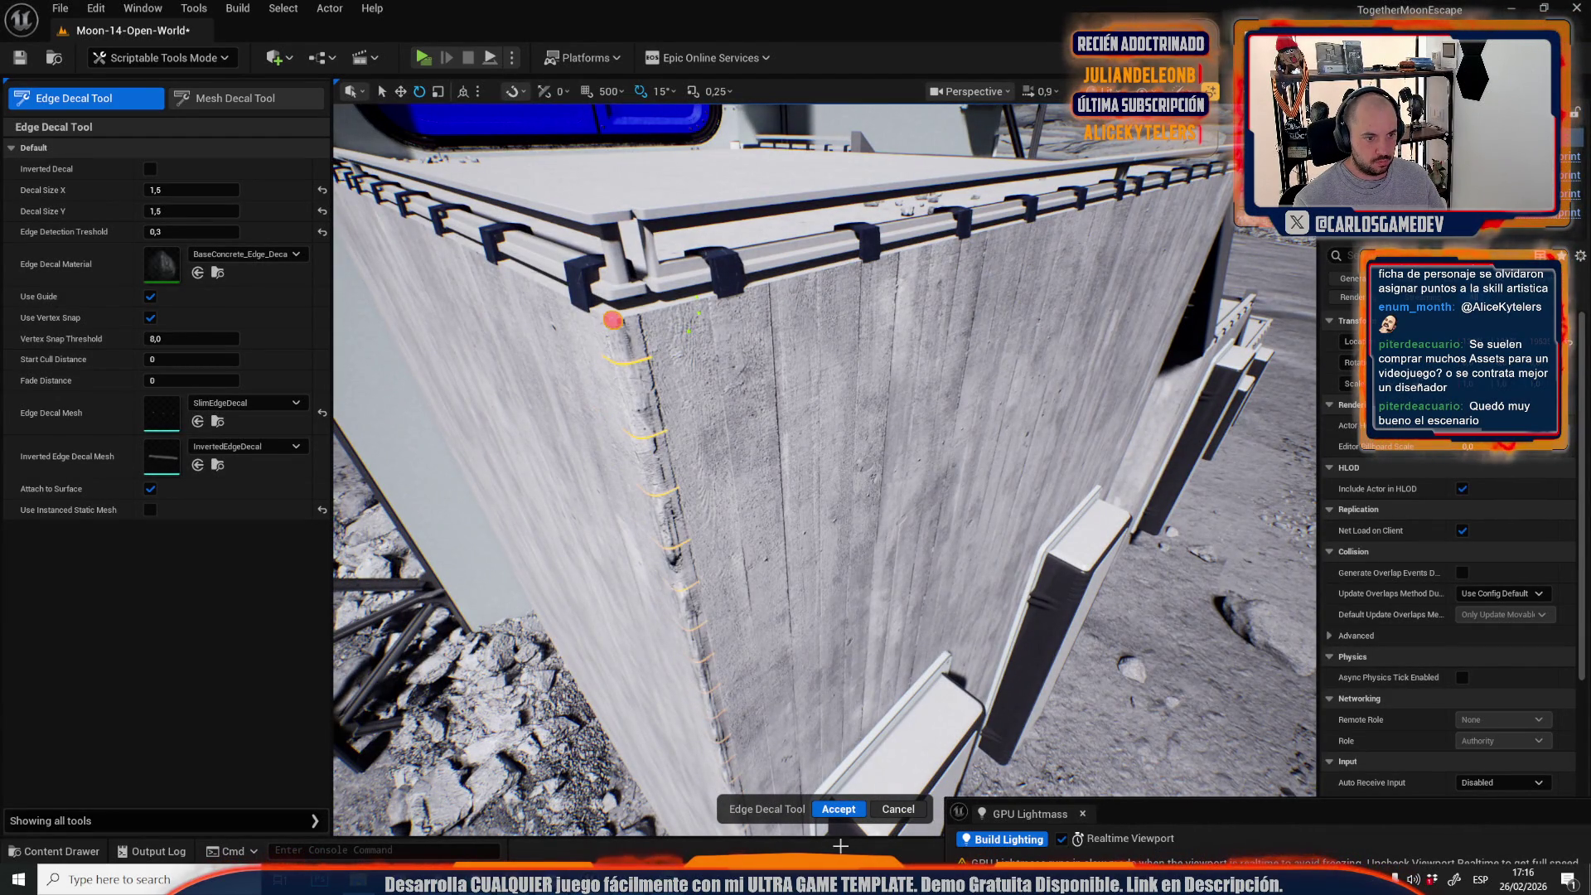
left_click(857, 815)
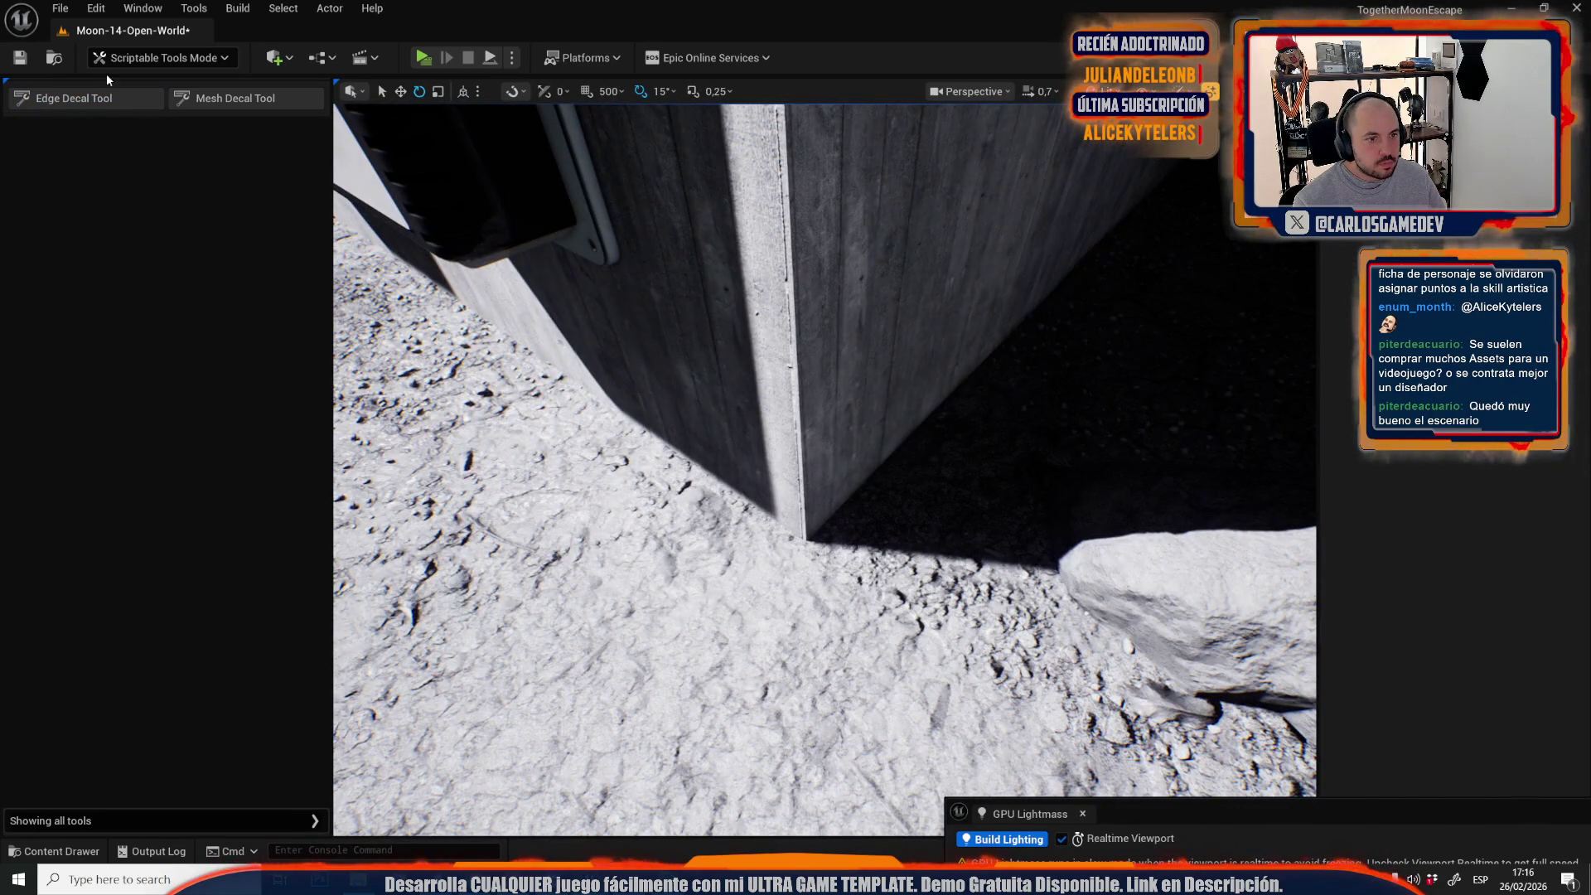
left_click(68, 100)
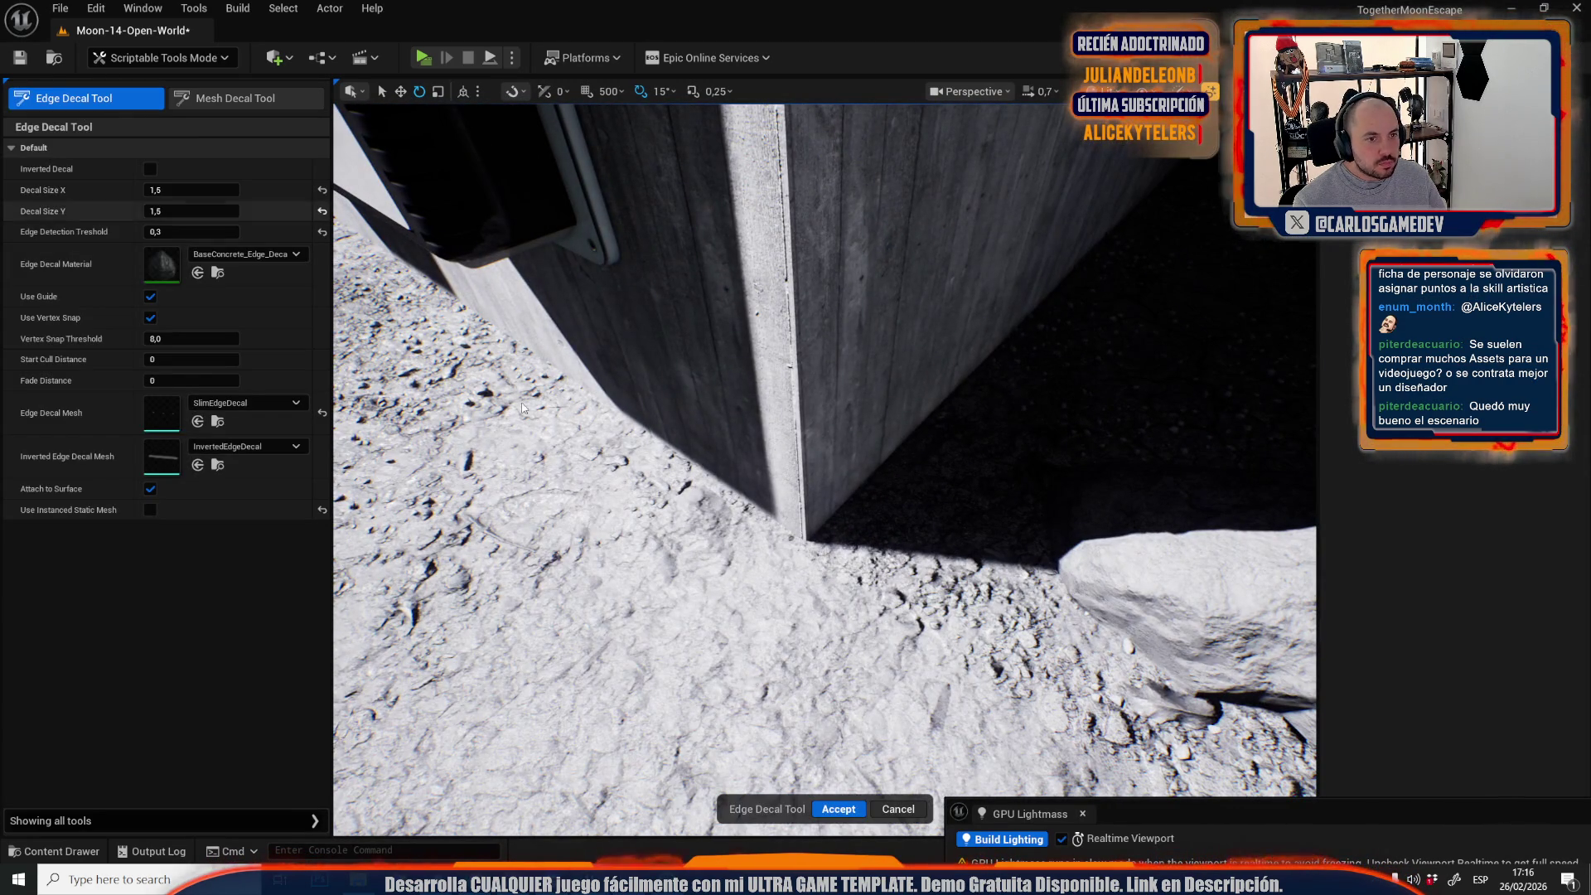
left_click(804, 537)
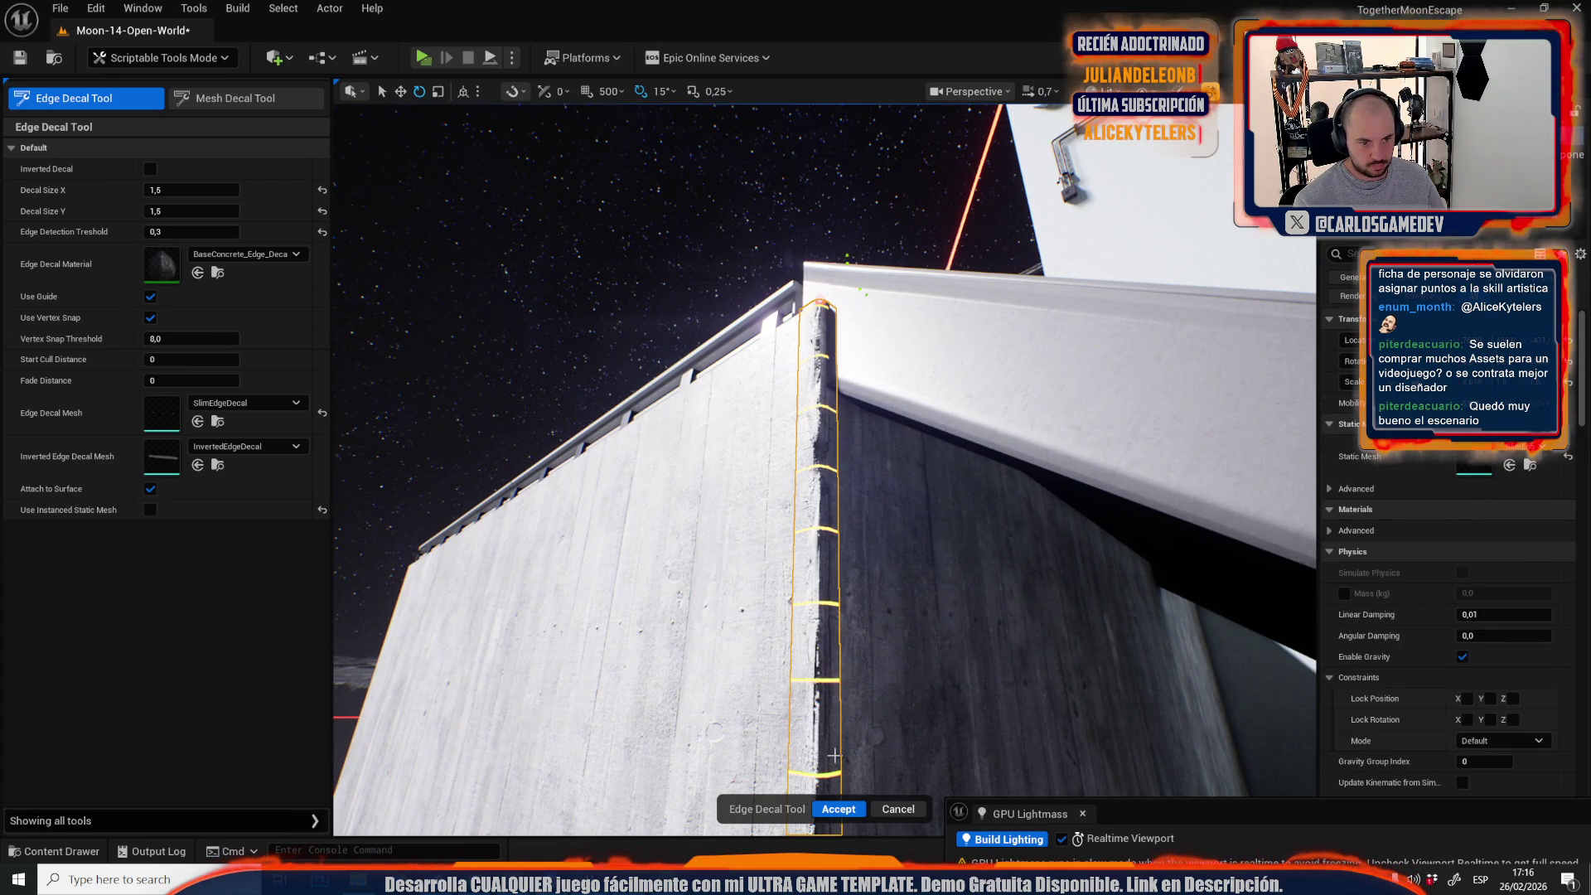
key("Return")
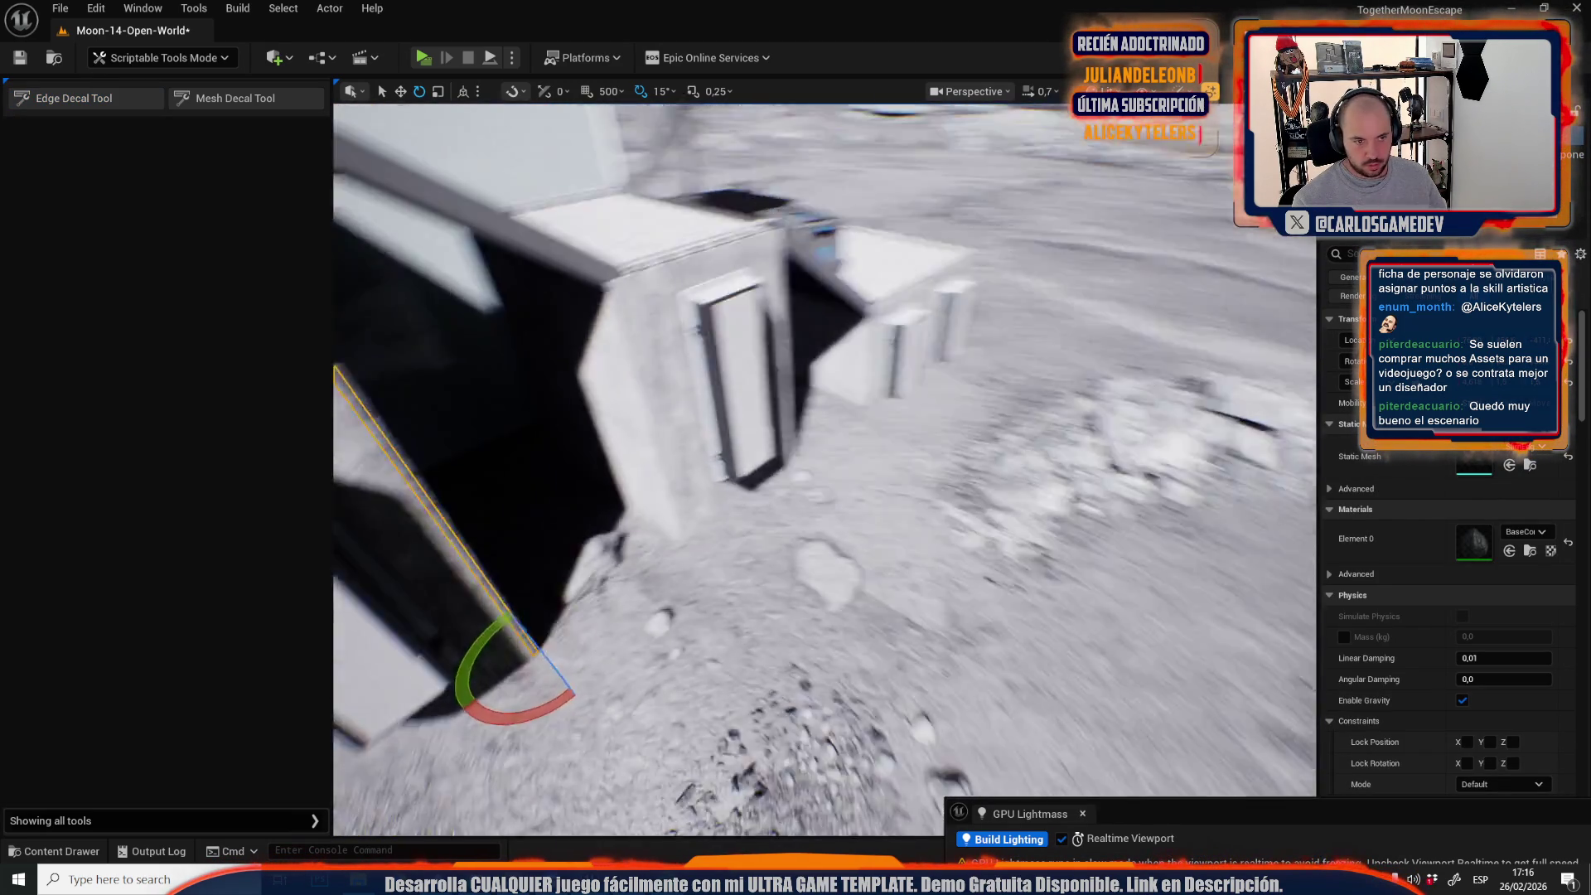
scroll(338, 183, "down", 2)
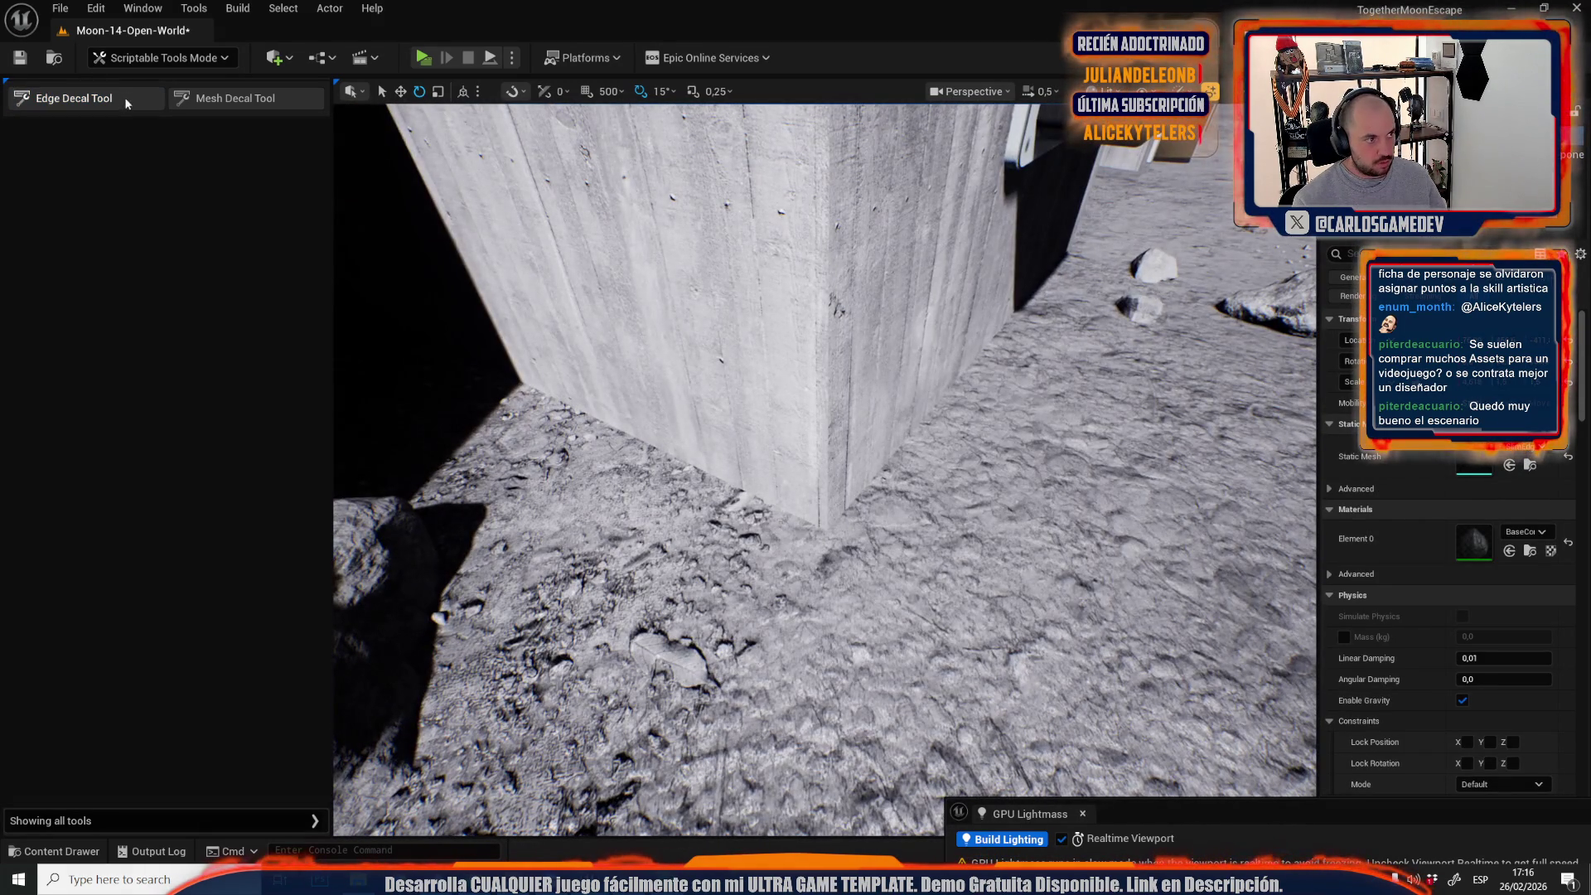
Add edge-wear decals along two more wall corners, including the shaded one.
left_click(99, 97)
scroll(825, 464, "down", 3)
scroll(639, 382, "up", 3)
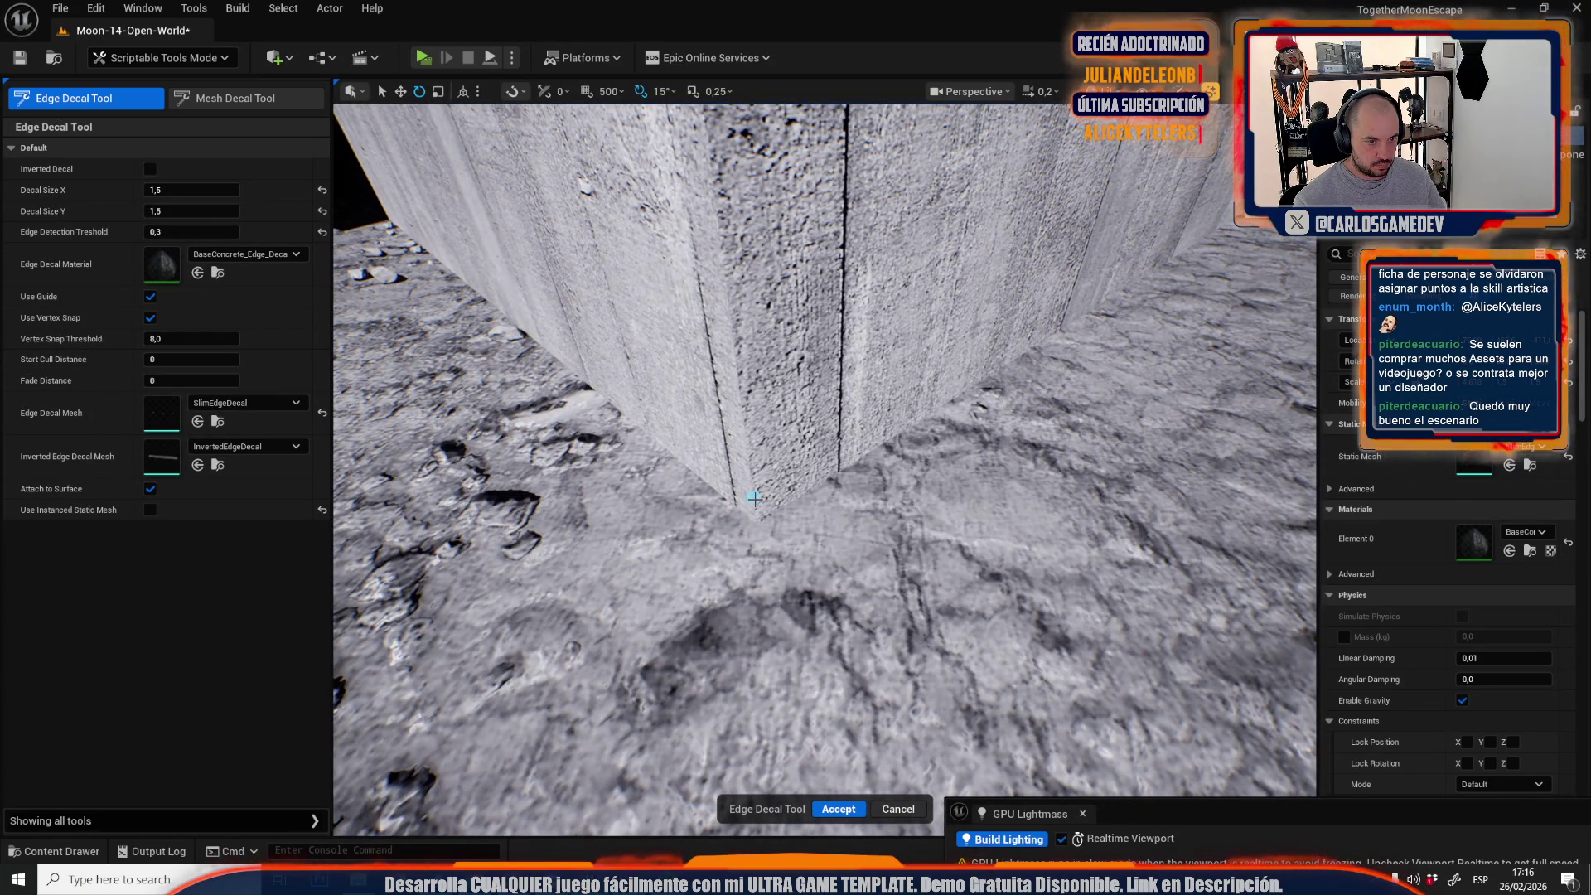
scroll(754, 497, "up", 3)
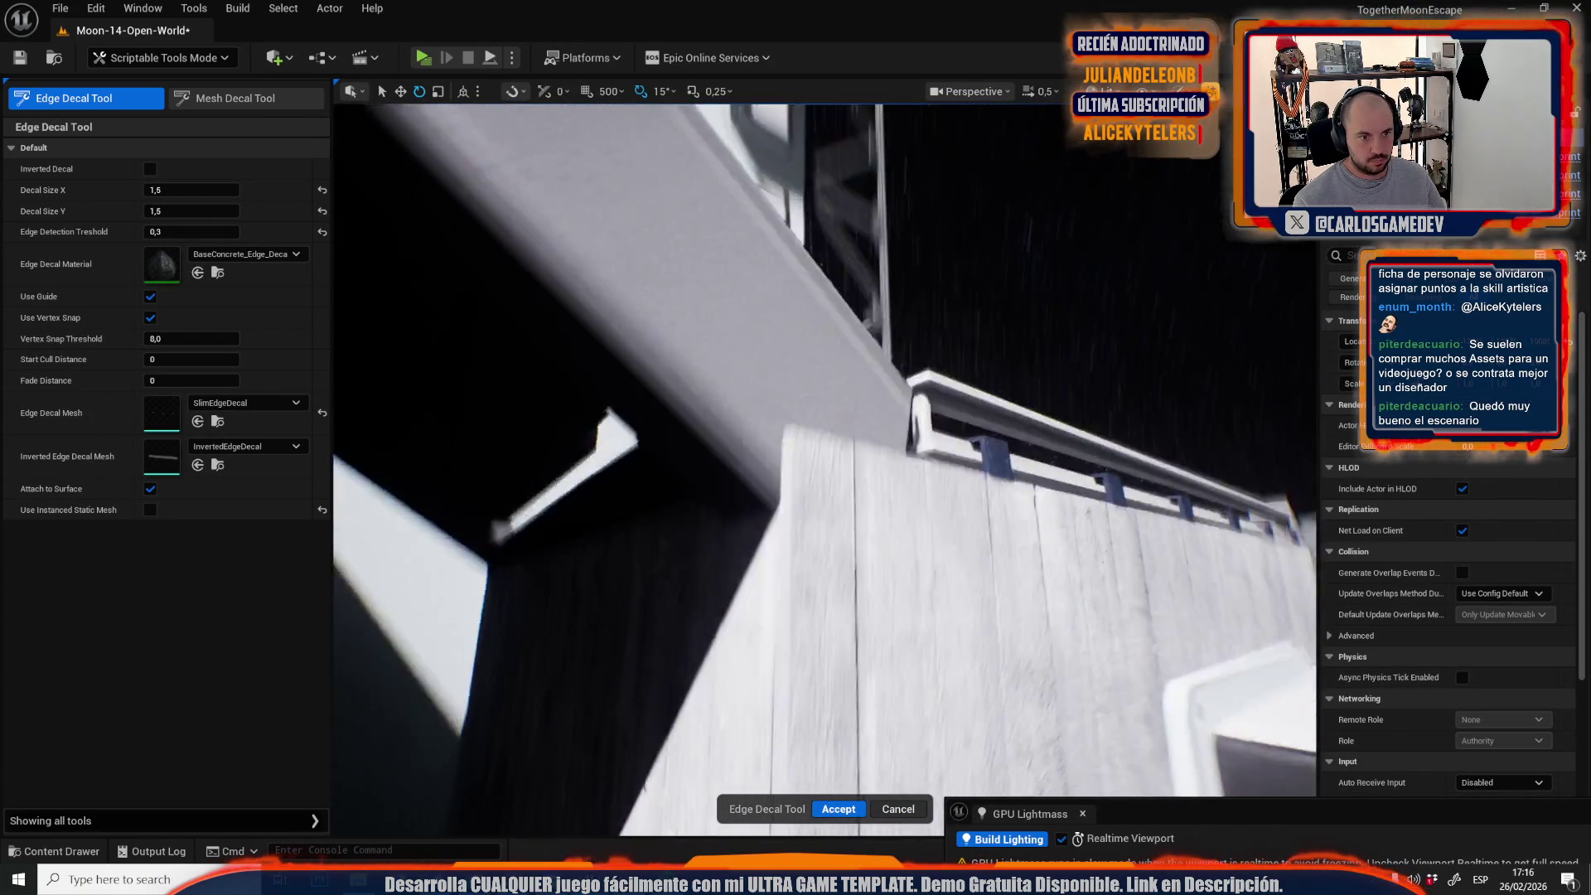
scroll(764, 392, "down", 3)
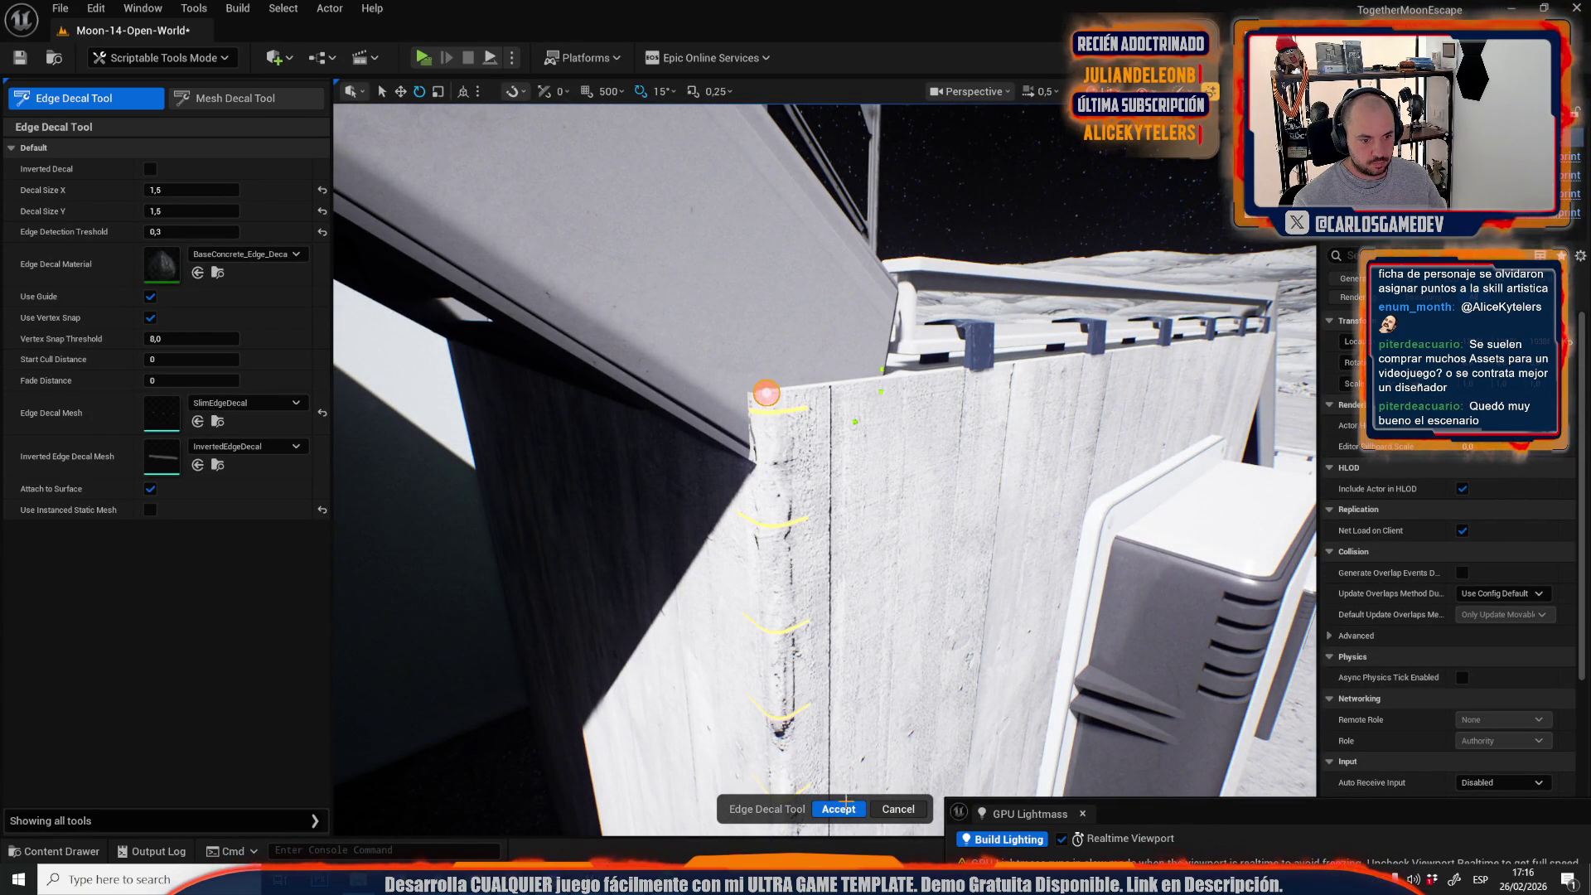
left_click(839, 808)
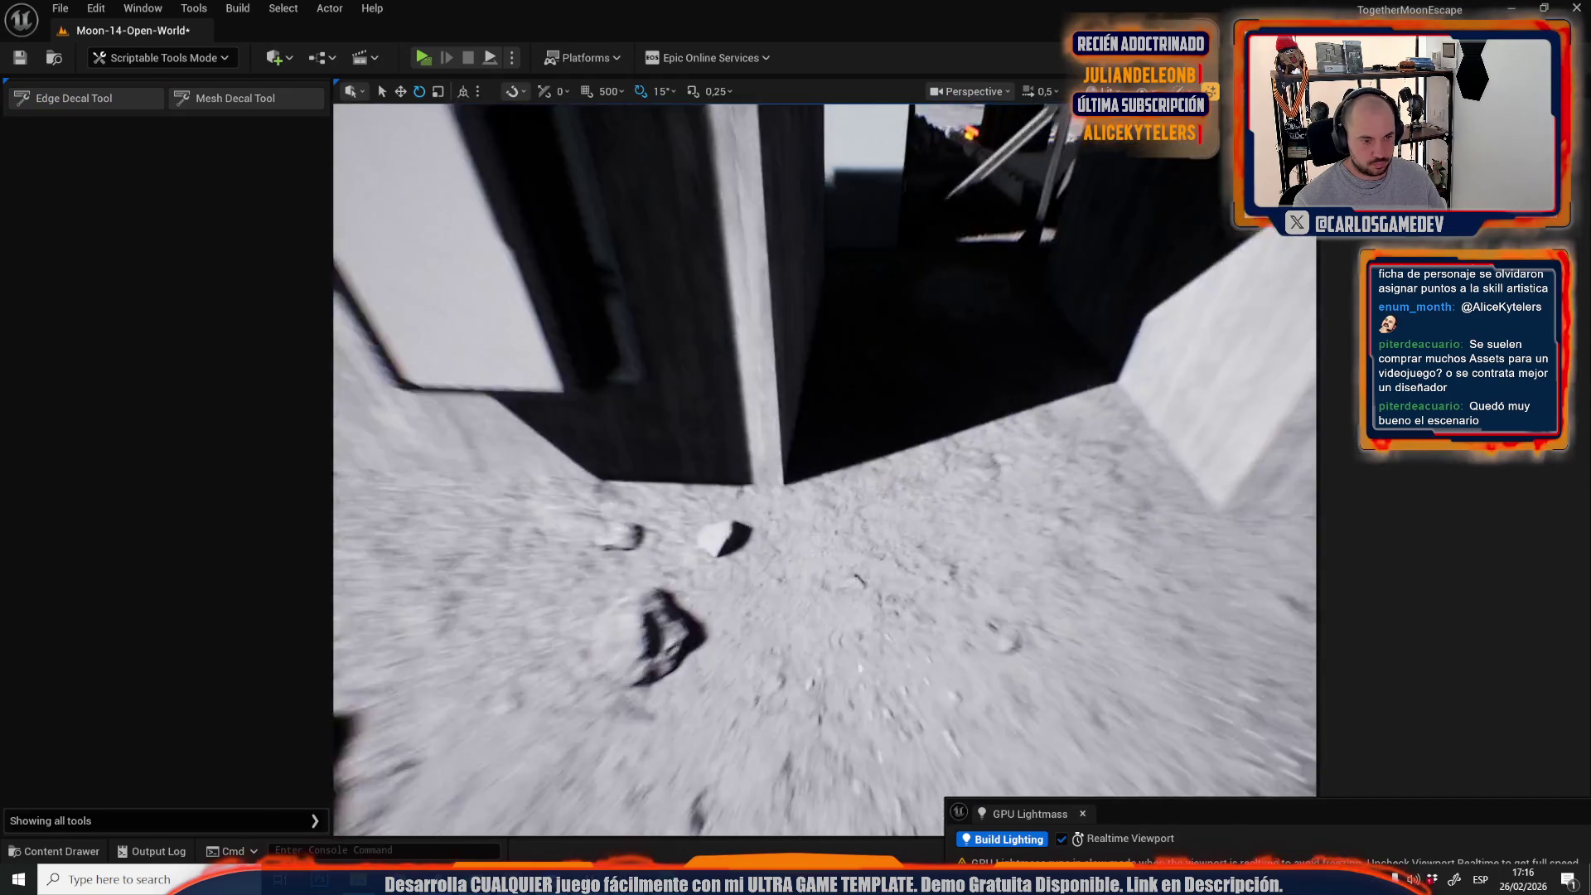
scroll(825, 469, "down", 2)
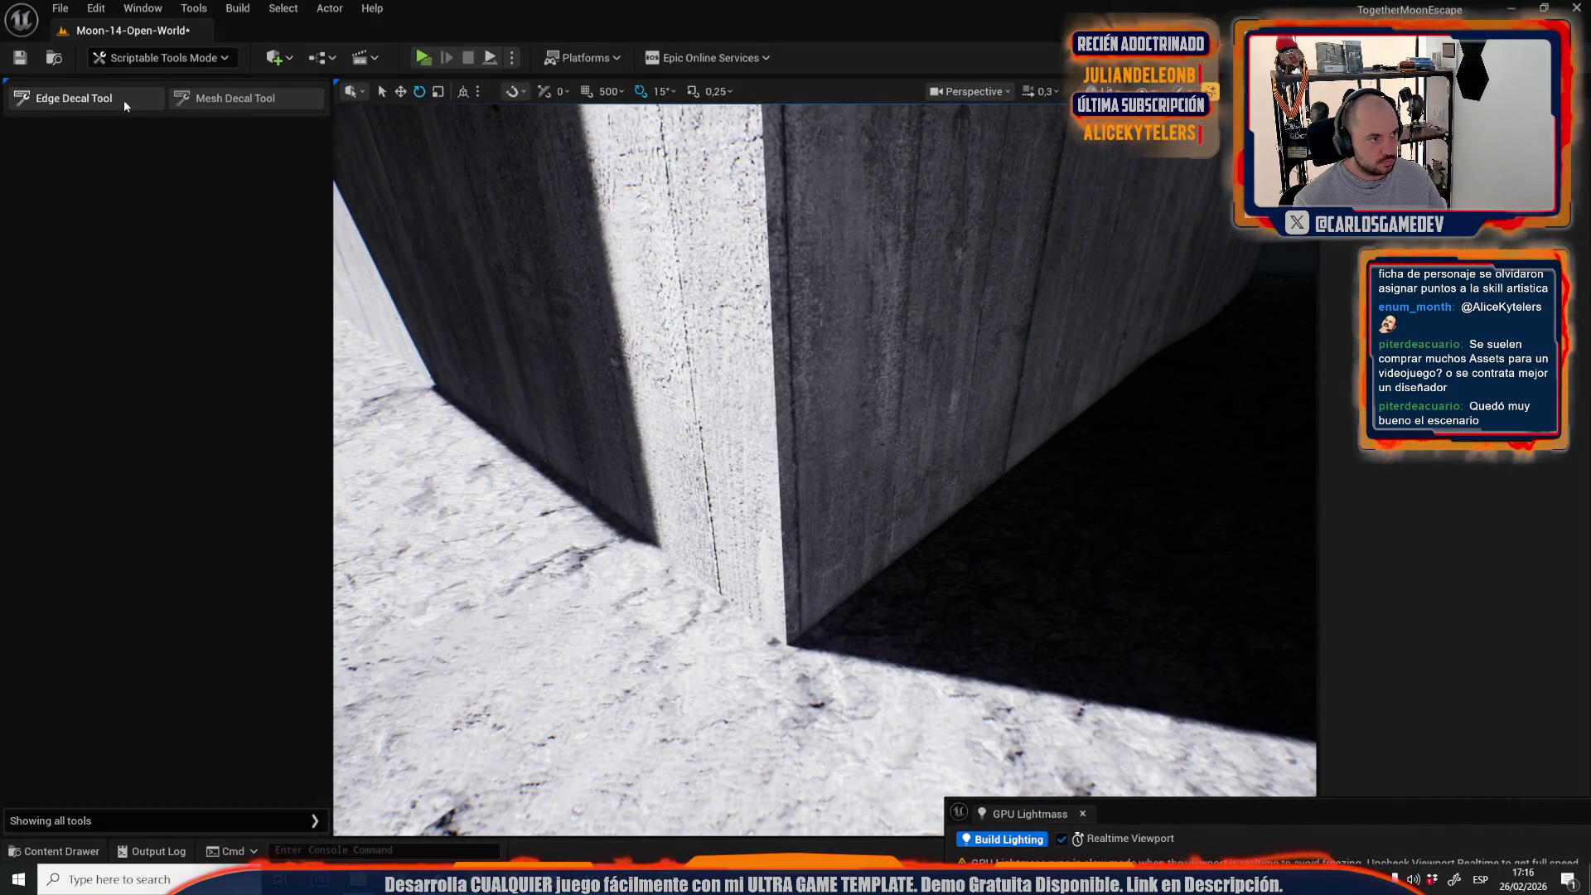
left_click(124, 101)
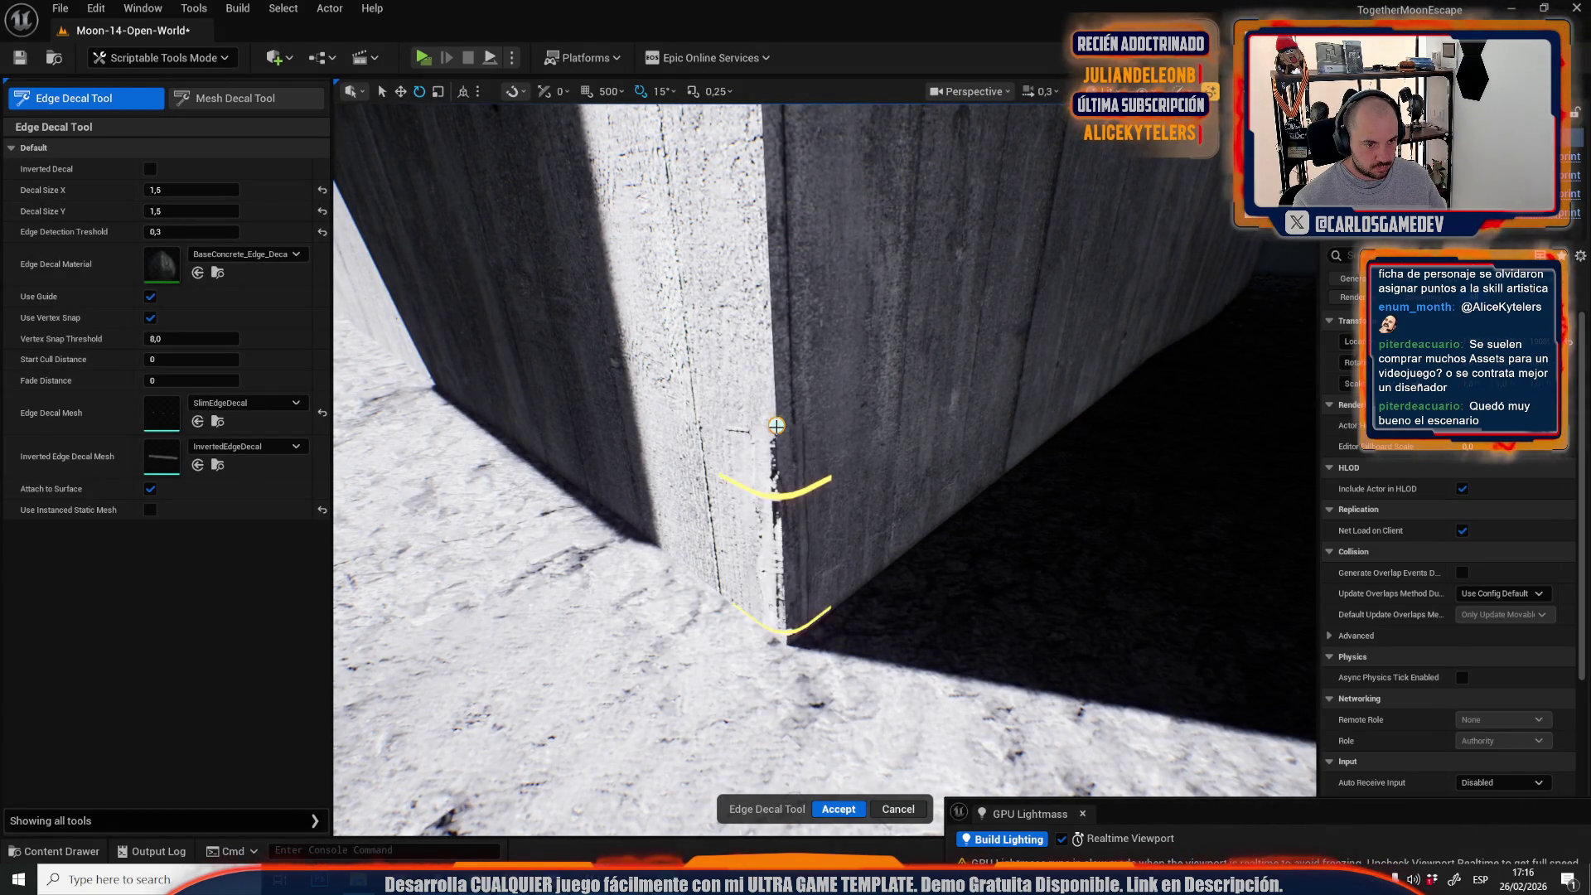
scroll(787, 632, "up", 2)
scroll(777, 432, "down", 2)
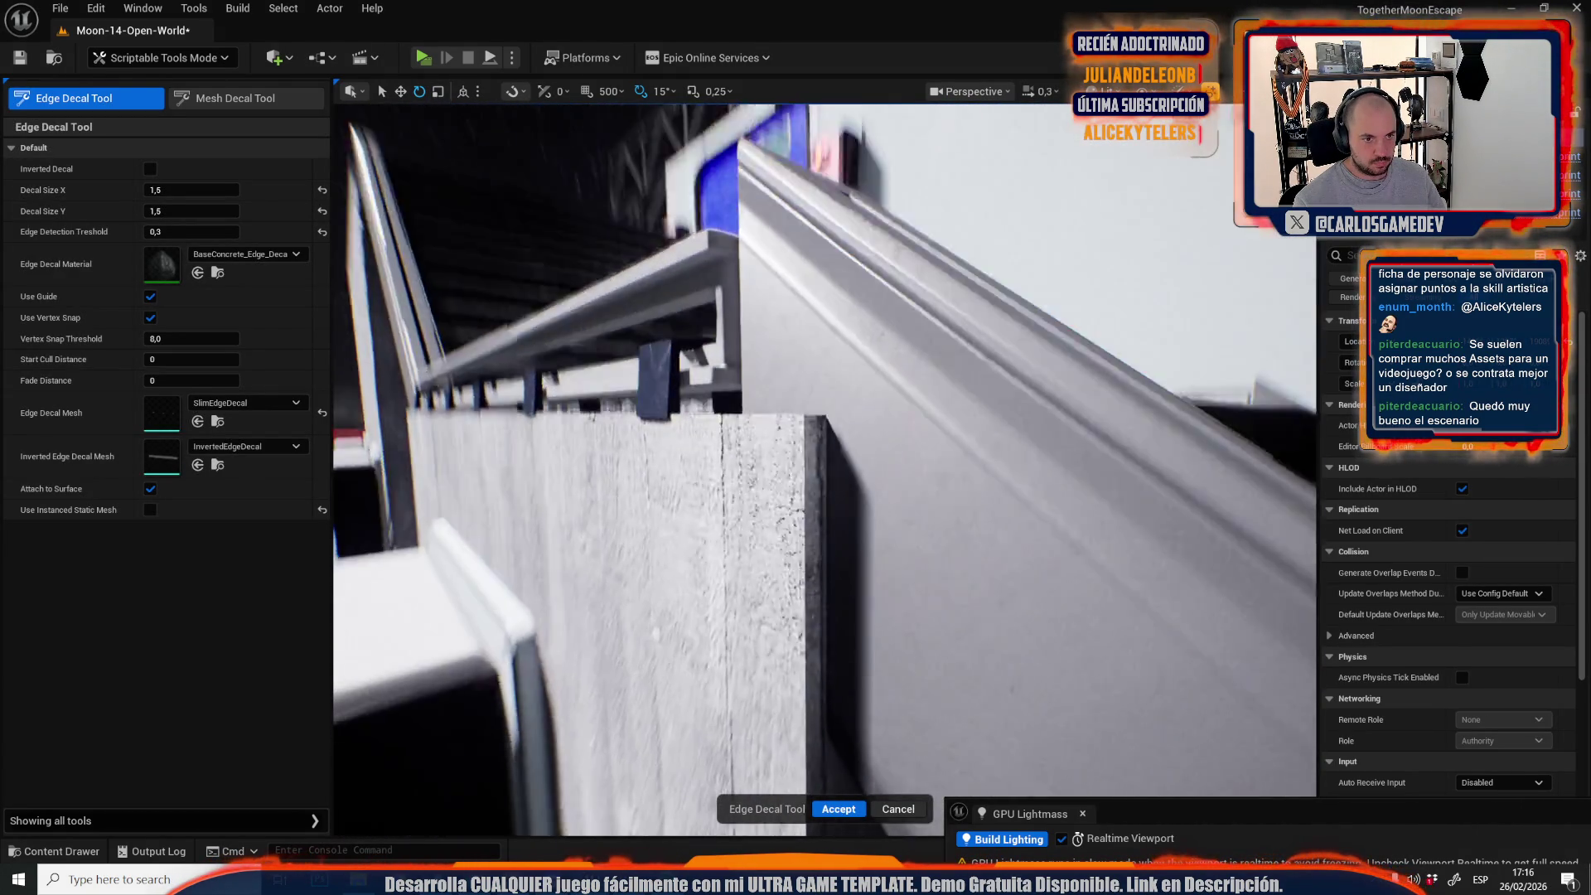
left_click(836, 810)
scroll(825, 470, "up", 3)
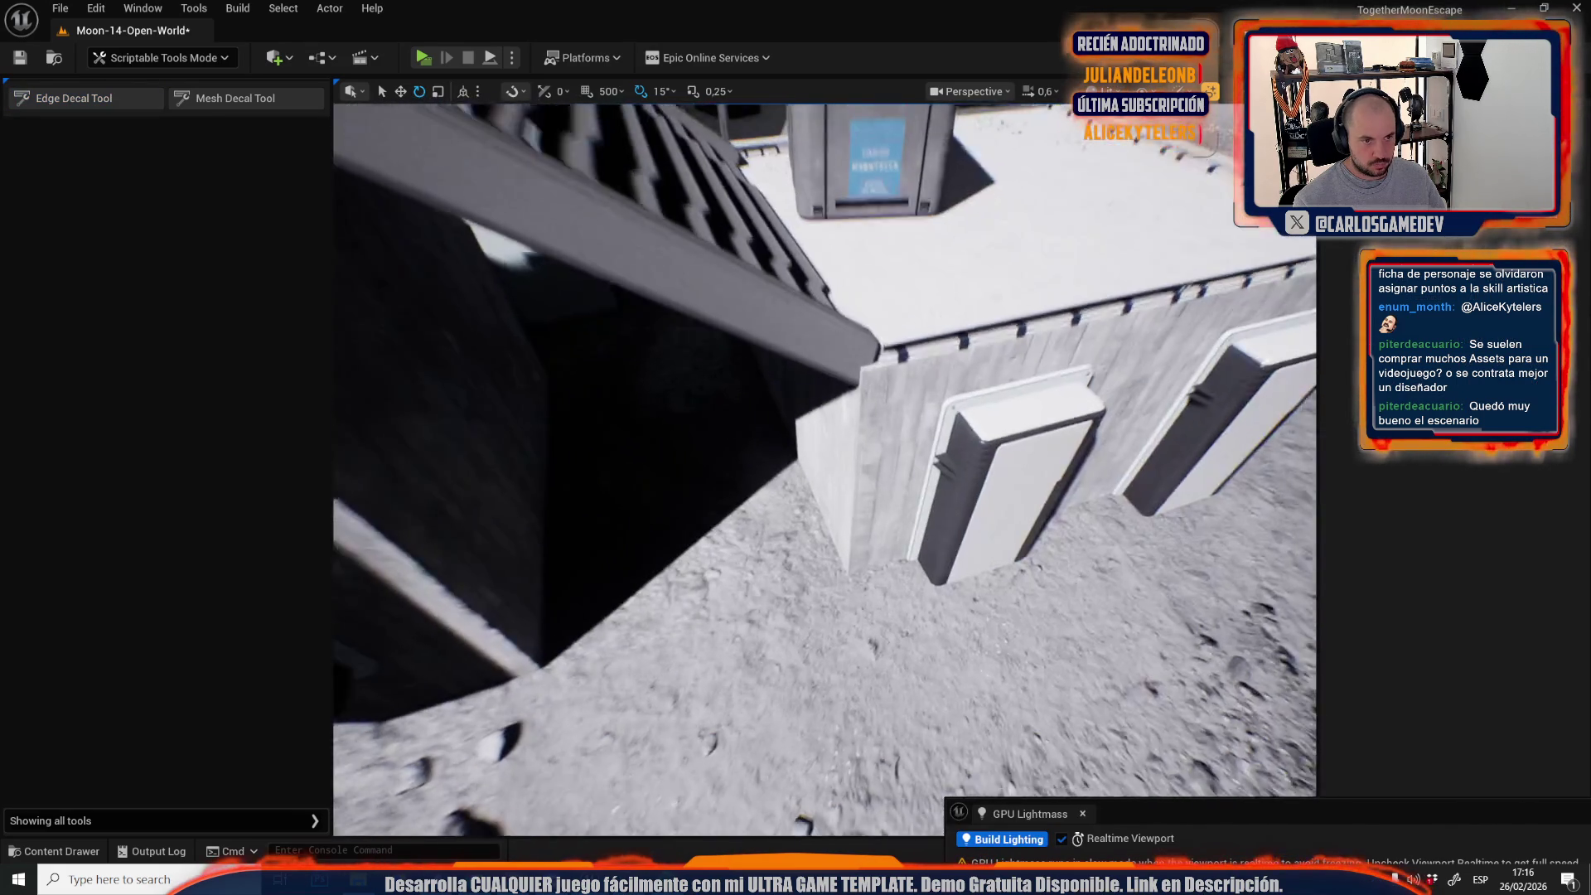
Place an edge-wear decal along the railed concrete wall's corner edge.
left_click(105, 102)
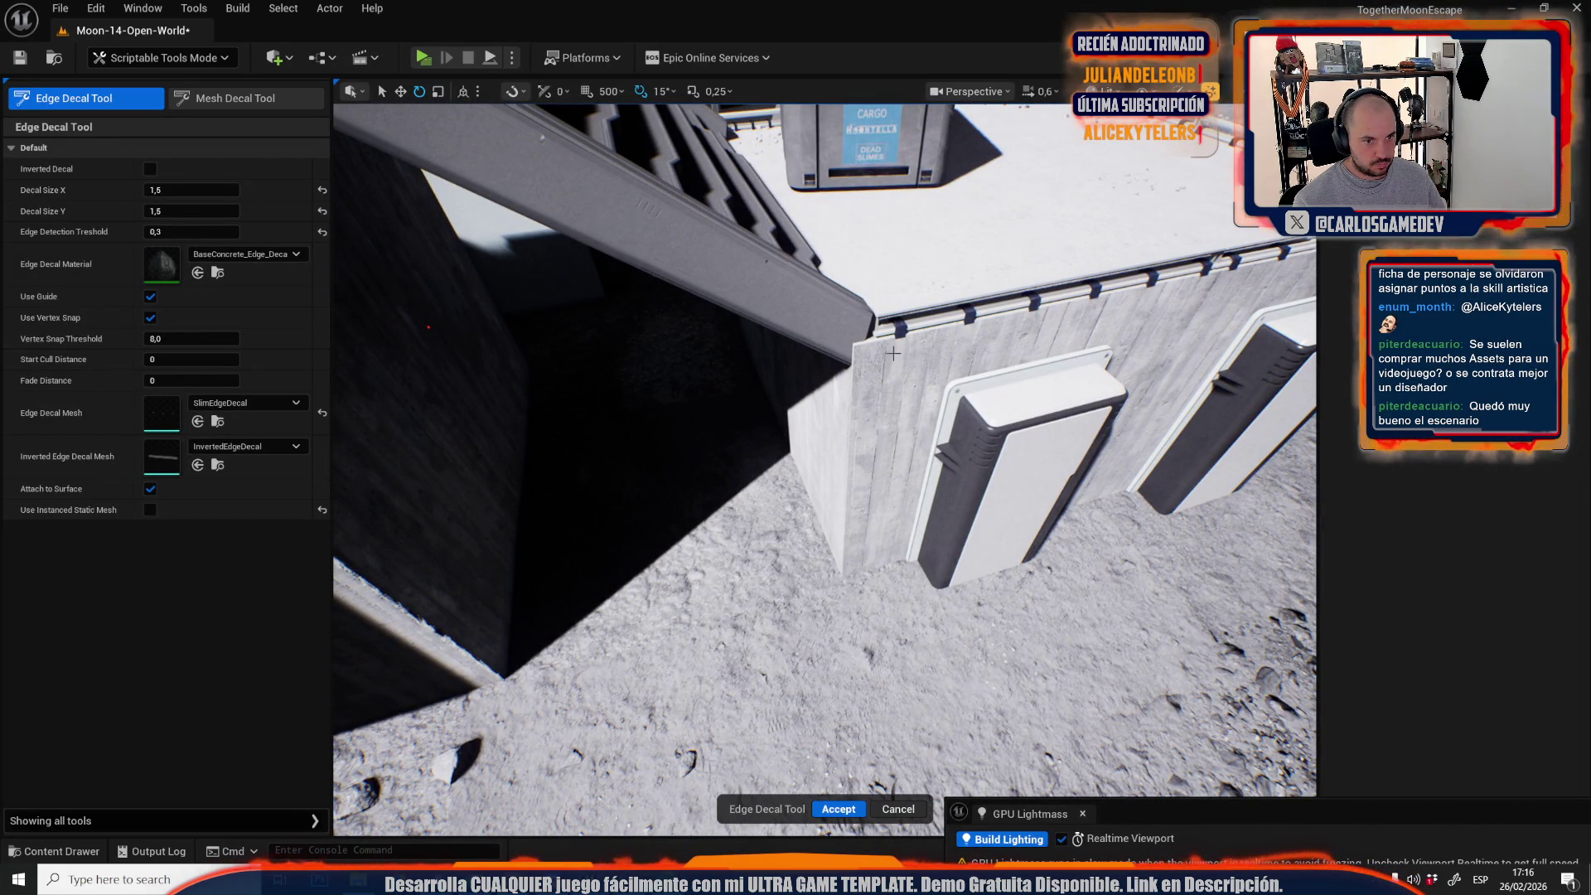
scroll(839, 386, "up", 5)
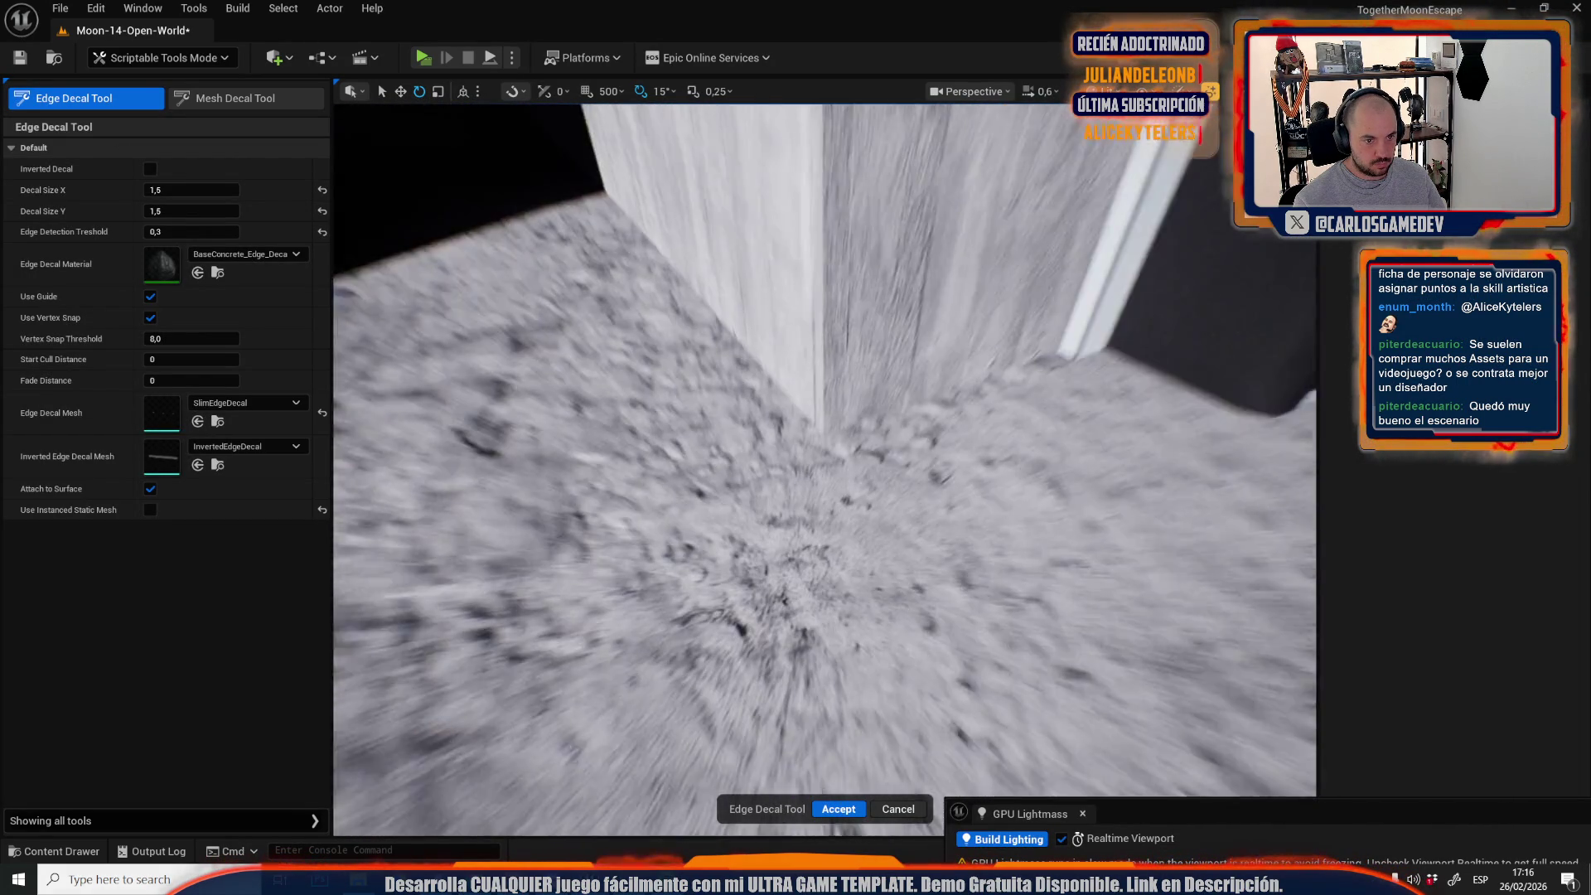
left_click(829, 378)
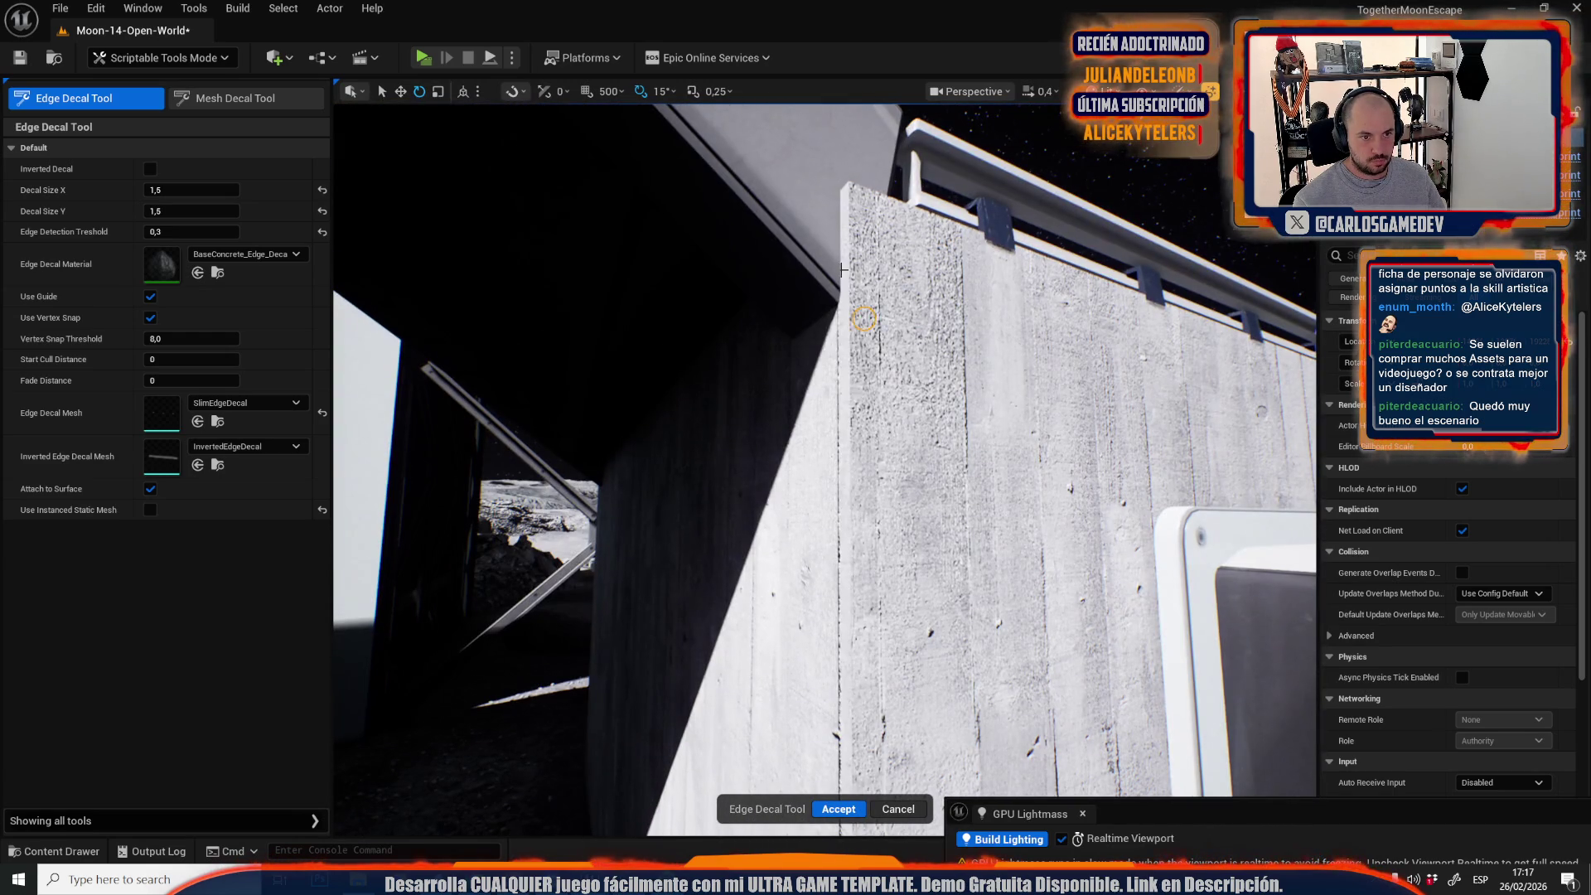
left_click(845, 313)
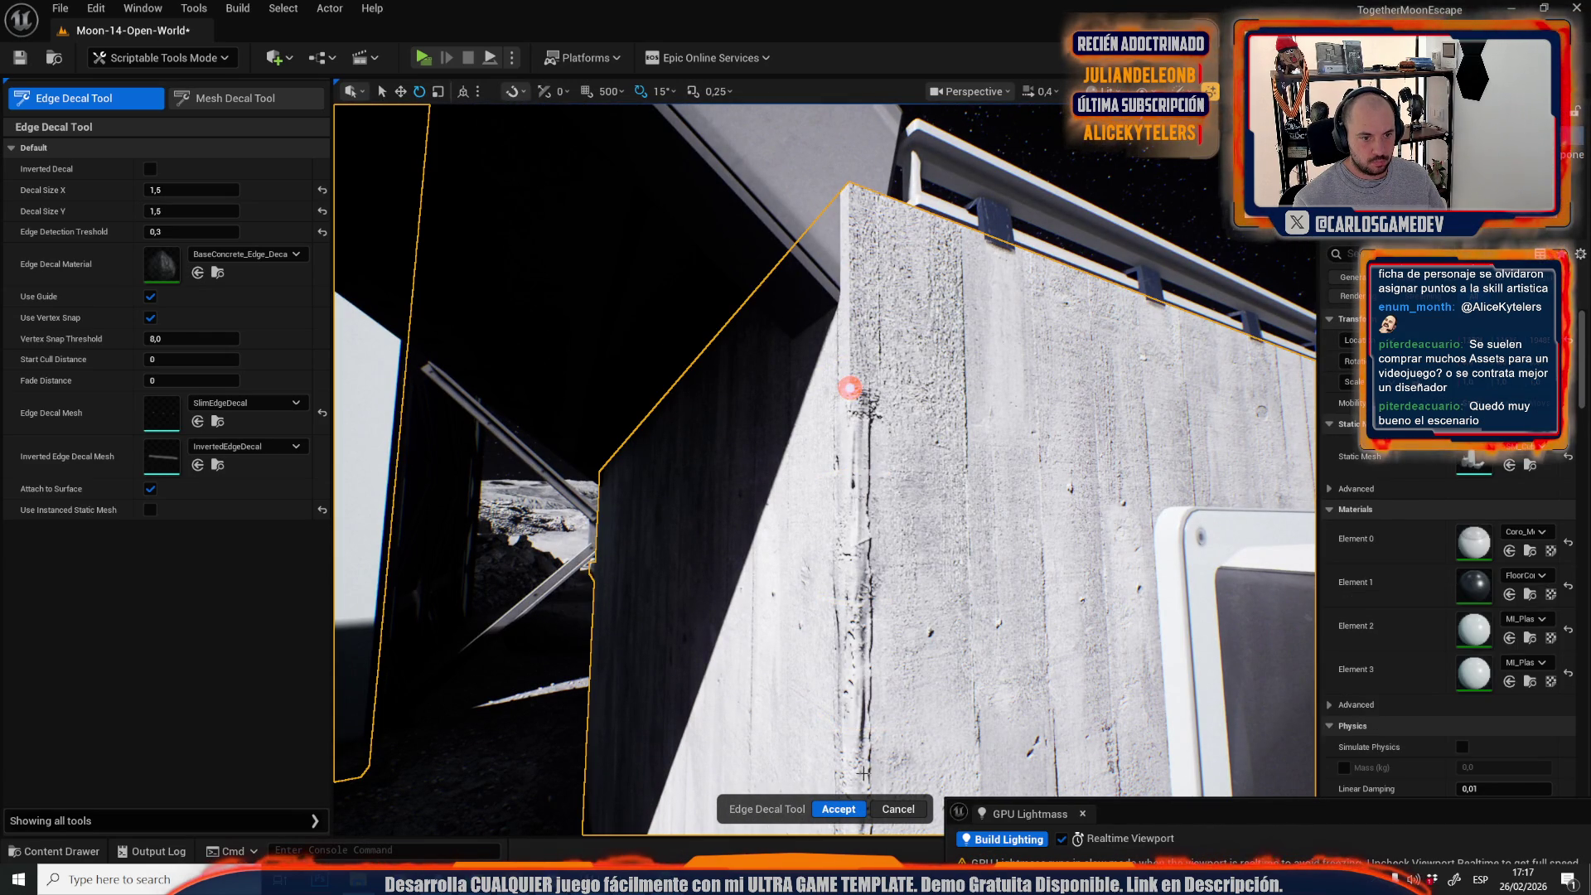
left_click(849, 805)
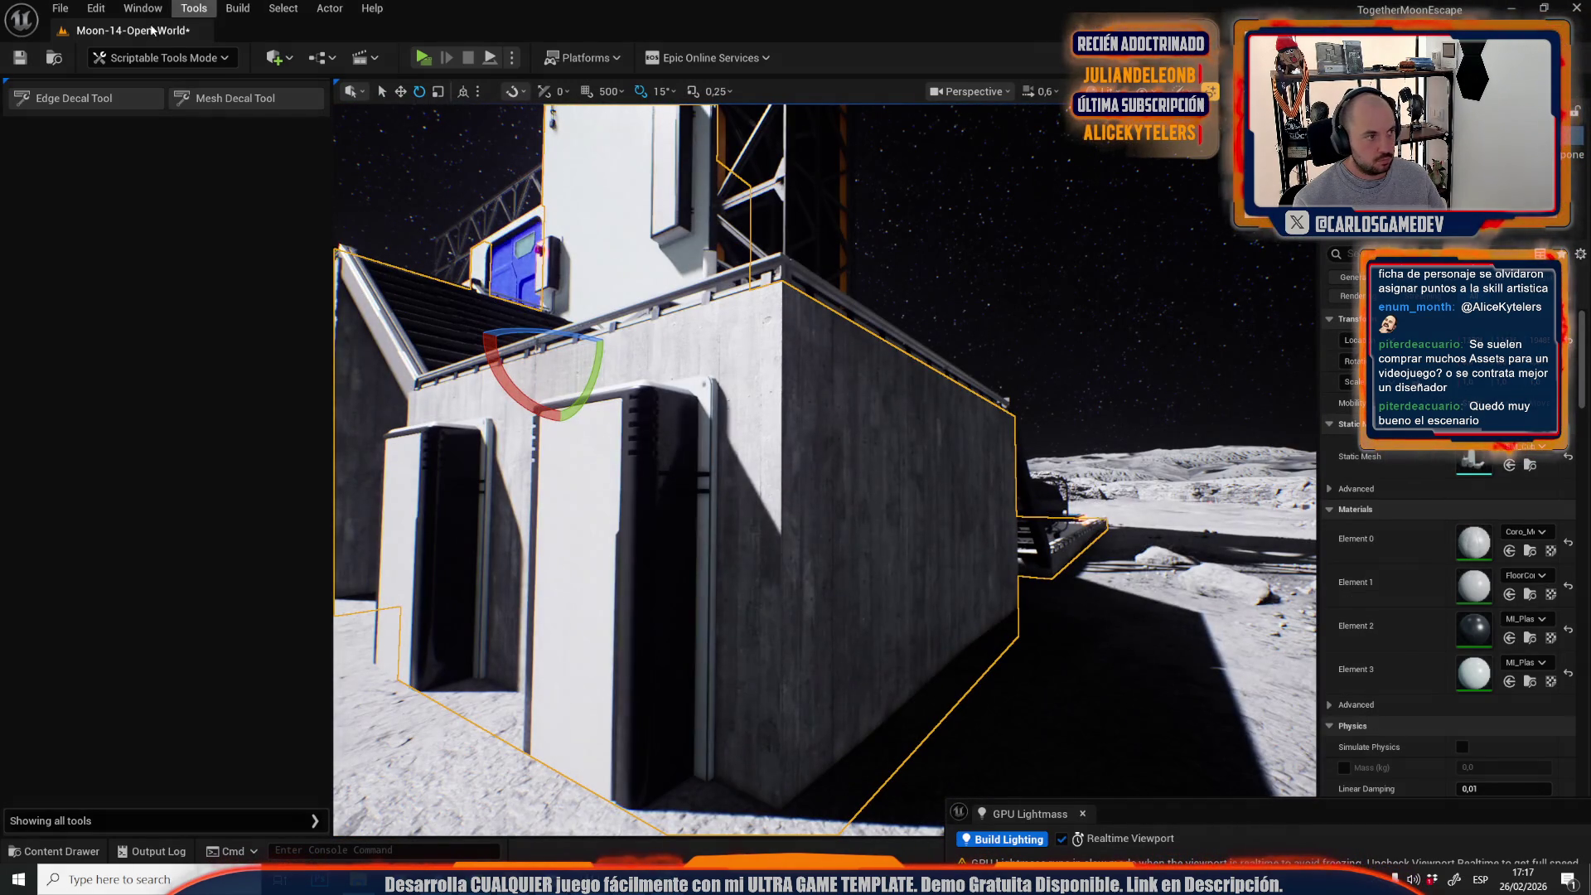
Add edge-wear decals along the wall's lower corner edge.
left_click(98, 102)
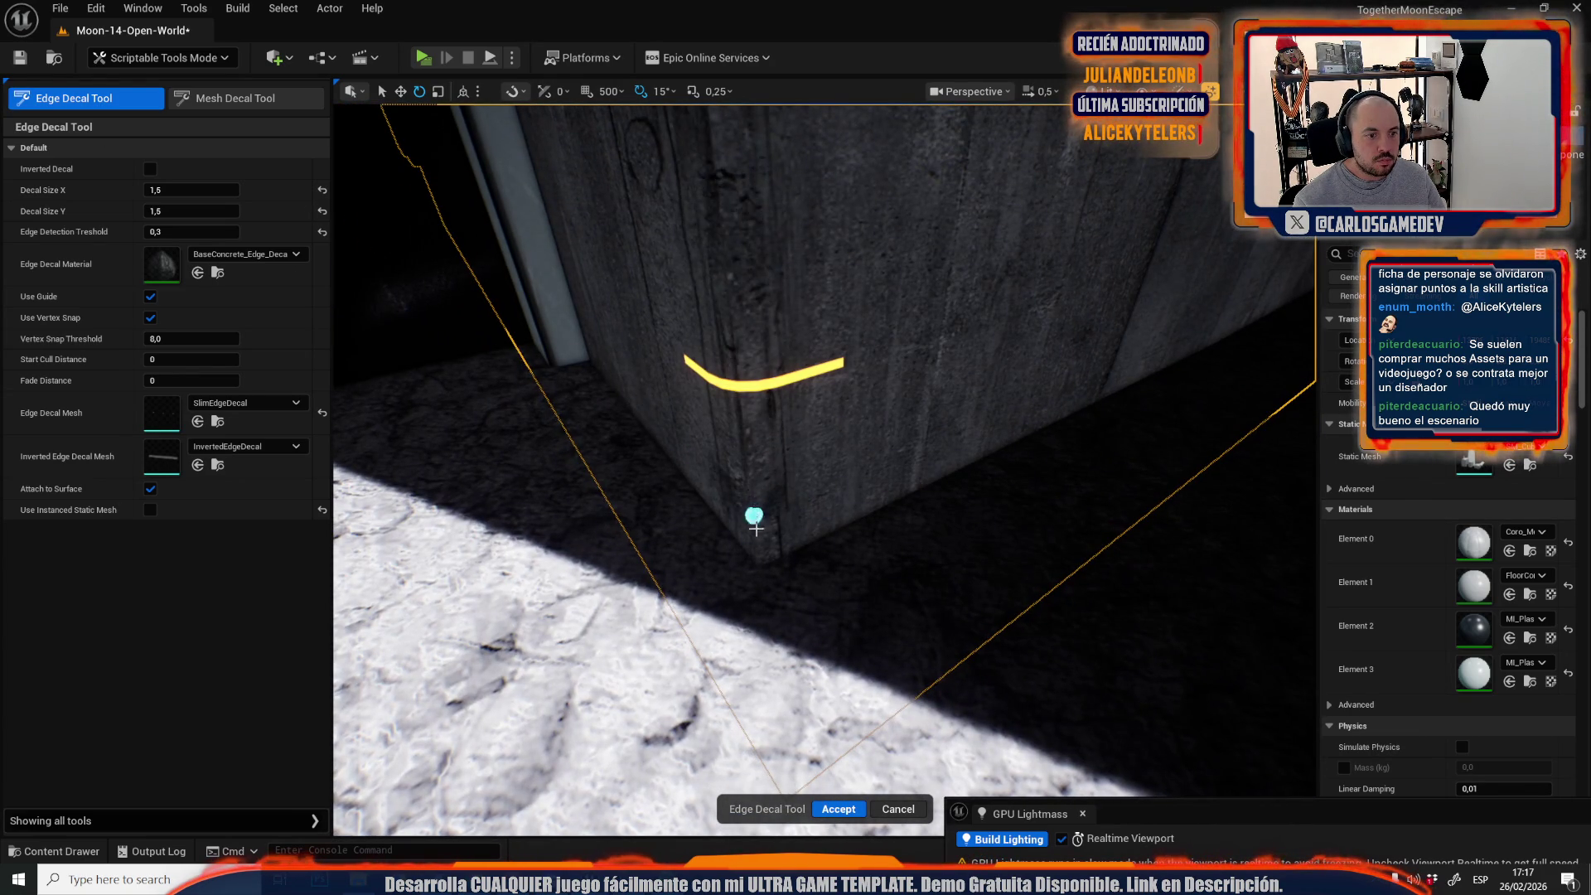
left_click(756, 539)
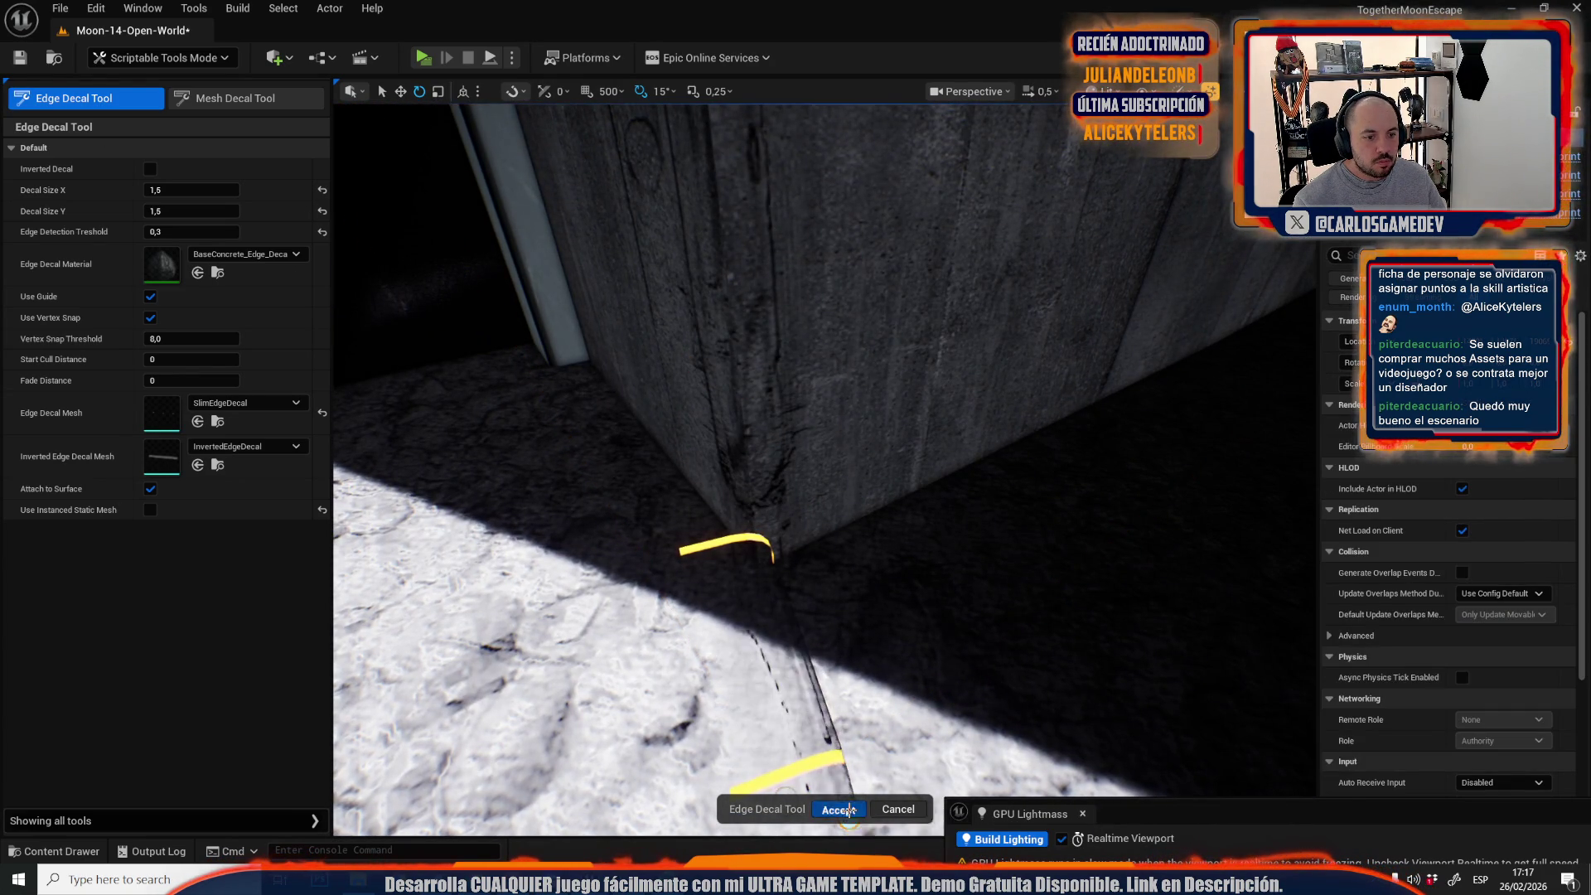
left_click(851, 817)
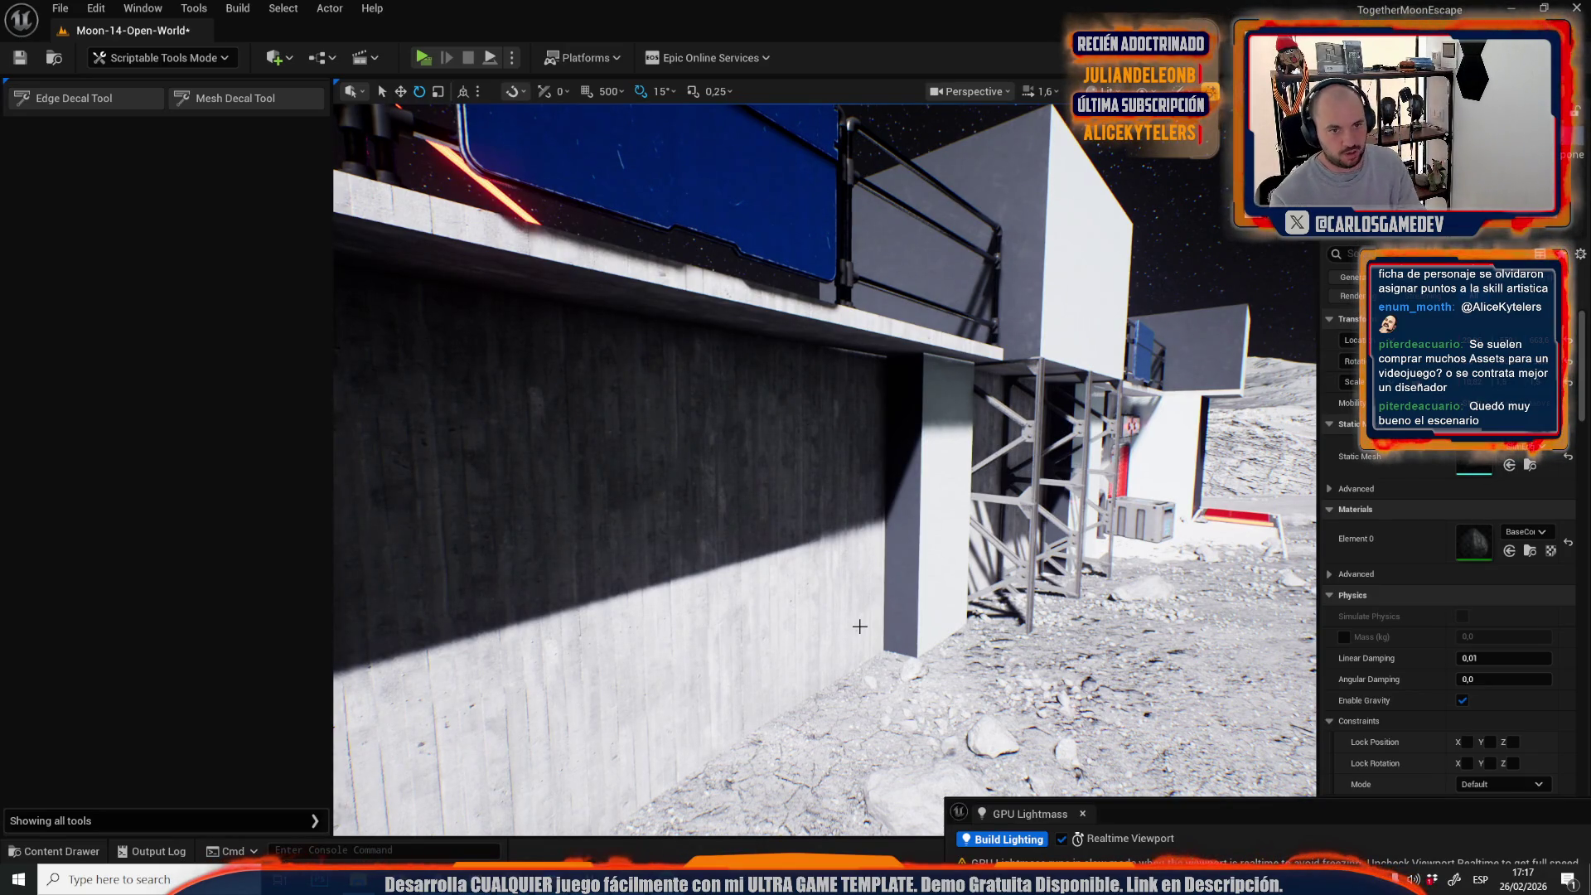
Add edge-wear decals at the wall base corner and along the pillar's vertical edge.
left_click(116, 97)
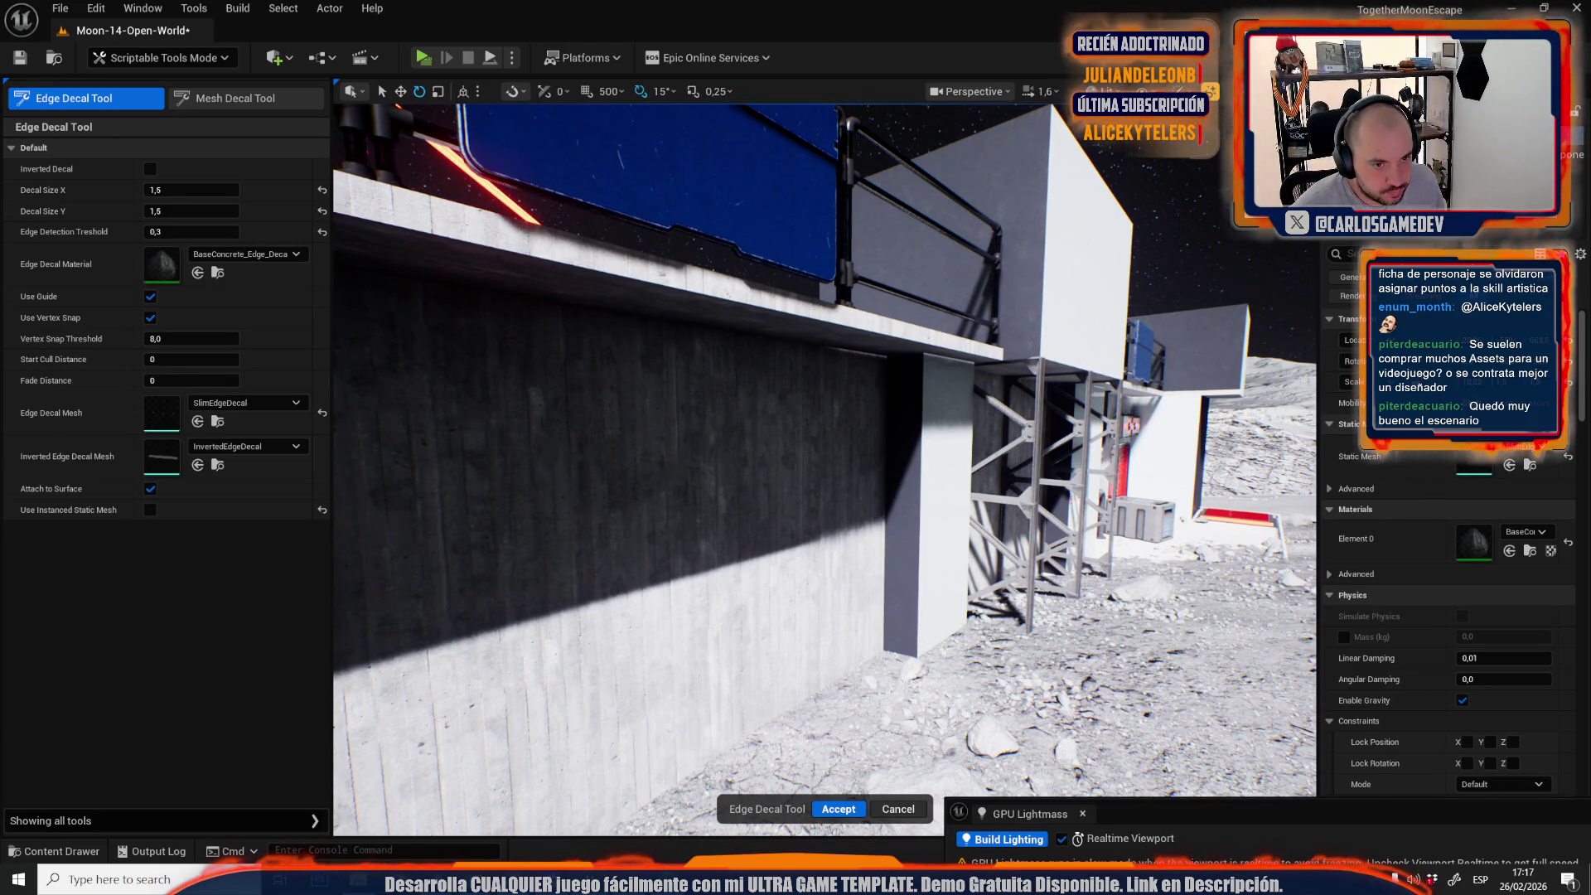
scroll(825, 470, "down", 3)
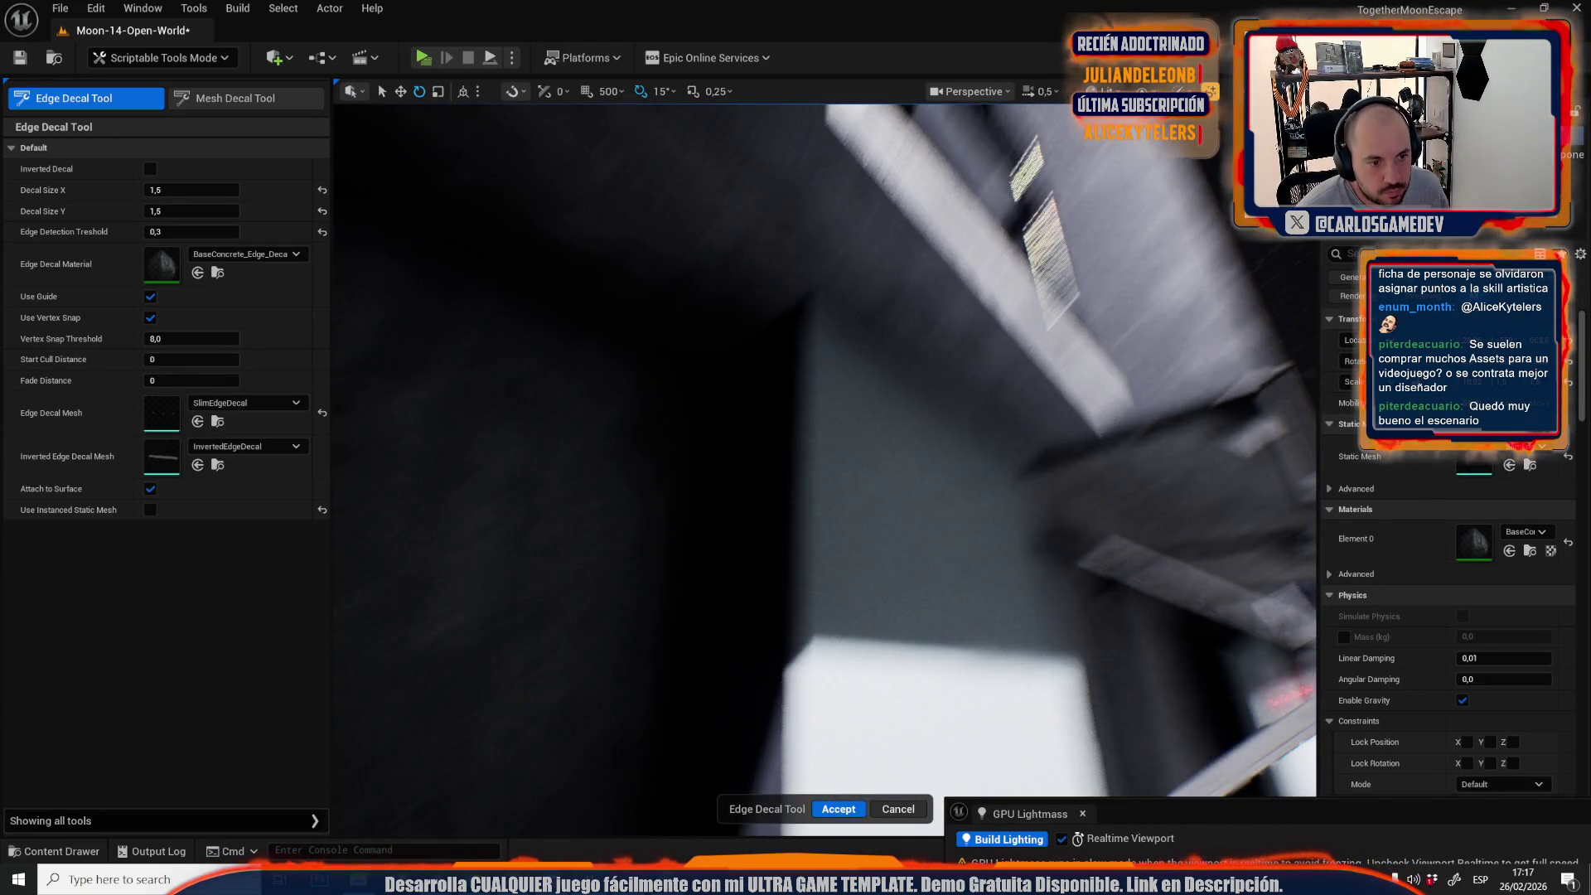
scroll(803, 406, "down", 2)
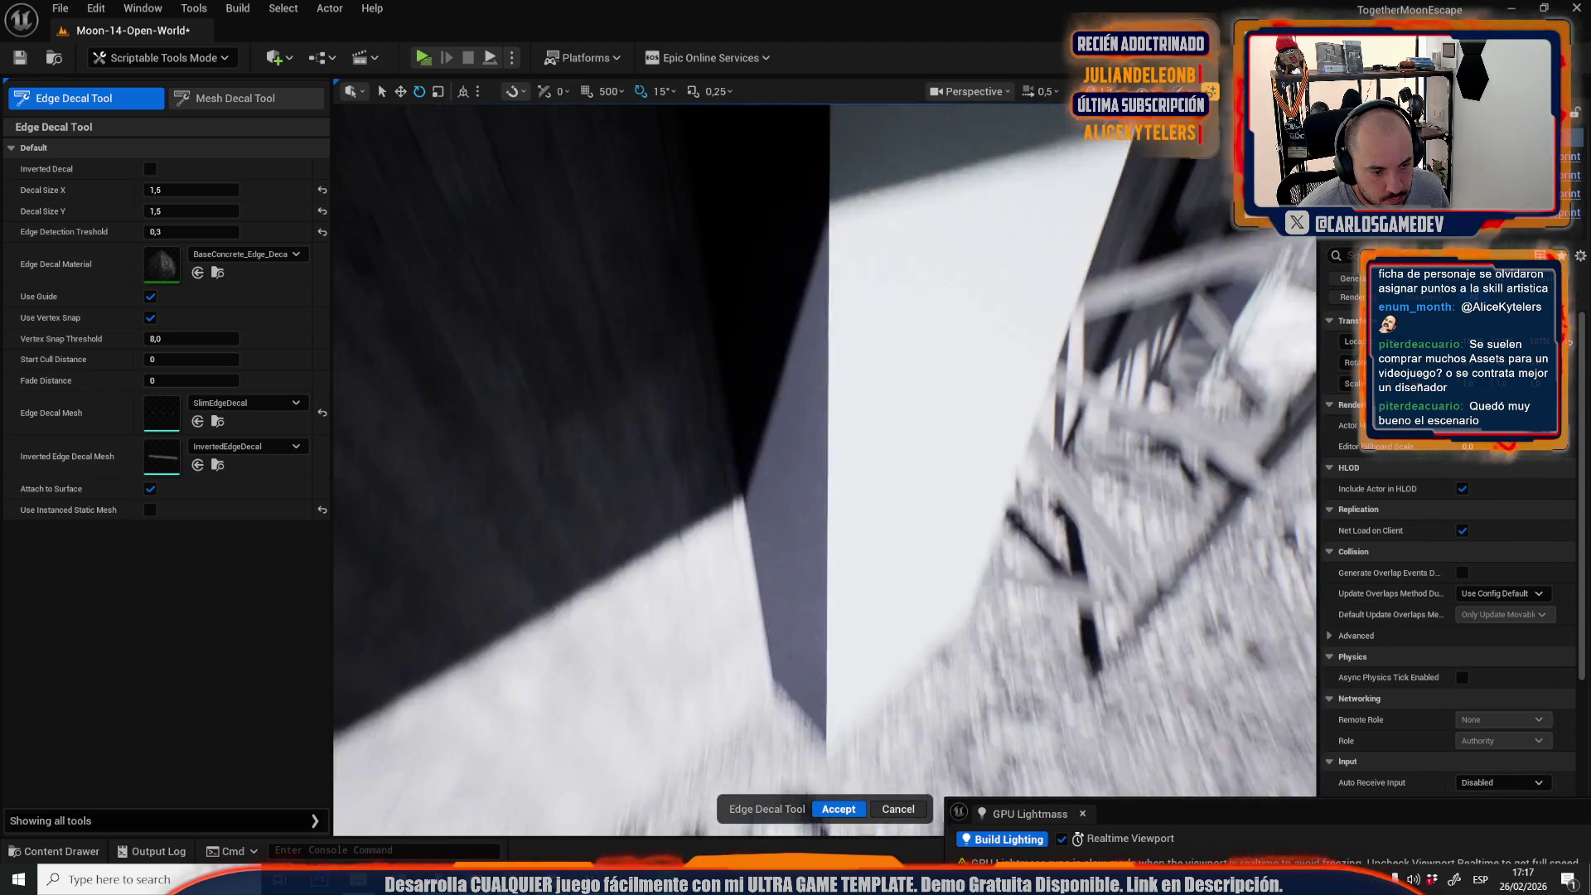
scroll(797, 560, "up", 1)
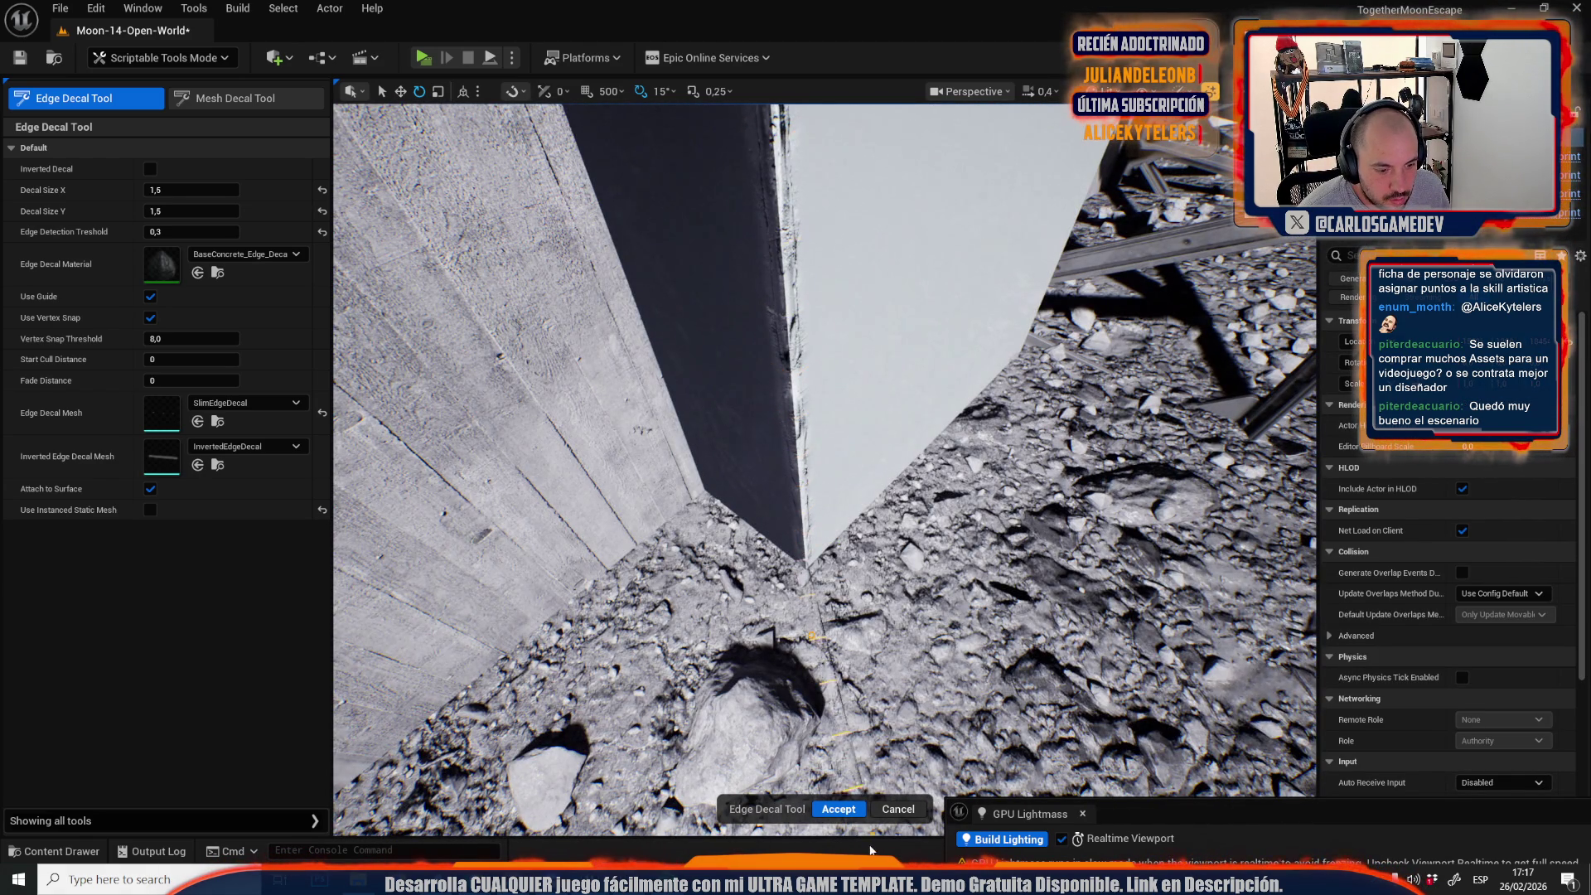
left_click(856, 801)
scroll(825, 465, "up", 2)
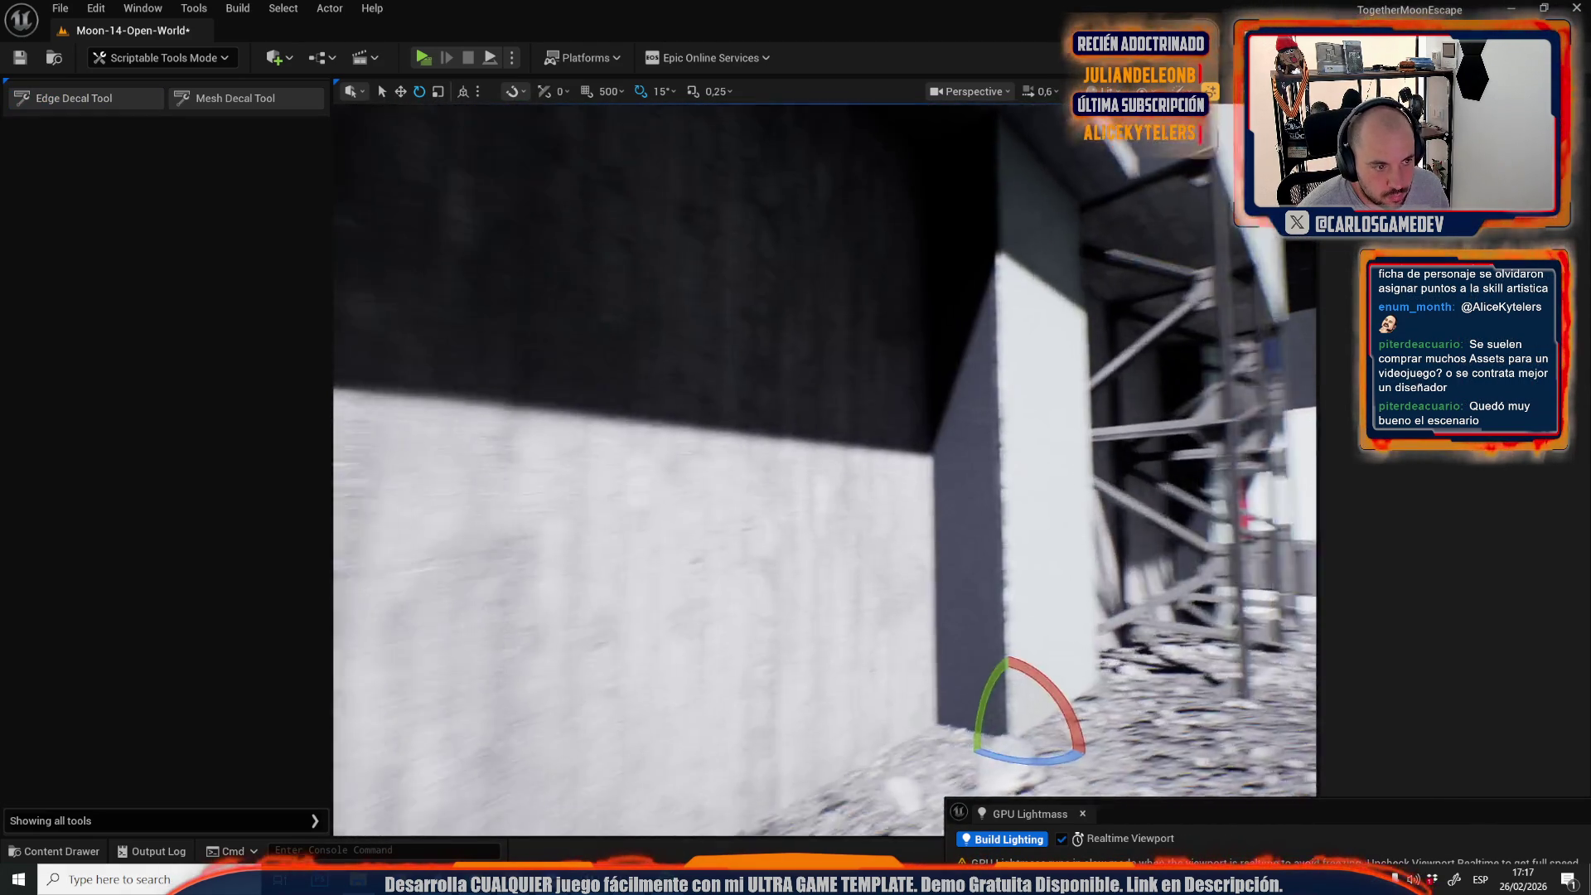
scroll(825, 464, "down", 3)
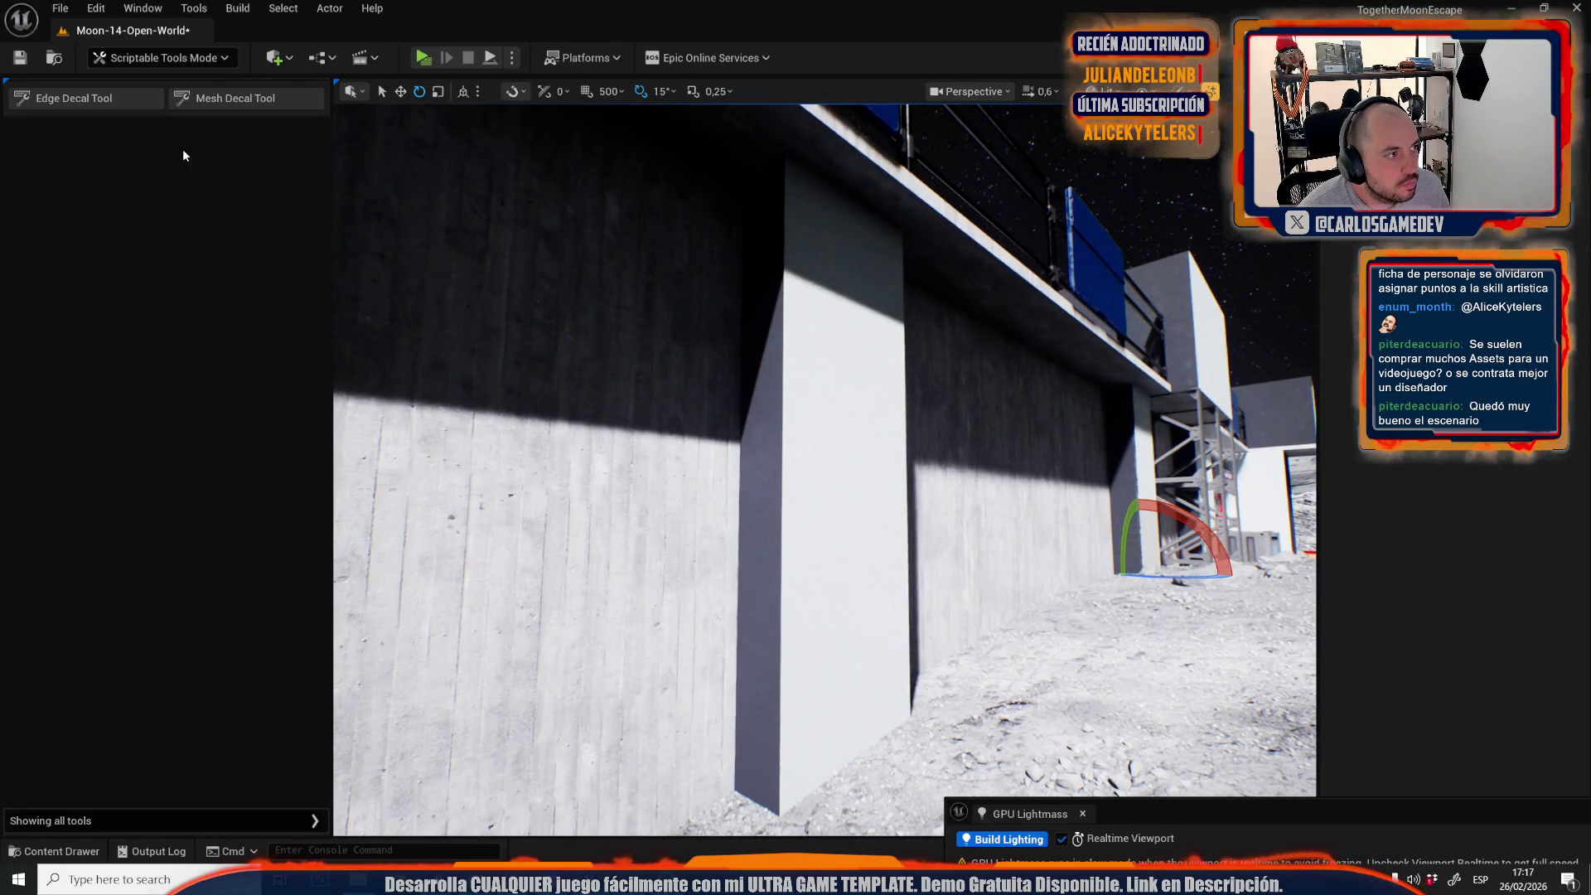
left_click(134, 103)
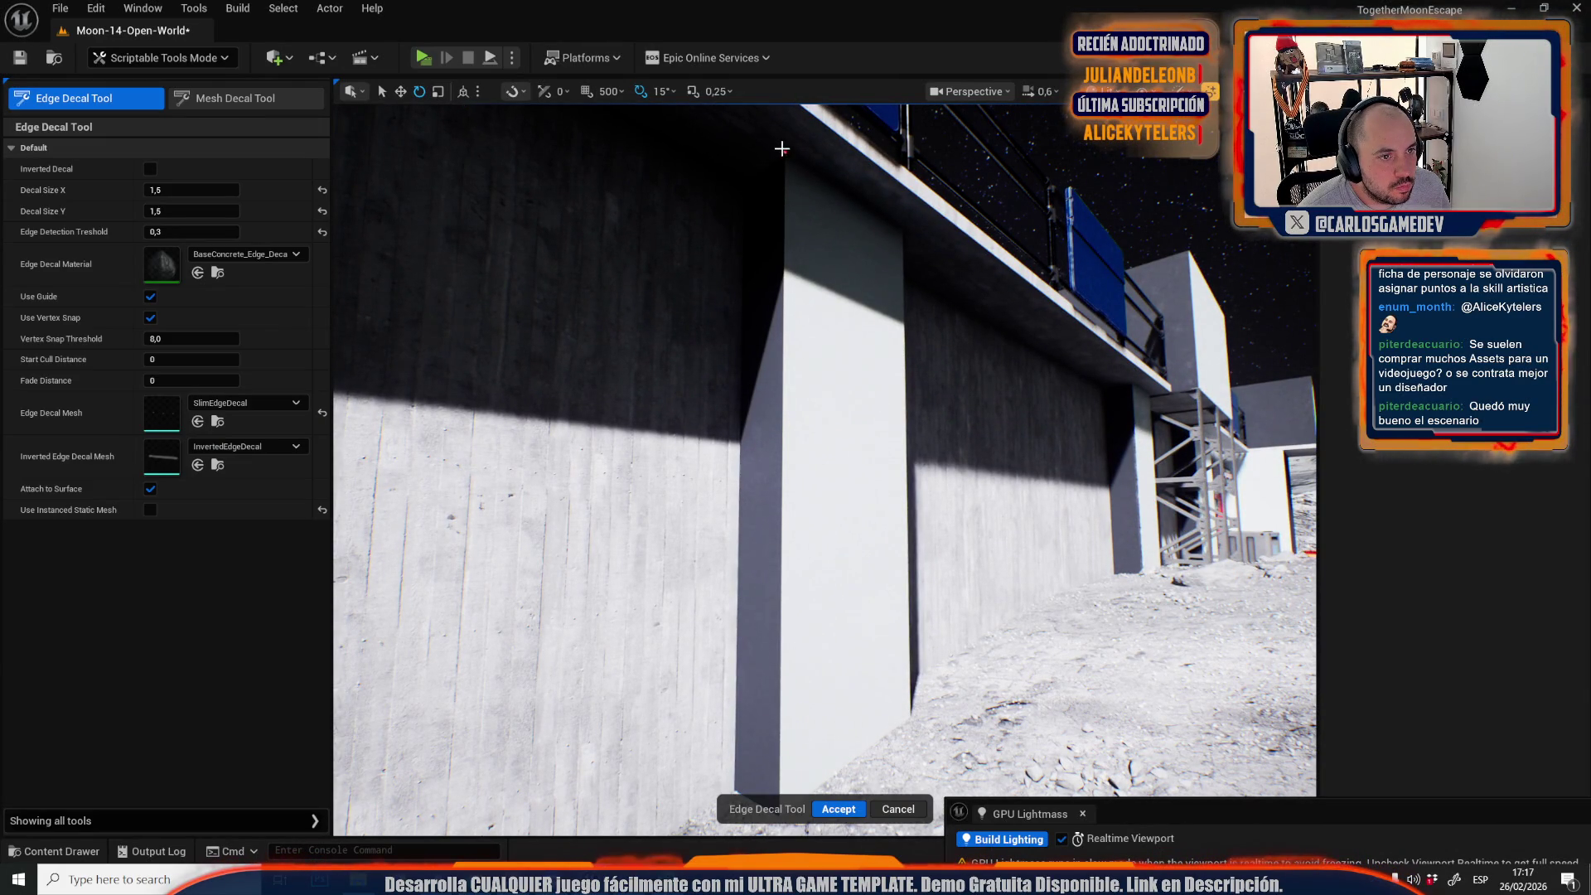
left_click(995, 705)
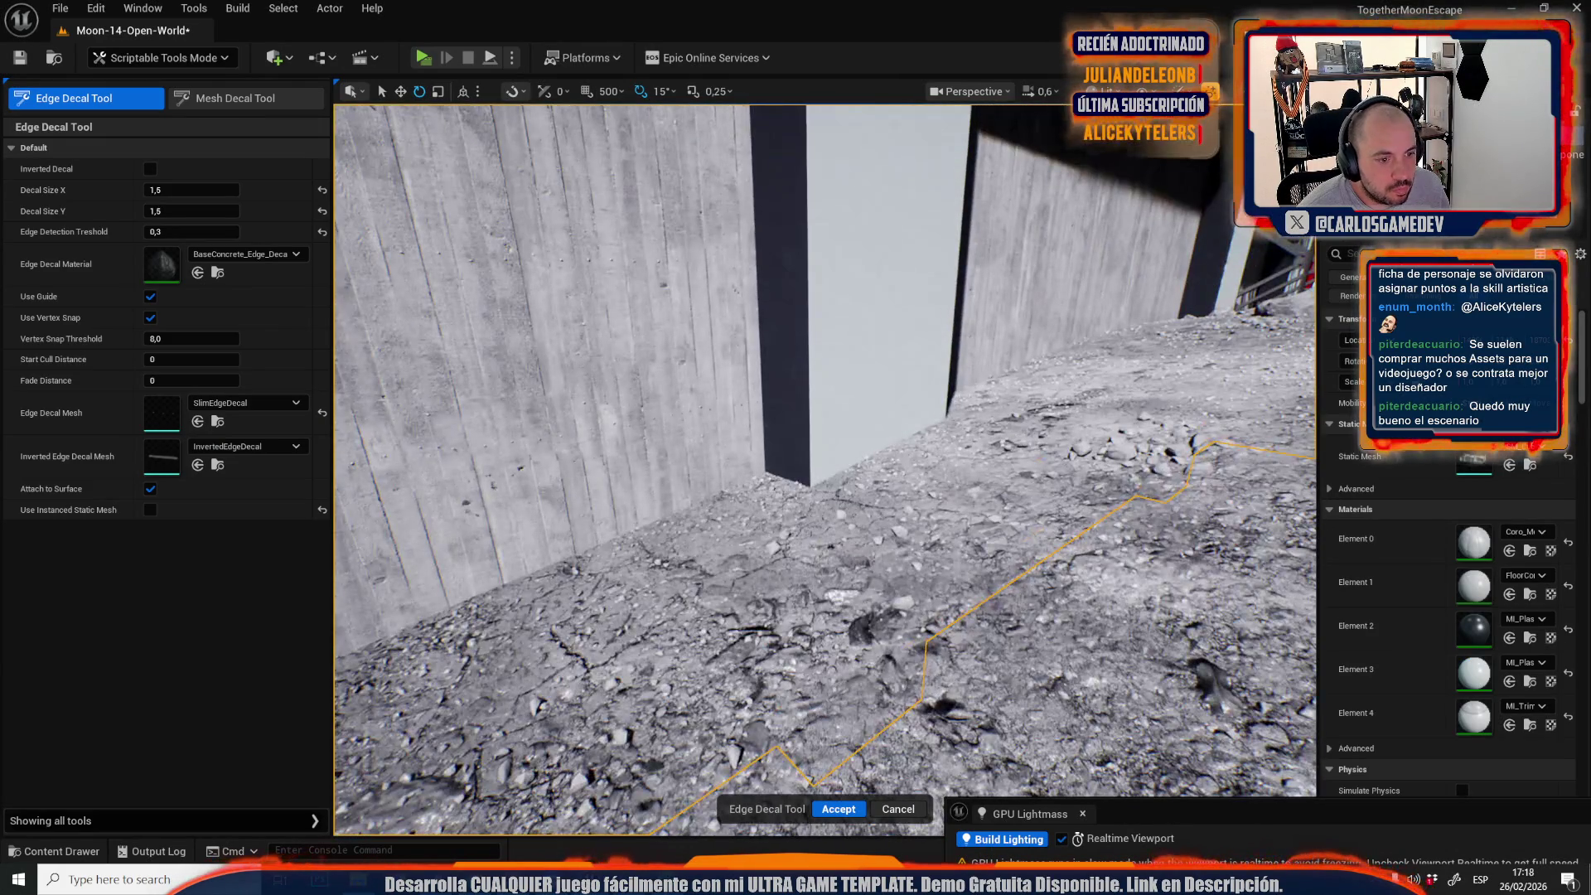
scroll(811, 461, "up", 6)
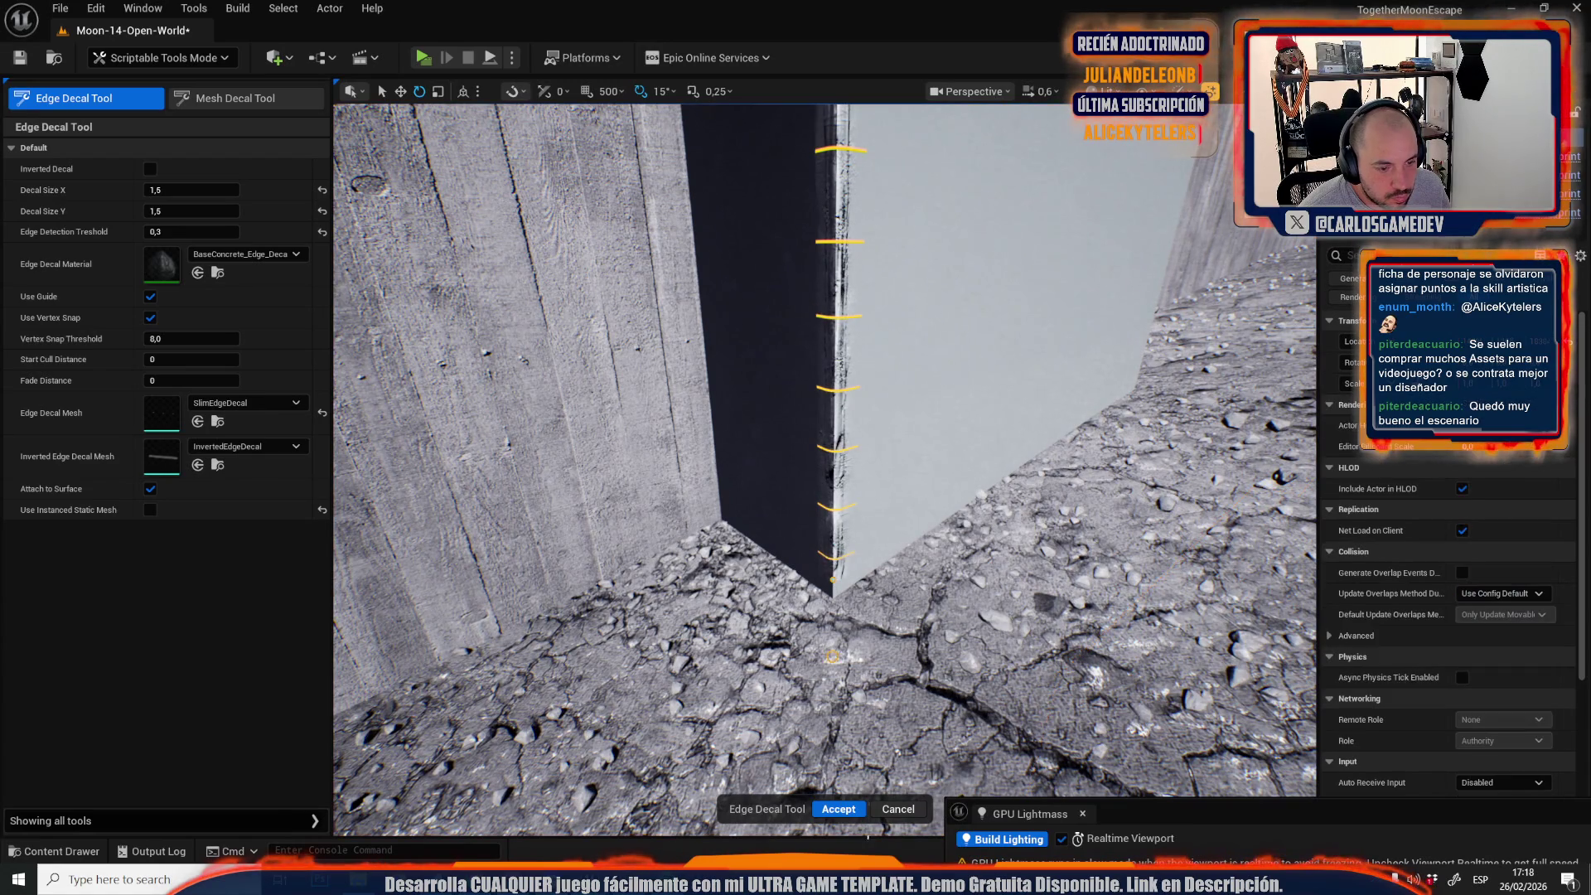
left_click(847, 810)
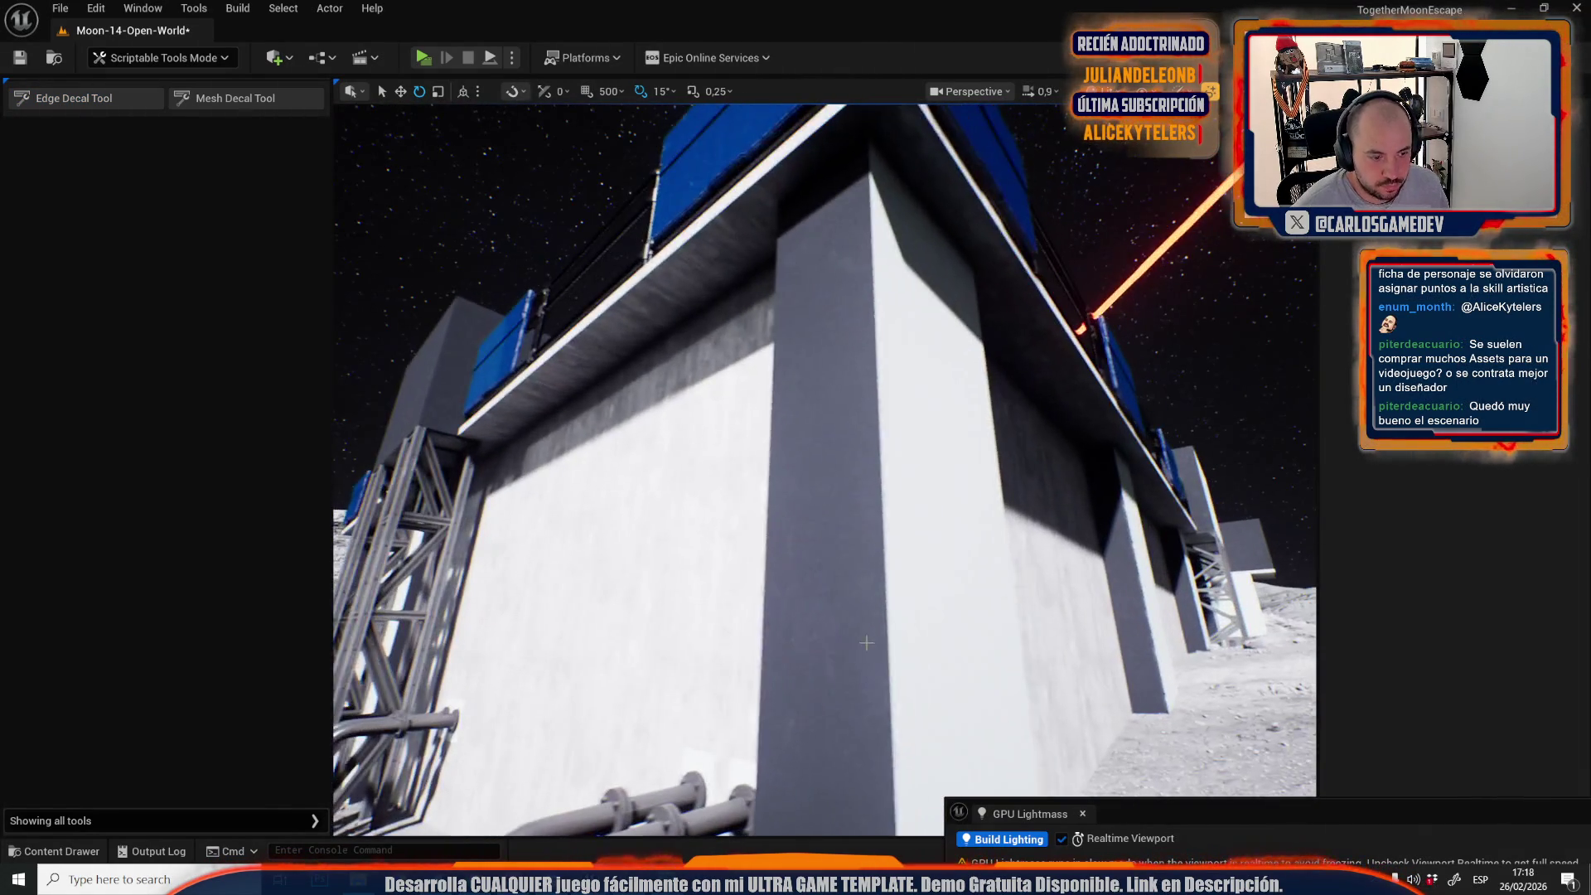
Add edge-wear decals along the building's ground corner and the dark block's base.
left_click(113, 100)
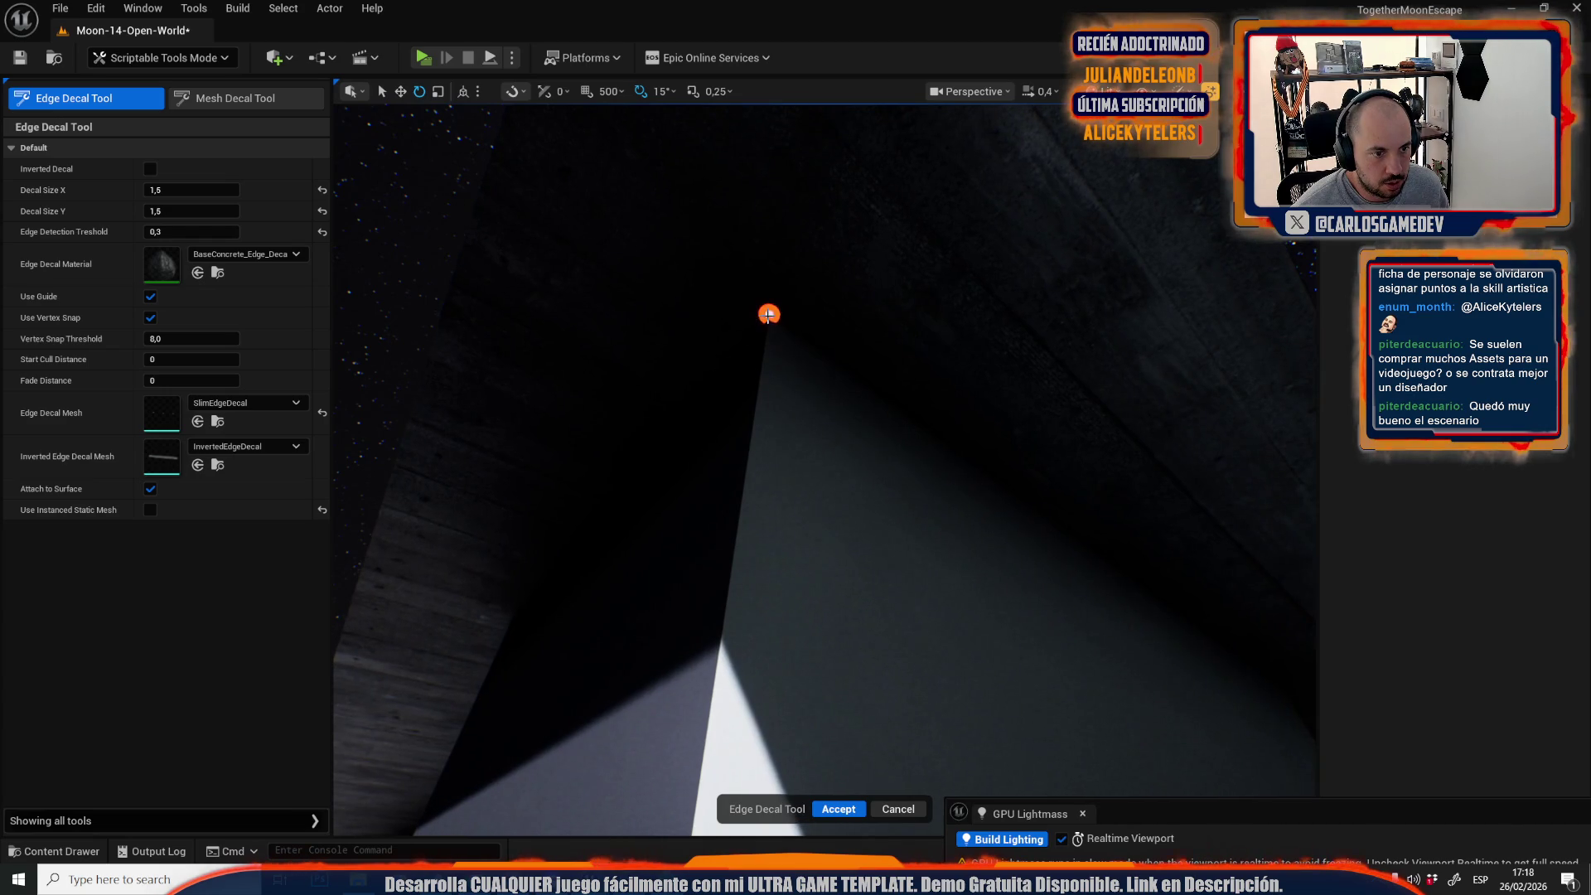
left_click(769, 314)
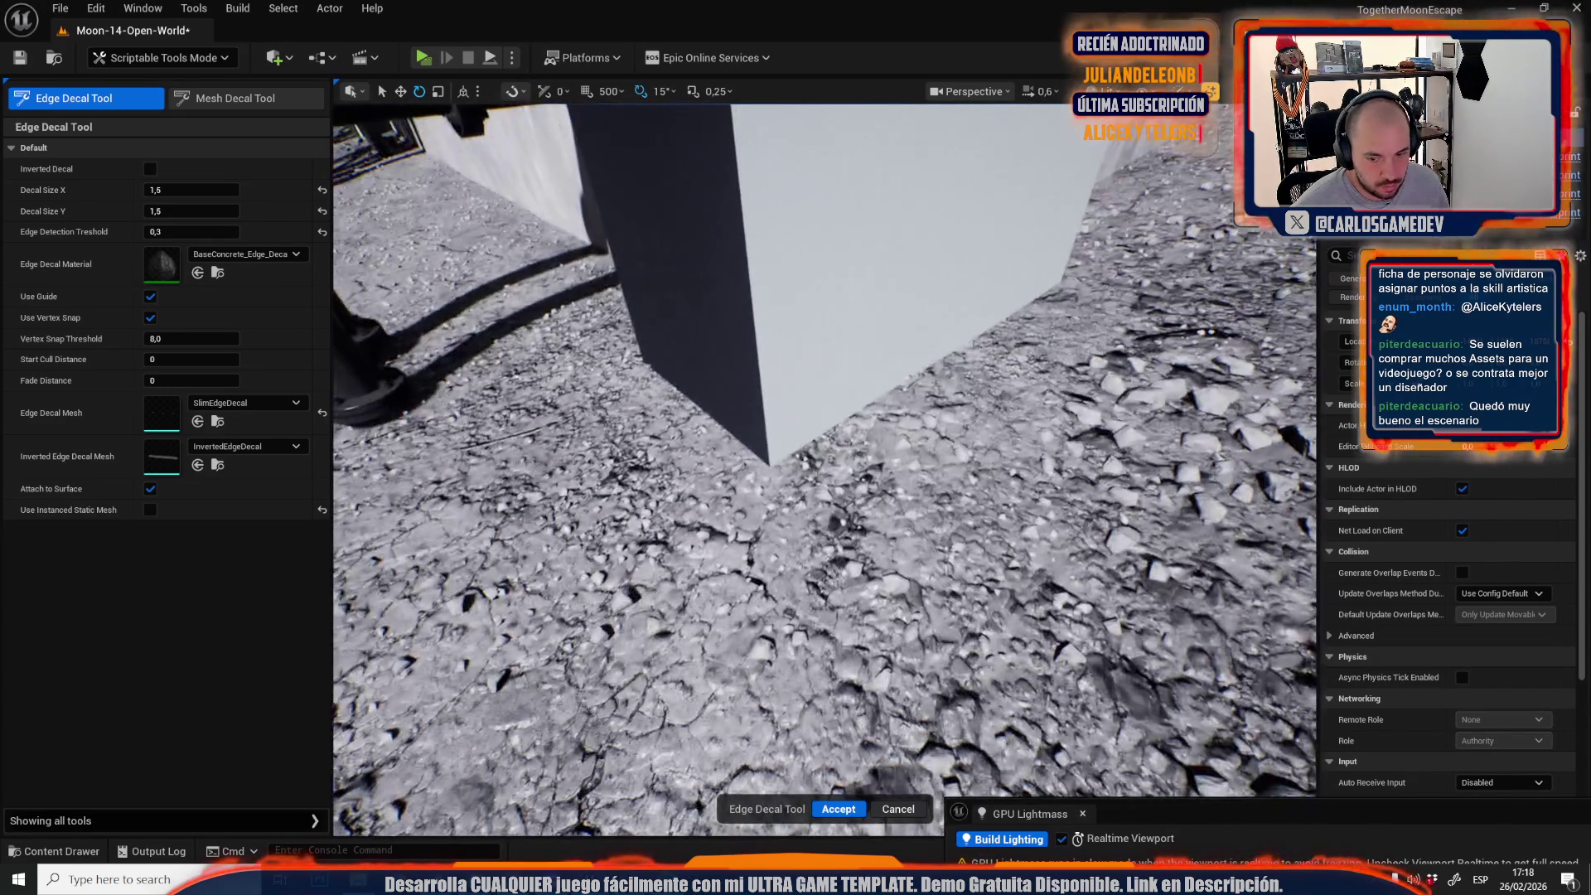
scroll(824, 464, "down", 2)
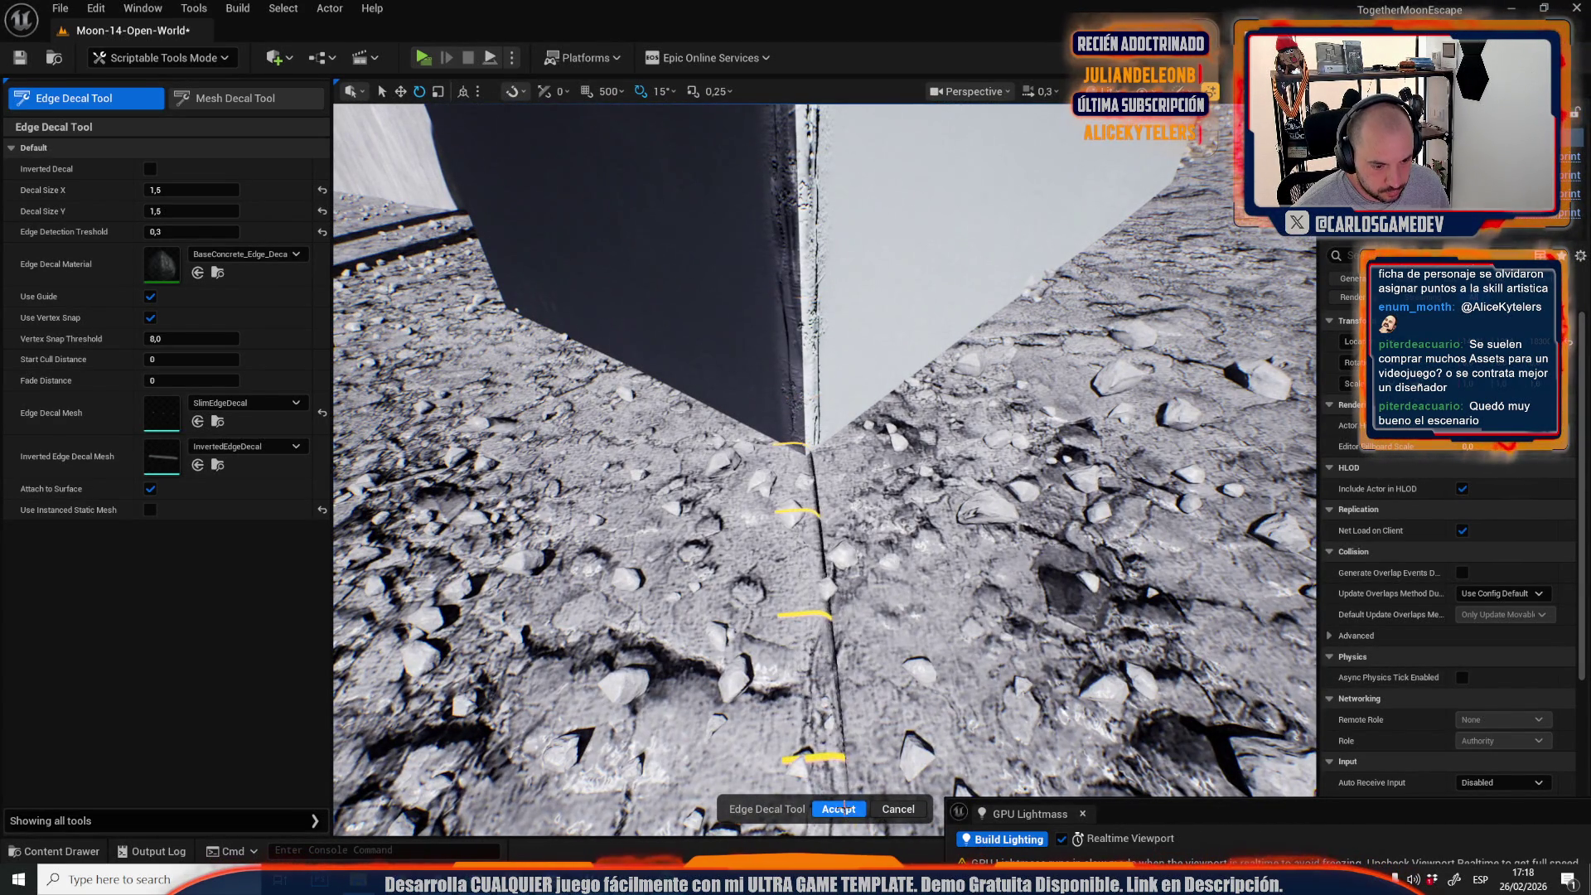
left_click(839, 808)
scroll(825, 464, "up", 2)
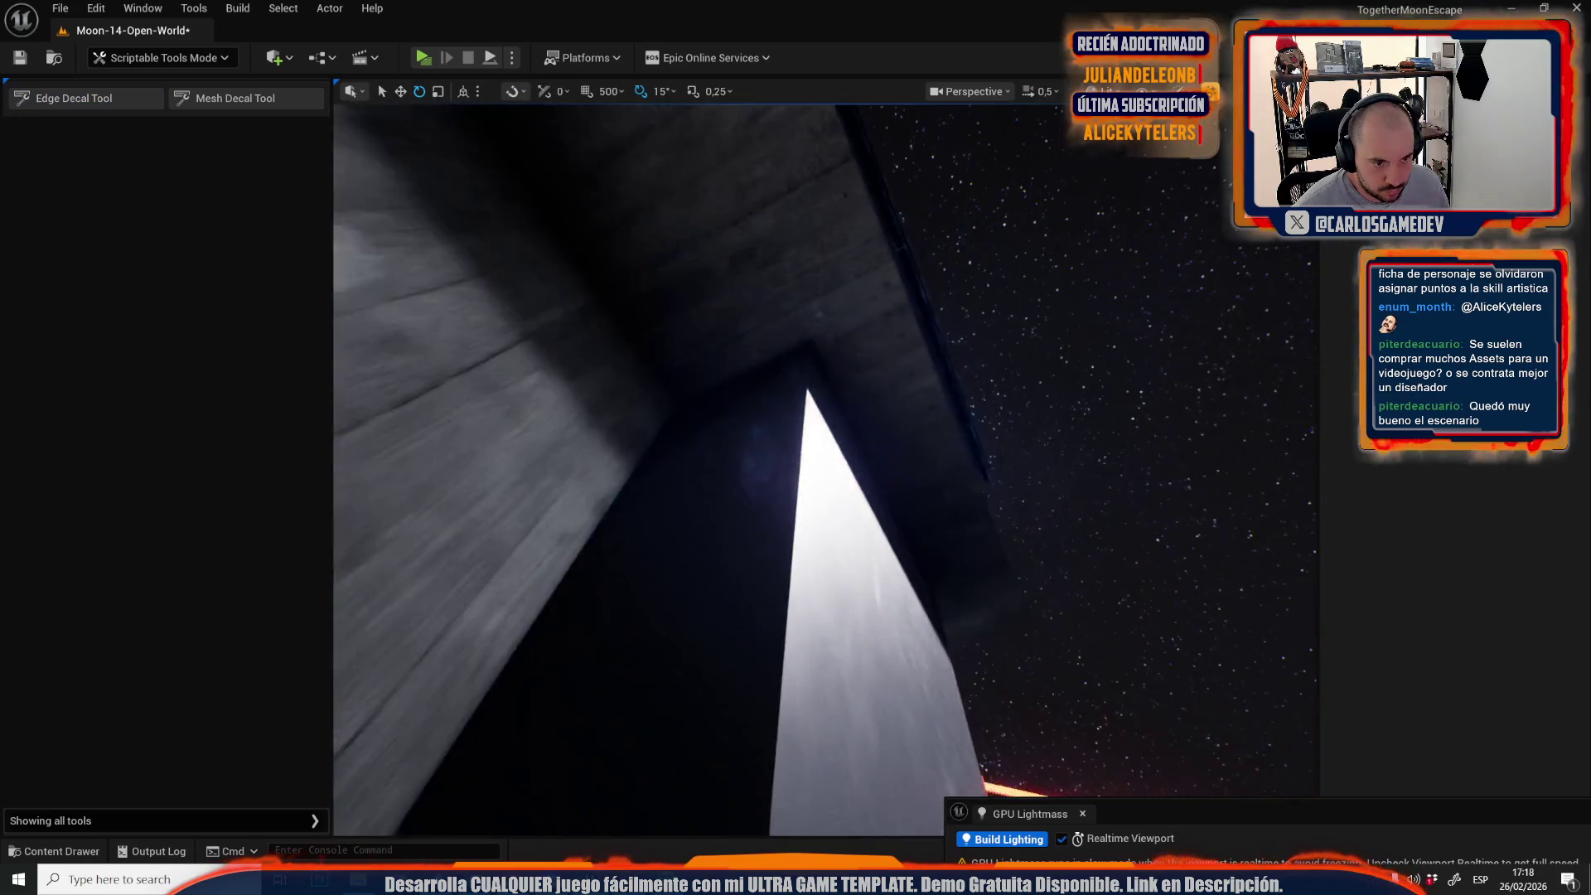
left_click(150, 102)
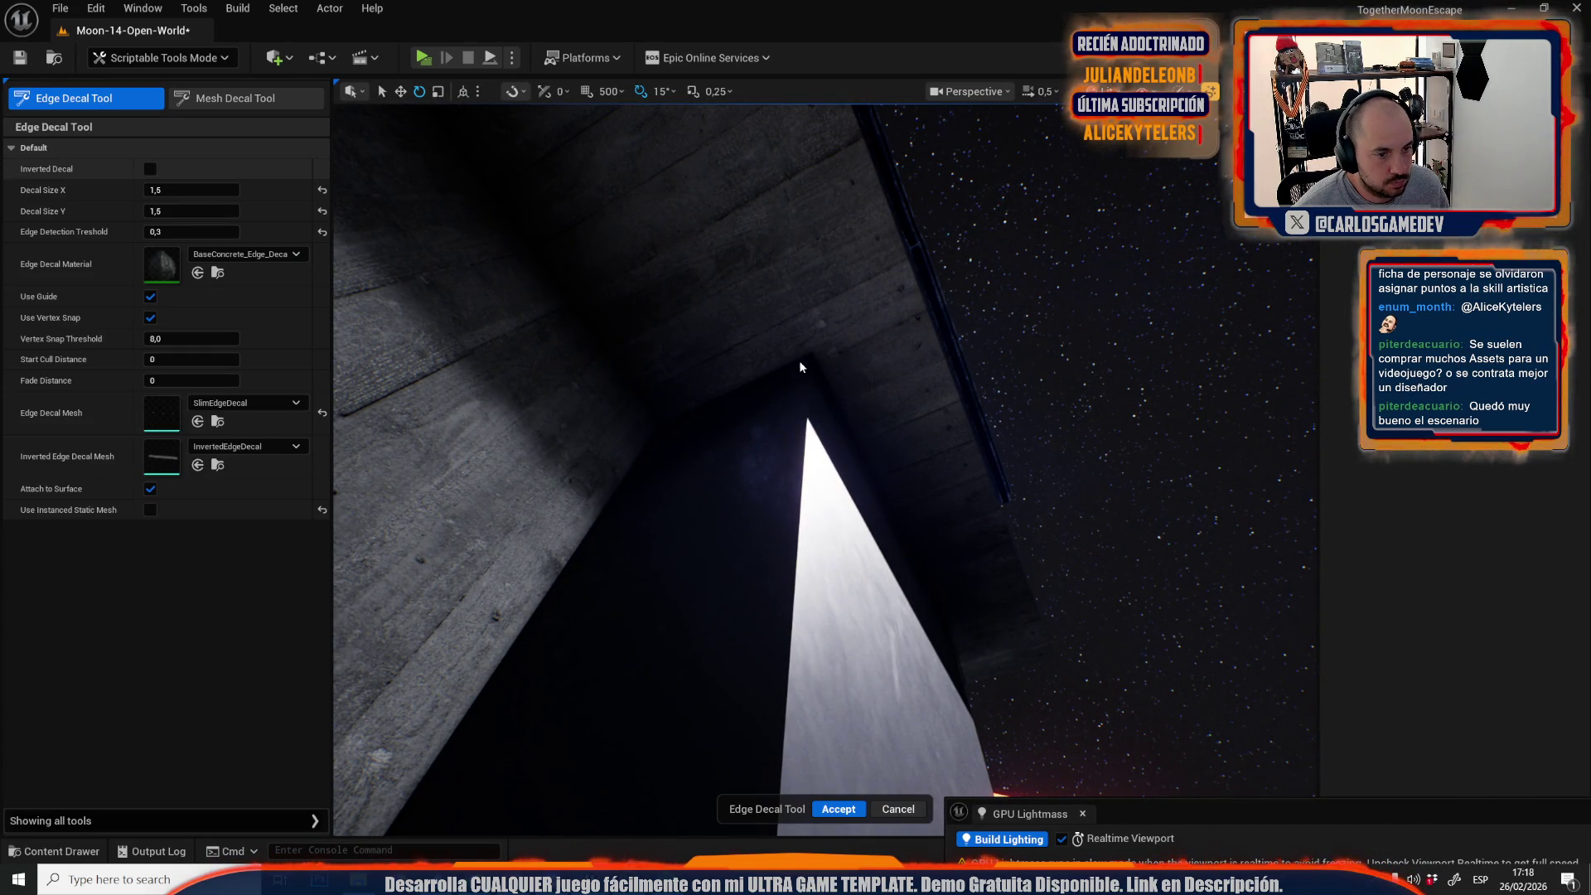
mouse_move(812, 352)
left_mouse_down()
mouse_move(817, 241)
mouse_move(1150, 248)
mouse_move(808, 298)
left_mouse_up()
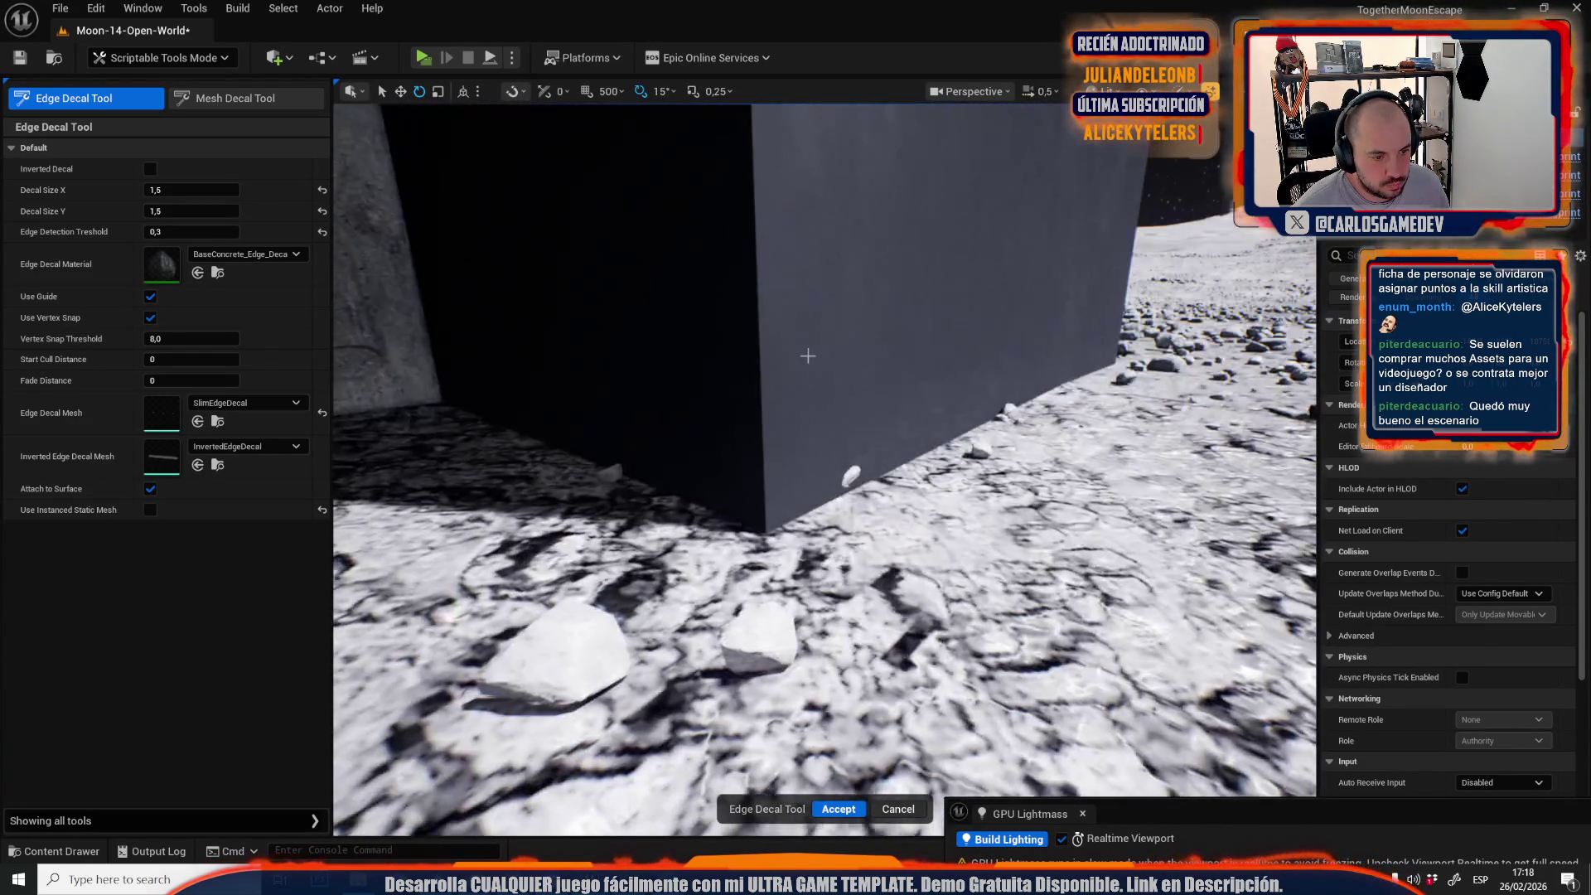
left_click(840, 809)
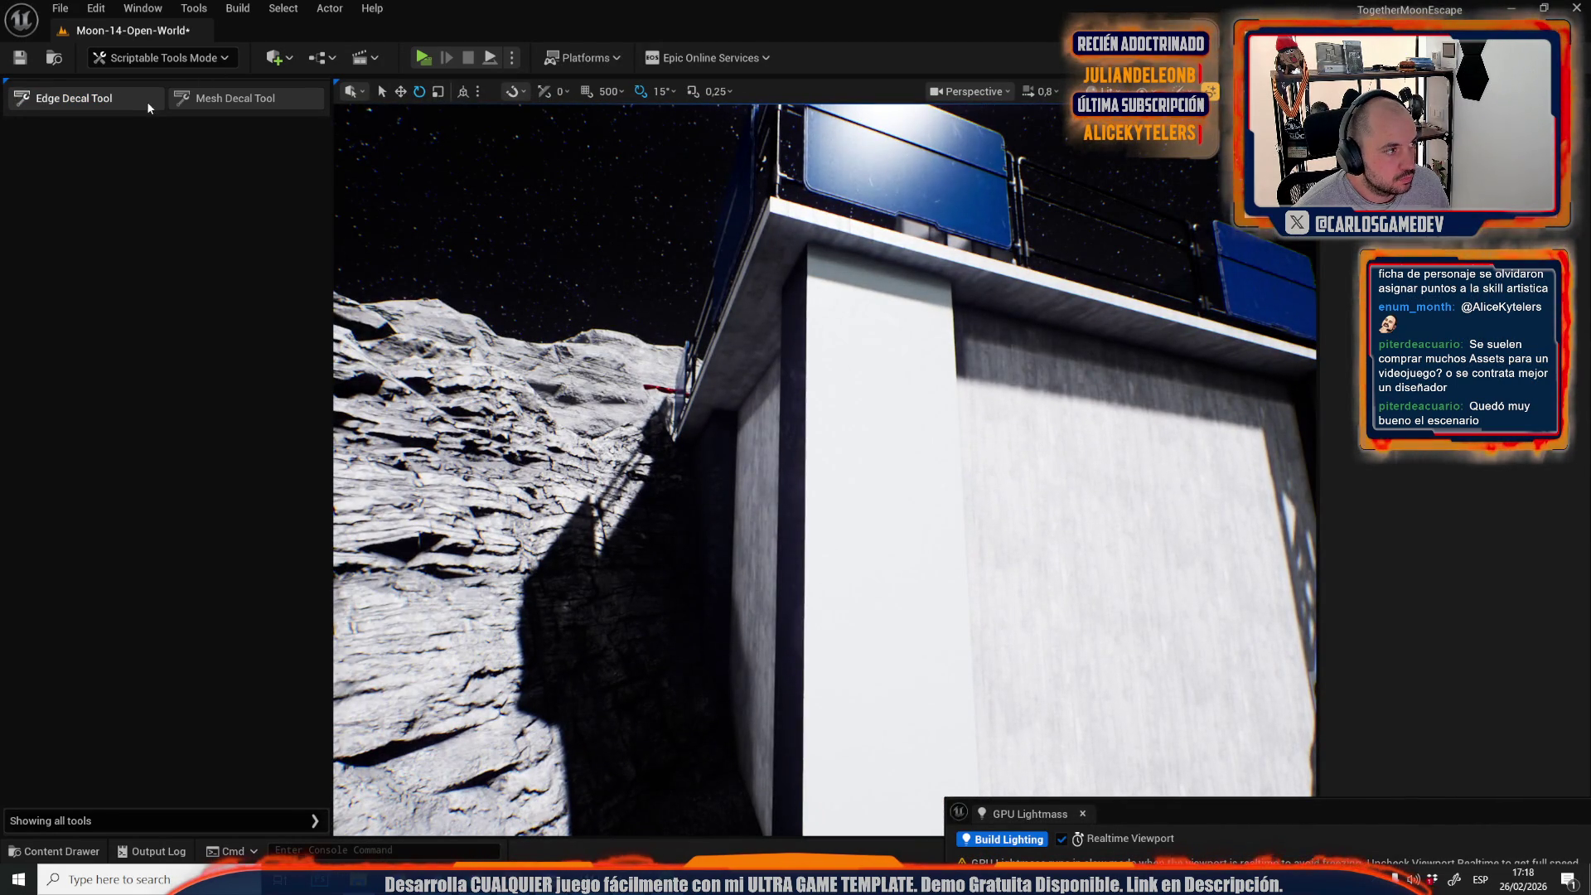
Start an edge decal on the white building's tower corner, framing its base.
left_click(148, 103)
left_click(808, 244)
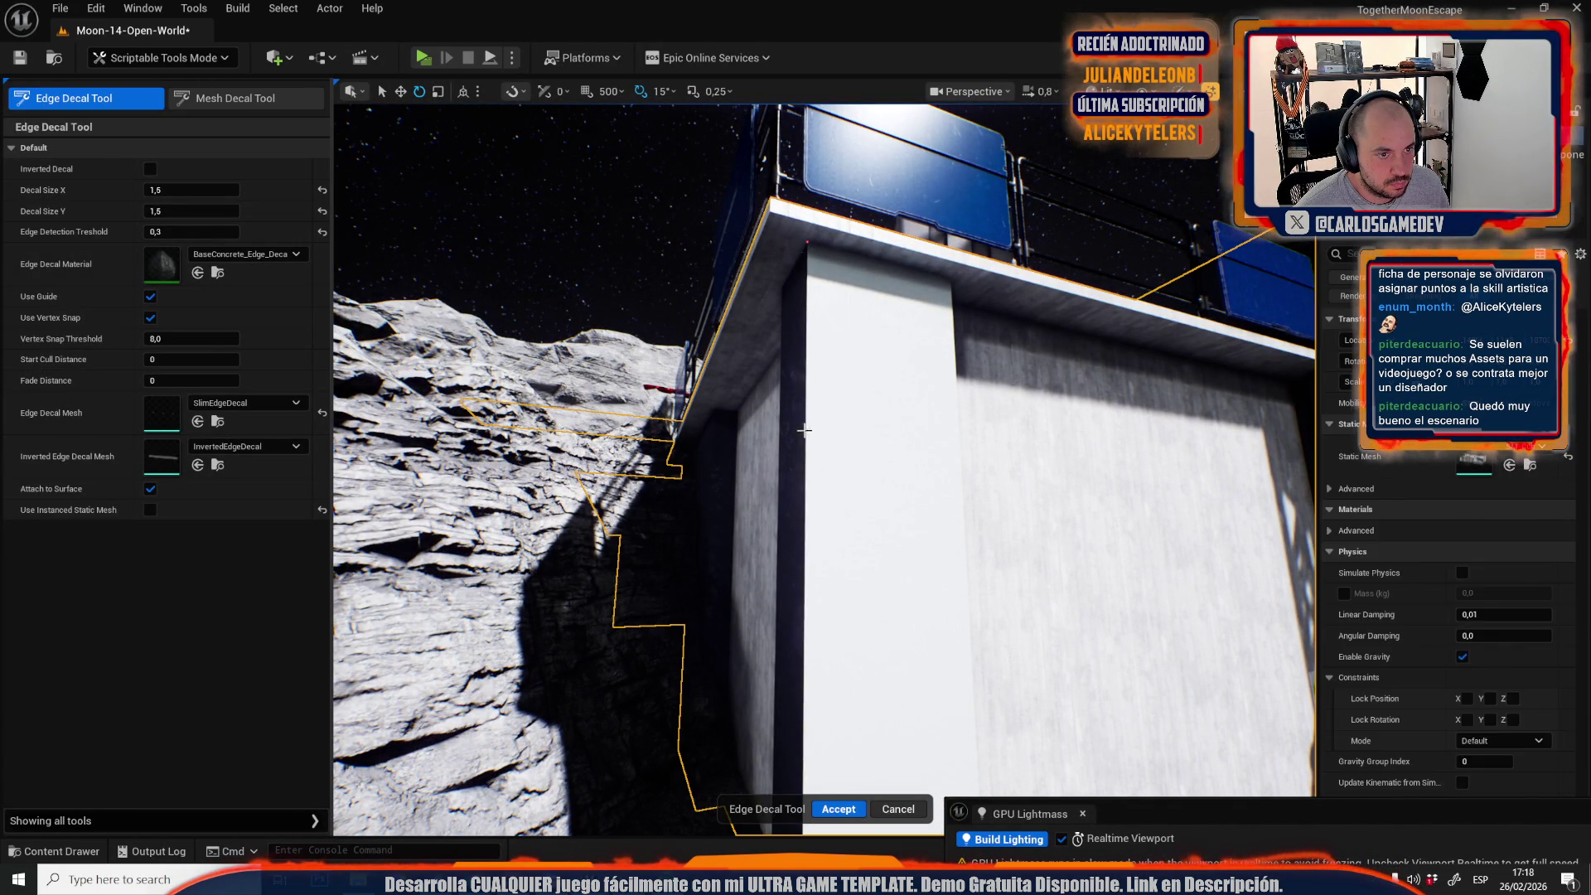
key("f")
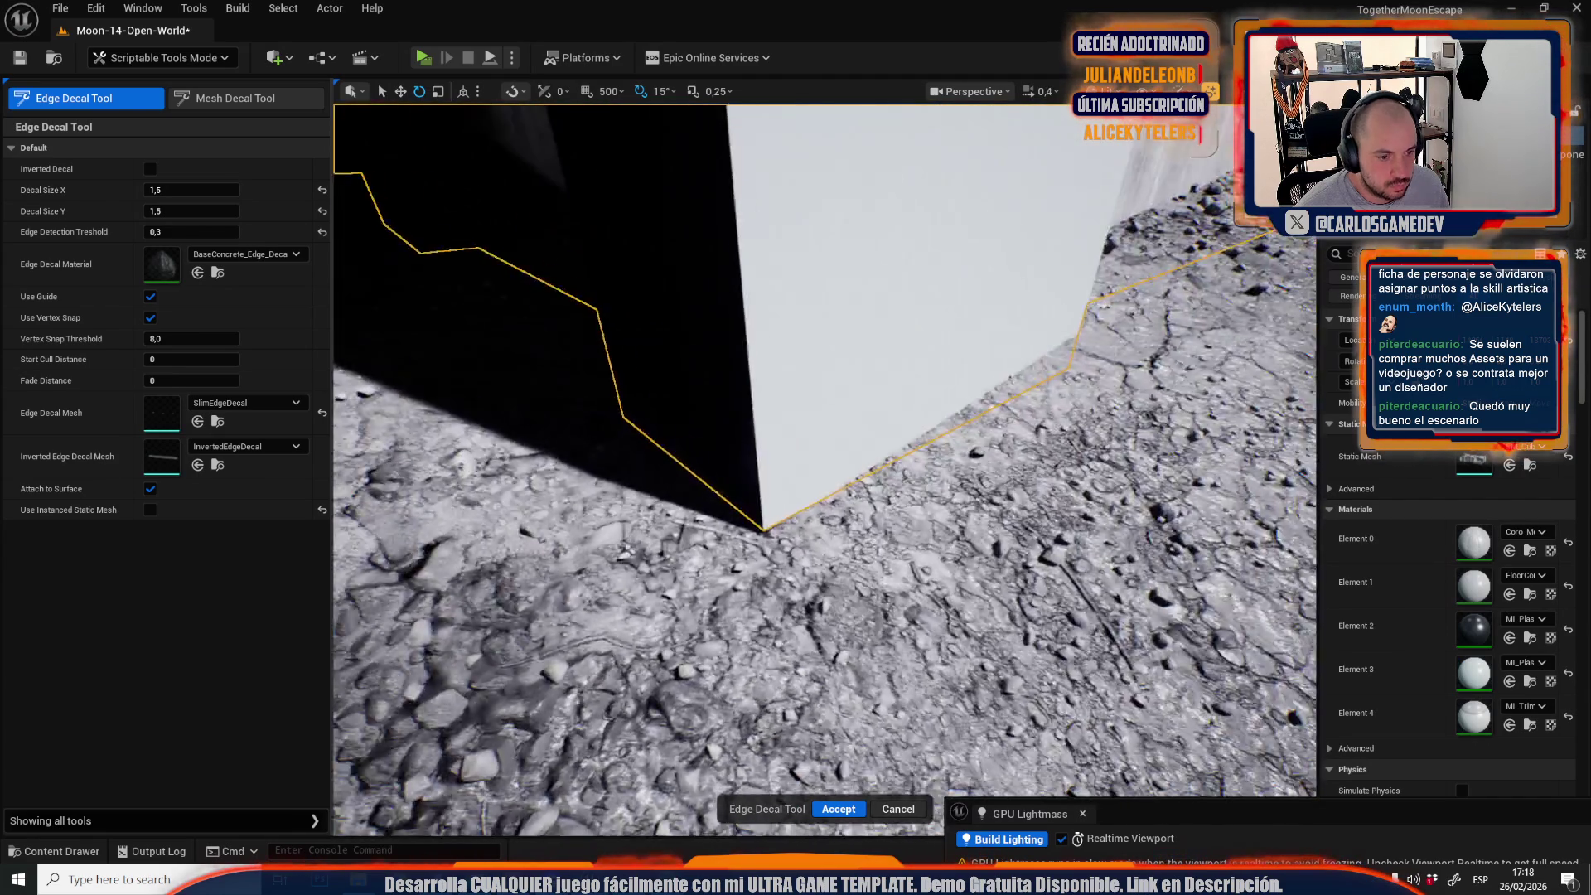
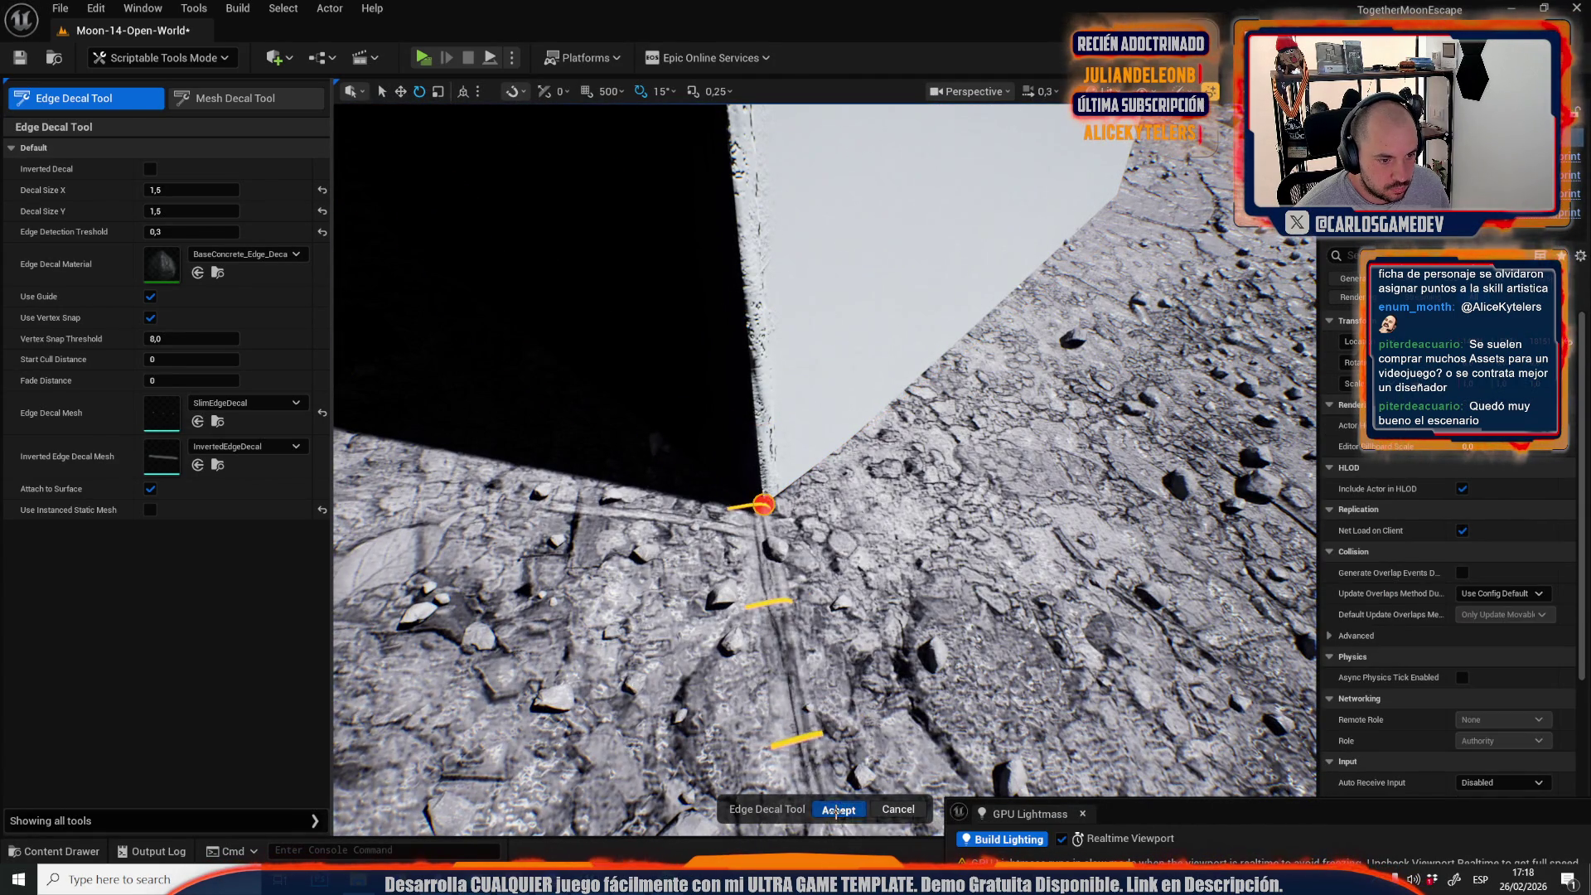
Accept the pending edge decal, then start a new one from the wall edge to the ledge edge.
left_click(837, 811)
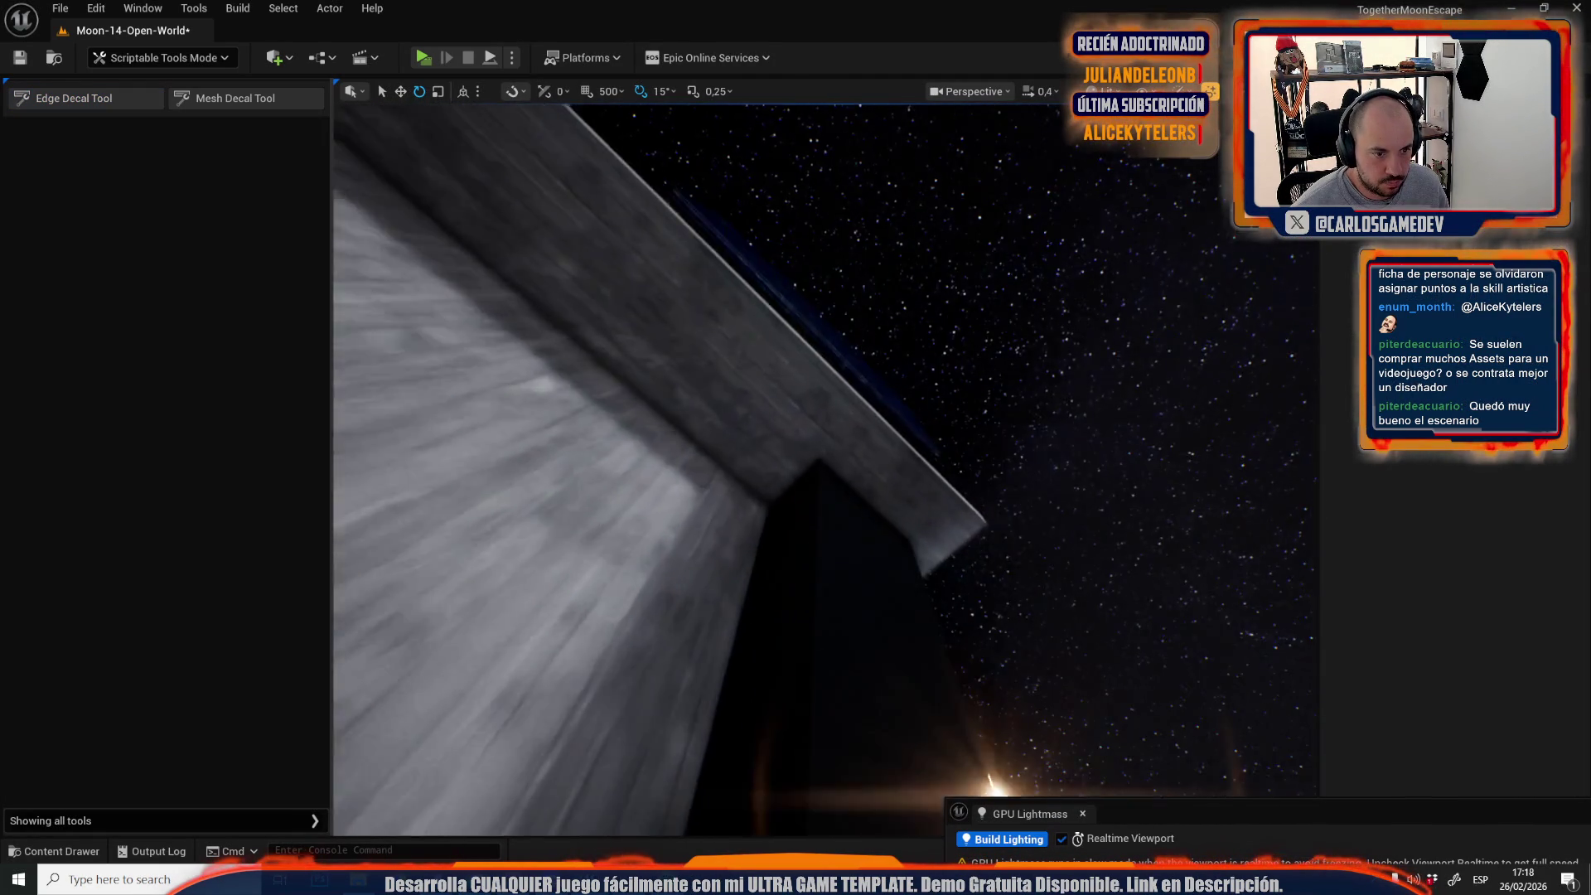
scroll(826, 470, "up", 1)
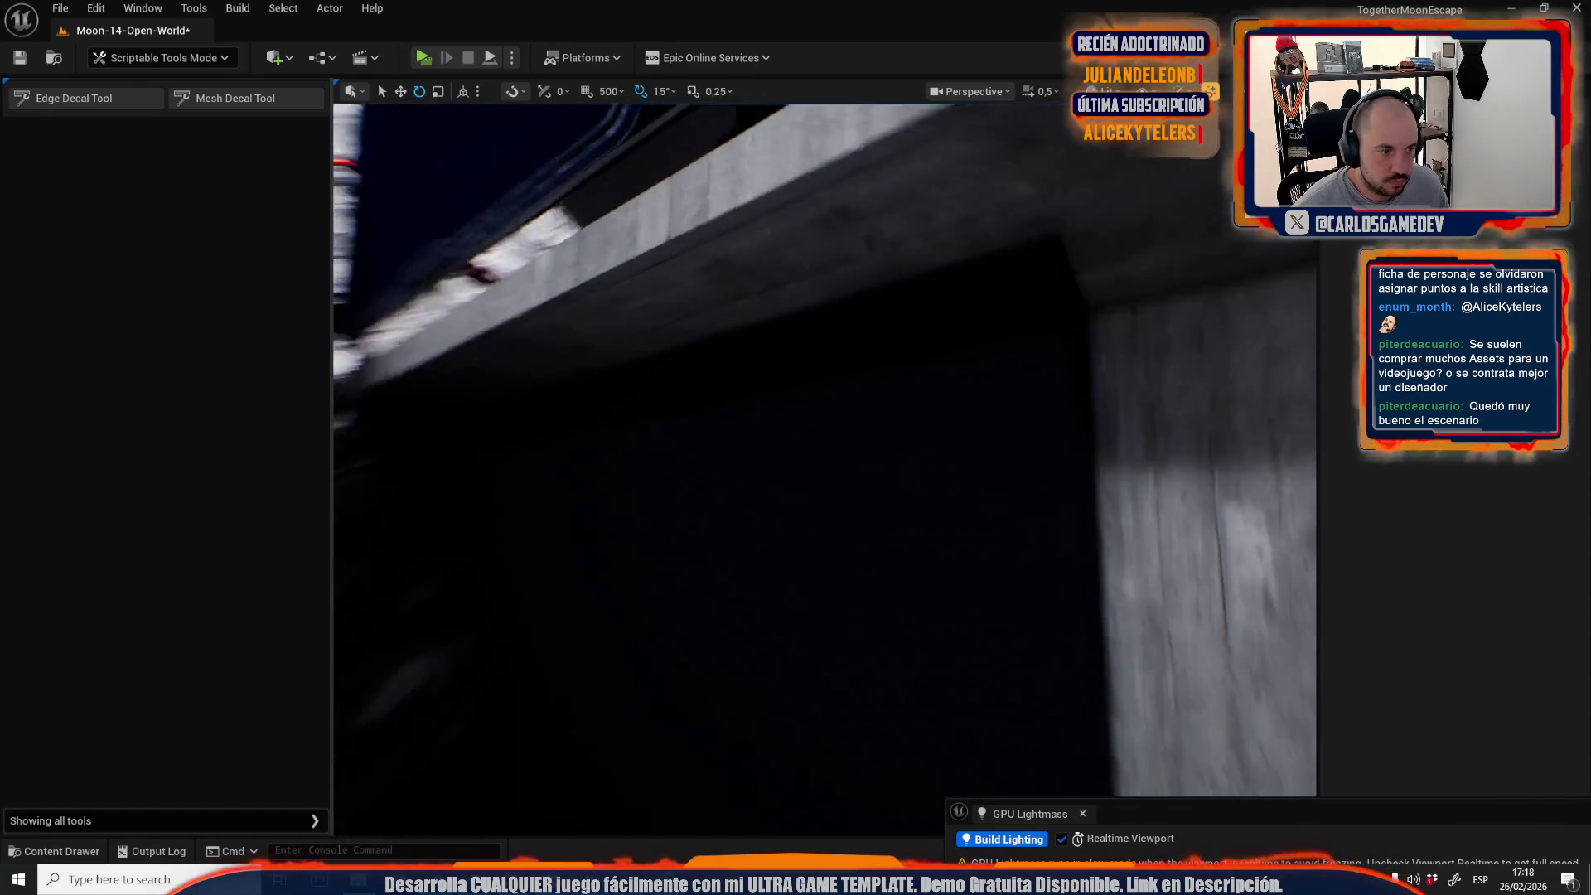
left_click(92, 99)
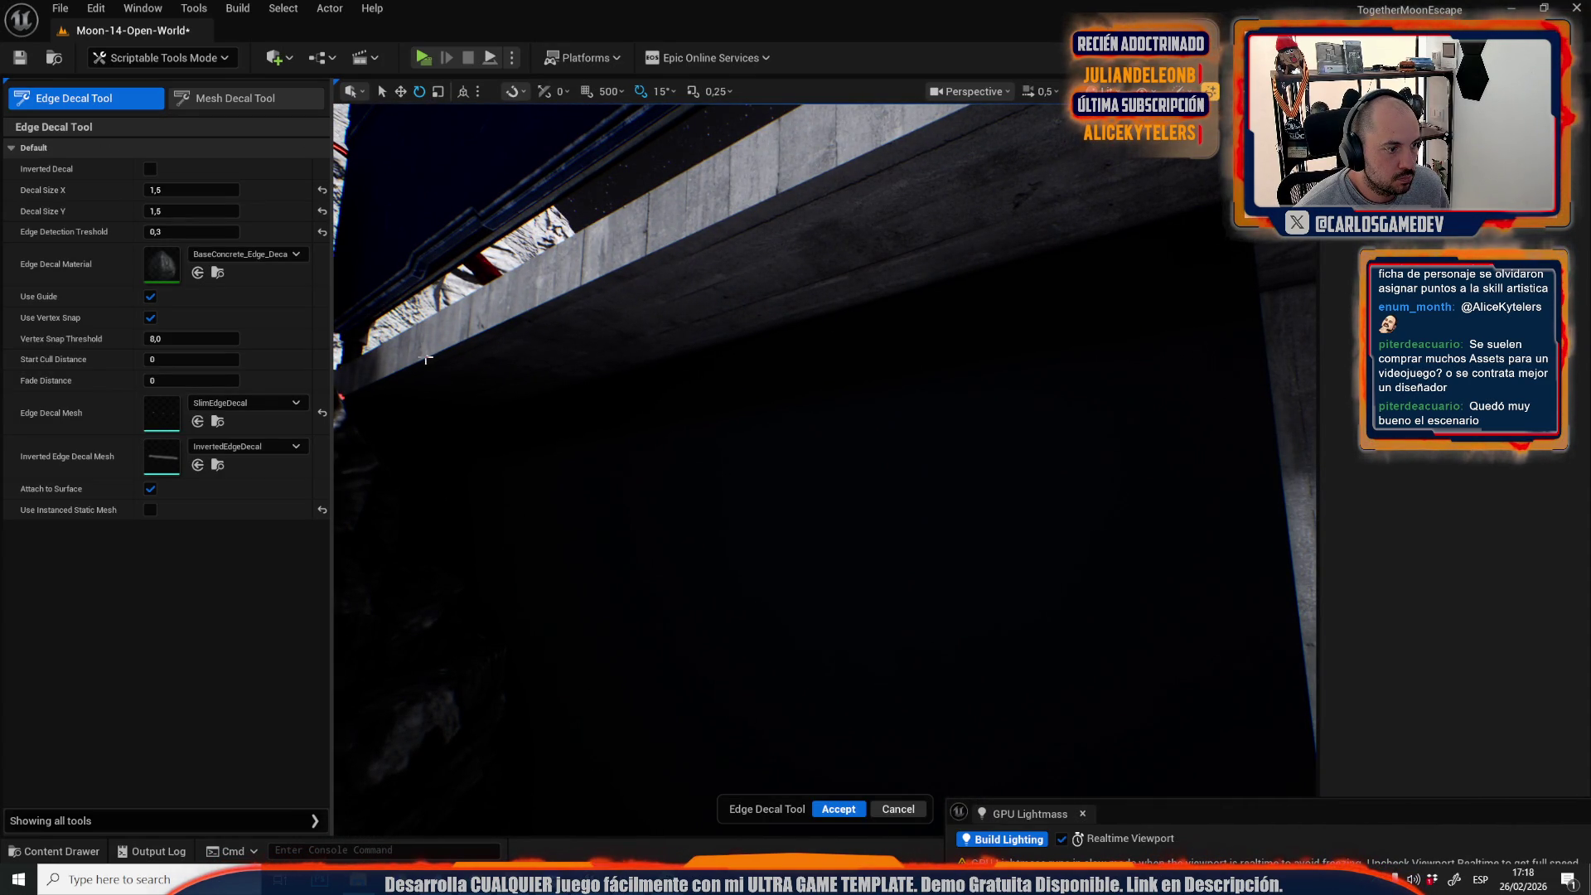
left_click(426, 360)
scroll(485, 311, "up", 1)
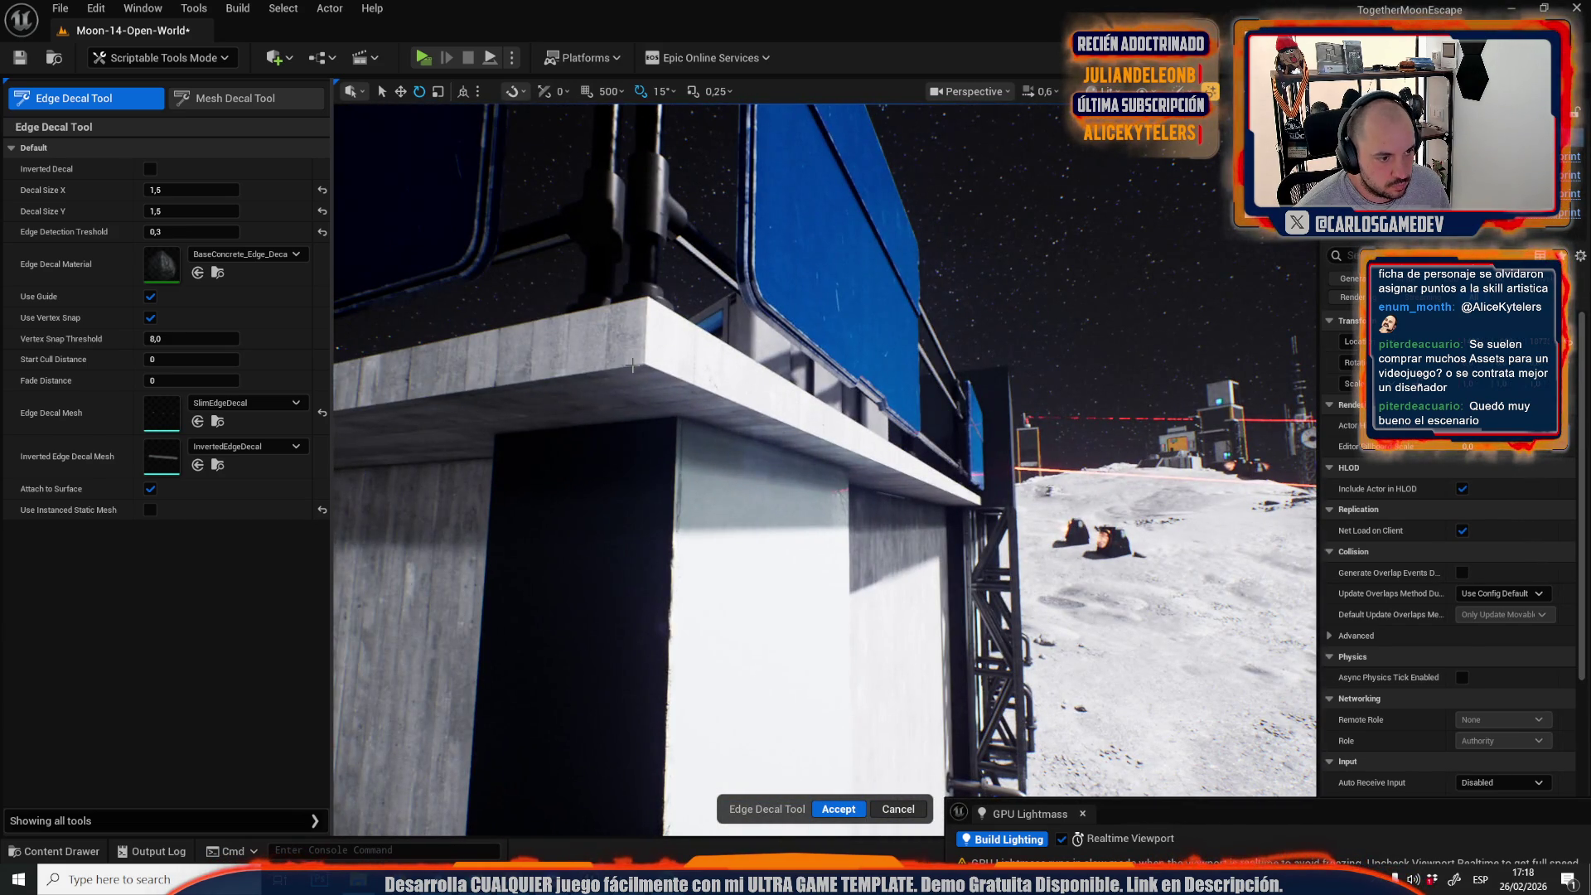
scroll(675, 368, "up", 3)
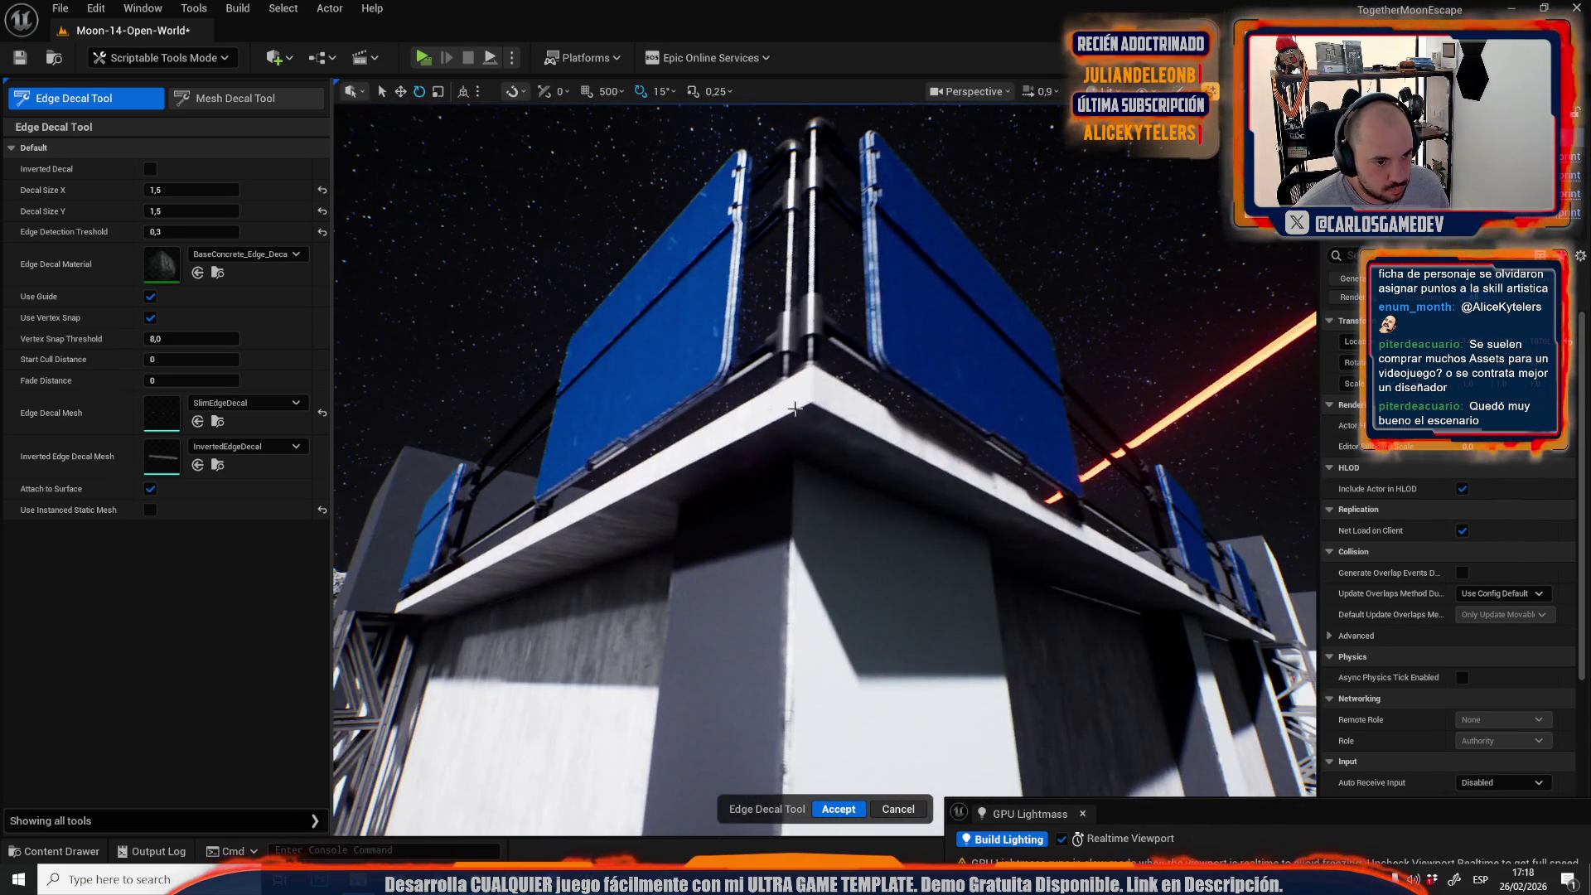
left_click(782, 408)
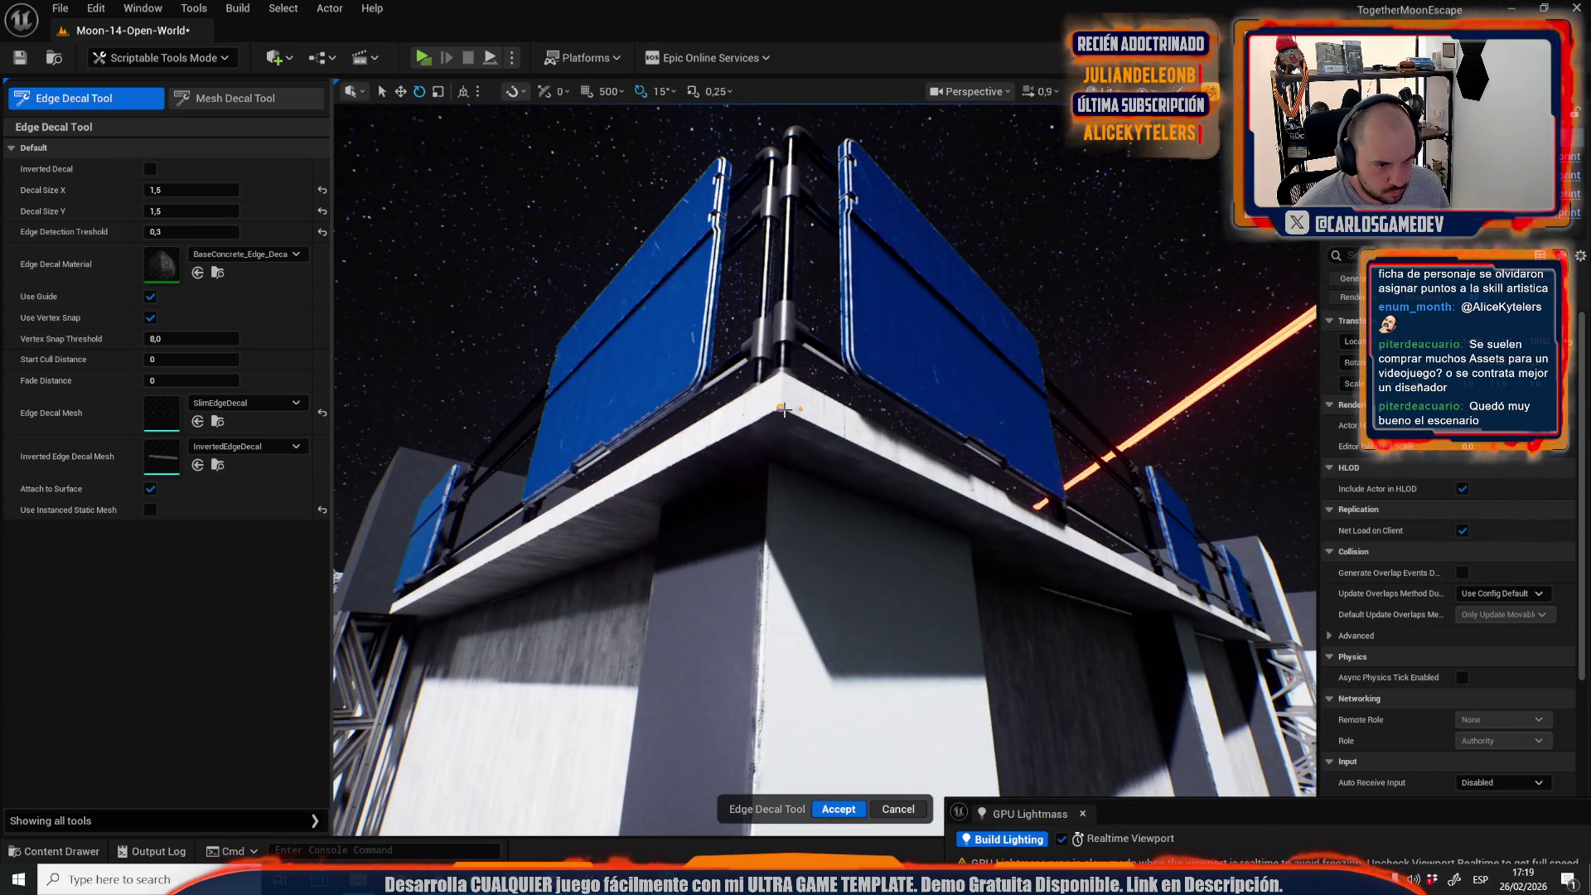
scroll(781, 409, "up", 3)
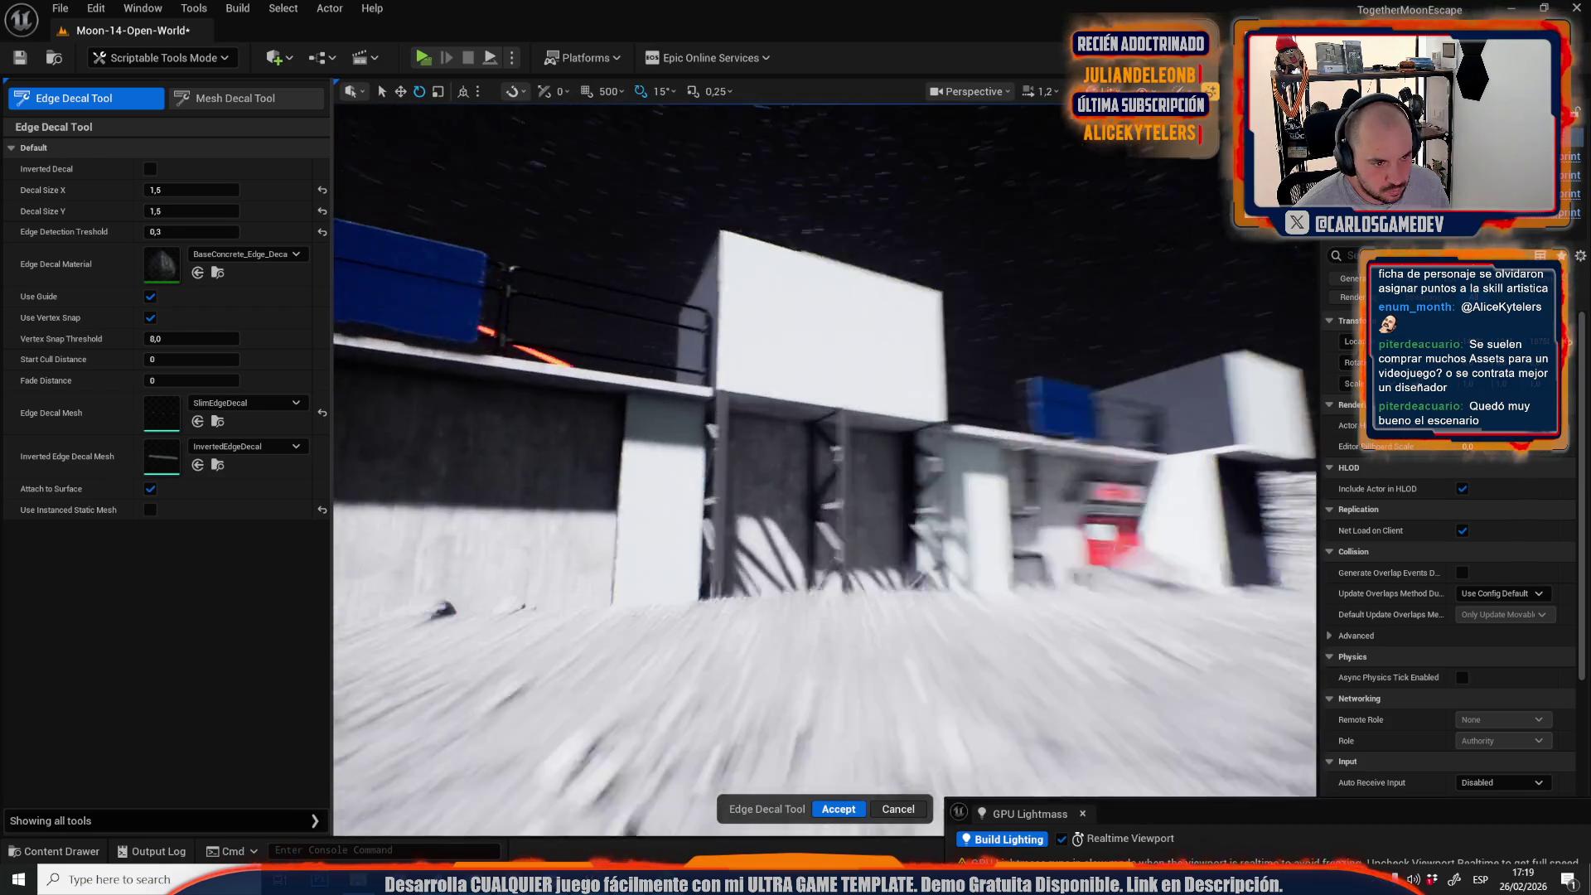
scroll(974, 431, "down", 1)
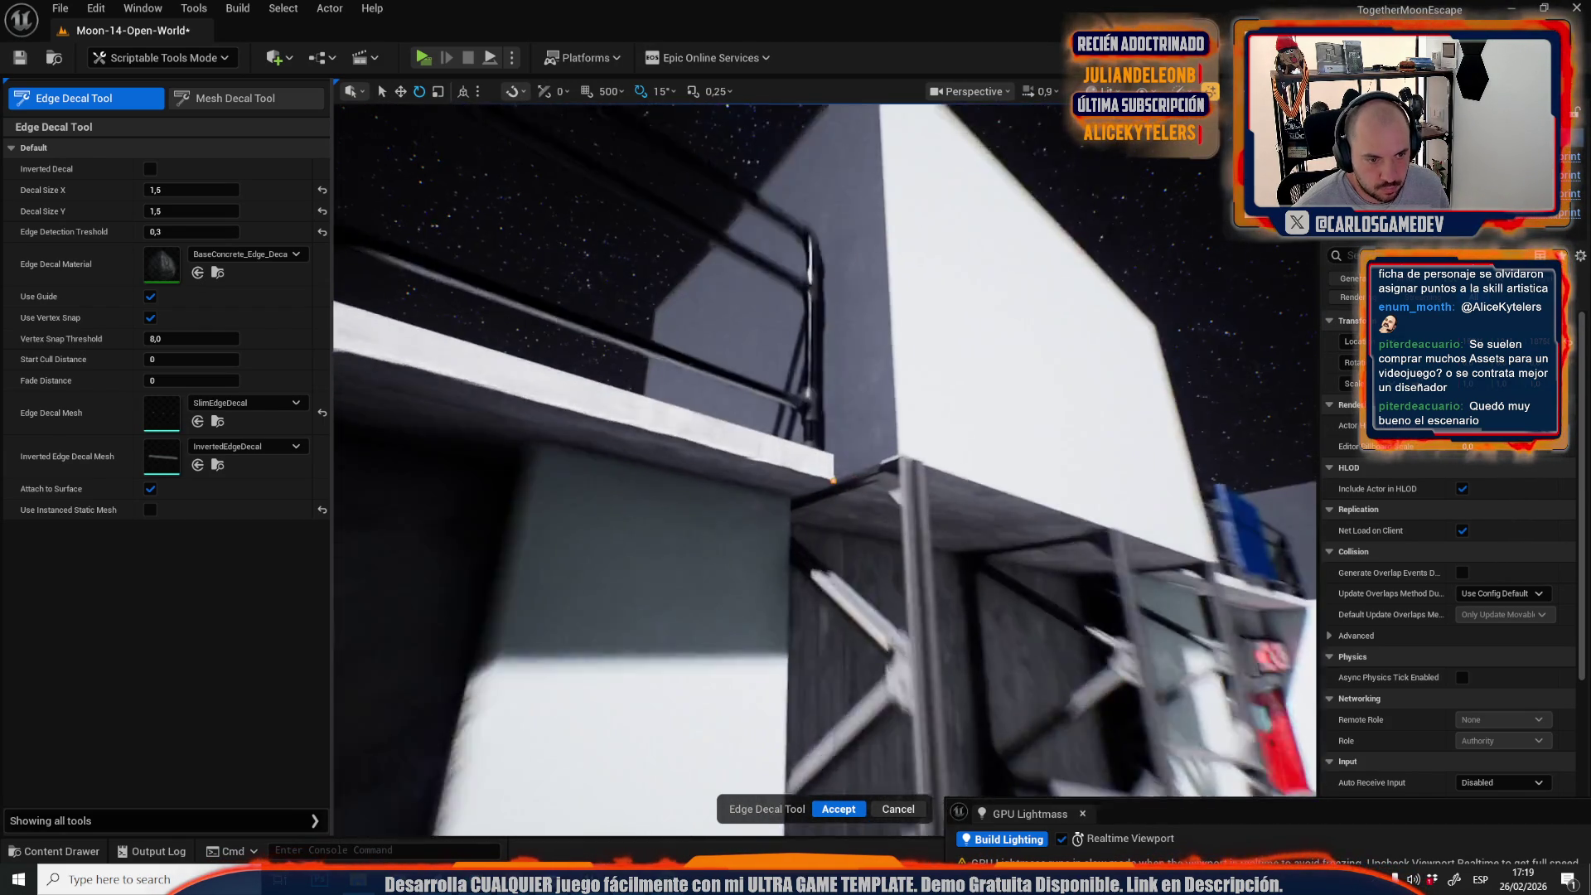
Apply concrete edge decals to the building's ledge and the large white wall, and accept them.
left_click(942, 439)
scroll(942, 440, "down", 1)
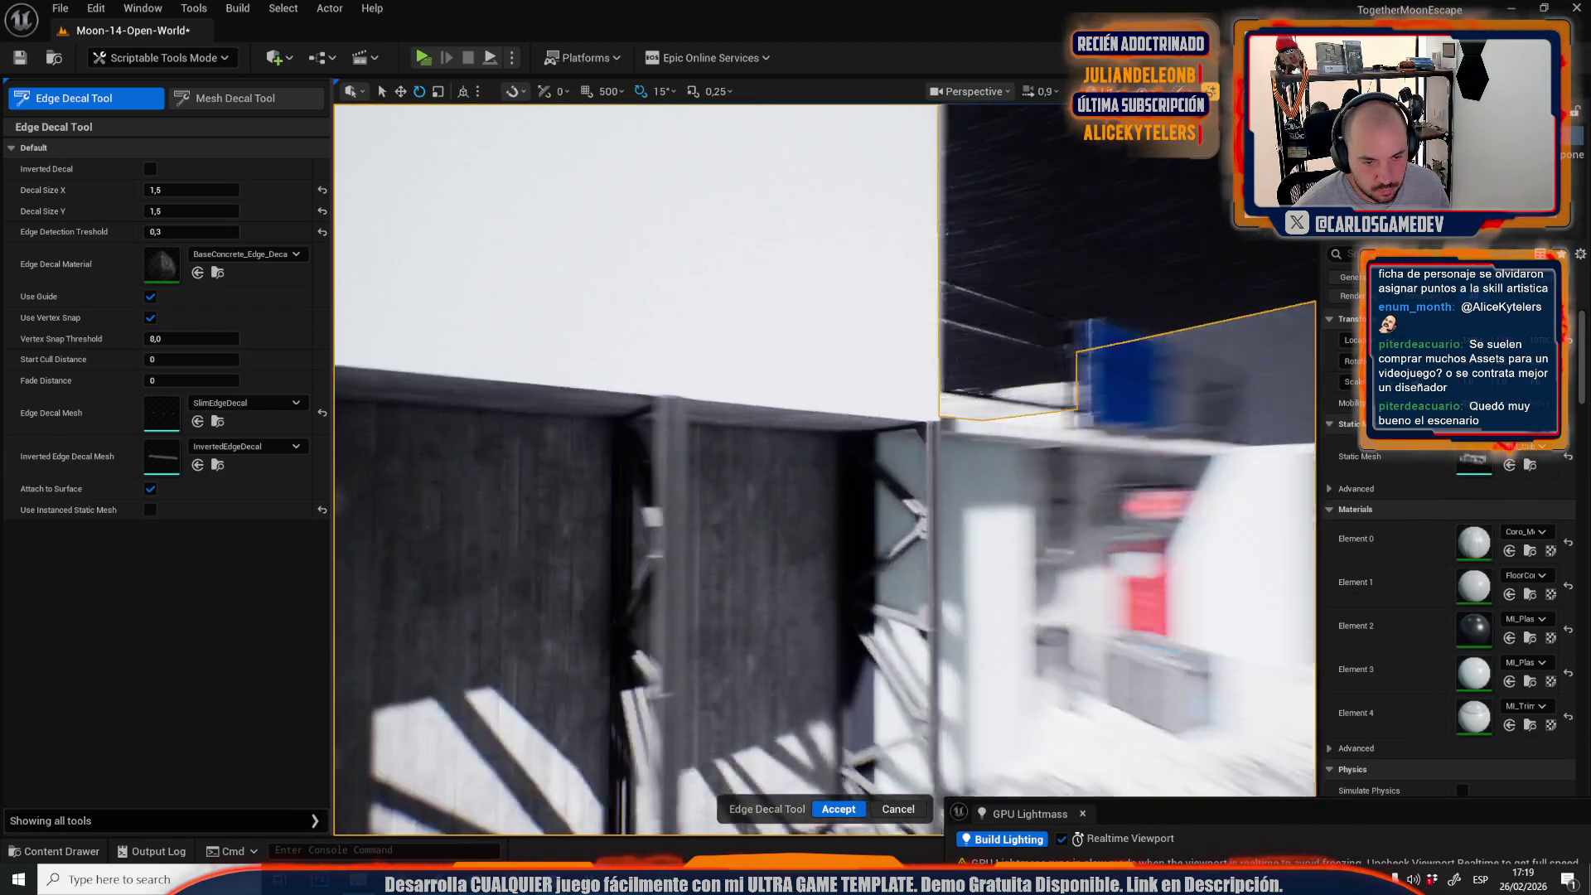
scroll(784, 440, "down", 1)
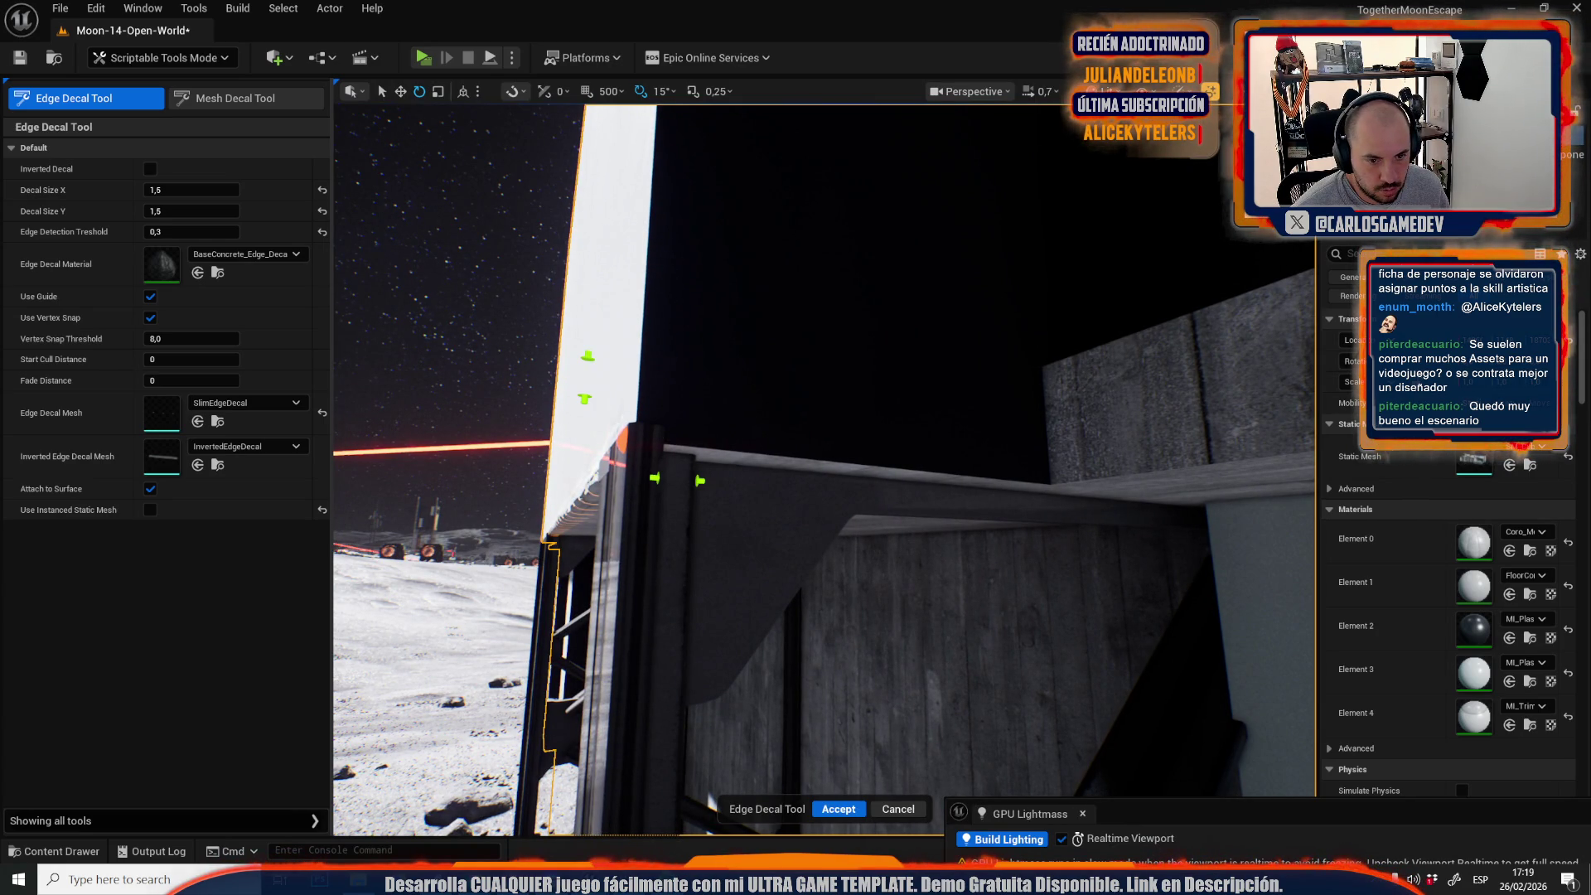
left_click(1096, 481)
left_click(1051, 485)
mouse_move(1051, 485)
left_mouse_down()
mouse_move(987, 439)
mouse_move(1002, 433)
left_mouse_up()
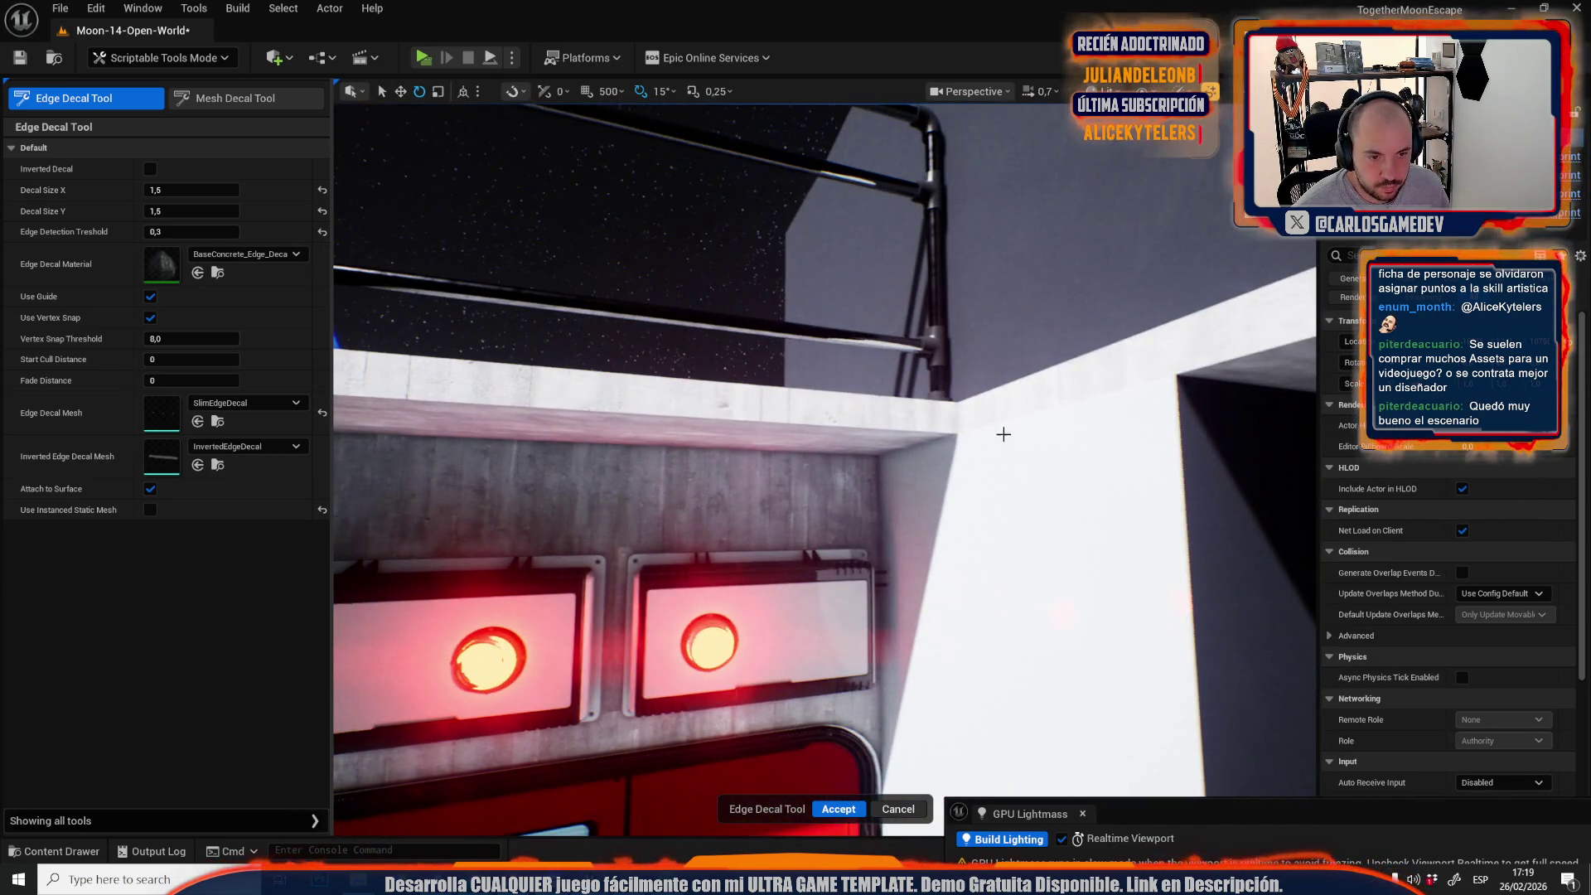
scroll(966, 431, "up", 1)
left_click(978, 432)
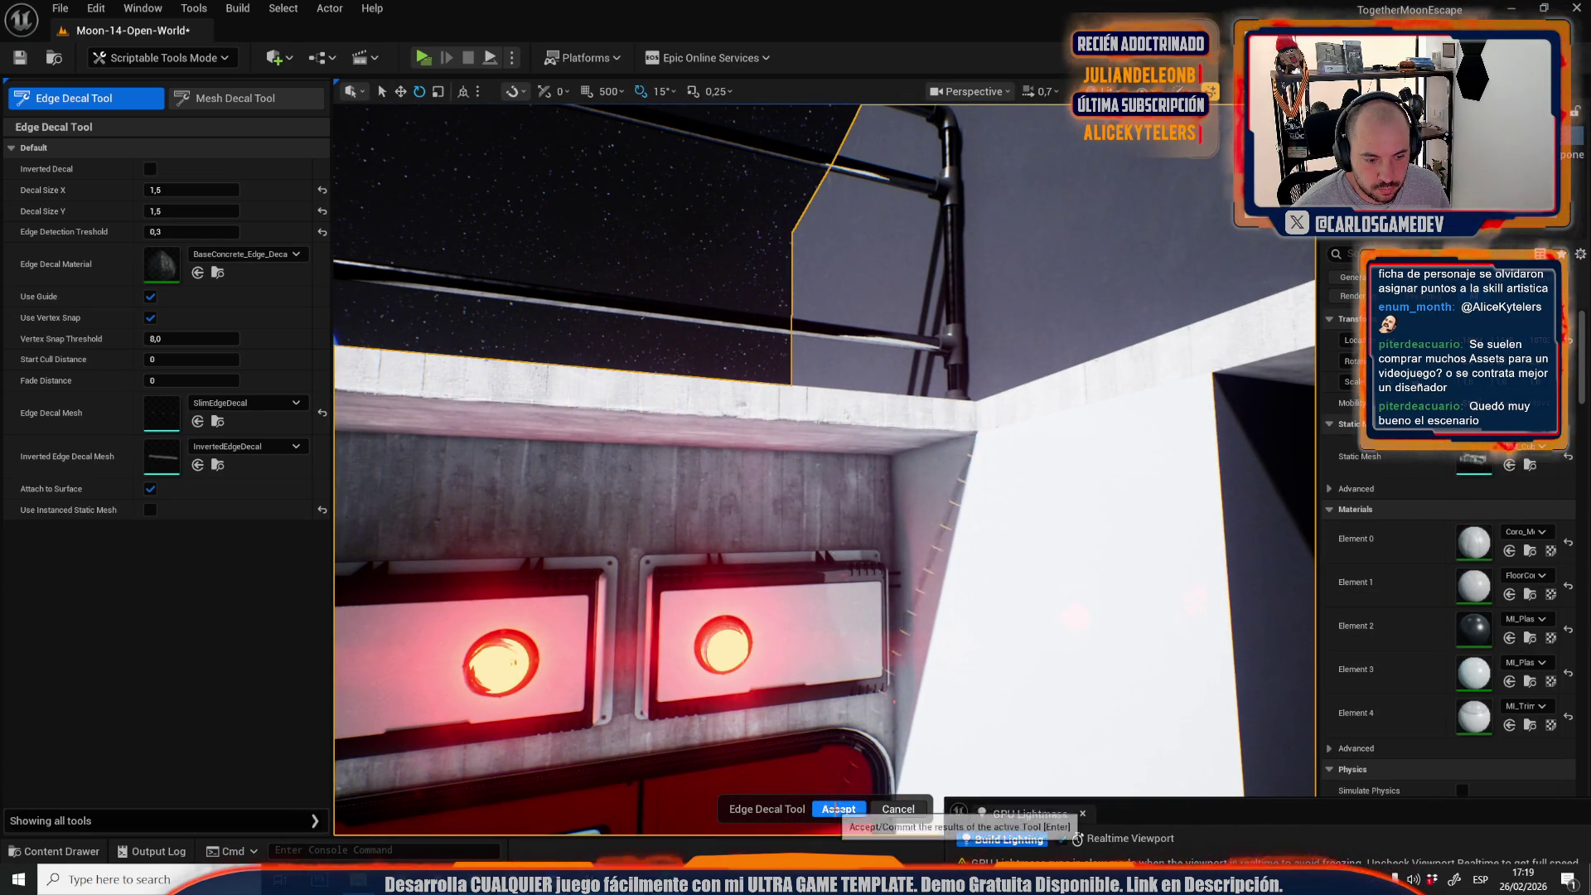
left_click(840, 809)
Add a concrete edge decal along the tall block's corner and base edge on the ground.
left_click(59, 100)
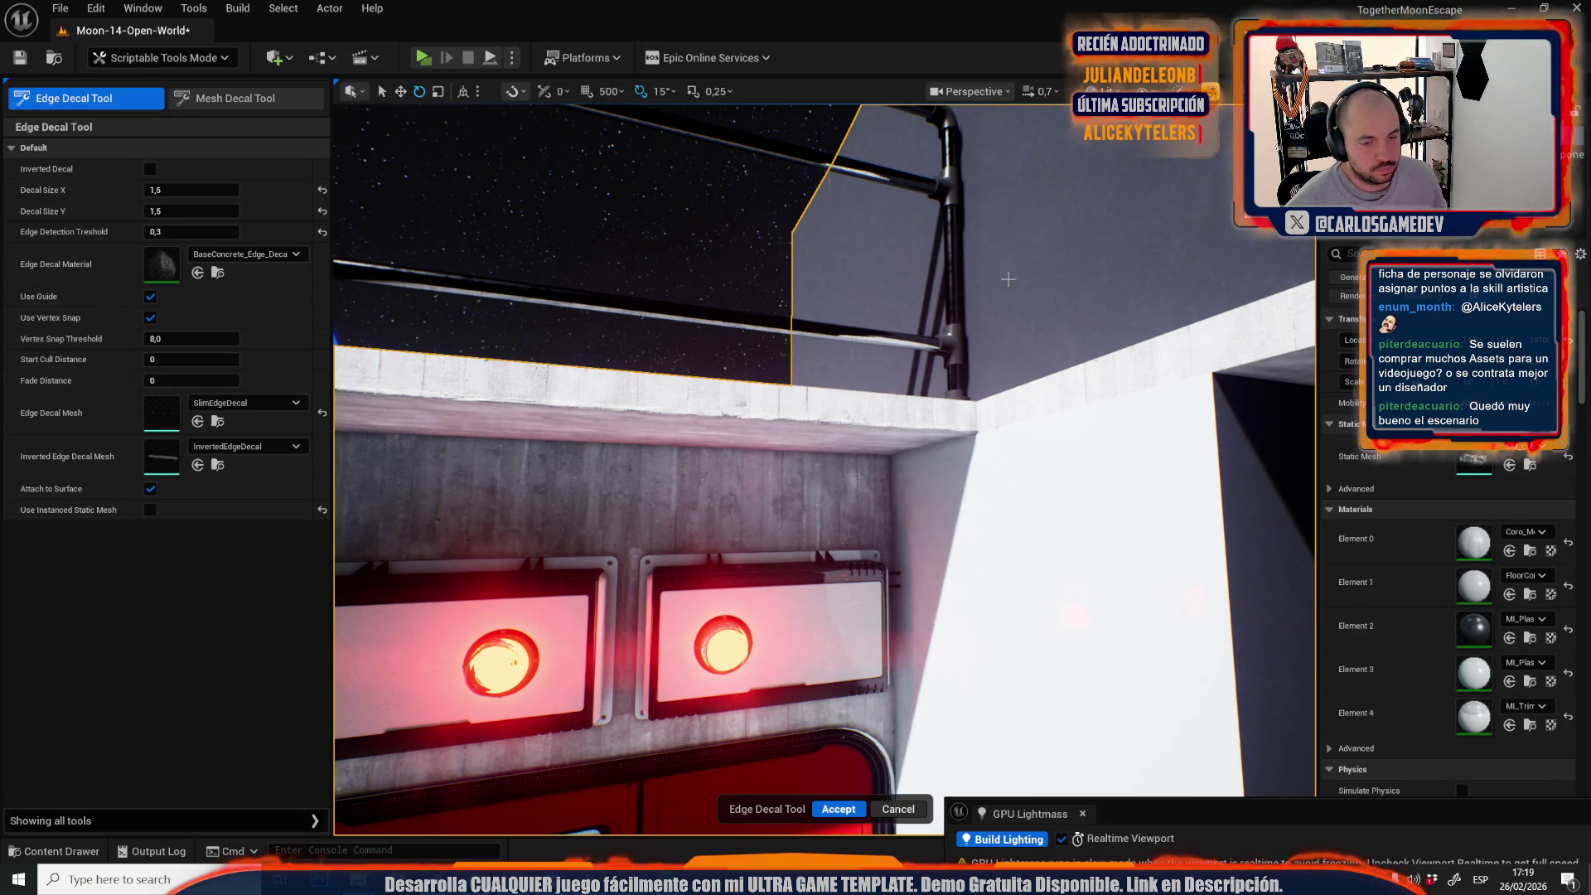
mouse_move(1211, 371)
left_mouse_down()
mouse_move(1177, 299)
mouse_move(886, 403)
mouse_move(862, 448)
mouse_move(874, 416)
left_mouse_up()
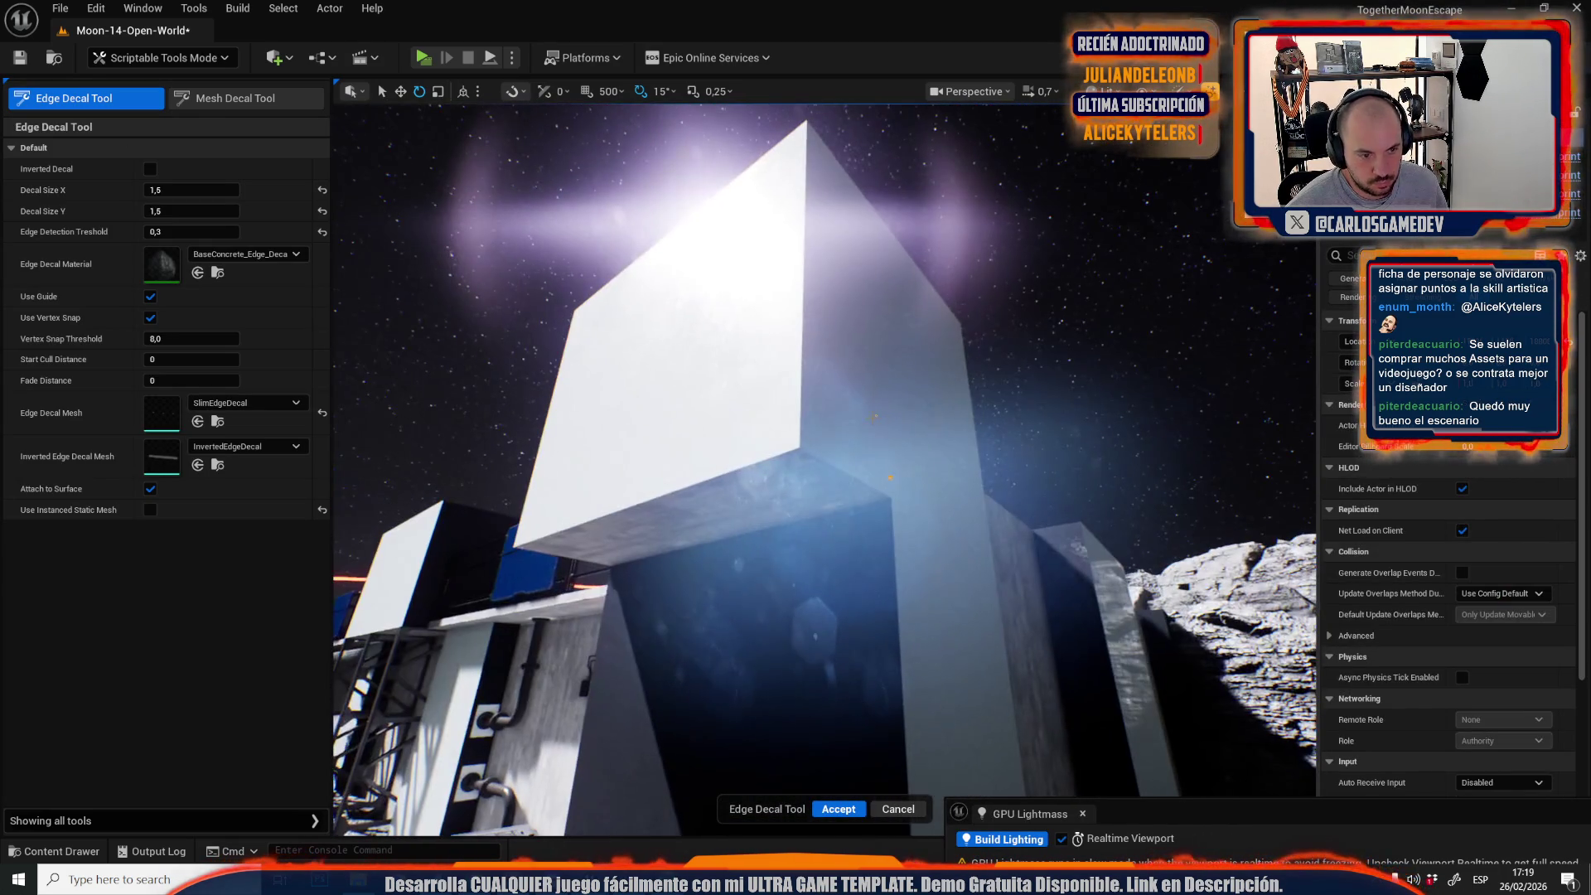
left_click(797, 449)
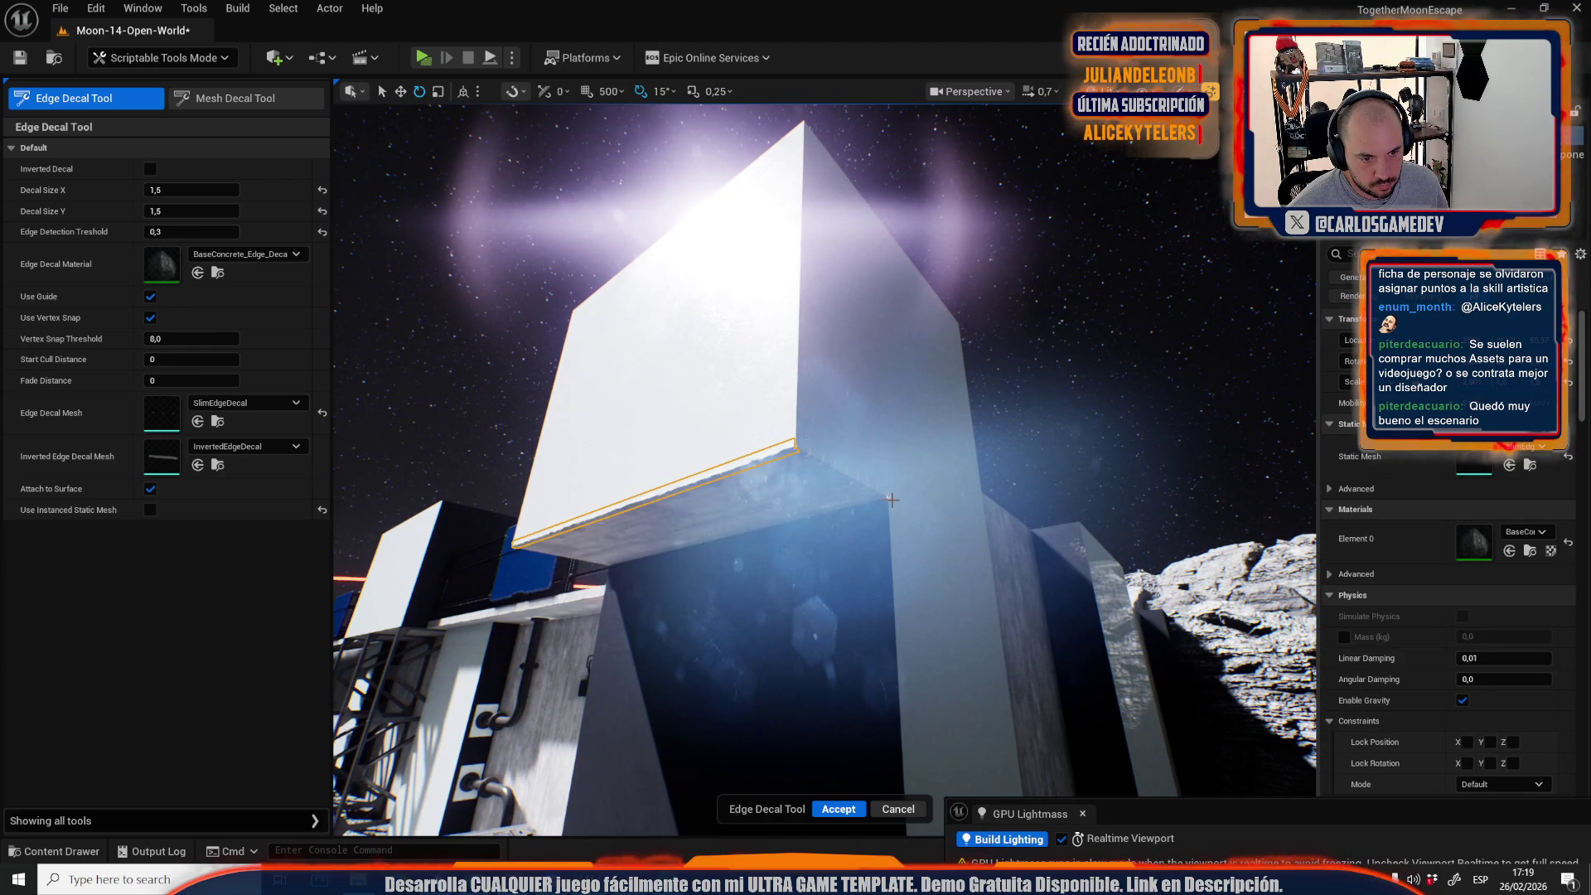
left_click_drag(888, 497, 875, 471)
left_click(901, 212)
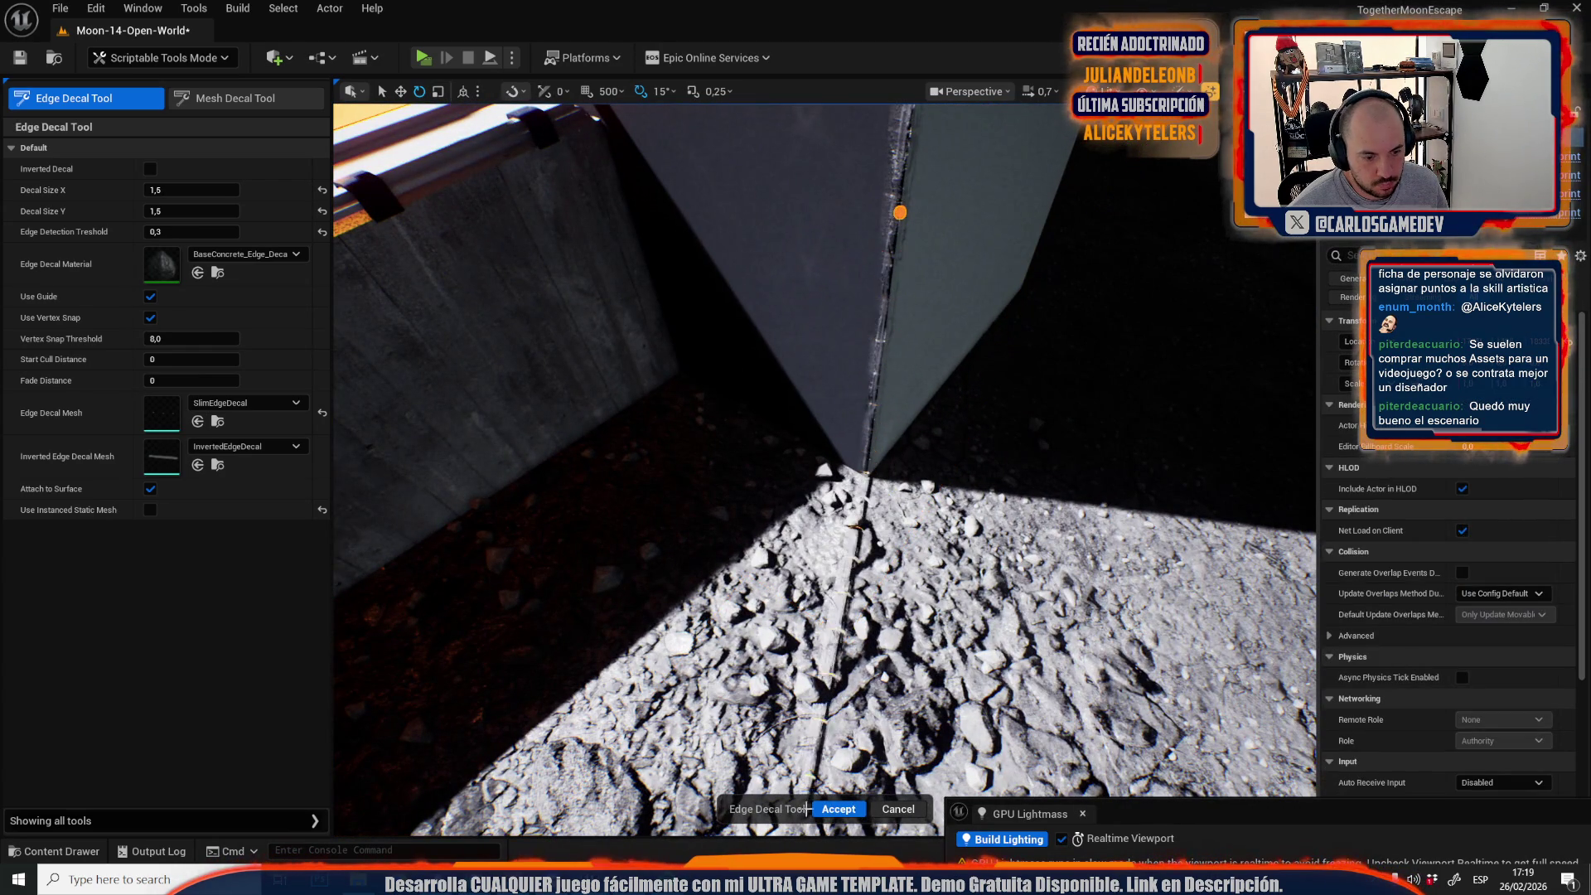
left_click(827, 811)
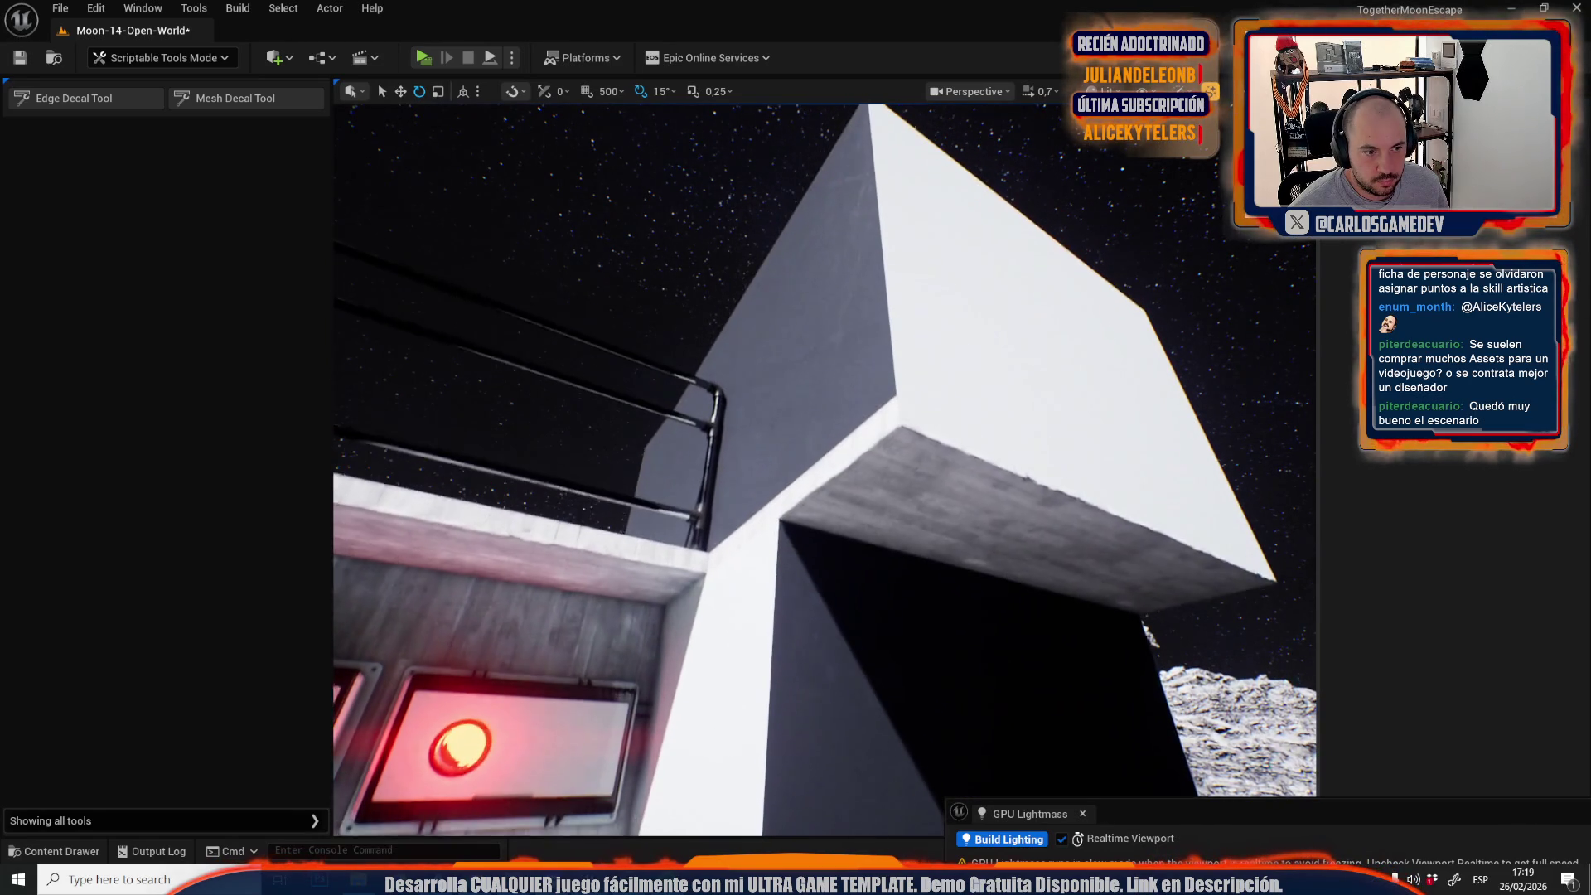
Add a concrete edge decal along the tall block's lower front edge.
left_click(105, 100)
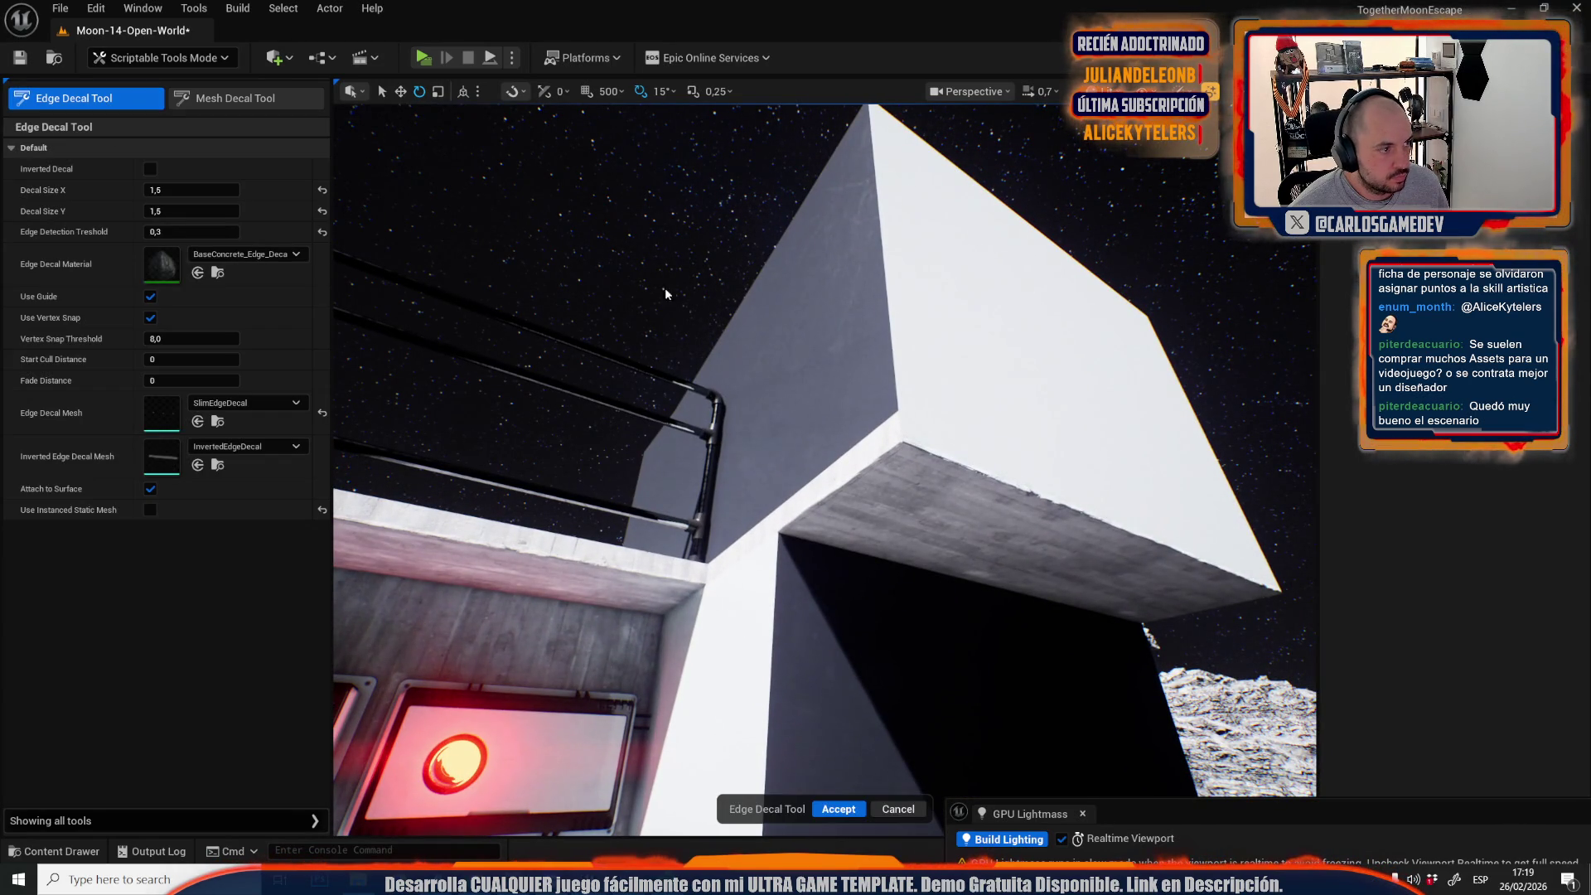
left_click(903, 442)
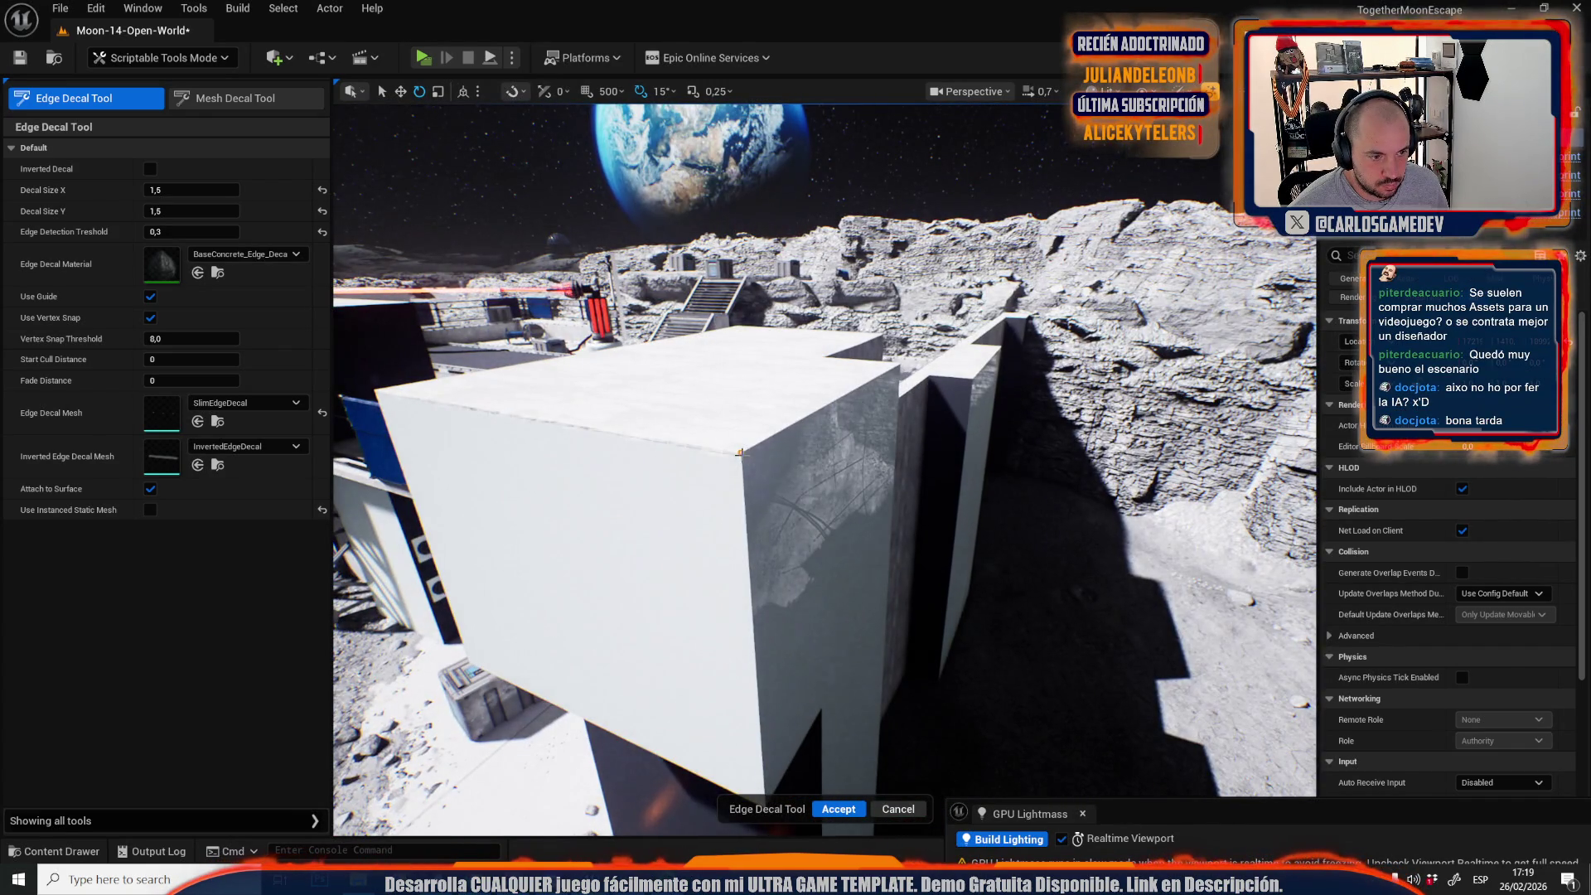
left_click(742, 454)
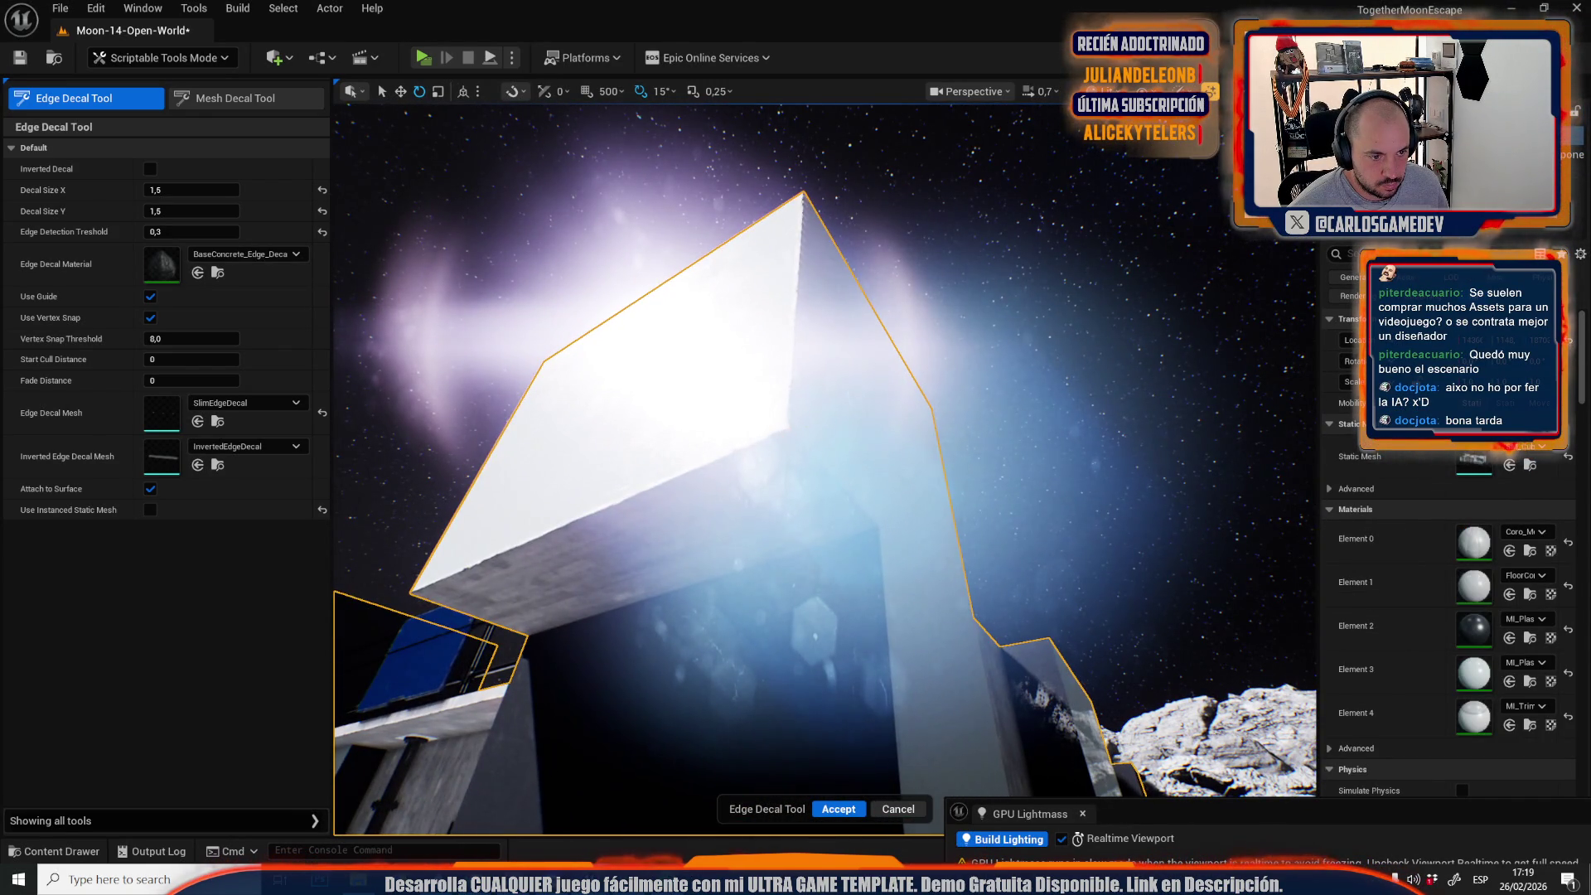
left_click(785, 534)
left_click(839, 809)
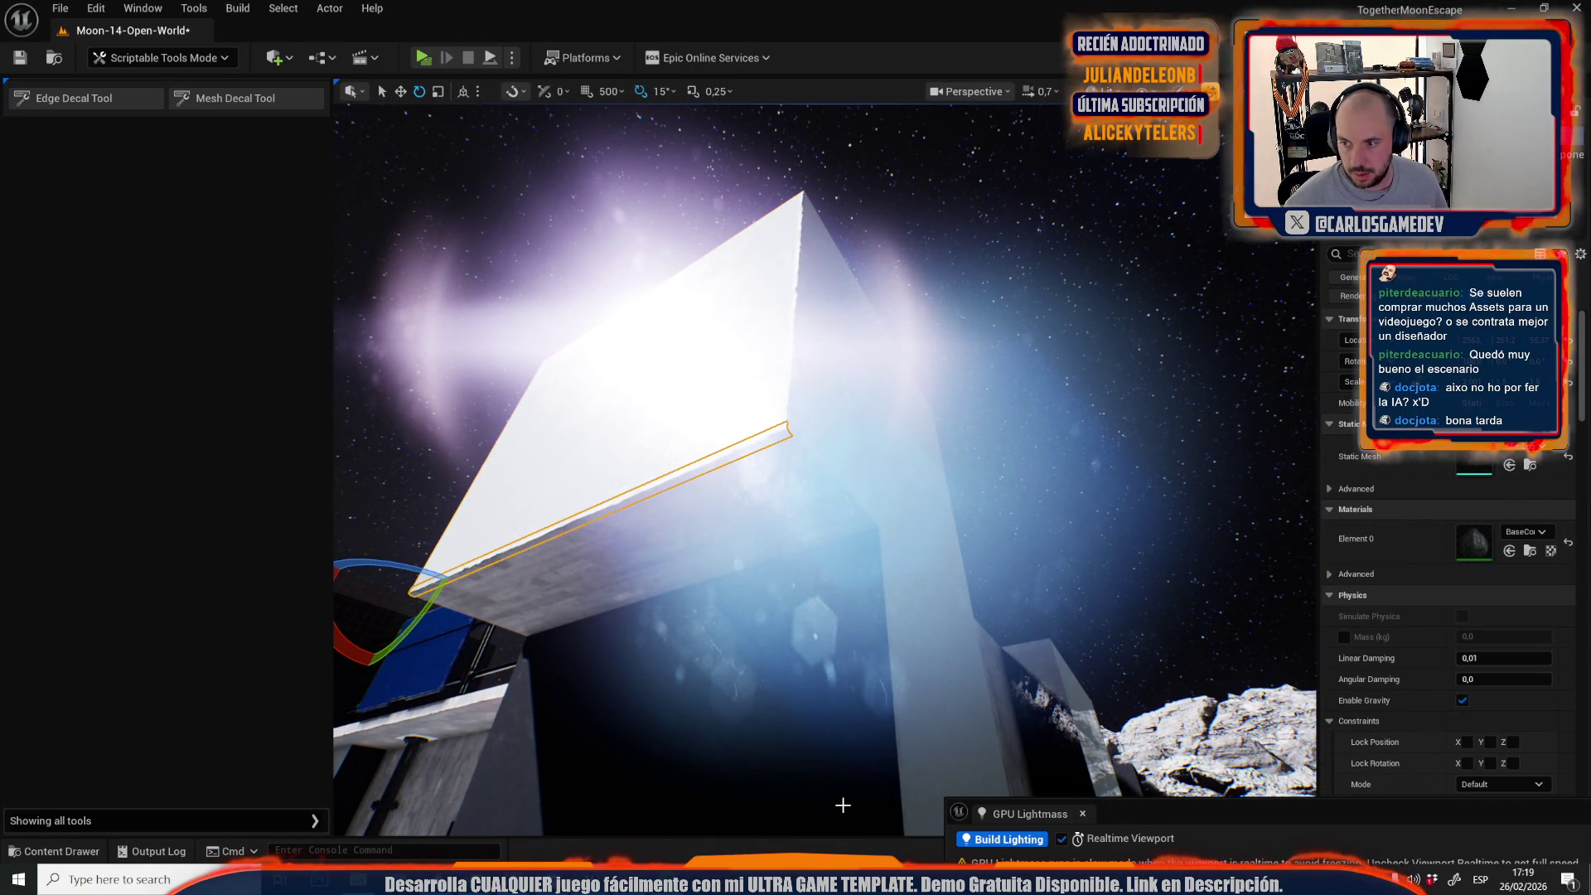
Add concrete edge decals to the corner edges on the block's other, darker side.
mouse_move(871, 457)
left_mouse_down()
mouse_move(837, 597)
mouse_move(788, 688)
left_mouse_up()
left_click(125, 99)
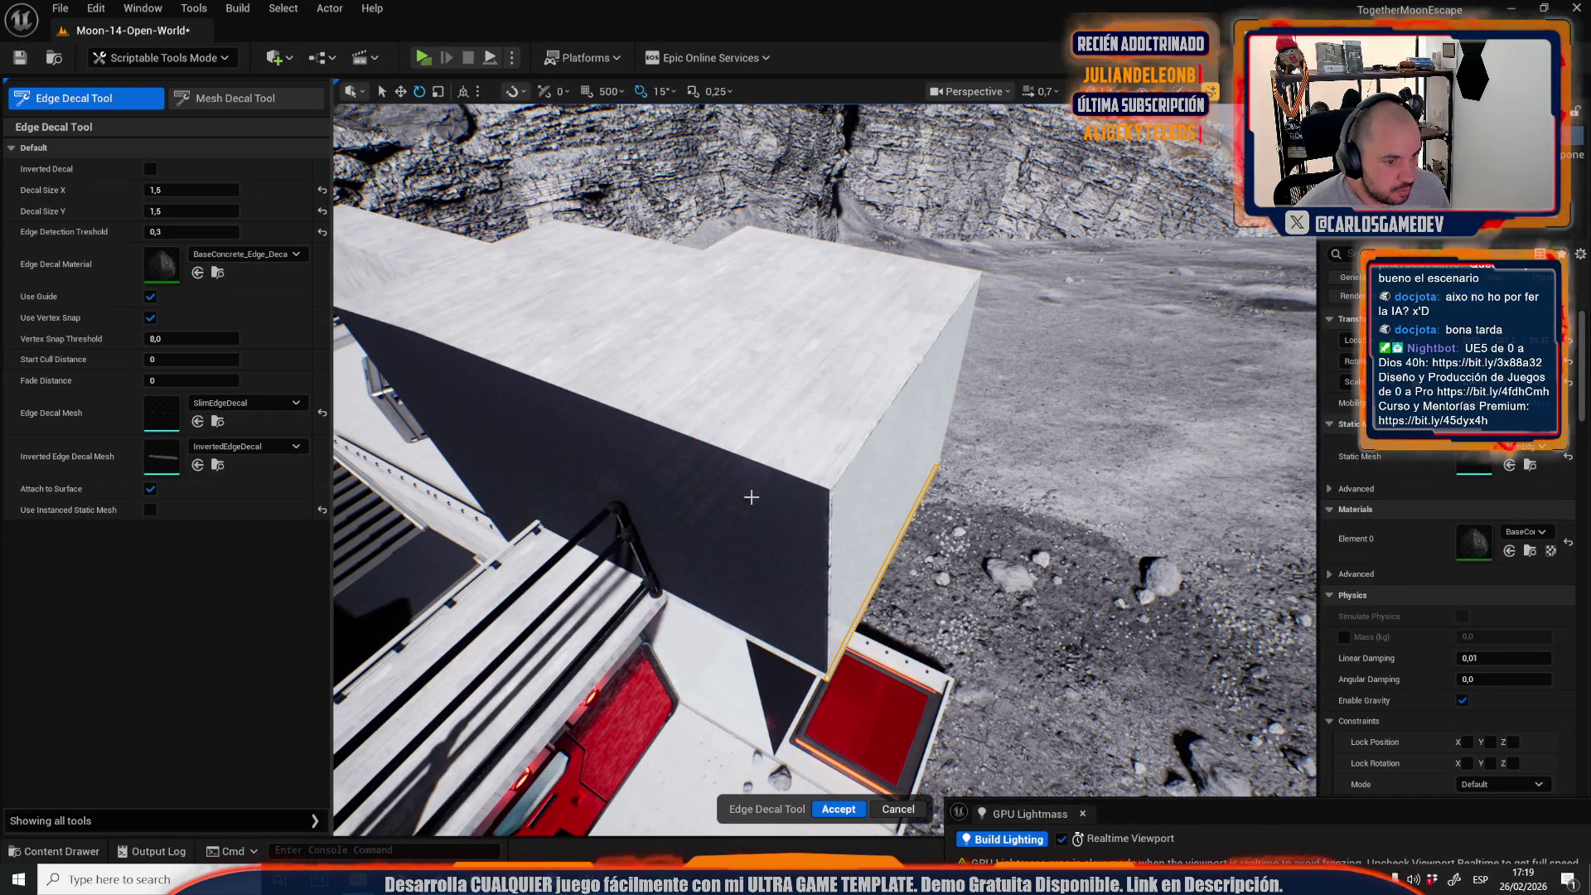
left_click_drag(829, 487, 923, 476)
left_click(902, 387)
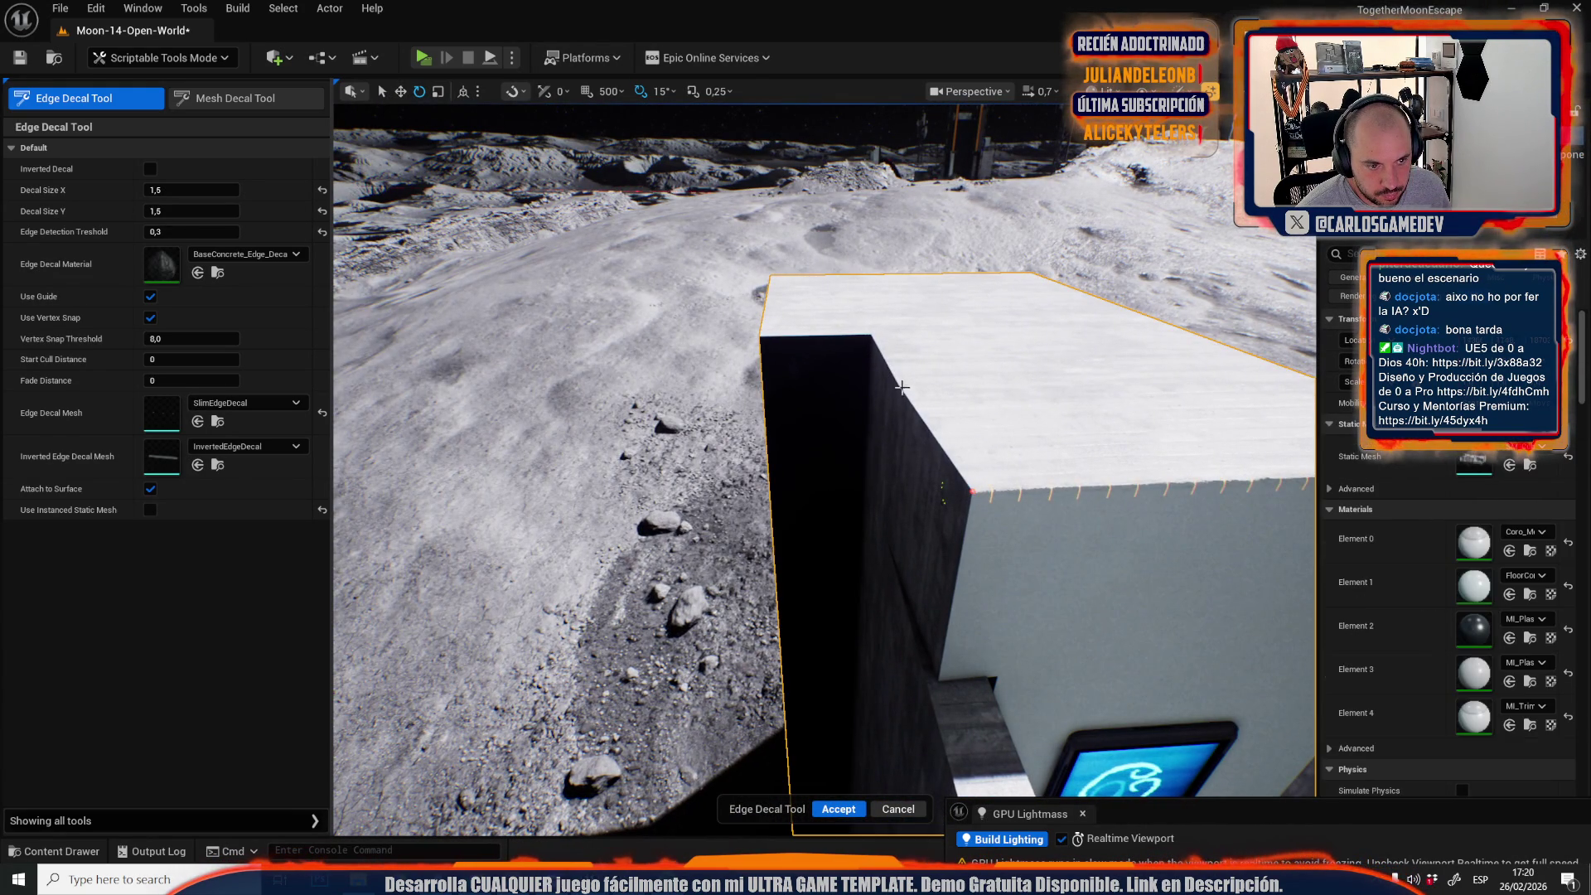
left_click(867, 335)
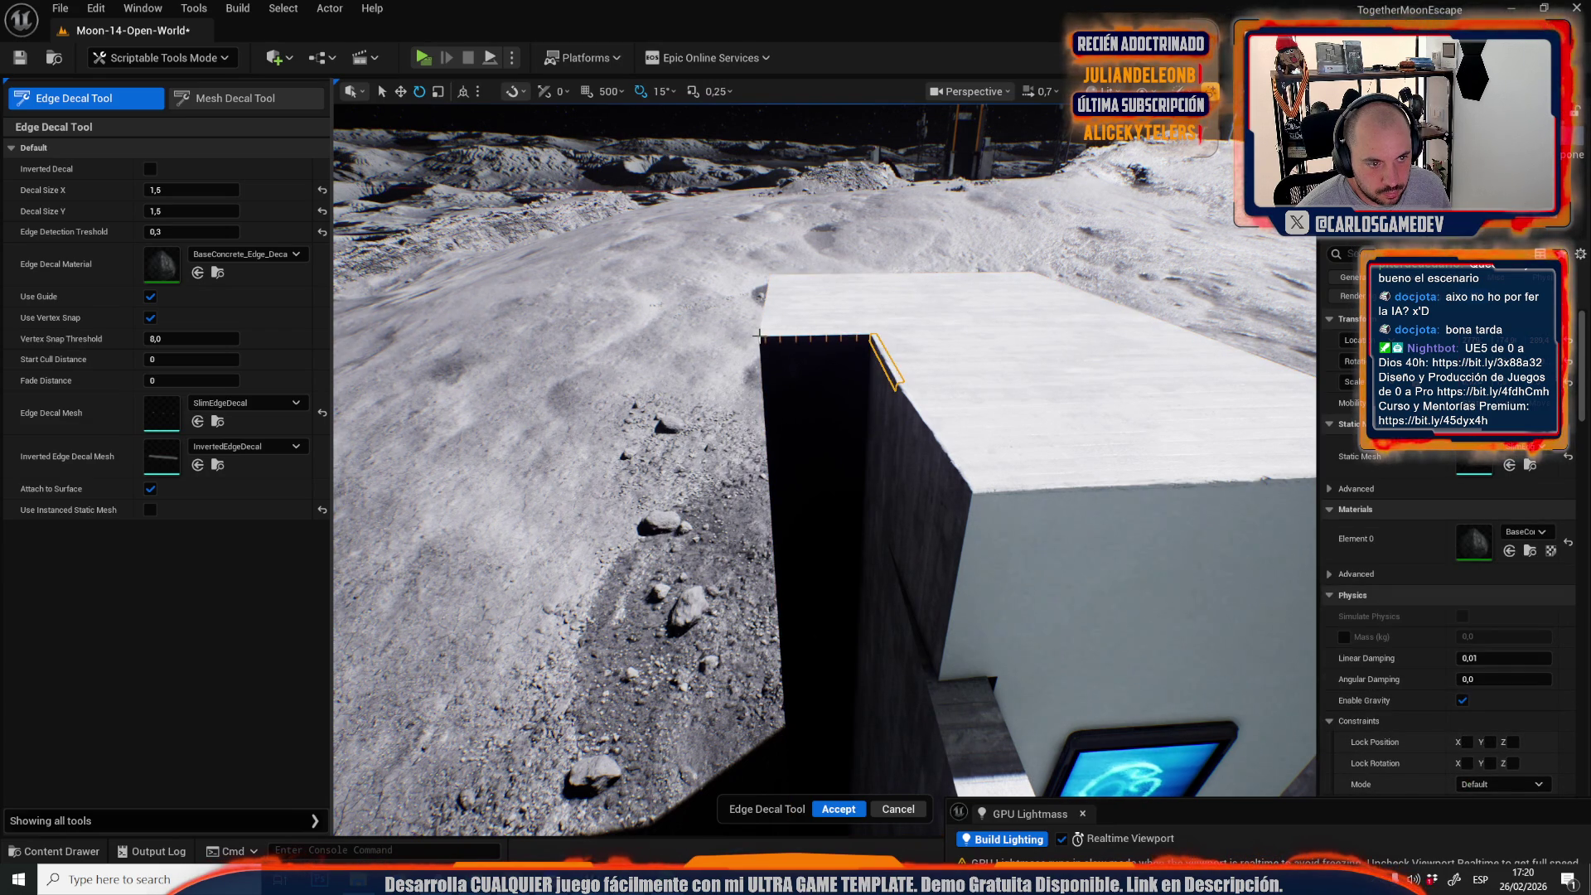
left_click_drag(777, 379, 773, 380)
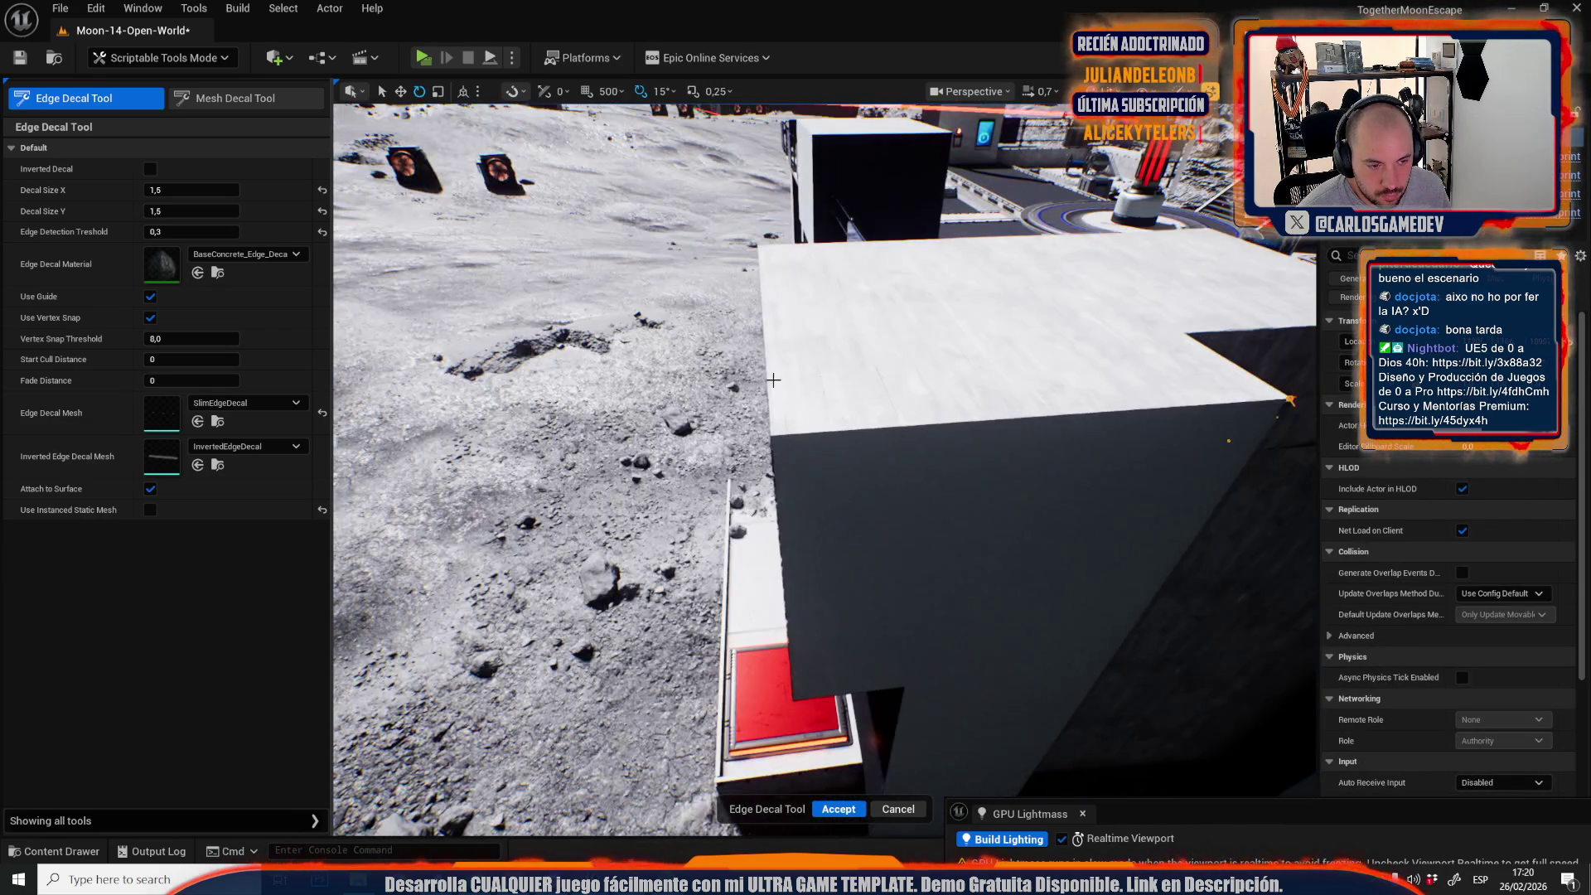
left_click(772, 434)
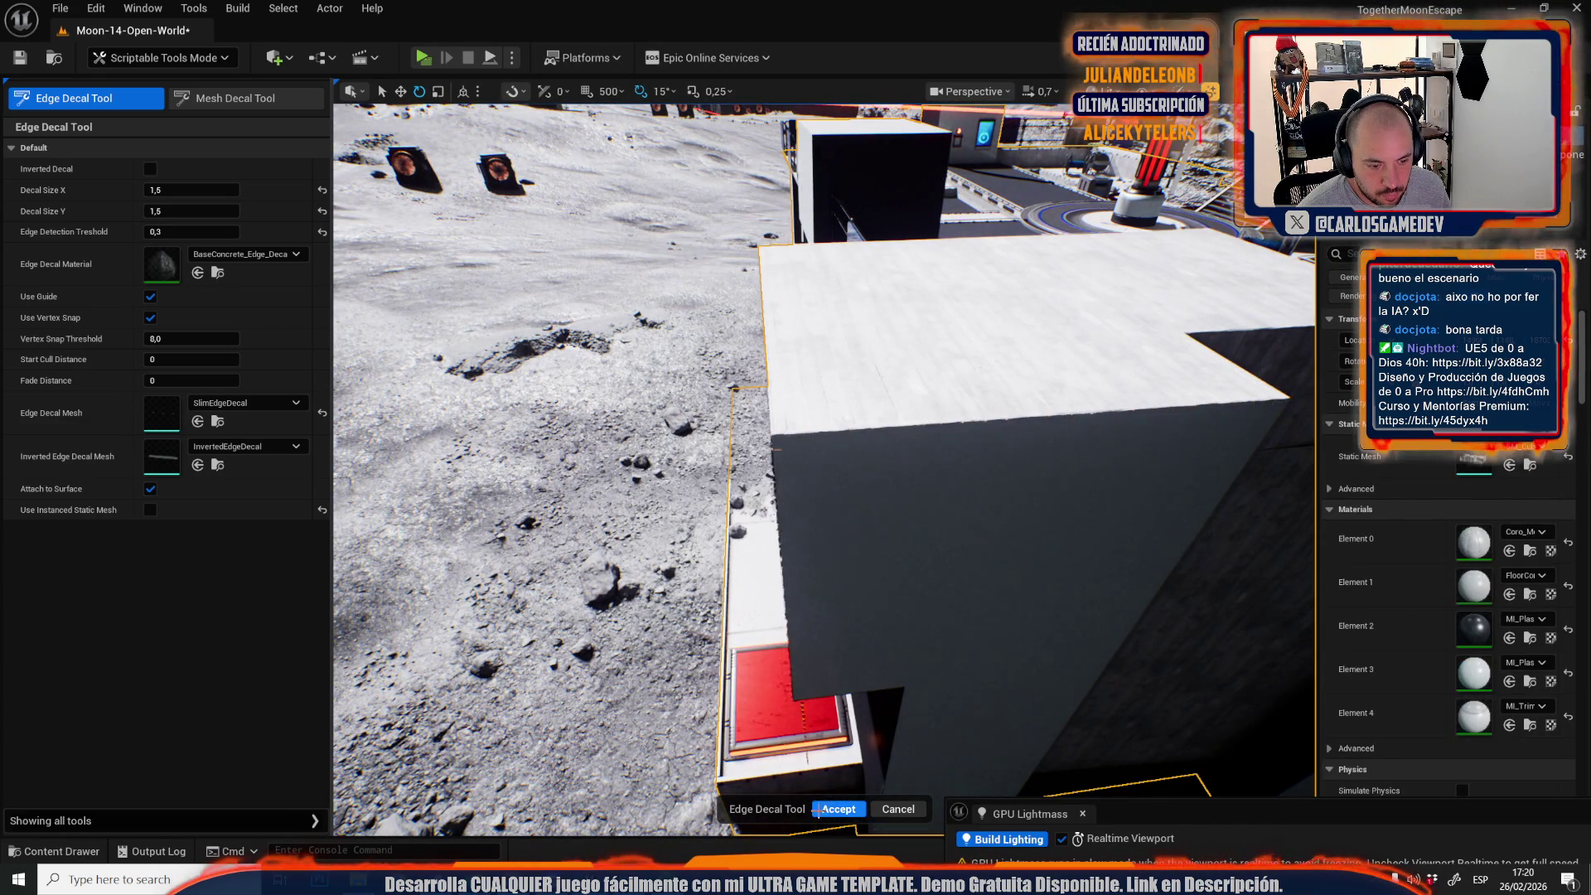
left_click(839, 809)
Add an edge decal along the rocky floor seam beside the red panel and walls.
left_click_drag(829, 746, 746, 704)
left_click_drag(810, 611, 809, 611)
left_click_drag(420, 301, 420, 302)
left_click(105, 101)
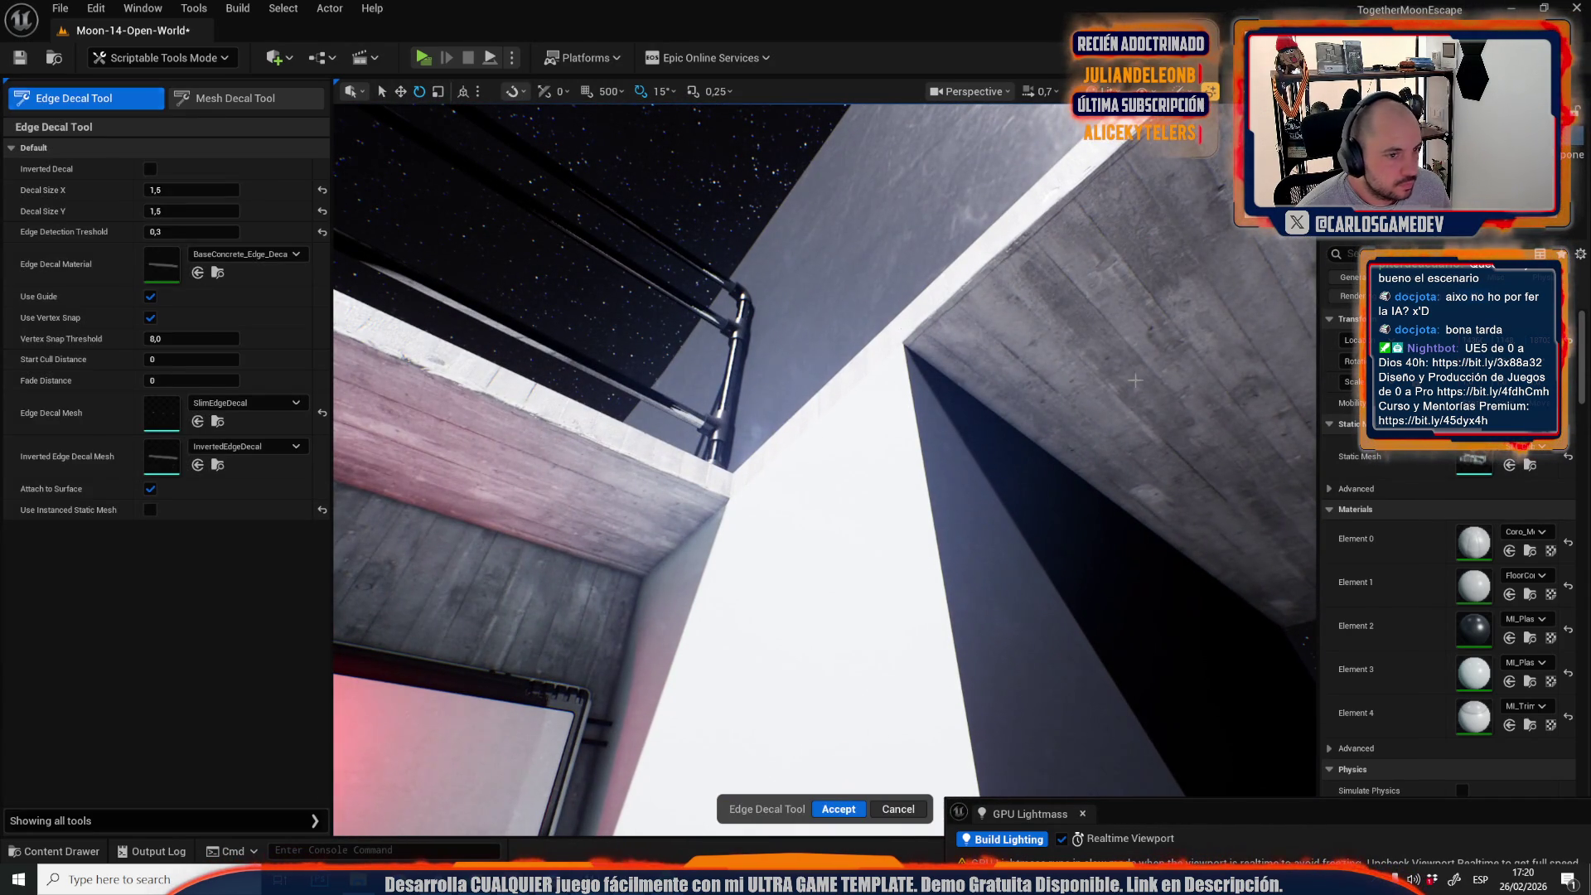
left_click_drag(935, 366, 936, 365)
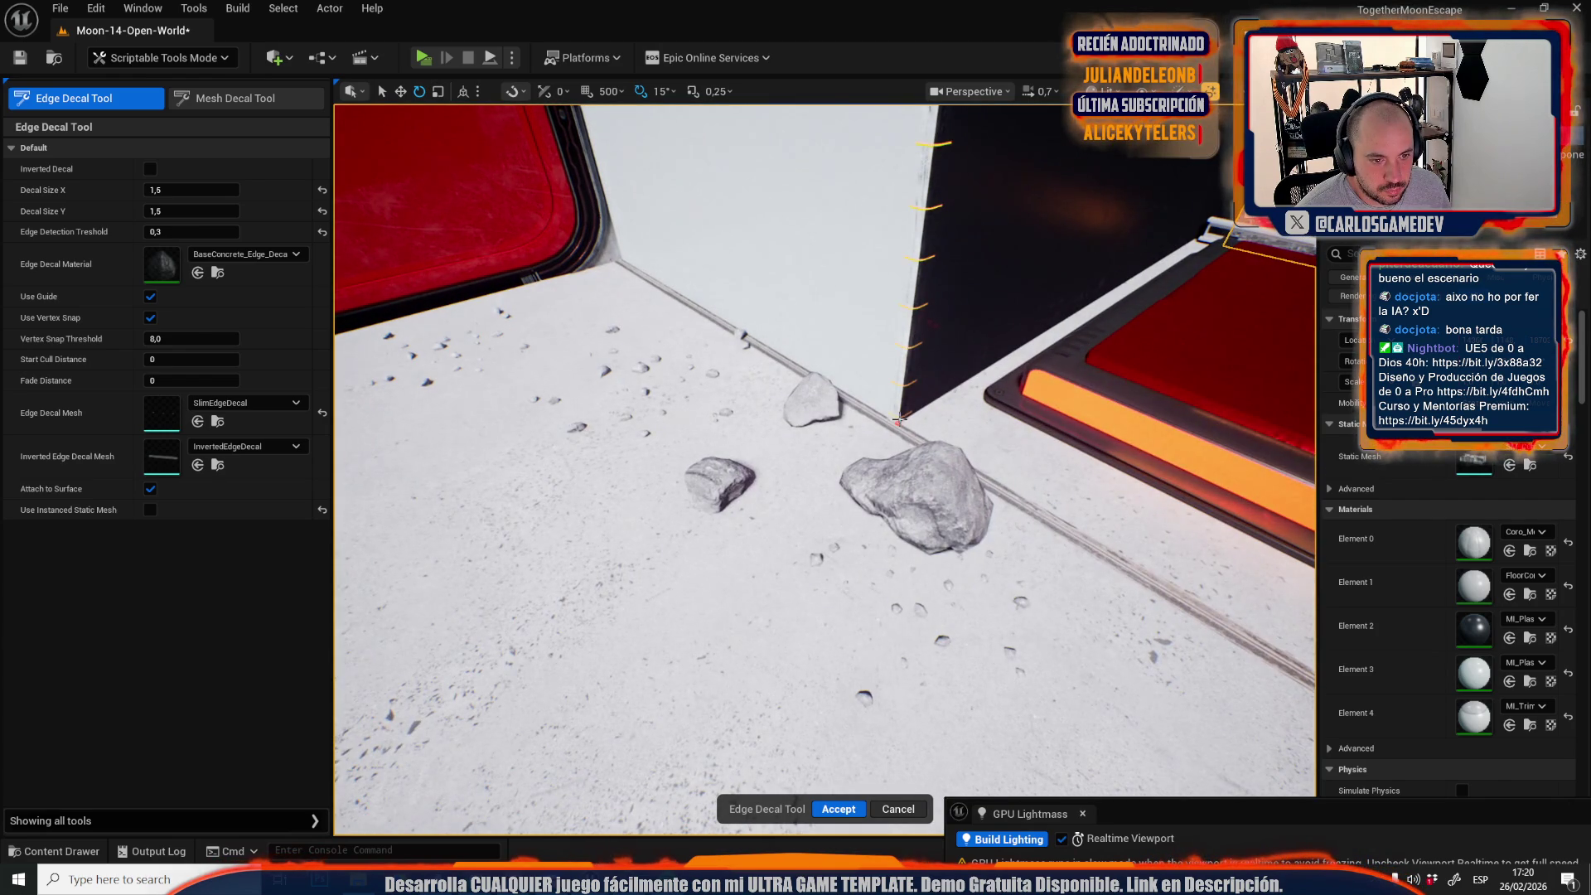
left_click(838, 809)
left_click_drag(873, 721, 873, 721)
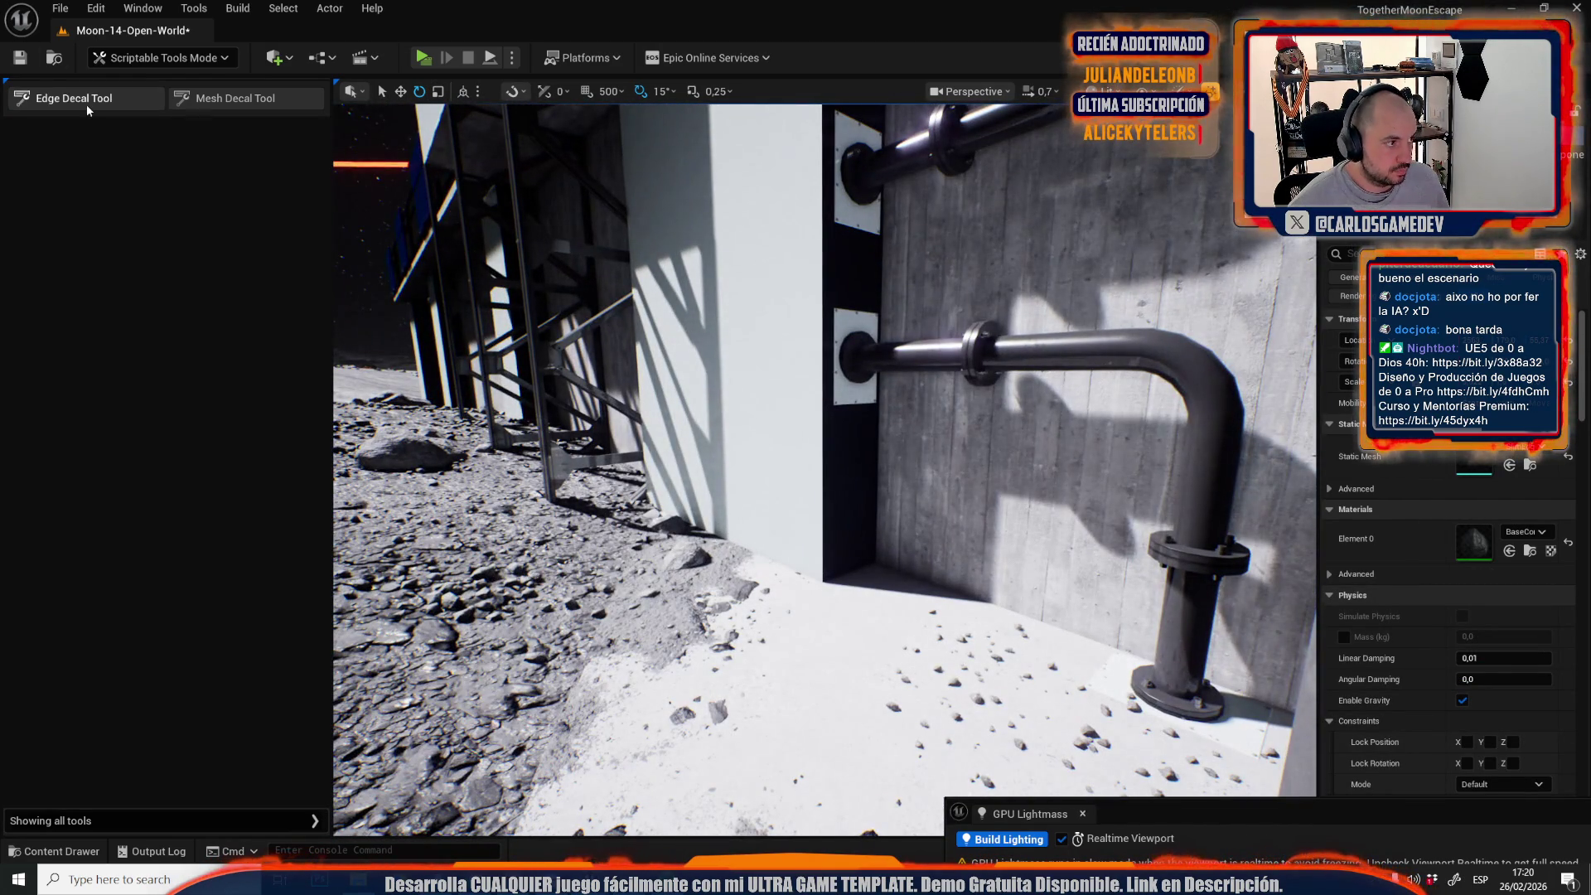
Add an edge decal down the wall's top corner under the concrete overhang.
left_click(86, 100)
left_click_drag(824, 468, 824, 468)
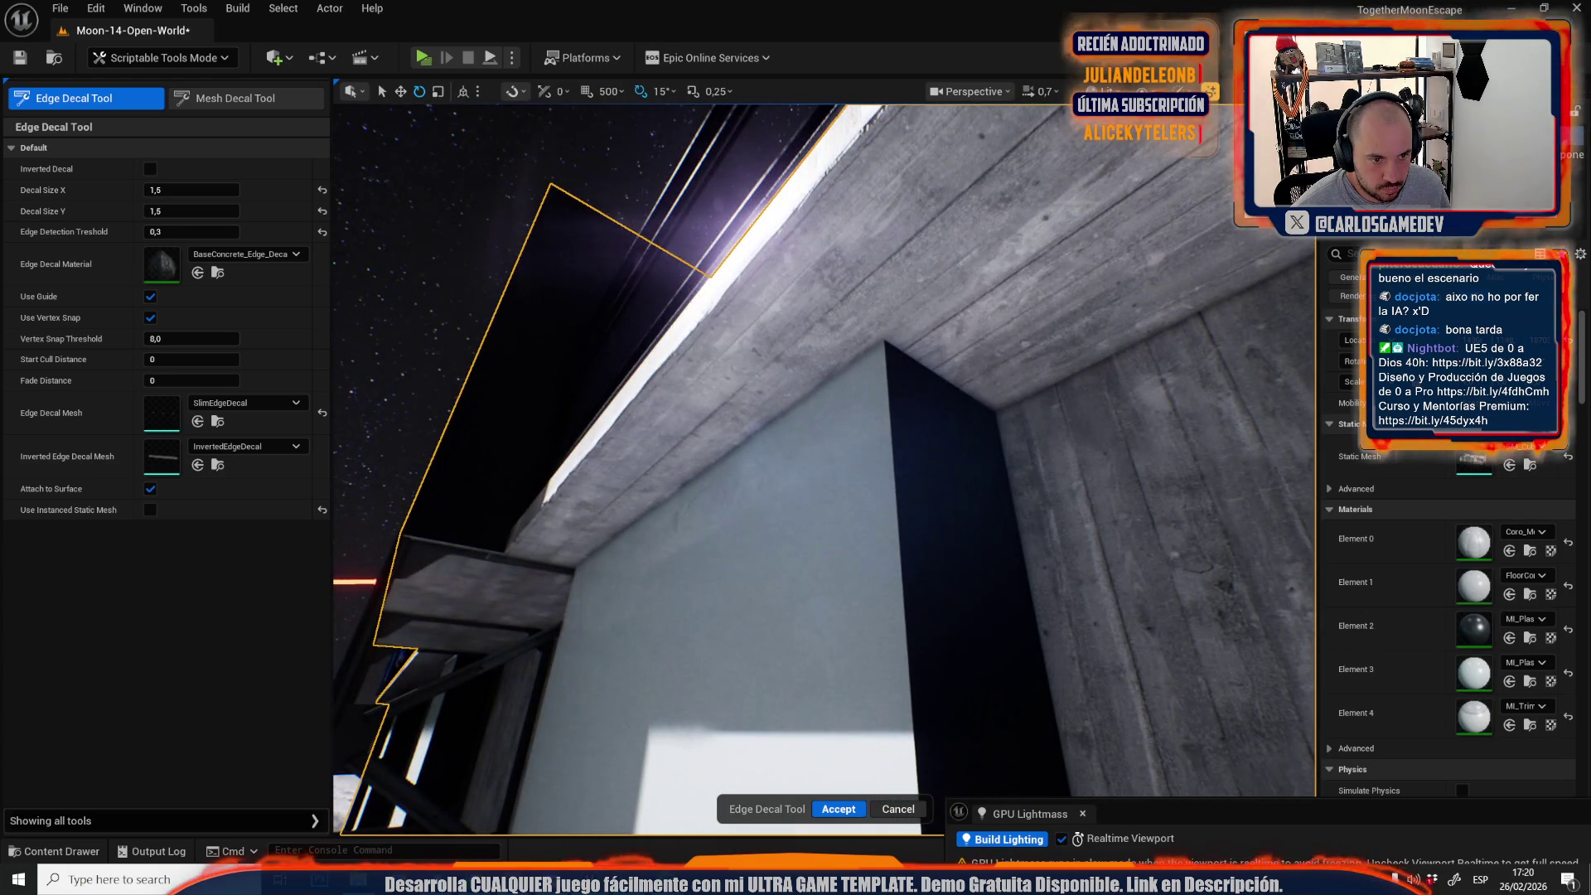
left_click(886, 337)
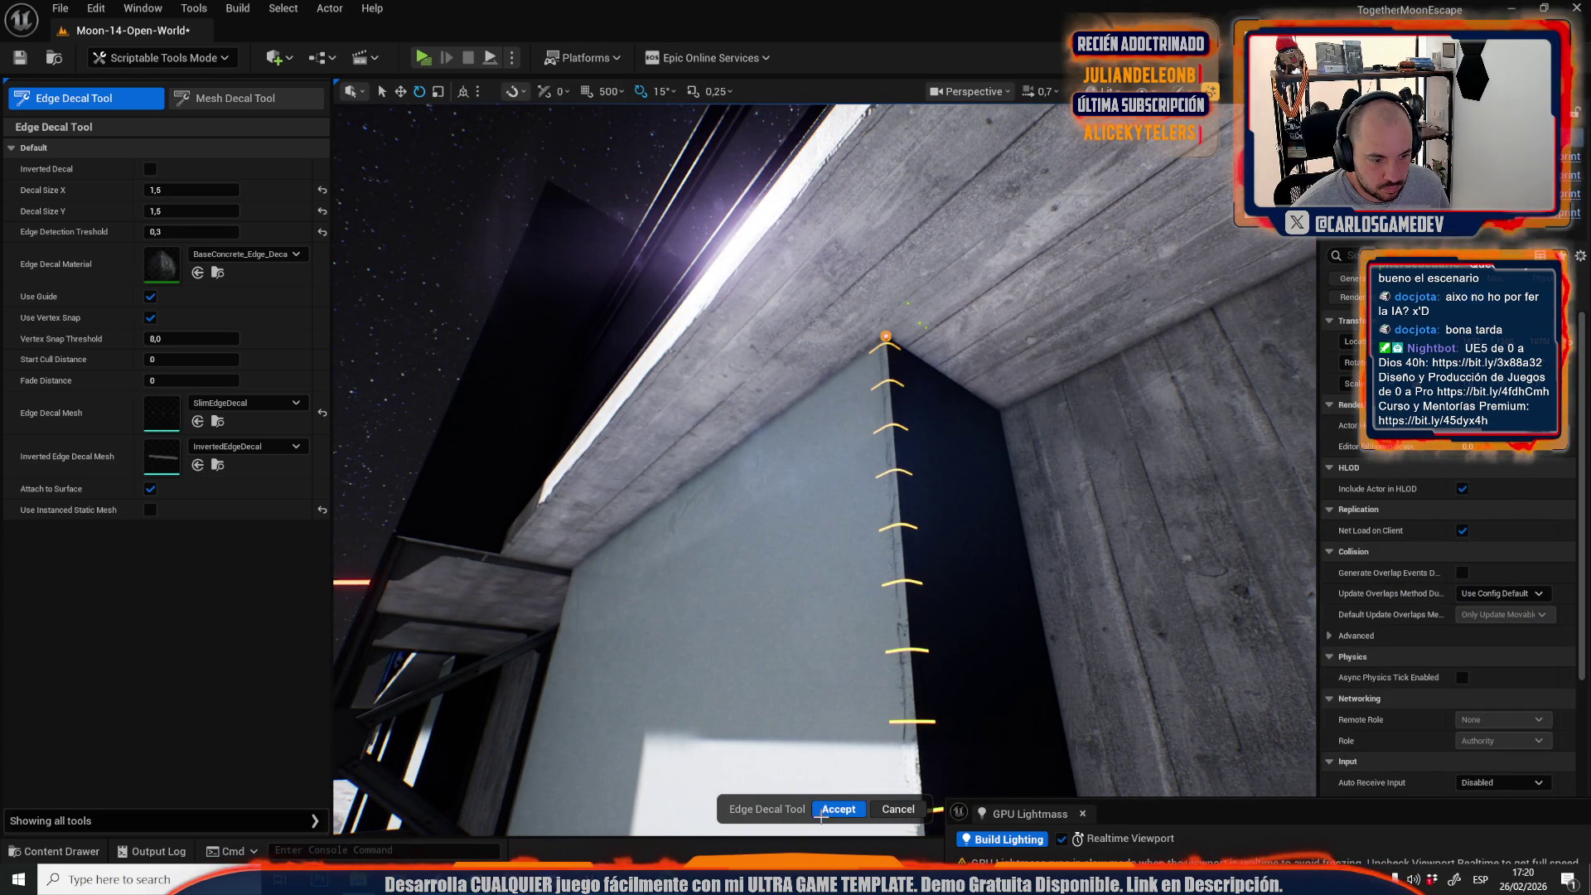
left_click(839, 810)
Add an edge decal down the dark wall corner near the beam.
left_click_drag(825, 810, 824, 809)
left_click_drag(726, 457, 726, 457)
left_click(121, 103)
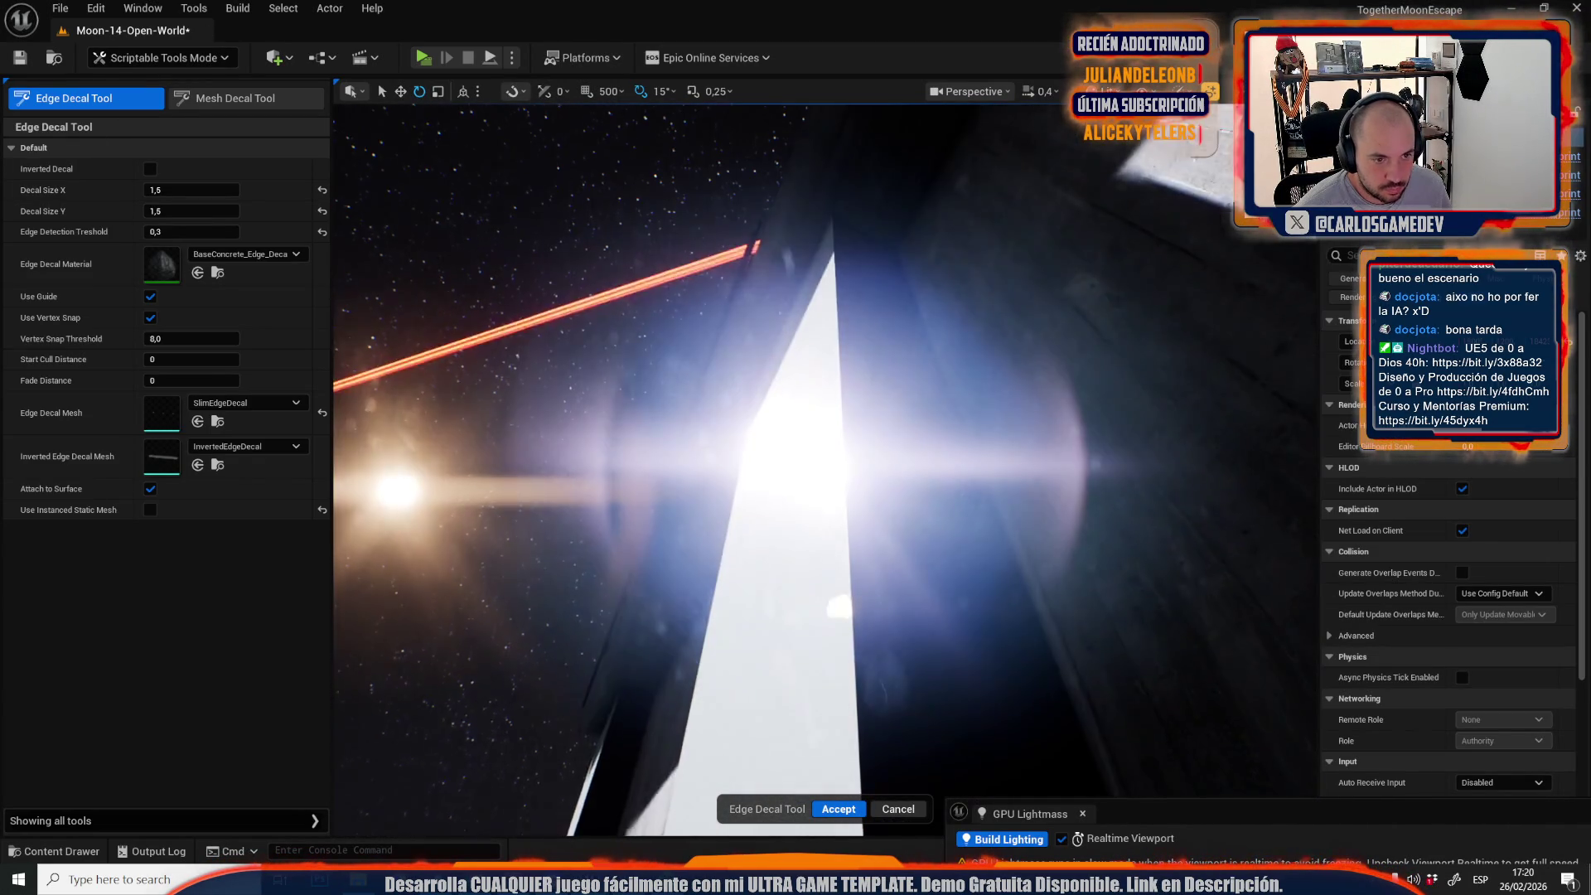
left_click_drag(727, 457, 726, 457)
left_click_drag(852, 480, 853, 480)
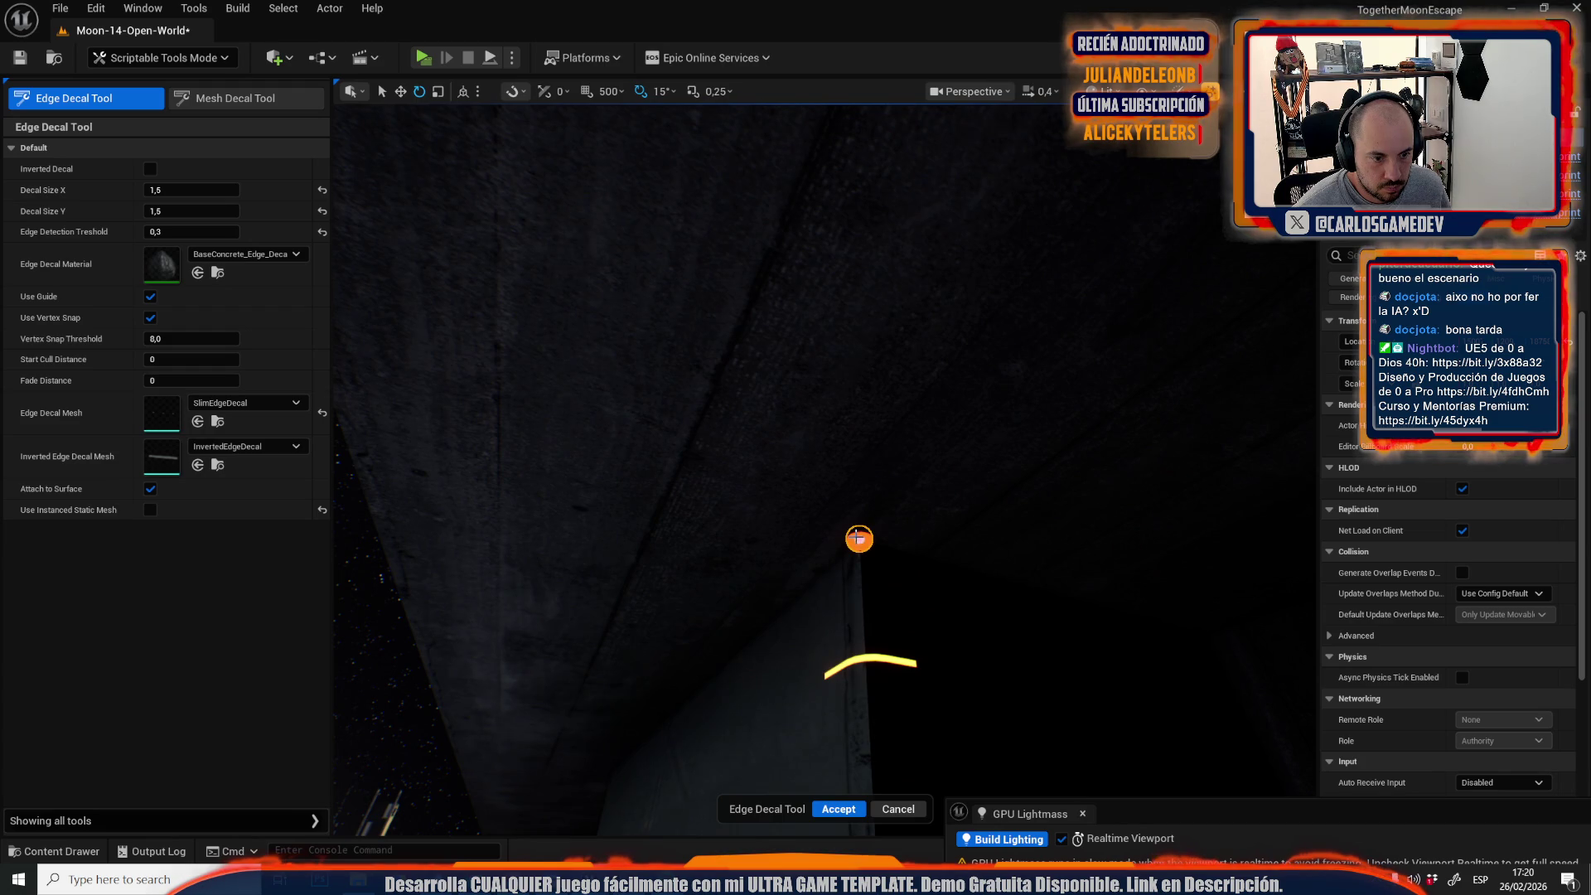
left_click(840, 809)
Add another vertical corner edge decal running up the wall toward the sky.
left_click_drag(840, 809, 839, 809)
left_click(82, 105)
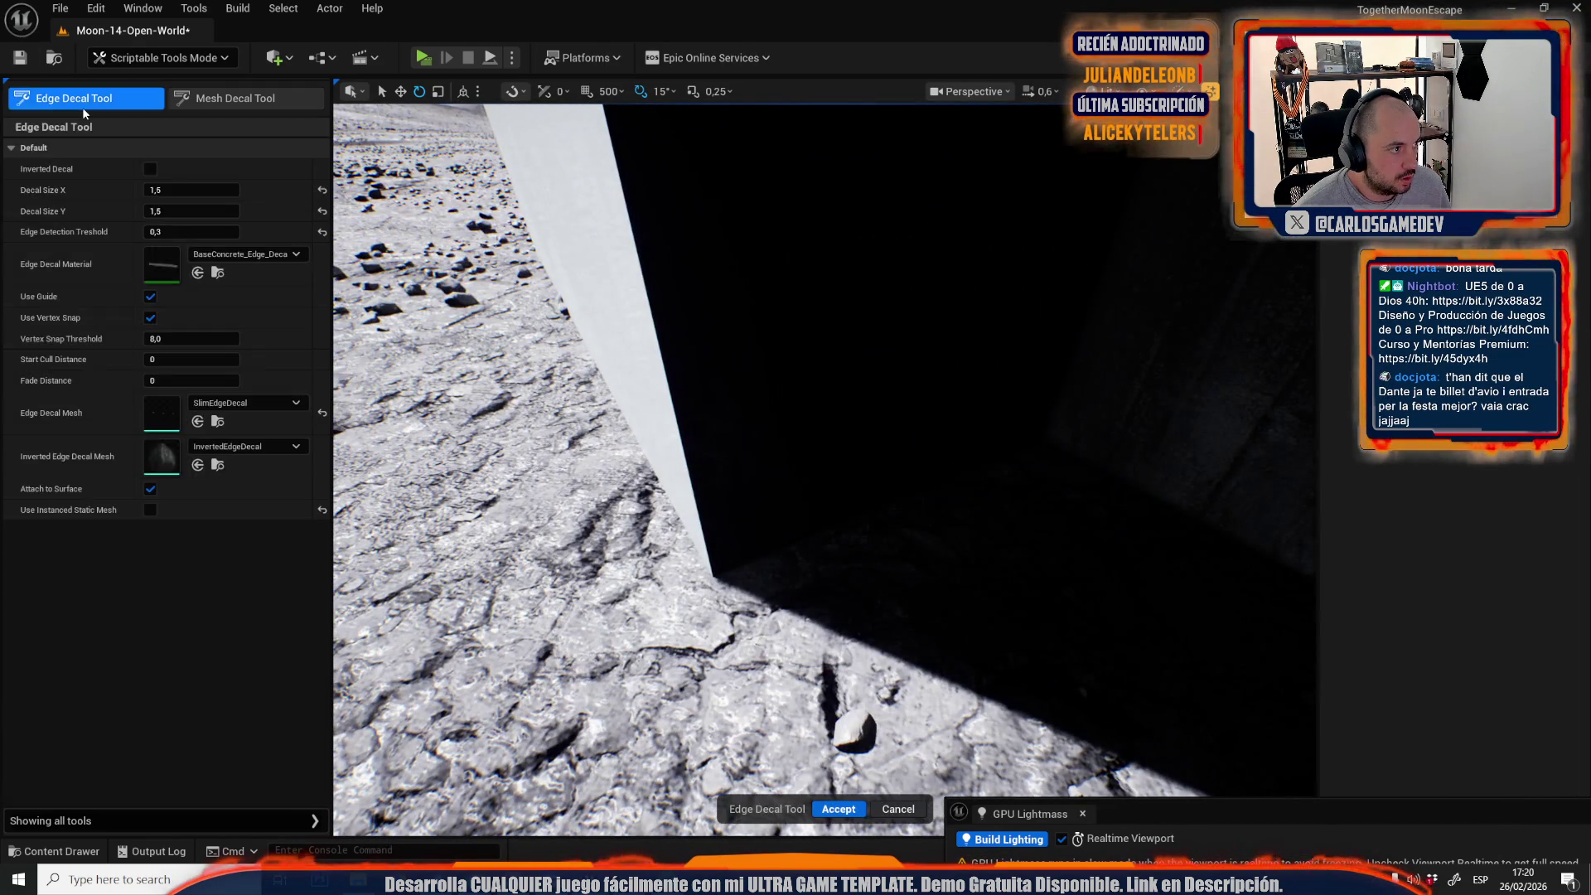
scroll(738, 571, "up", 3)
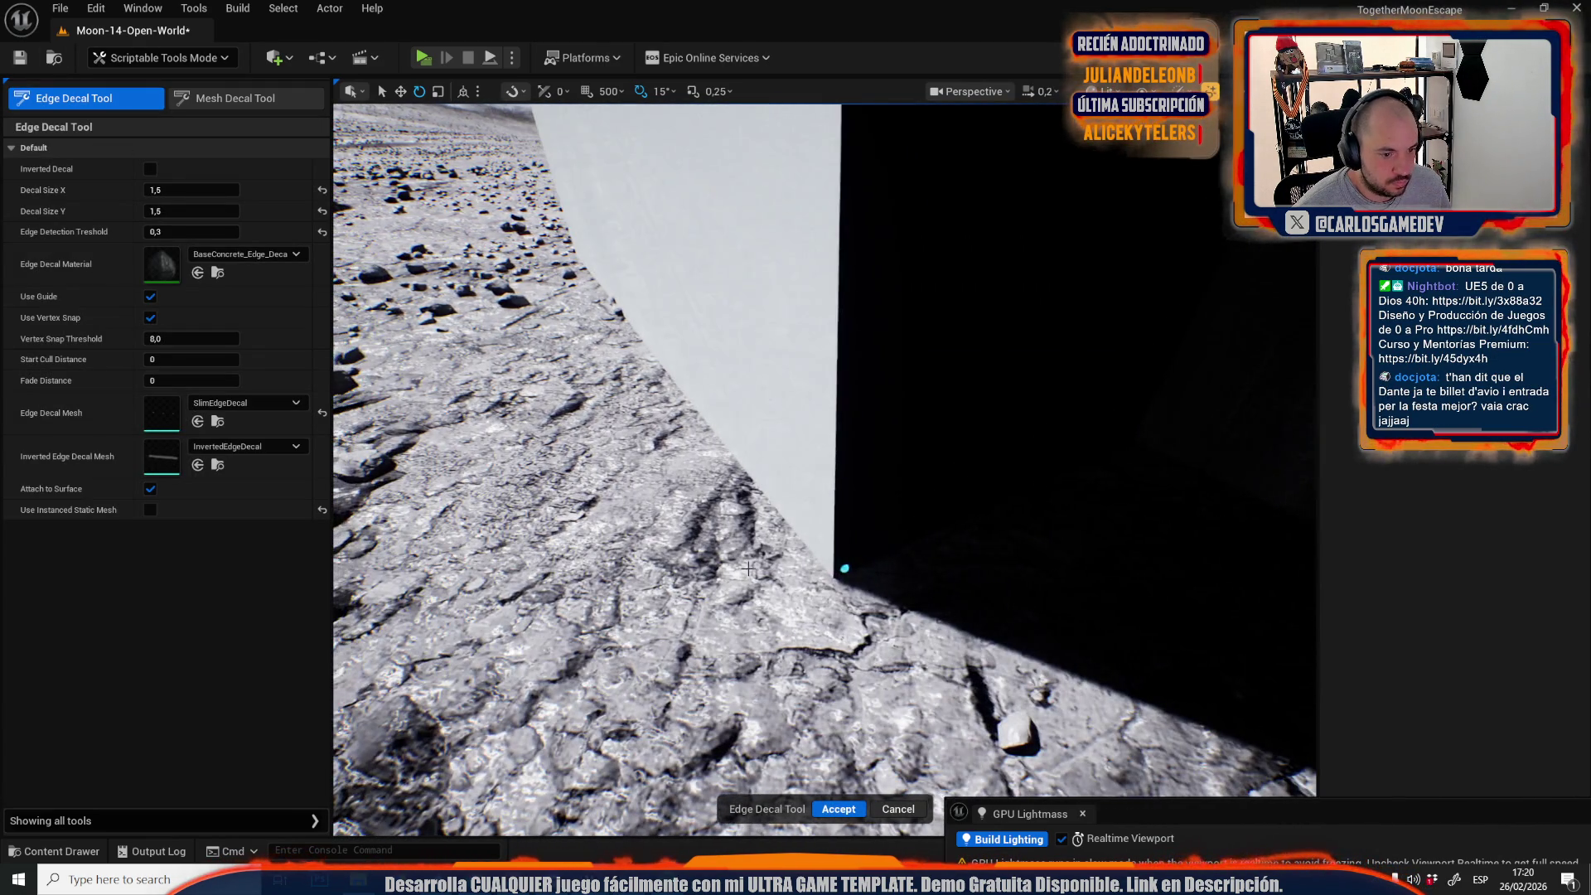
left_click_drag(837, 572, 836, 571)
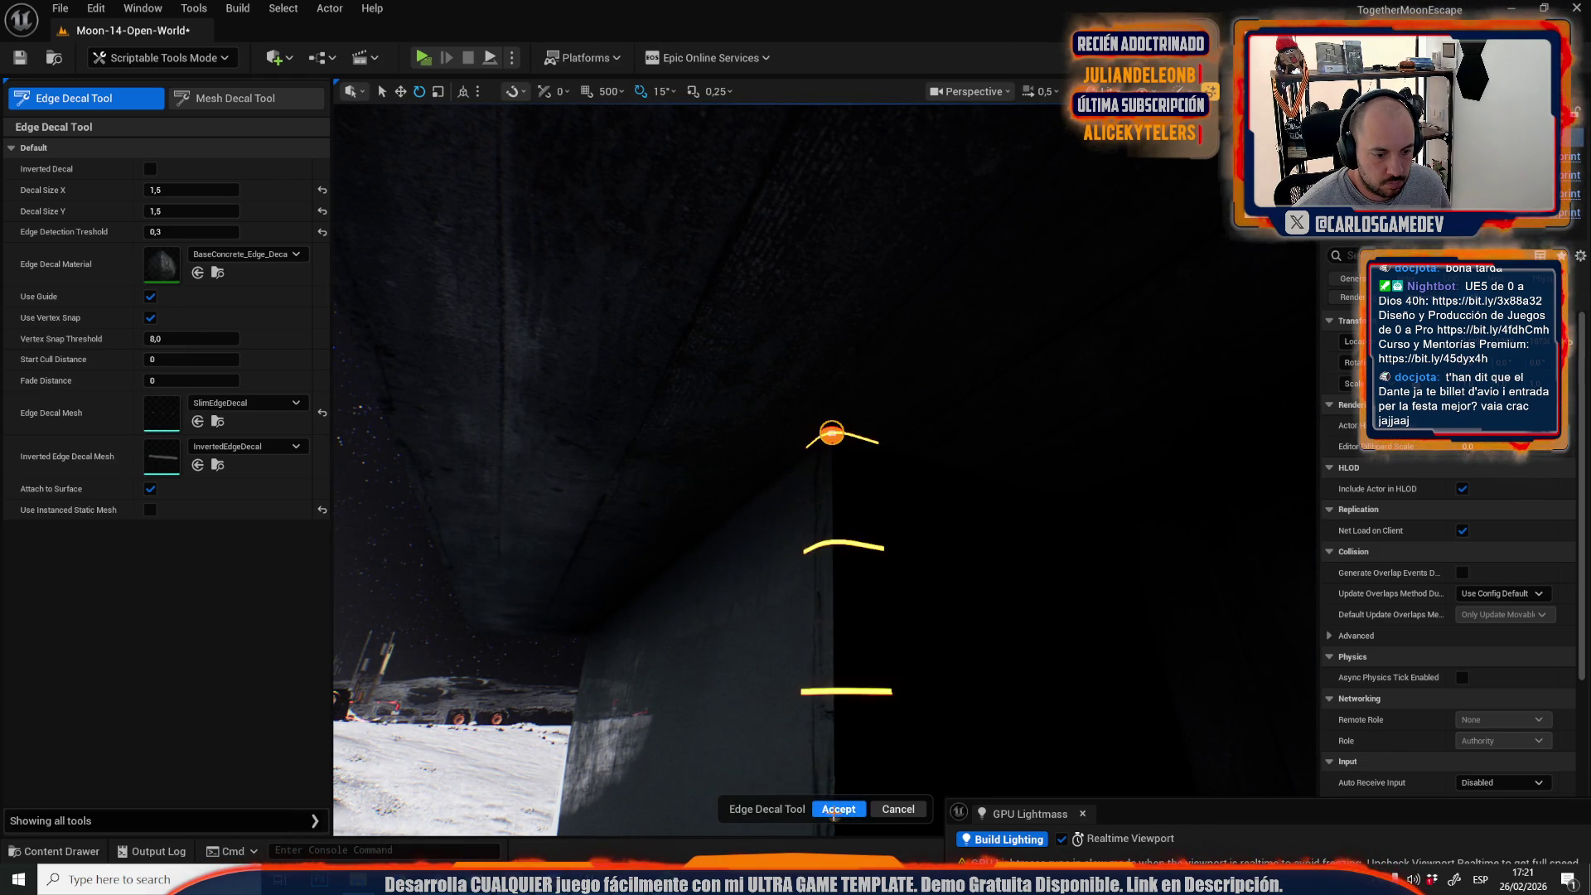
left_click(838, 810)
left_click_drag(834, 817, 834, 816)
left_click_drag(757, 549, 757, 549)
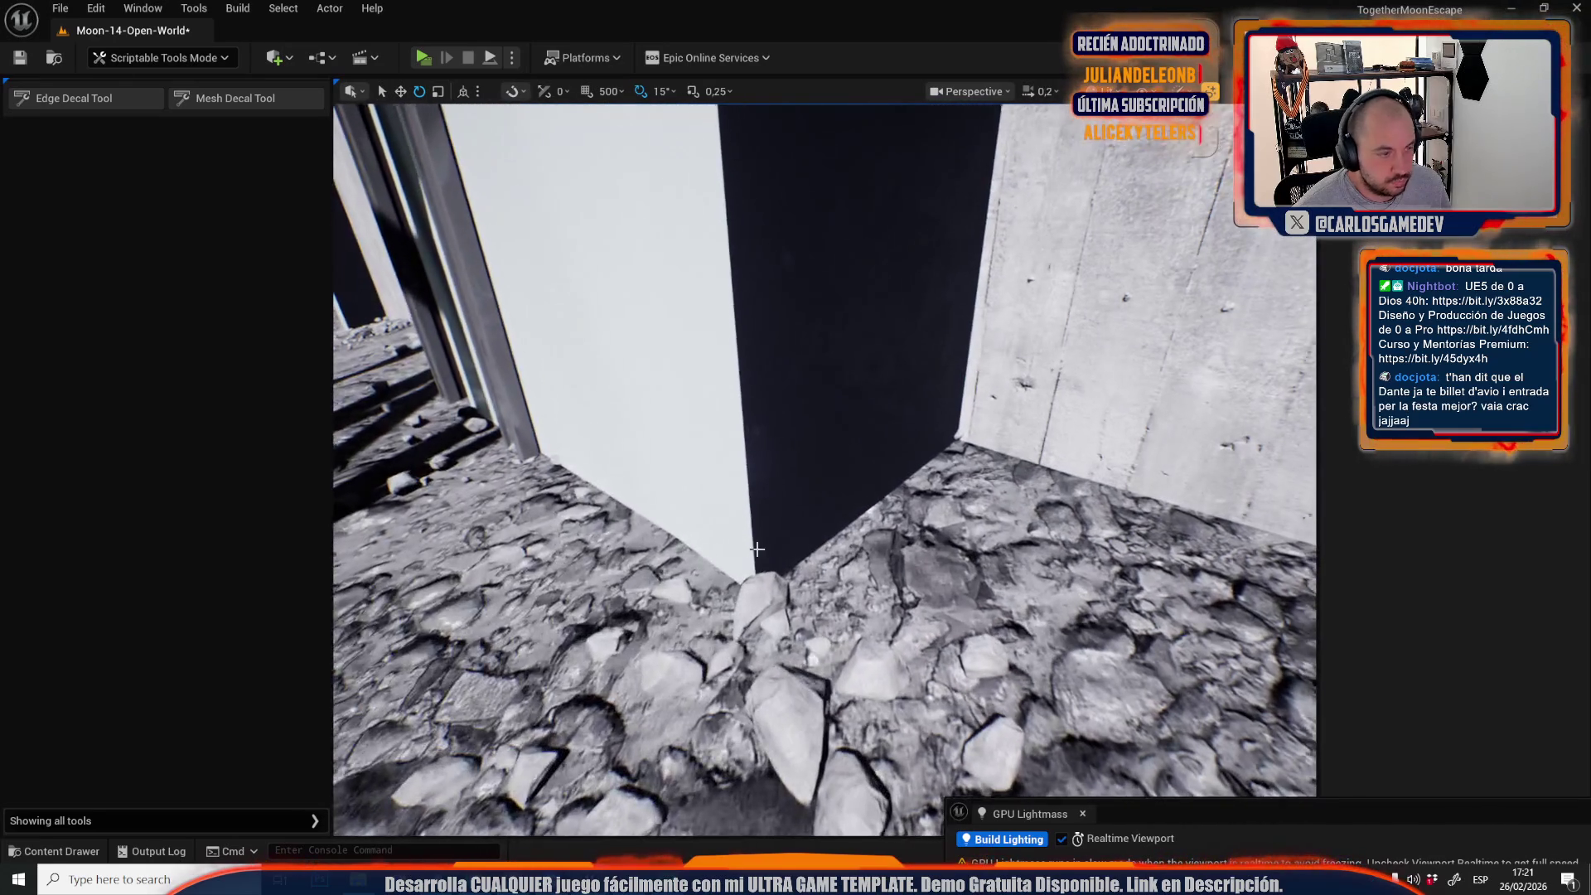
Add edge decals up the corner toward the truss and along the tall white wall corner.
left_click(80, 100)
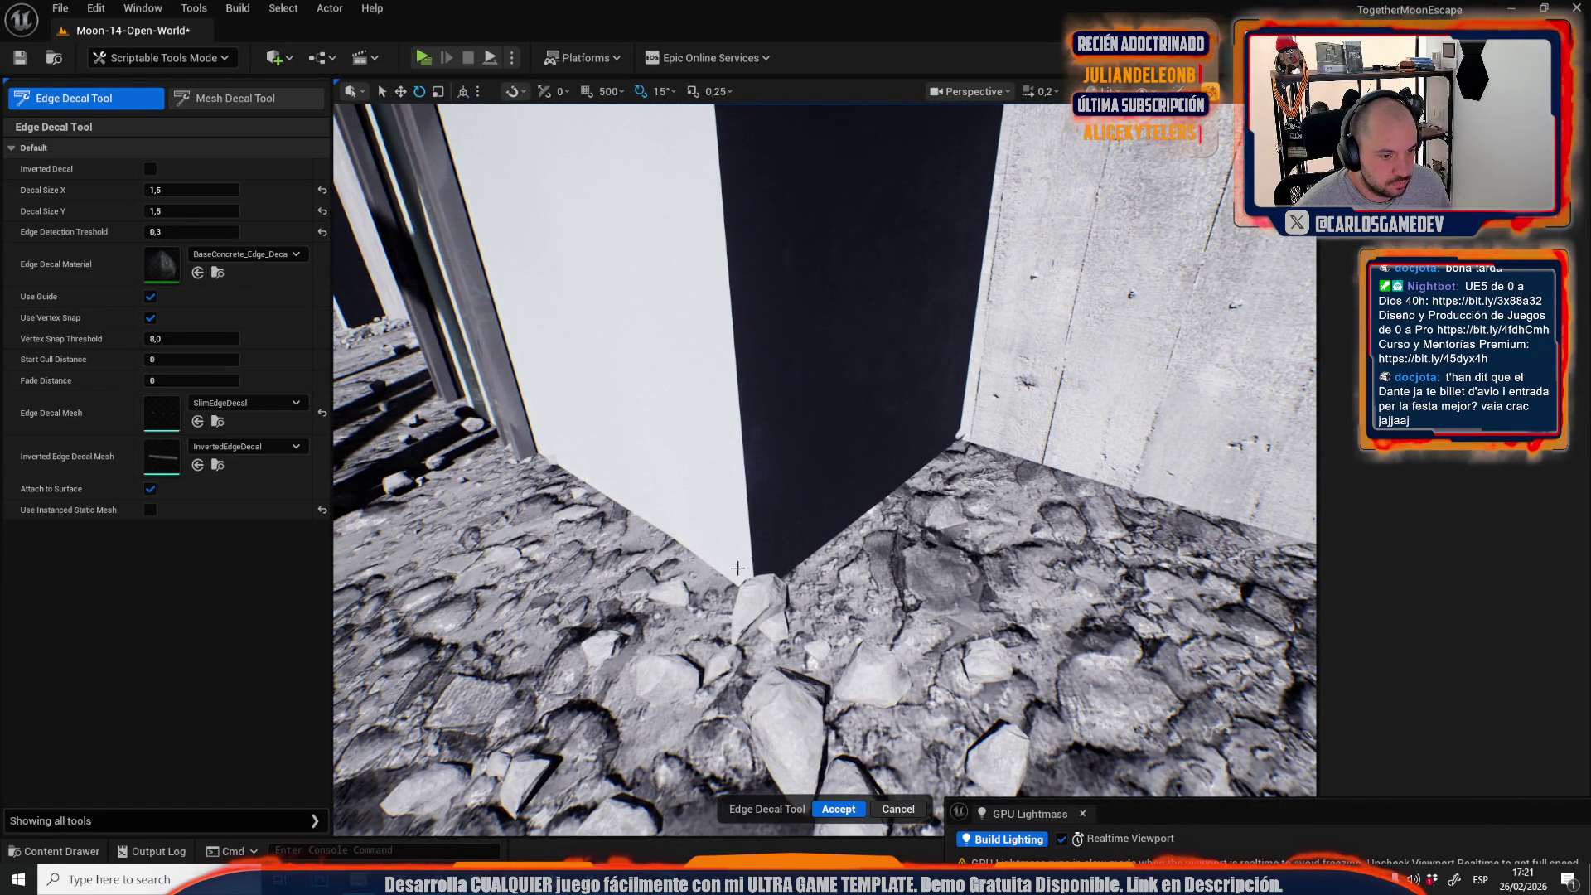
left_click_drag(841, 426, 841, 426)
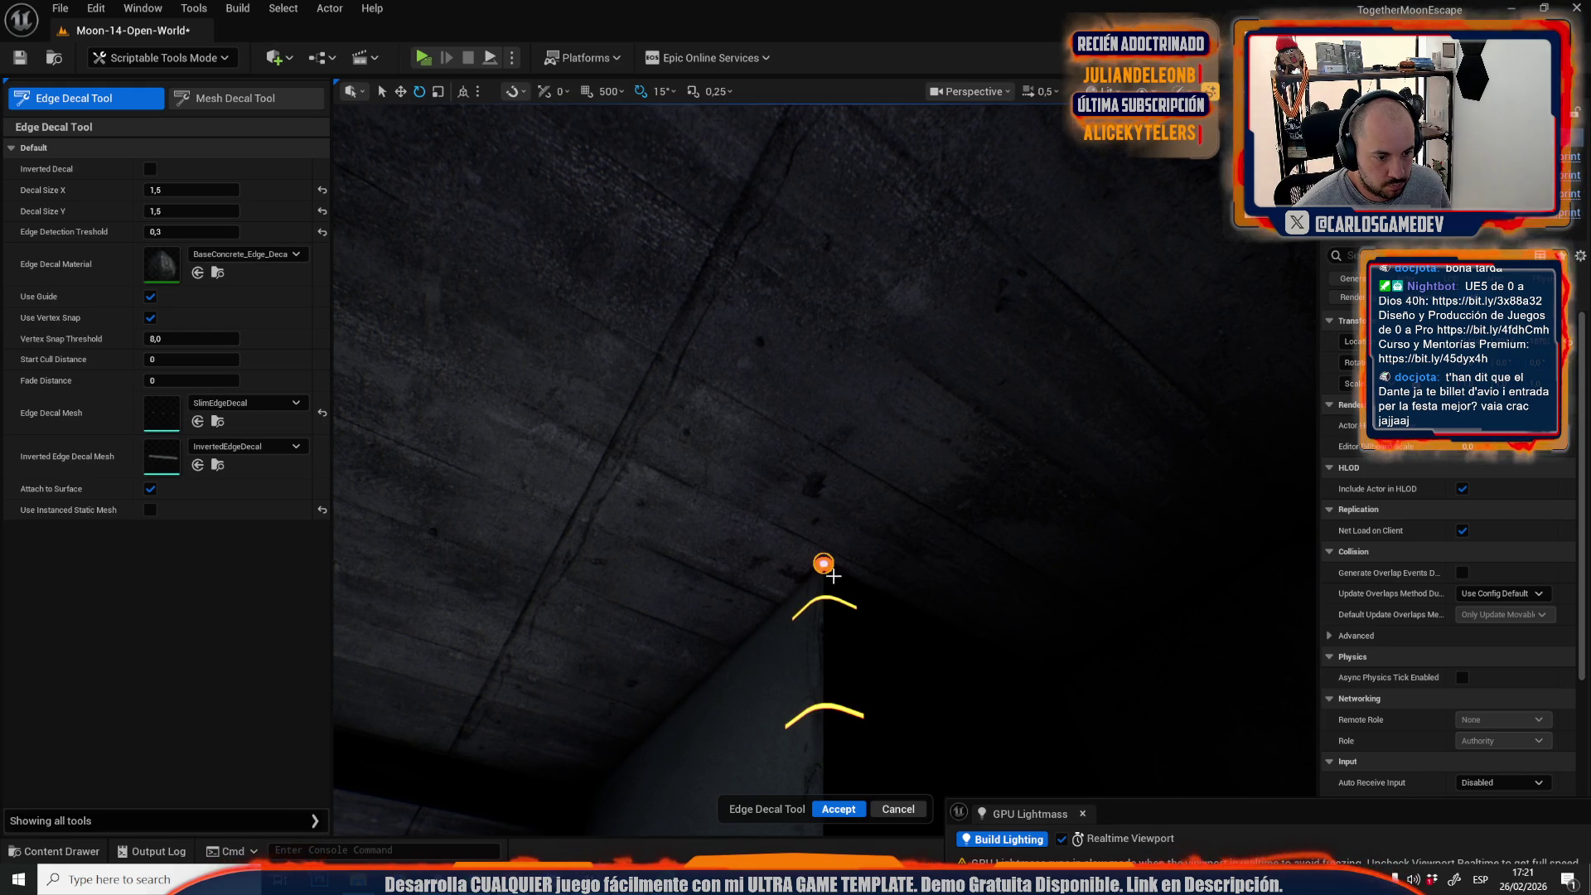
left_click(836, 808)
left_click_drag(835, 796, 835, 796)
left_click(33, 99)
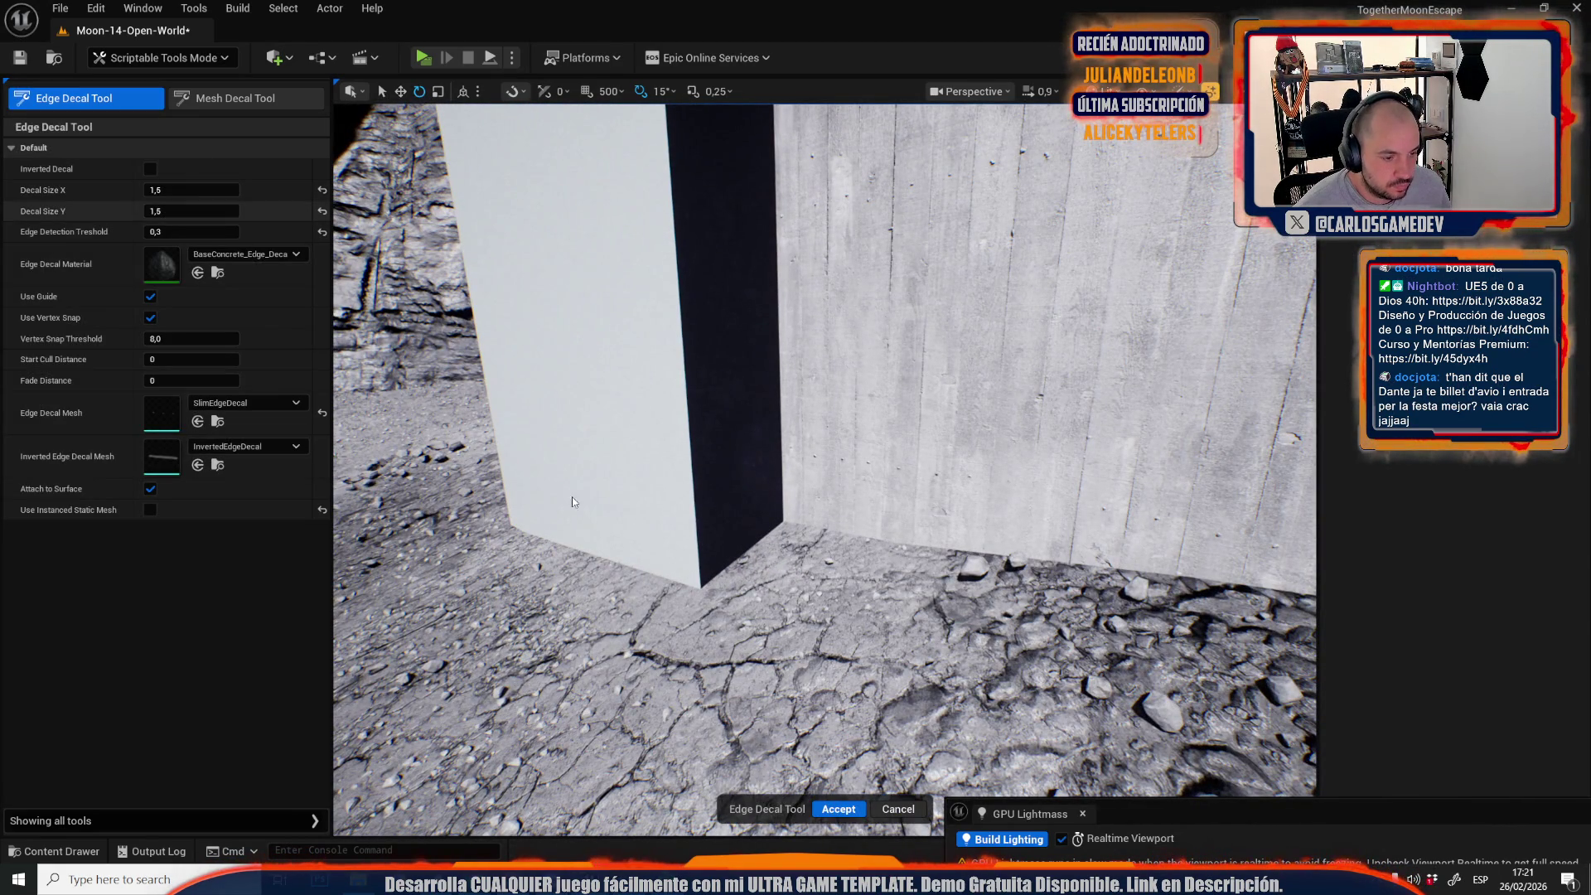
left_click(699, 585)
left_click_drag(698, 585, 698, 585)
left_click_drag(753, 358, 753, 358)
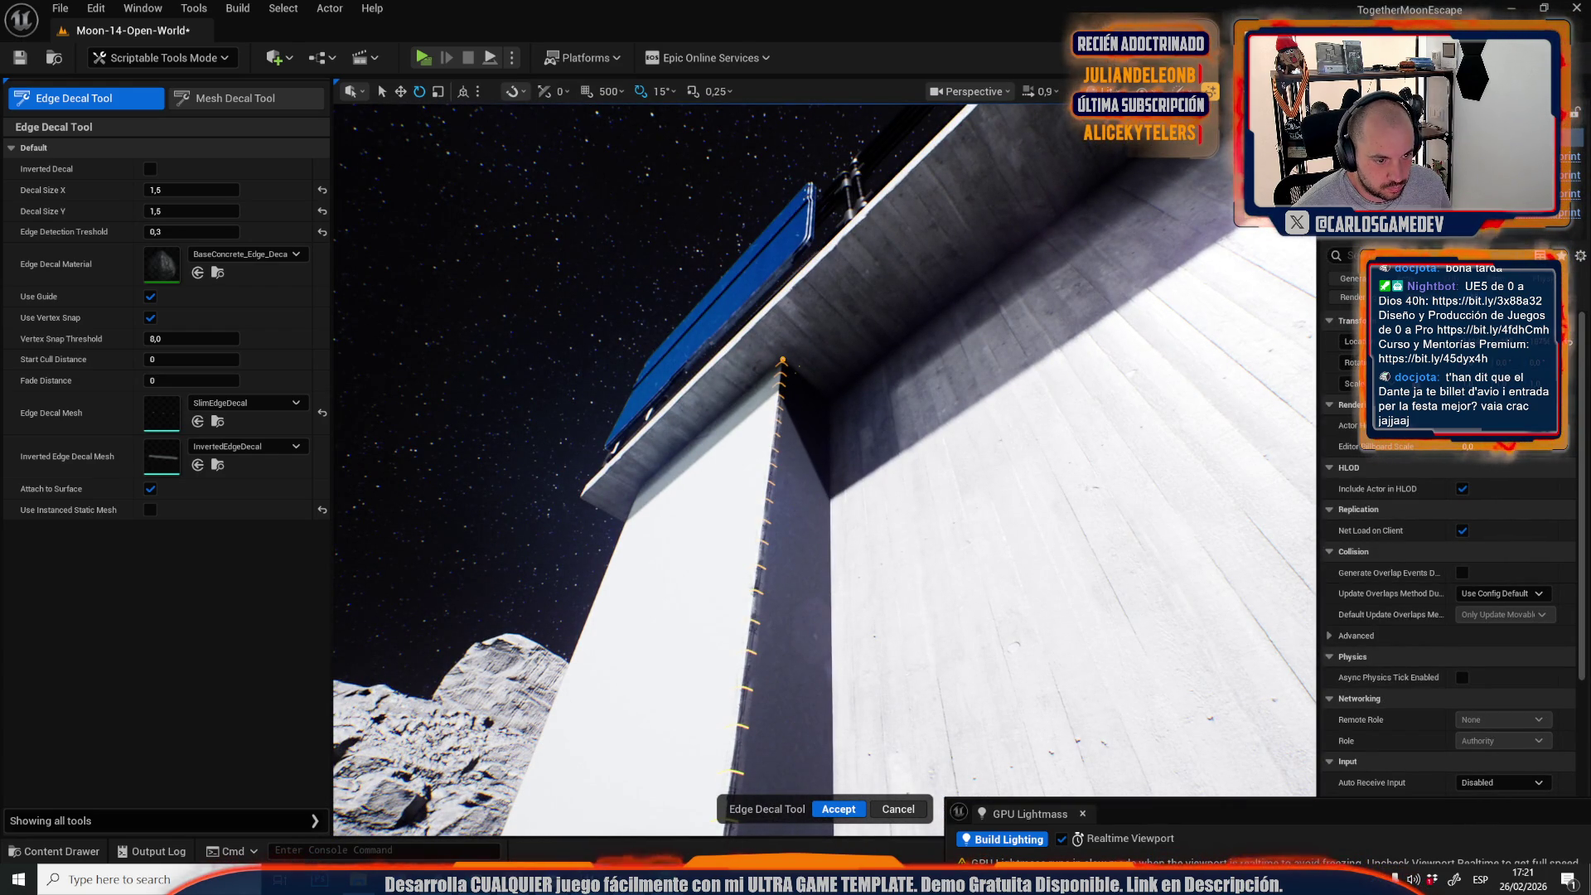
left_click(839, 809)
Add an edge decal down the dark block's vertical edge from its top corner.
left_click_drag(839, 809, 839, 809)
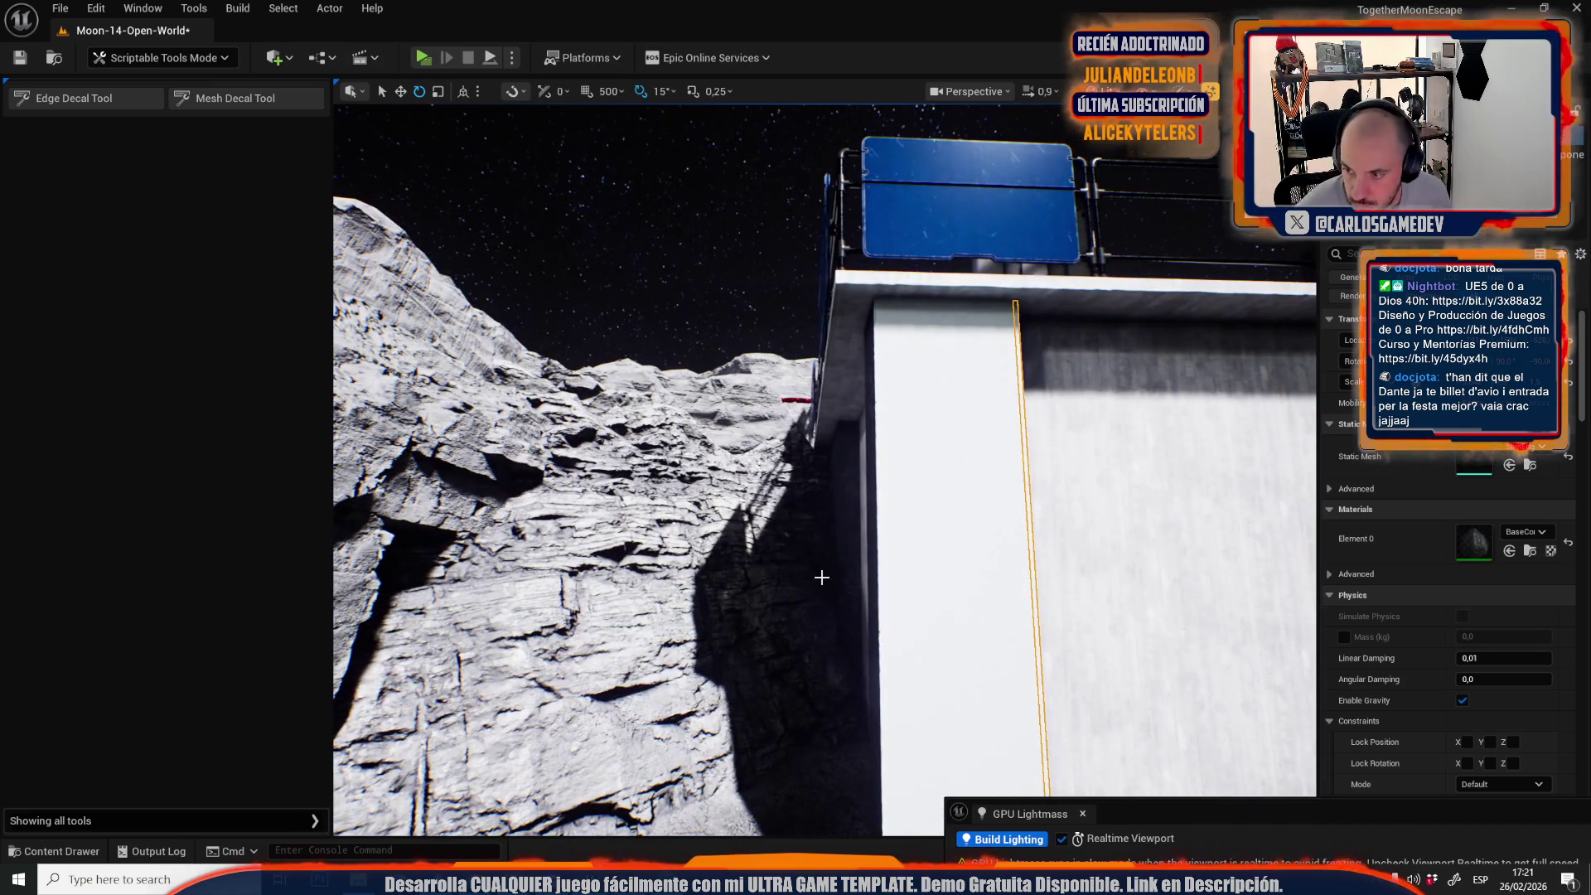
left_click_drag(886, 461, 886, 461)
left_click_drag(636, 378, 636, 378)
left_click(141, 100)
left_click_drag(746, 464, 746, 464)
left_click_drag(647, 397, 647, 397)
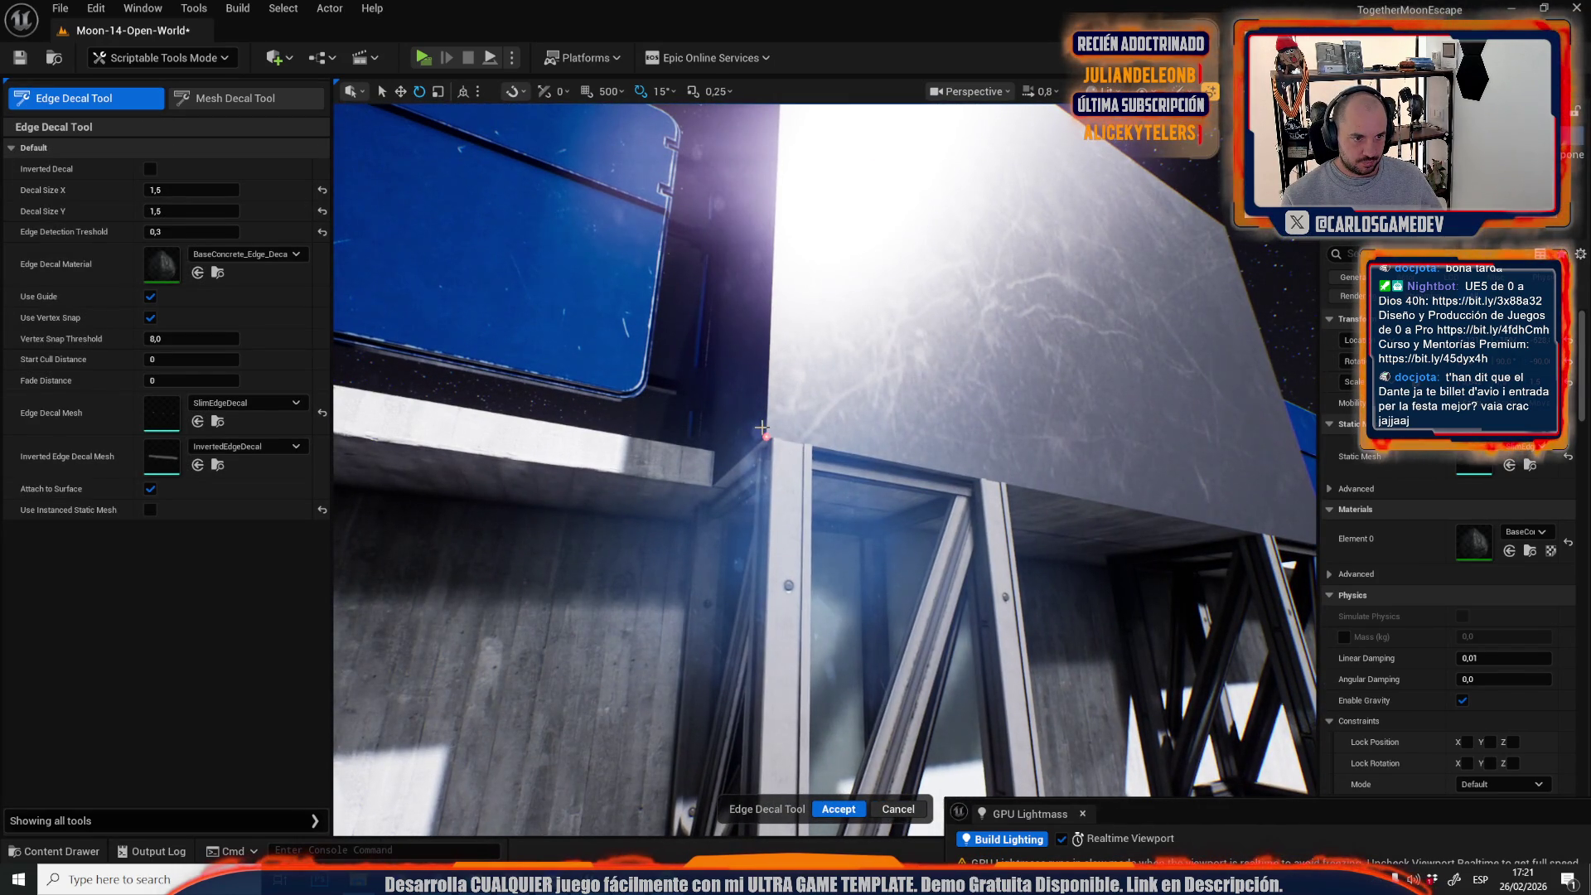
left_click_drag(764, 341, 764, 341)
left_click(792, 513)
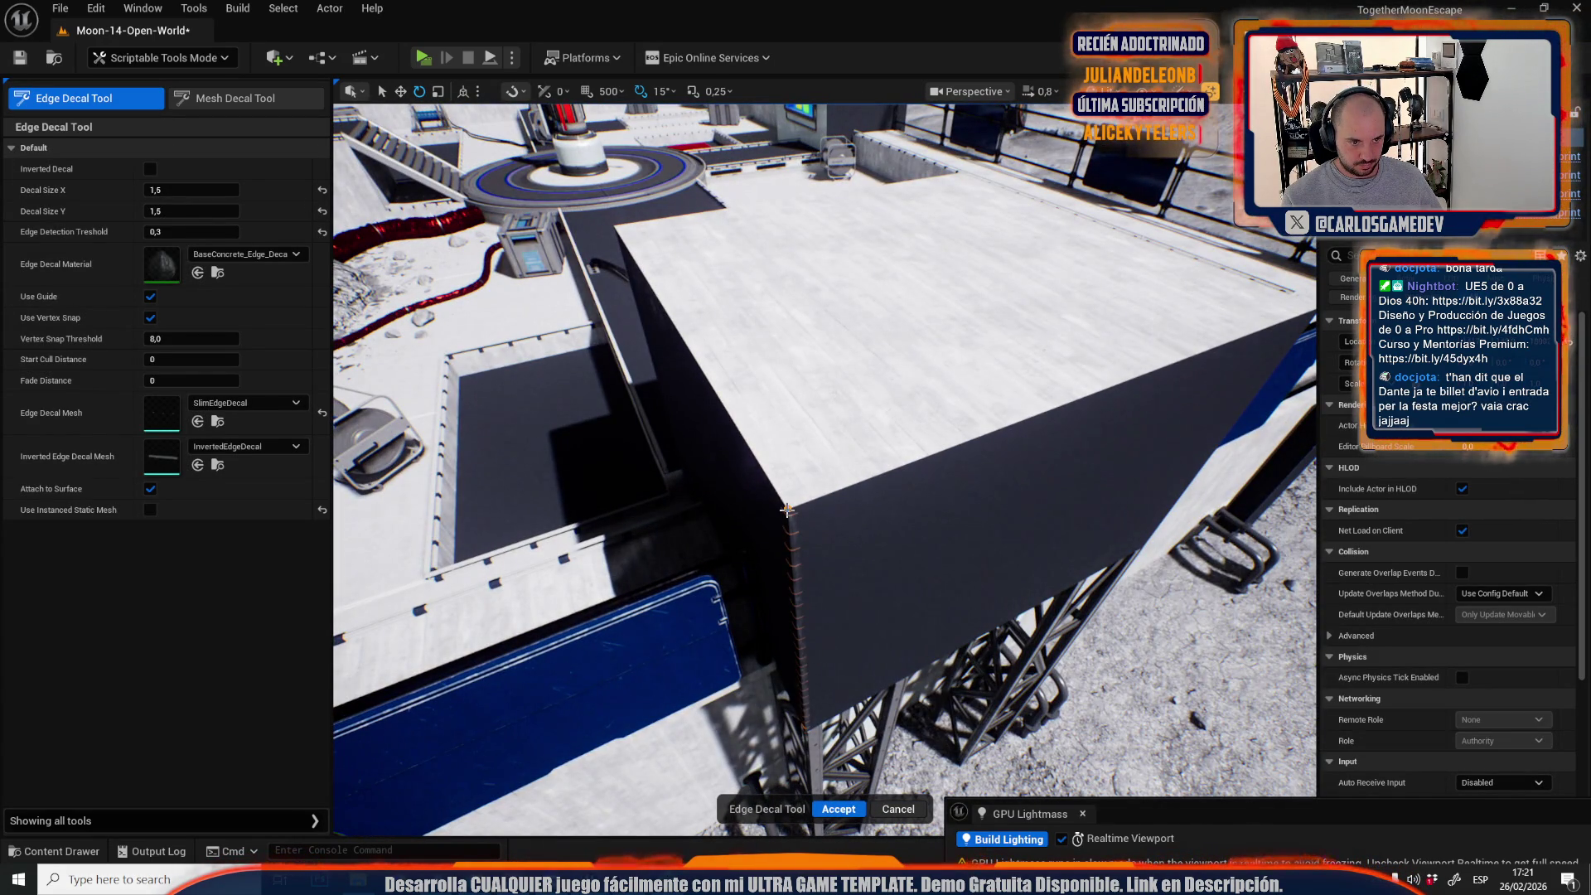
left_click_drag(845, 469, 845, 469)
left_click_drag(975, 416, 976, 415)
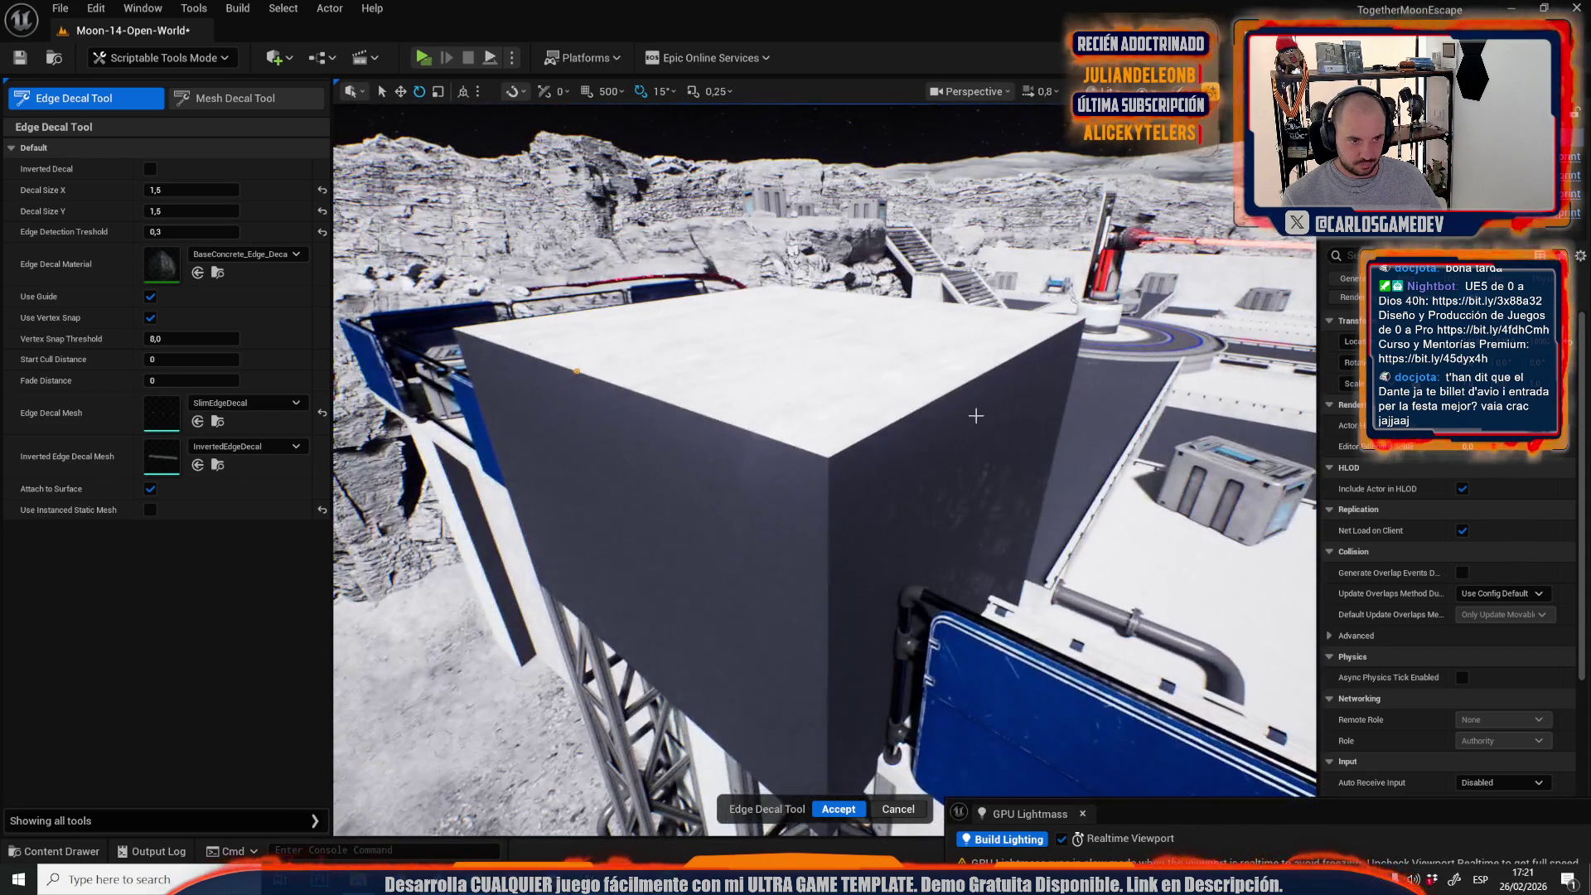
left_click_drag(825, 457, 854, 455)
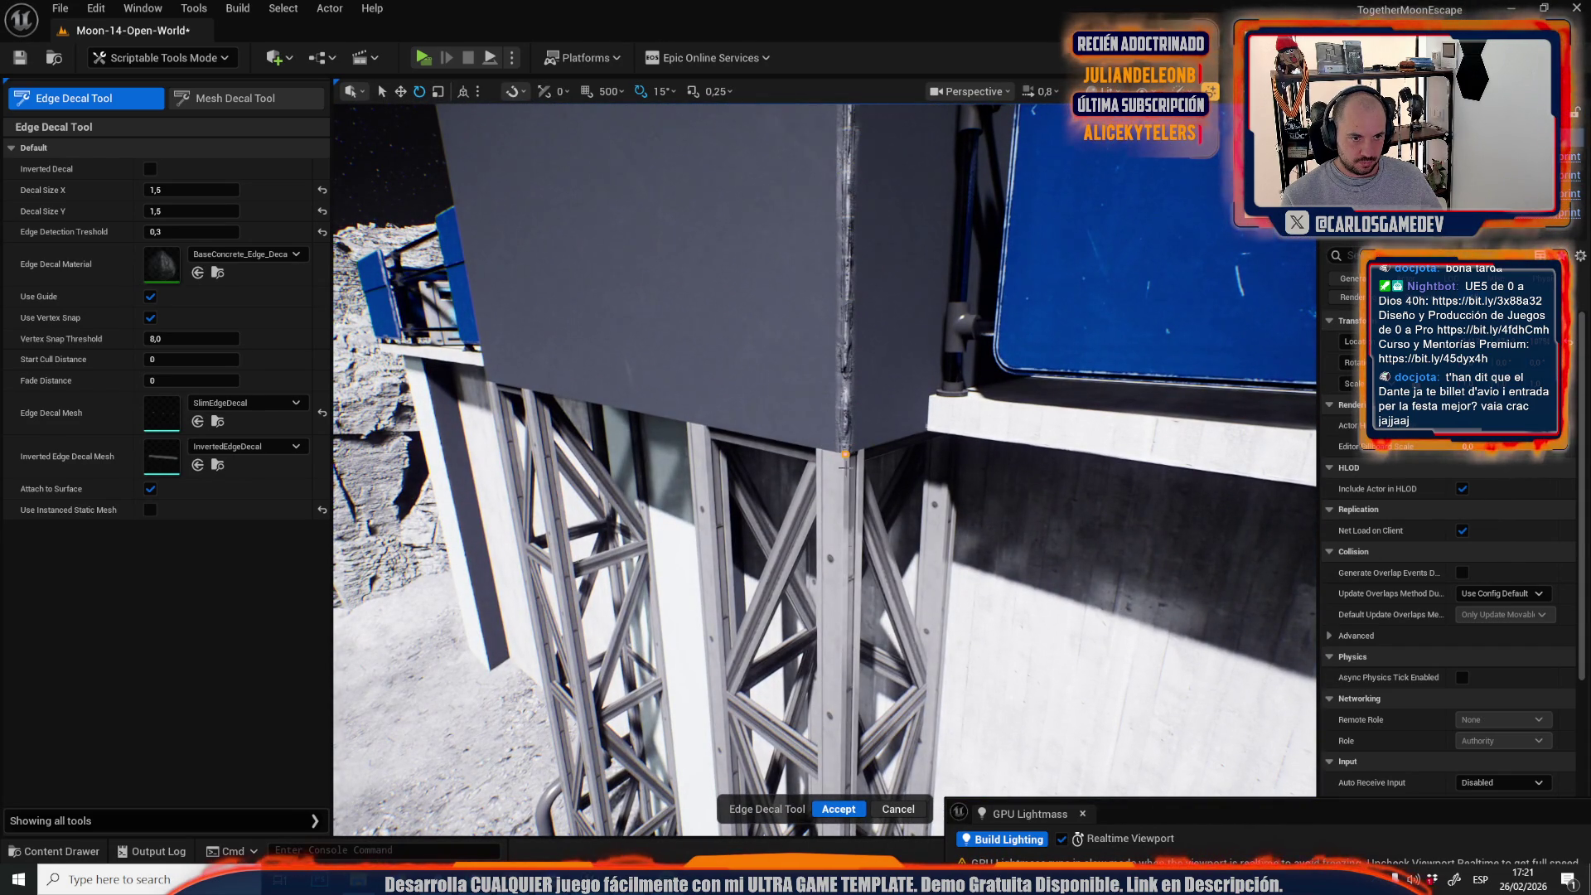
left_click(836, 809)
Add an edge decal along the white building's bottom edge.
scroll(824, 470, "up", 2)
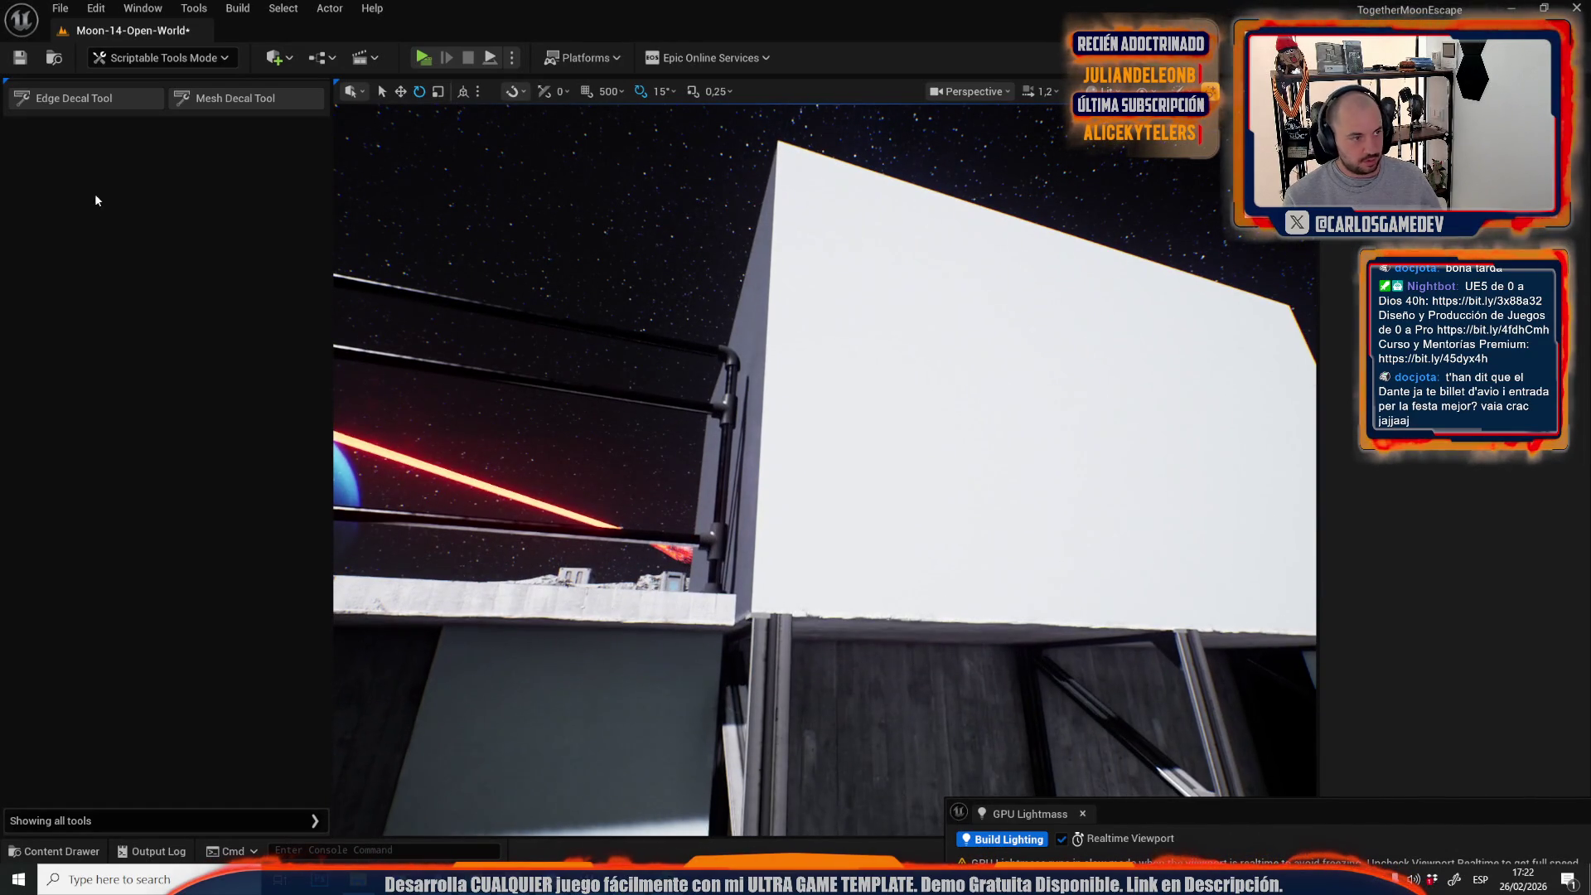
left_click(132, 105)
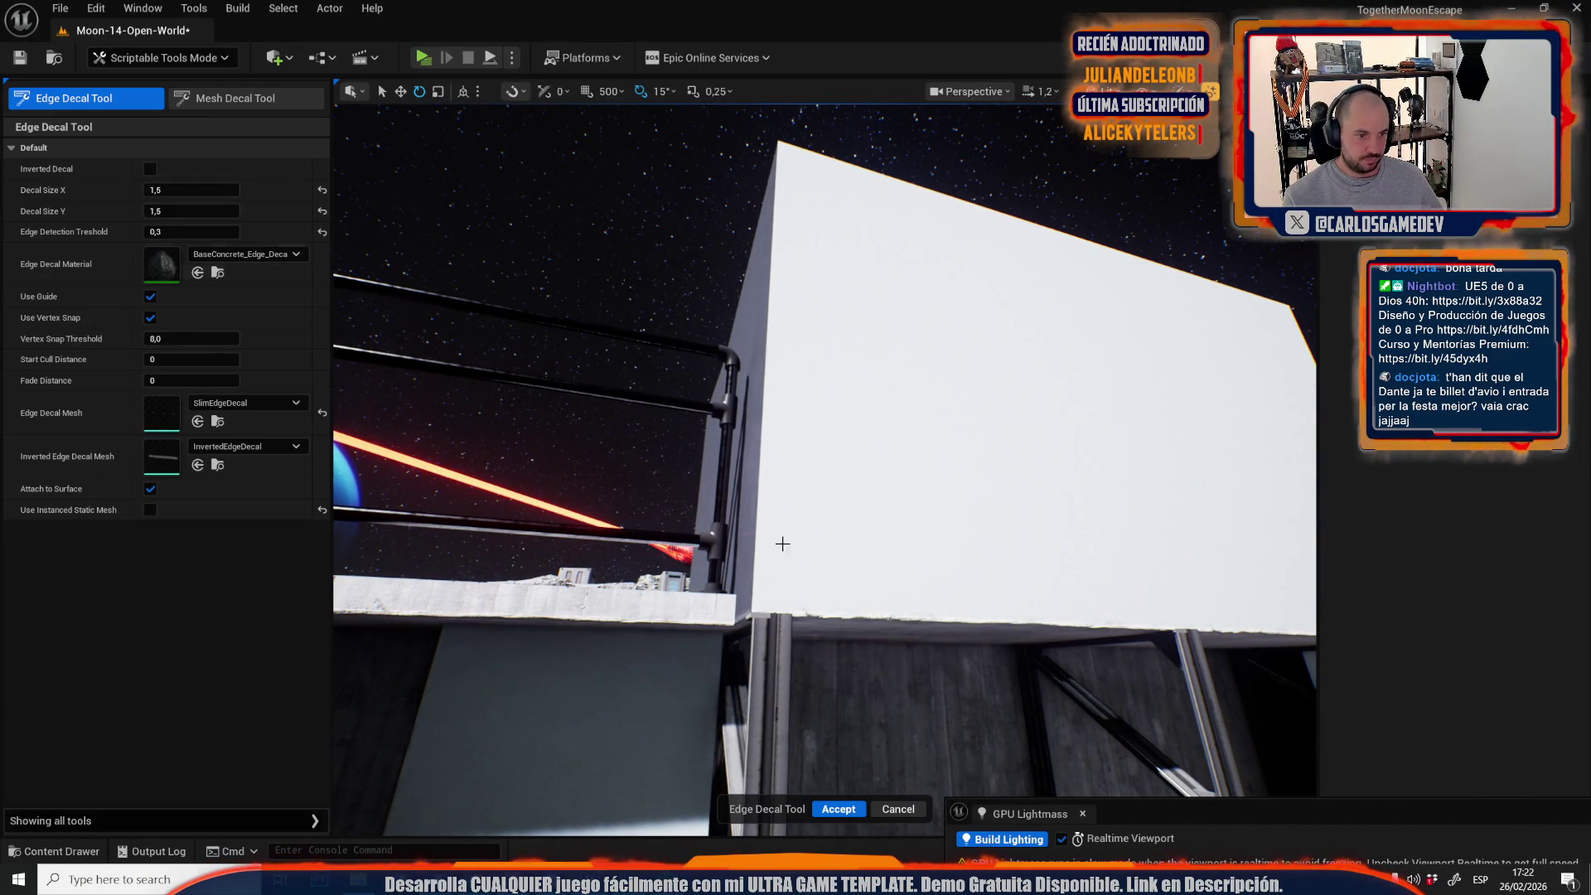
left_click(796, 332)
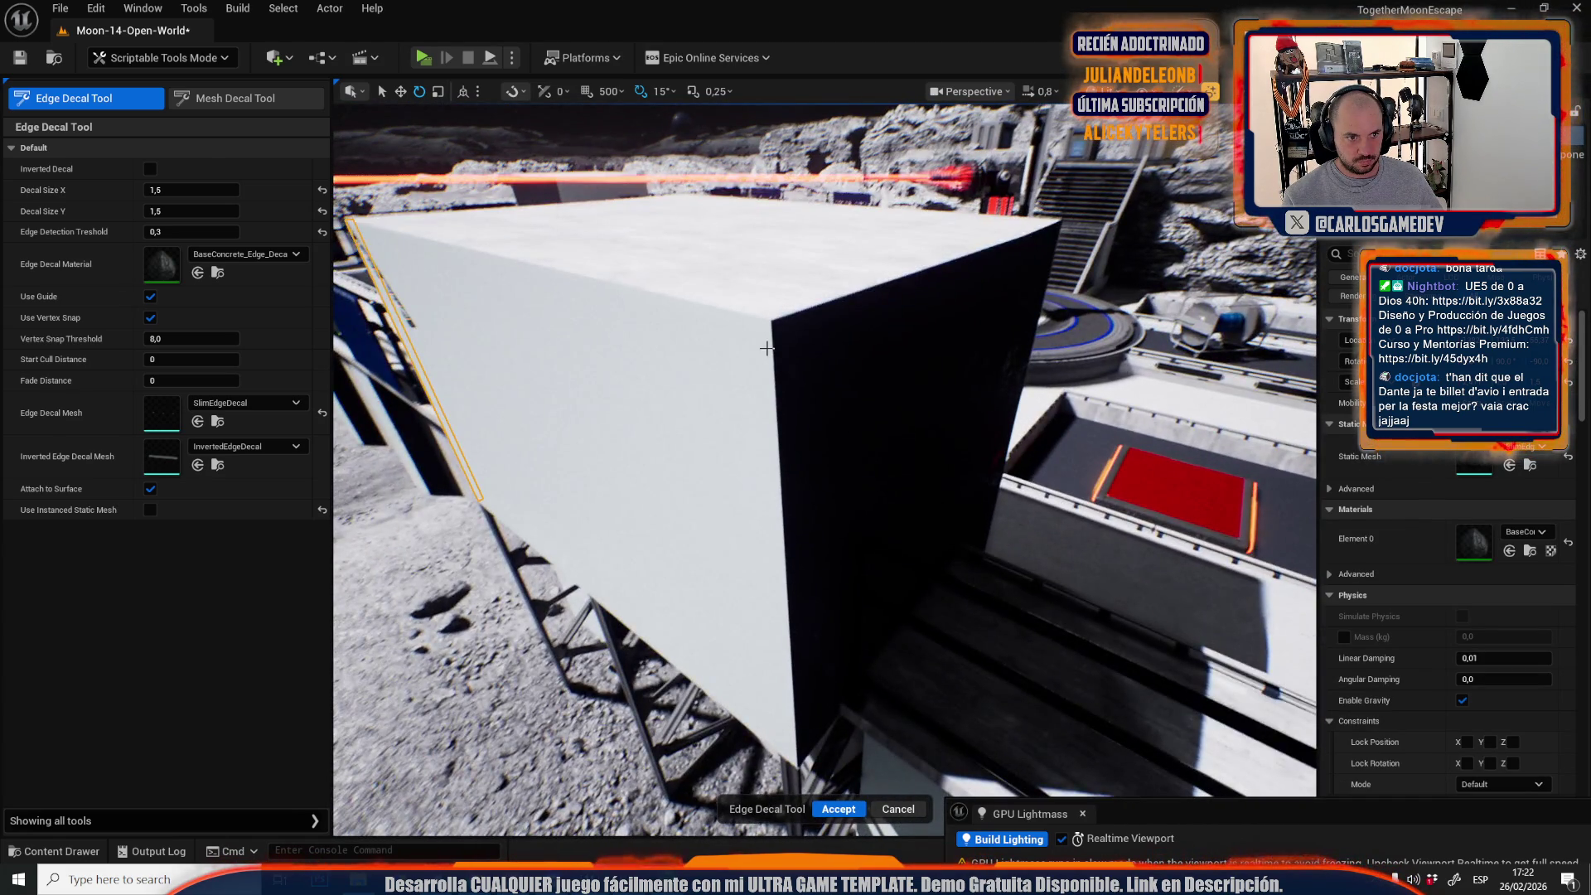
left_click(773, 363)
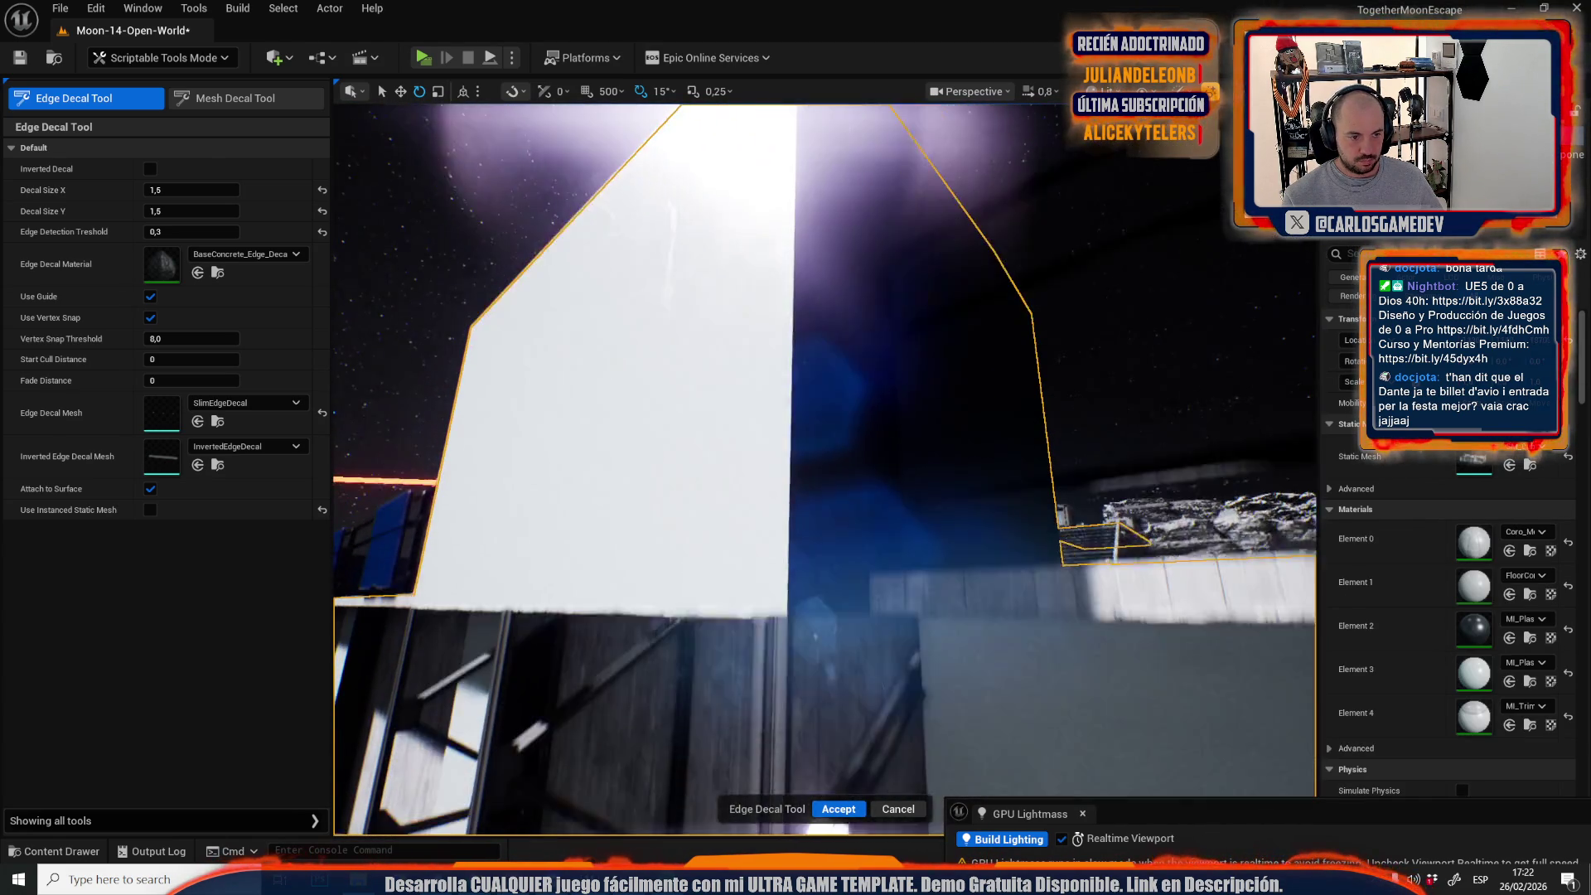
left_click(785, 597)
left_click(838, 810)
Add an edge decal along the white box's bottom edge, viewed from above.
key("f")
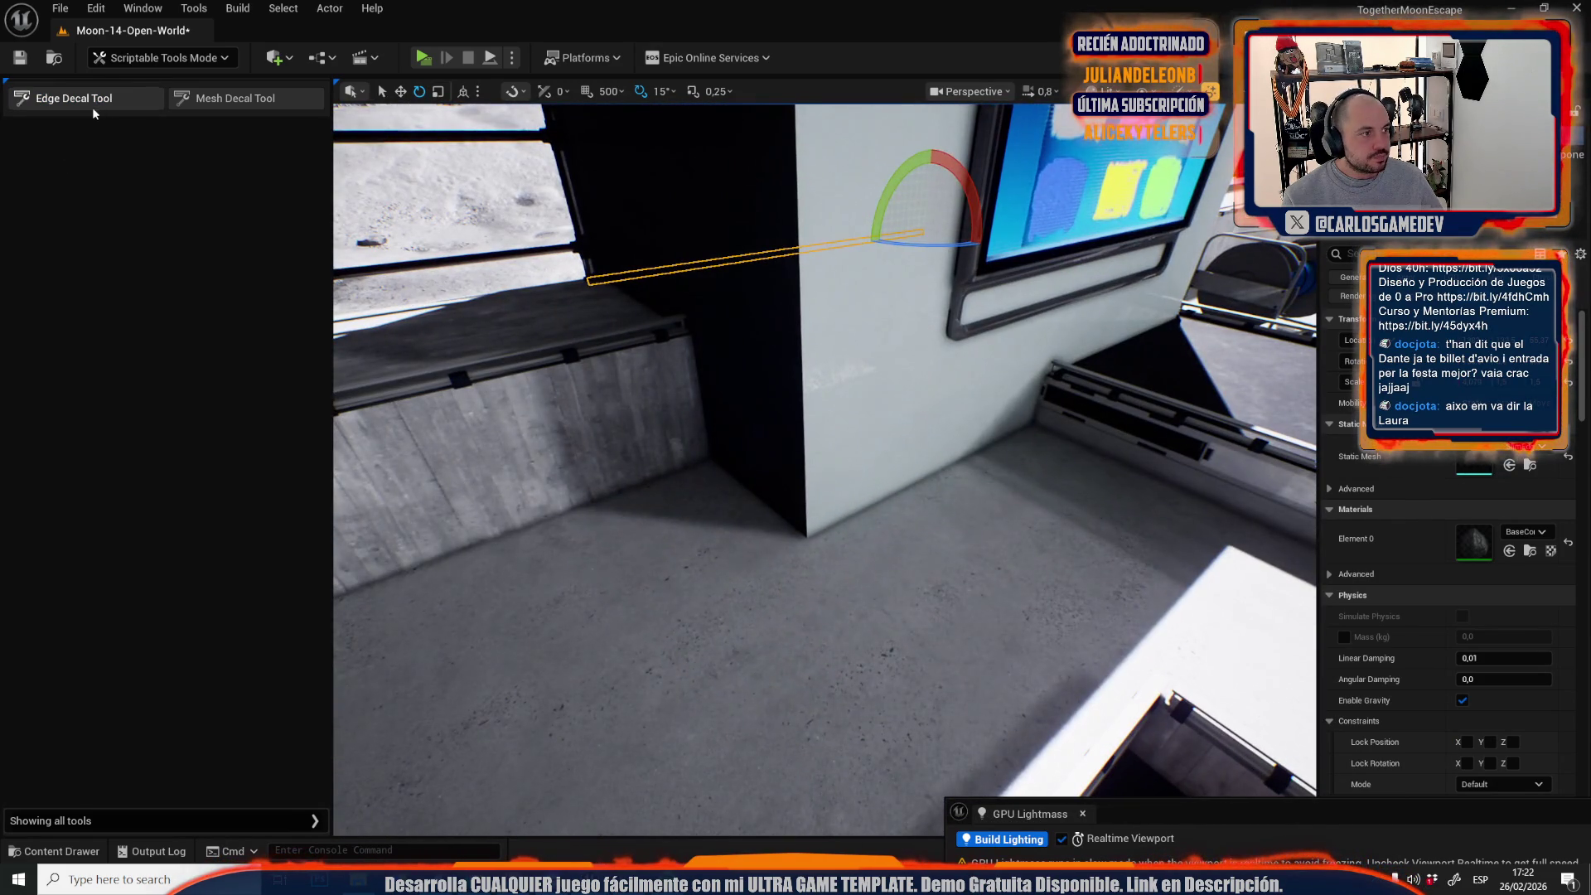
left_click(96, 98)
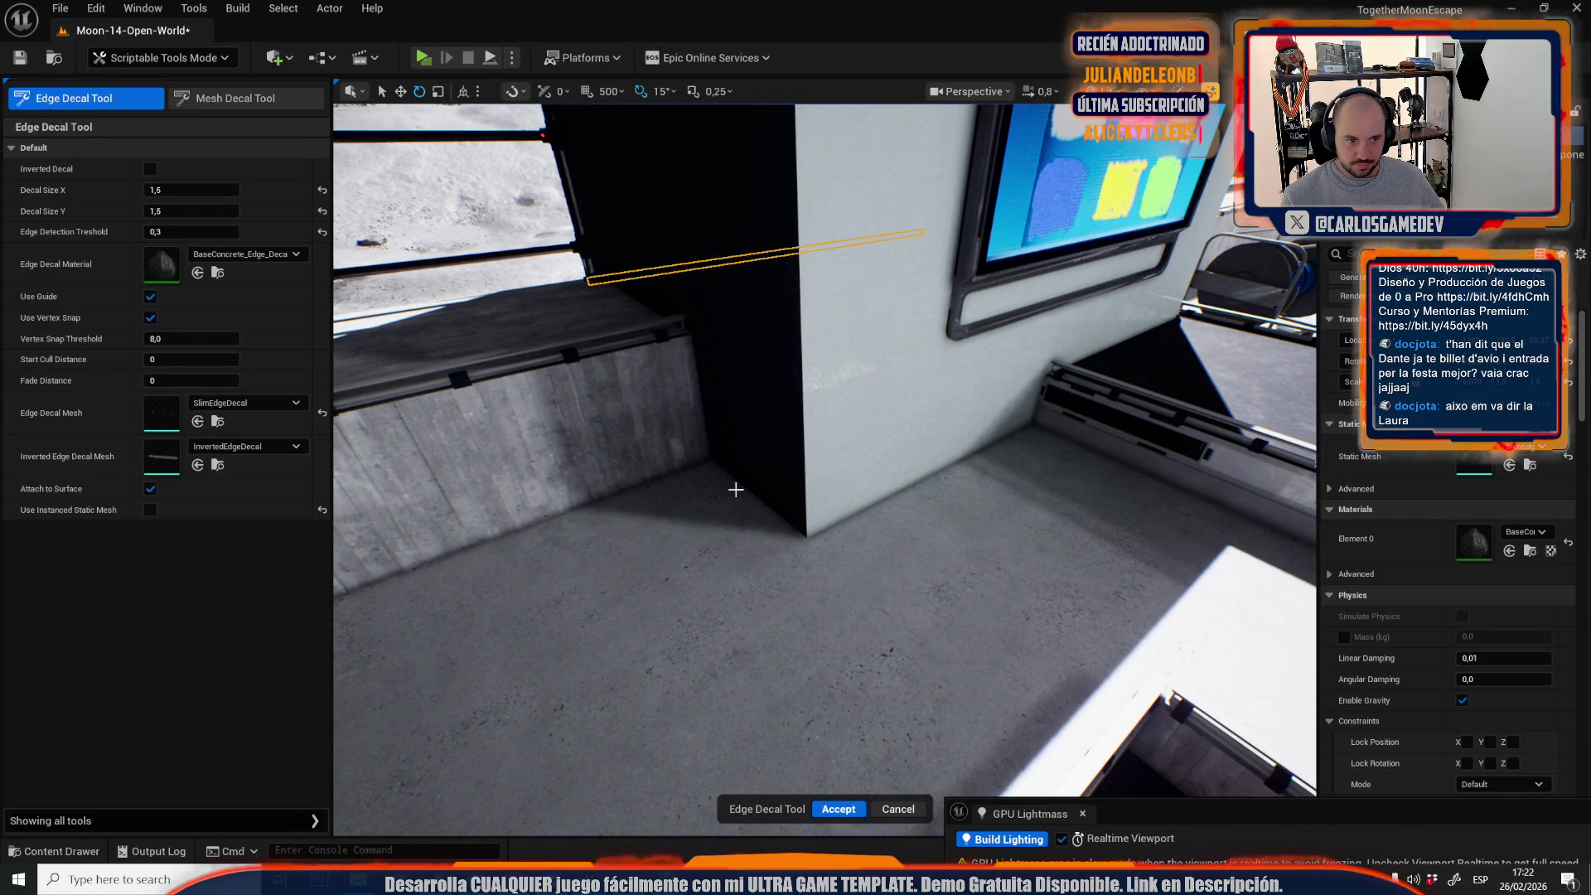
left_click(807, 536)
mouse_move(812, 403)
left_mouse_down()
mouse_move(879, 348)
mouse_move(851, 406)
mouse_move(912, 418)
mouse_move(854, 369)
mouse_move(910, 367)
left_mouse_up()
left_click(858, 401)
left_click(909, 368)
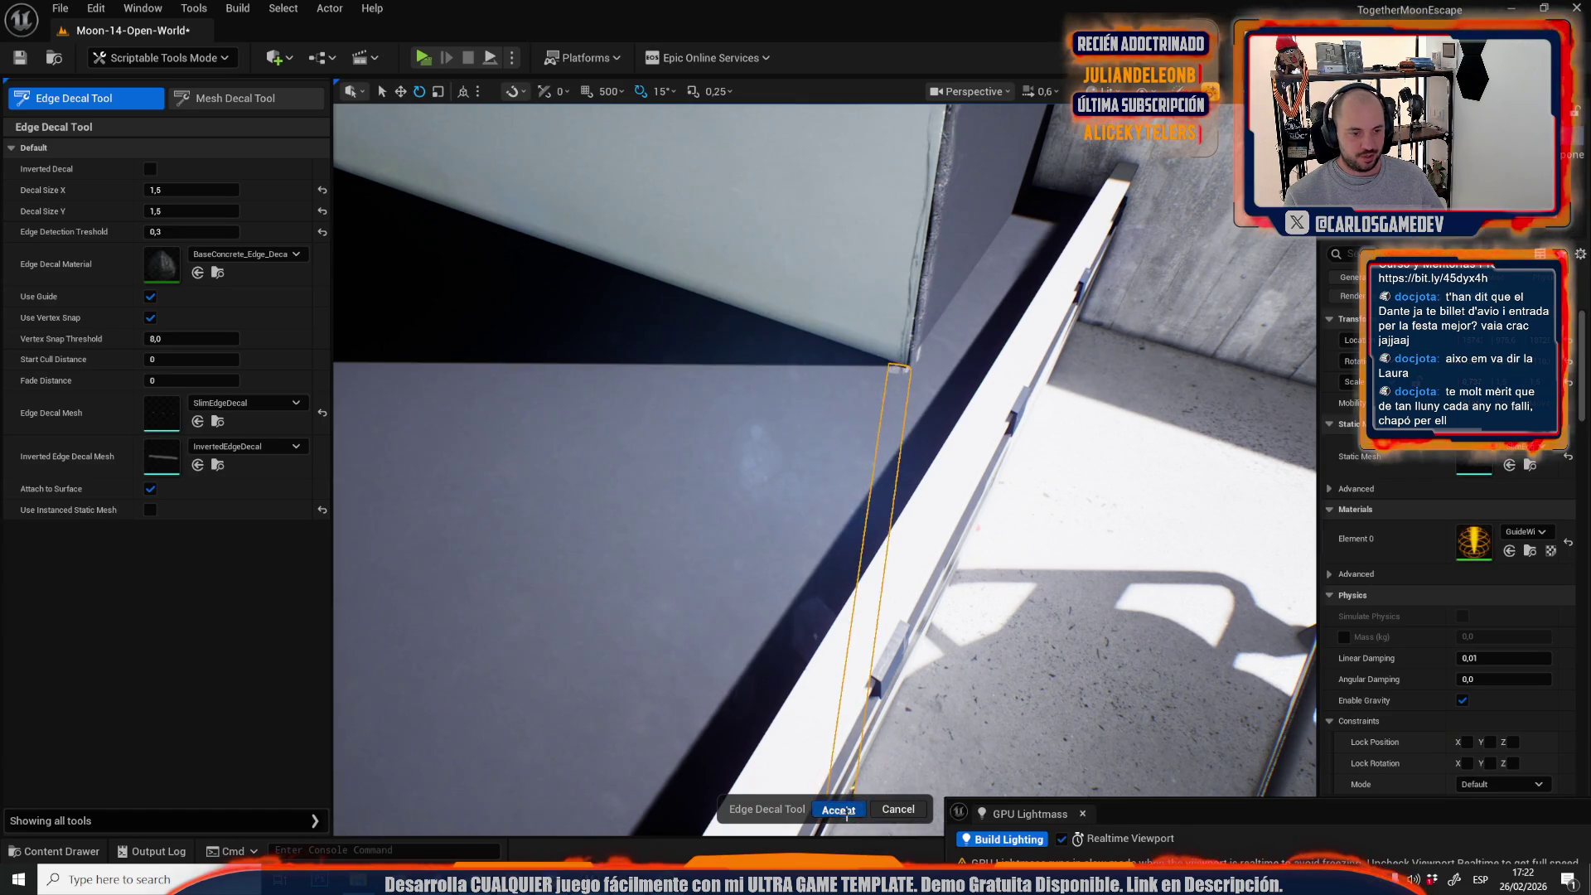
left_click(846, 811)
Add an edge decal snapped to the white box's top corner.
left_click(114, 97)
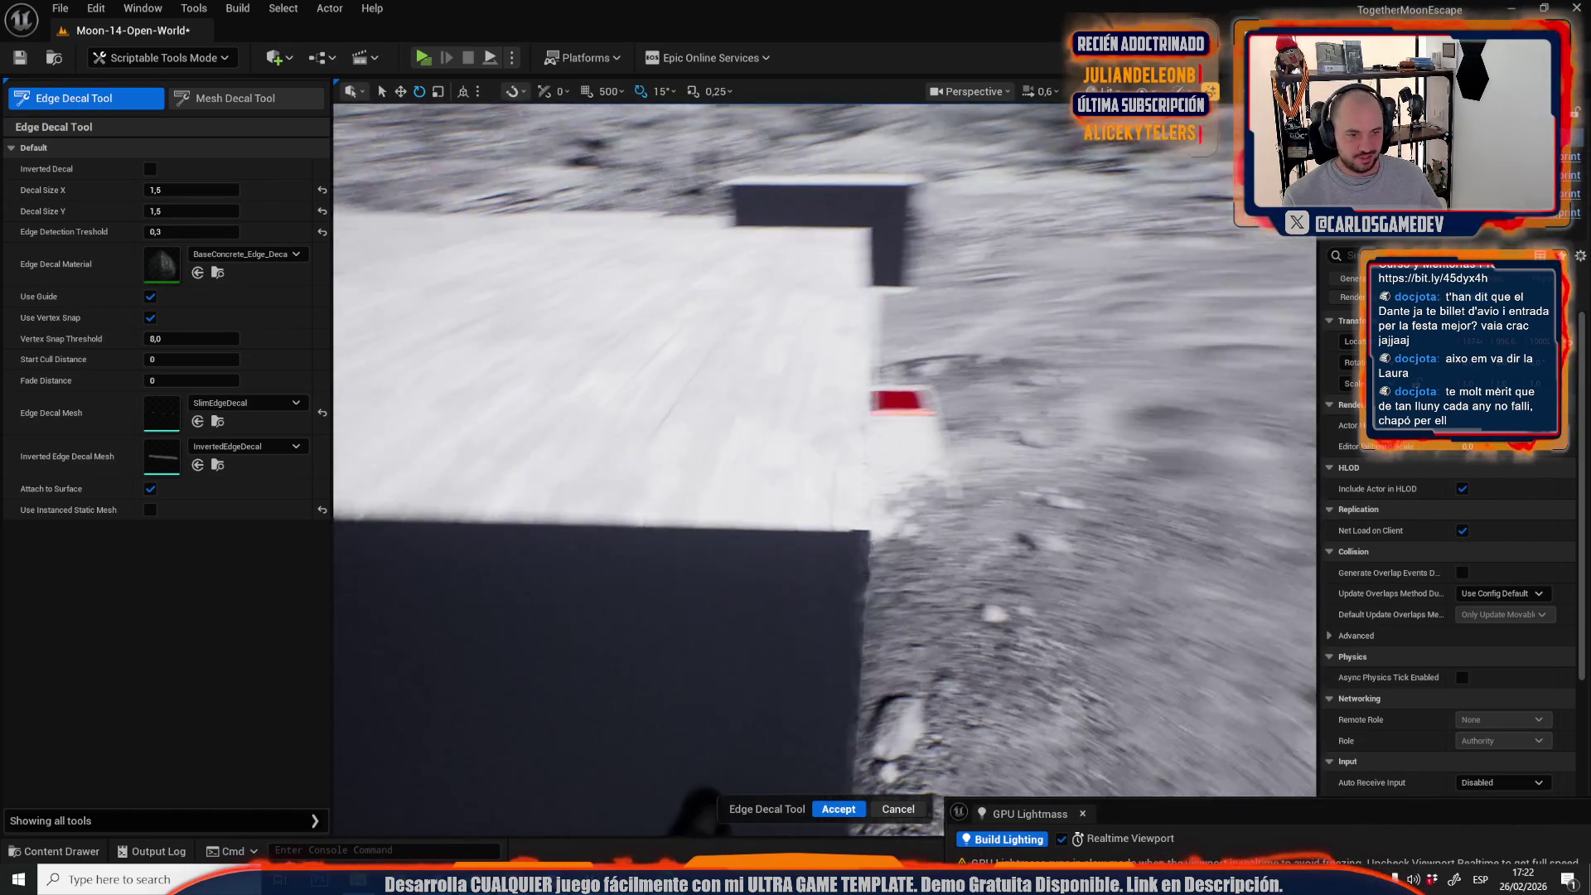
left_click(811, 495)
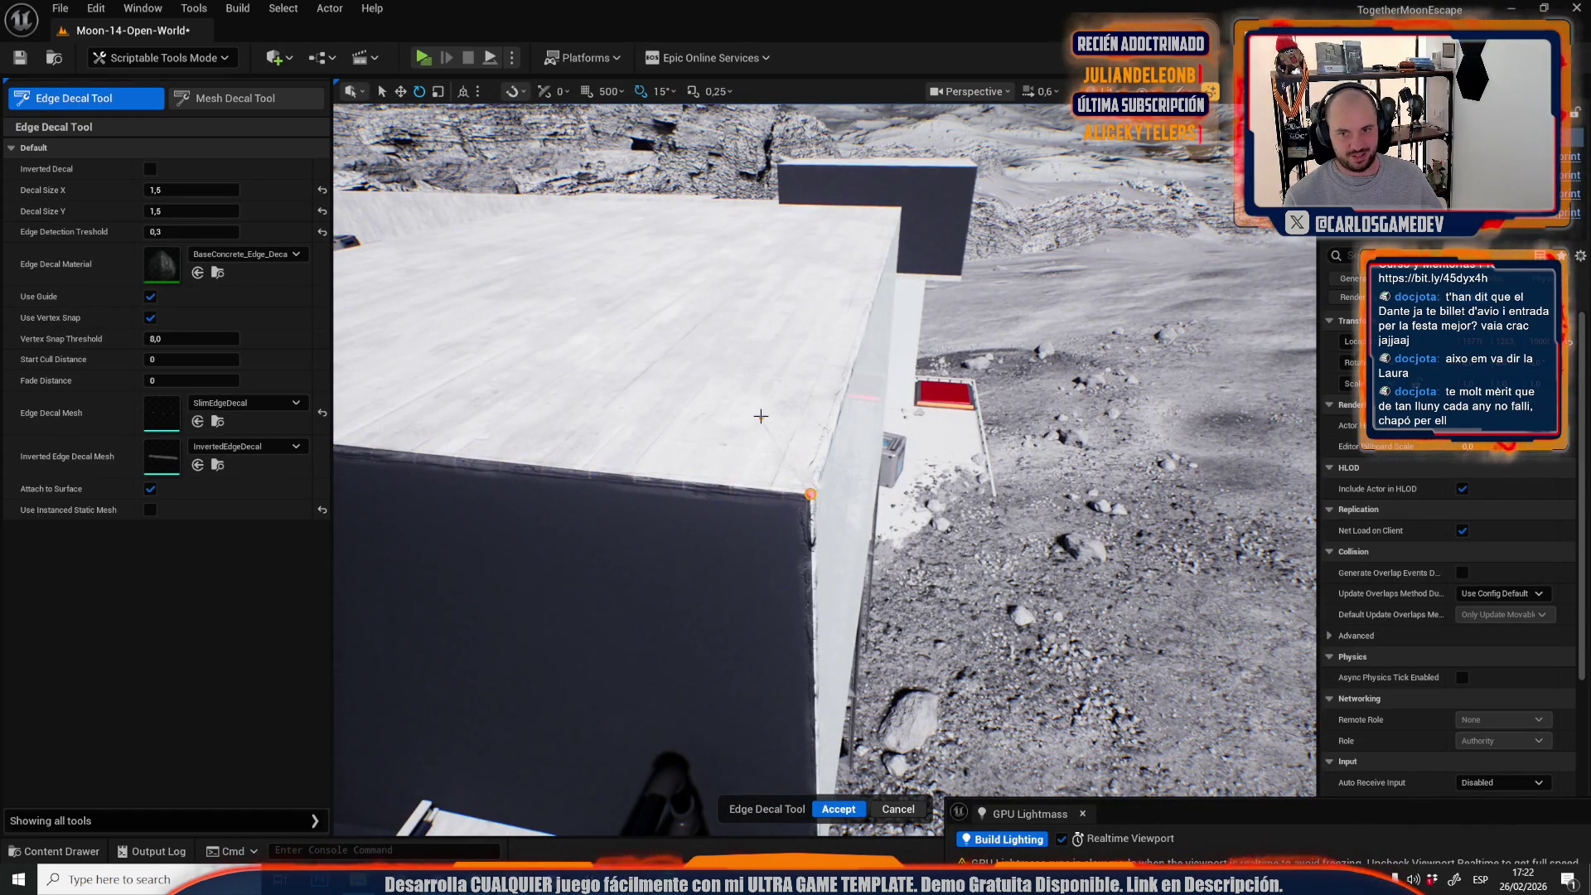
left_click(848, 811)
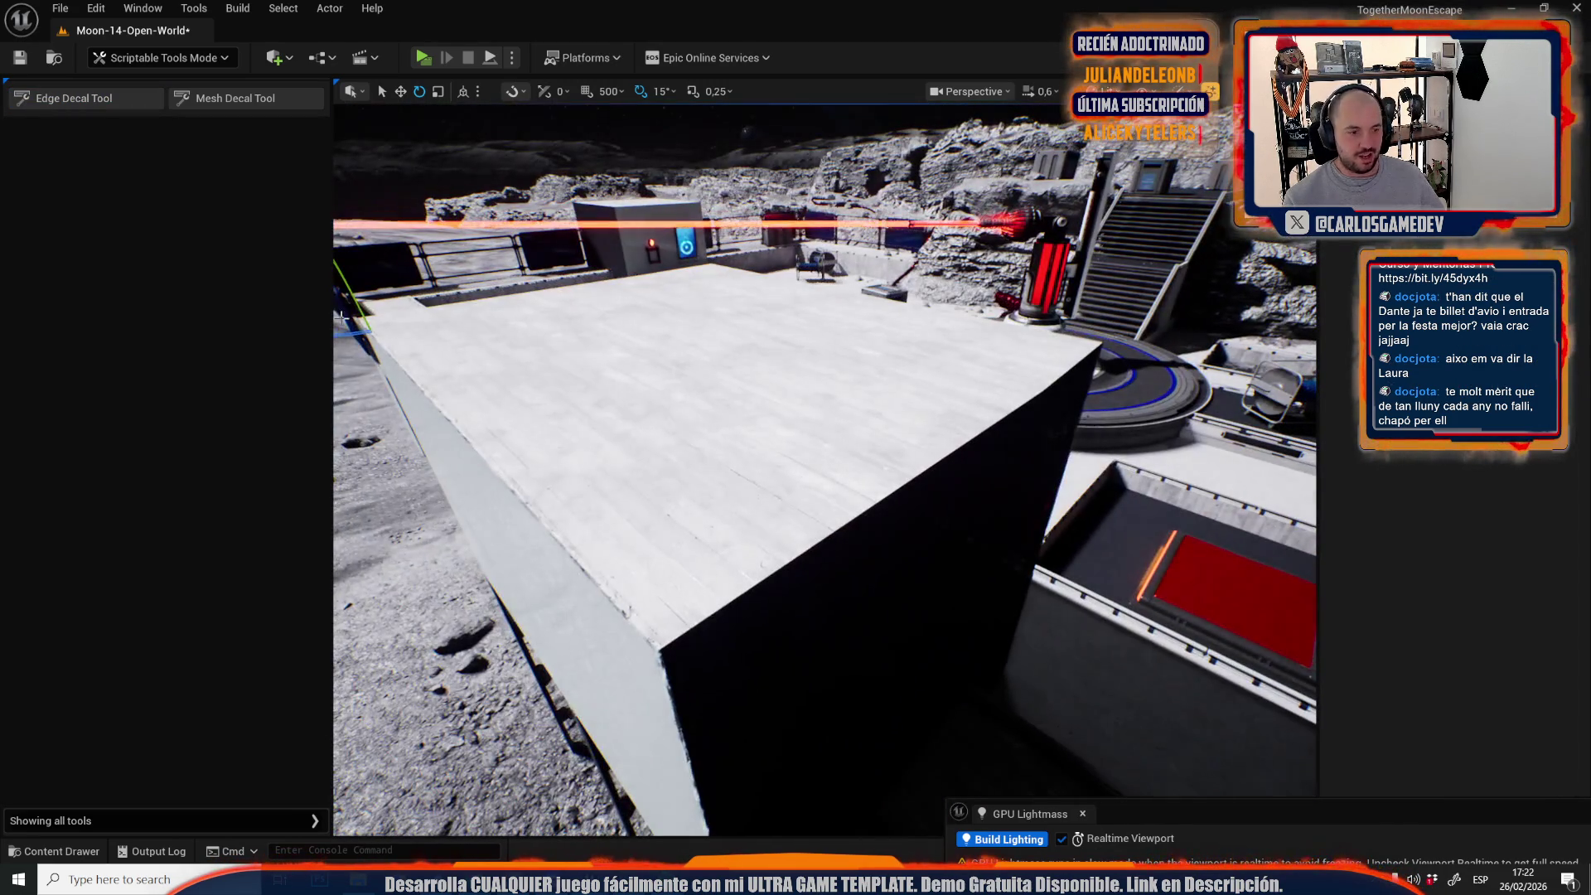
Add an edge decal along the box's top edge from corner to end point.
left_click(83, 99)
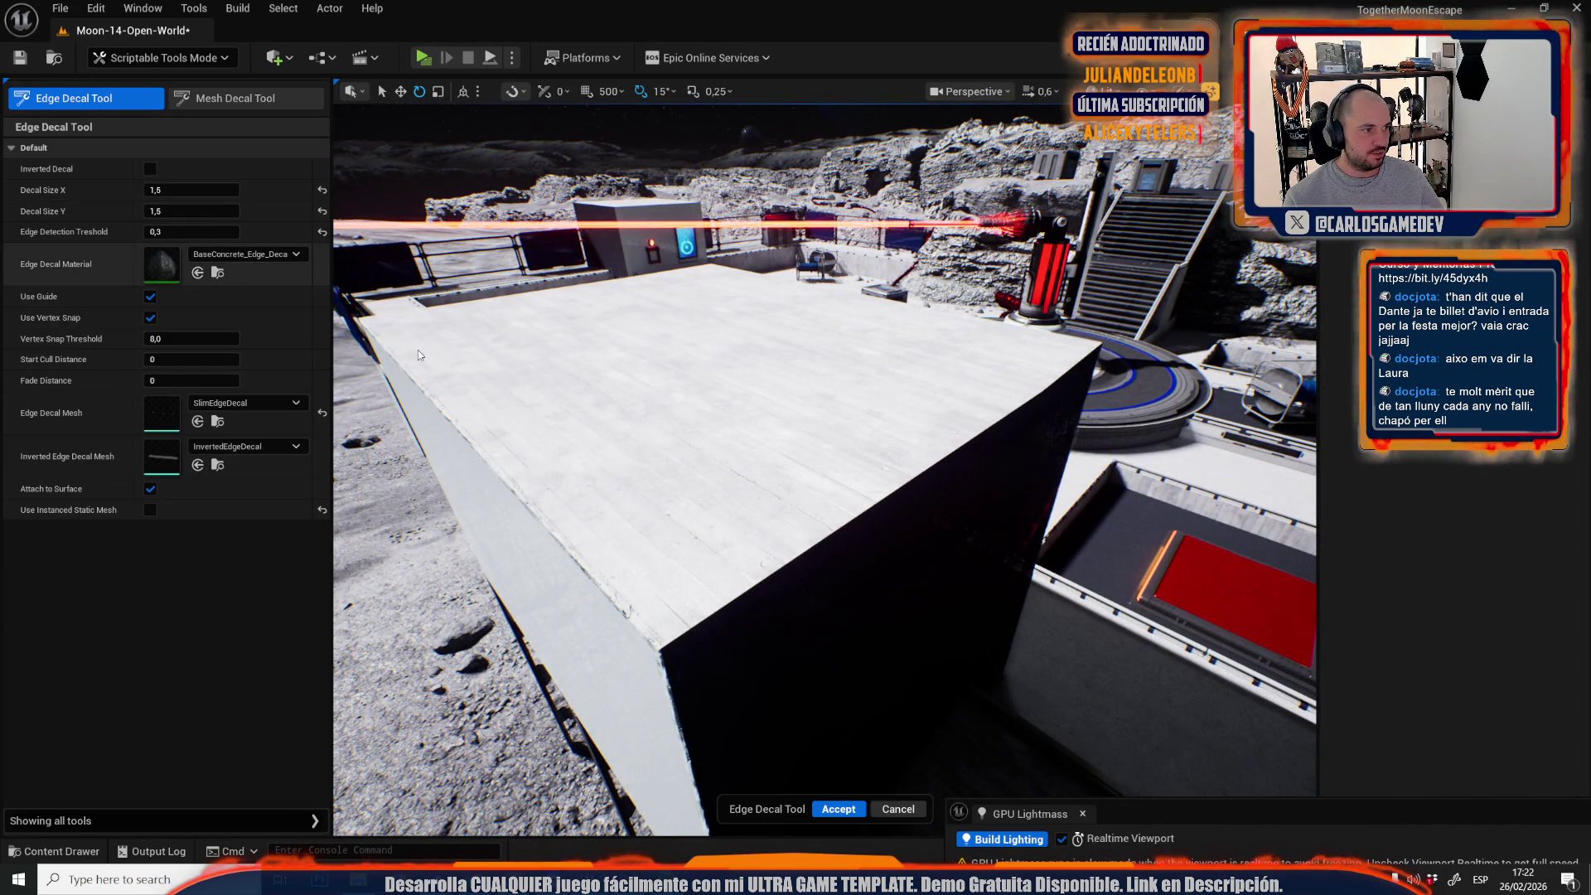
left_click(761, 521)
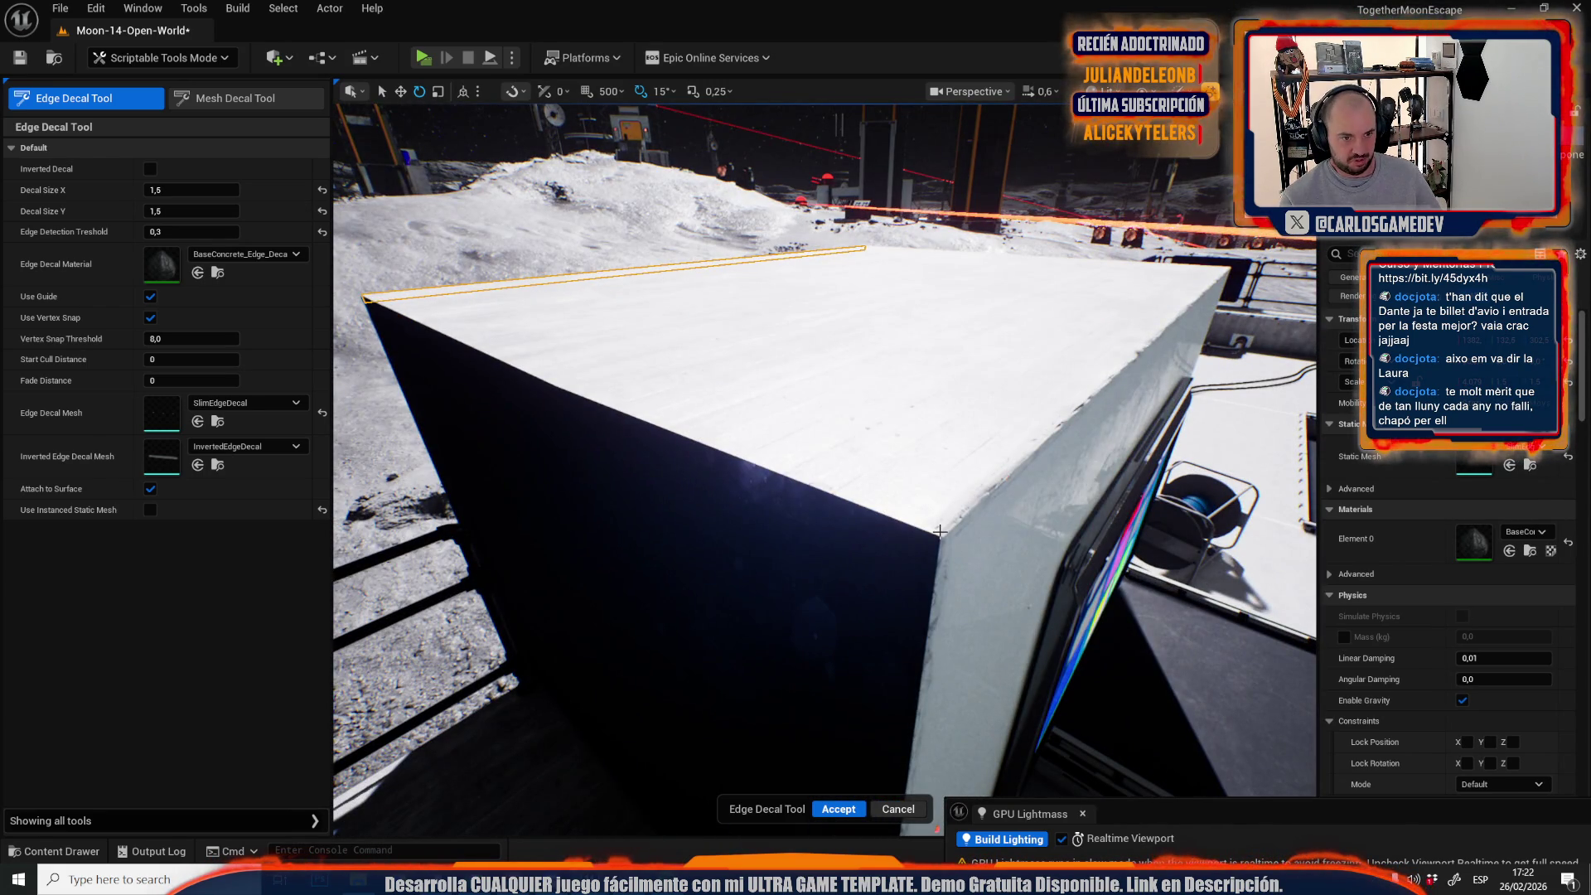
left_click(941, 534)
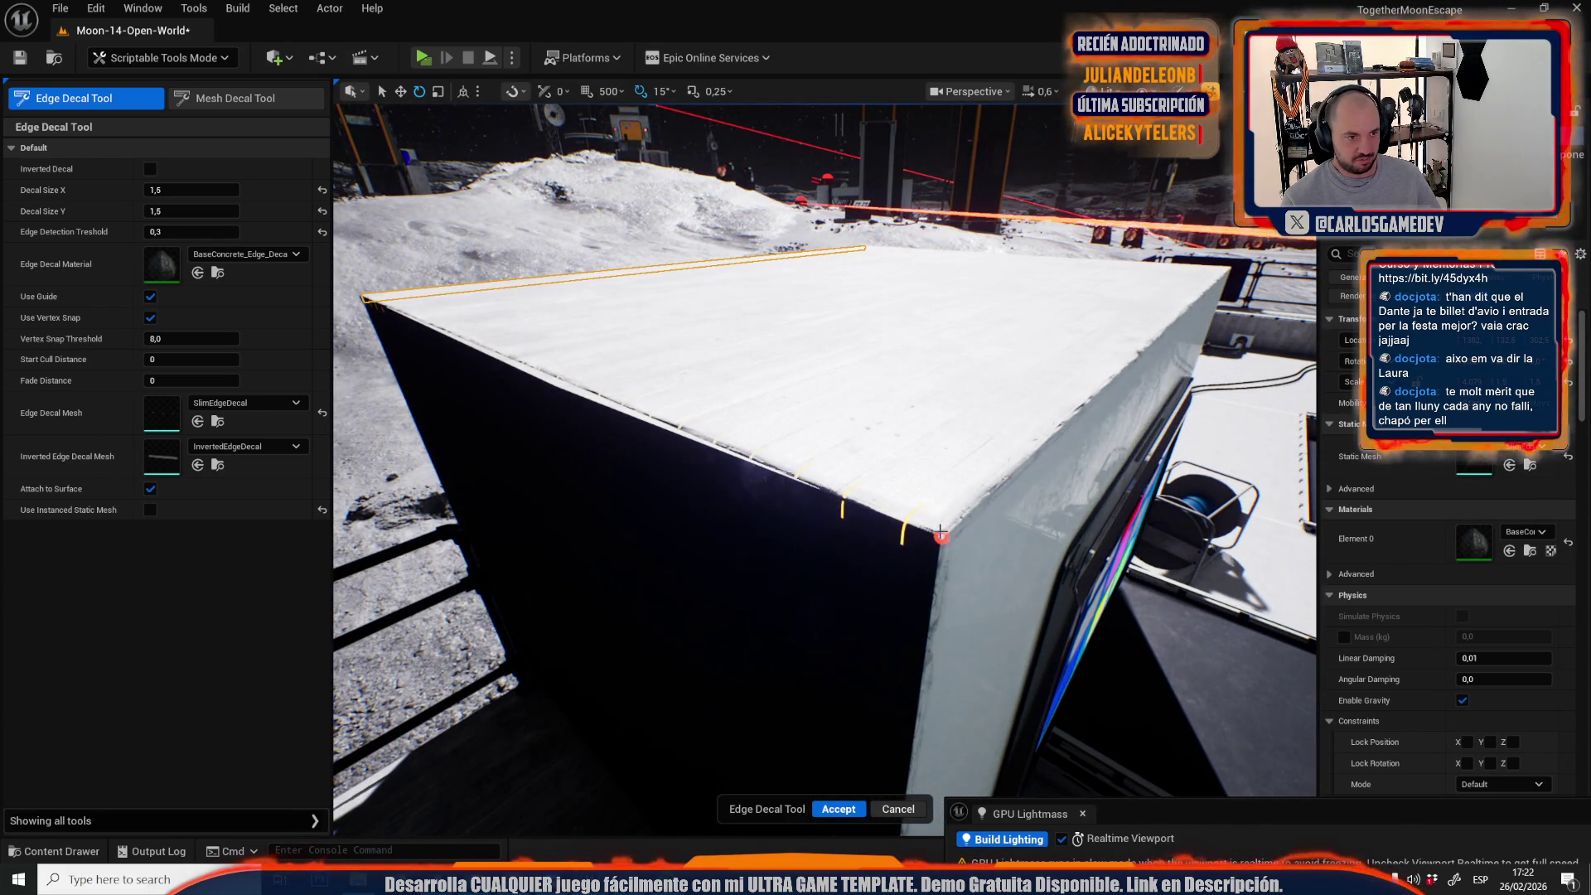
left_click(554, 384)
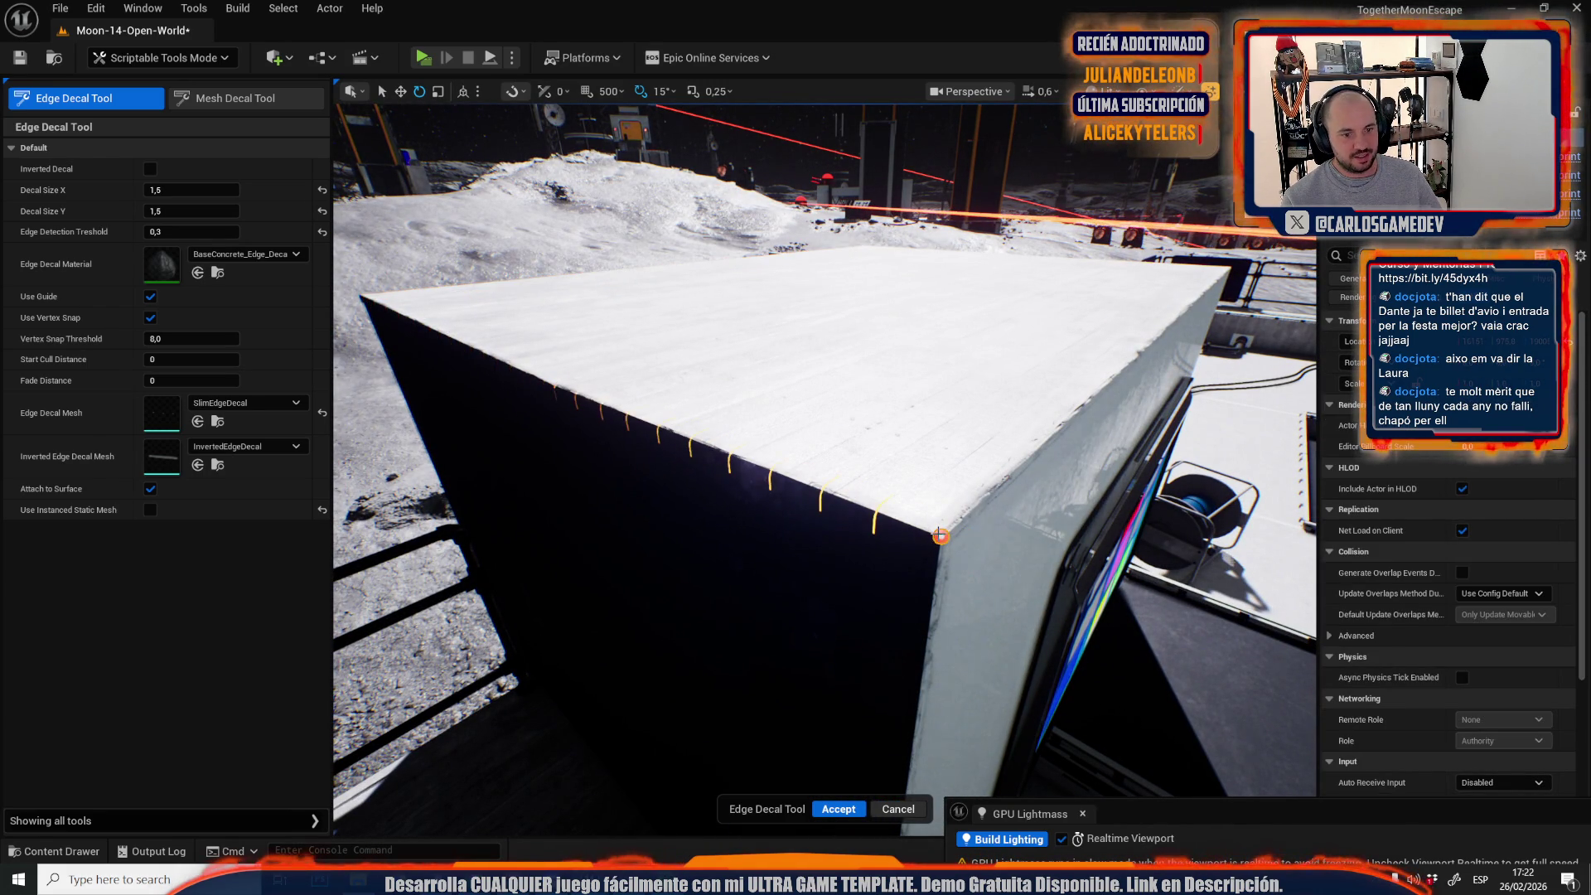
left_click(842, 810)
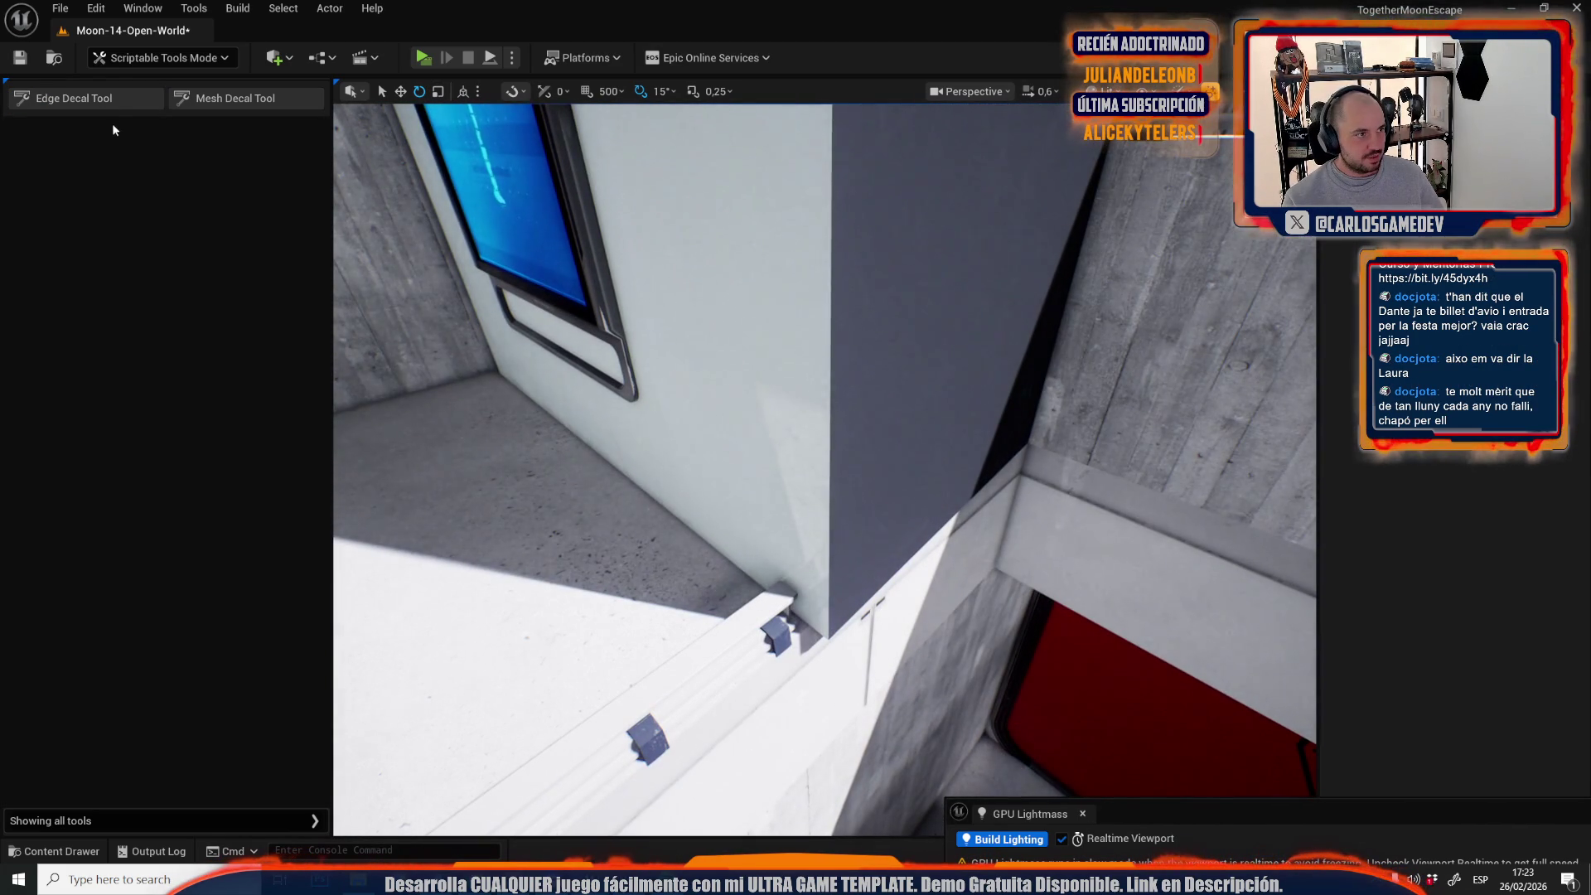
Add an edge decal down the nearby wall's corner edge.
left_click(83, 98)
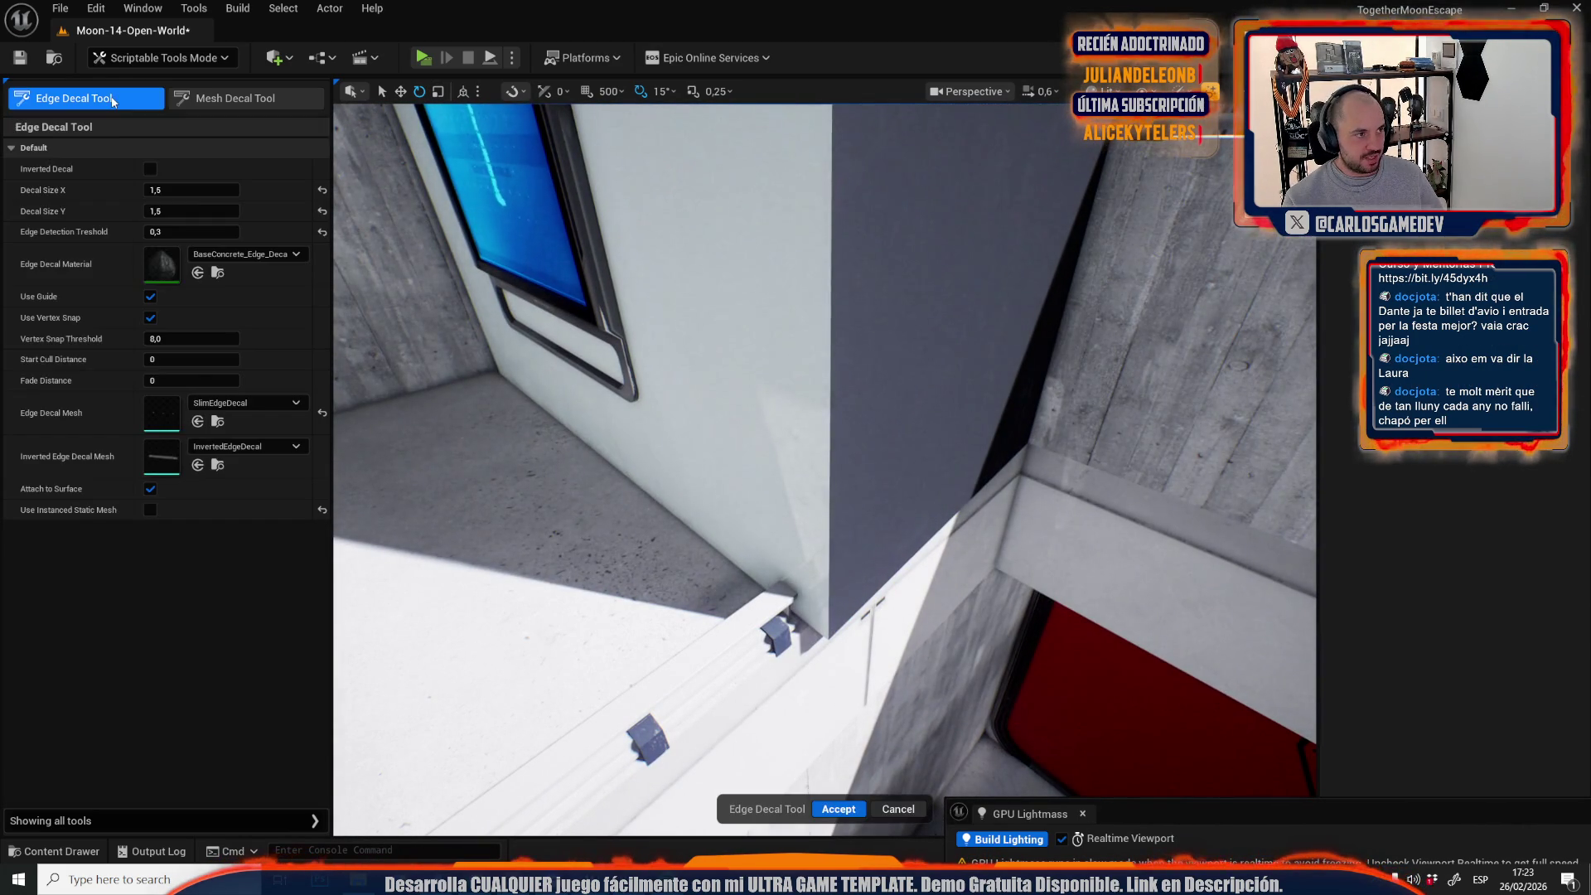
left_click(828, 641)
key("f")
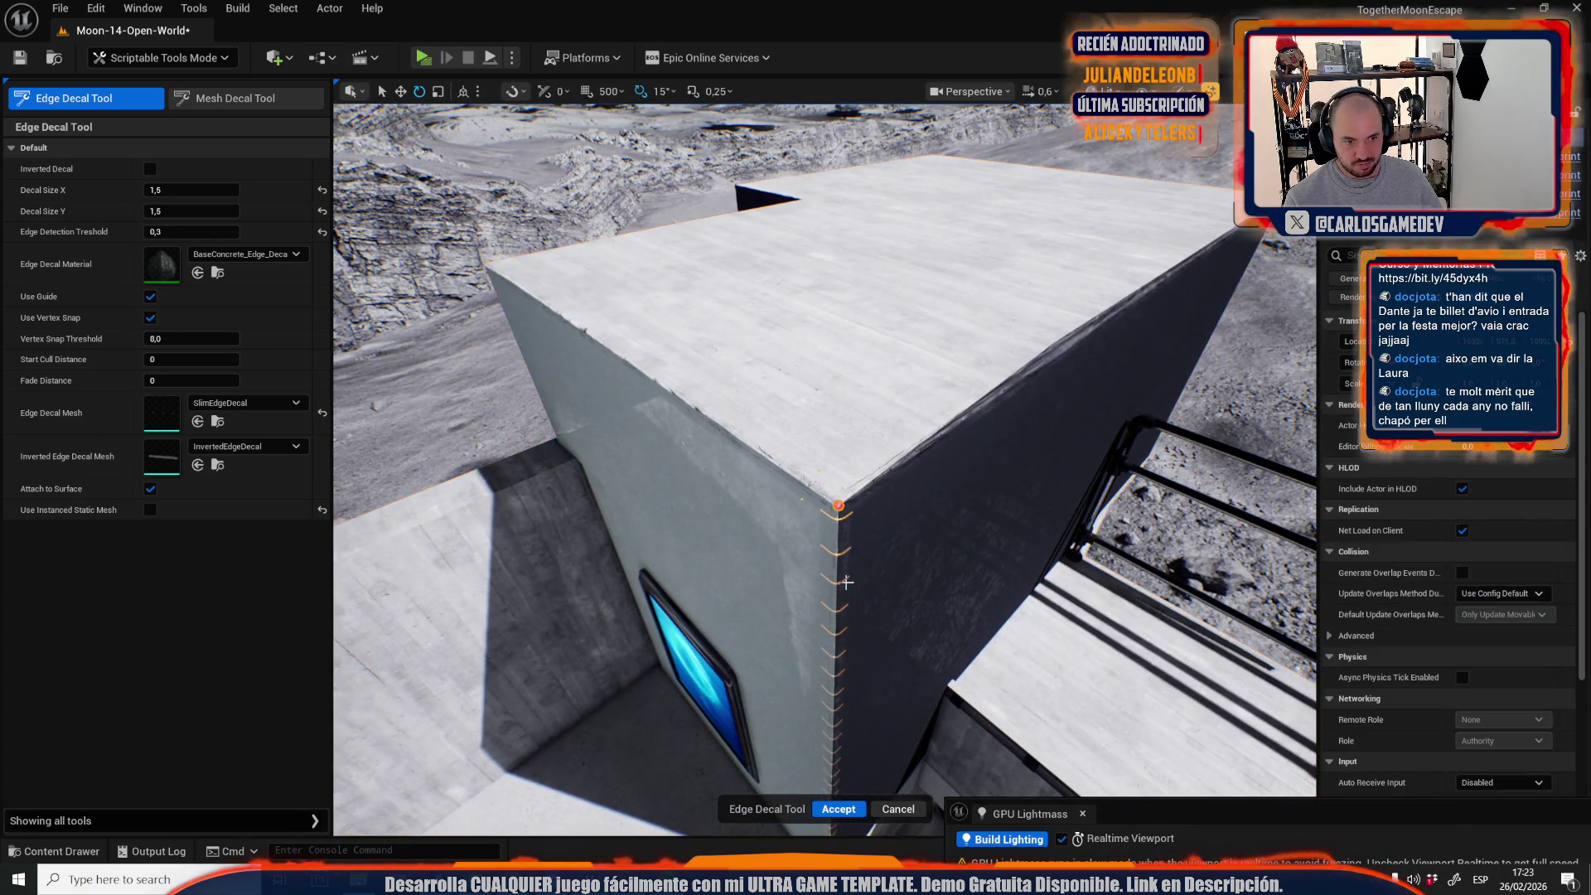
left_click(839, 809)
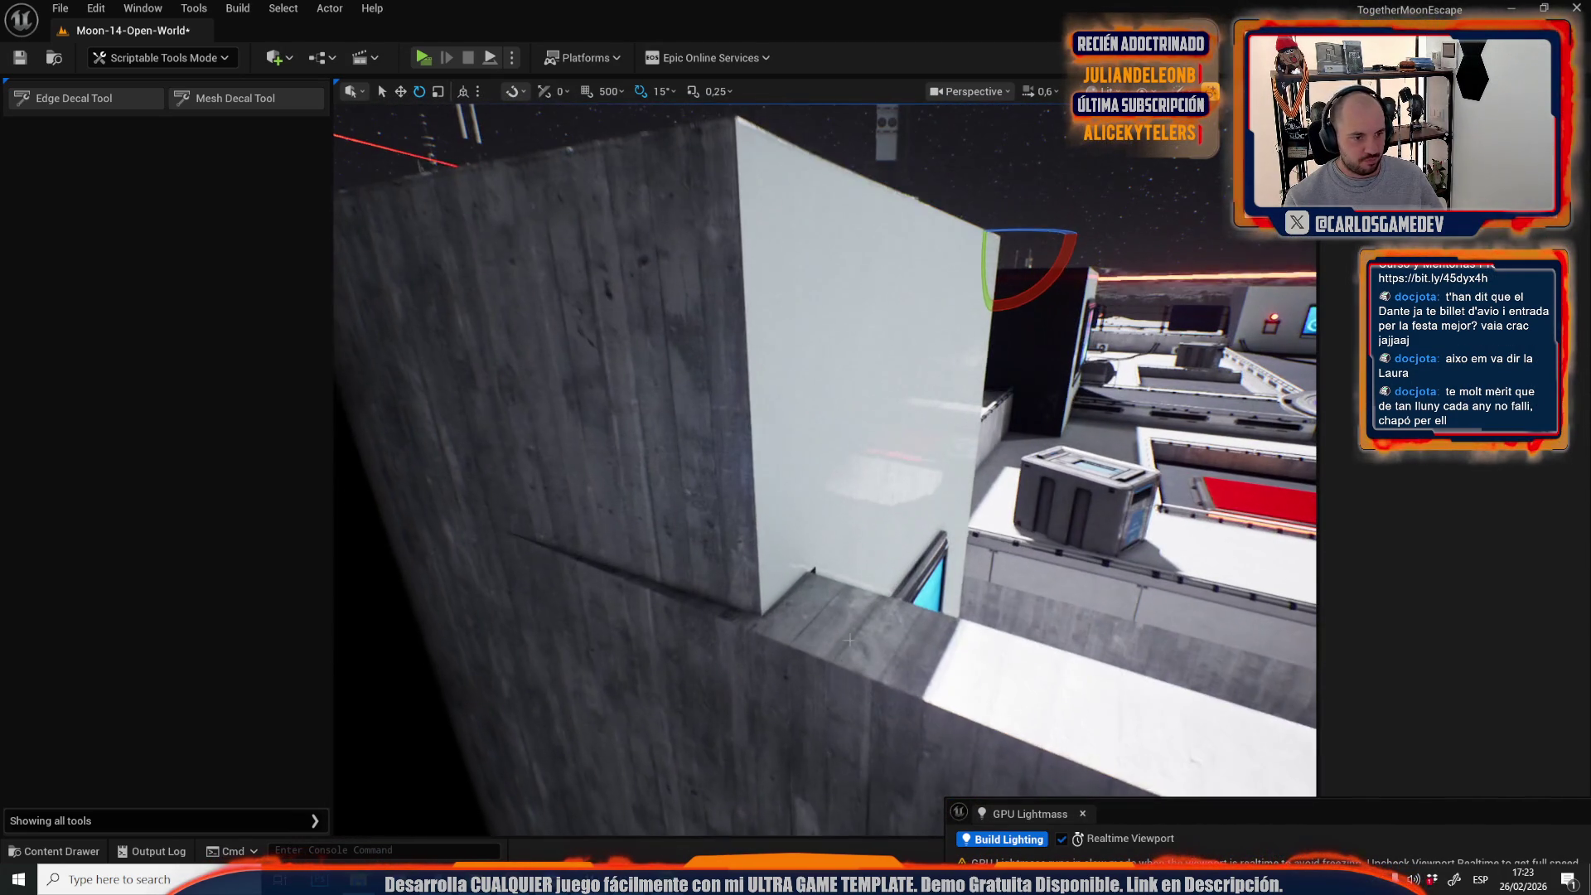
Add an edge decal down the next wall box's vertical corner.
left_click(104, 99)
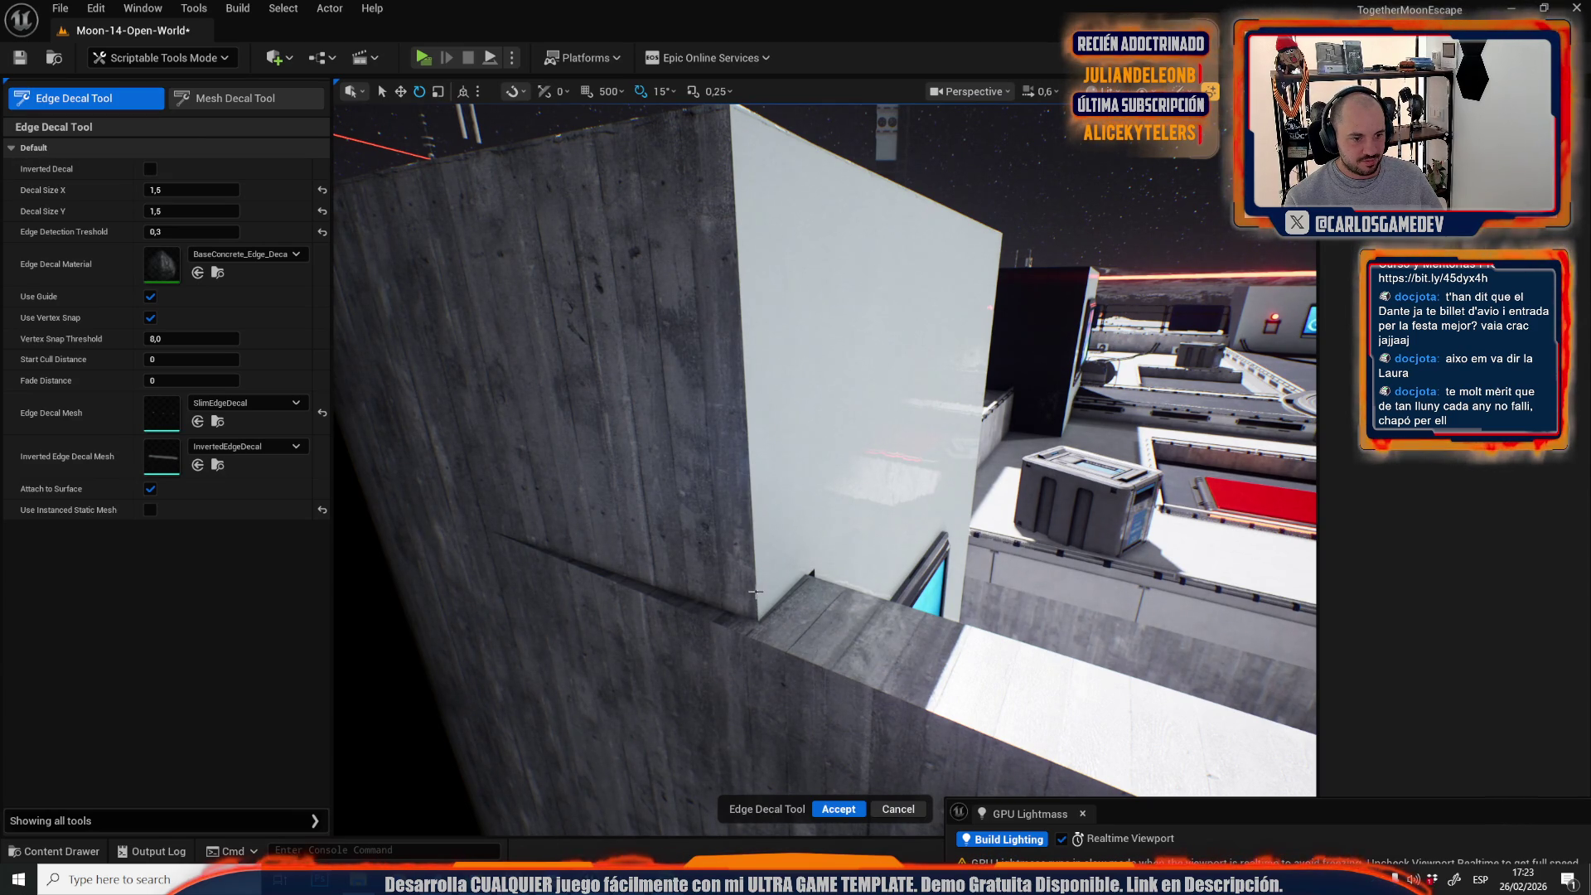
left_click(756, 616)
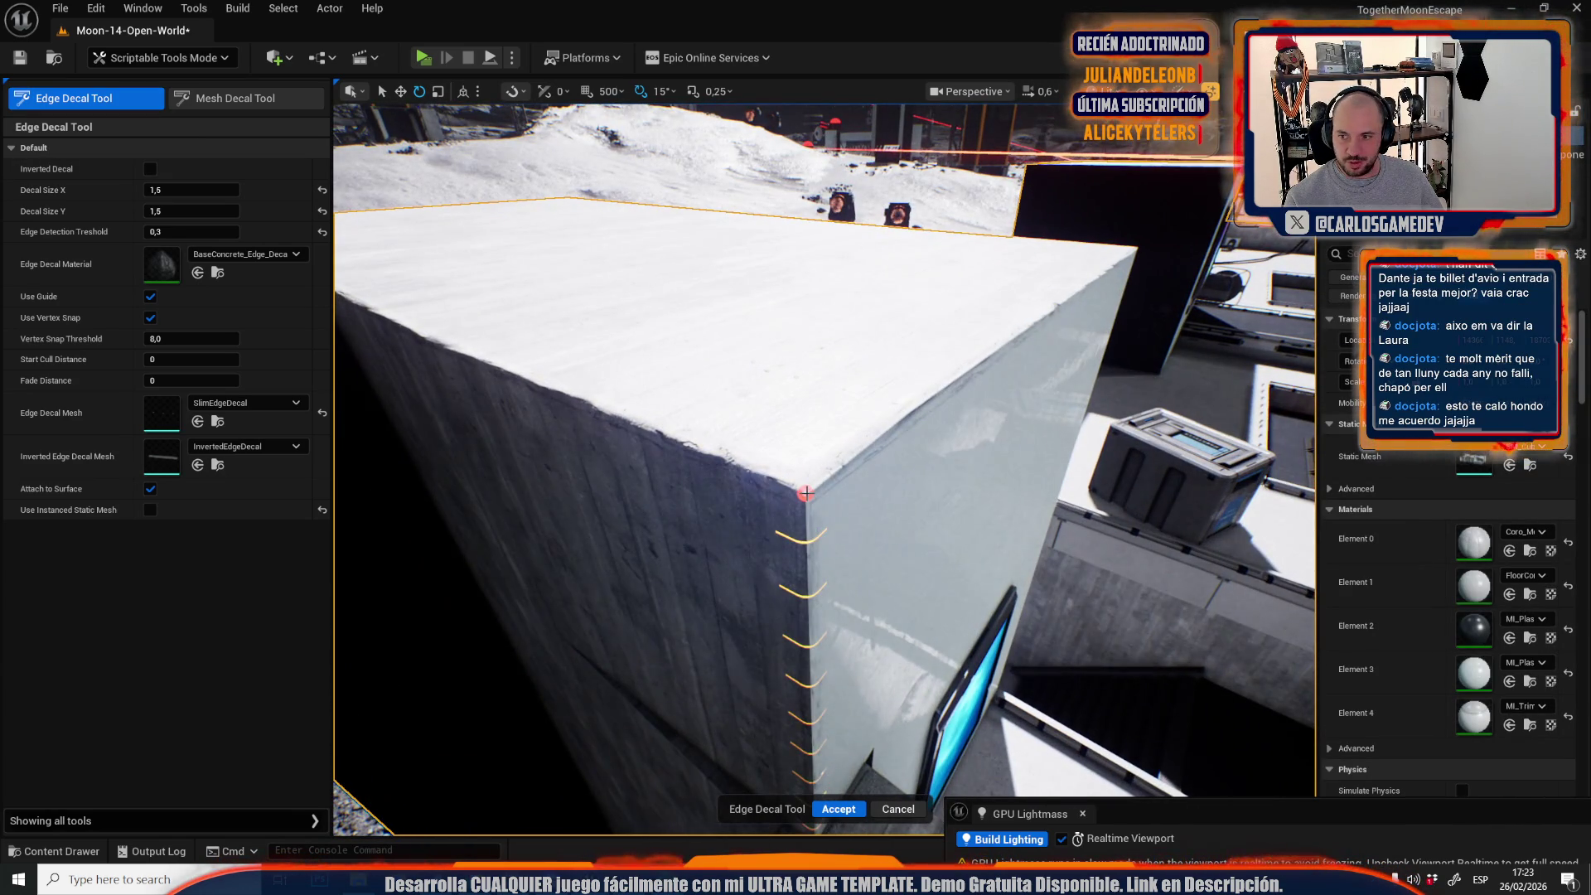
left_click(805, 493)
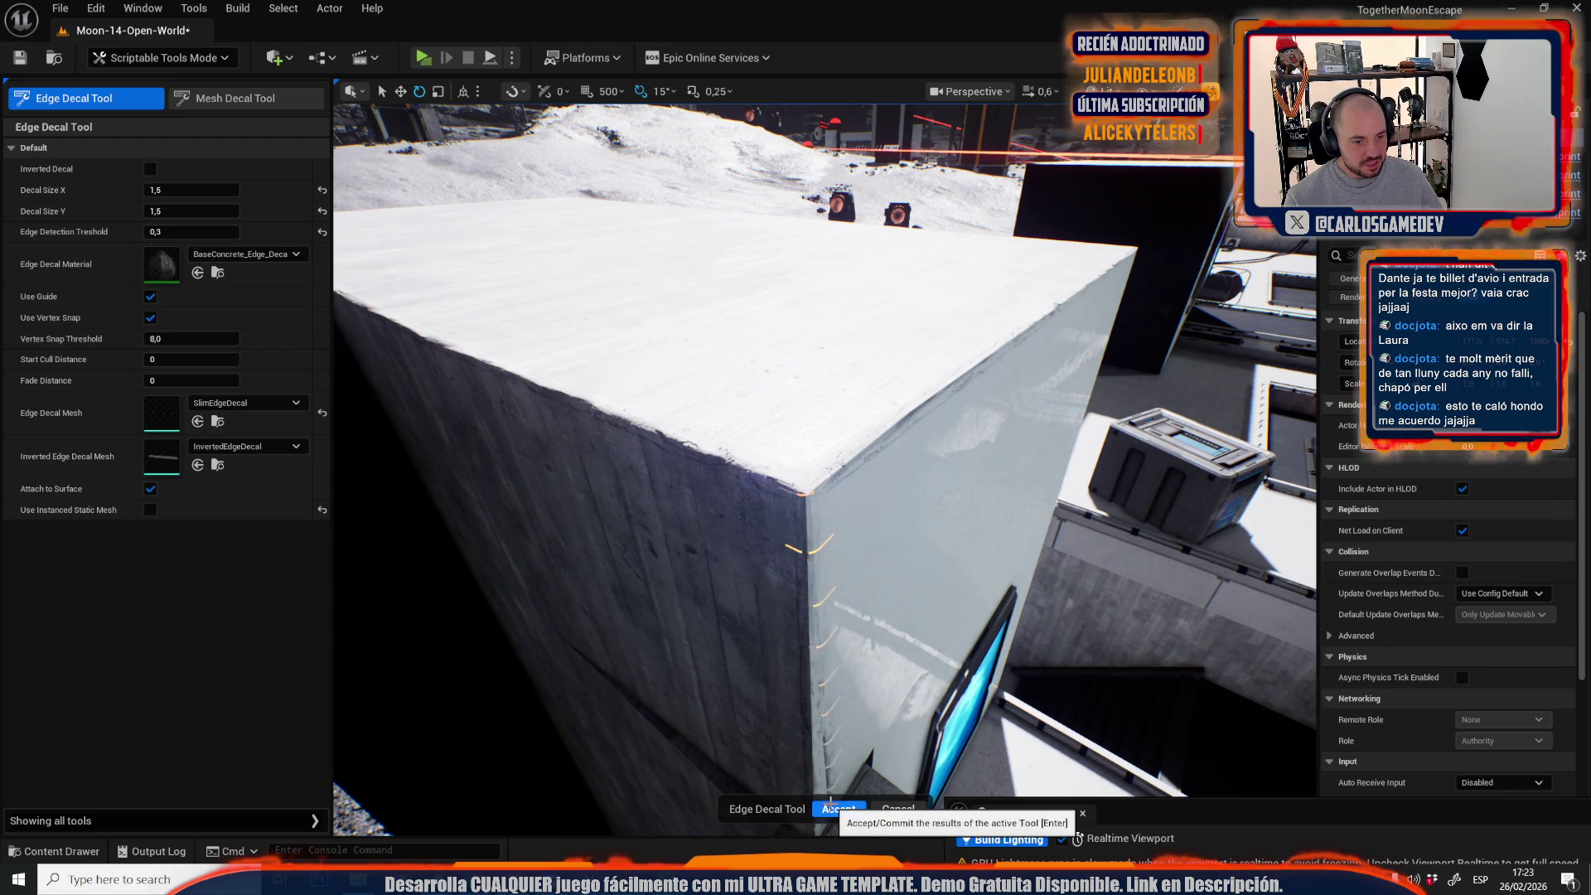
left_click(833, 806)
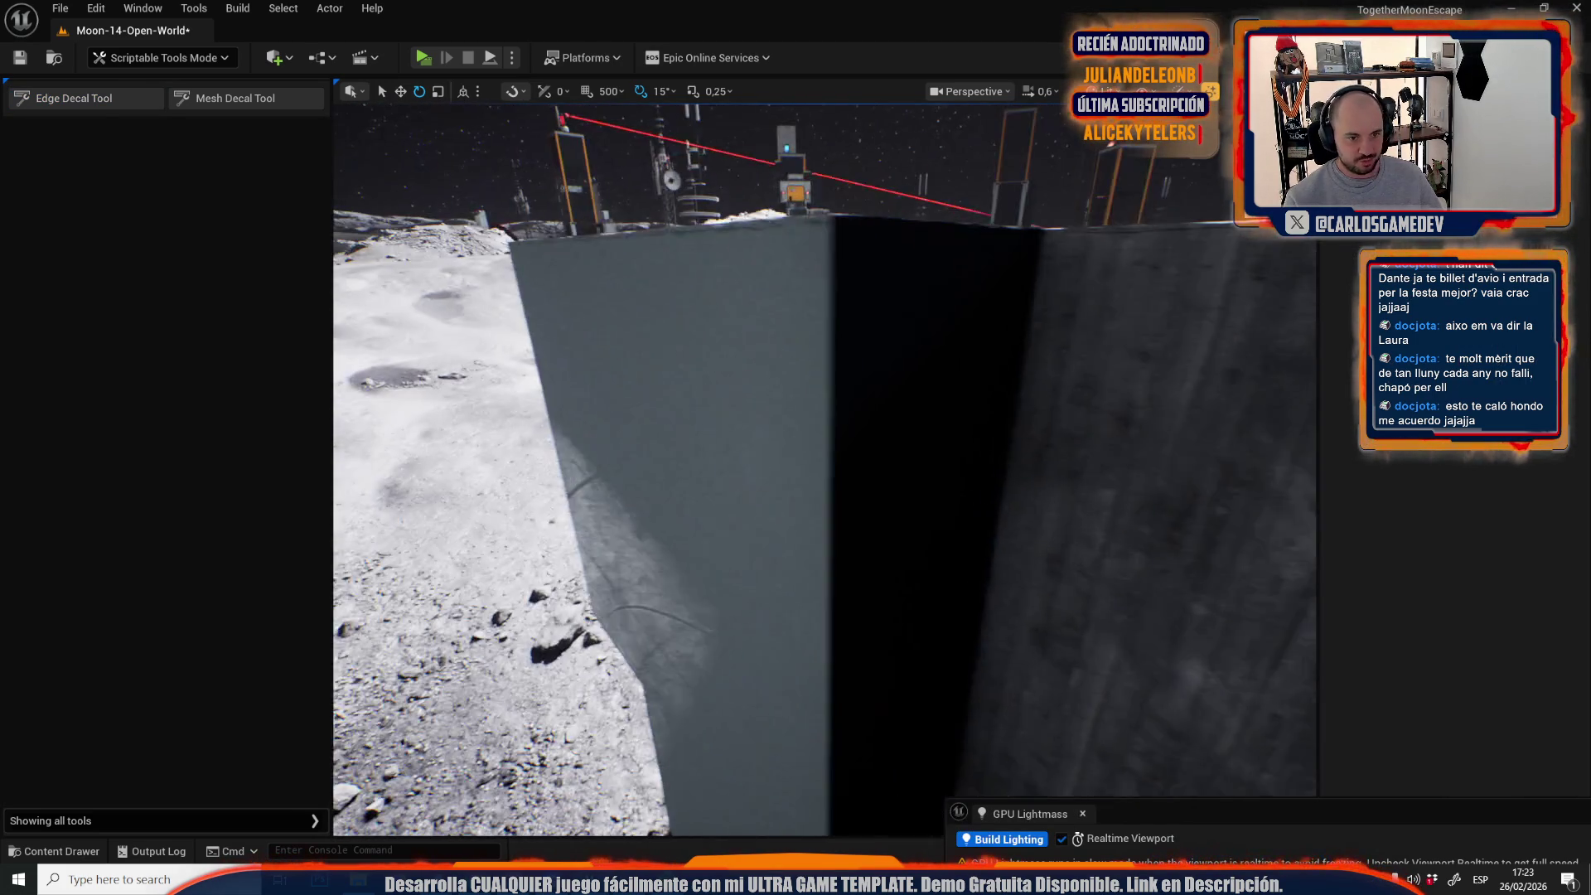
Add an edge decal down the wall's vertical edge from its top.
left_click(51, 100)
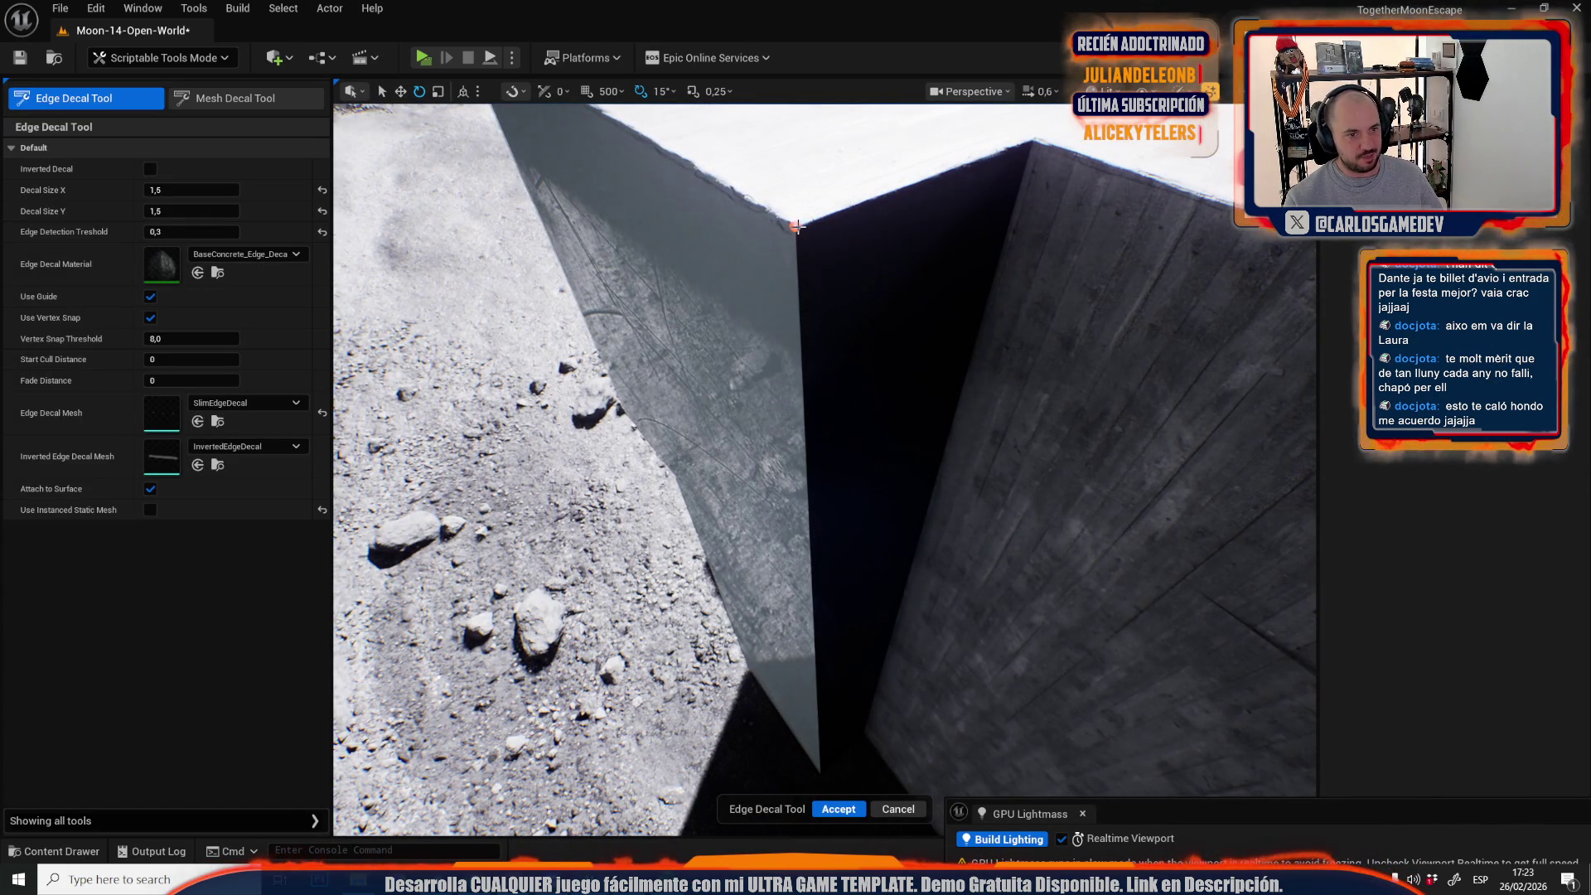
left_click(797, 226)
scroll(826, 565, "up", 10)
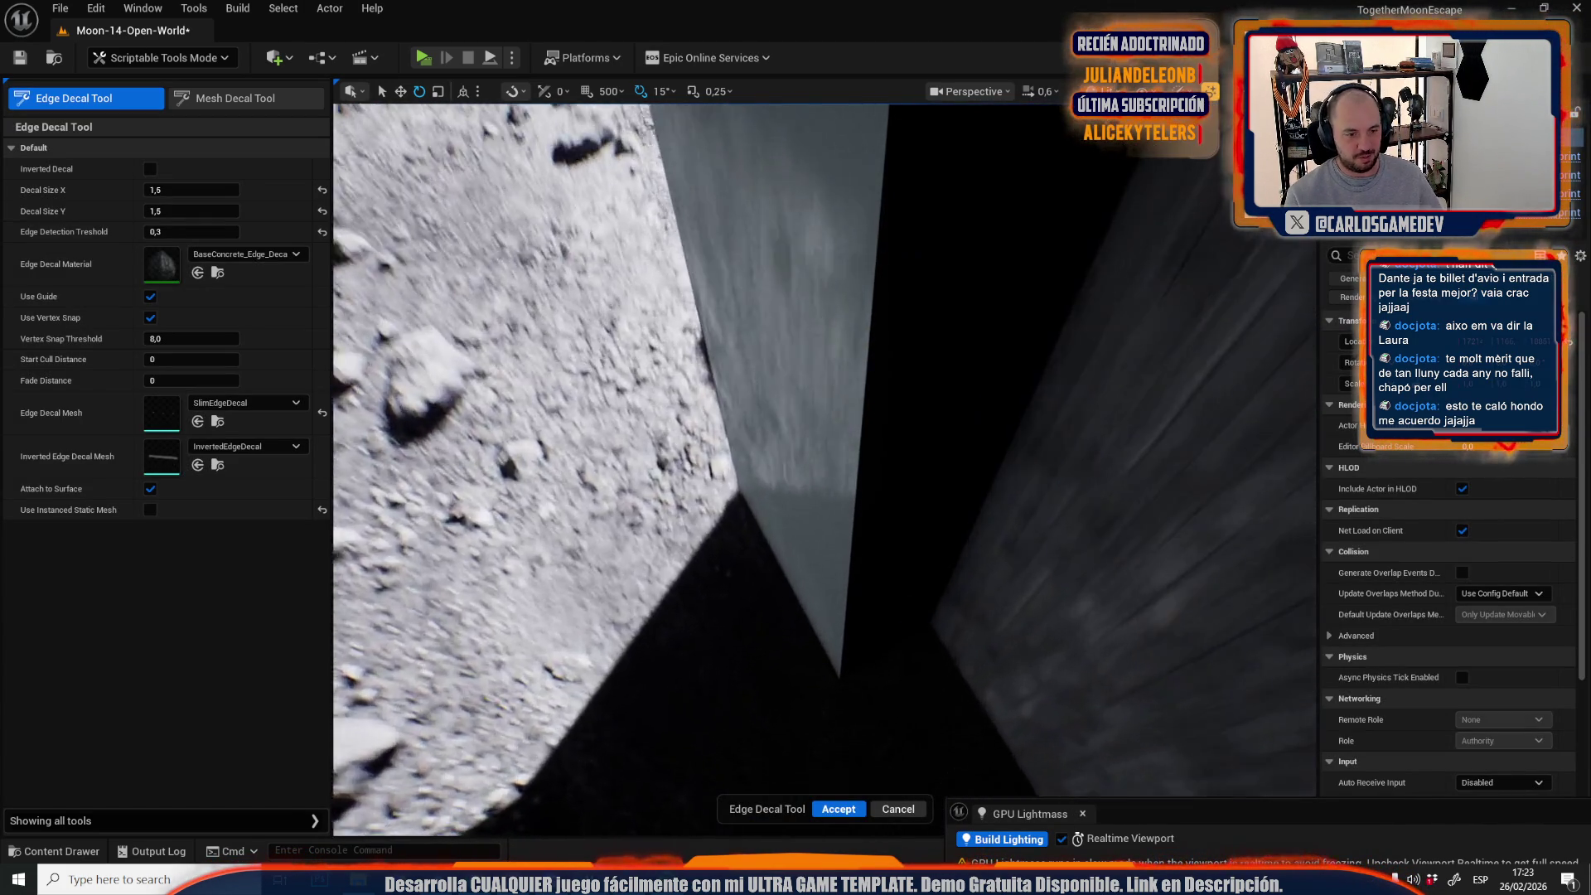
scroll(829, 498, "up", 3)
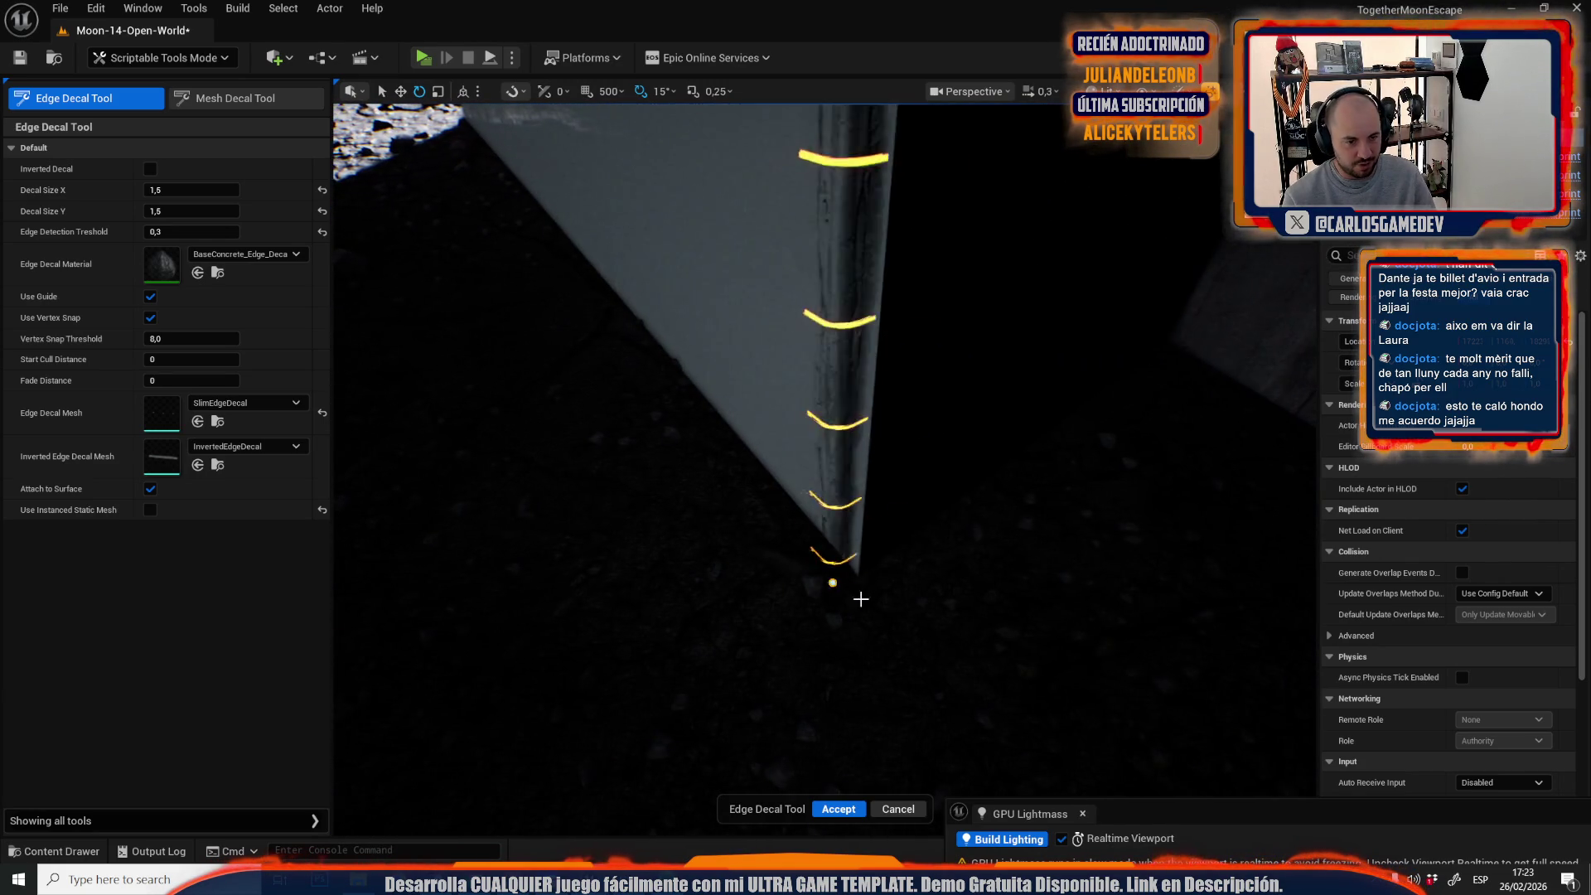
left_click(841, 811)
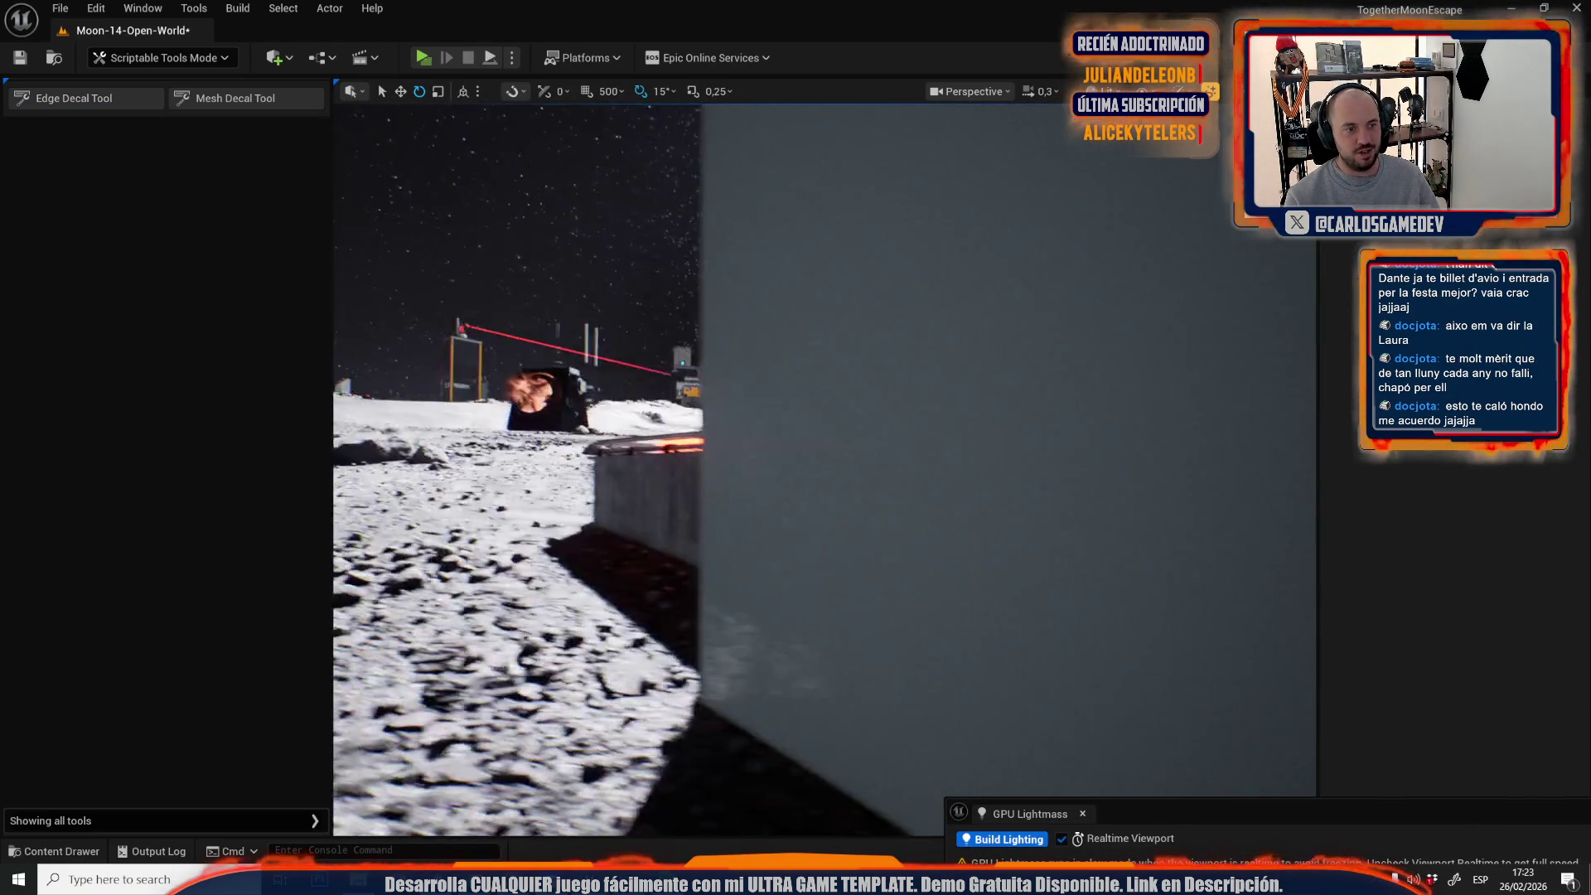
scroll(826, 470, "up", 5)
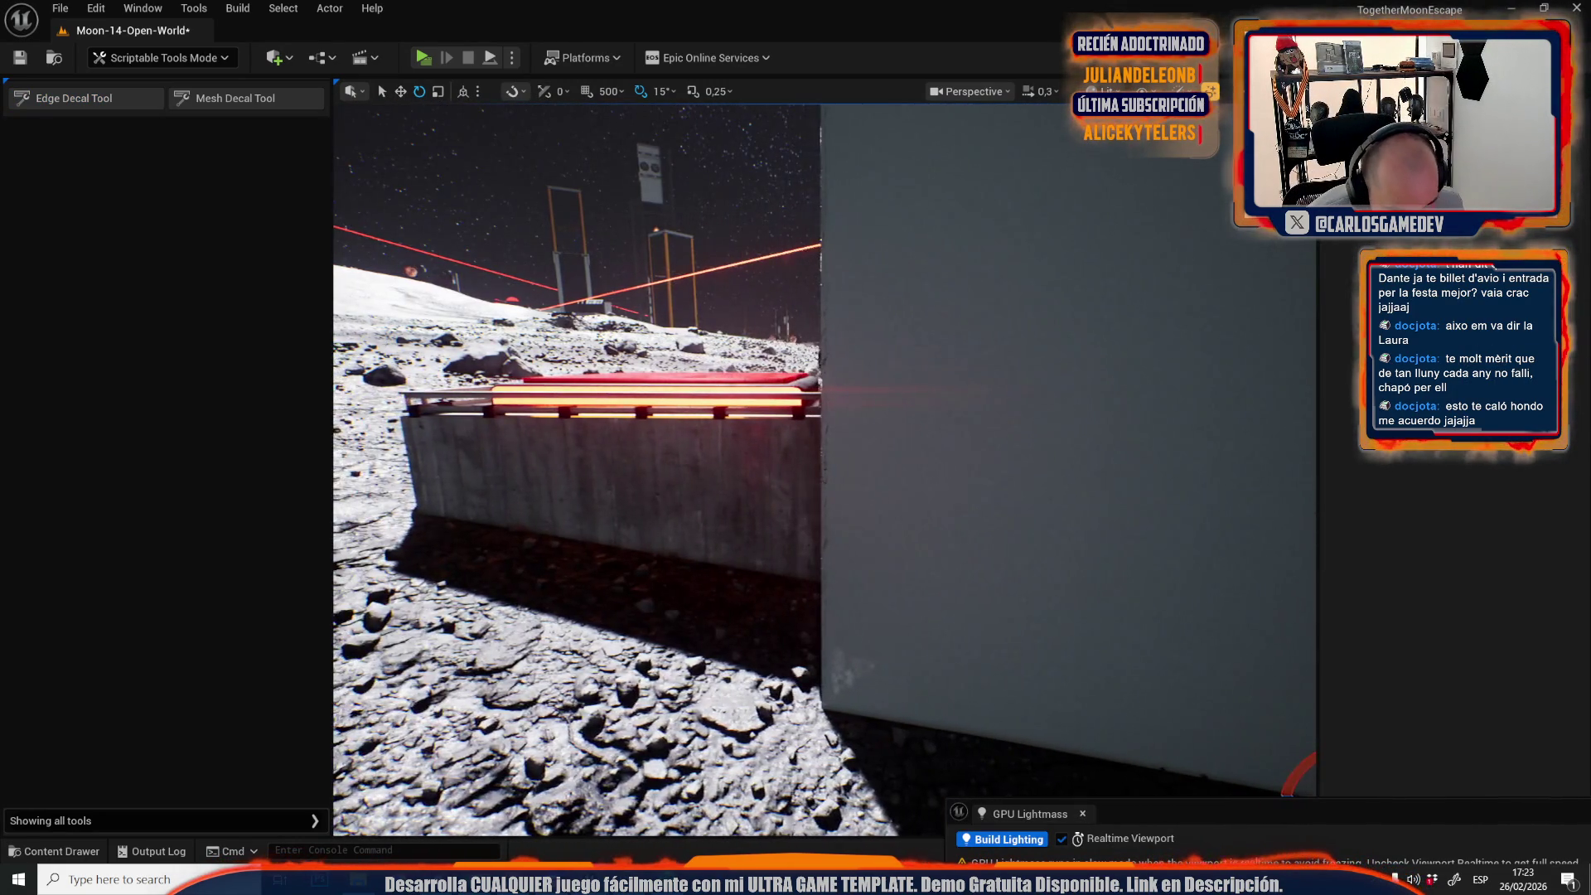
scroll(825, 470, "up", 2)
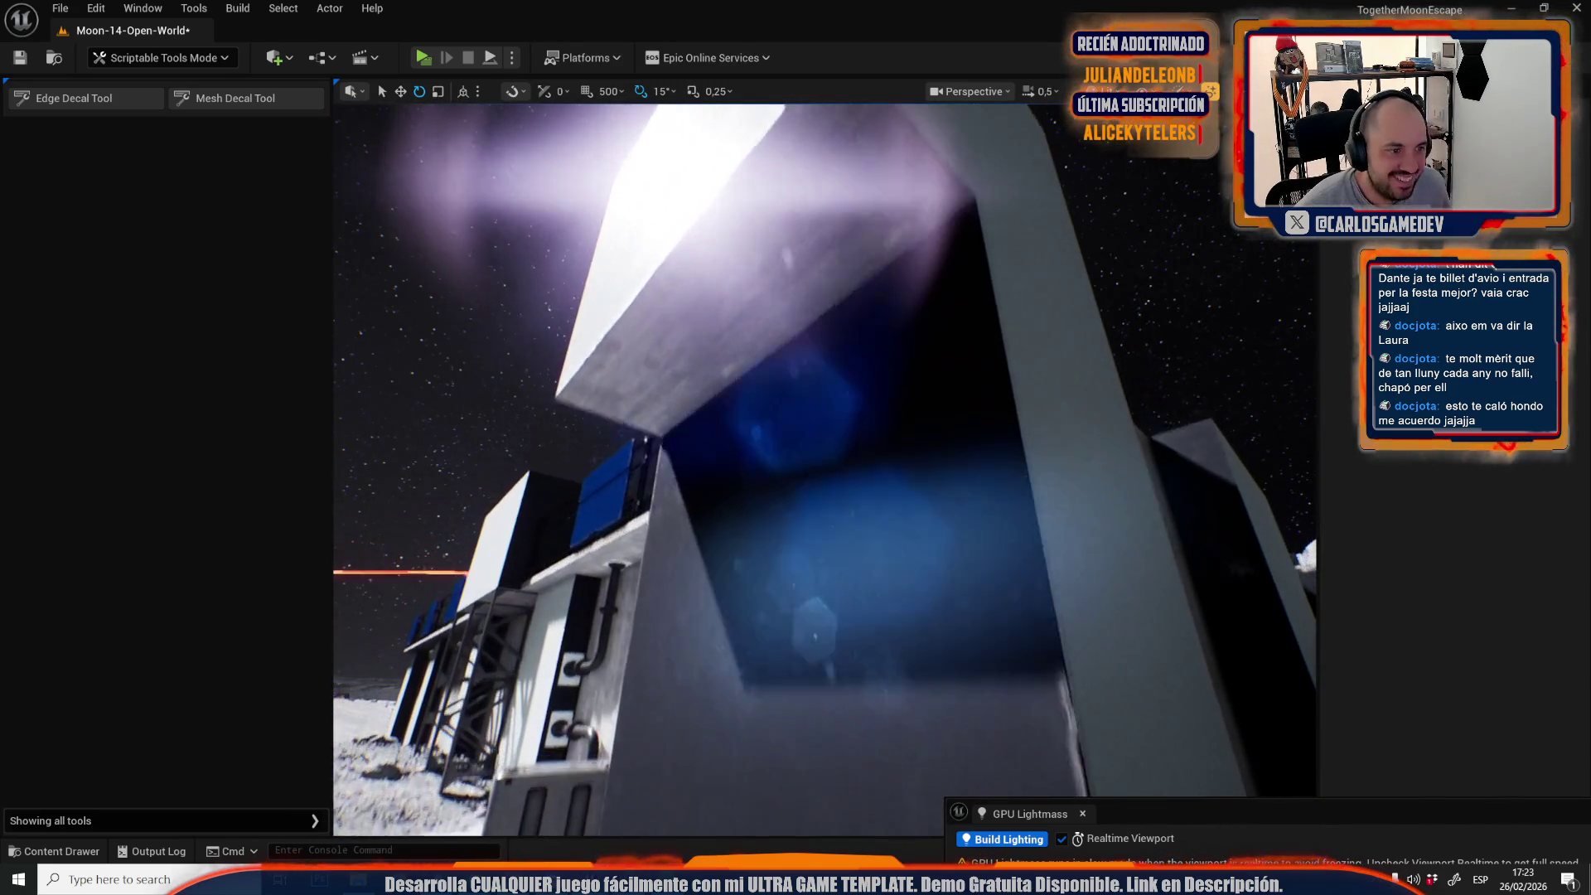
scroll(706, 625, "up", 10)
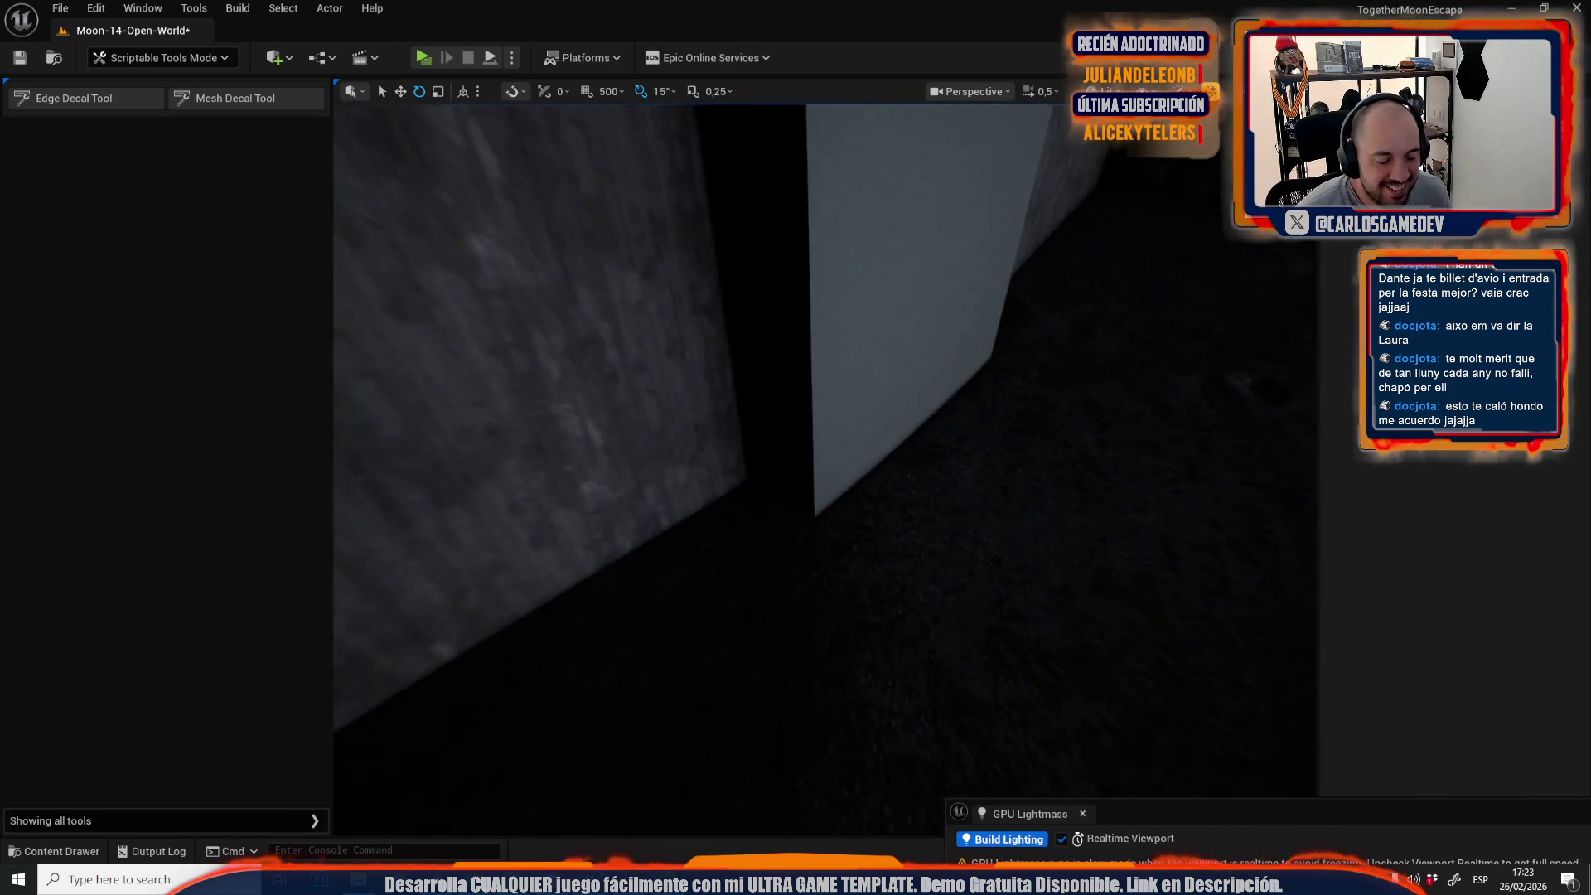
Add edge decals down the white structure's vertical corner and along the ledge's top edge.
left_click(128, 100)
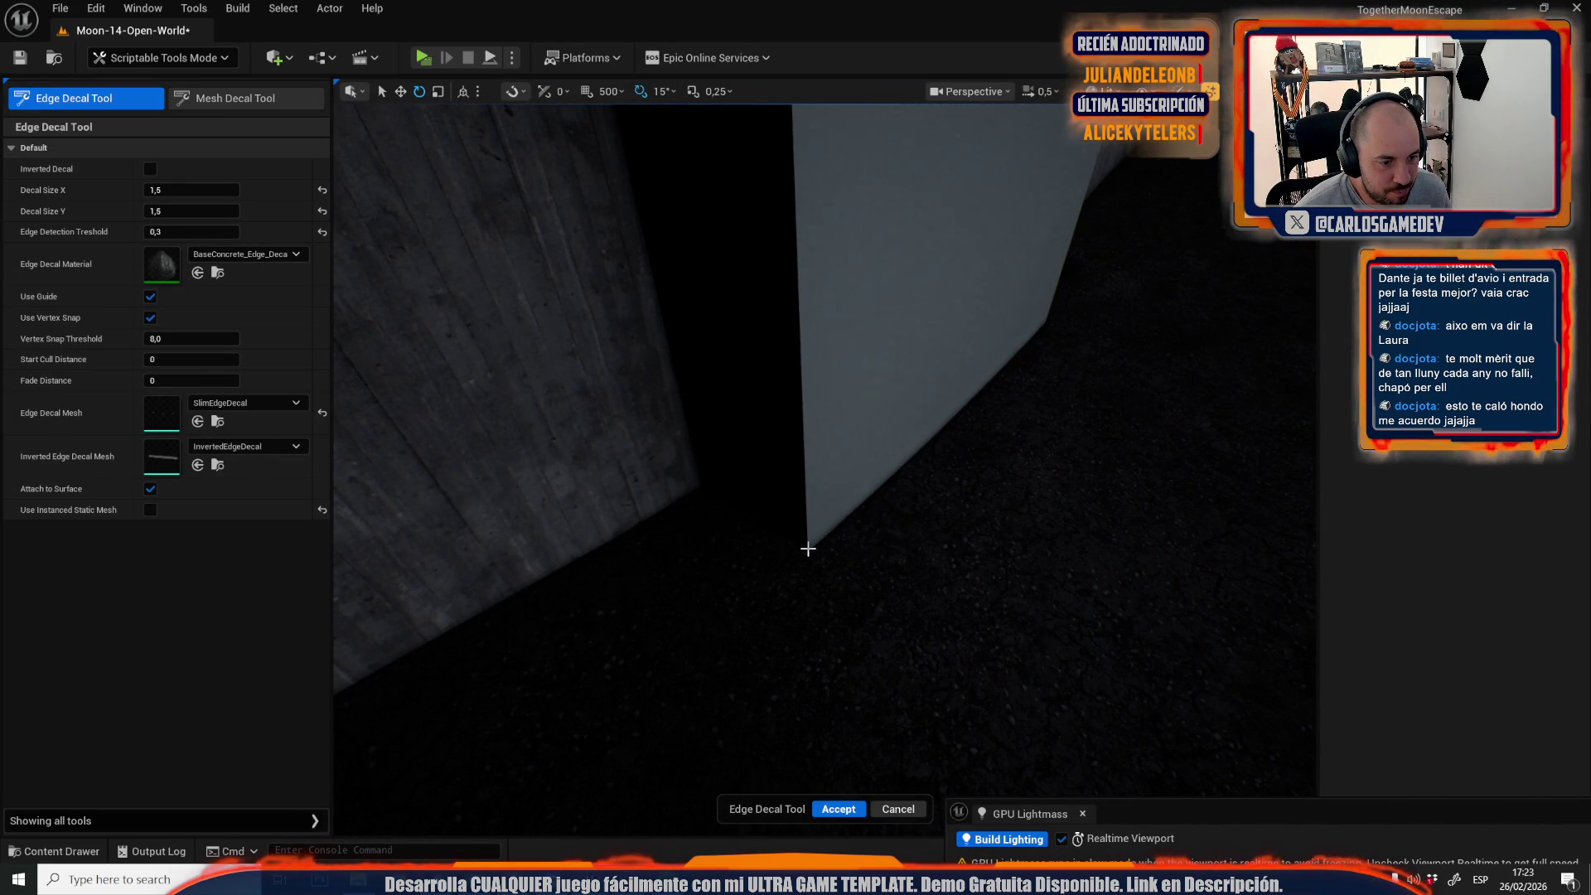
left_click(795, 384)
scroll(796, 384, "up", 5)
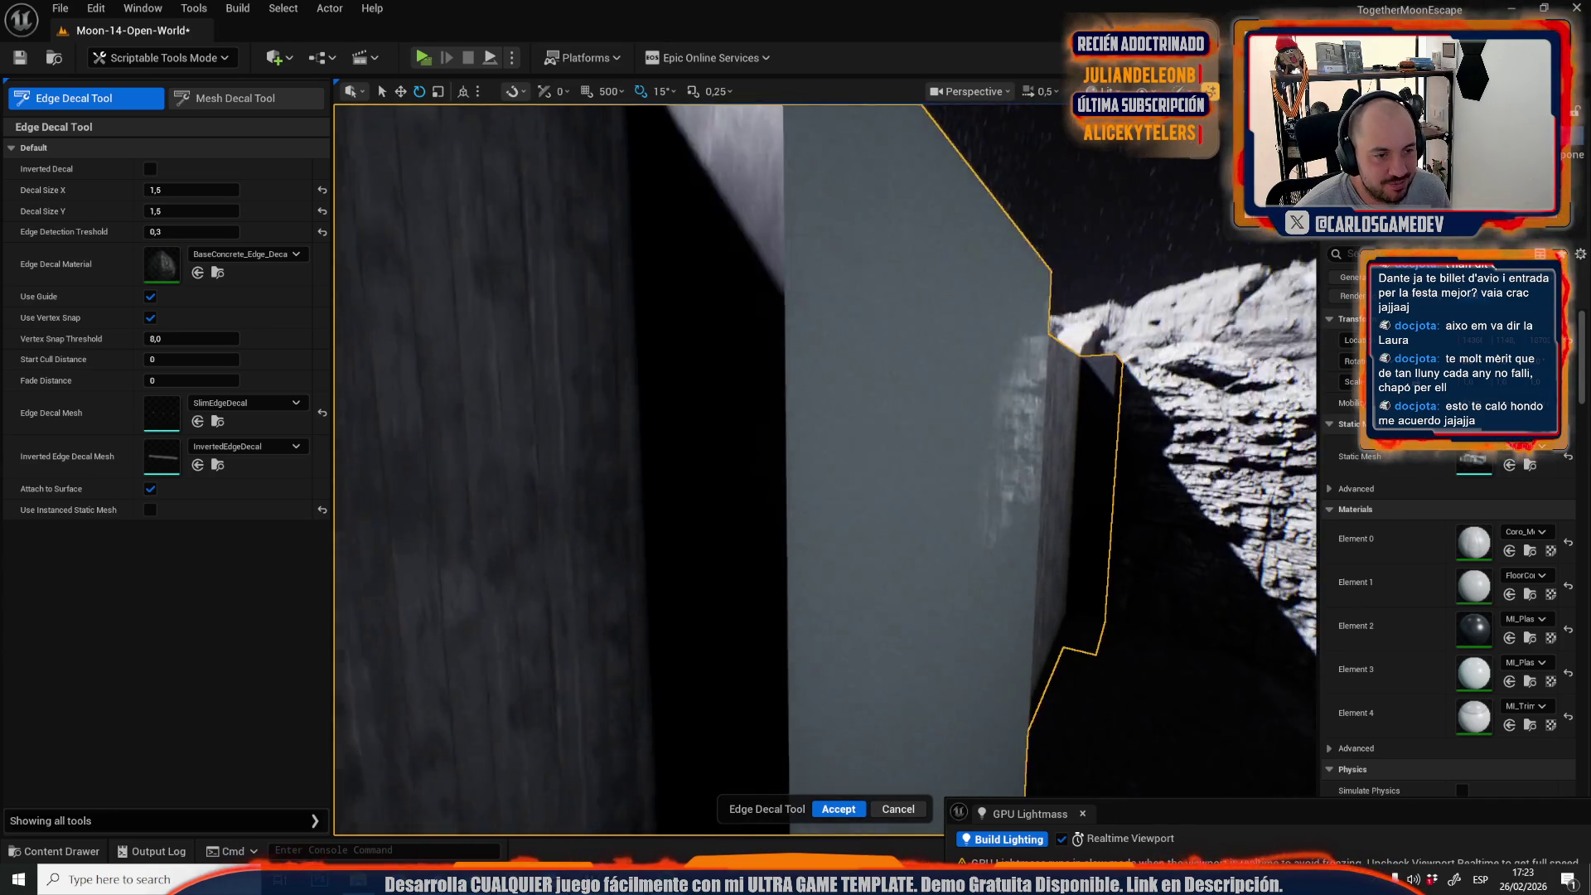
scroll(845, 317, "down", 5)
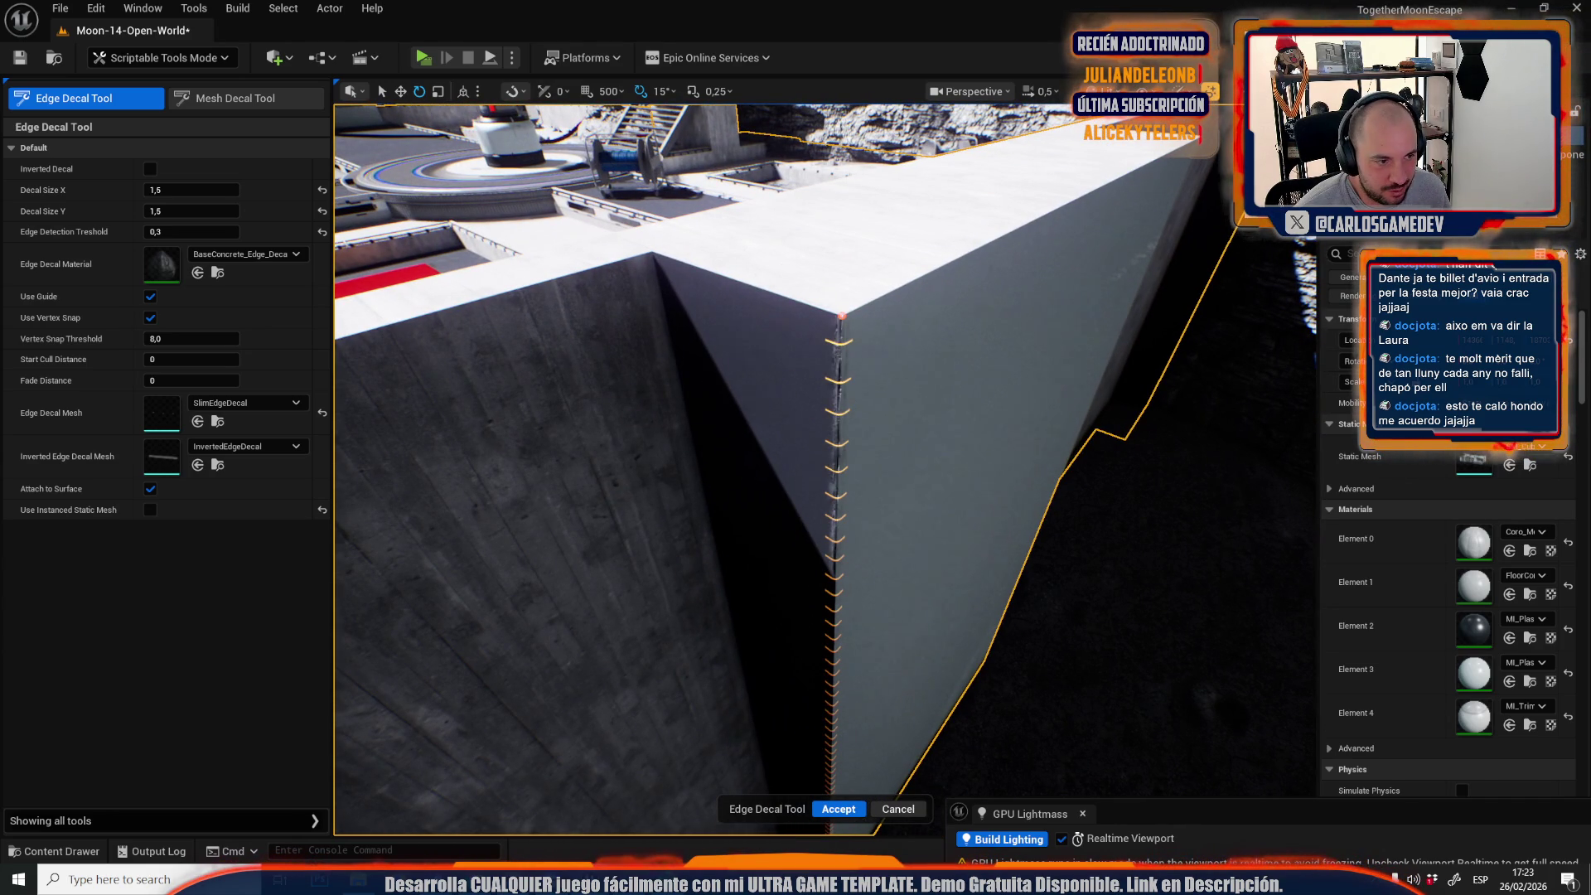
left_click(842, 318)
scroll(655, 251, "down", 3)
scroll(656, 250, "up", 5)
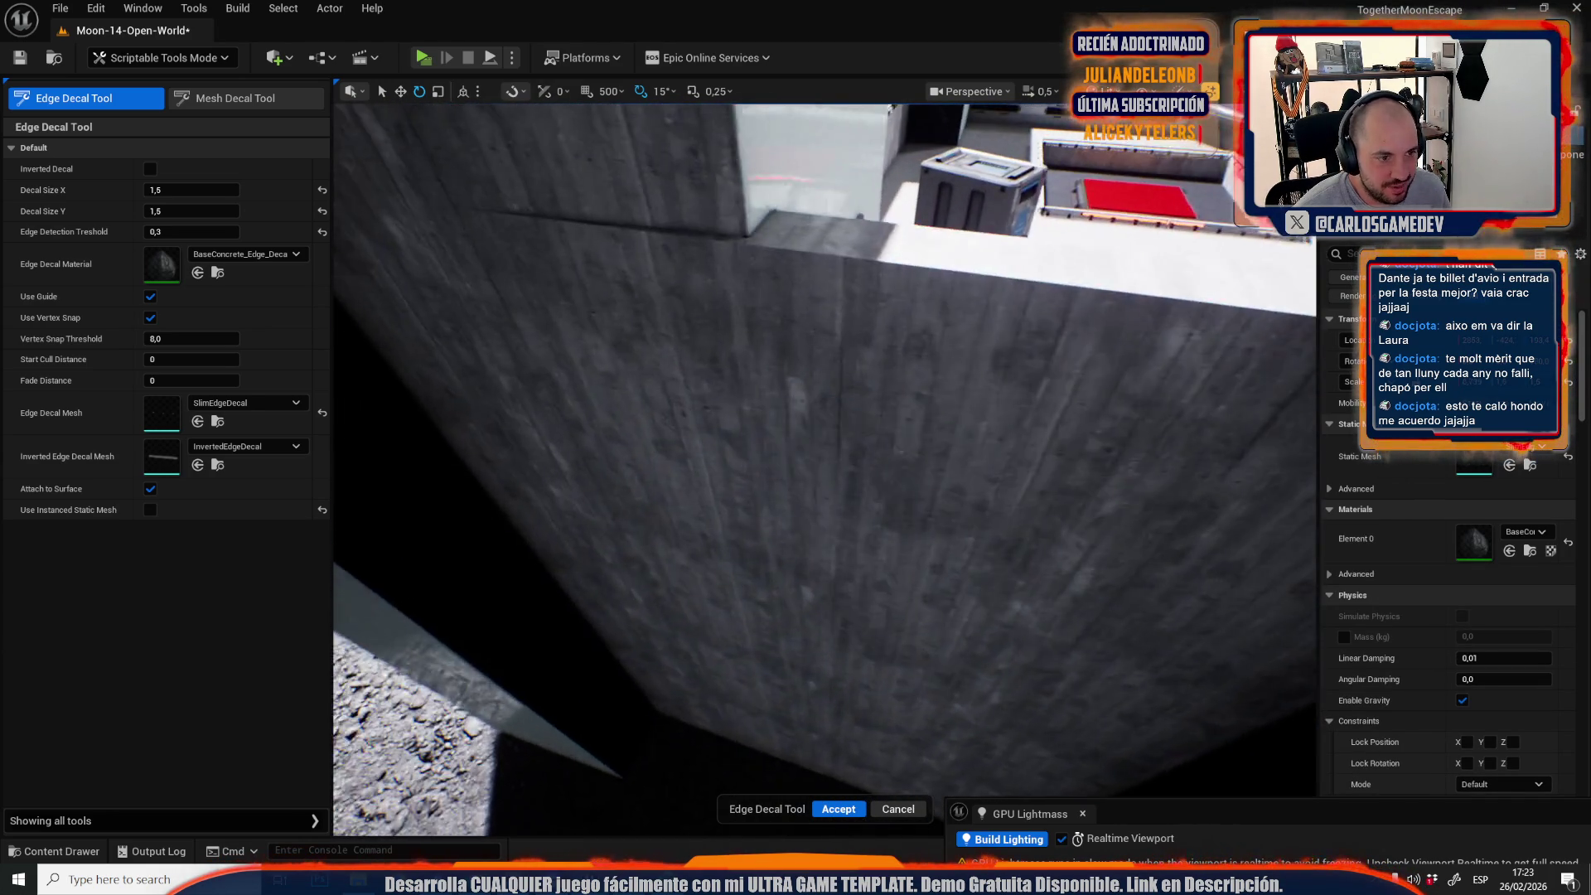
scroll(711, 316, "down", 2)
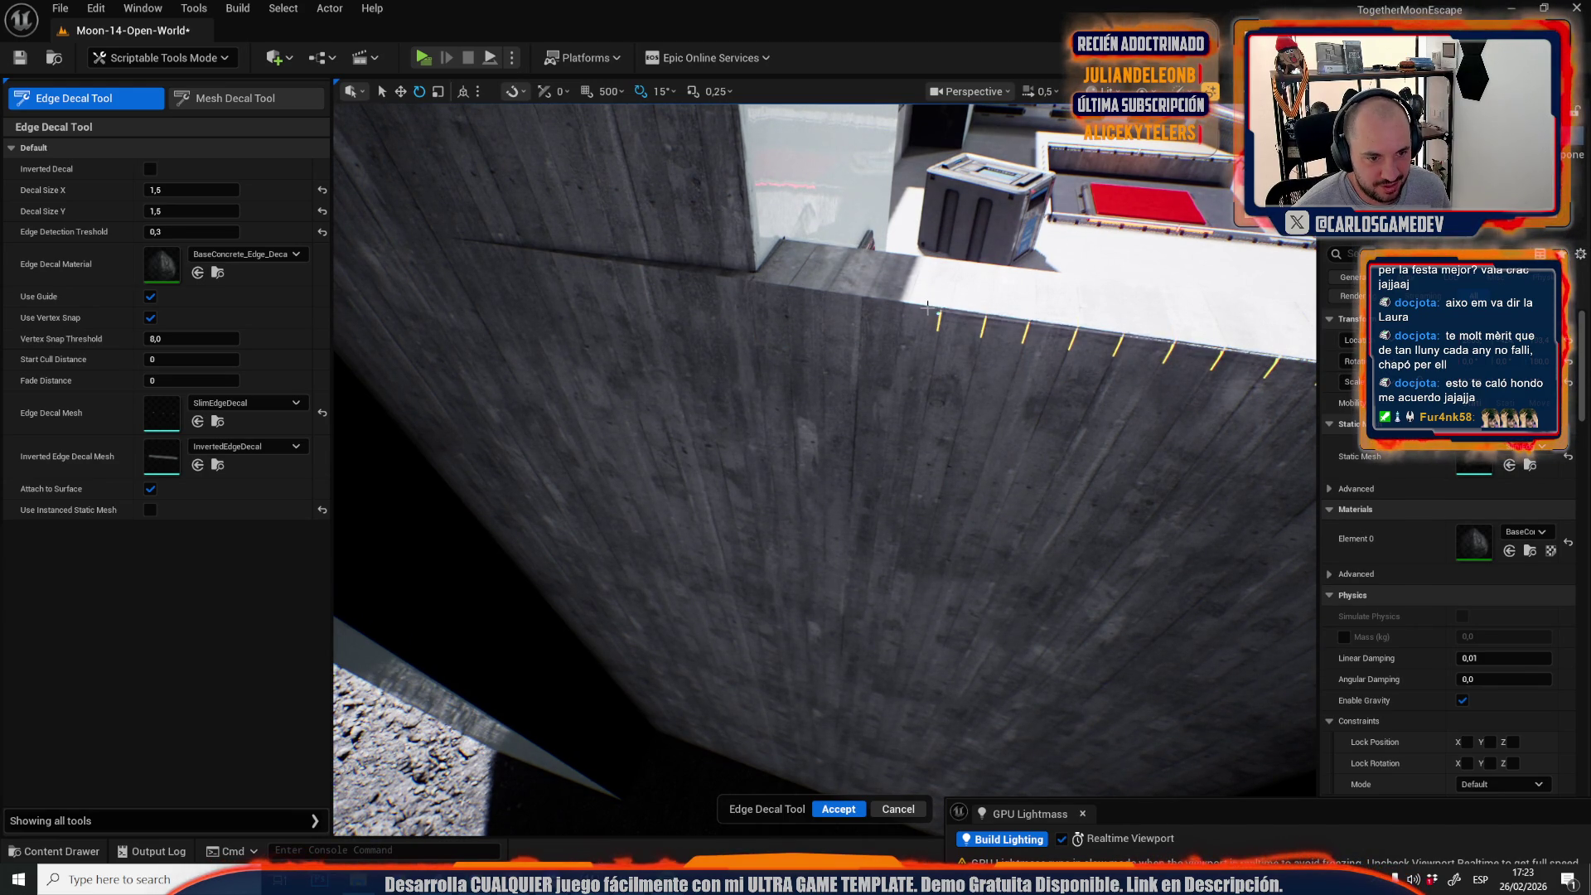
left_click(892, 300)
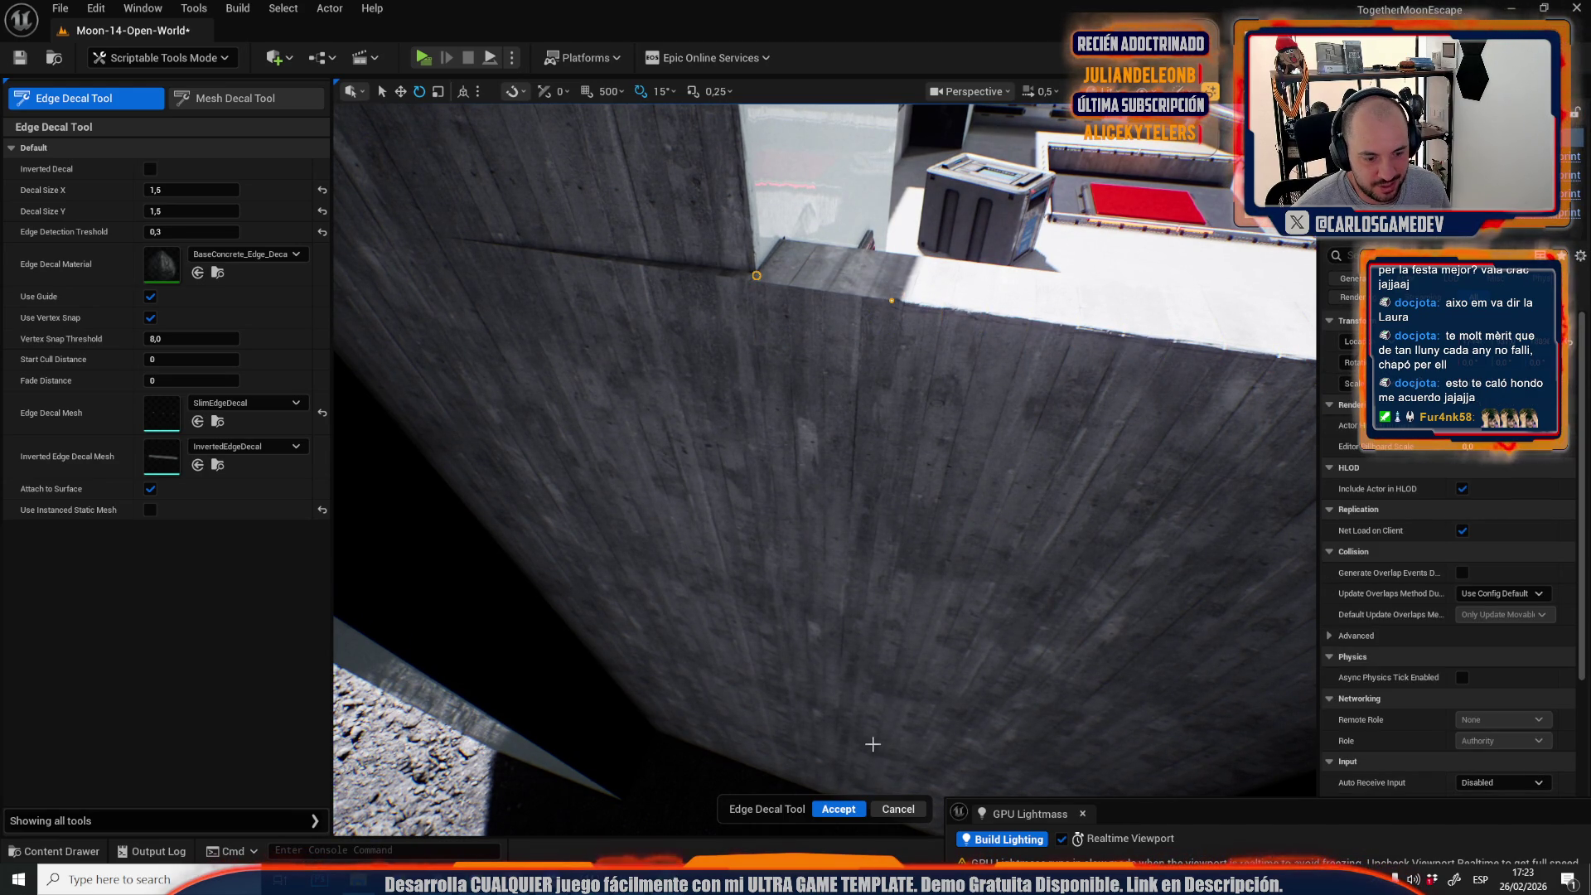
left_click(850, 810)
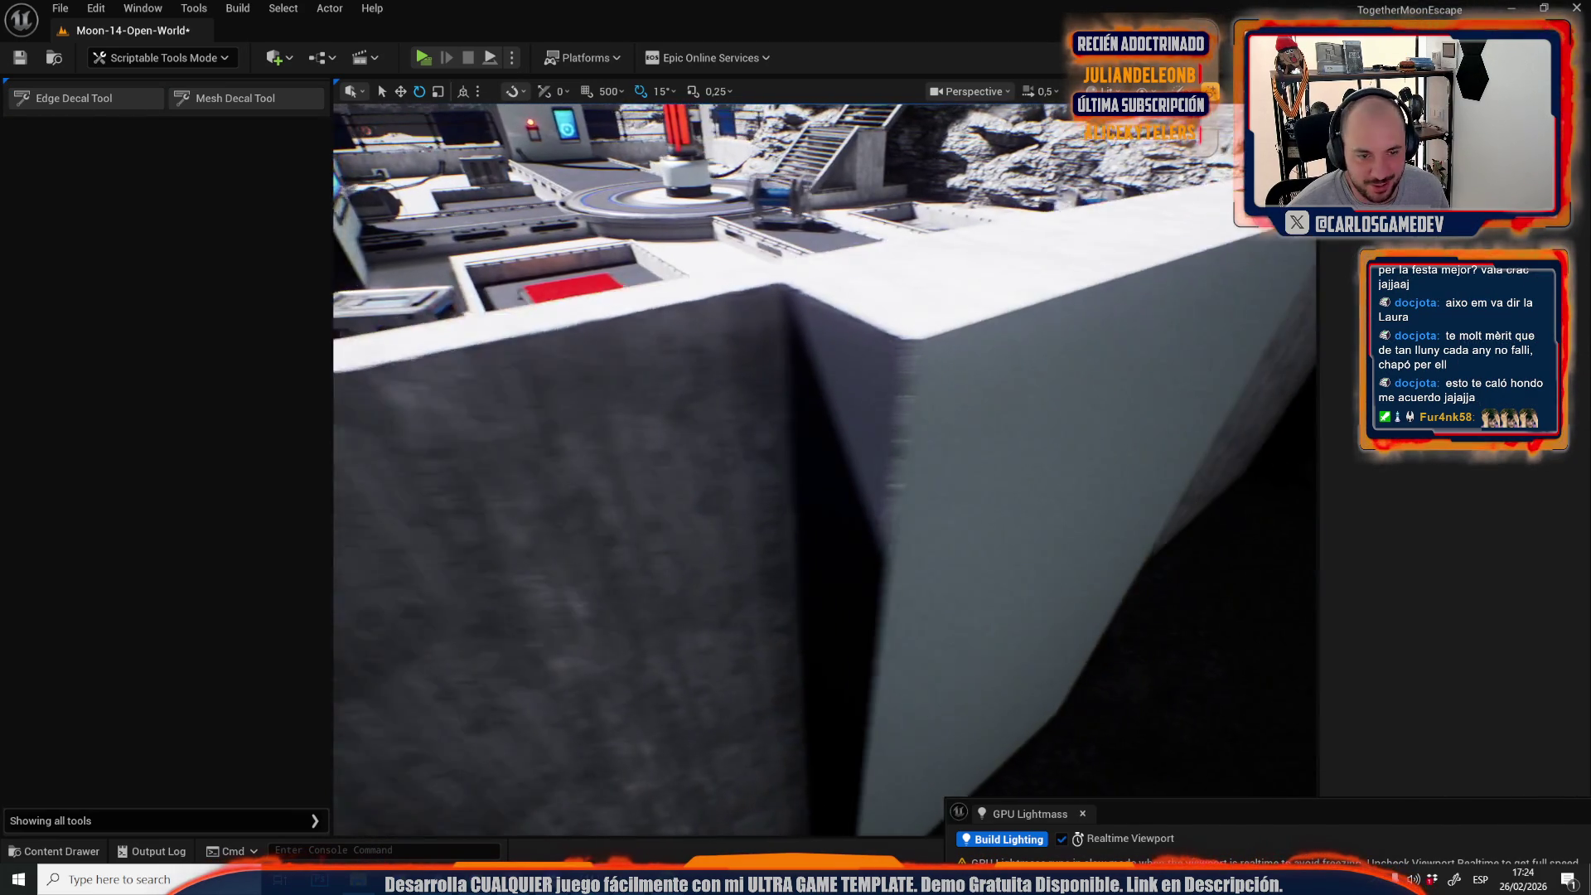
Add an edge decal on another wall corner down to the ground, then view the whole base.
left_click(75, 97)
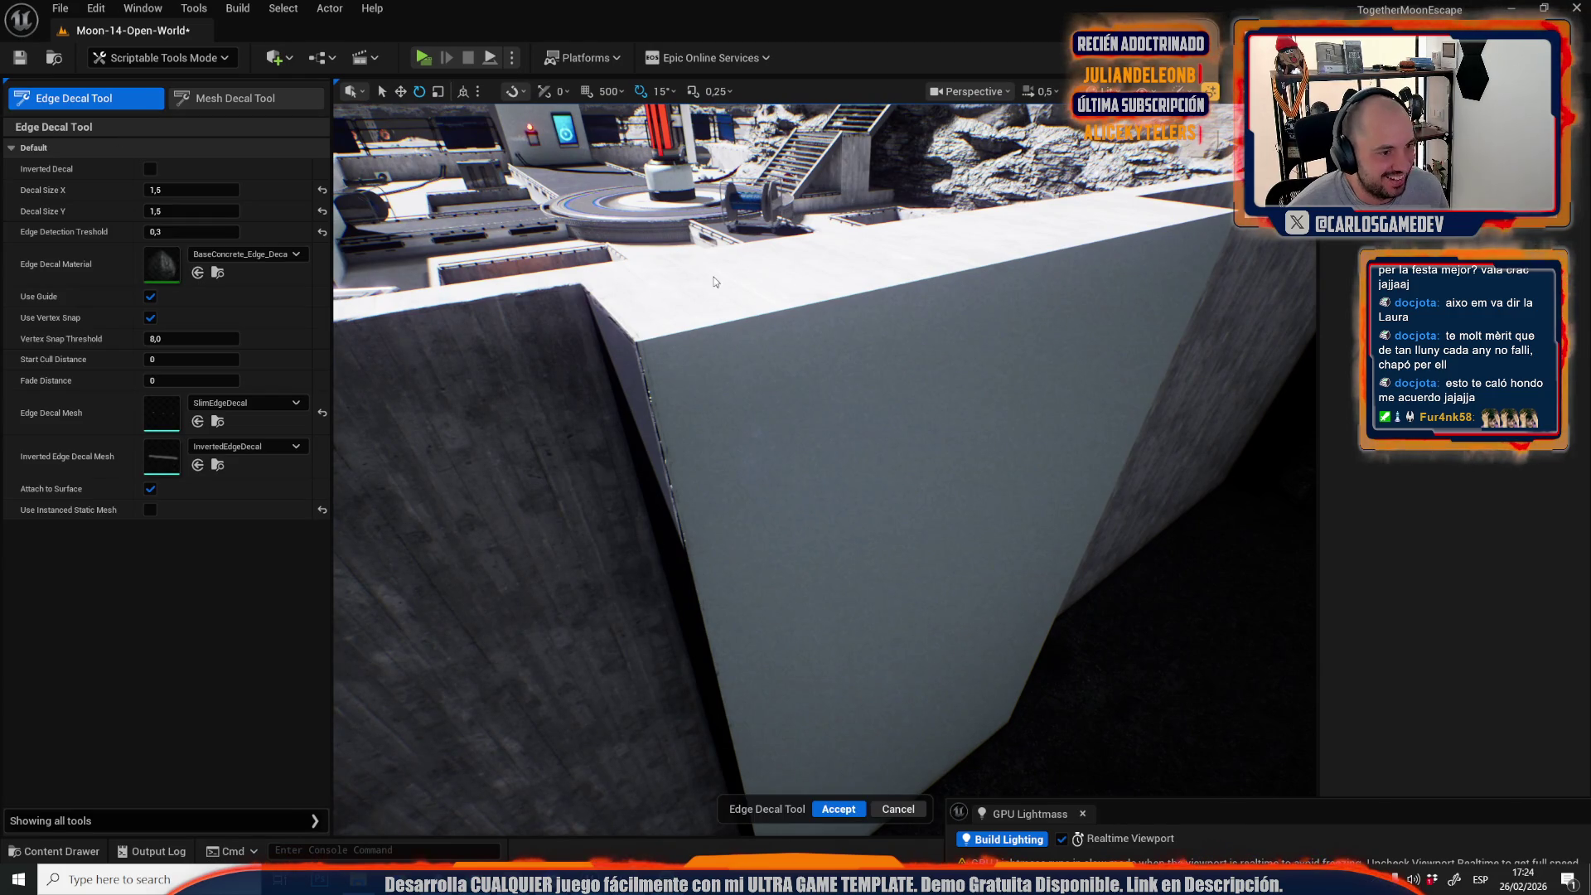
mouse_move(636, 341)
left_mouse_down()
mouse_move(630, 249)
mouse_move(630, 348)
mouse_move(613, 365)
mouse_move(710, 390)
mouse_move(710, 328)
left_mouse_up()
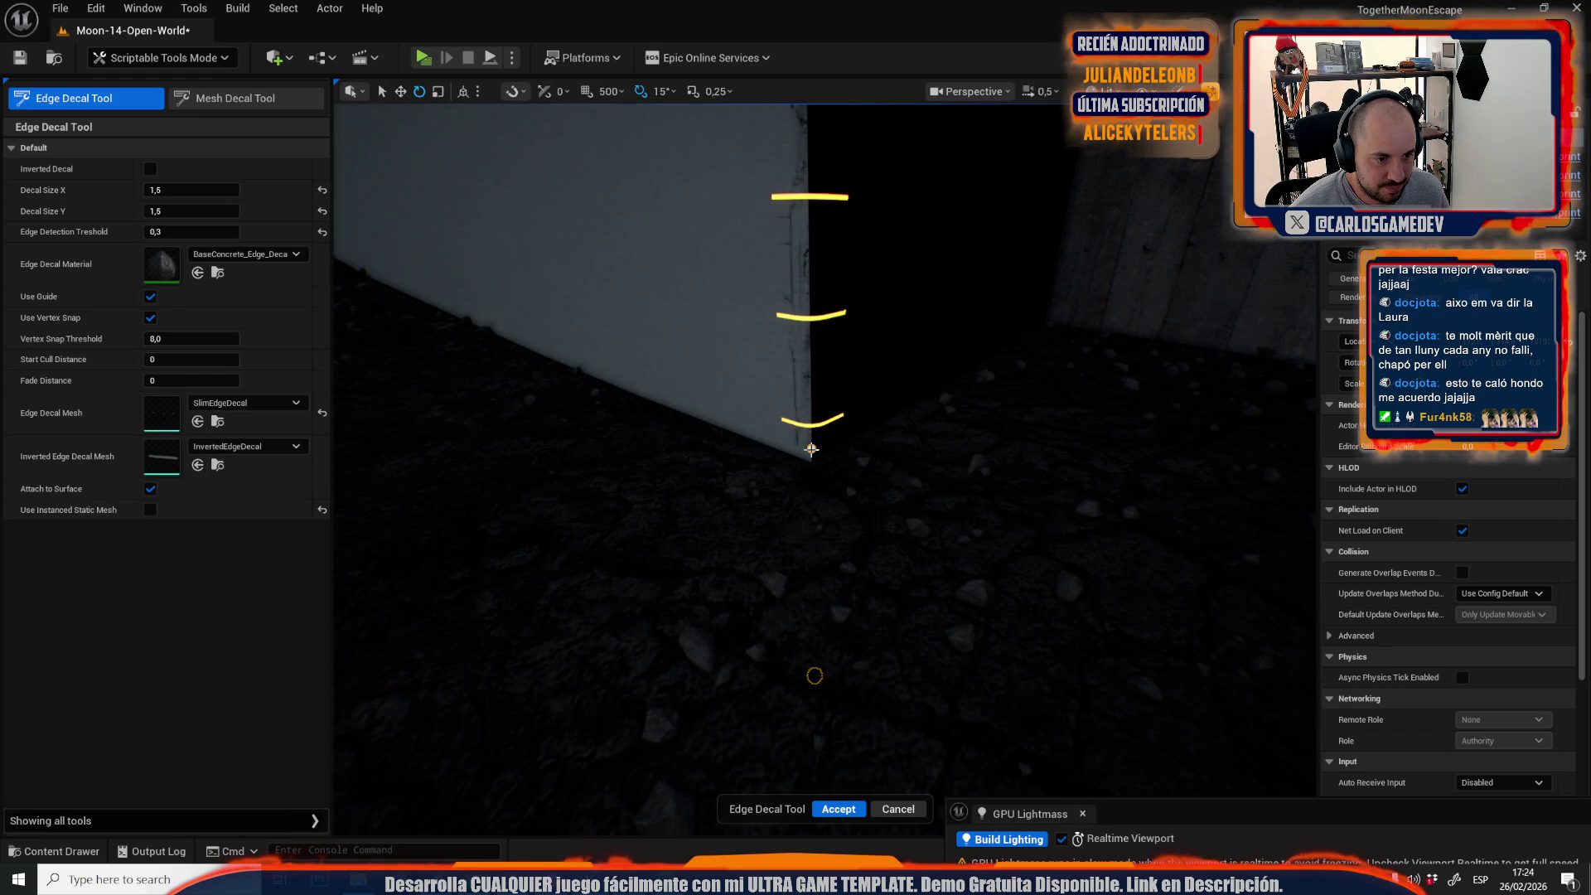
left_click(839, 808)
left_click_drag(736, 809, 736, 680)
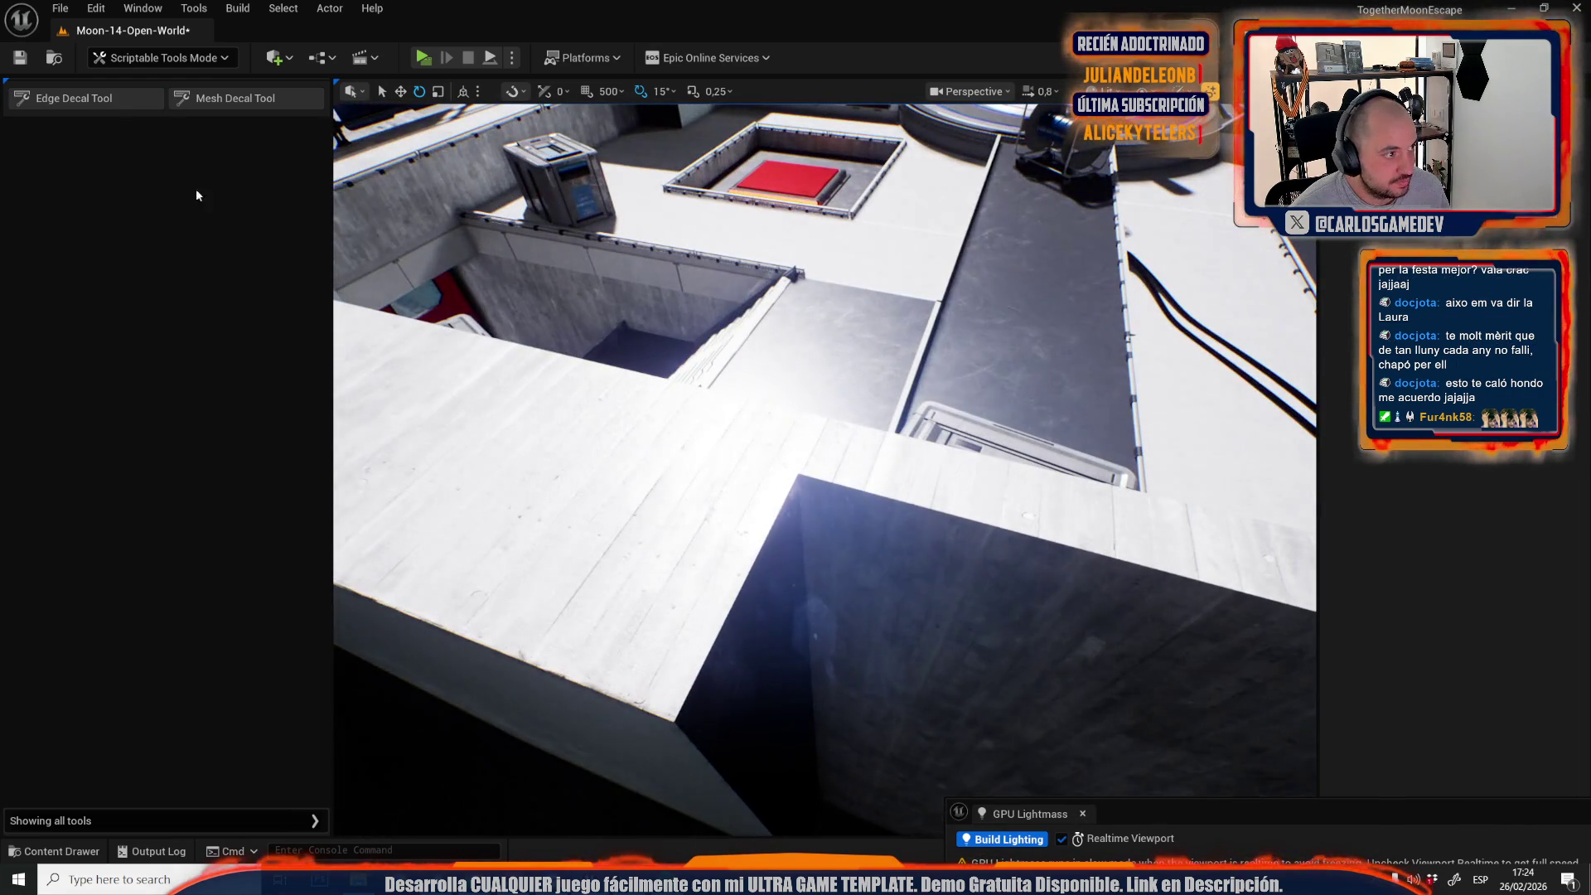
Run an edge decal from the ledge corner to the block's front corner and accept it.
left_click(115, 100)
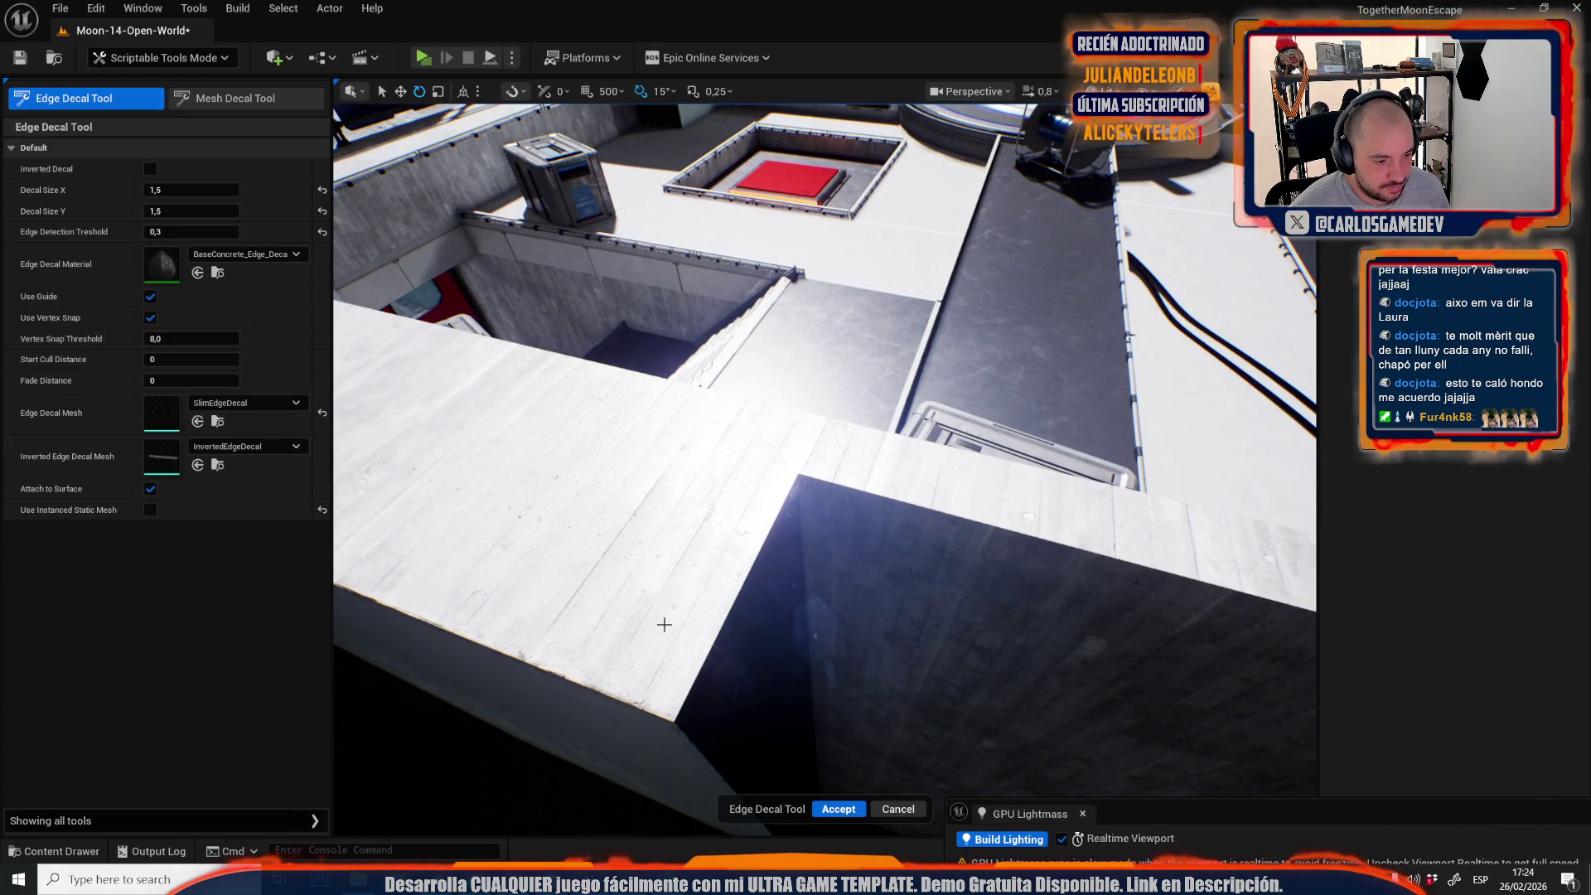
left_click(674, 720)
left_click_drag(797, 472, 732, 454)
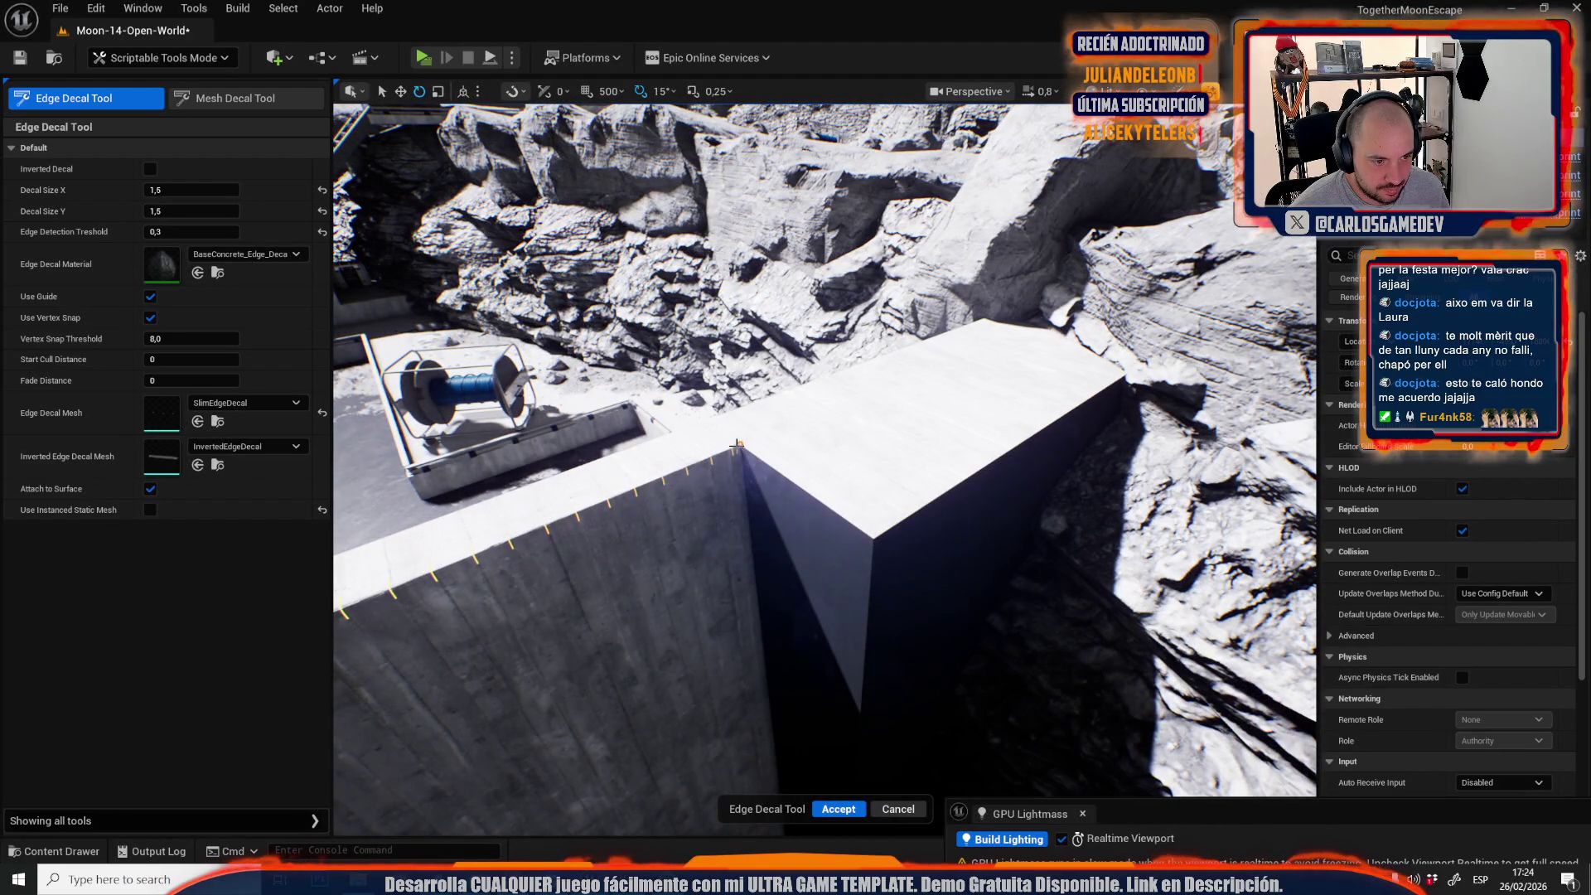
left_click(874, 538)
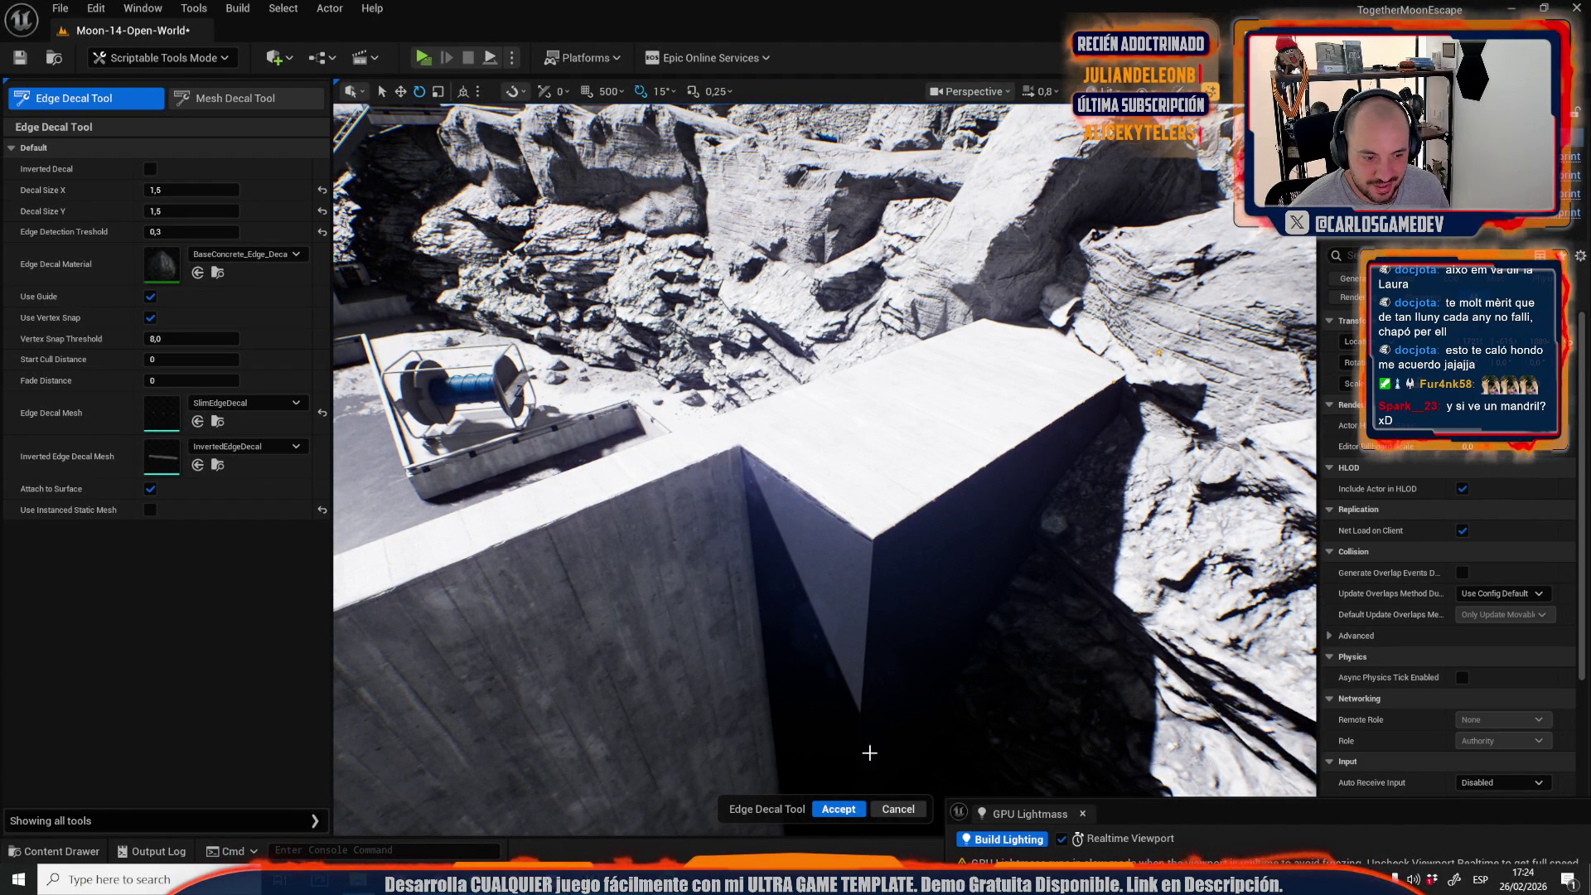
left_click(836, 809)
Try another edge decal on the large dark block's top edge, then exit placement.
left_click(149, 99)
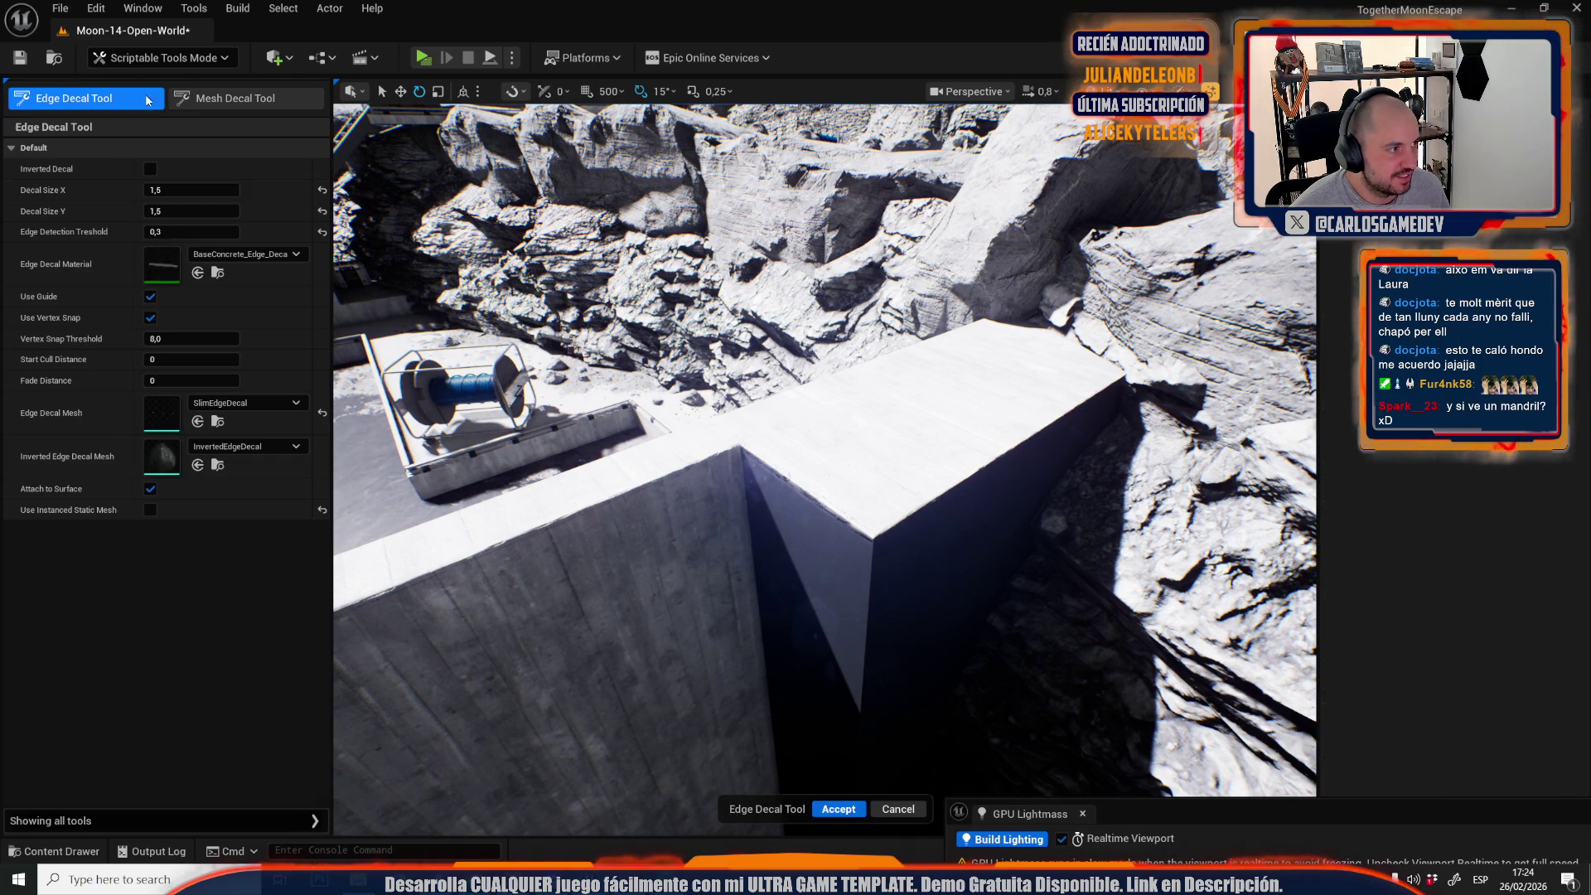
left_click(877, 537)
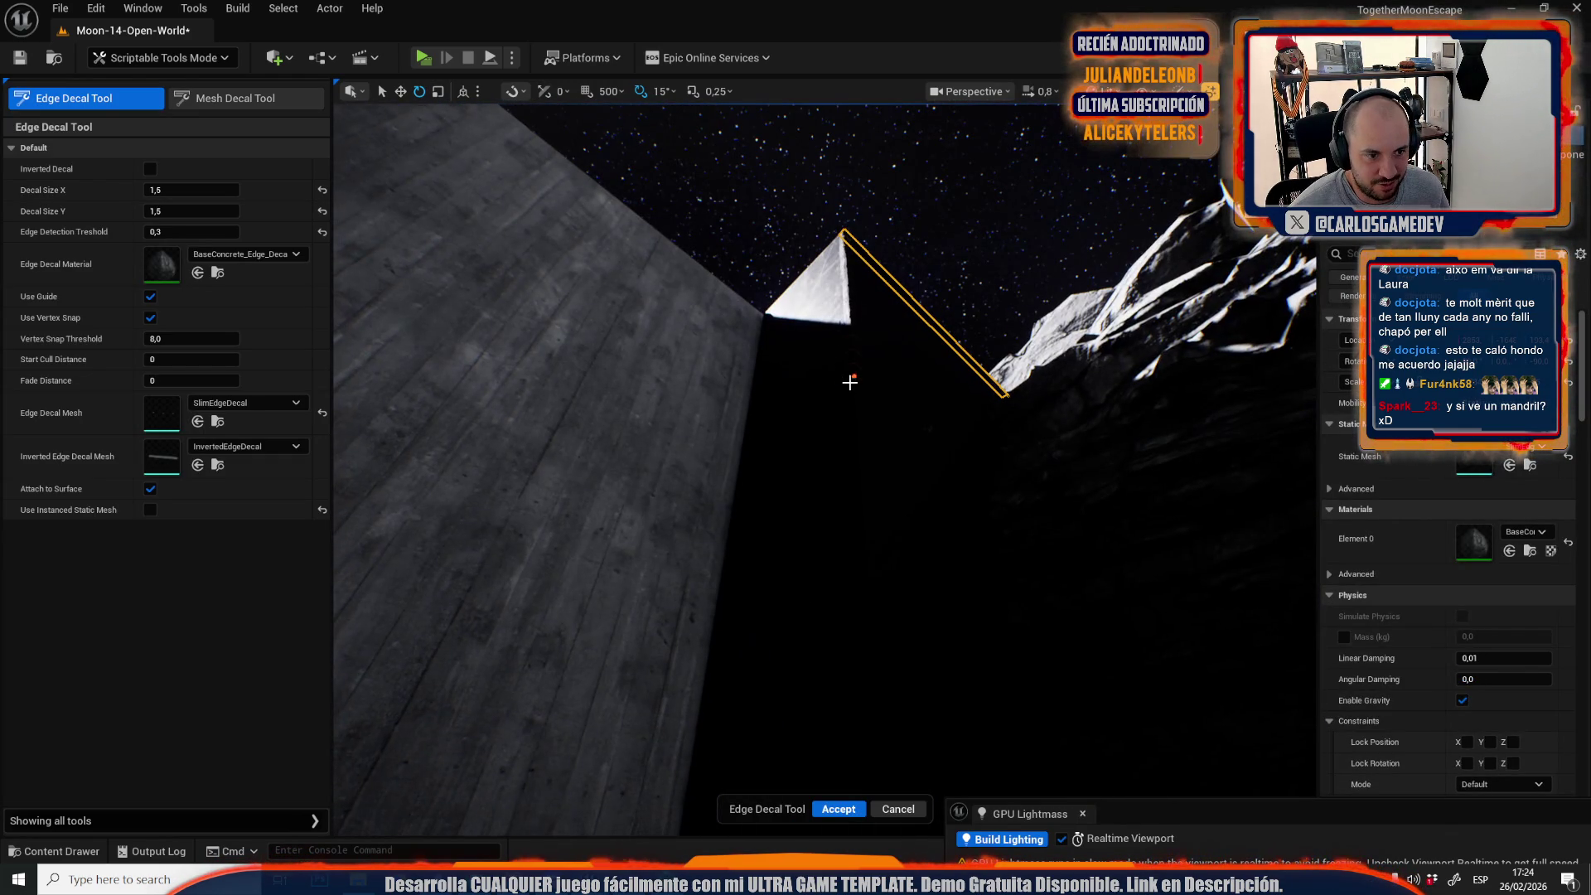
left_click(847, 404)
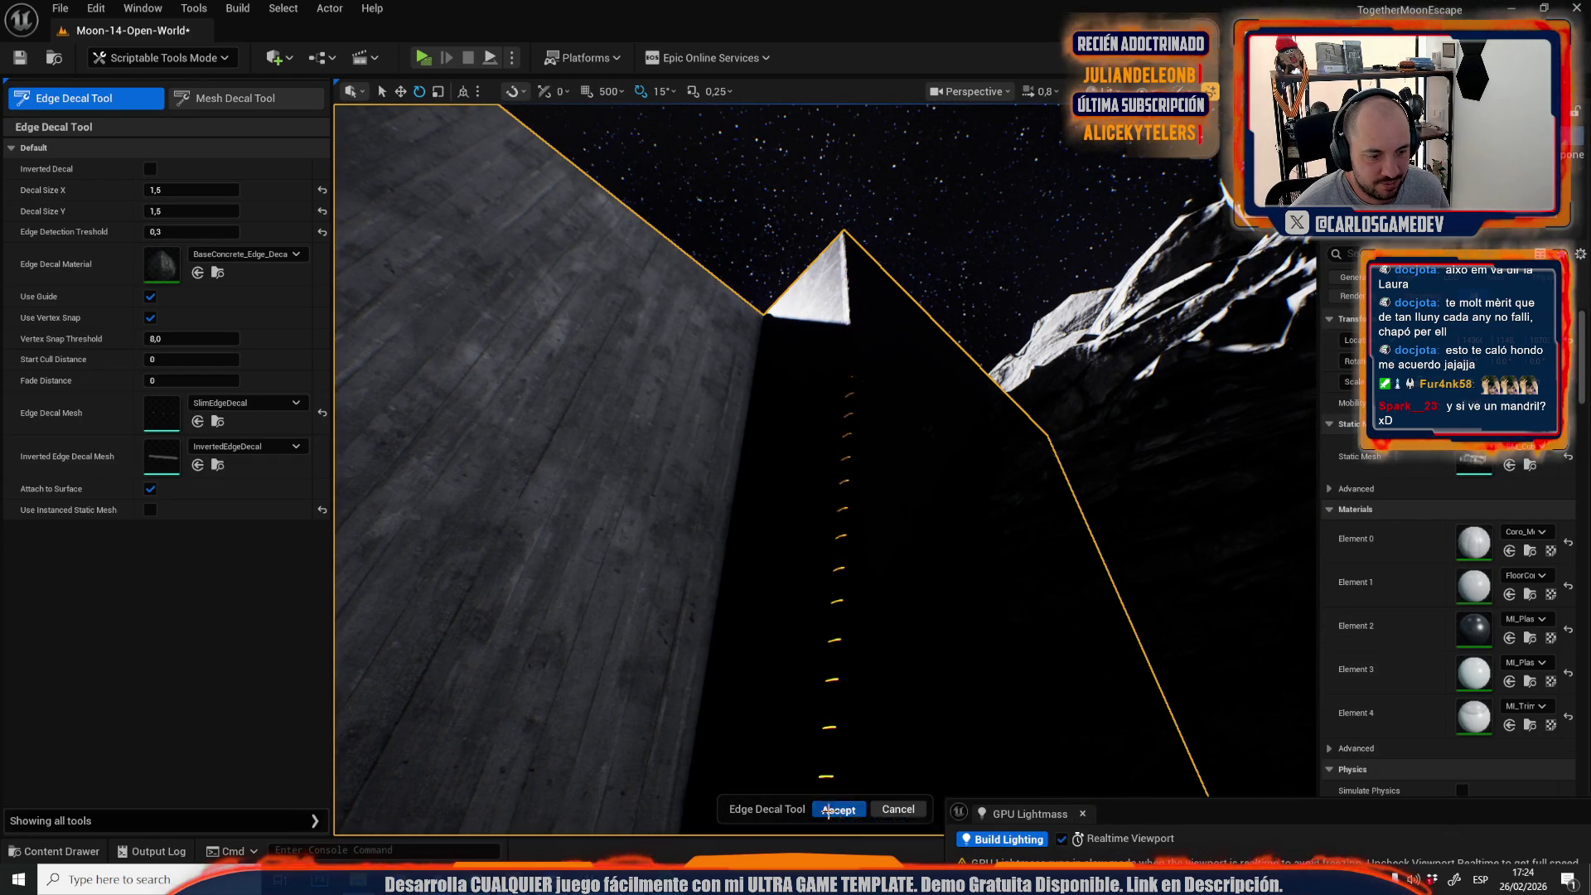
left_click(837, 810)
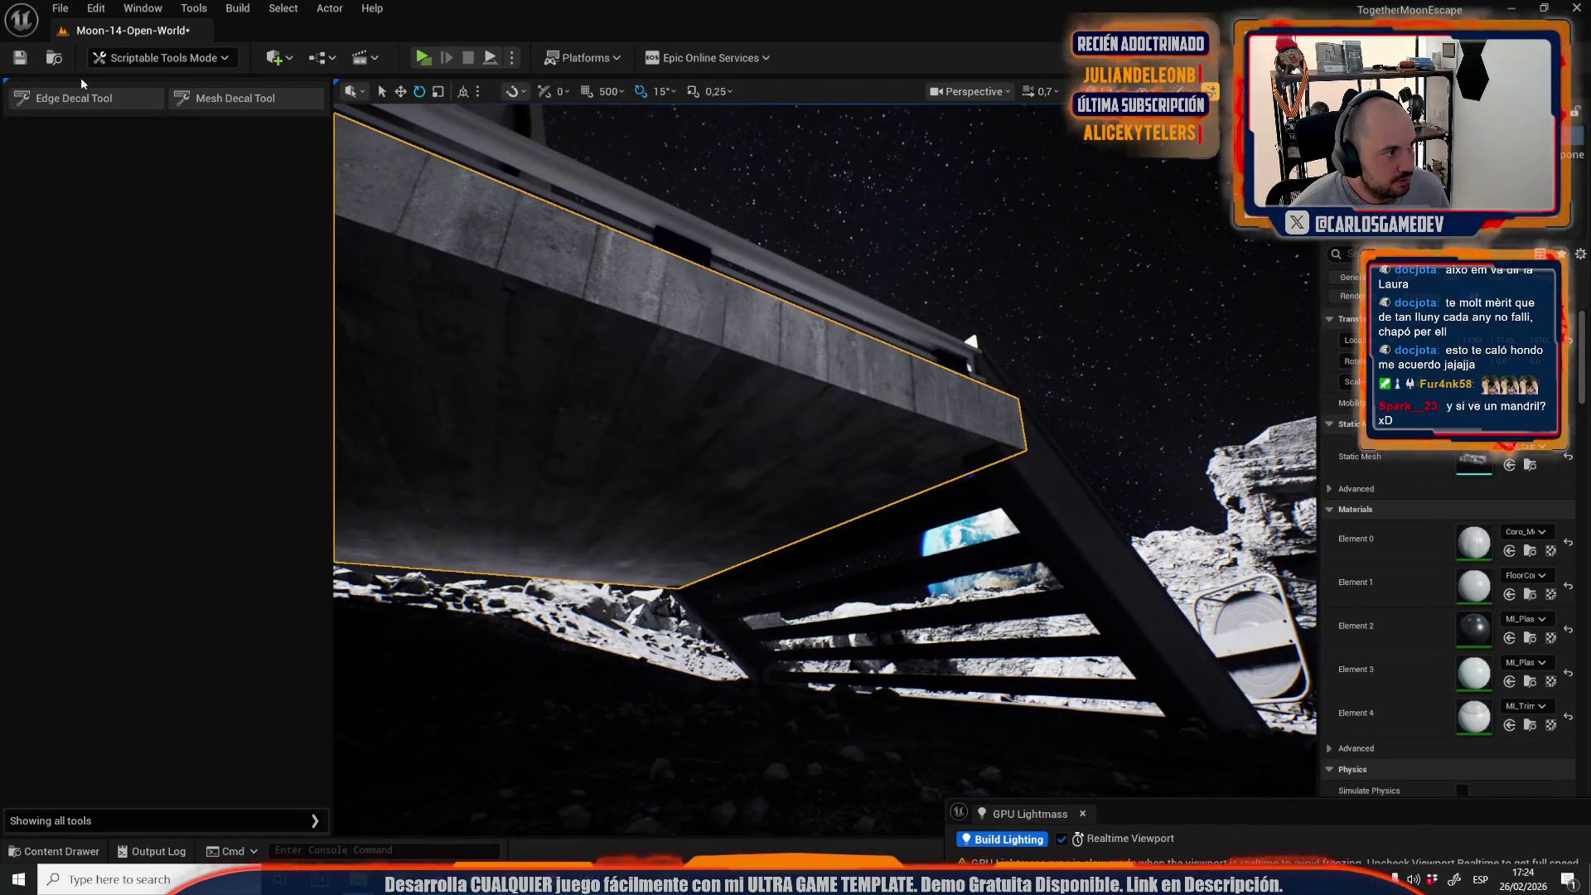
Add an edge decal along the bridge's concrete underside edge and accept it.
left_click(107, 100)
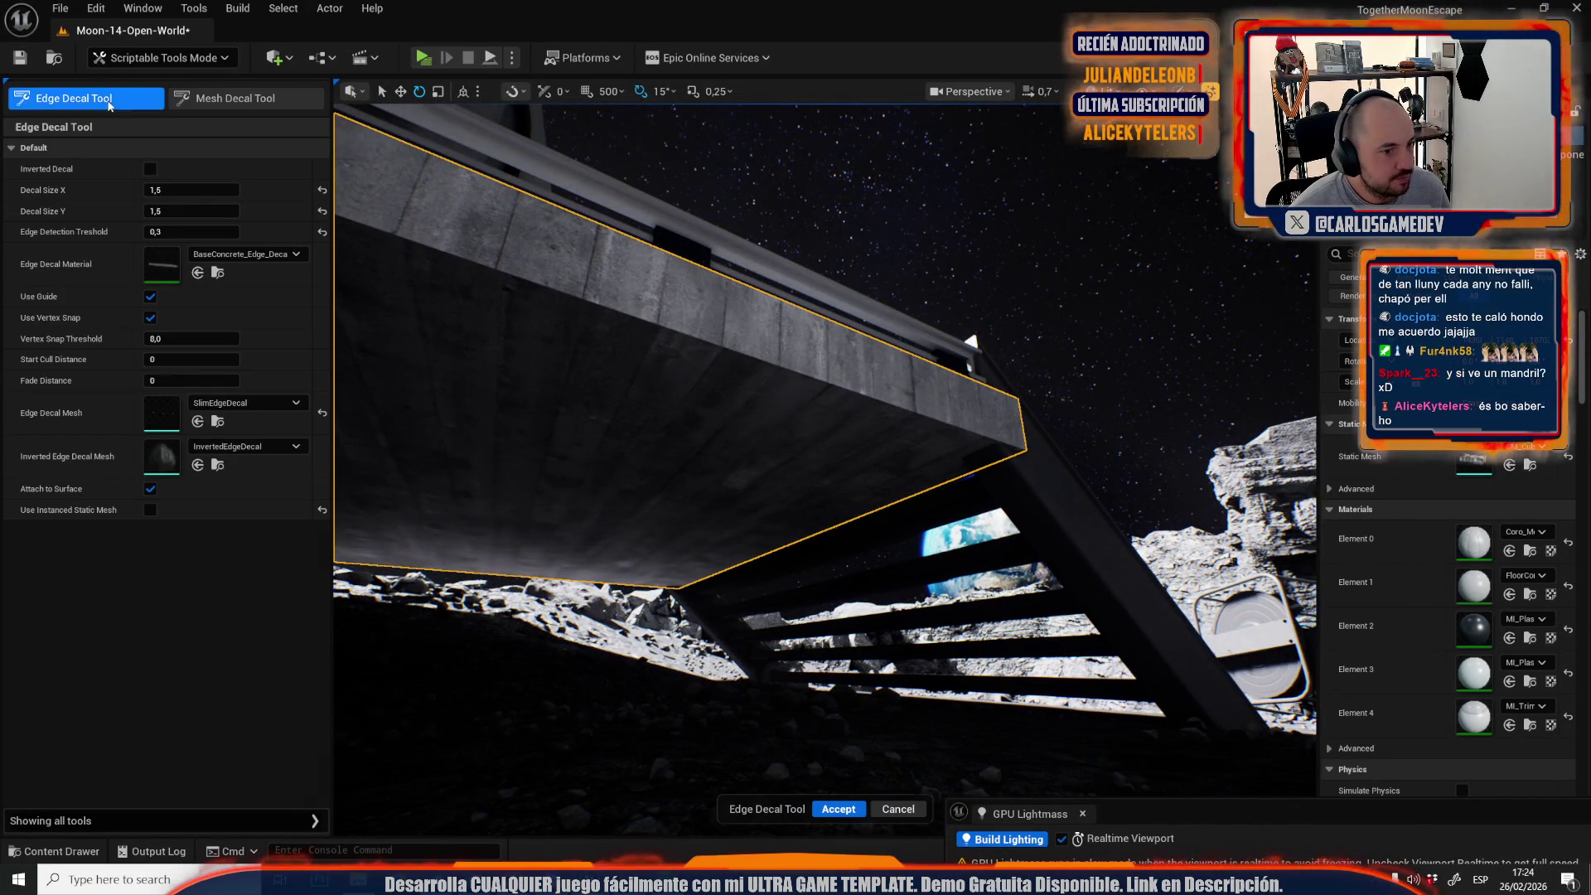
left_click(983, 434)
scroll(877, 403, "down", 3)
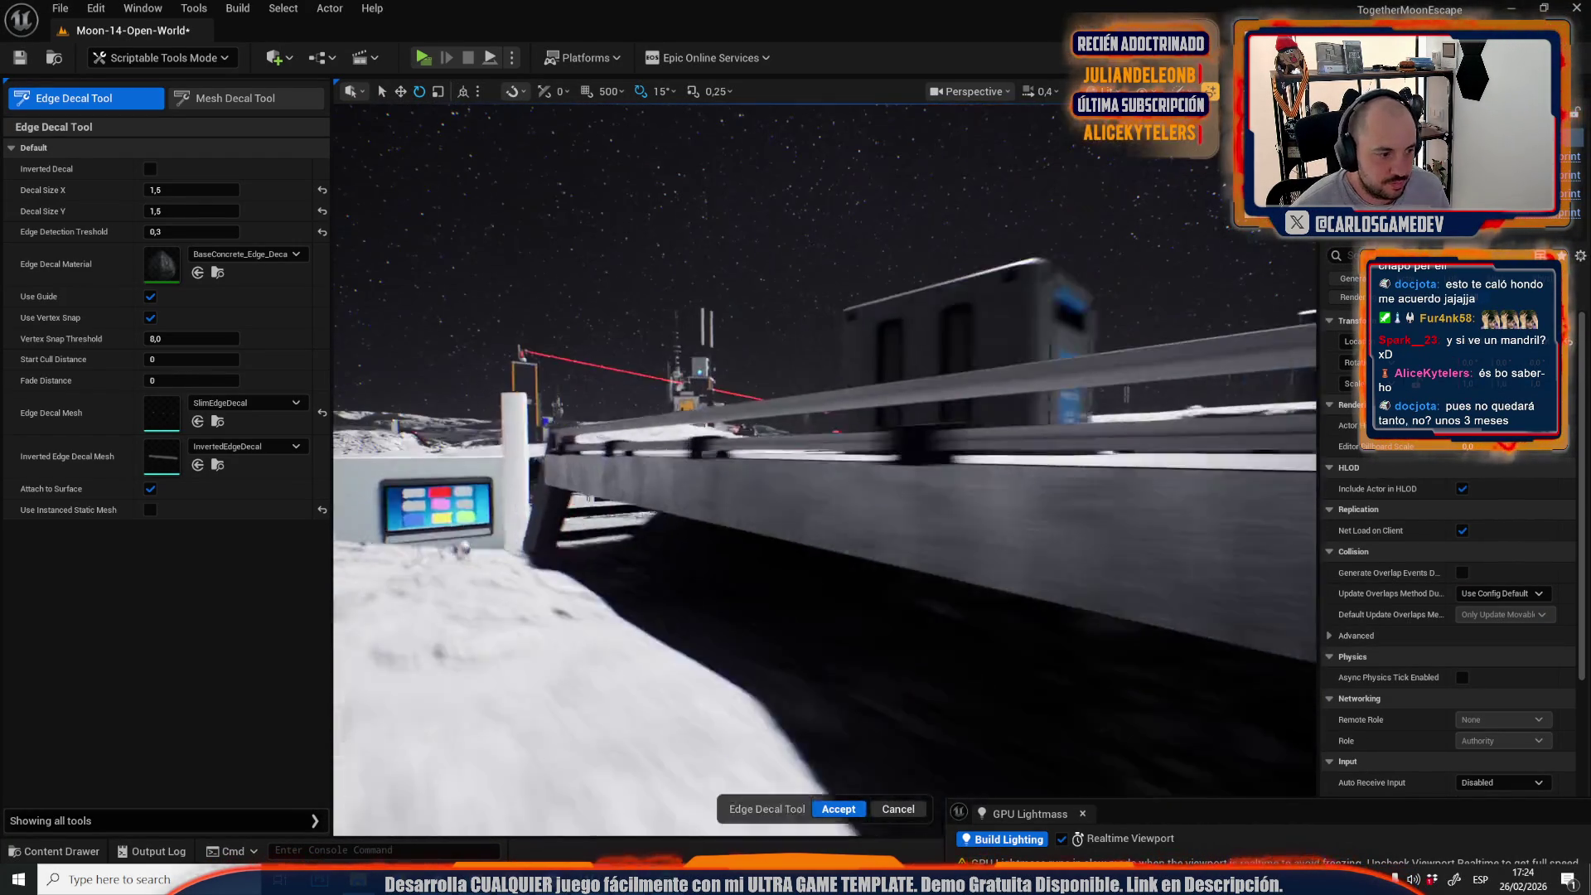
left_click_drag(829, 465, 829, 539)
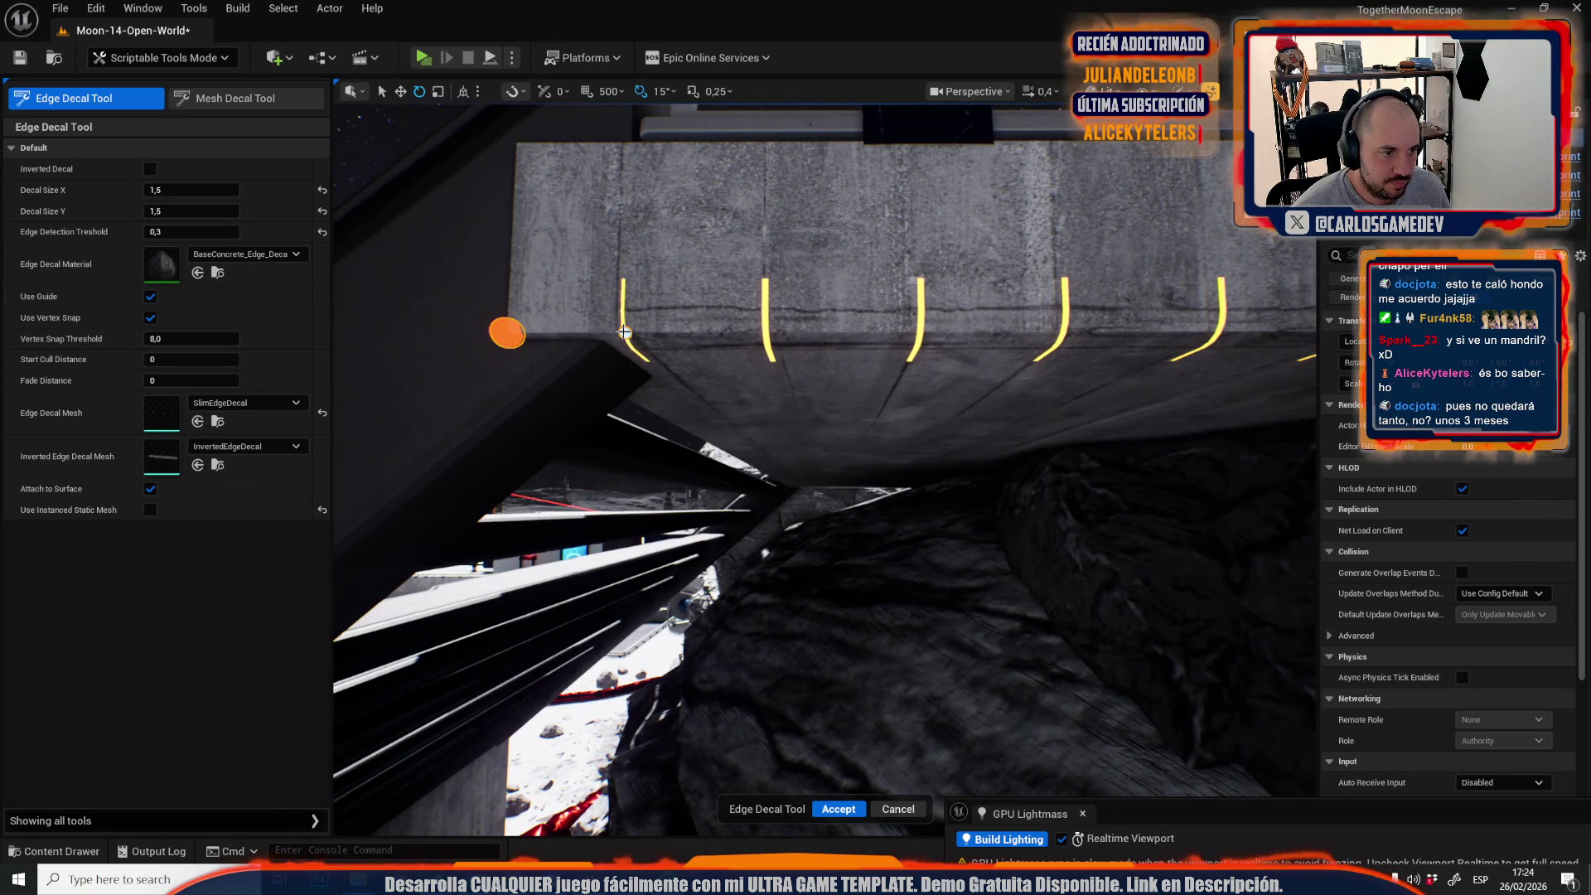
left_click(837, 809)
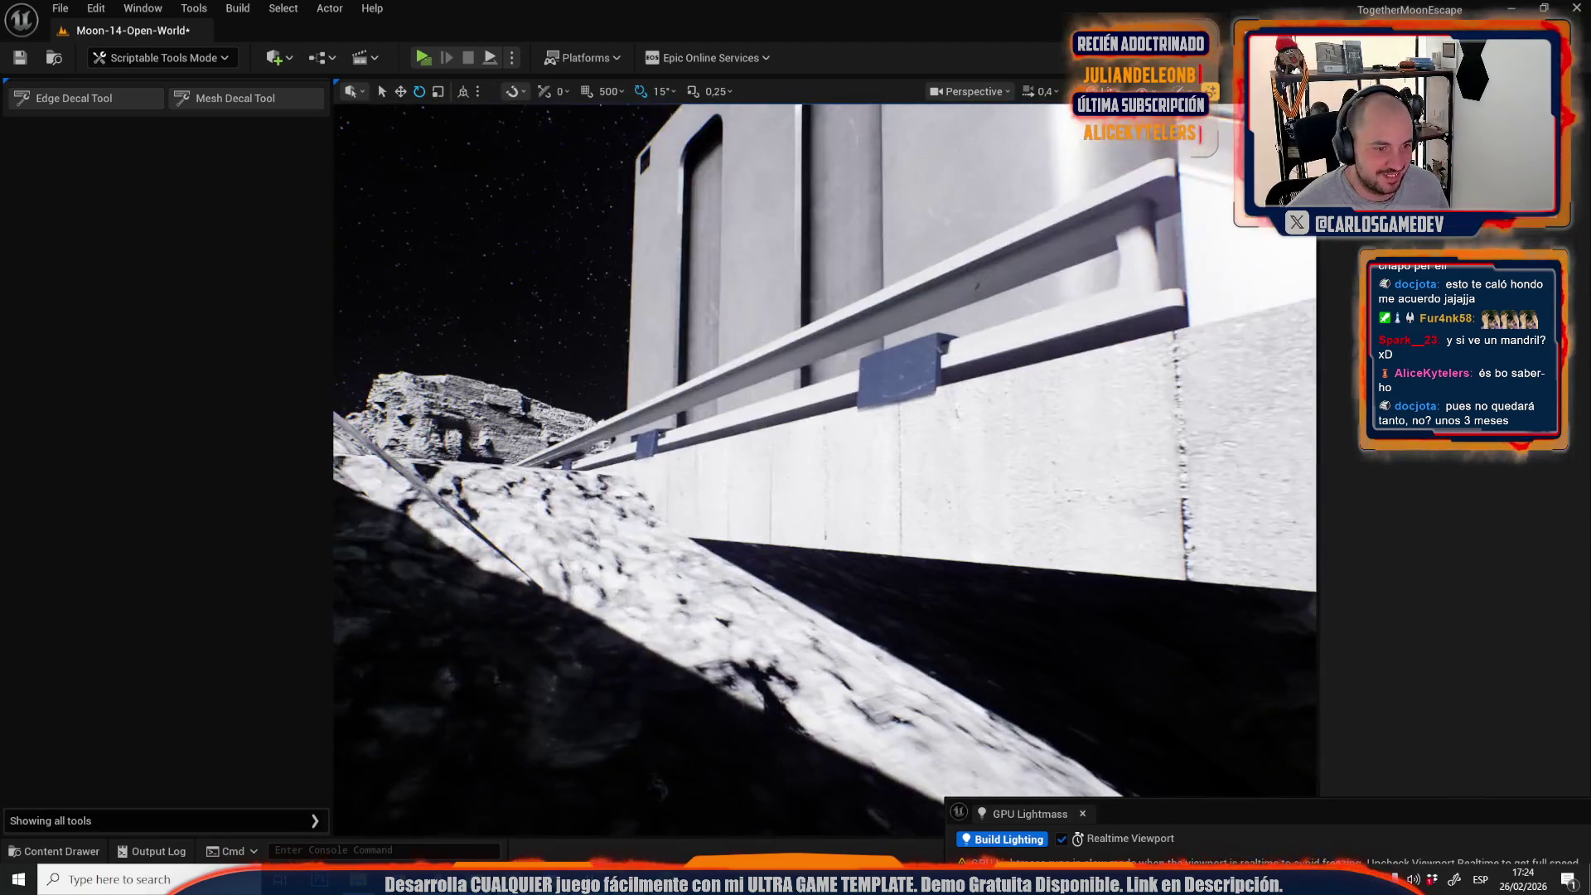
Start a new edge decal at the wall corner by the blue-screen panel.
left_click(92, 97)
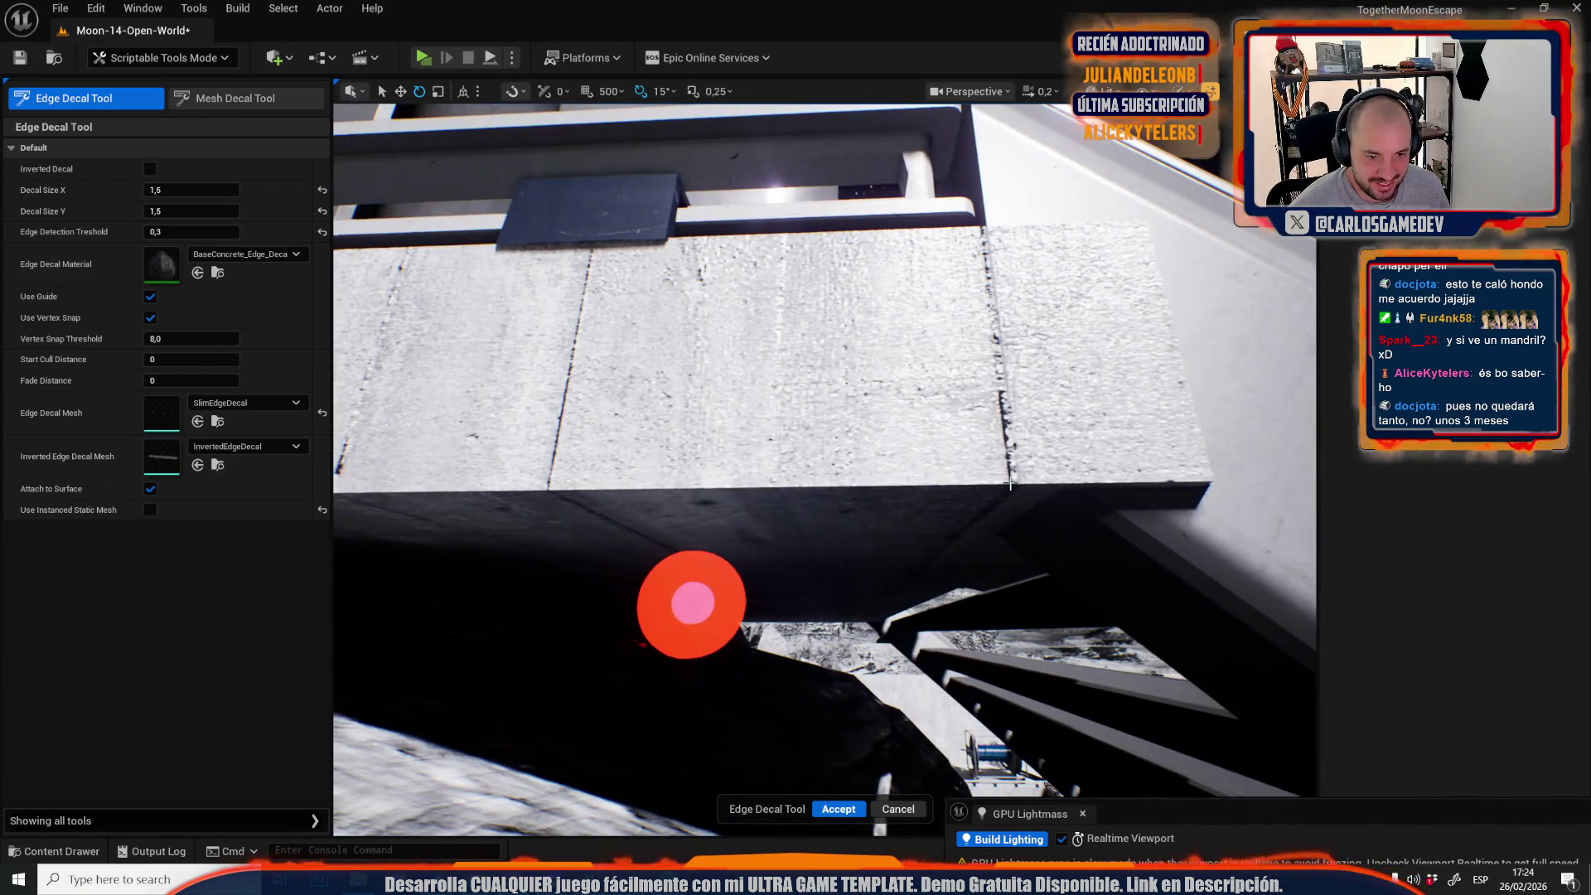
left_click(895, 810)
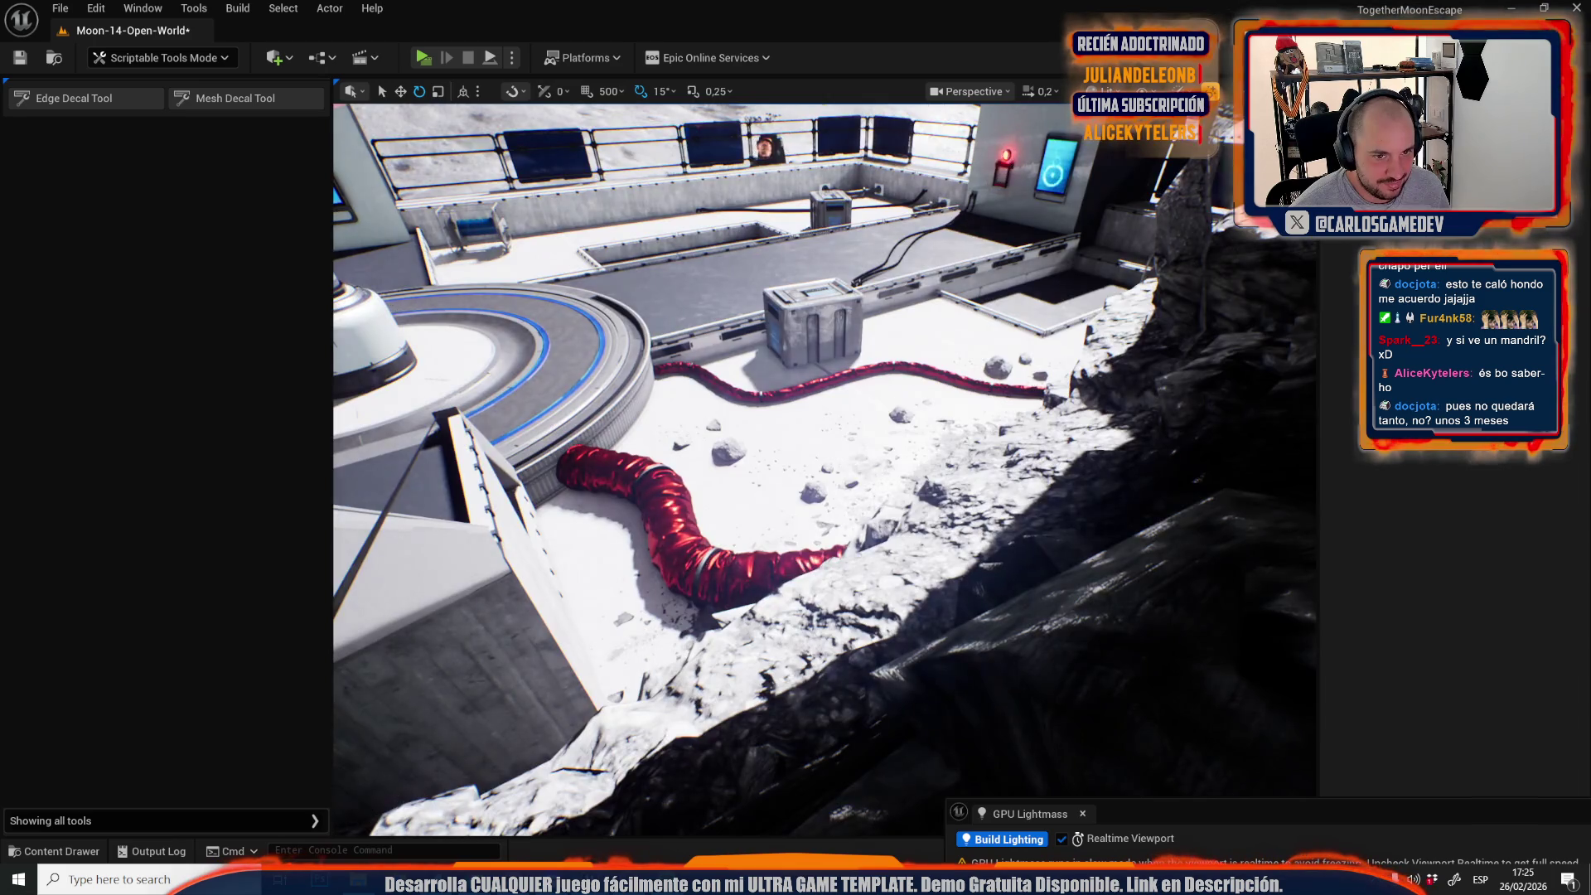
scroll(686, 576, "up", 3)
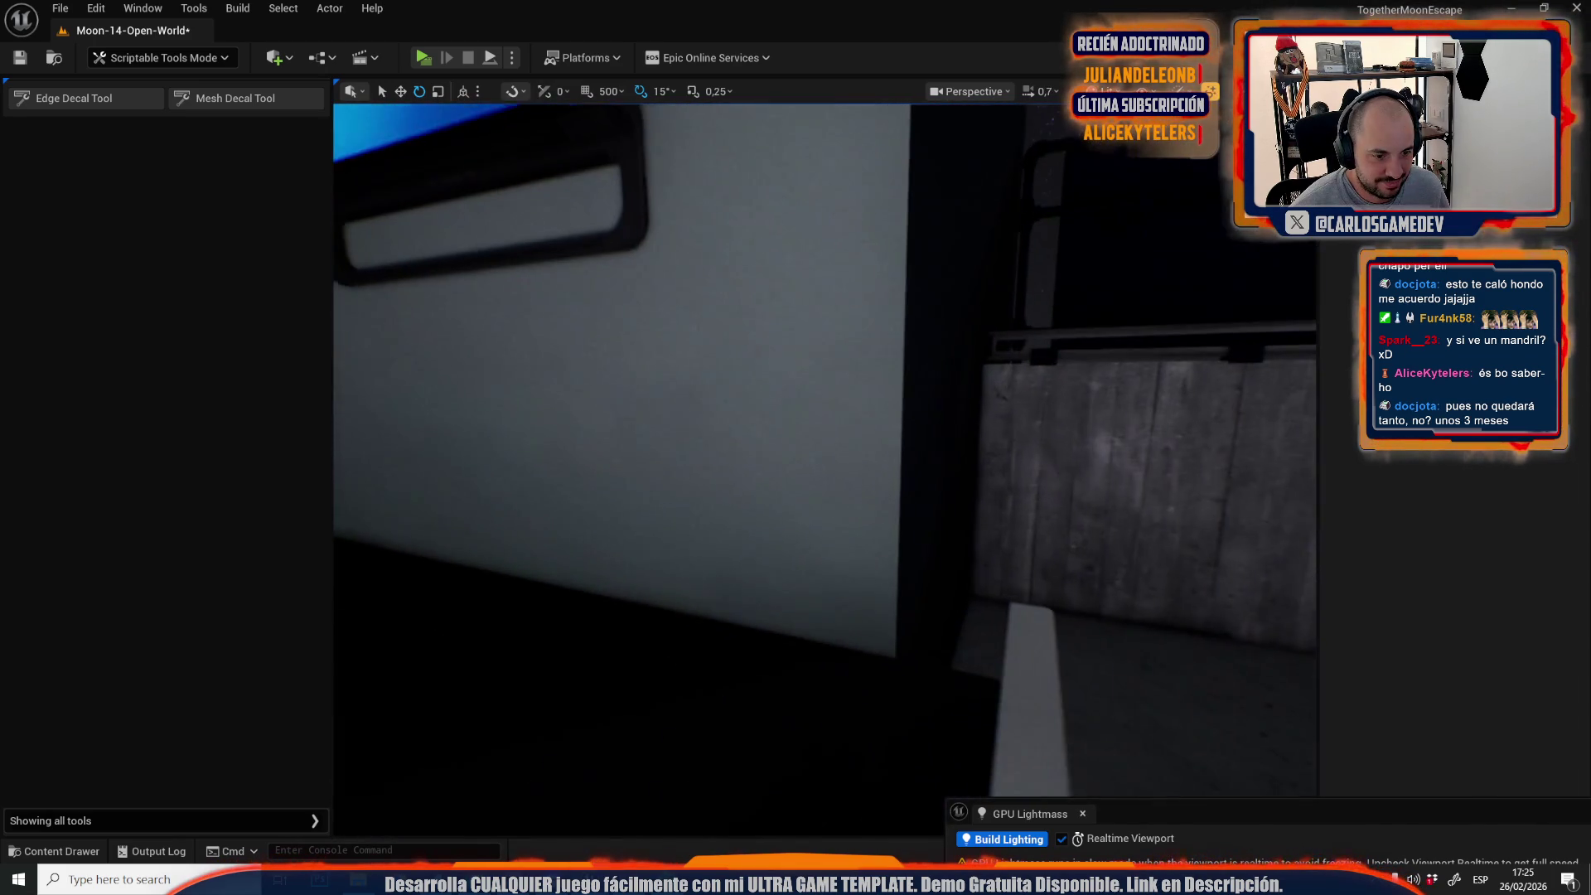
left_click(82, 97)
scroll(758, 533, "down", 3)
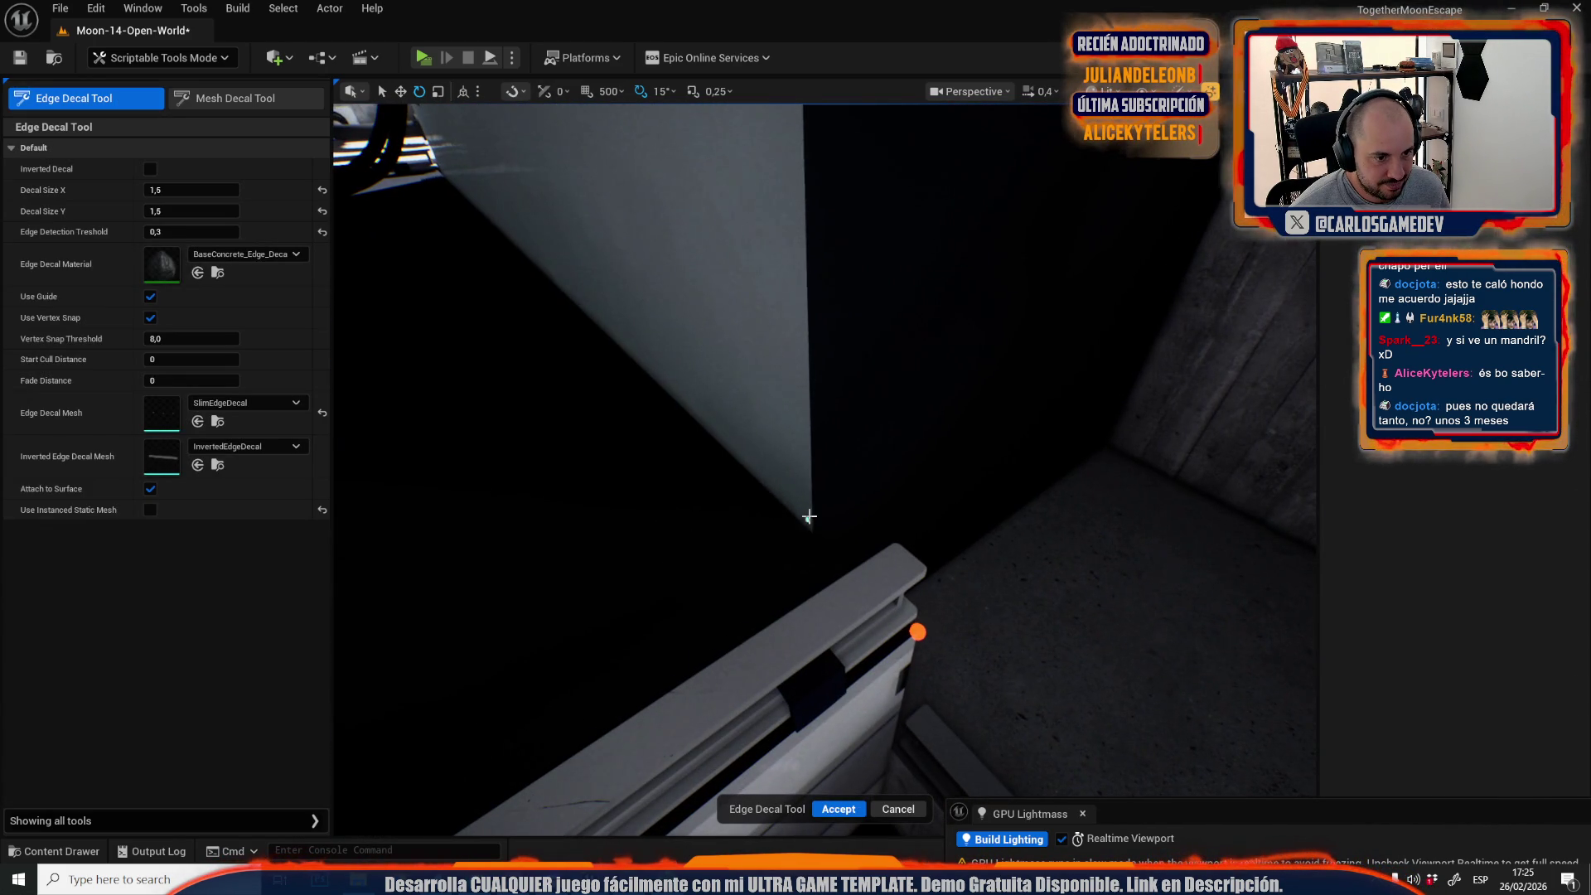
left_click_drag(811, 512, 810, 512)
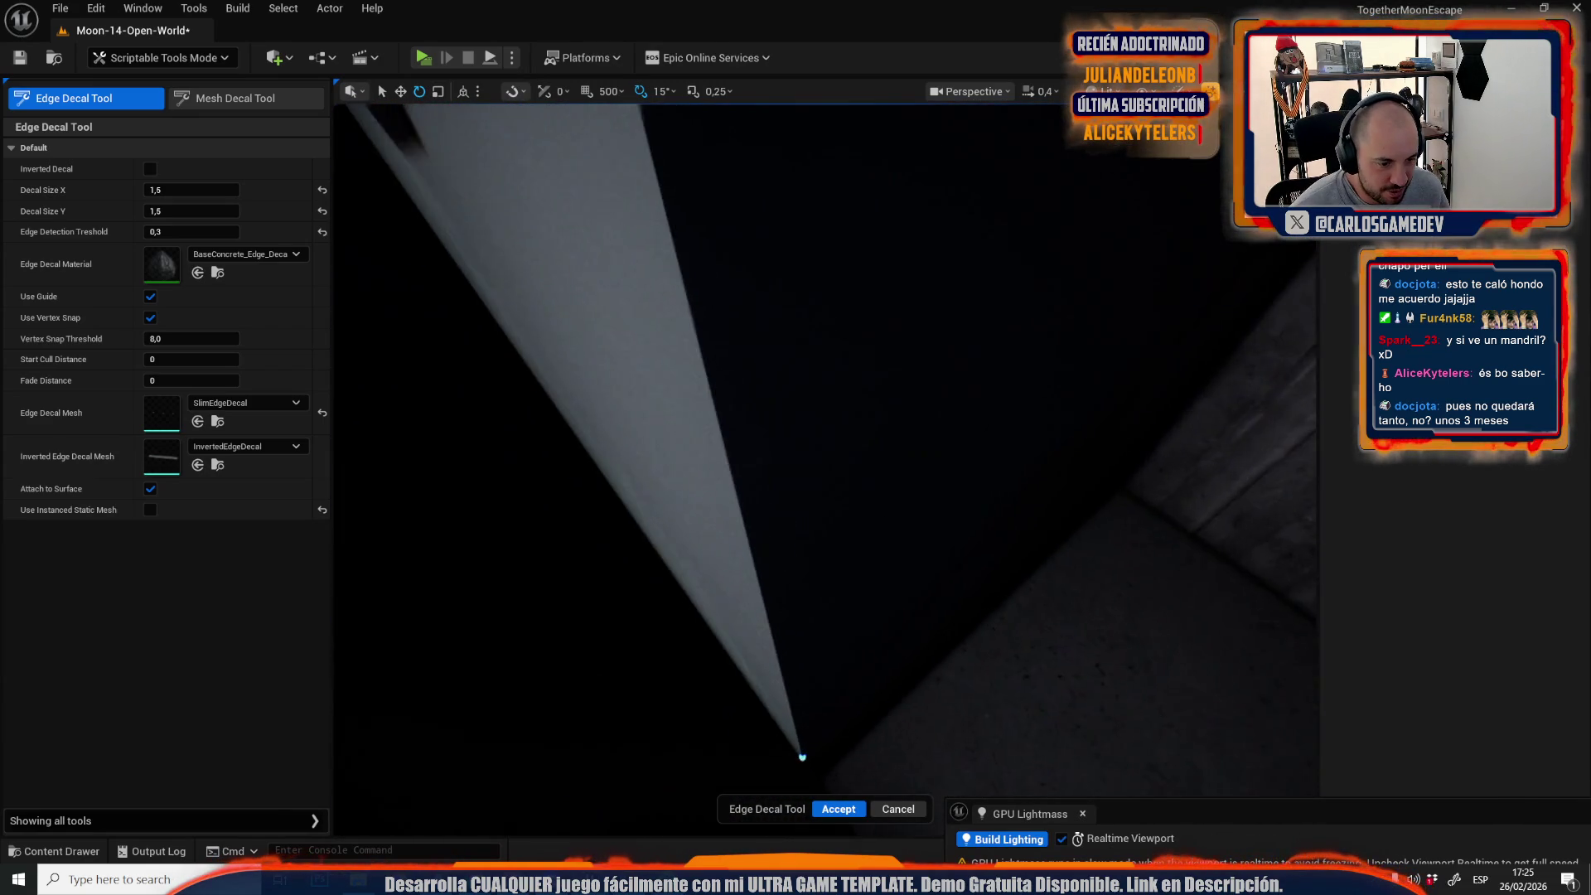
left_click_drag(813, 592, 813, 591)
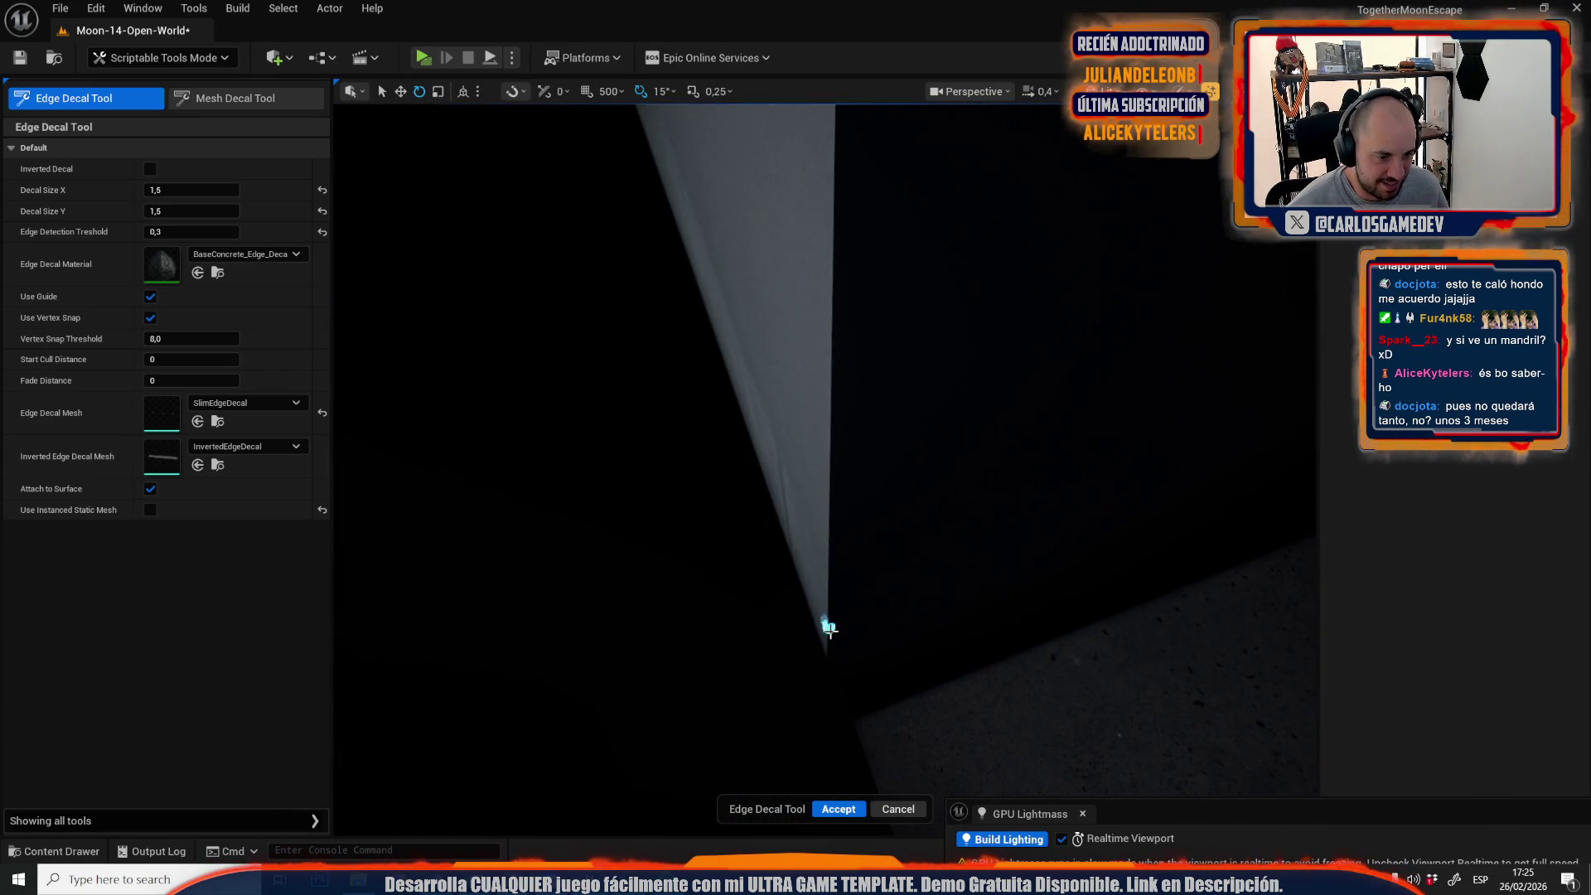
left_click(828, 644)
left_click_drag(830, 431, 831, 431)
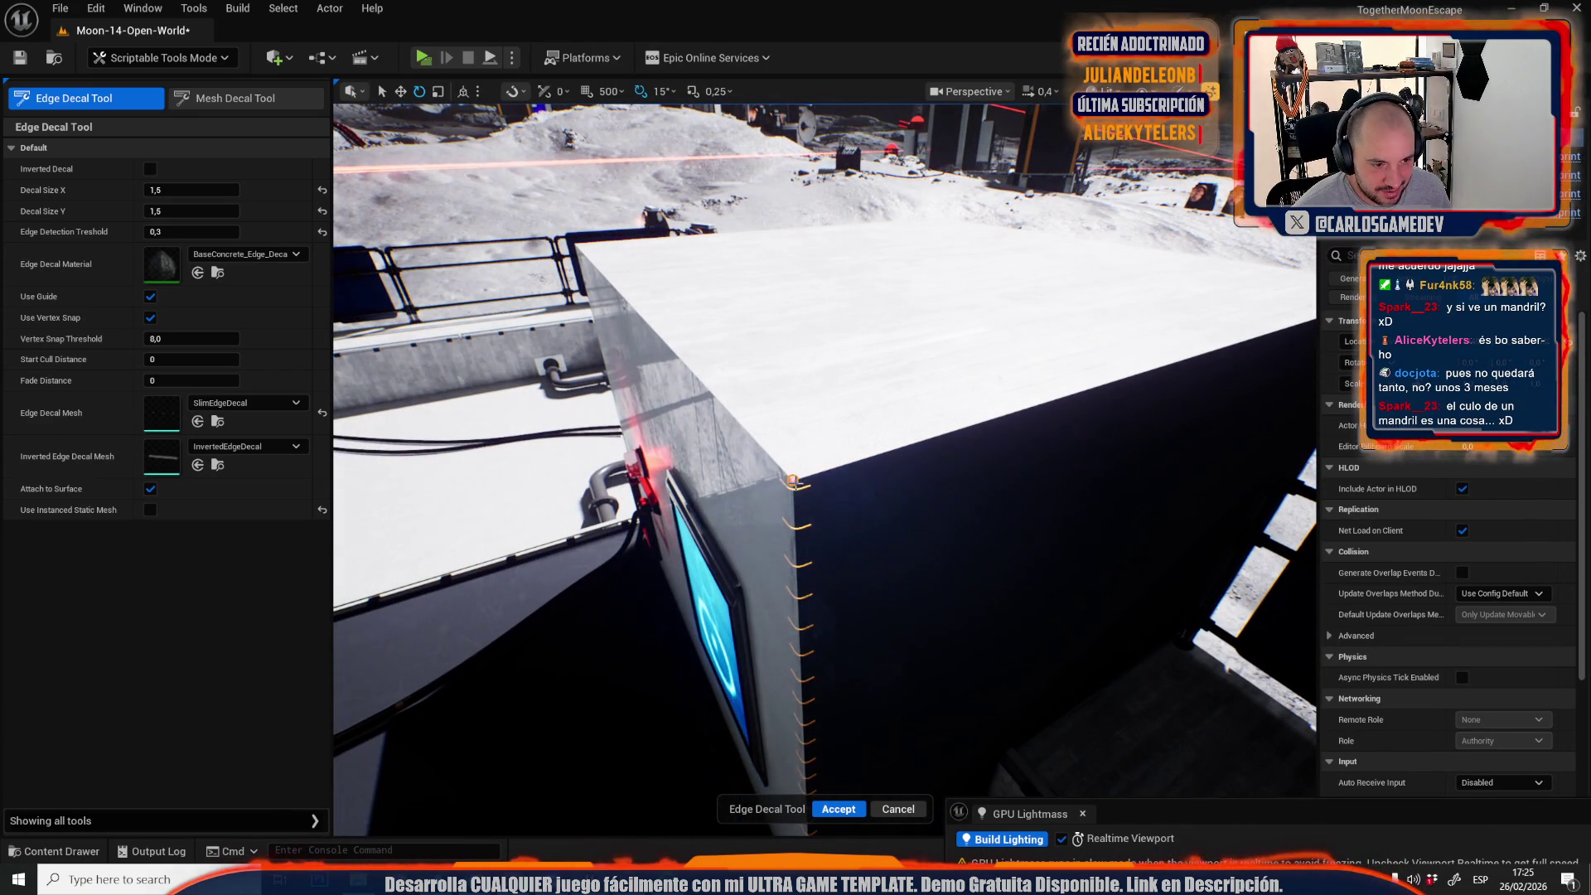
Accept the box's vertical corner decal and add another along the wall corner.
mouse_move(793, 480)
left_mouse_down()
mouse_move(899, 380)
mouse_move(699, 404)
left_mouse_up()
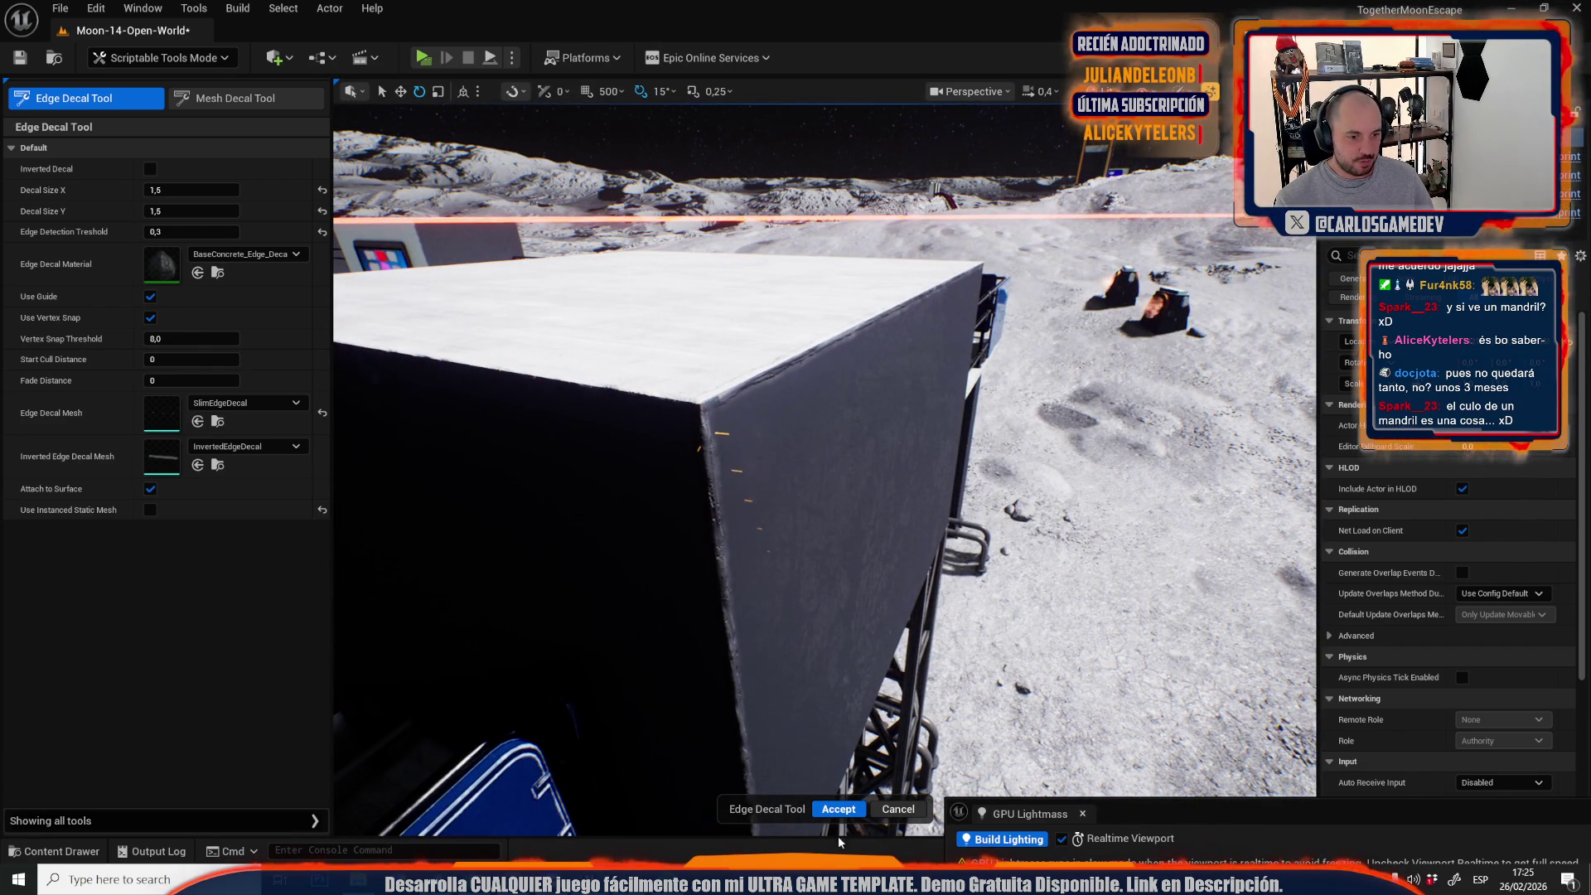
left_click(839, 809)
left_click_drag(825, 471, 804, 535)
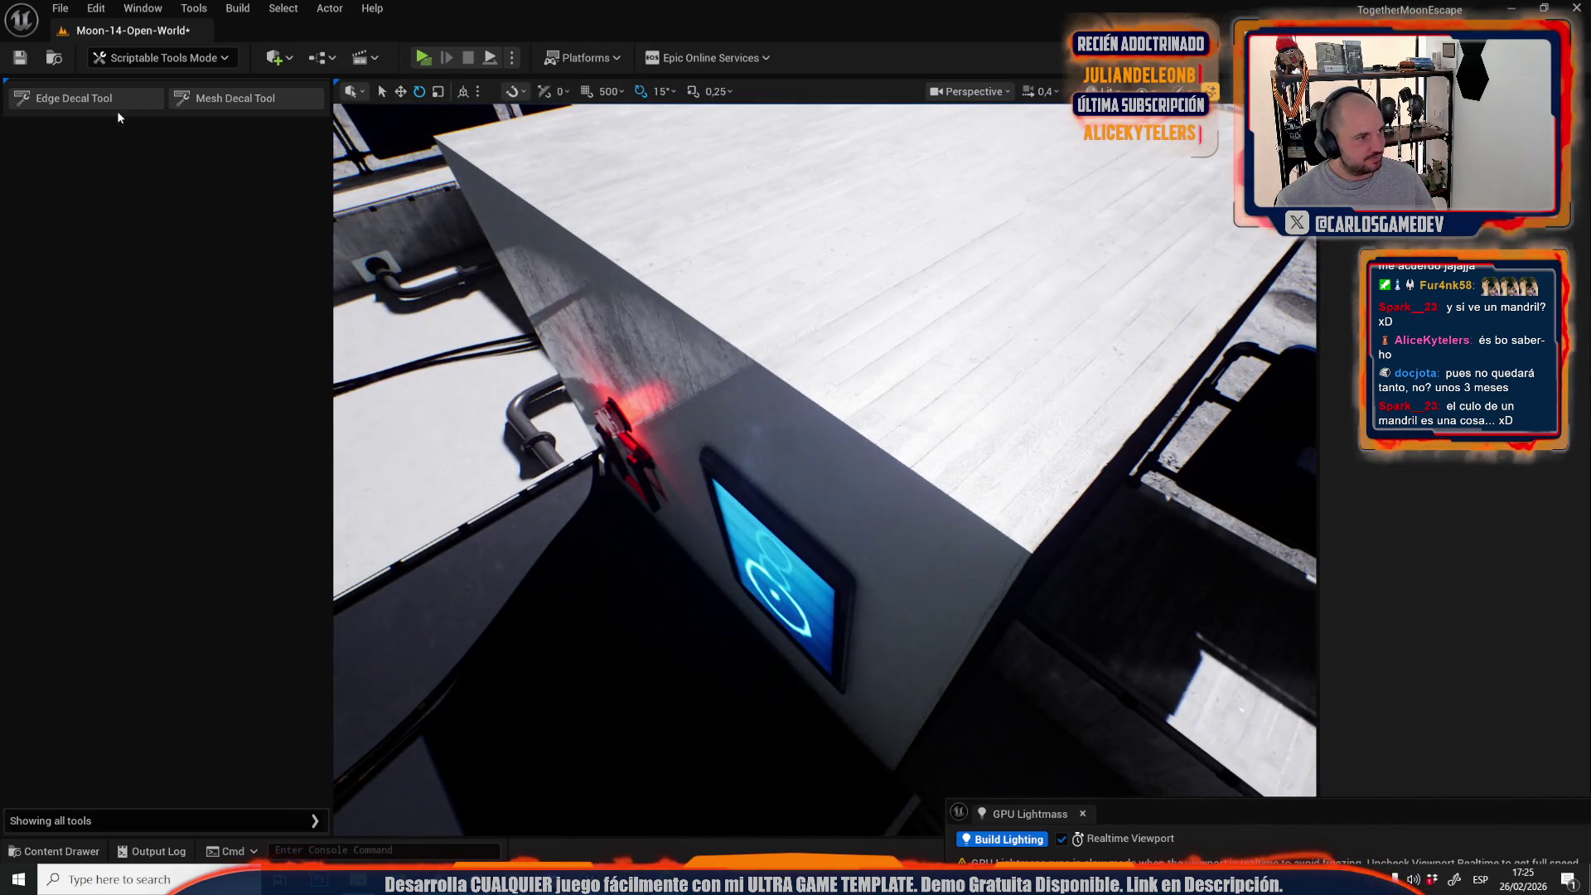
left_click(120, 98)
mouse_move(1018, 538)
left_mouse_down()
mouse_move(970, 518)
mouse_move(829, 535)
mouse_move(853, 533)
left_mouse_up()
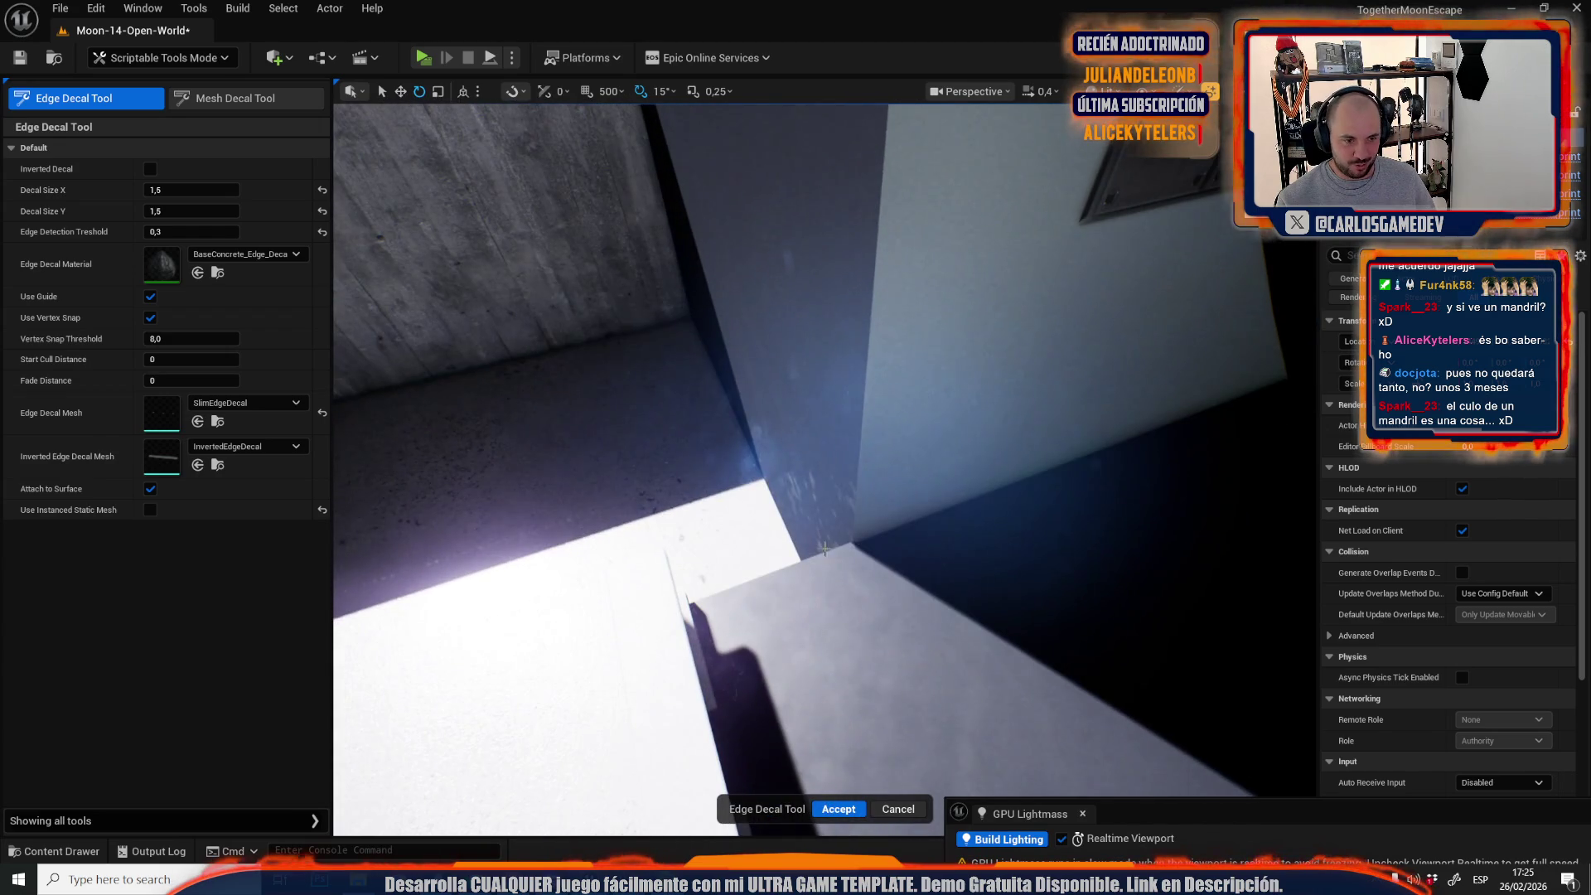
left_click(840, 805)
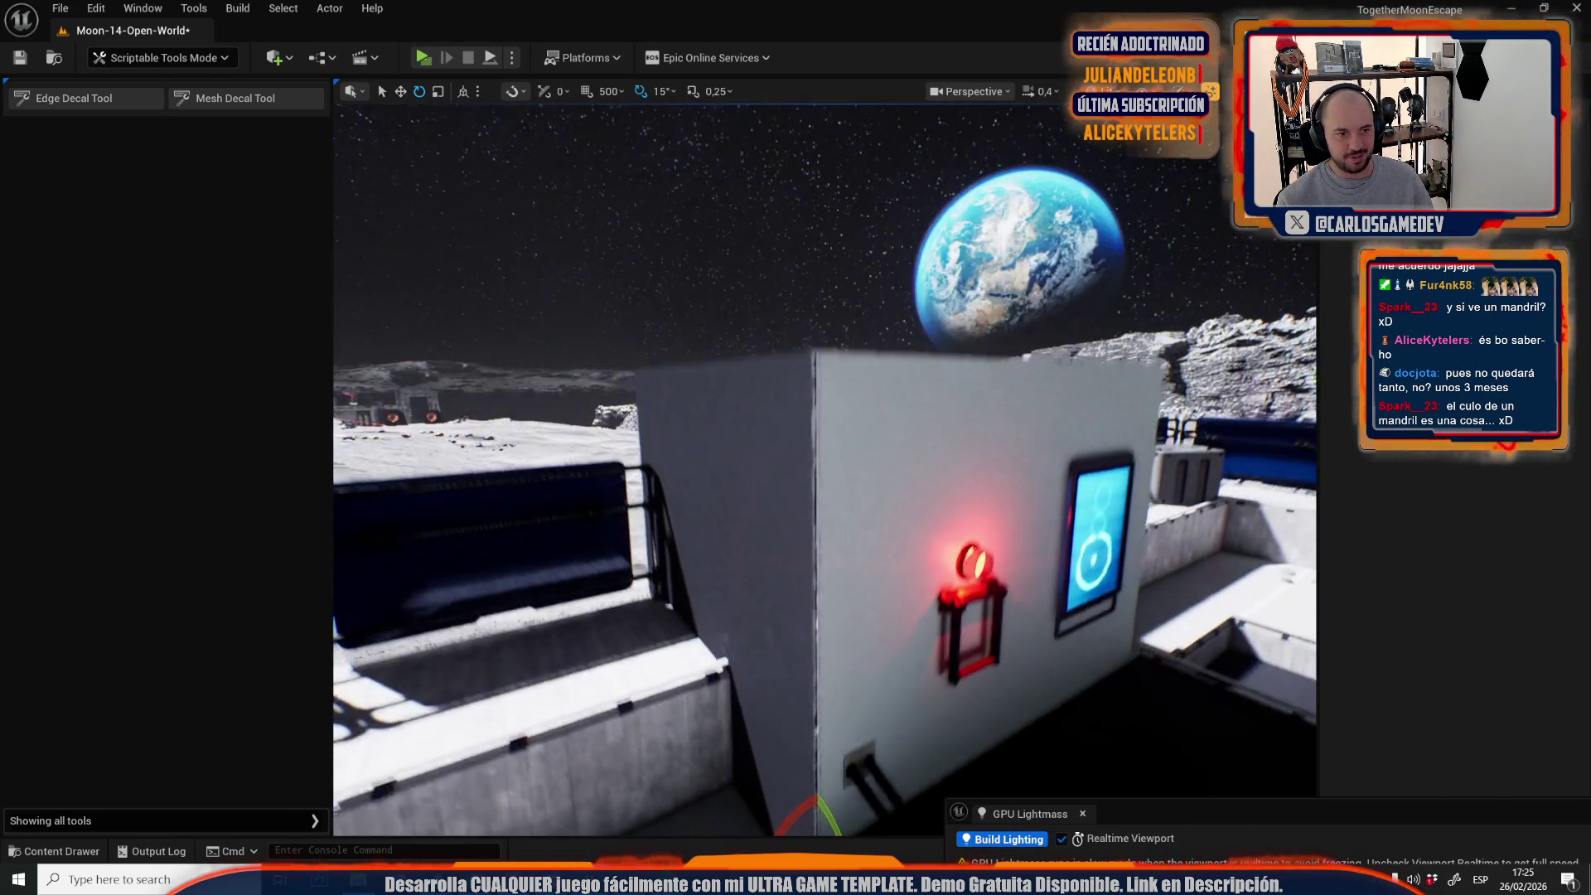
Add and accept an edge decal along the white box's top edge.
left_click(107, 99)
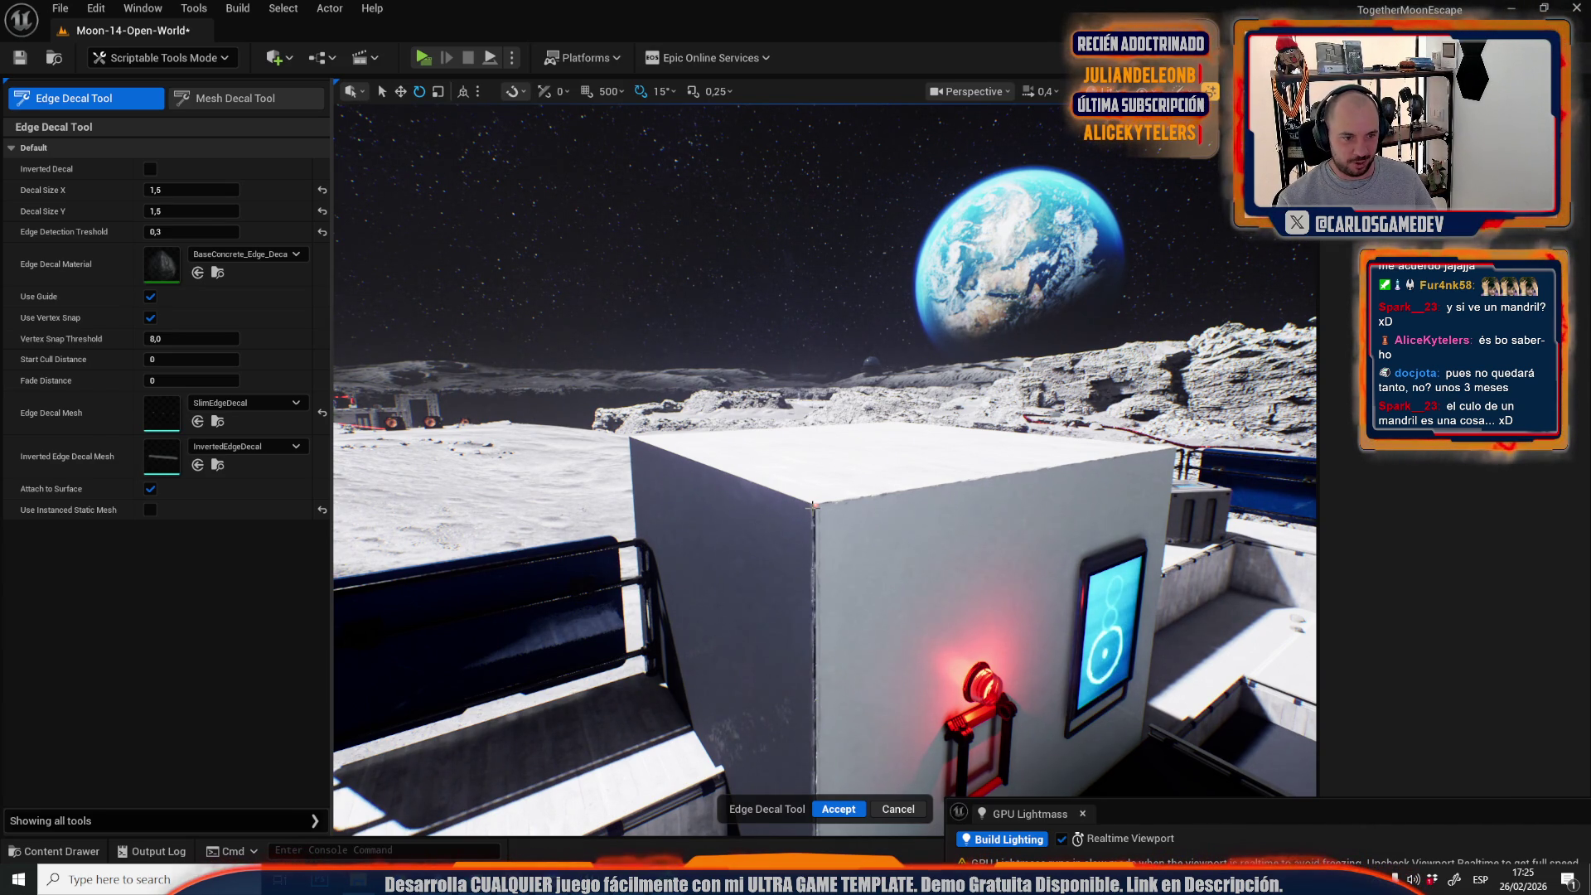
mouse_move(825, 464)
left_mouse_down()
mouse_move(825, 530)
mouse_move(852, 512)
left_mouse_up()
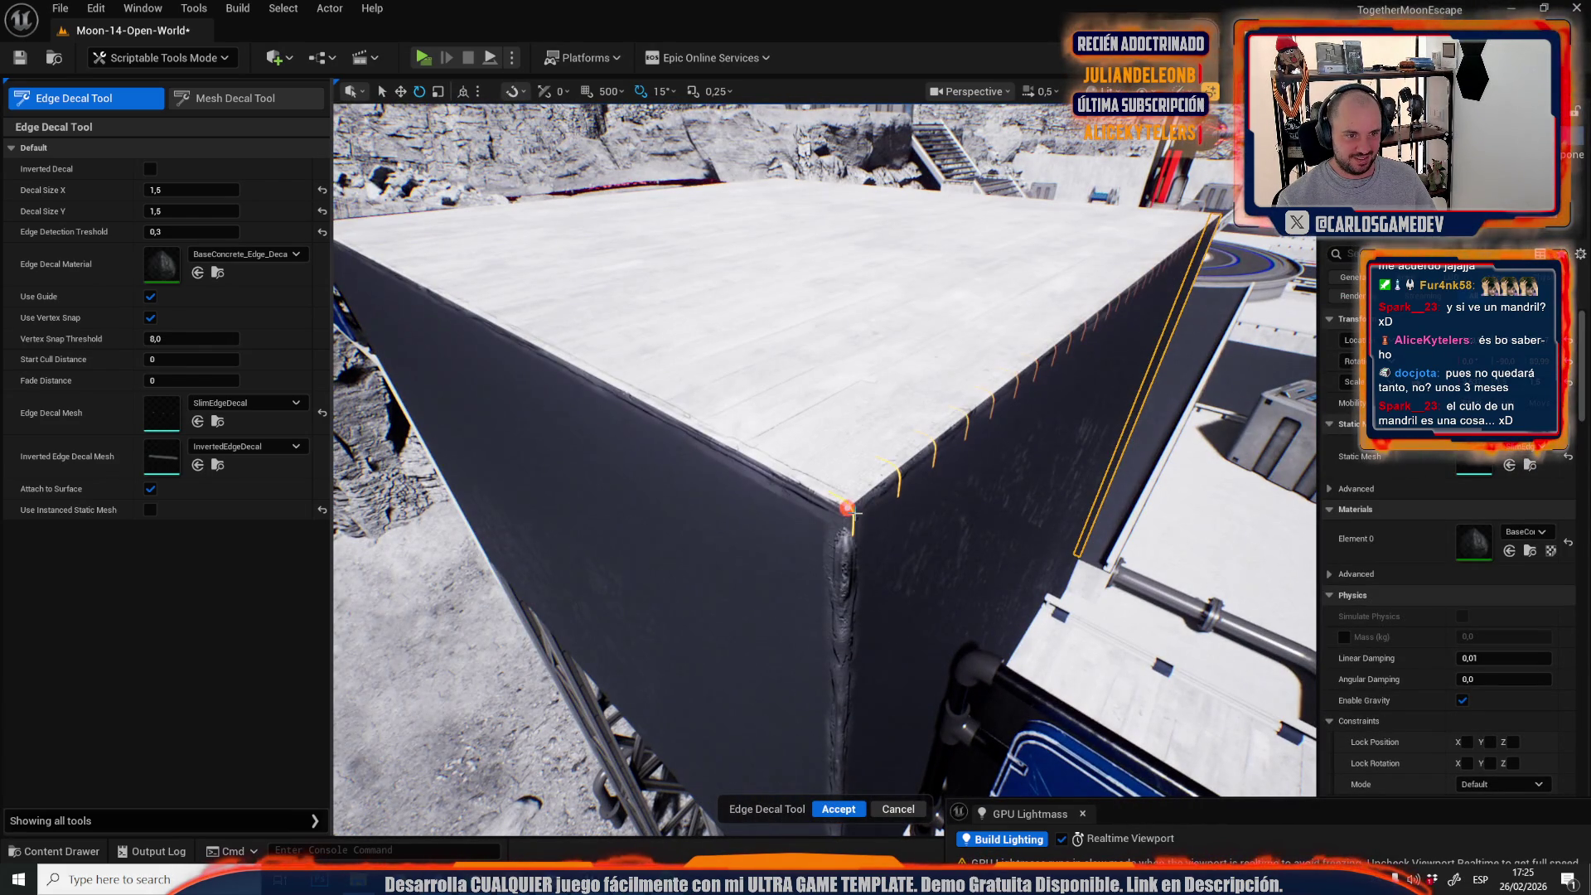
left_click(852, 512)
left_click(839, 809)
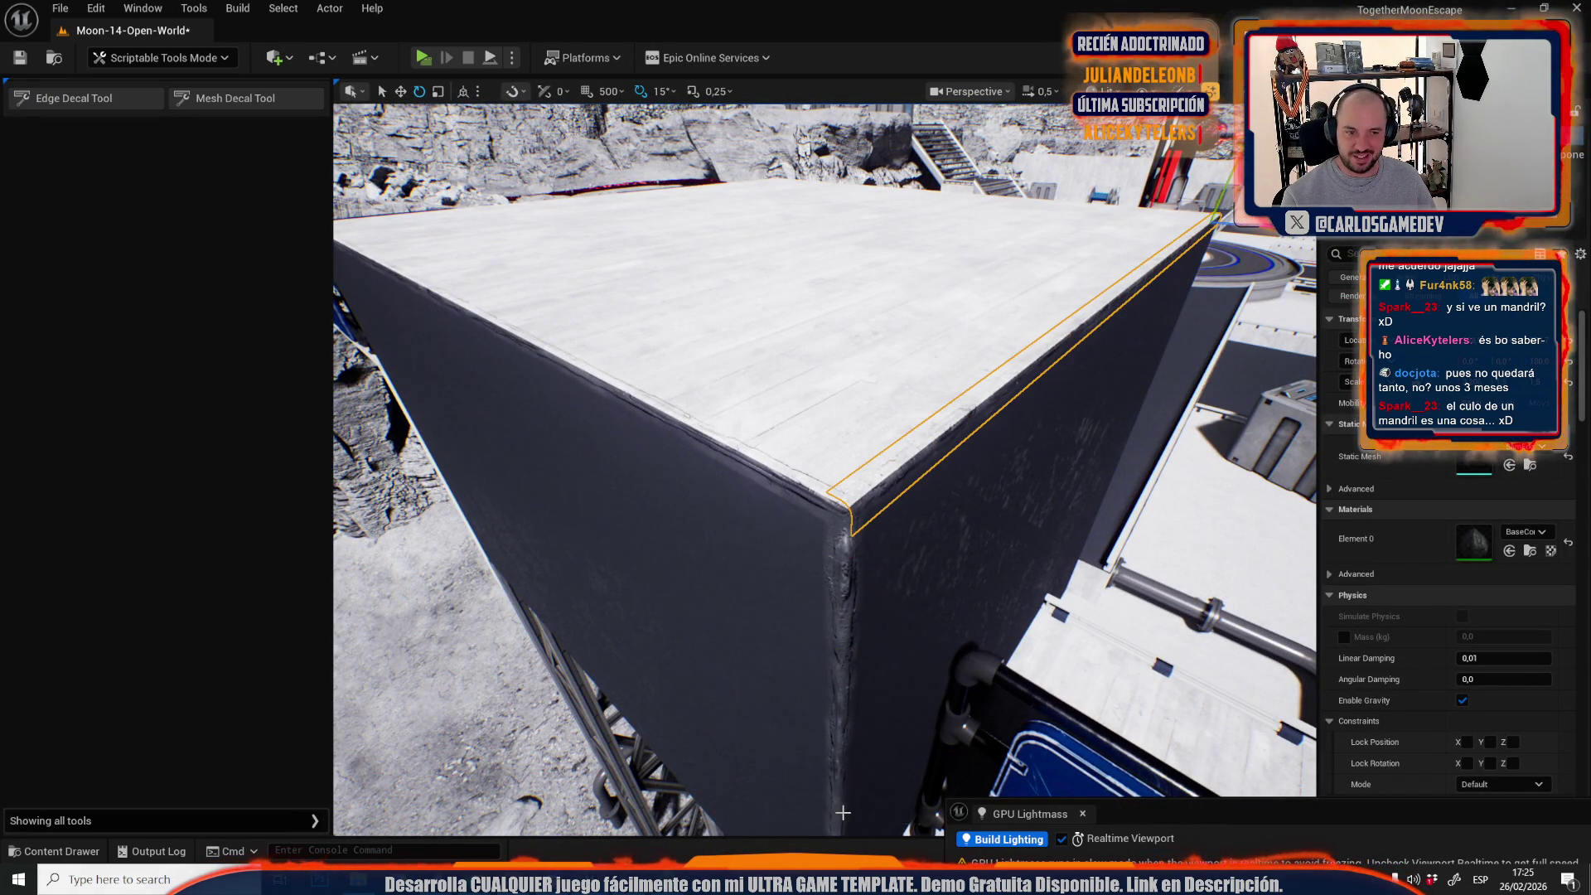
Add and accept an edge decal along the ledge near the white box.
left_click_drag(882, 618, 882, 618)
scroll(882, 618, "down", 3)
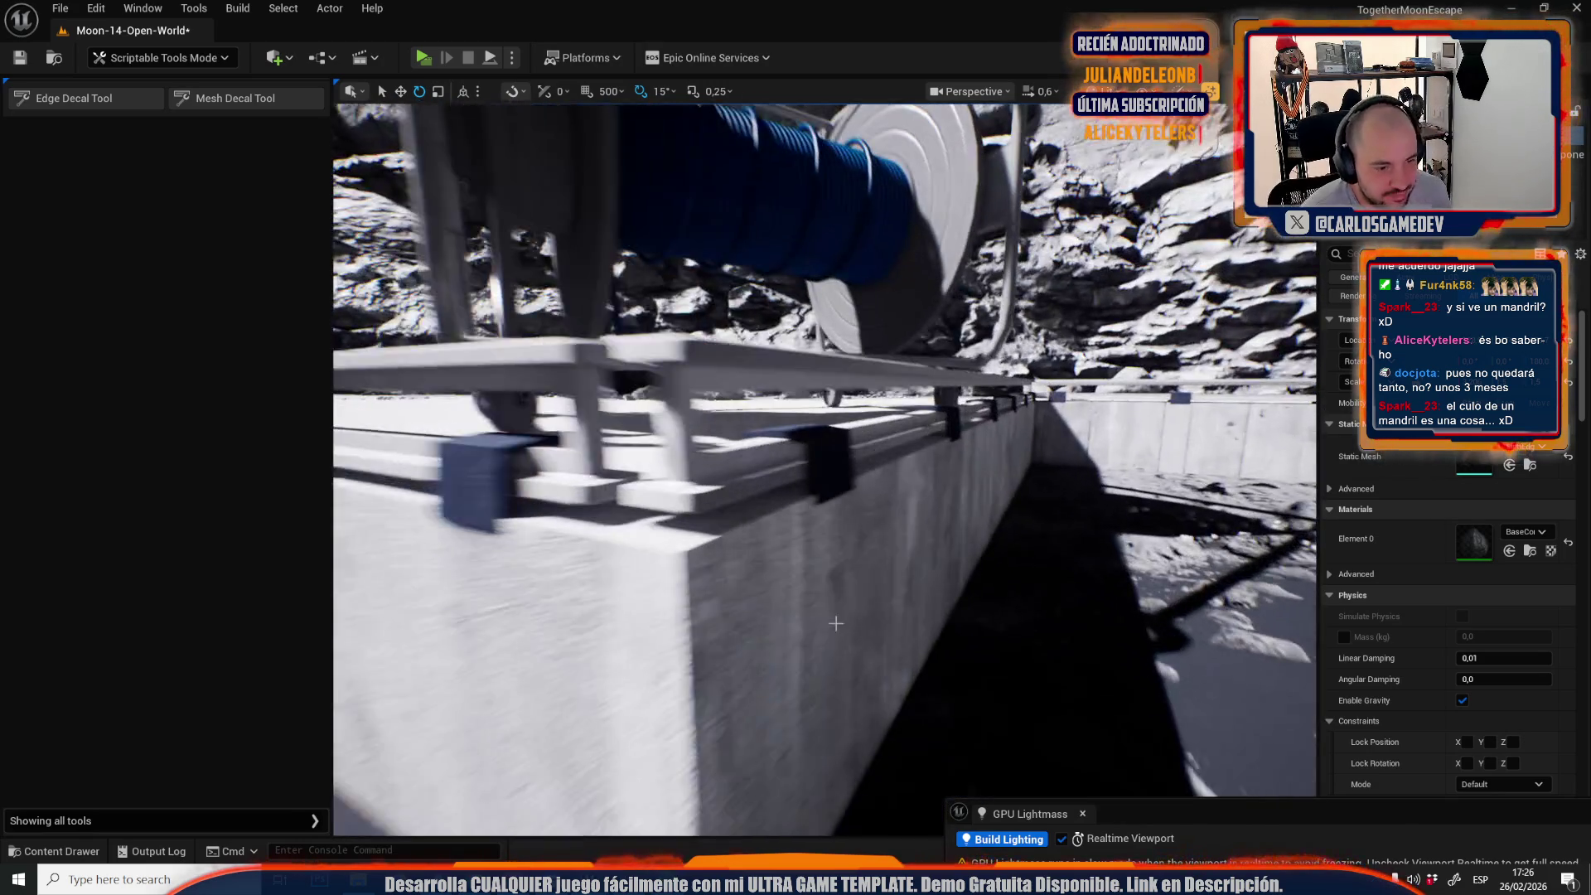
left_click(65, 101)
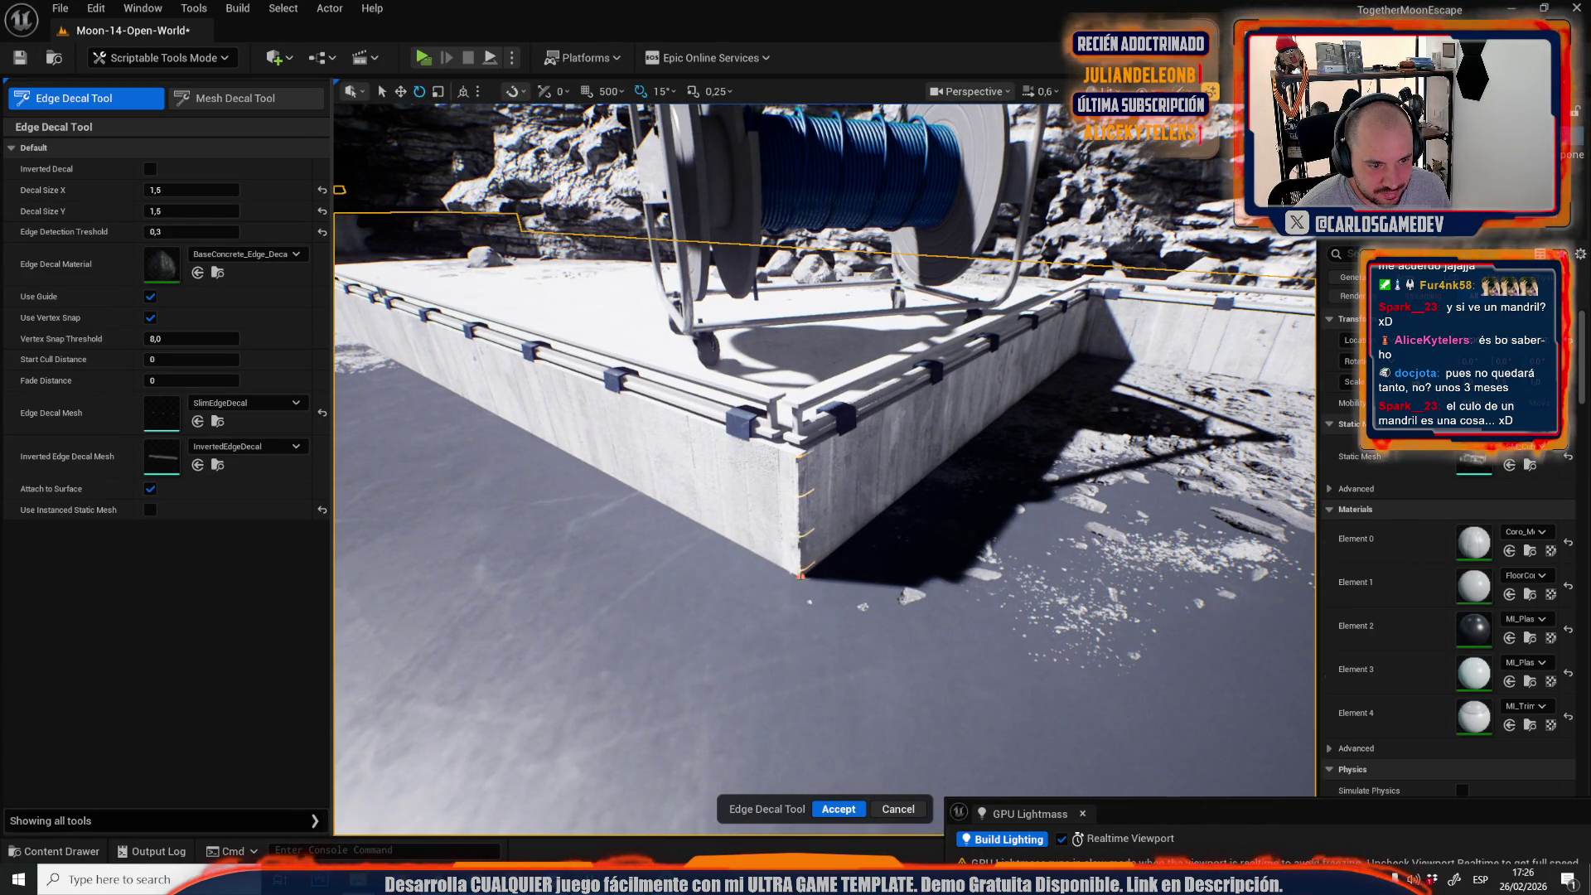
left_click(832, 808)
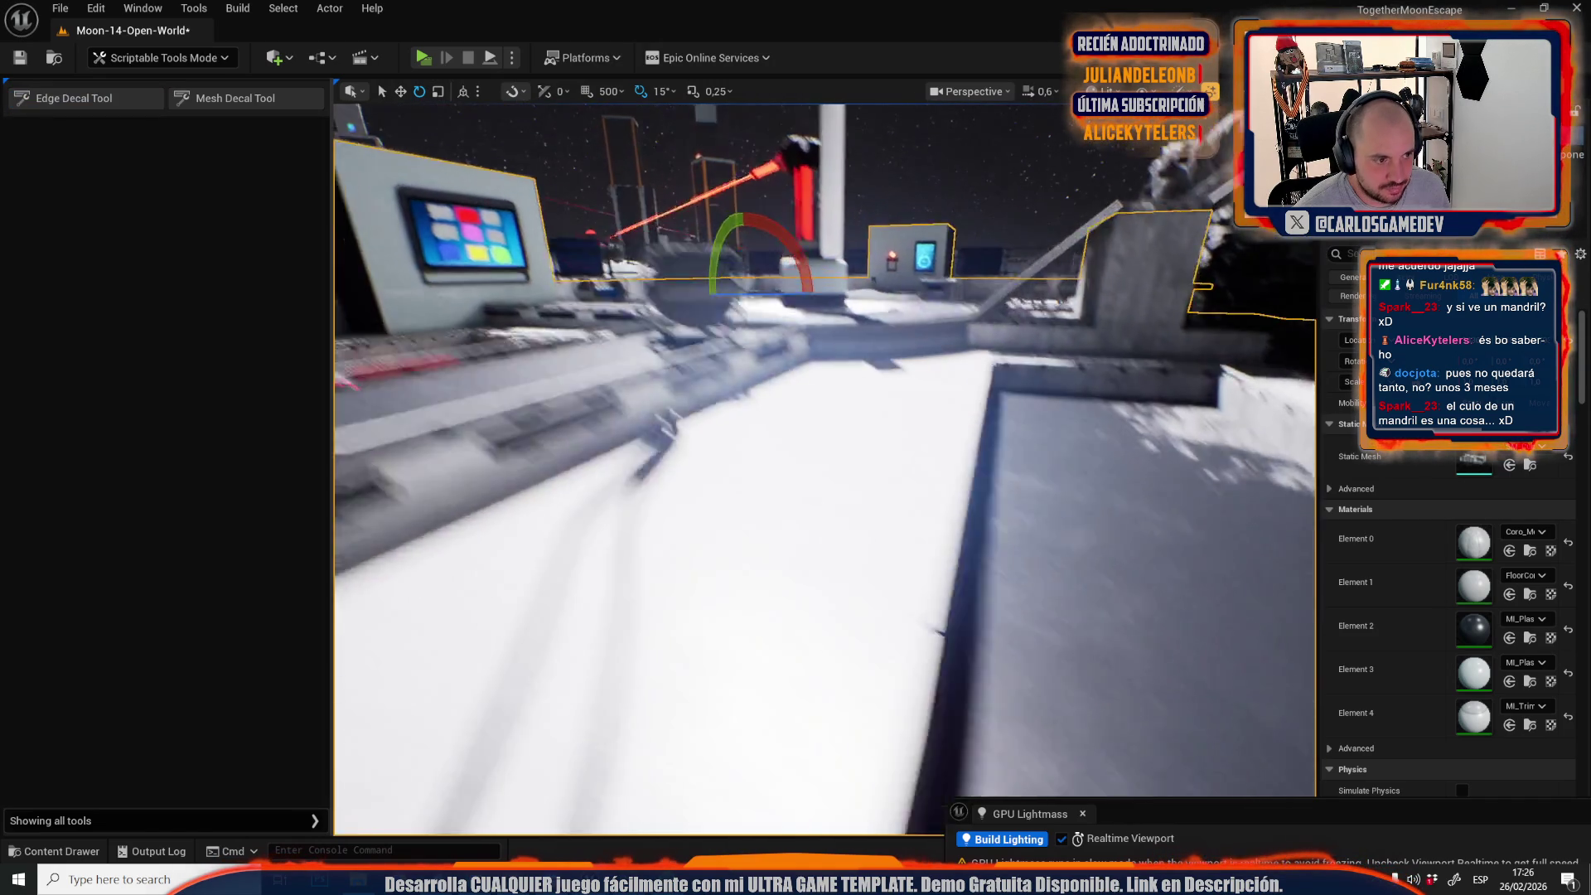
Place an edge decal up the concrete wall's vertical corner and confirm it.
scroll(825, 469, "up", 1)
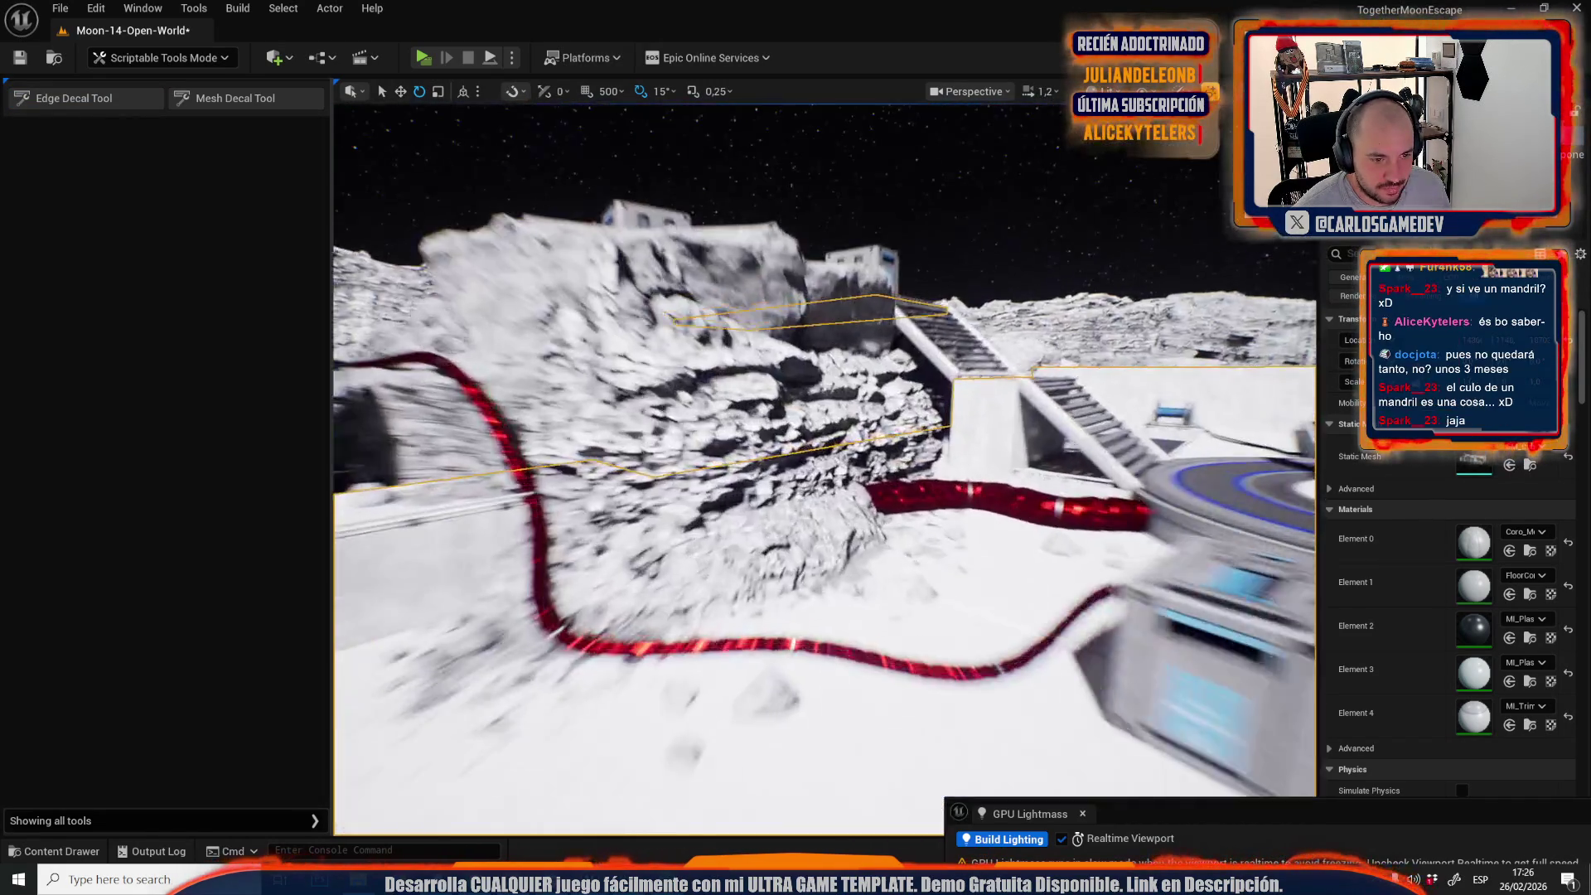
scroll(825, 468, "down", 1)
scroll(824, 468, "down", 1)
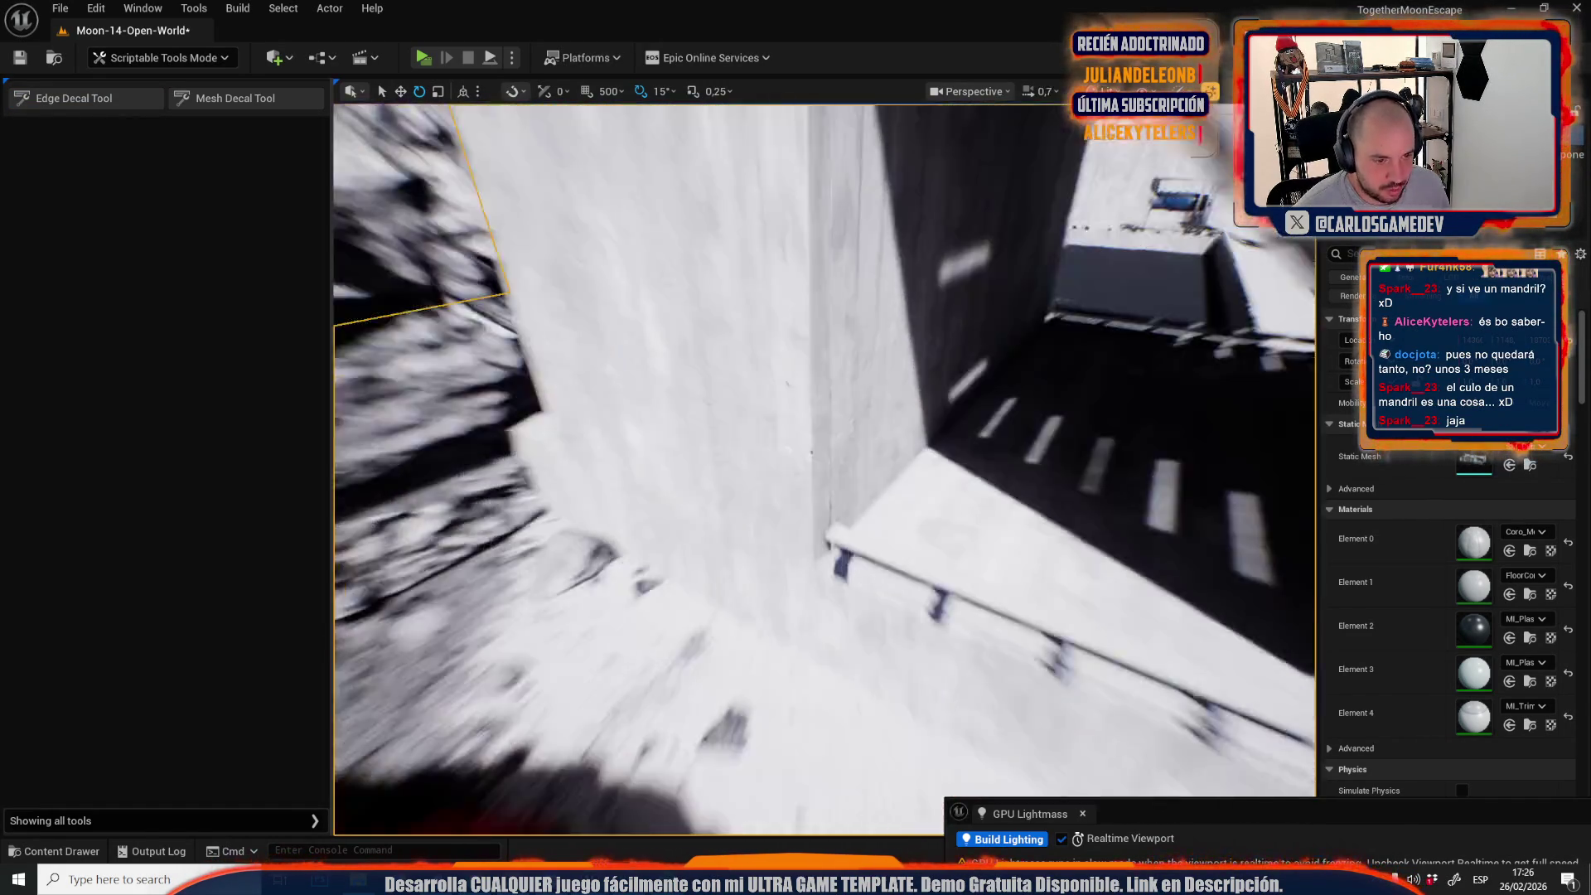
left_click(125, 106)
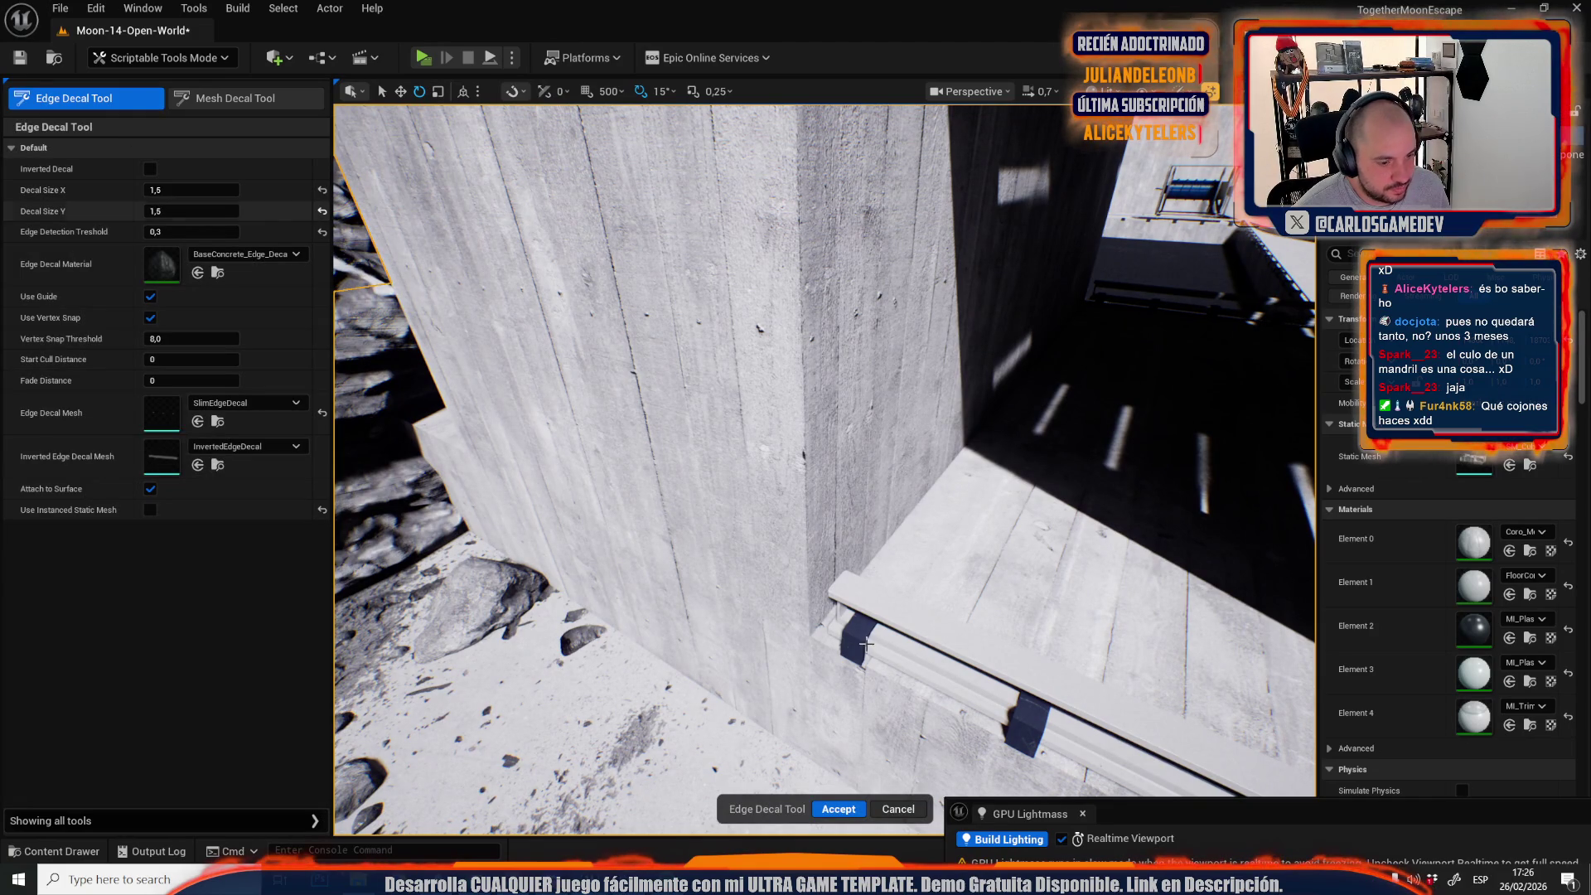
left_click_drag(810, 636, 767, 193)
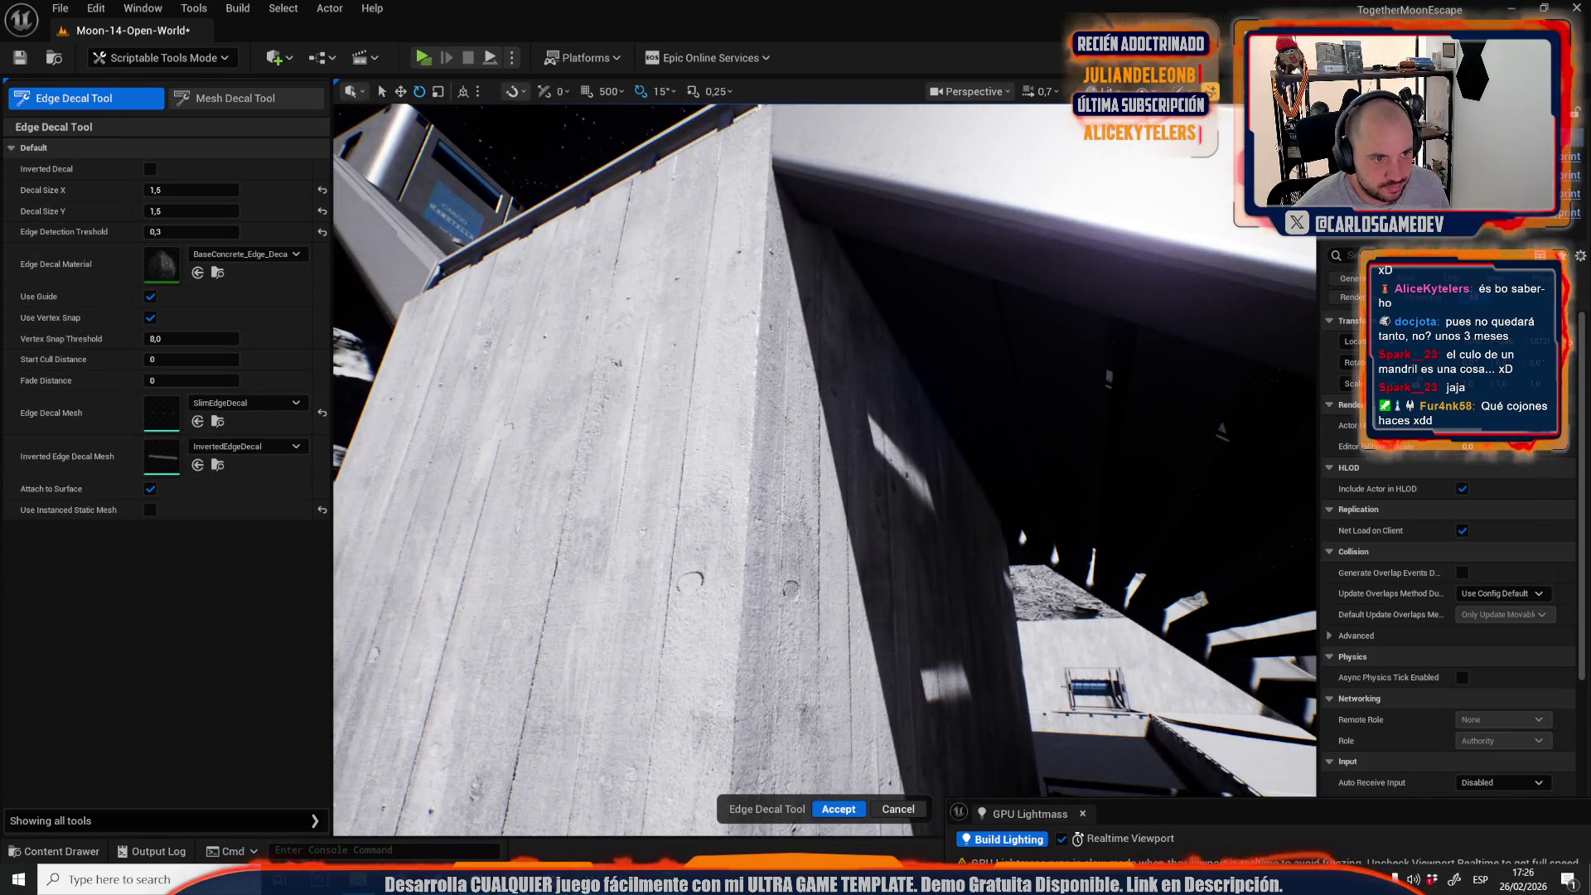
left_click(767, 186)
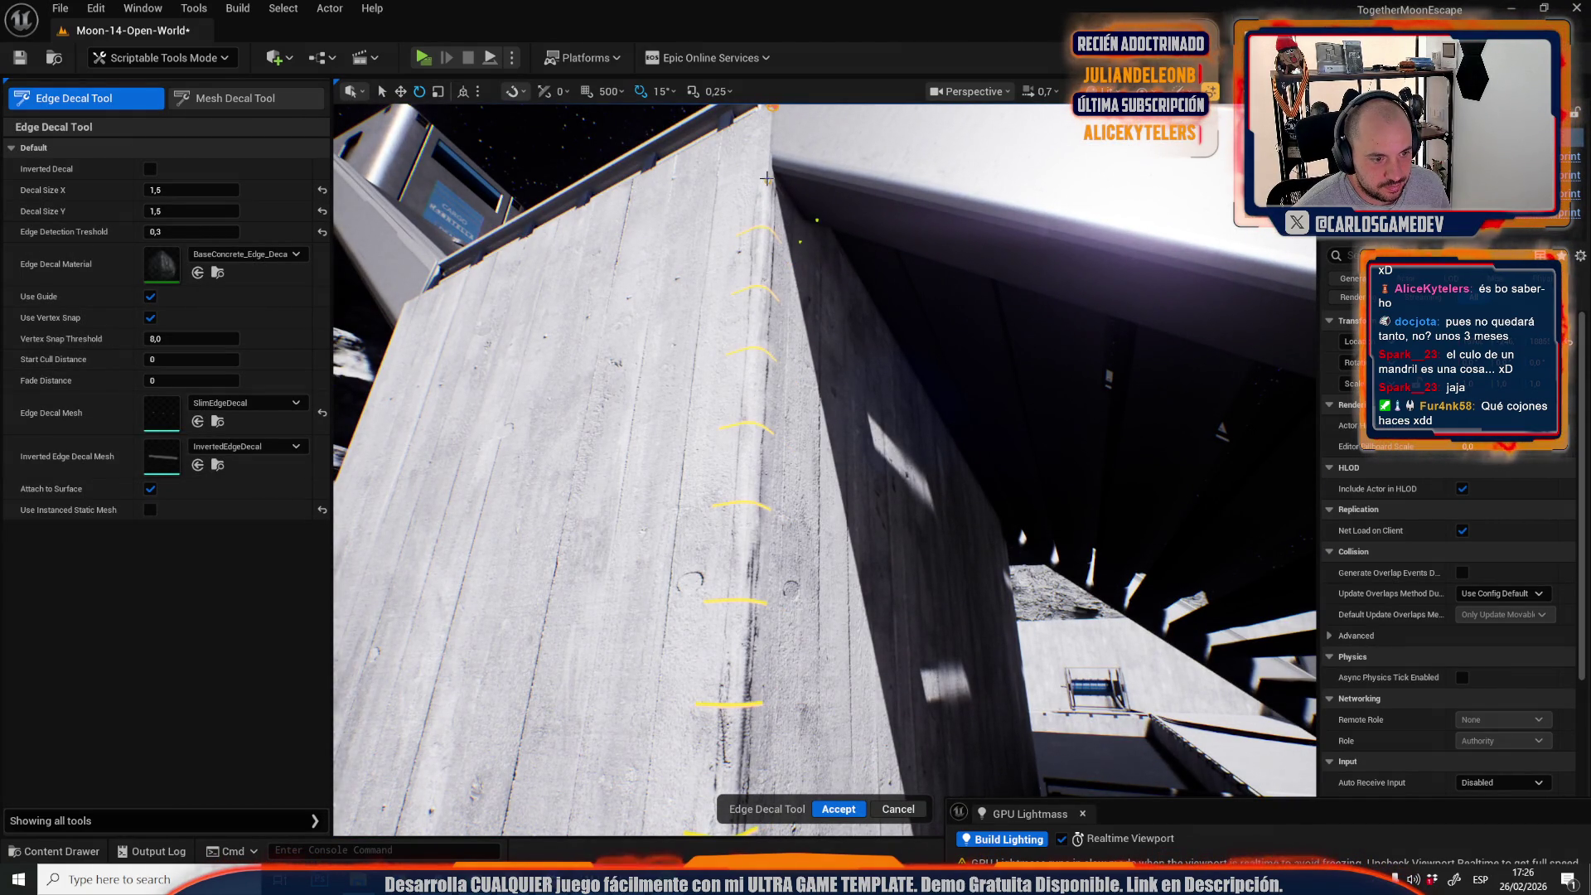
left_click(839, 809)
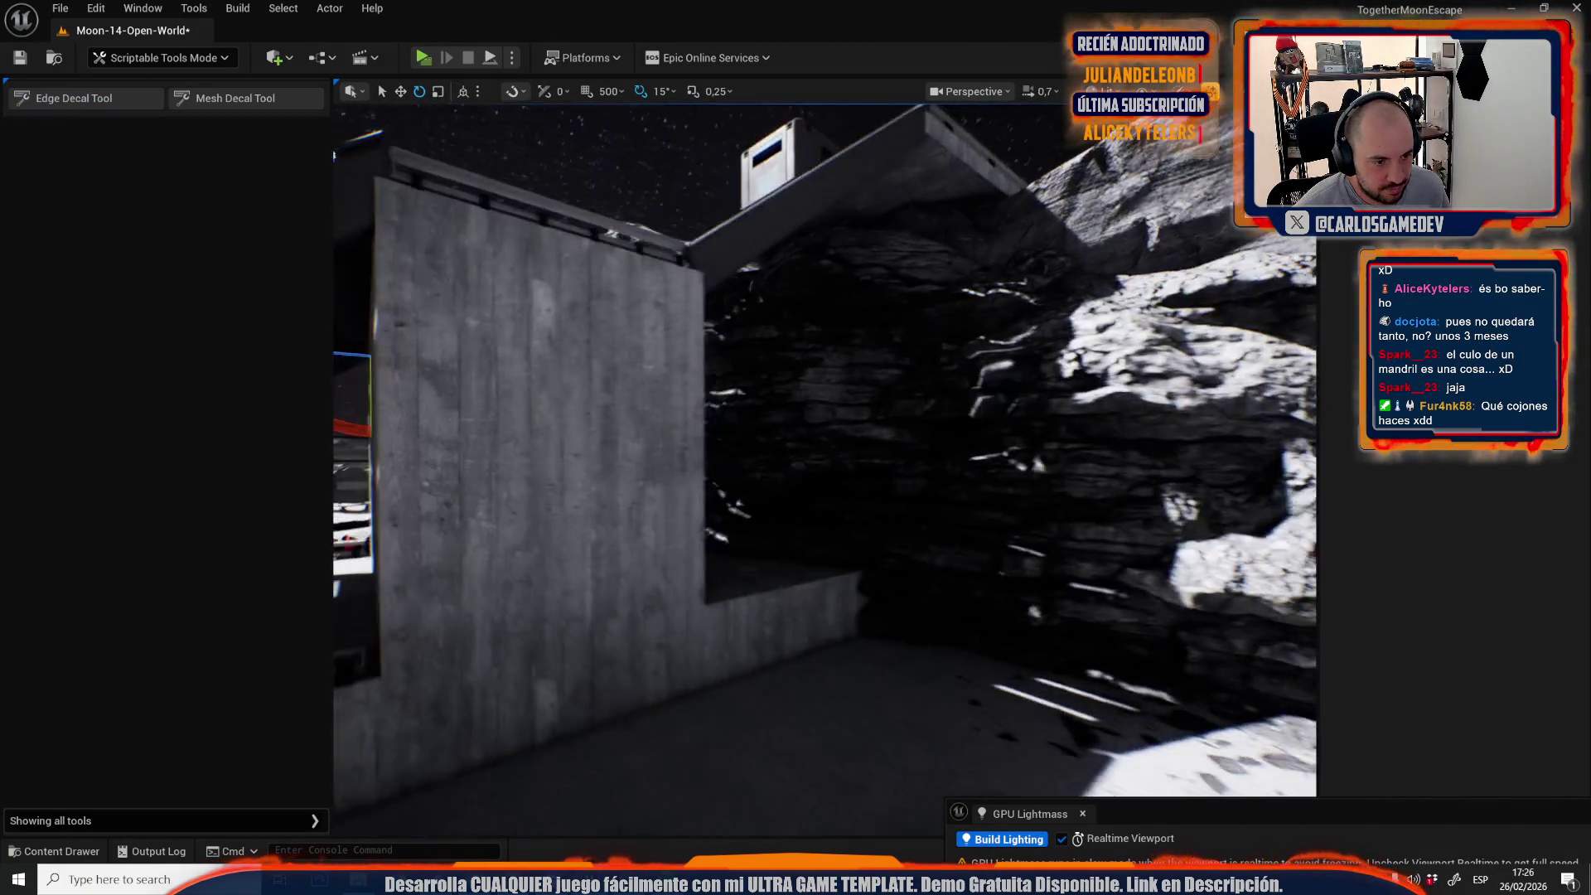
Add and confirm another decal on a concrete wall corner.
scroll(826, 469, "down", 1)
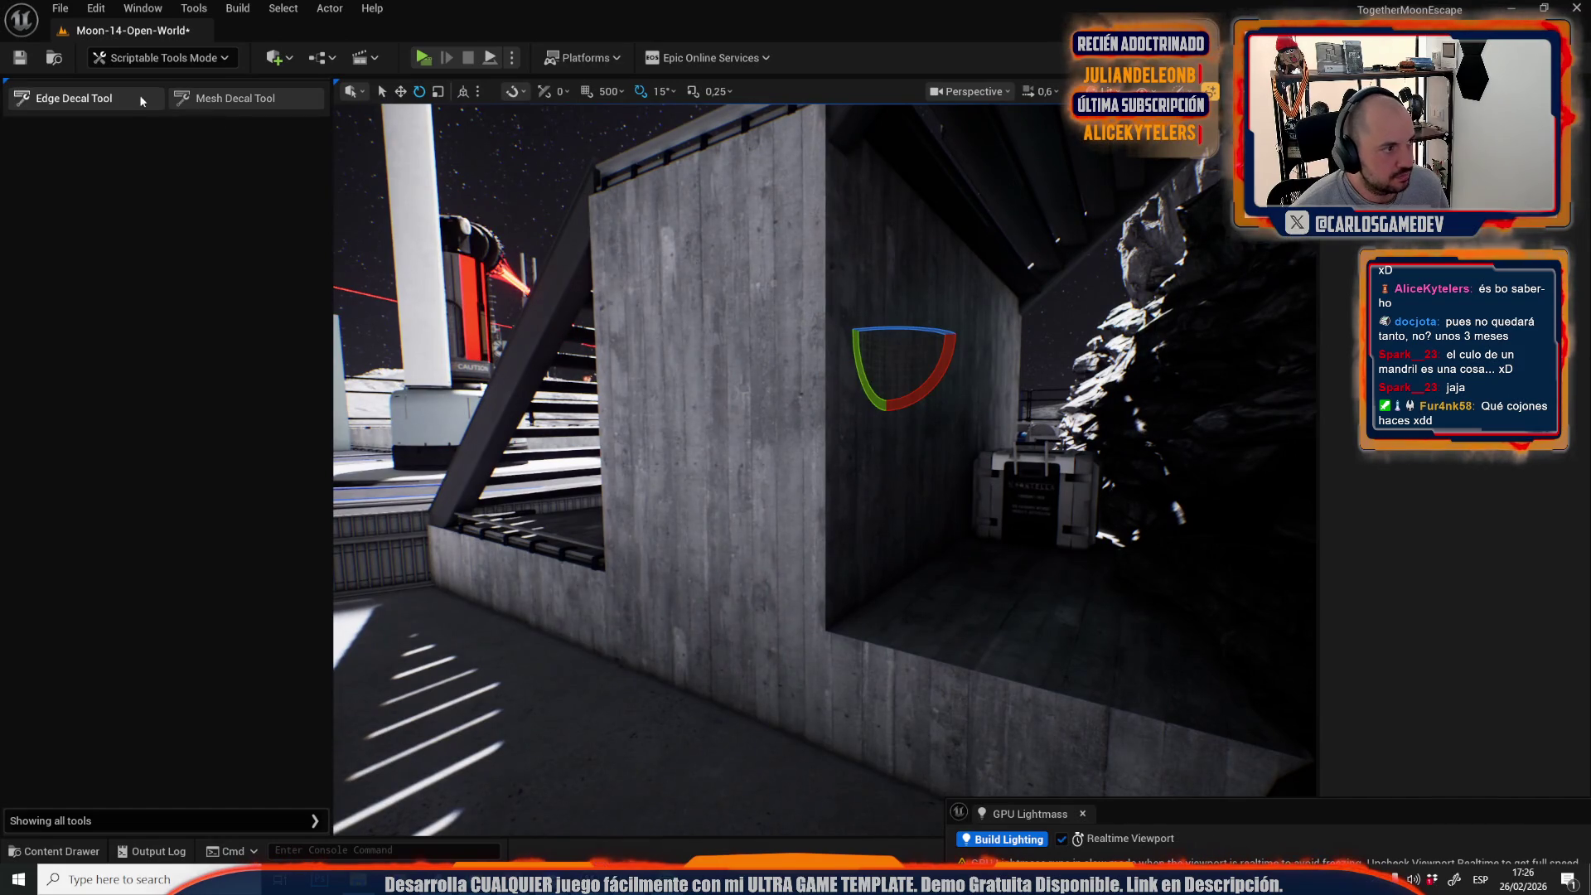
left_click(140, 97)
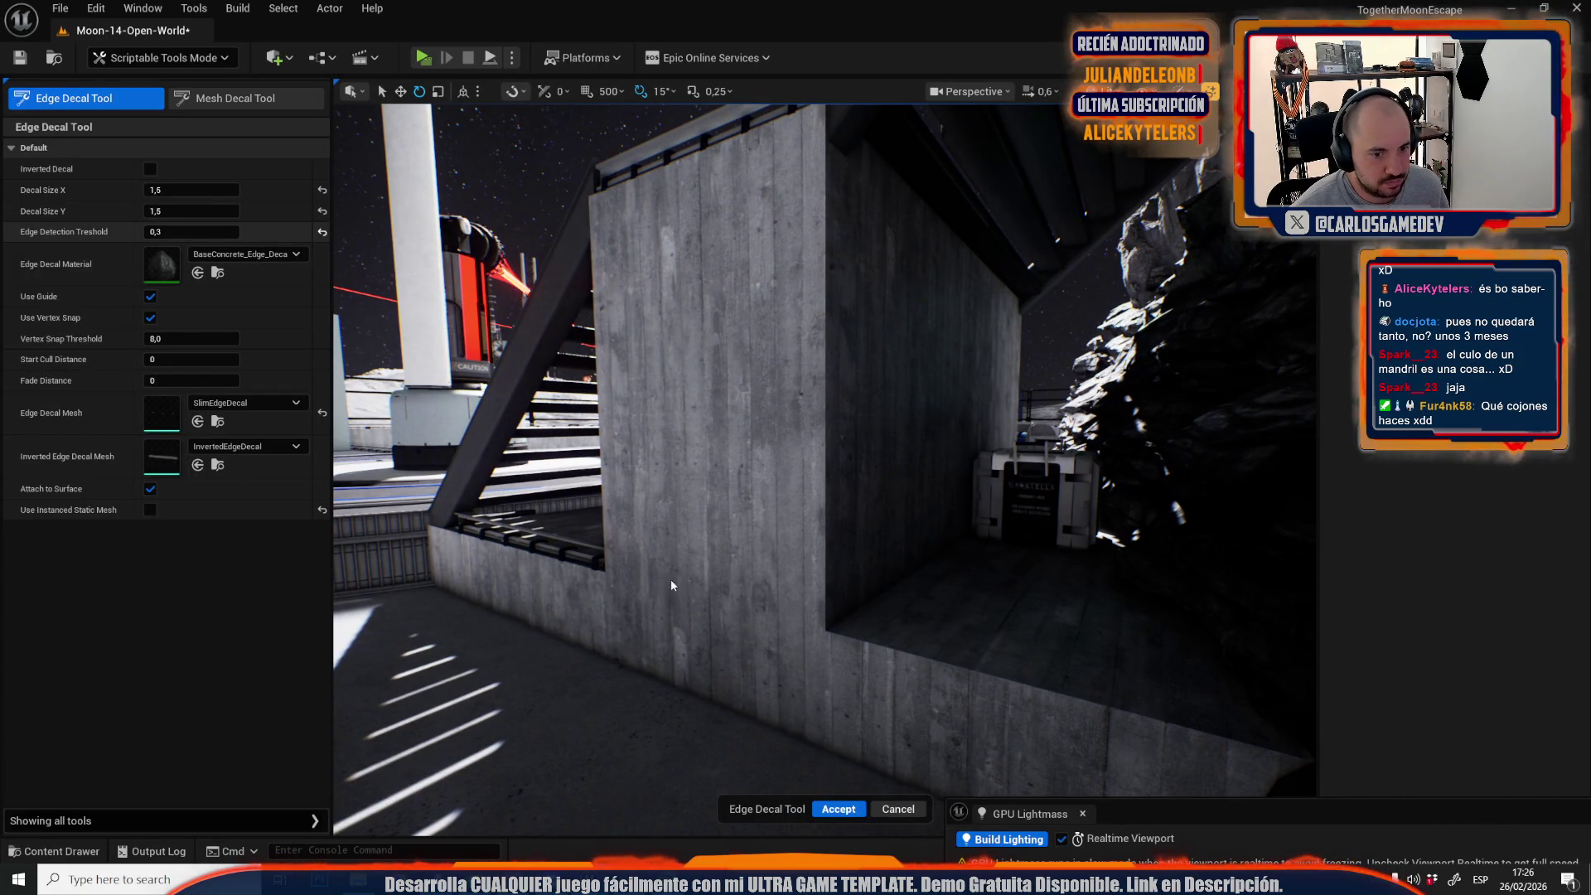
left_click(826, 632)
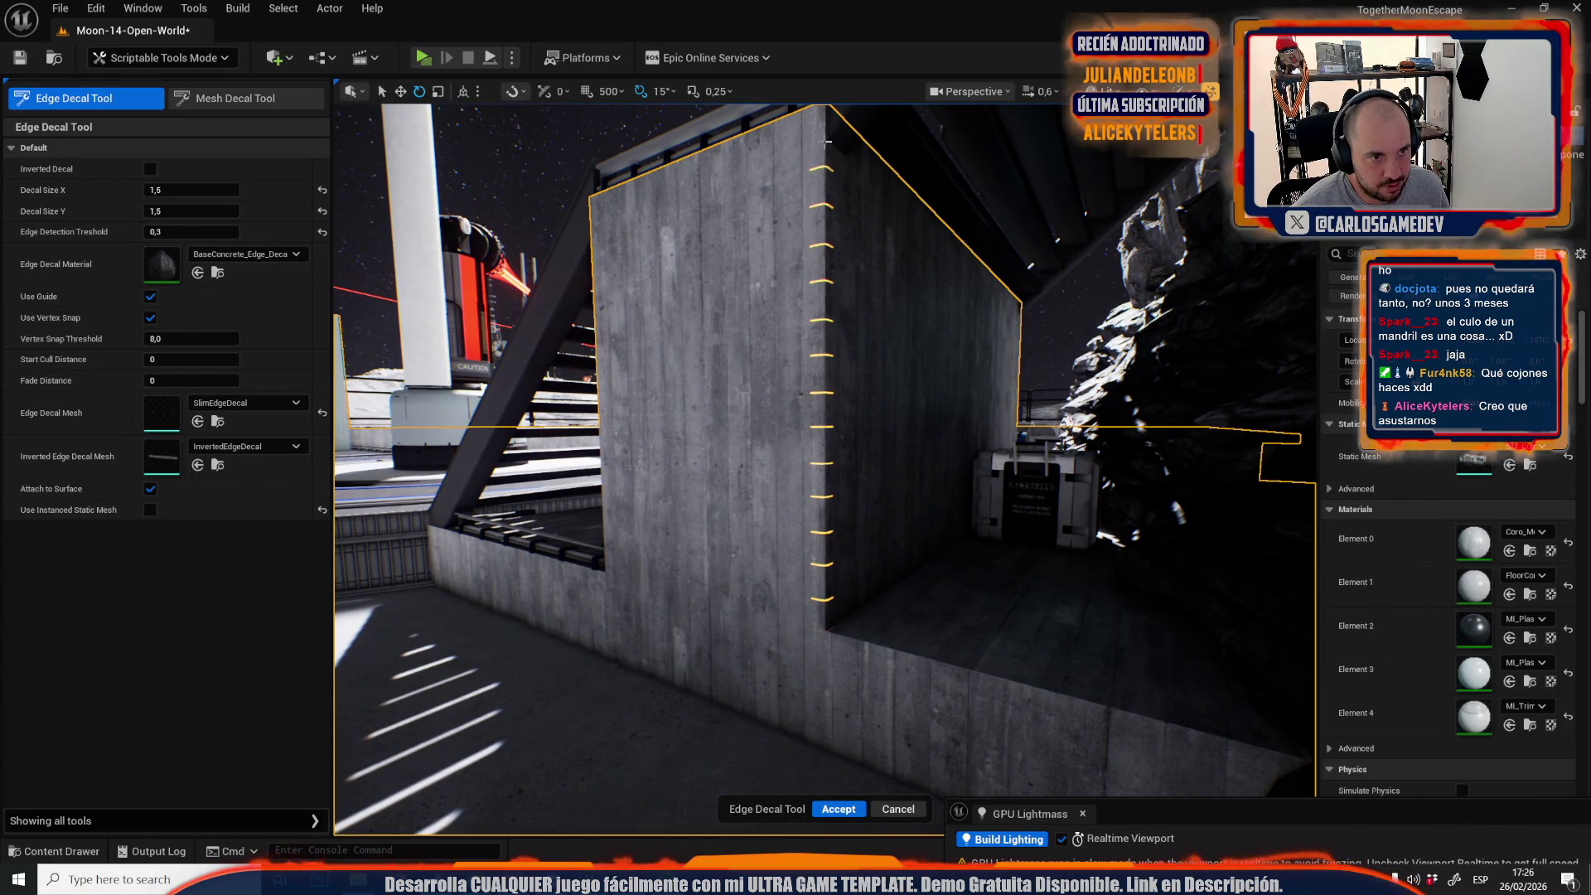
left_click(839, 809)
Run an edge decal up the tall wall corner beside the stair railing.
left_click_drag(731, 565, 731, 565)
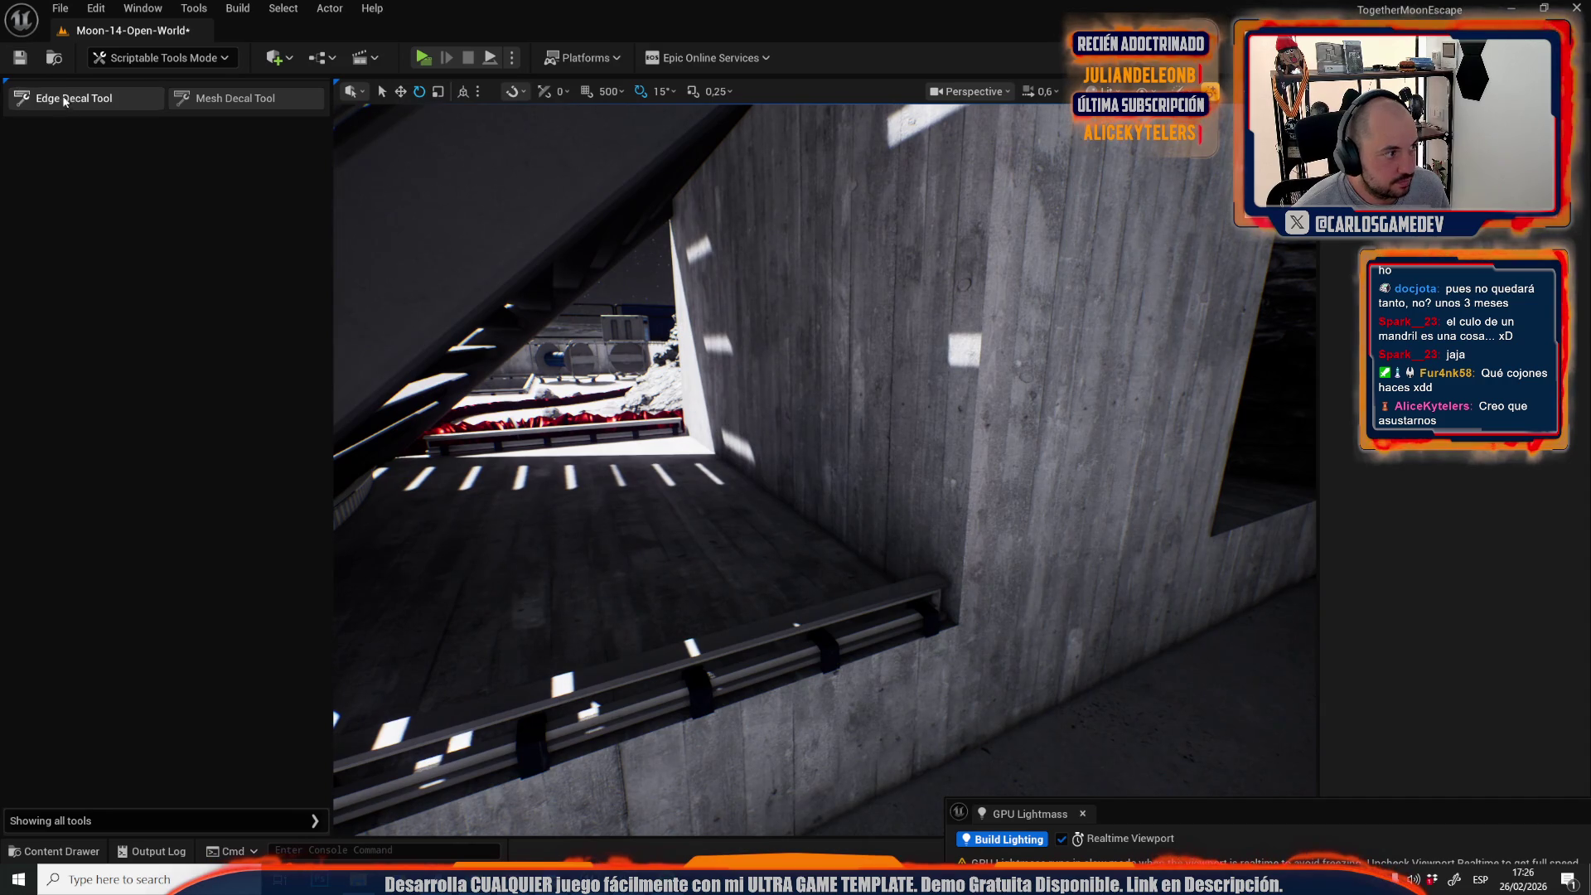
left_click(65, 100)
left_click(960, 626)
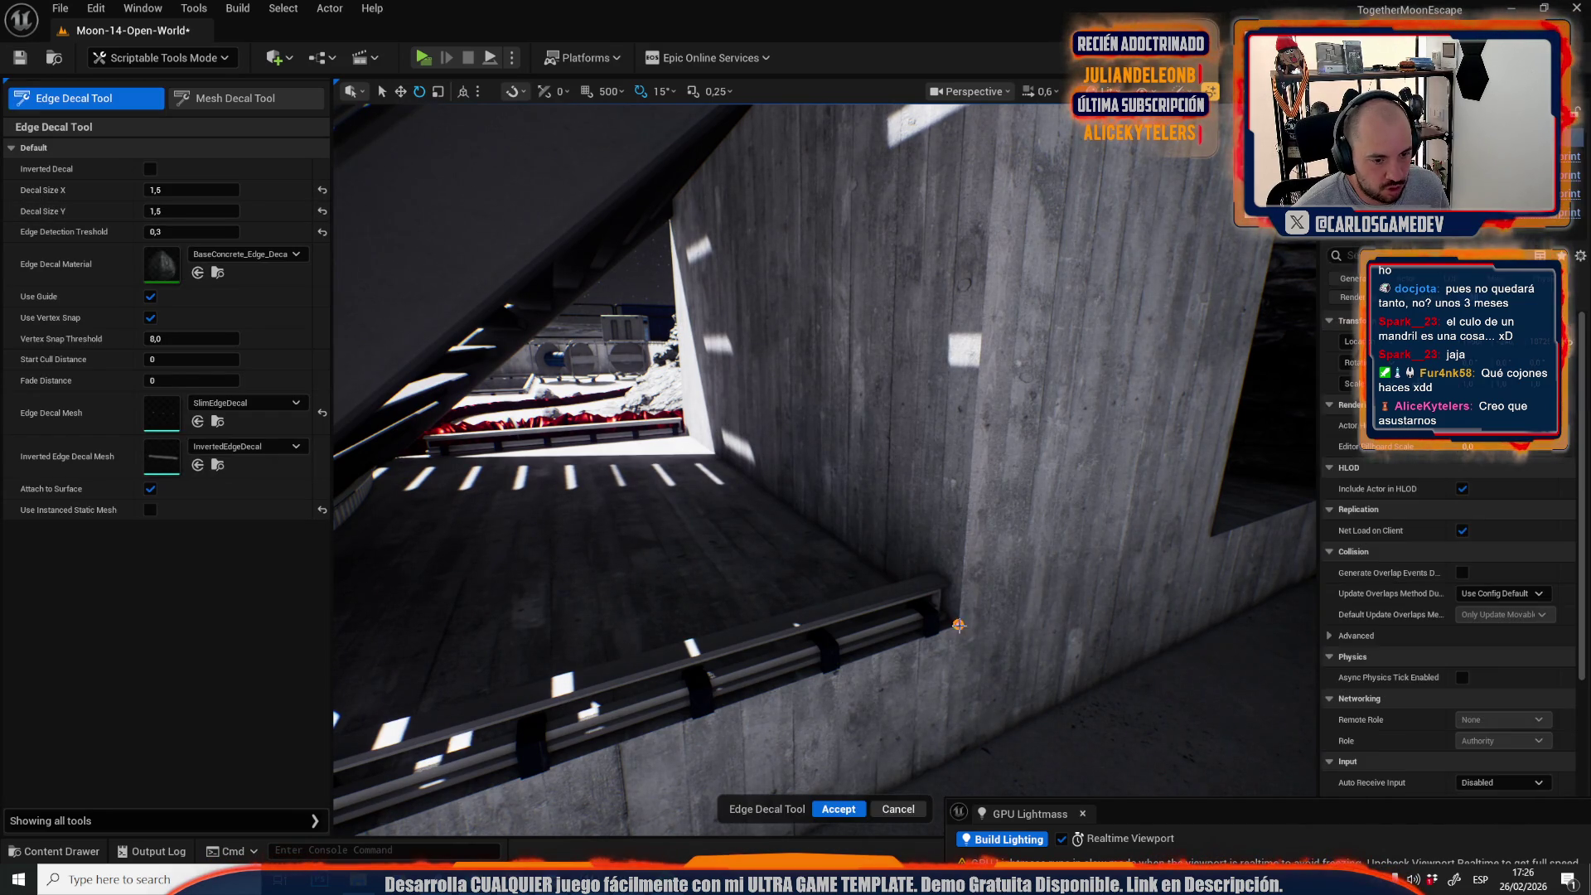
left_click_drag(960, 626, 950, 544)
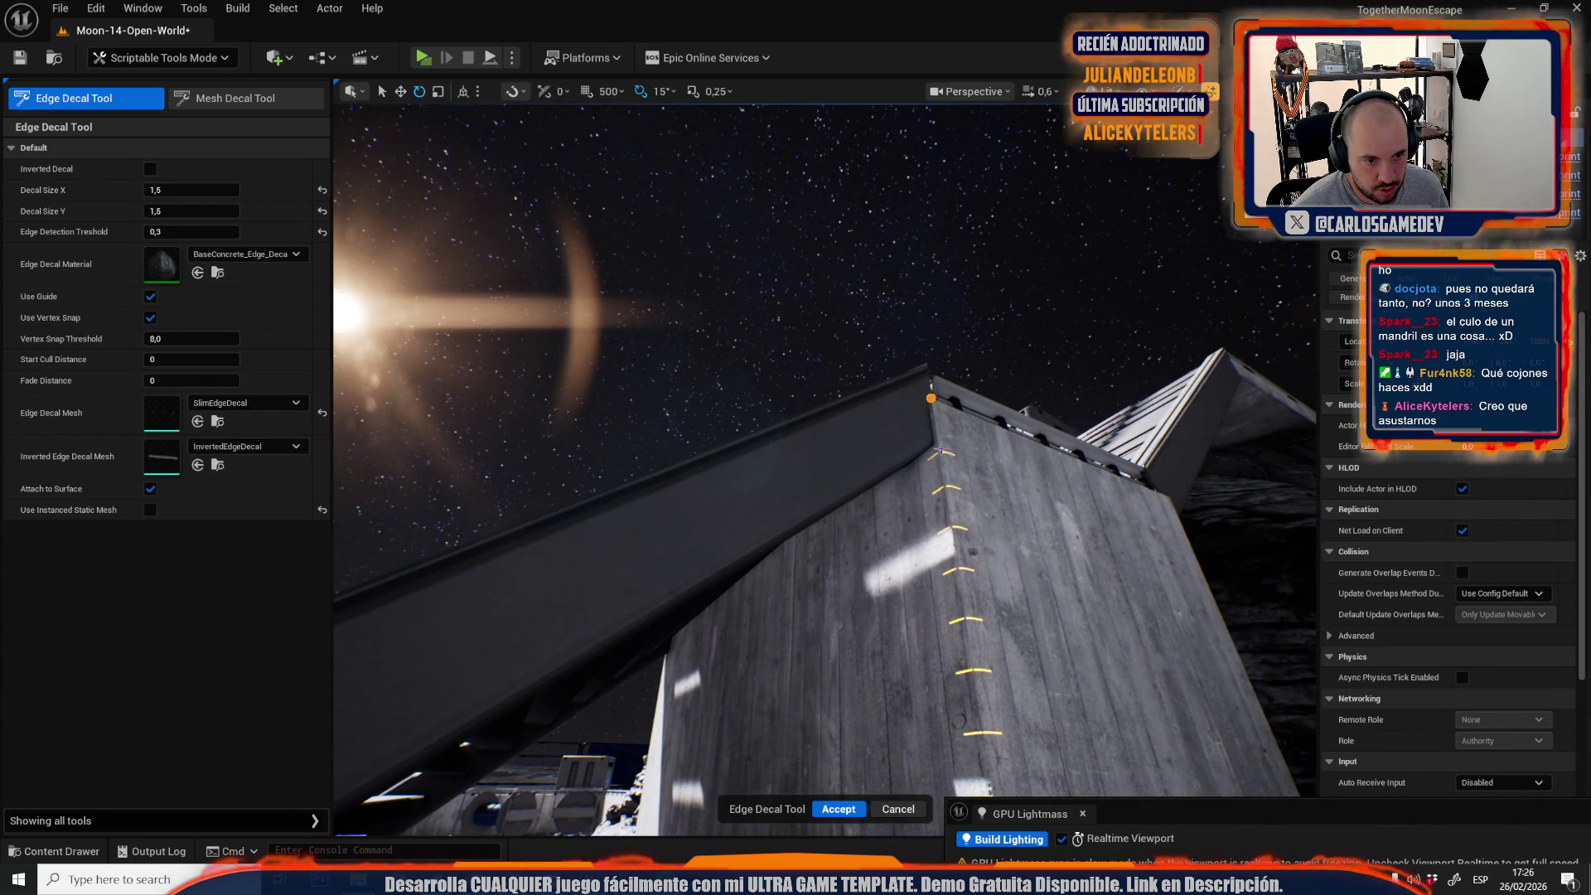
left_click(849, 809)
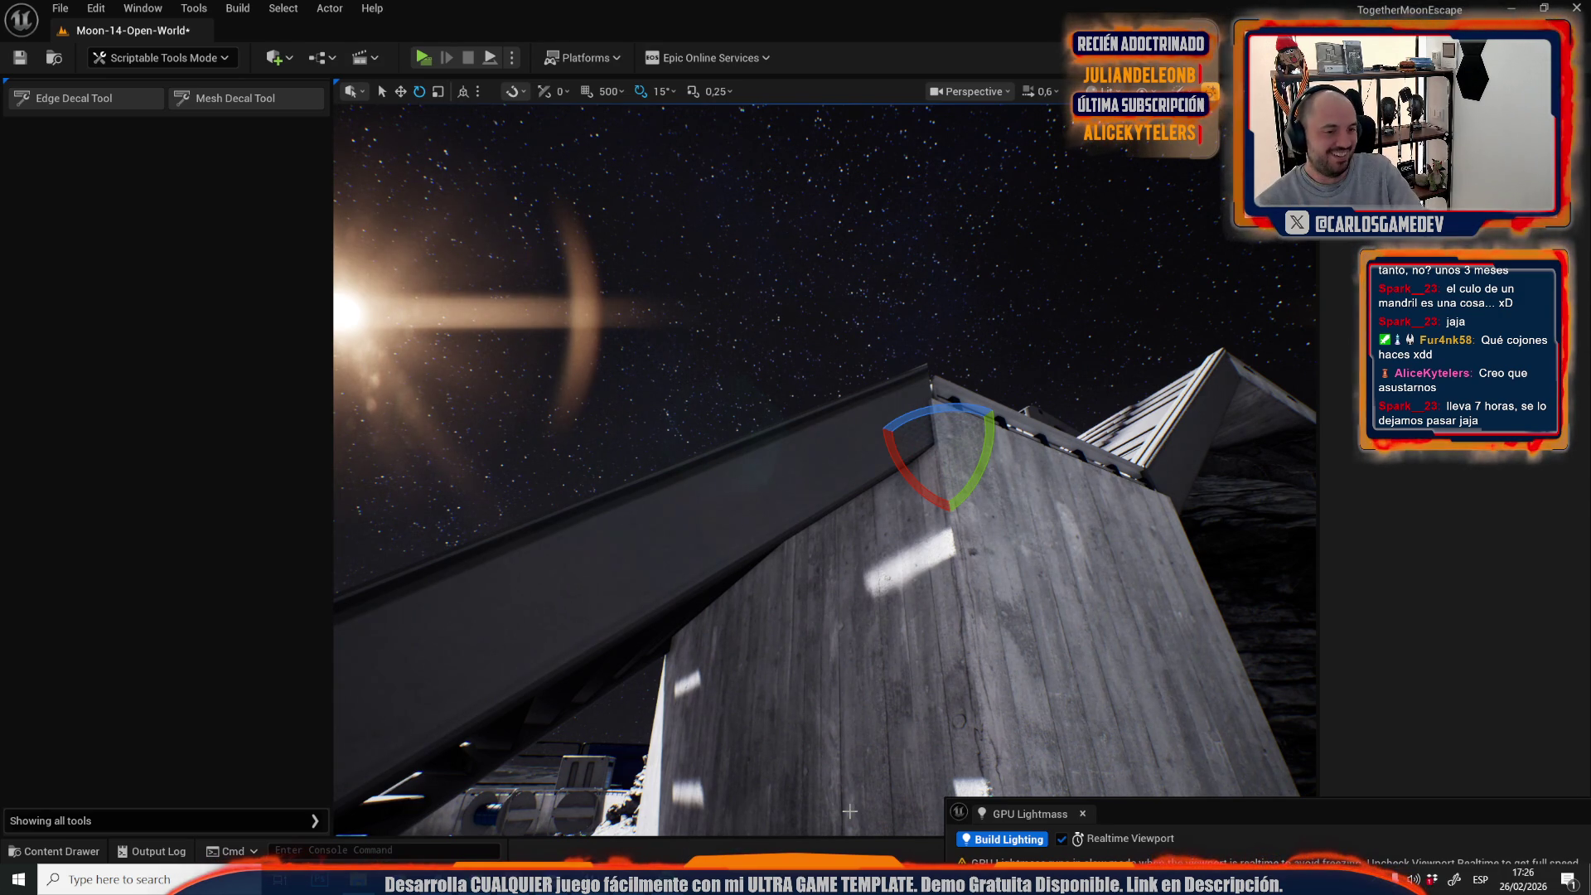
left_click(182, 62)
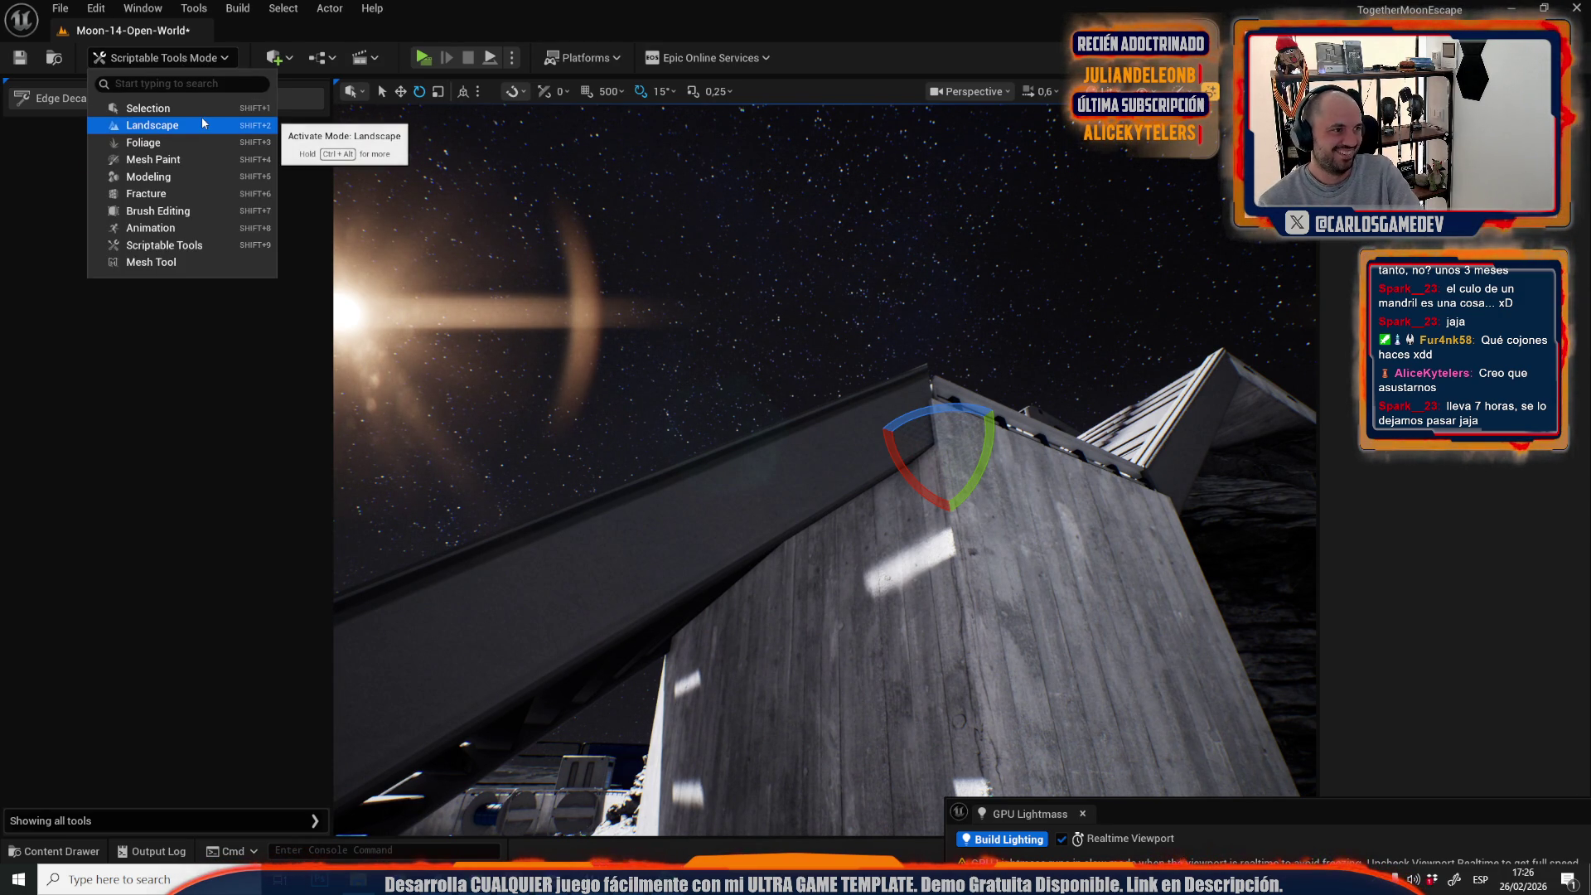
Switch to Selection Mode and select the red beacon panel on the wall.
left_click(208, 116)
left_click_drag(553, 488, 575, 472)
scroll(574, 472, "up", 1)
scroll(574, 472, "down", 2)
scroll(574, 473, "up", 2)
scroll(574, 473, "down", 2)
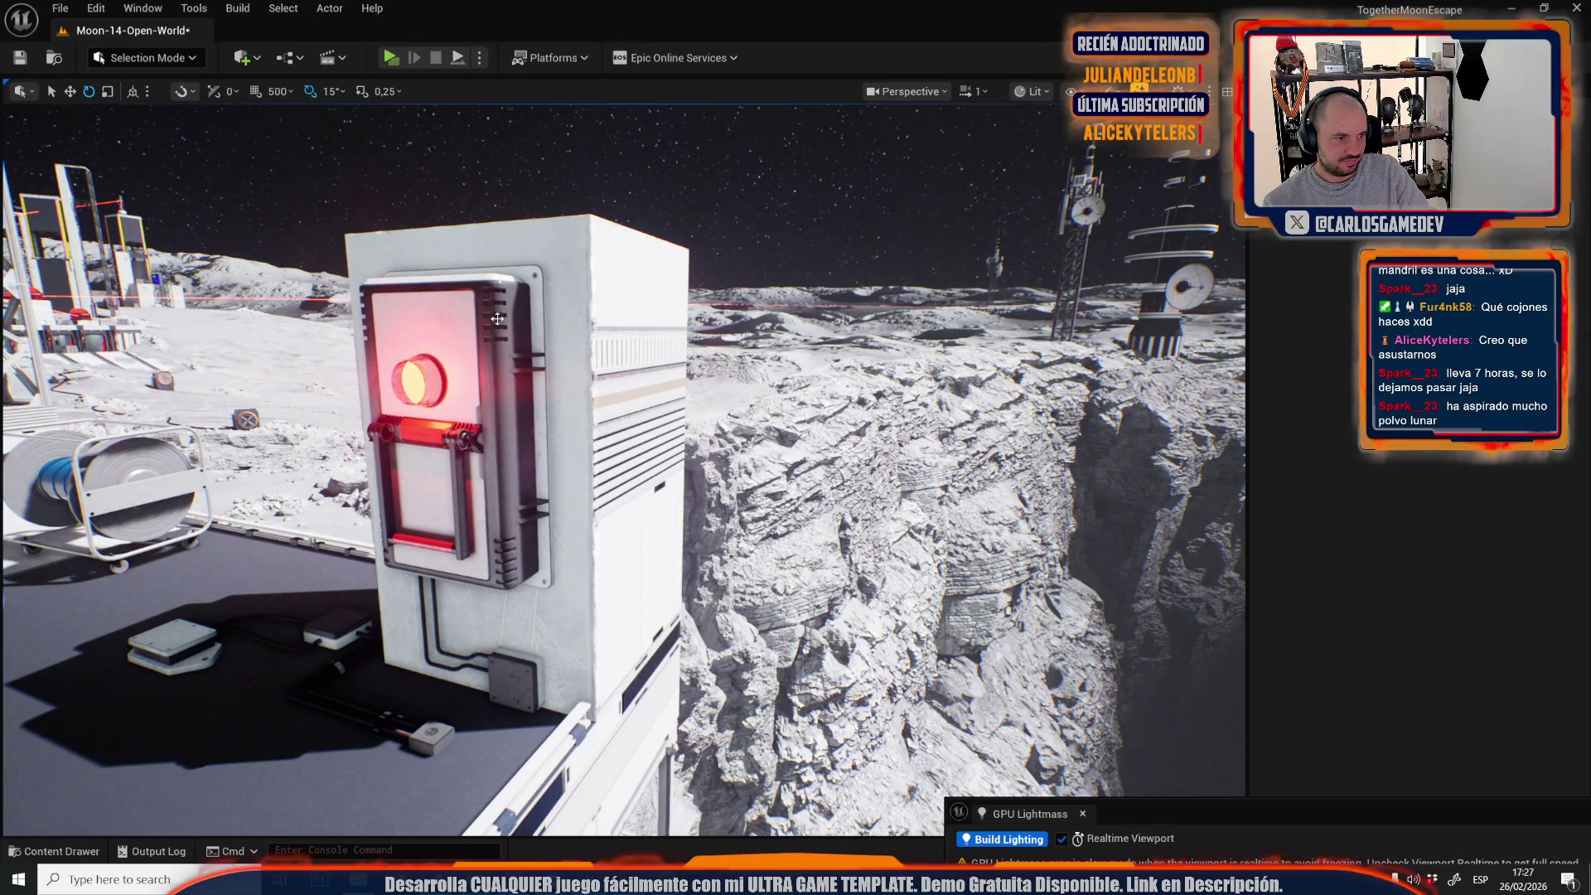
left_click(497, 320)
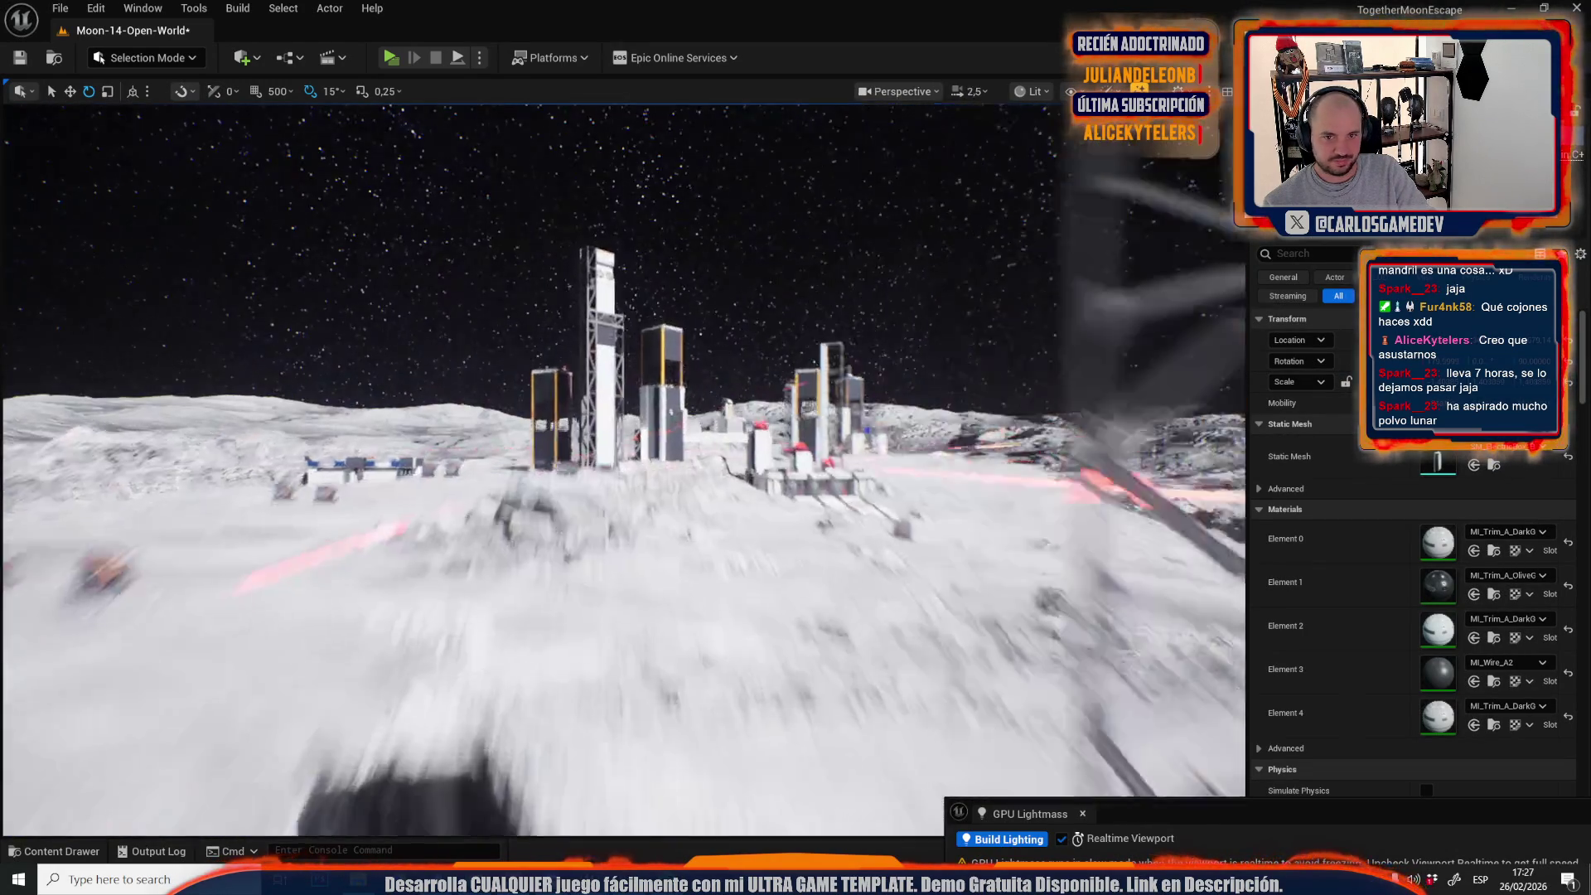
Undo the accidental beacon and wall-panel changes and frame the beacon.
mouse_move(575, 473)
left_mouse_down()
mouse_move(685, 351)
mouse_move(727, 382)
left_mouse_up()
key("ctrl+z")
key("w")
mouse_move(673, 473)
left_mouse_down()
mouse_move(580, 497)
mouse_move(538, 542)
mouse_move(518, 340)
mouse_move(491, 338)
left_mouse_up()
key("Delete")
left_click(522, 522)
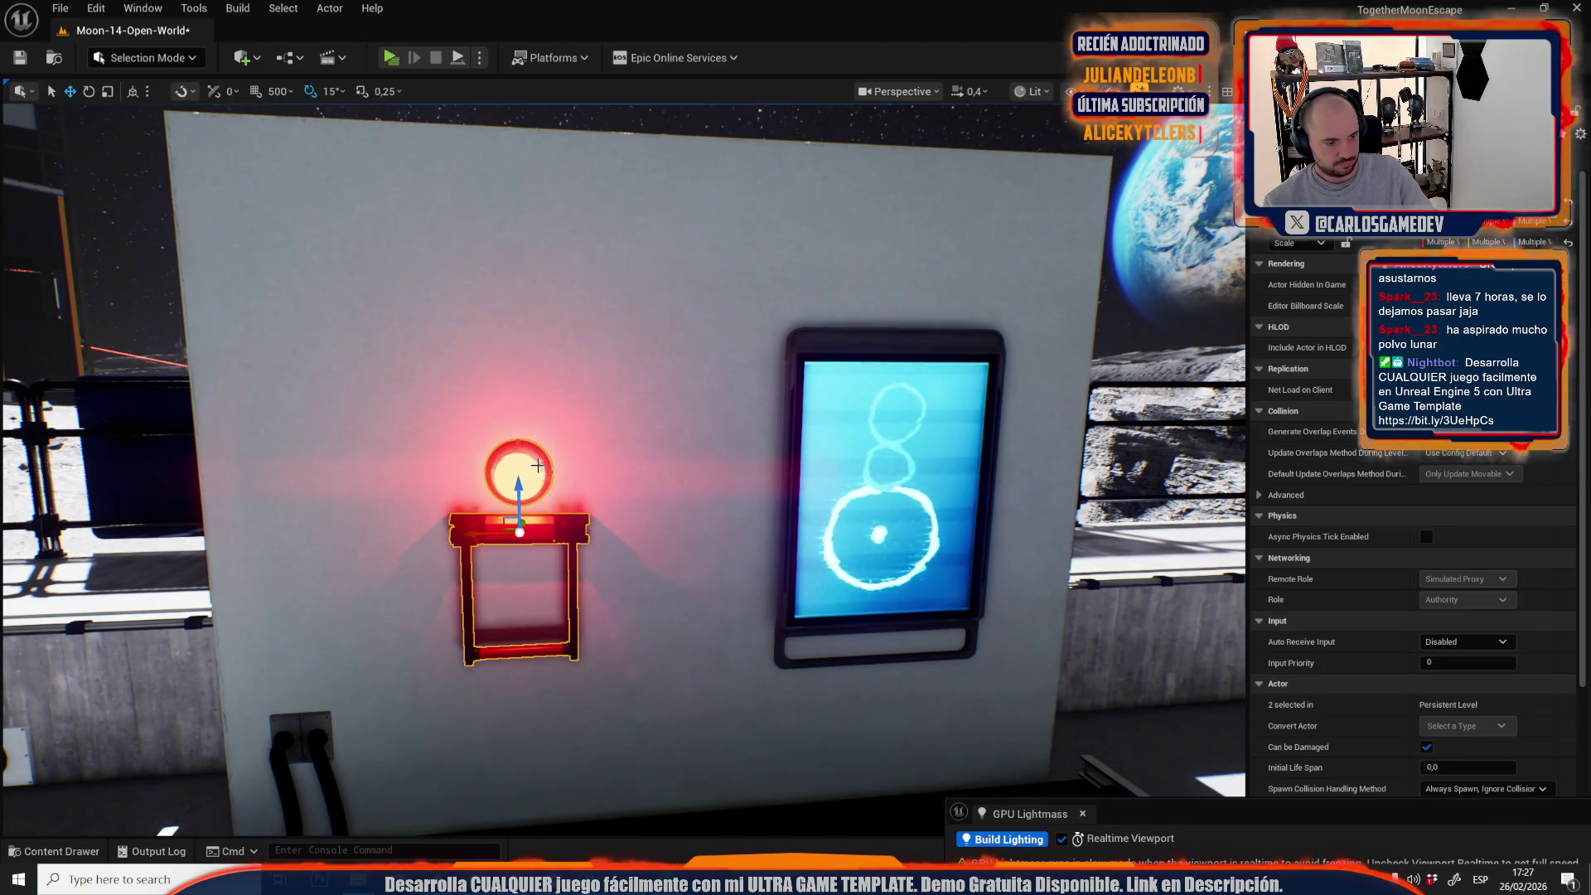
key("ctrl+z")
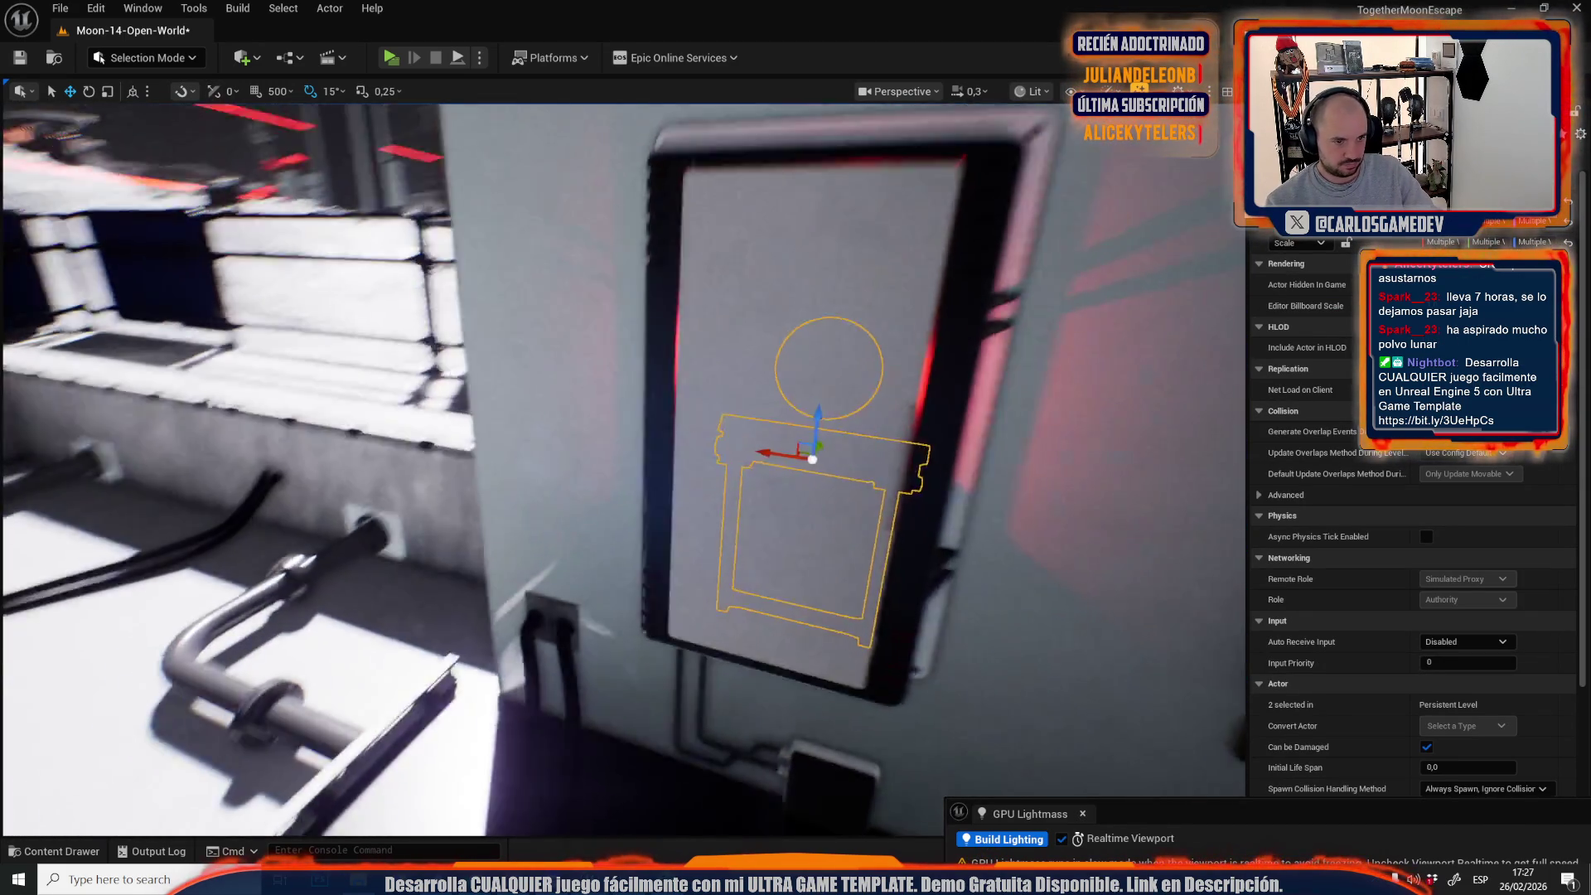
scroll(571, 464, "up", 5)
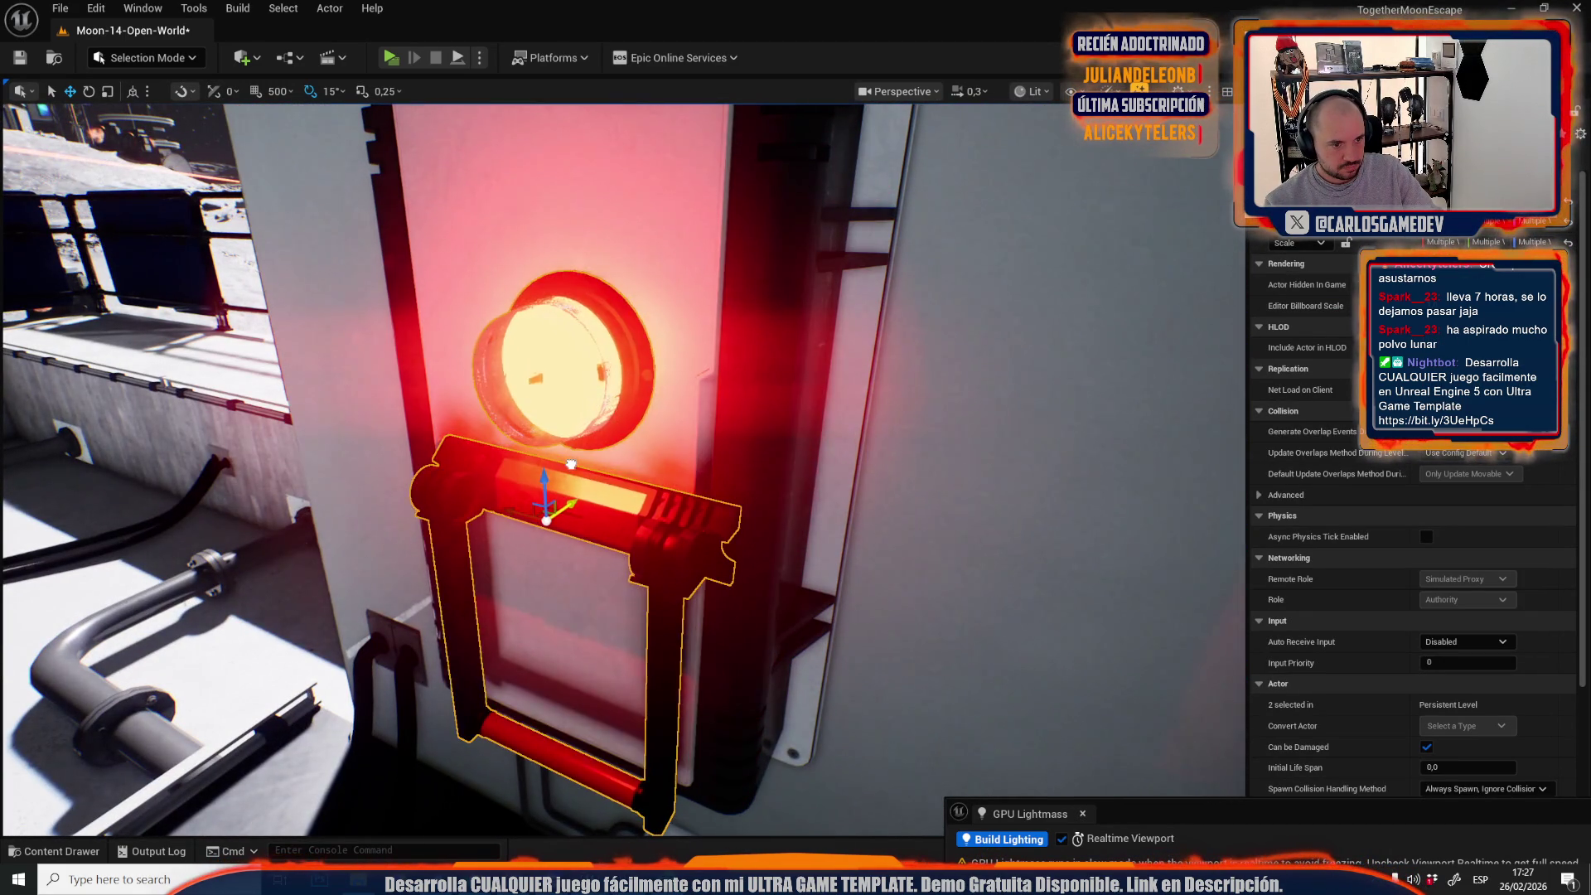
key("f")
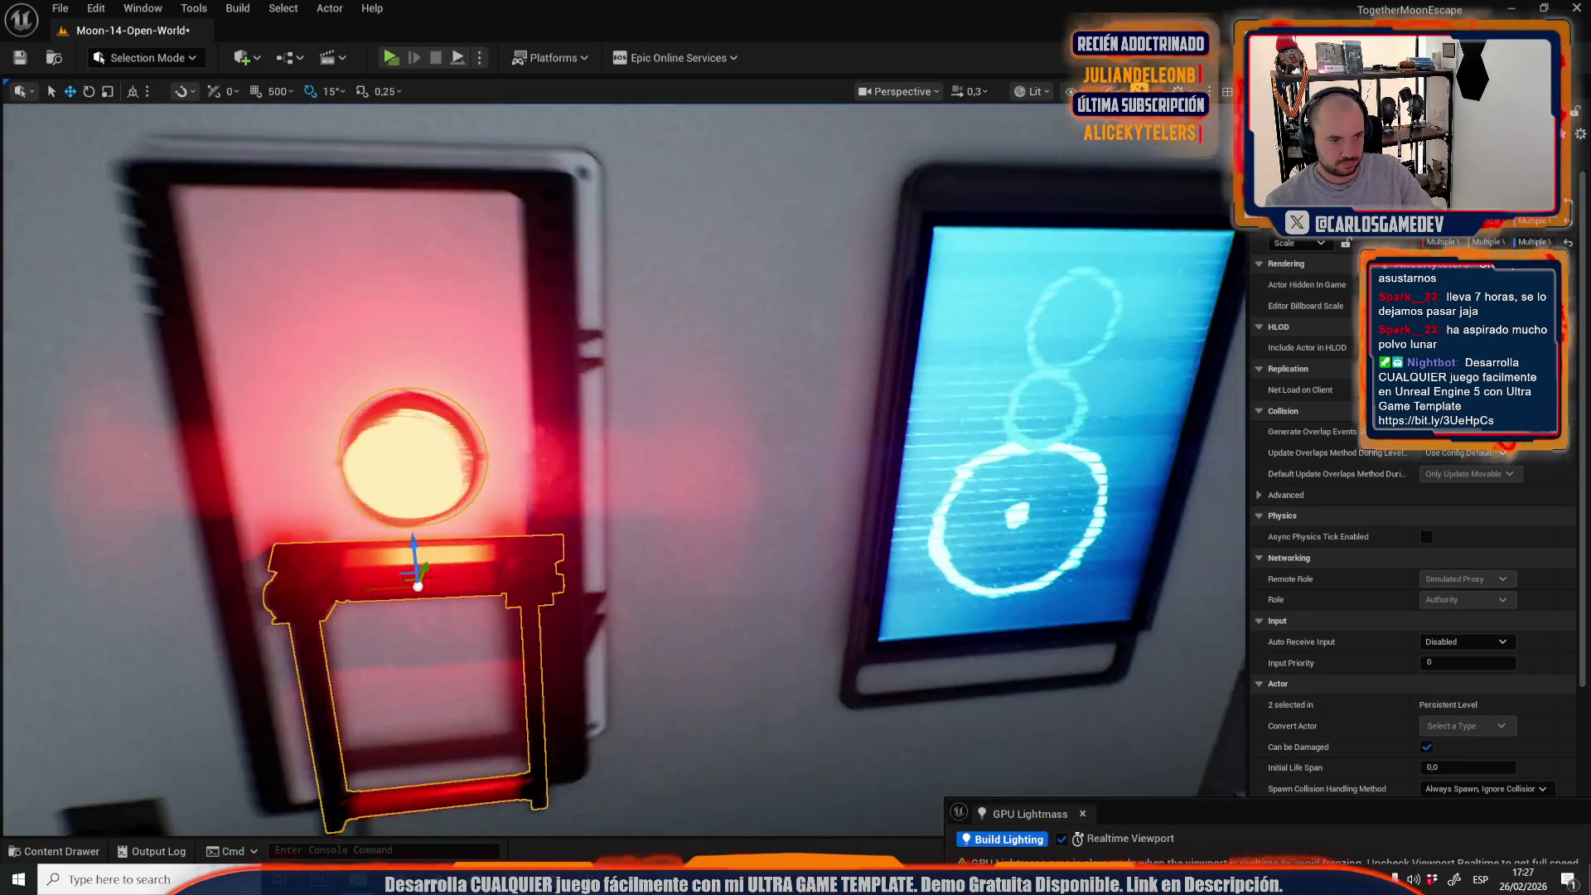
Slide the red button panel slightly right and rotate its lower bracket.
left_click(580, 471)
left_click_drag(497, 229, 520, 230)
left_click(590, 518)
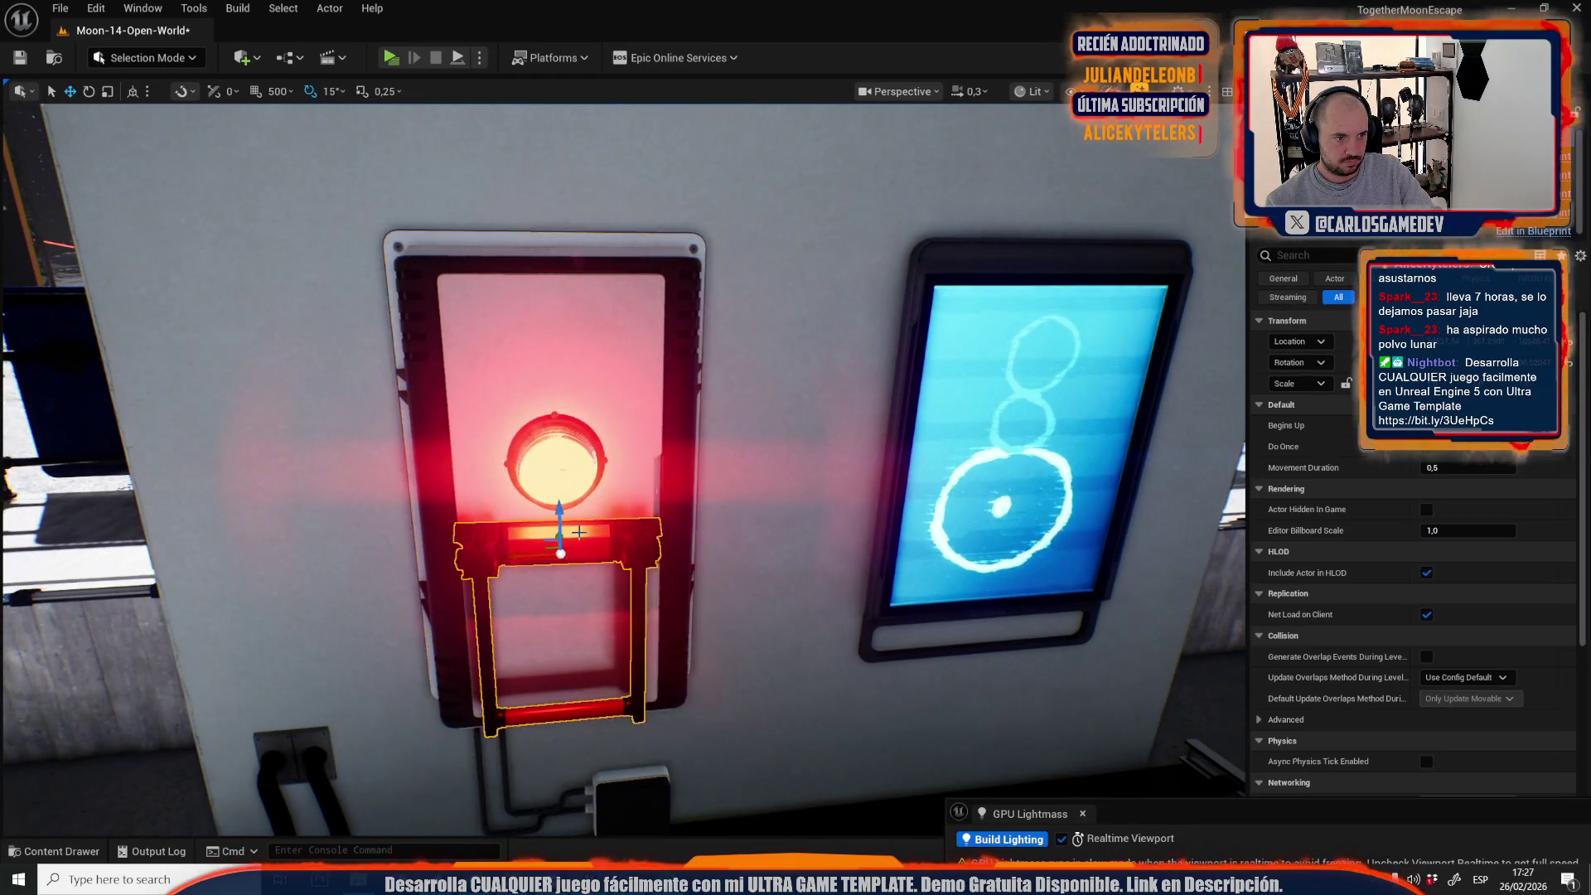
left_click_drag(590, 518, 569, 427)
key("e")
mouse_move(523, 489)
left_mouse_down()
mouse_move(567, 419)
mouse_move(573, 432)
left_mouse_up()
left_click(600, 693)
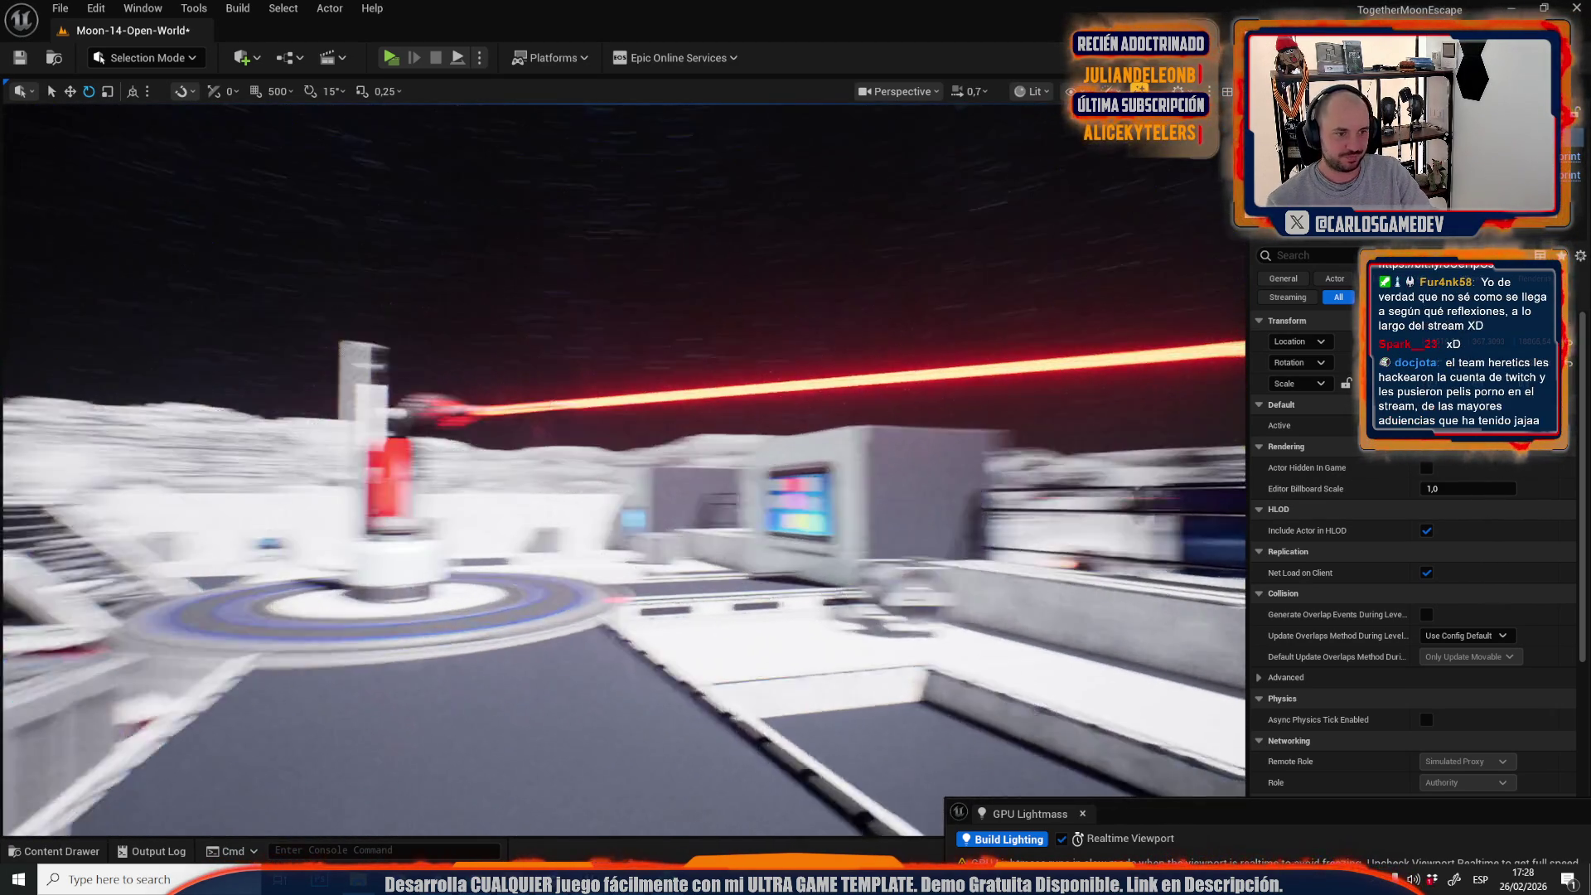
scroll(623, 470, "up", 3)
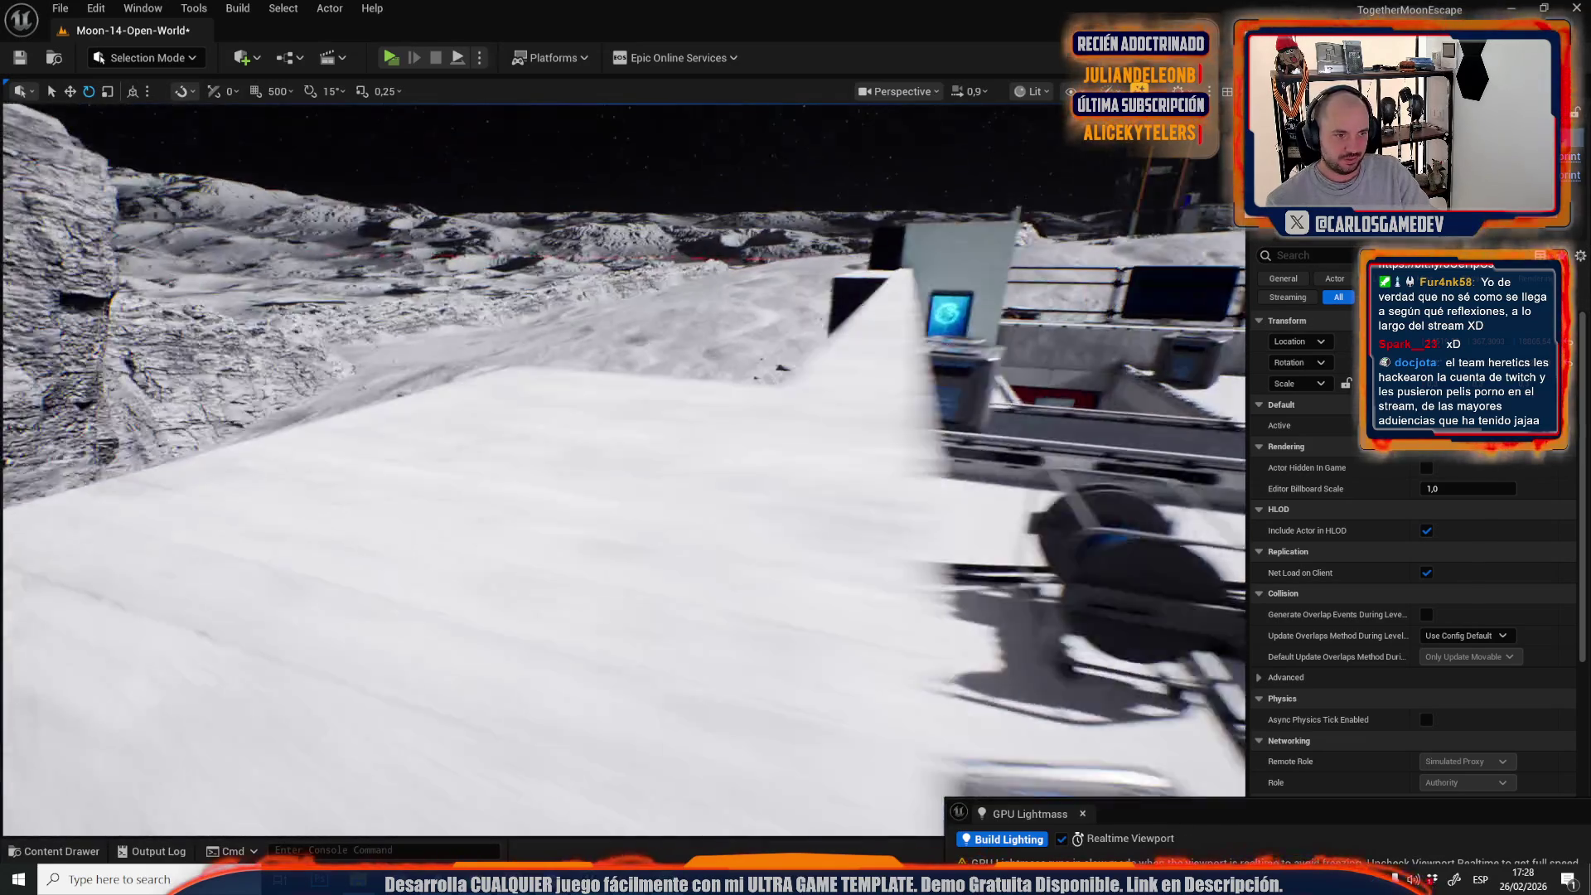
scroll(623, 470, "down", 2)
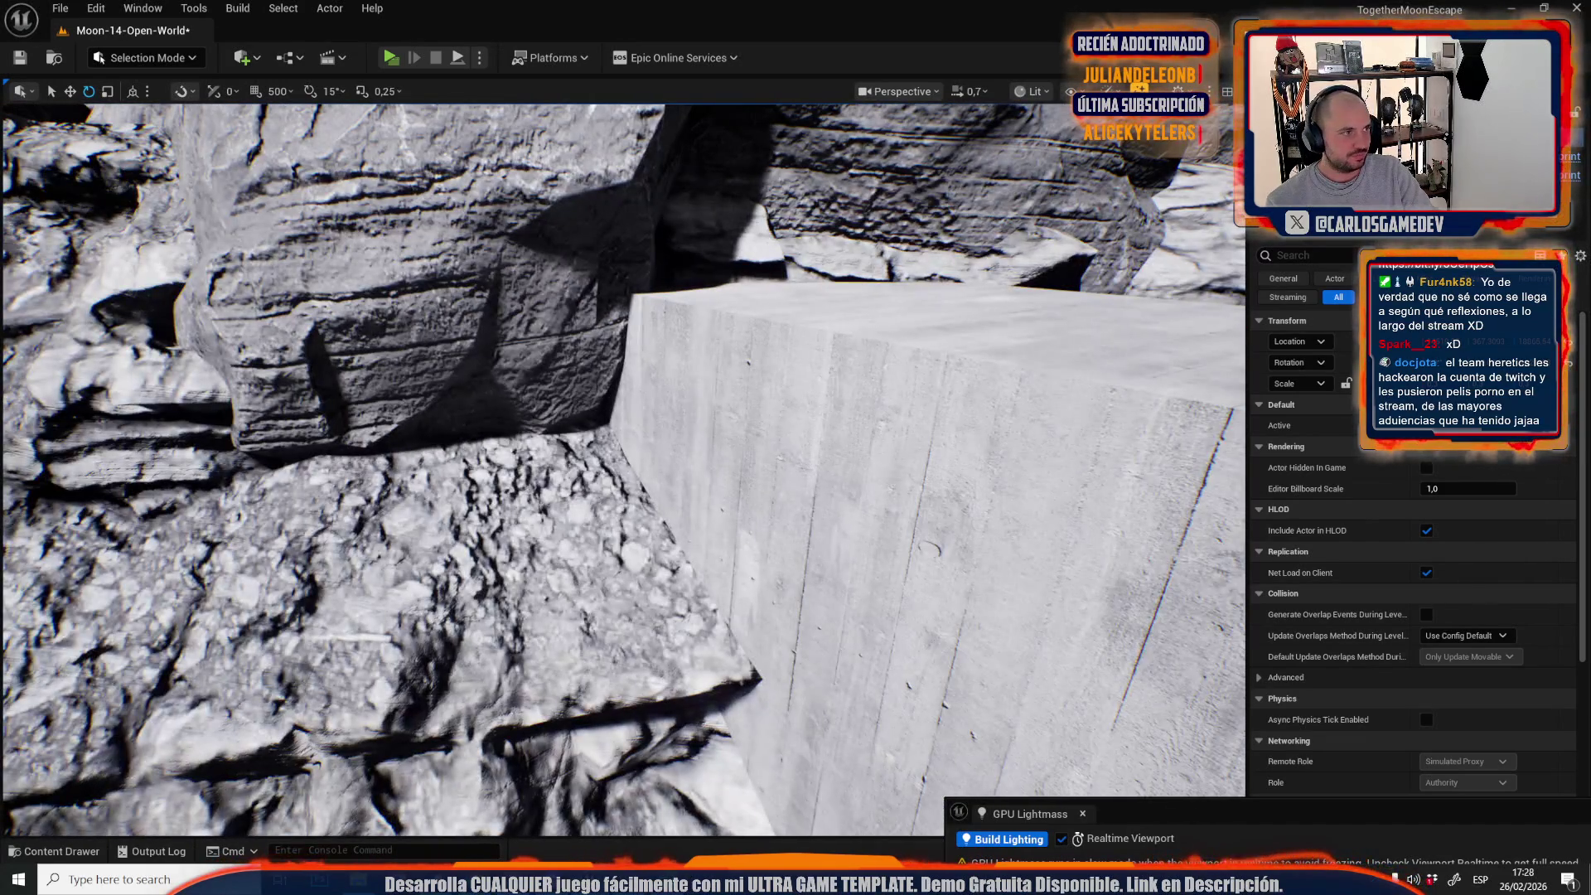
left_click(130, 60)
Back in Scriptable Tools, accept an edge decal on the block corner by the blue-screen wall.
left_click(145, 240)
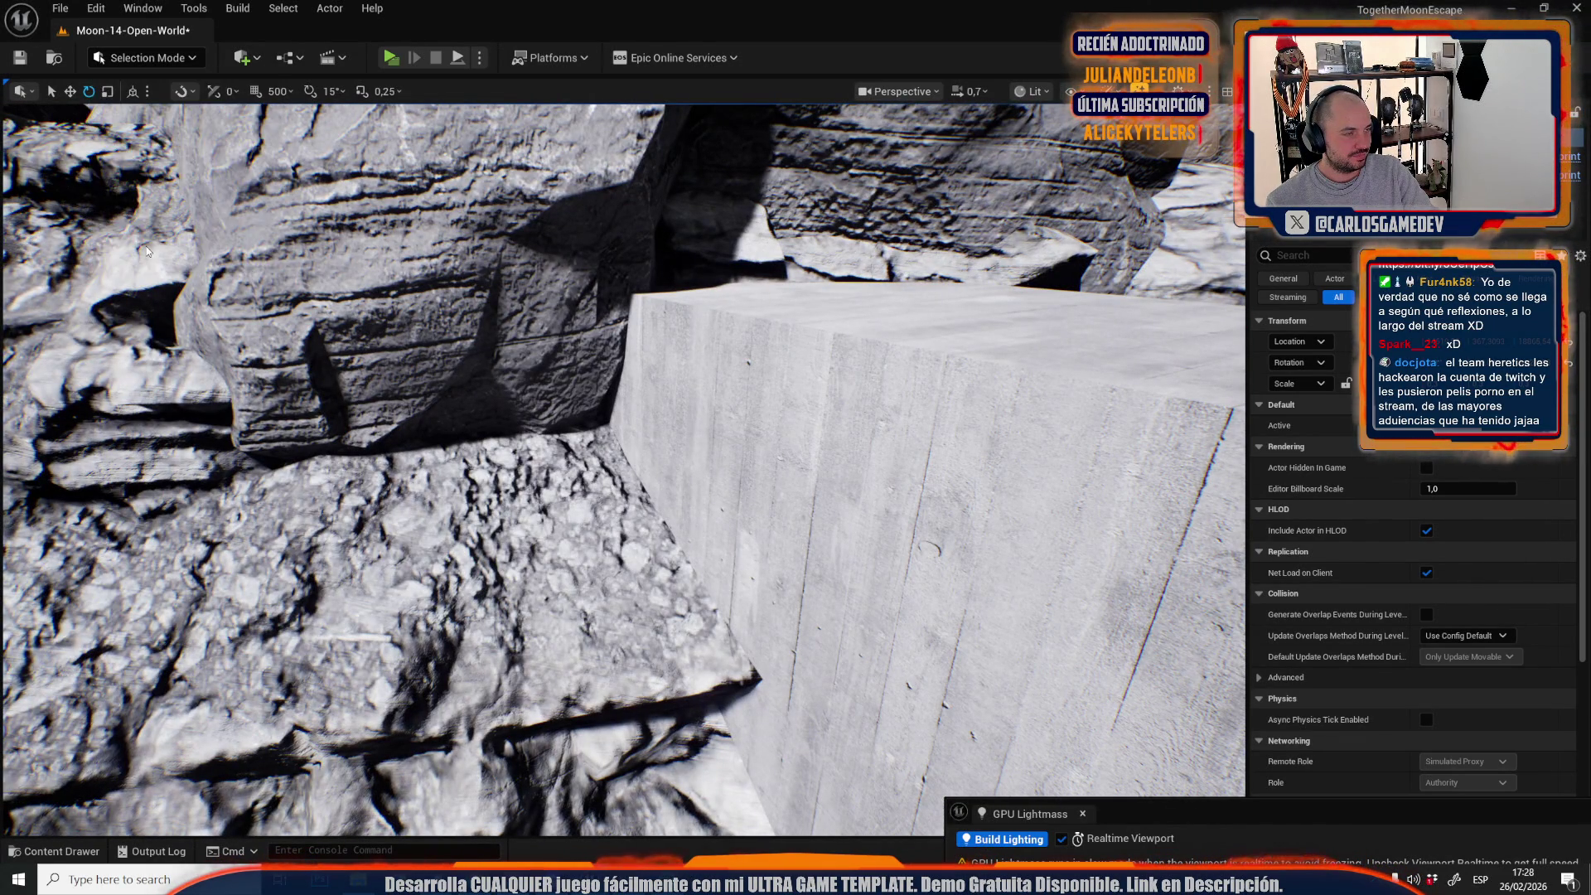
mouse_move(631, 363)
left_mouse_down()
mouse_move(742, 397)
mouse_move(725, 505)
left_mouse_up()
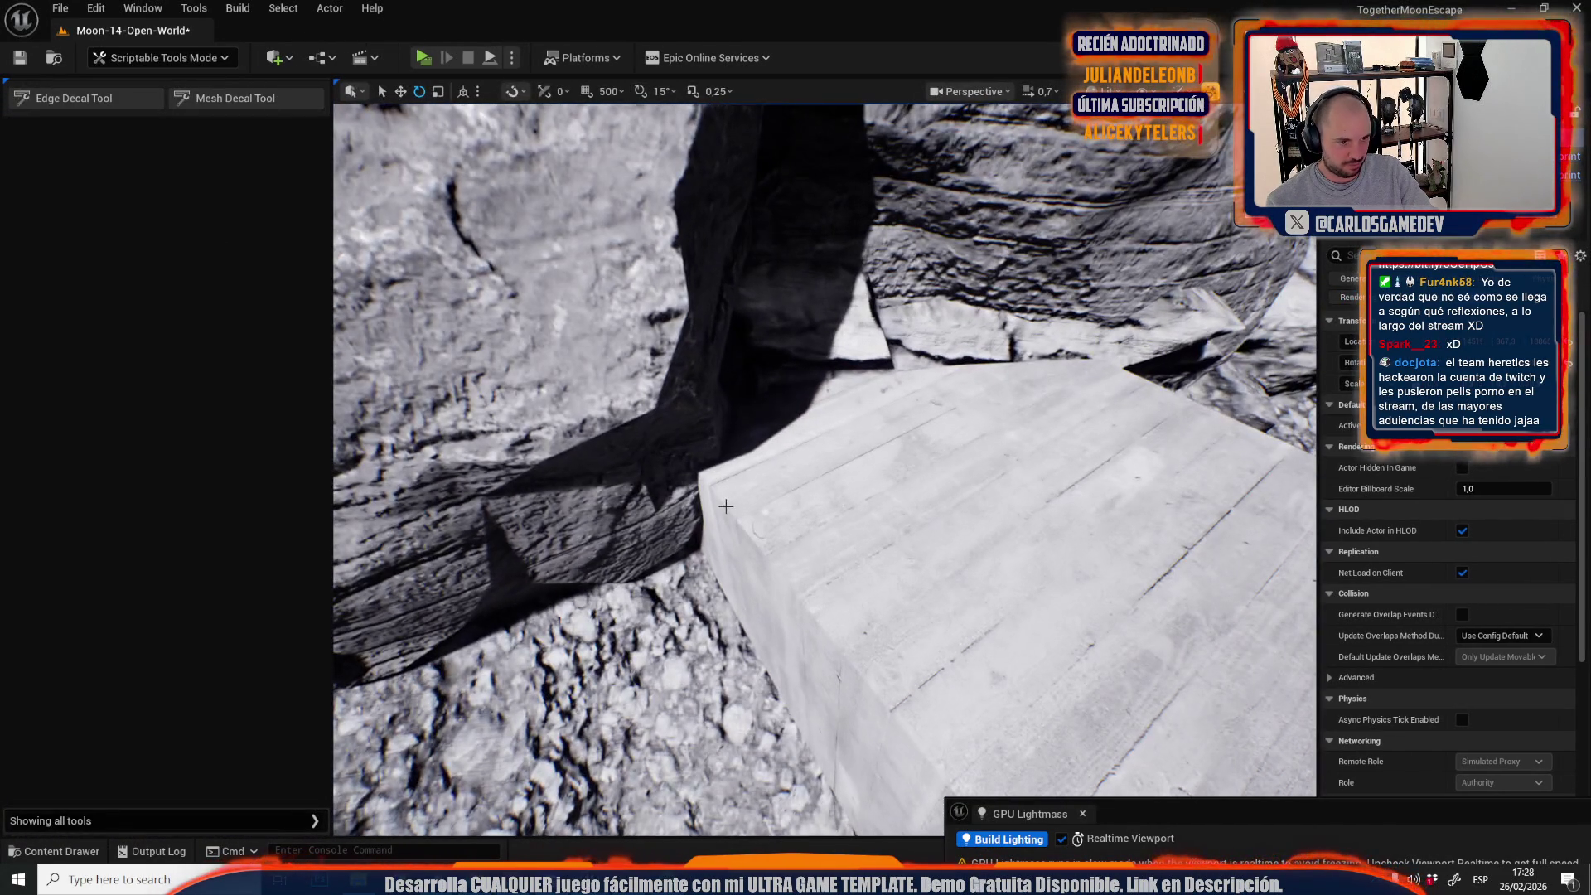
left_click(115, 109)
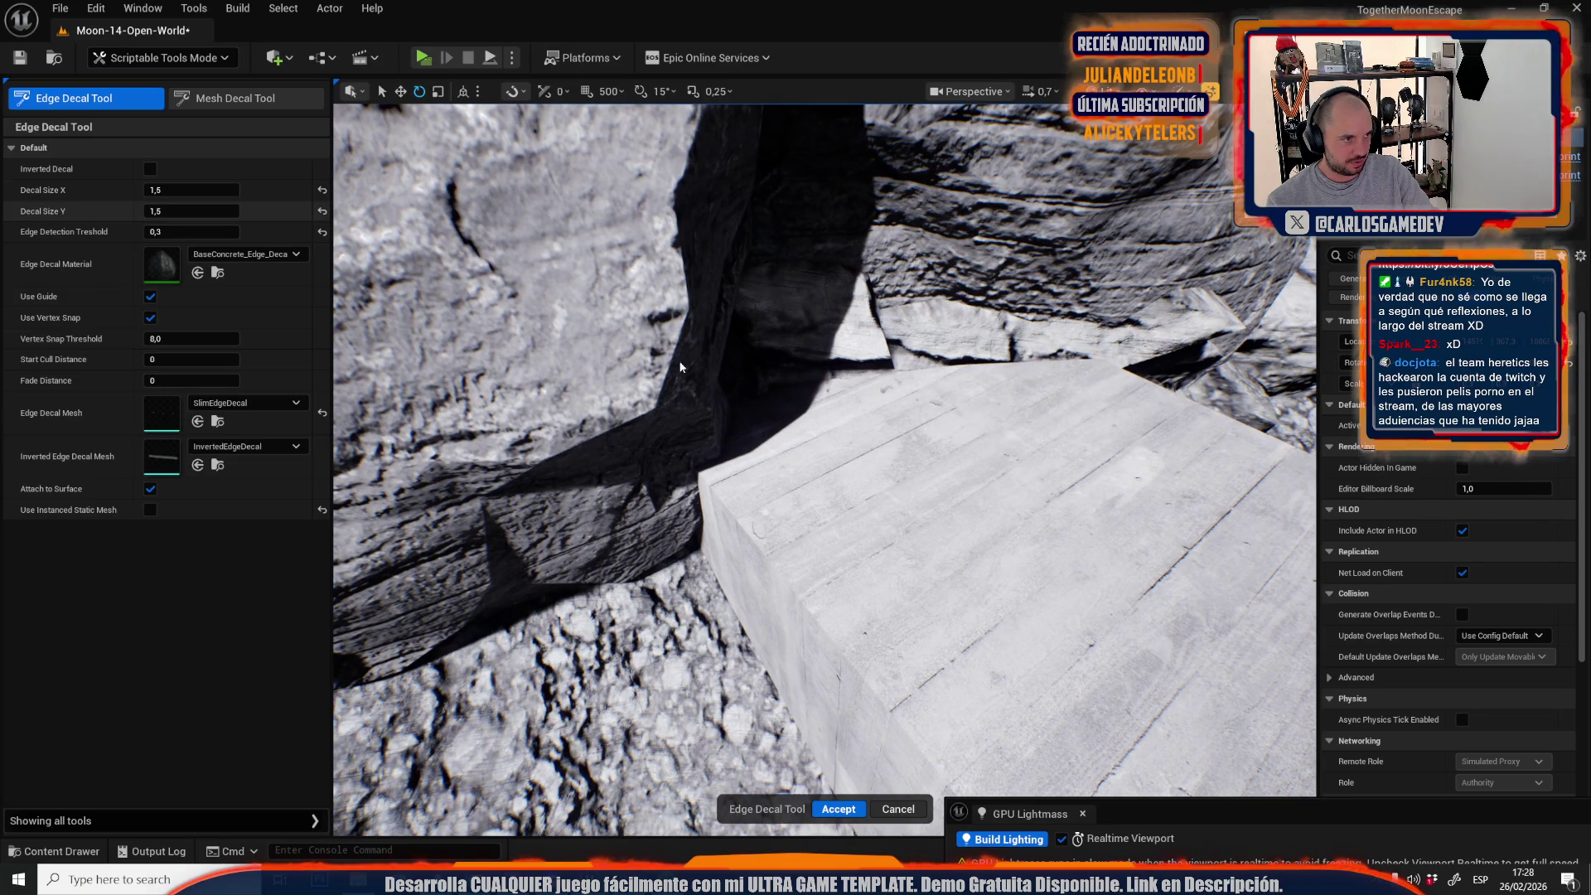
mouse_move(728, 510)
left_mouse_down()
mouse_move(771, 485)
mouse_move(846, 574)
left_mouse_up()
scroll(796, 514, "down", 2)
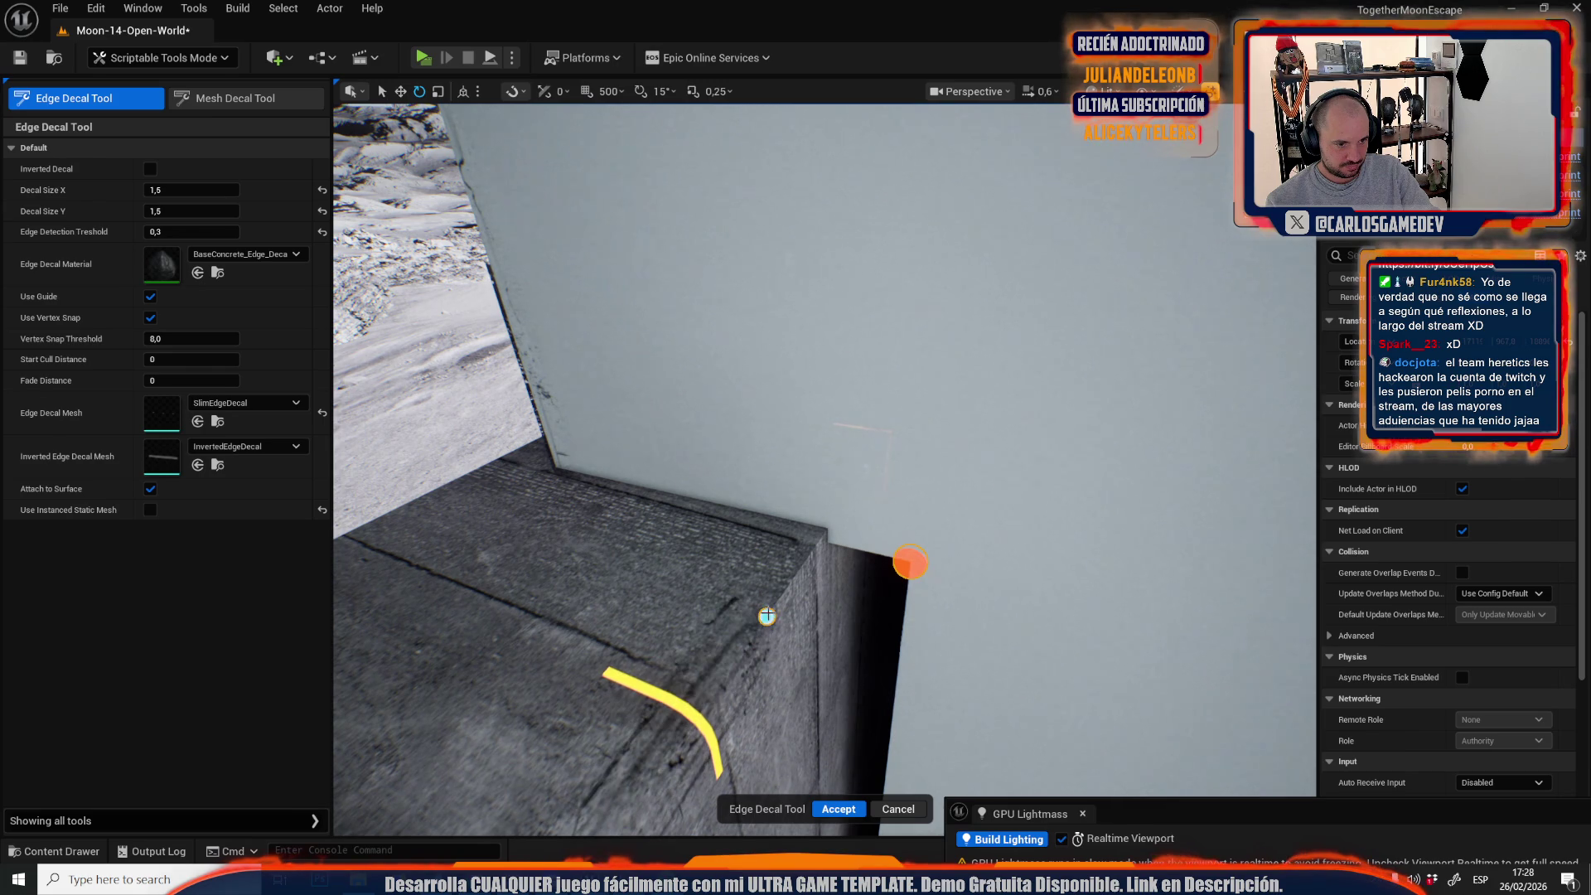
left_click(839, 813)
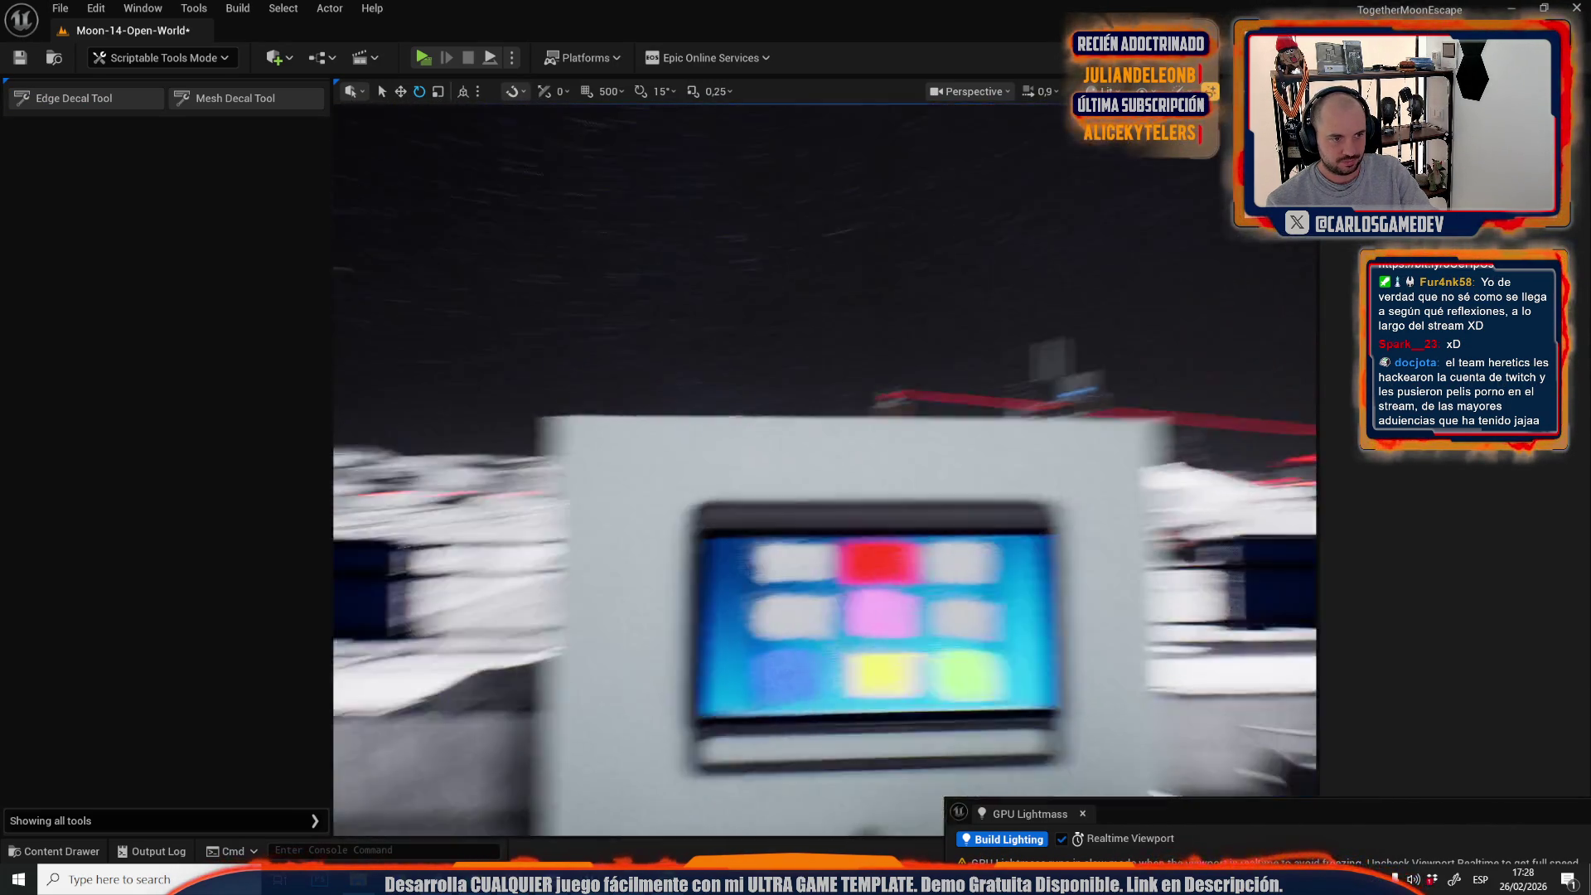
scroll(825, 667, "up", 3)
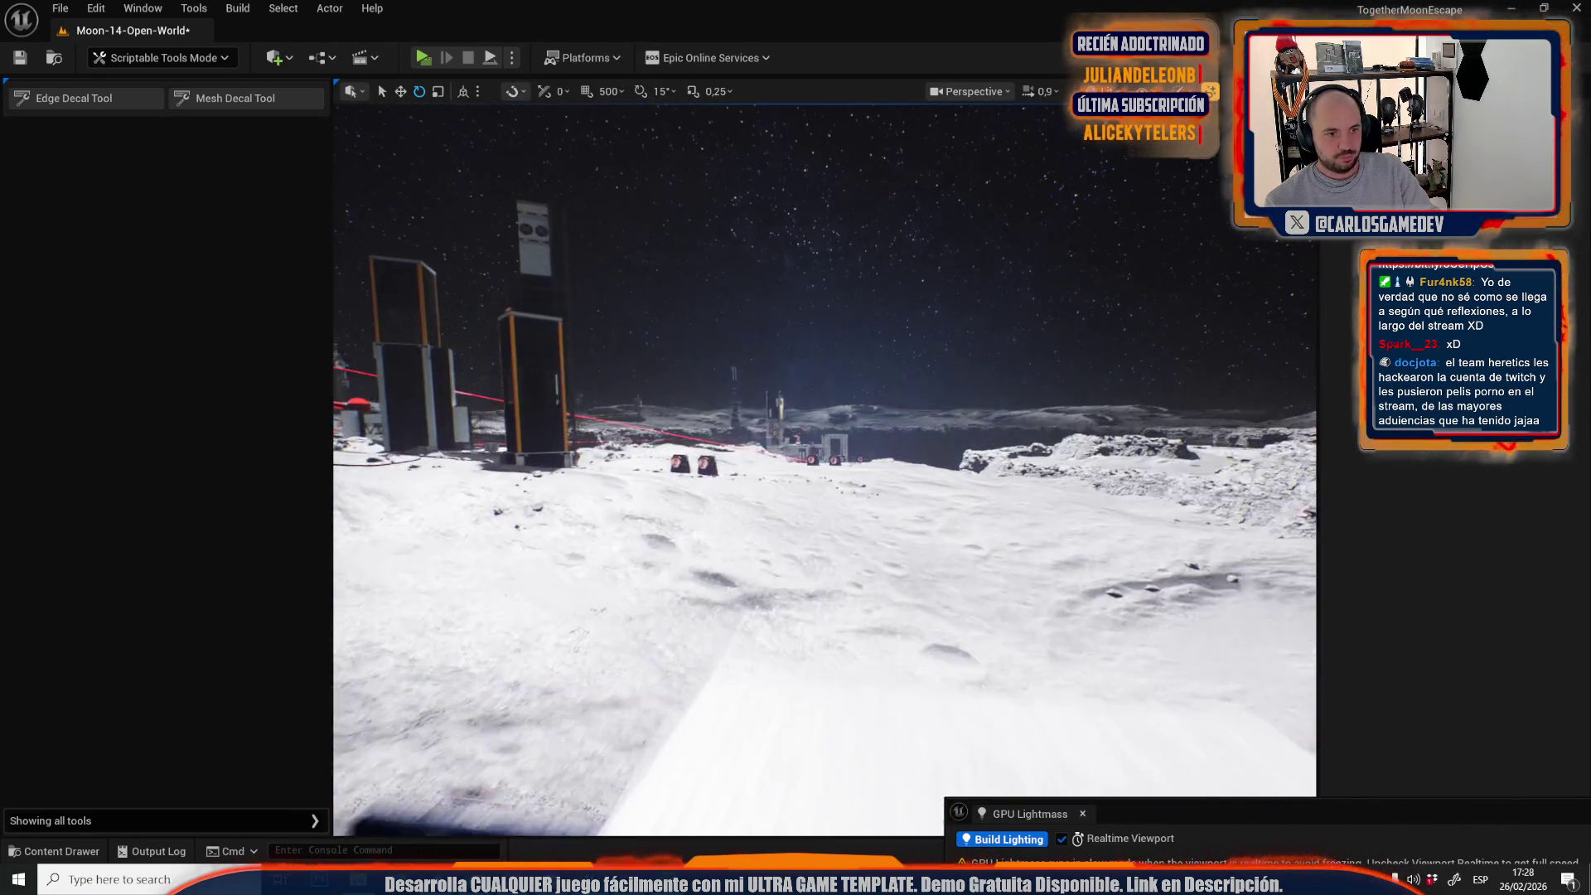